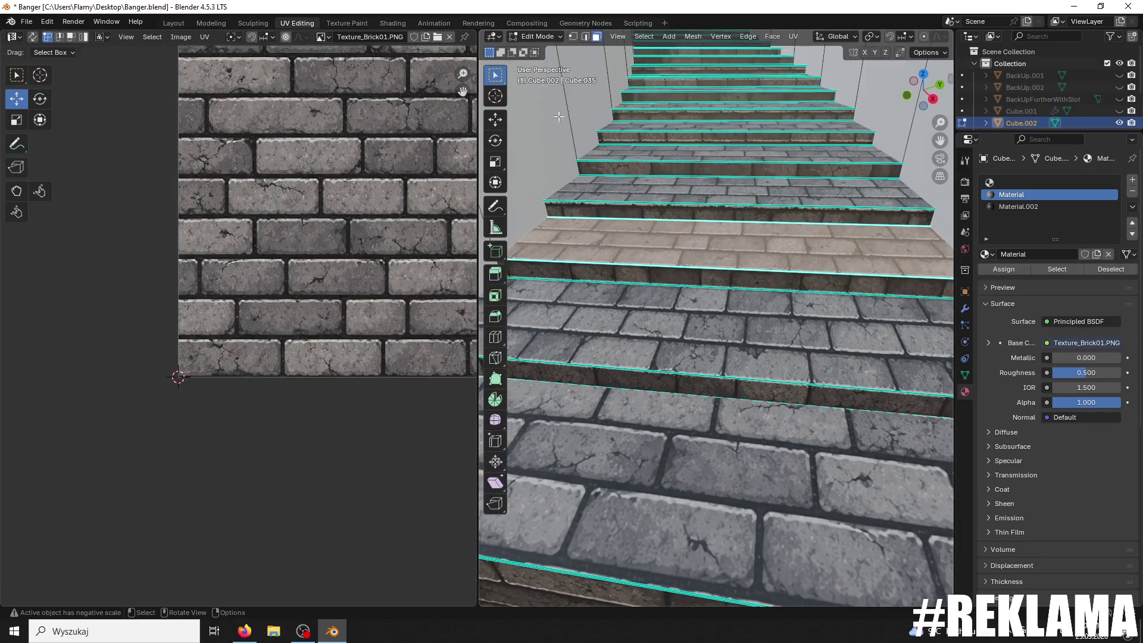
Step: Select a stair riser and rotate its UV strip 180° with r180
click(625, 275)
text(r180)
key(Return)
Step: Check the bricks in Object Mode, then return to Edit Mode and reselect the riser face
click(768, 327)
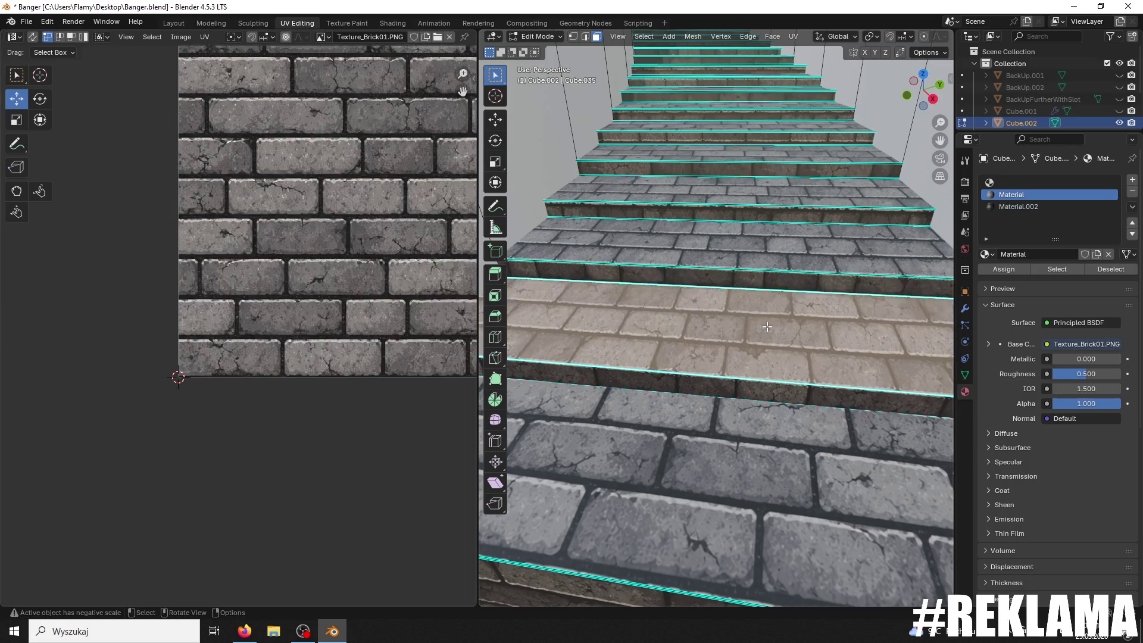
click(538, 36)
click(537, 51)
scroll(589, 123, up, 5)
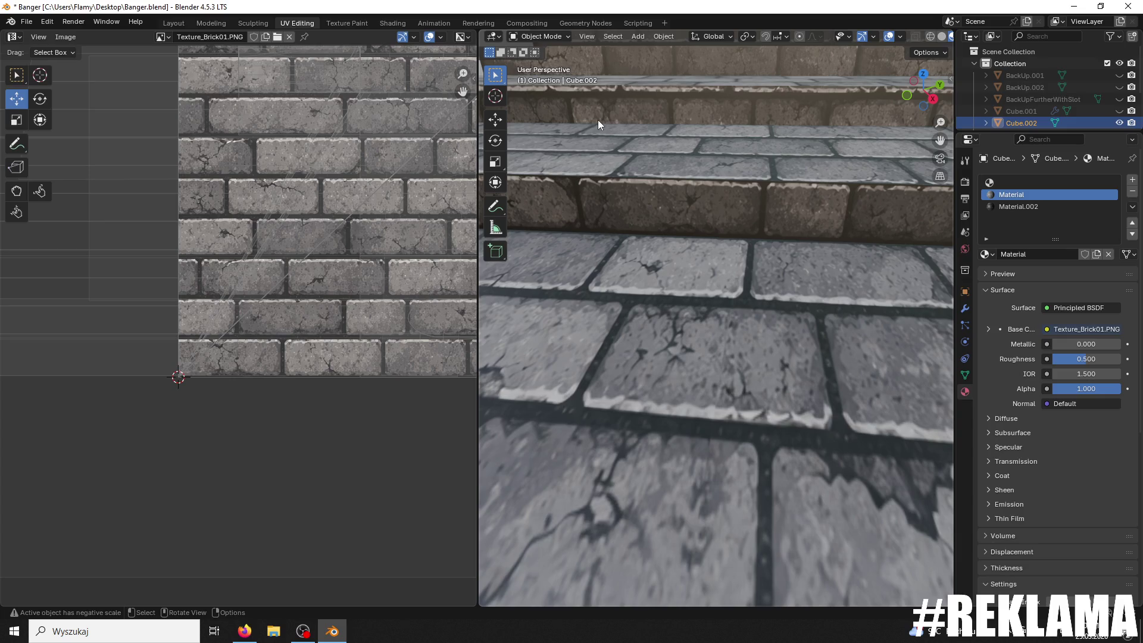
click(538, 37)
click(535, 64)
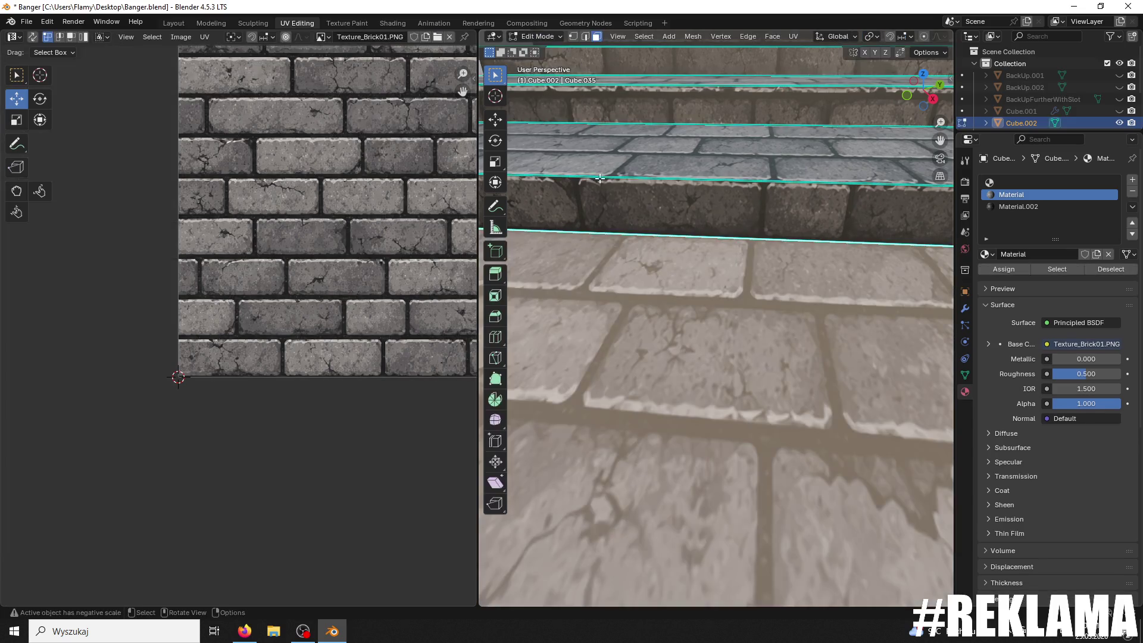
click(645, 201)
scroll(649, 232, down, 5)
click(673, 351)
scroll(428, 353, up, 2)
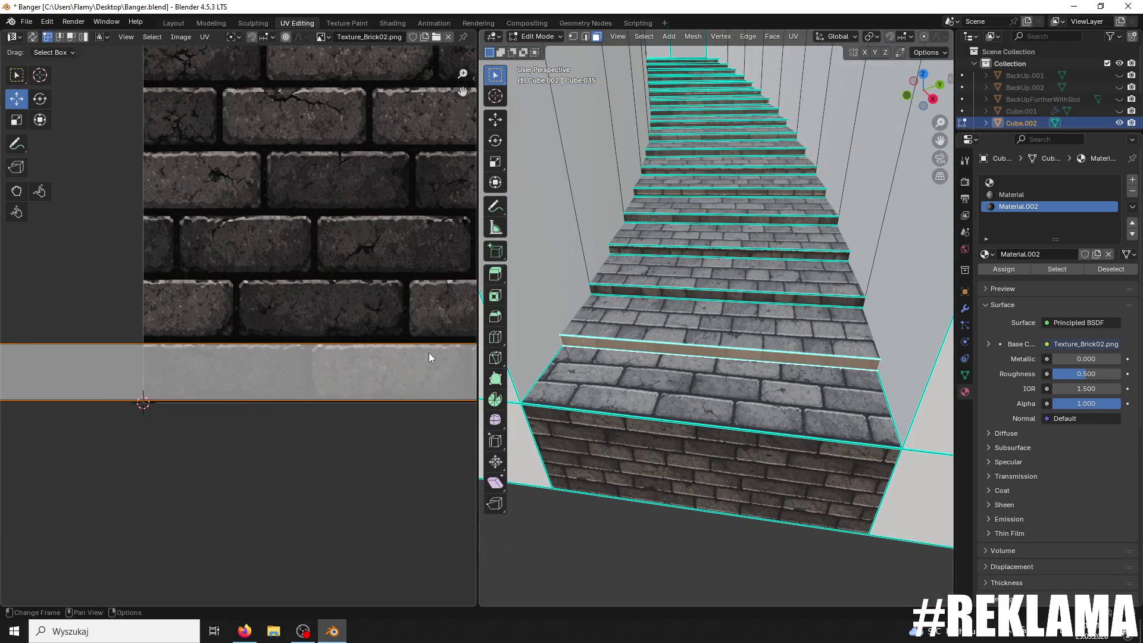
Step: Scale the riser's UV strip up to about 1.04× over the Texture_Brick02 bricks
key(s)
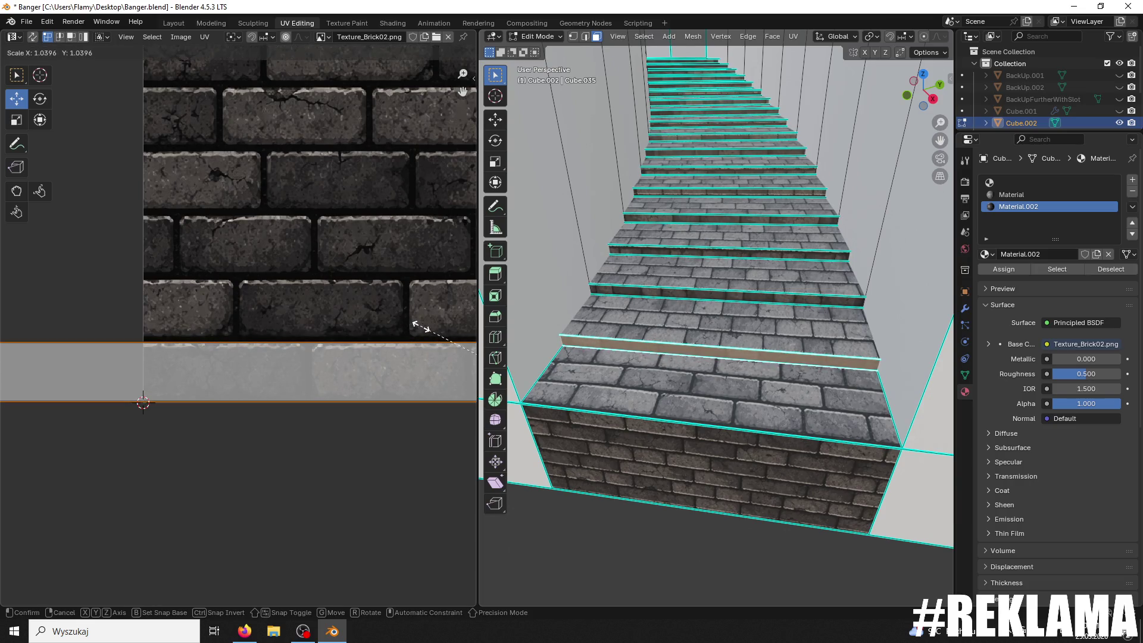
click(466, 342)
scroll(639, 366, up, 3)
middle_drag(639, 366, 663, 340)
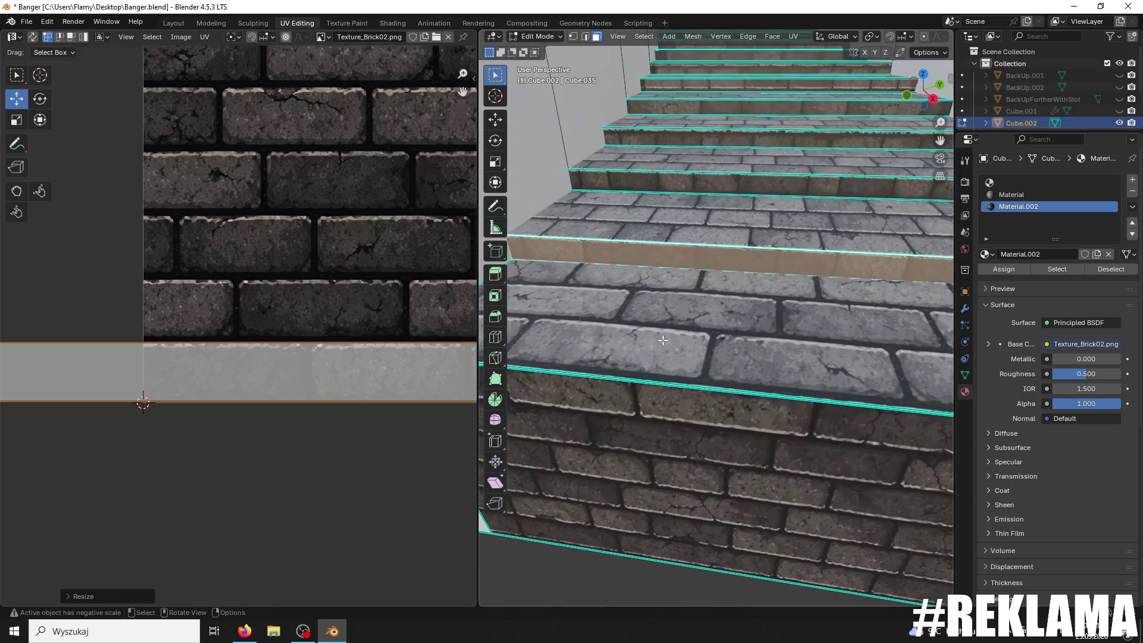
Step: Switch the staircase back to Object Mode
click(538, 36)
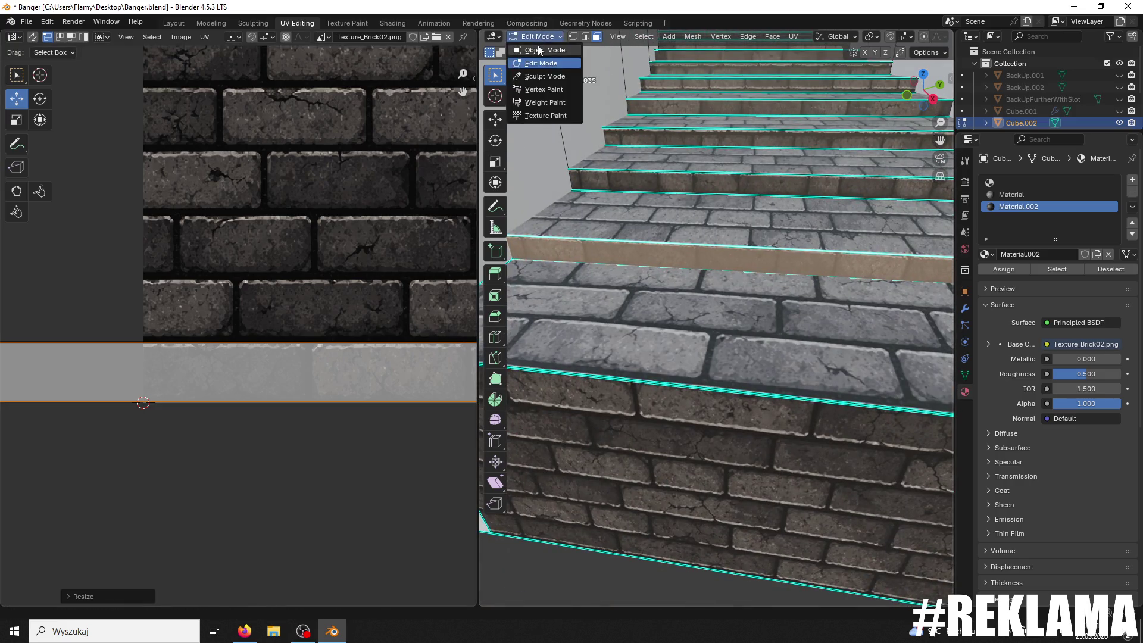
click(536, 53)
scroll(662, 154, up, 2)
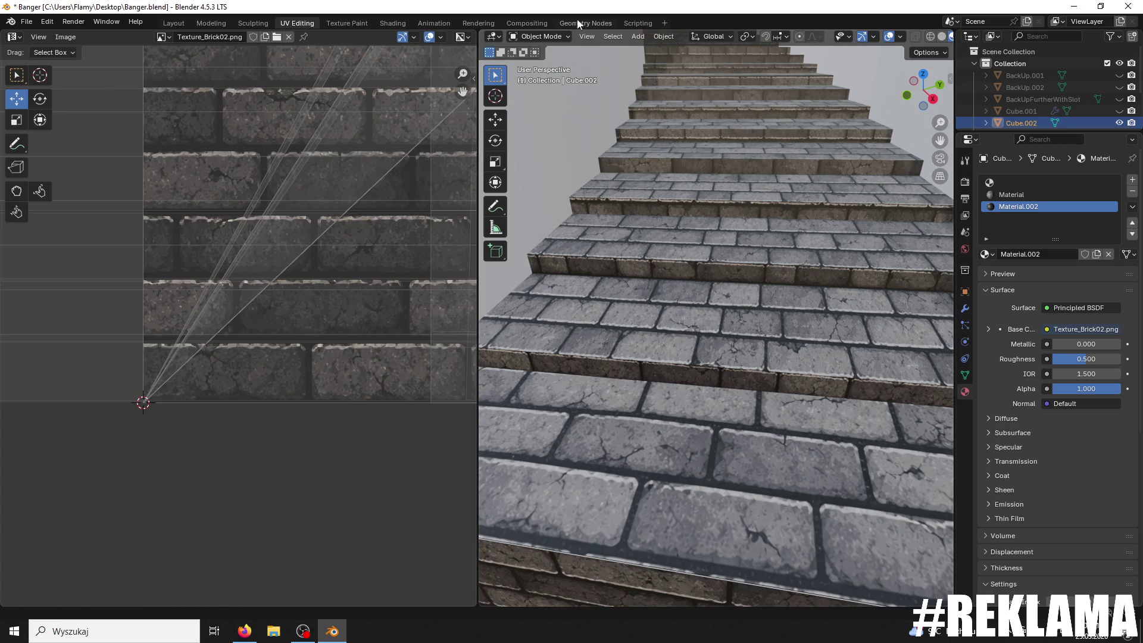
click(535, 38)
Step: In Edit Mode, move a higher riser's UV strip down over the bricks and enlarge it
click(541, 63)
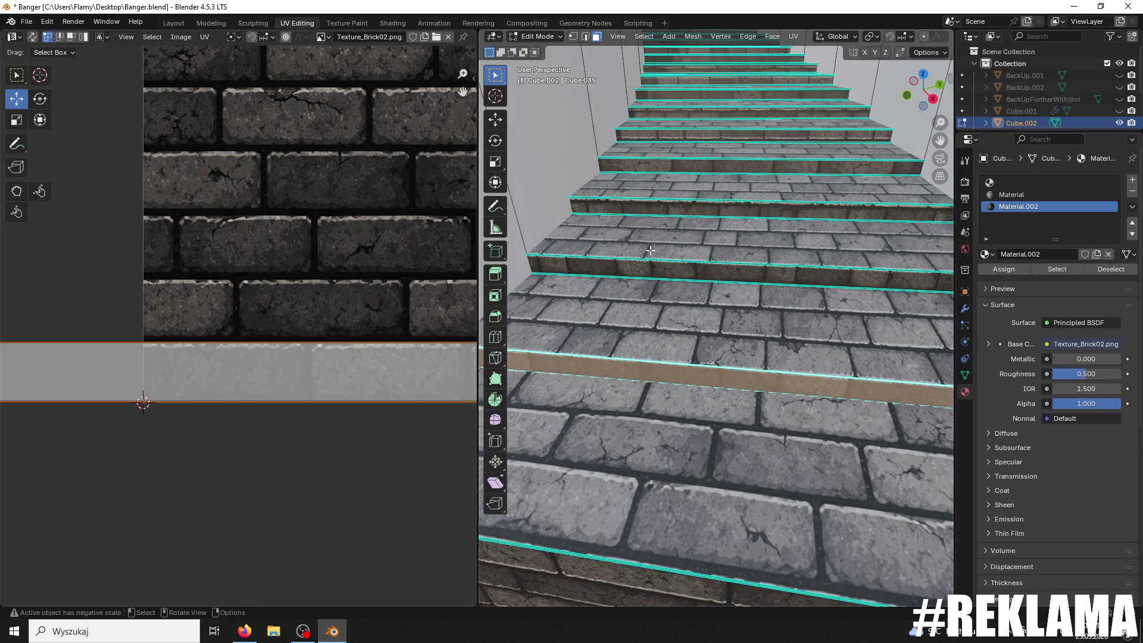
click(677, 211)
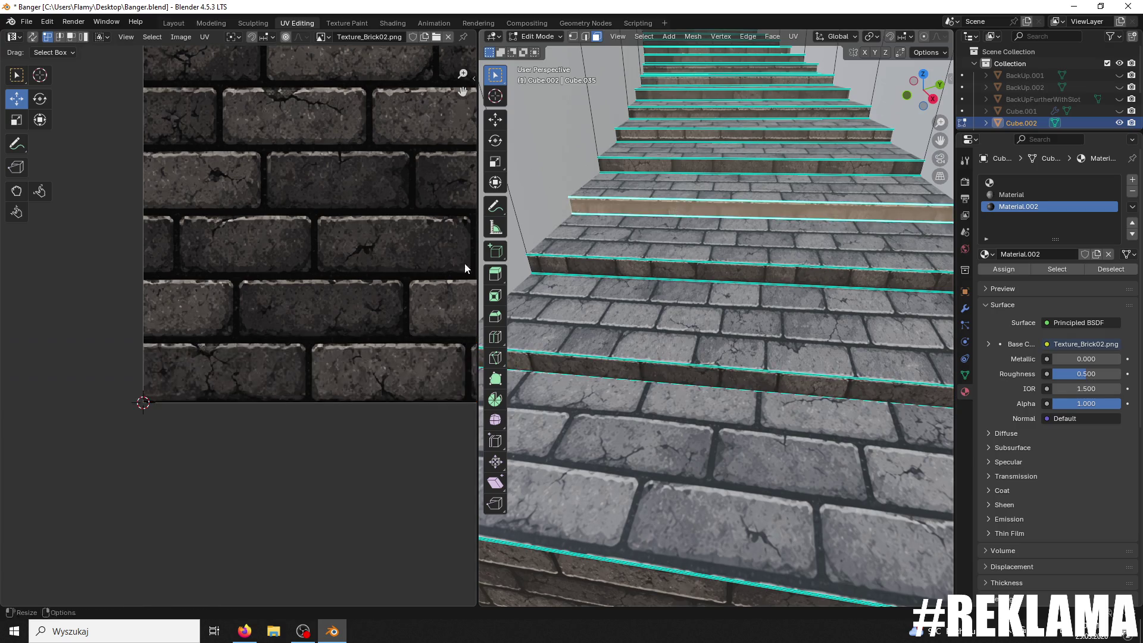
scroll(240, 280, down, 4)
mouse_move(348, 62)
mouse_down()
mouse_move(348, 254)
mouse_move(345, 237)
mouse_move(365, 231)
mouse_up()
scroll(346, 237, up, 1)
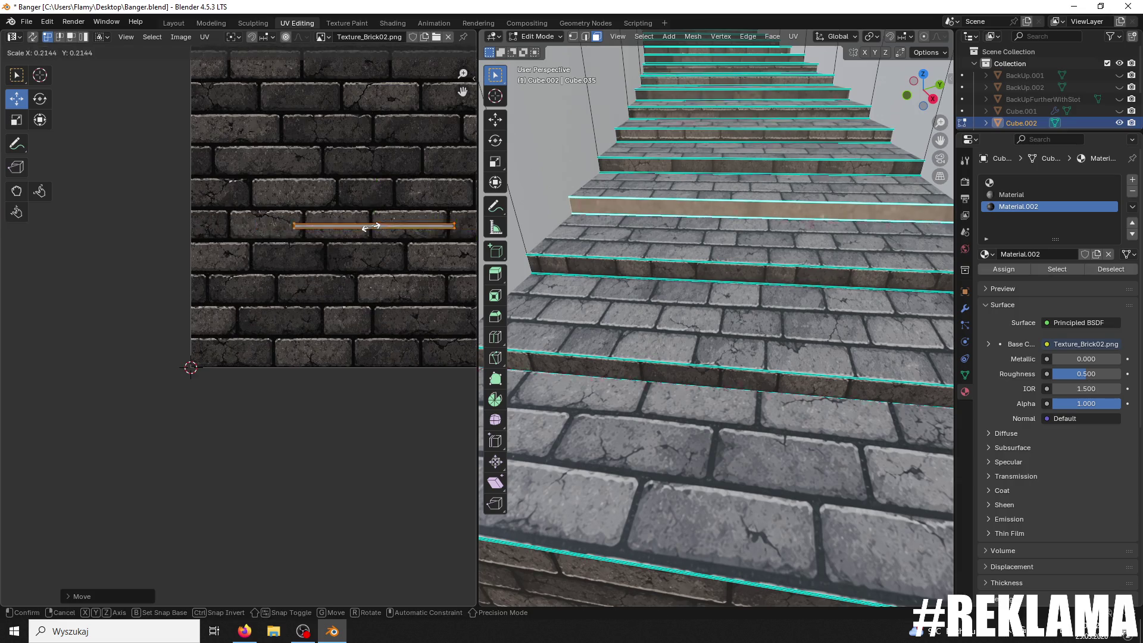
click(372, 227)
key(s)
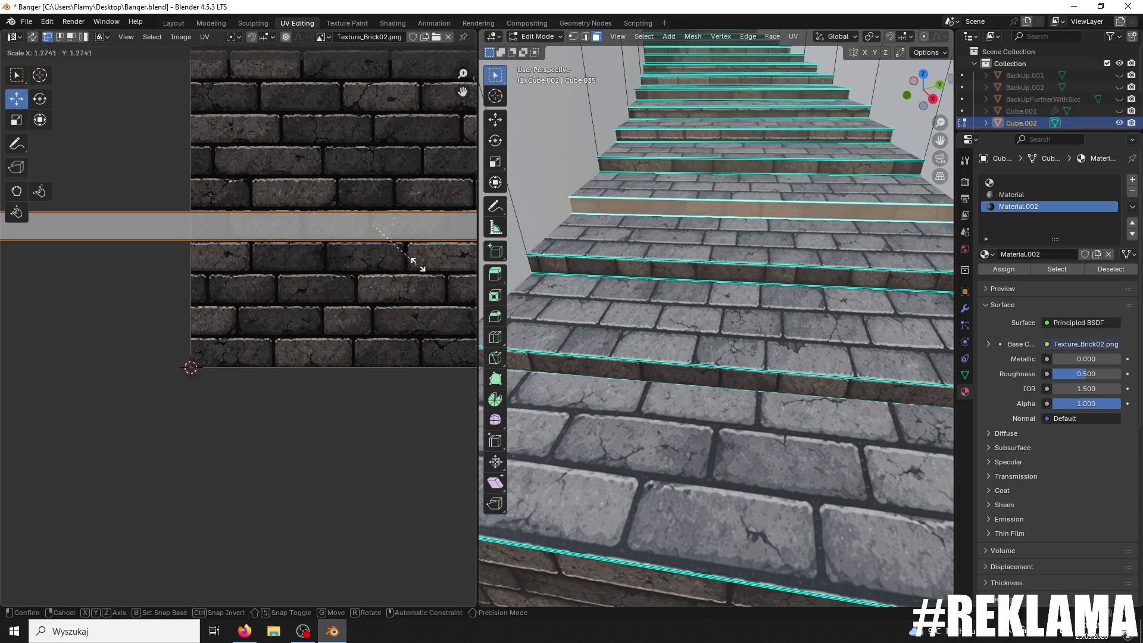
click(421, 258)
scroll(358, 230, up, 2)
scroll(340, 320, down, 1)
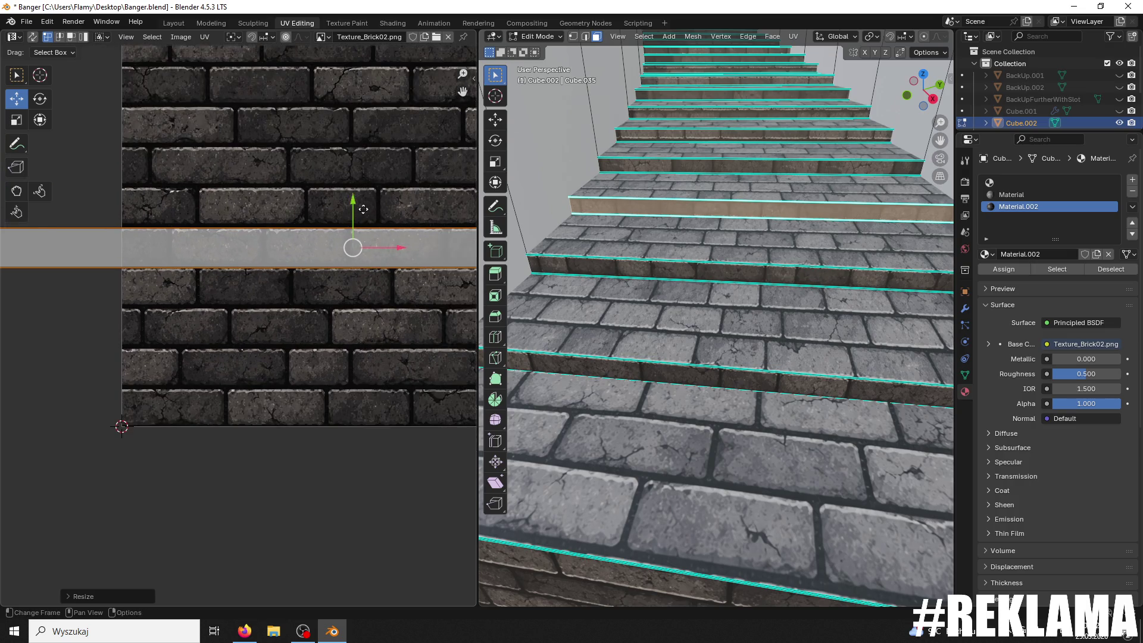
key(g)
click(346, 201)
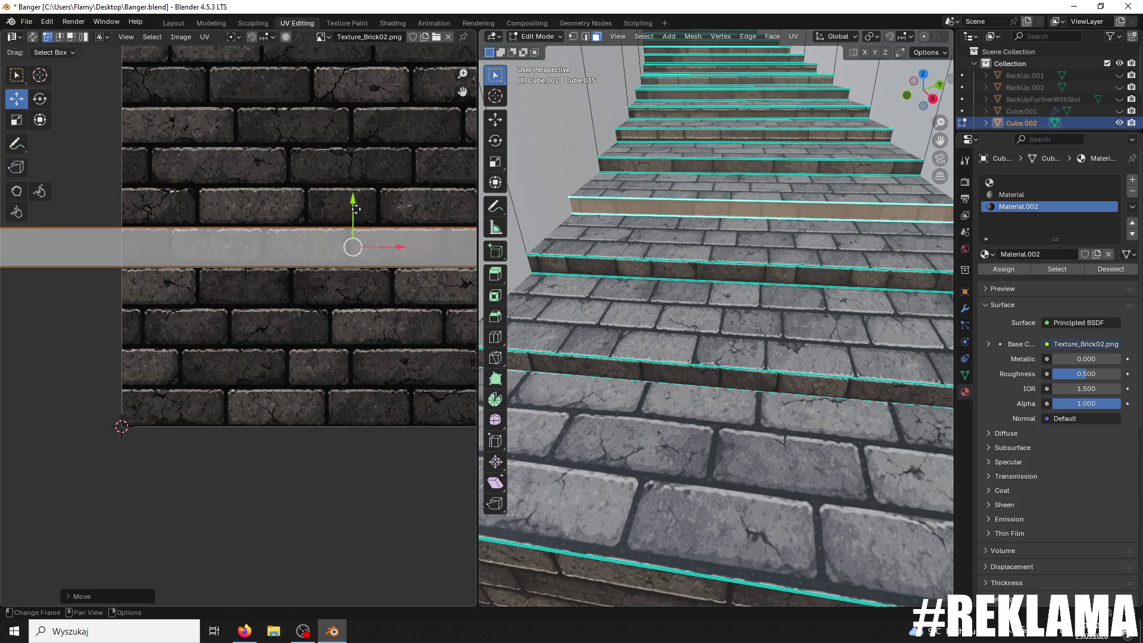
Step: Select the next riser up and rotate its UV strip back to level
click(716, 262)
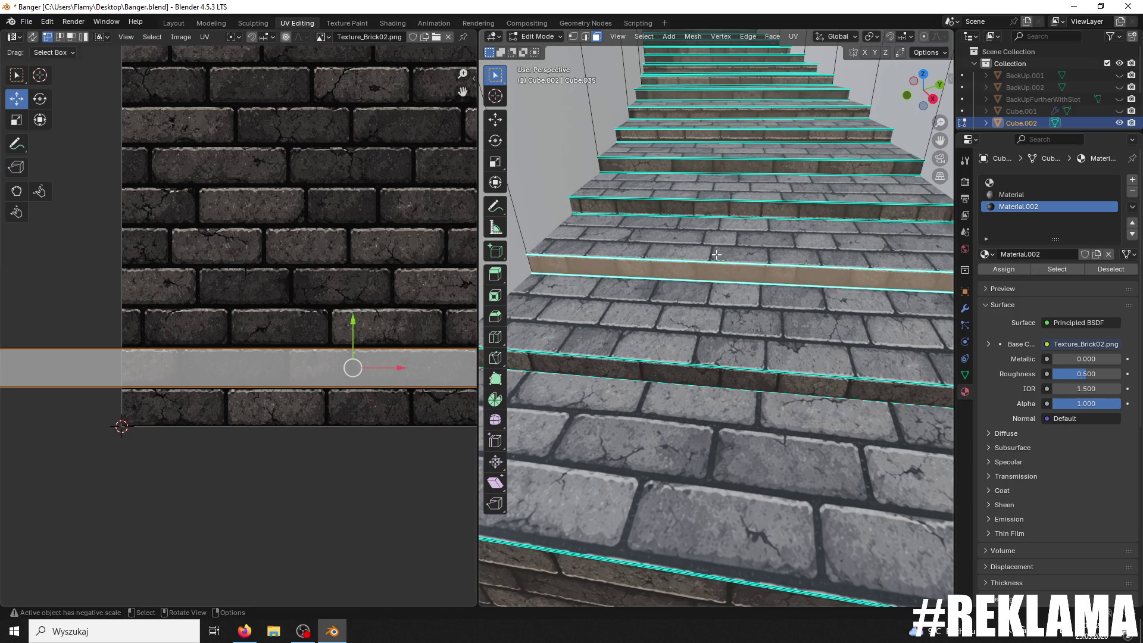
click(716, 202)
click(712, 208)
key(r)
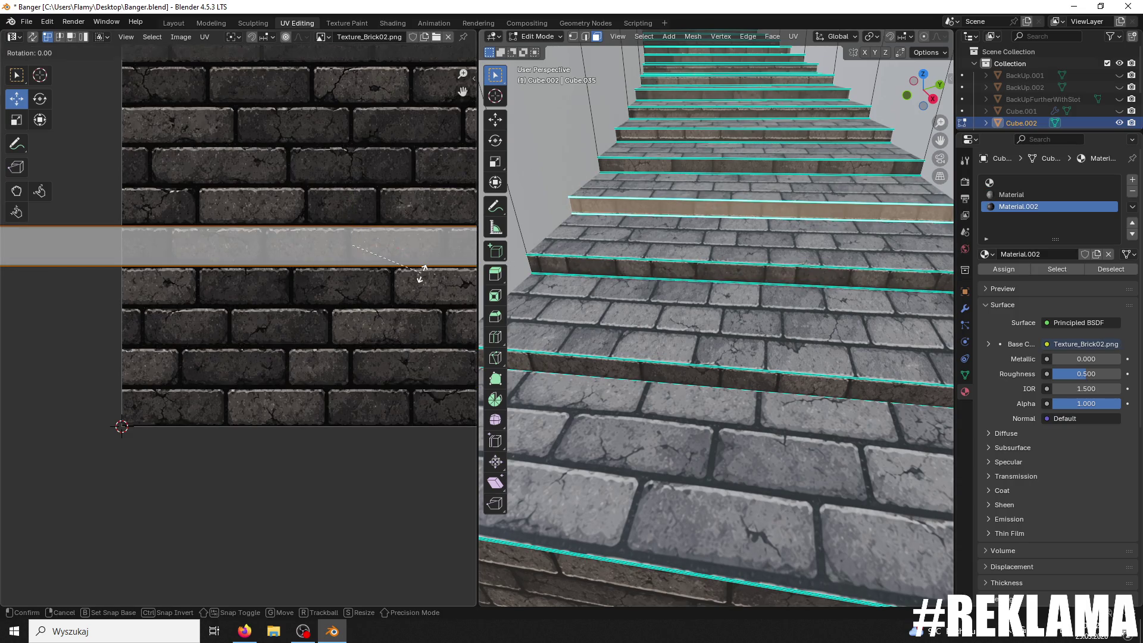
key(Escape)
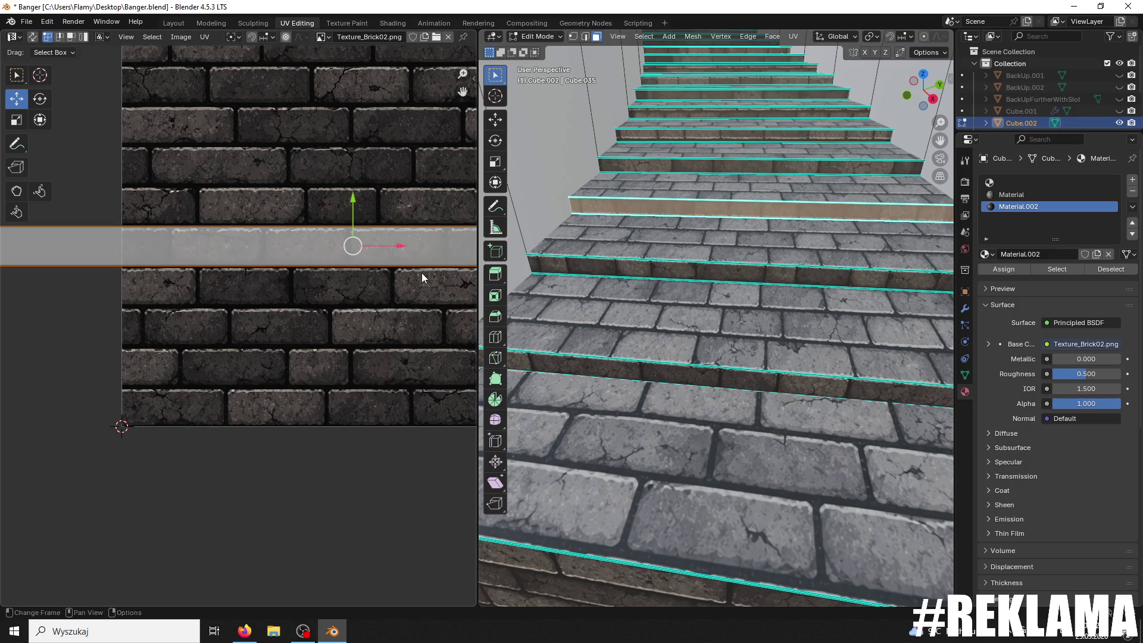
key(r)
click(422, 272)
scroll(429, 275, up, 1)
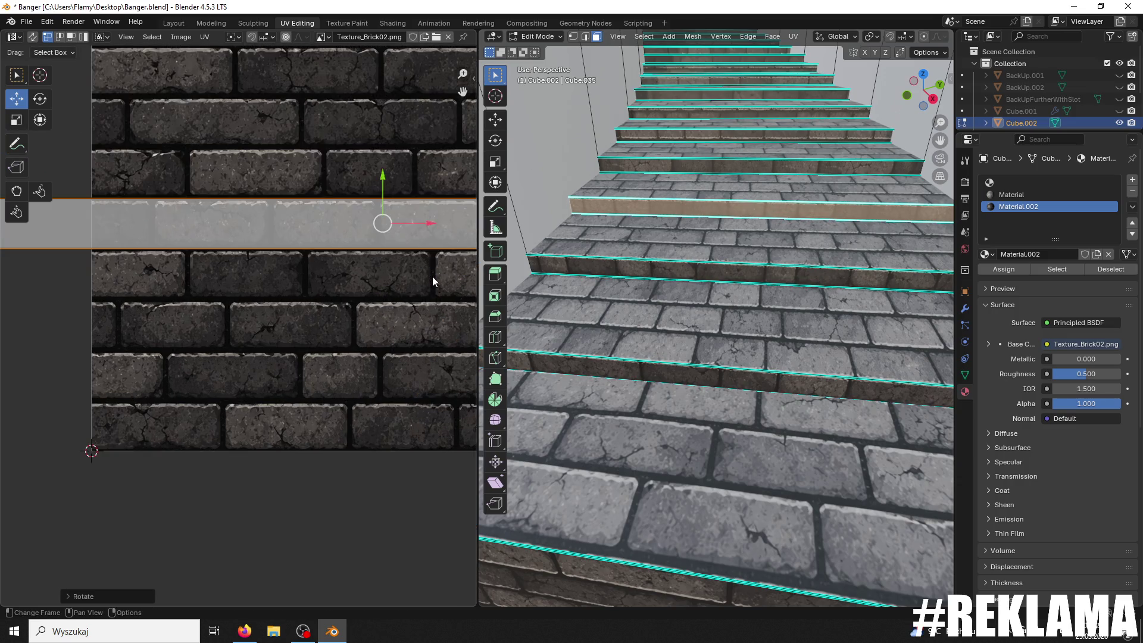
scroll(732, 265, up, 3)
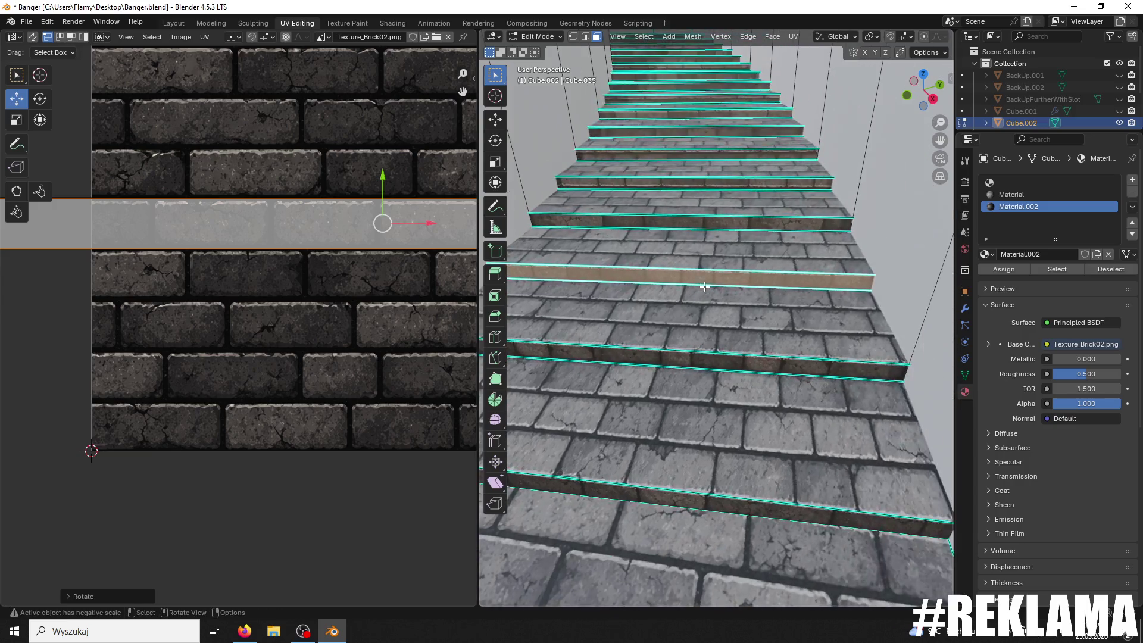
key(alt+a)
ctrl+middle_drag(708, 238, 678, 203)
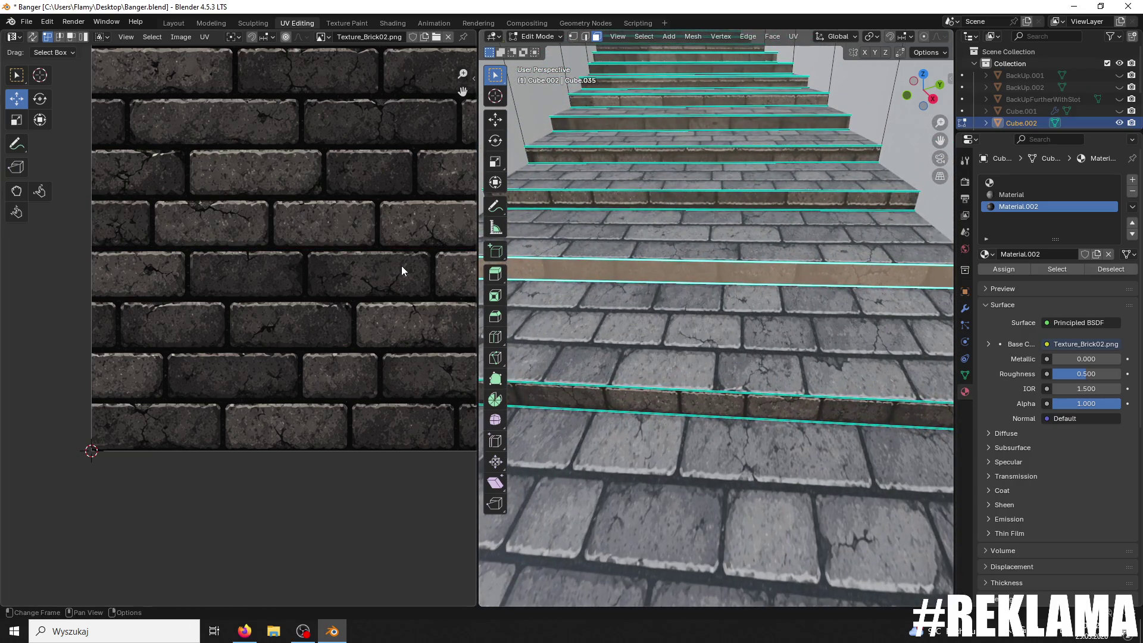
Step: Turn all the riser's UVs 180°, then shift the strip and enlarge it about 1.43×
scroll(401, 266, down, 4)
text(a)
text(r180)
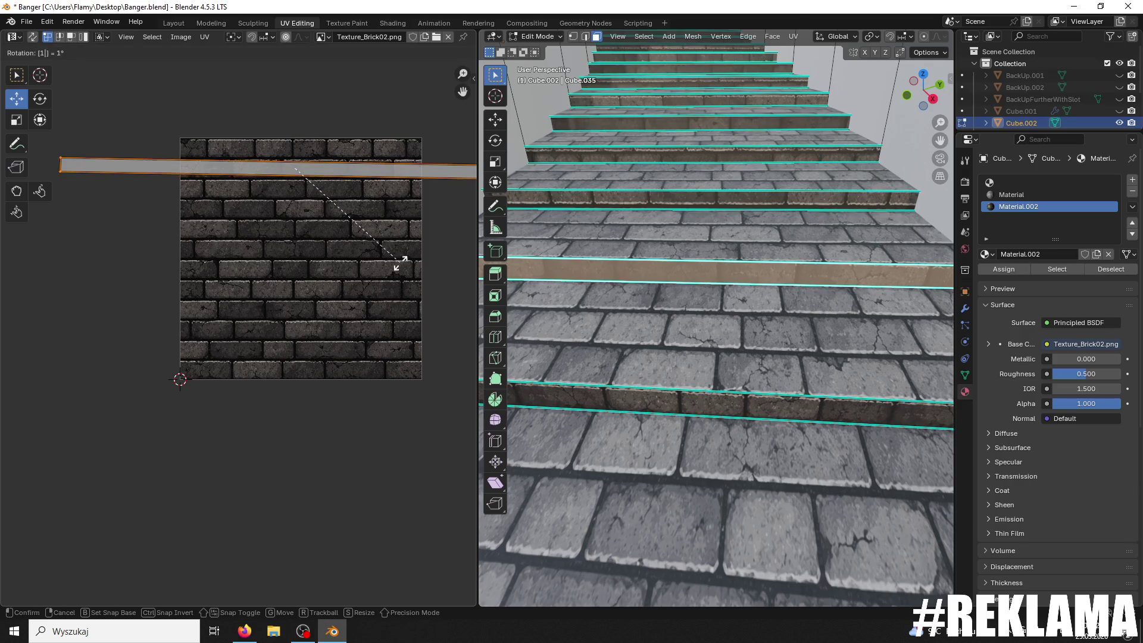
key(Return)
key(g)
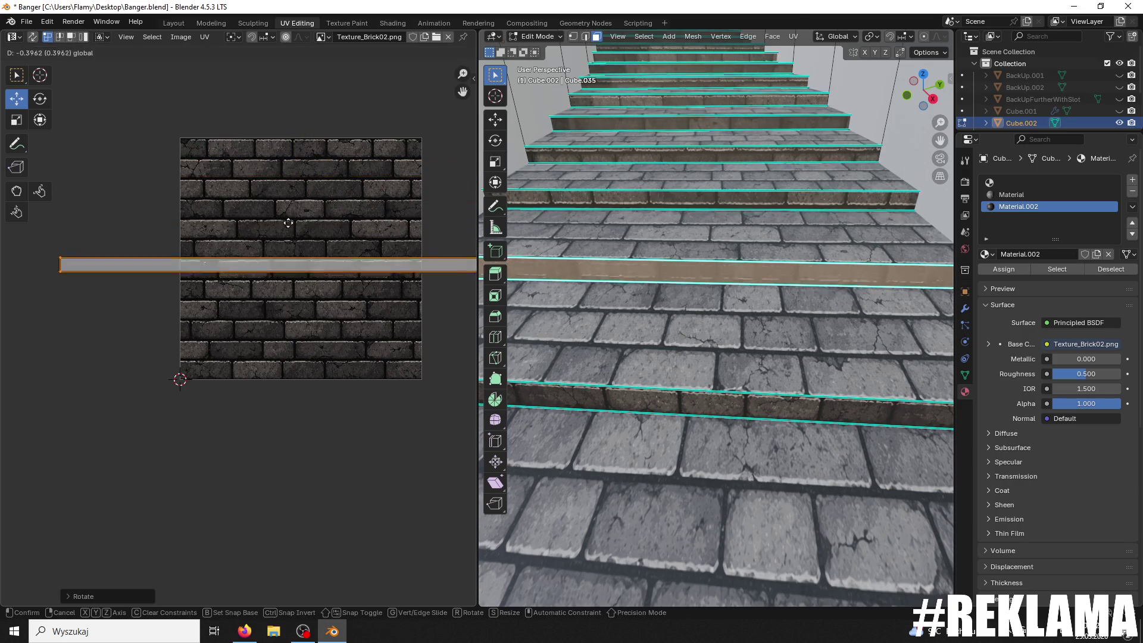
click(292, 229)
scroll(334, 246, up, 2)
key(s)
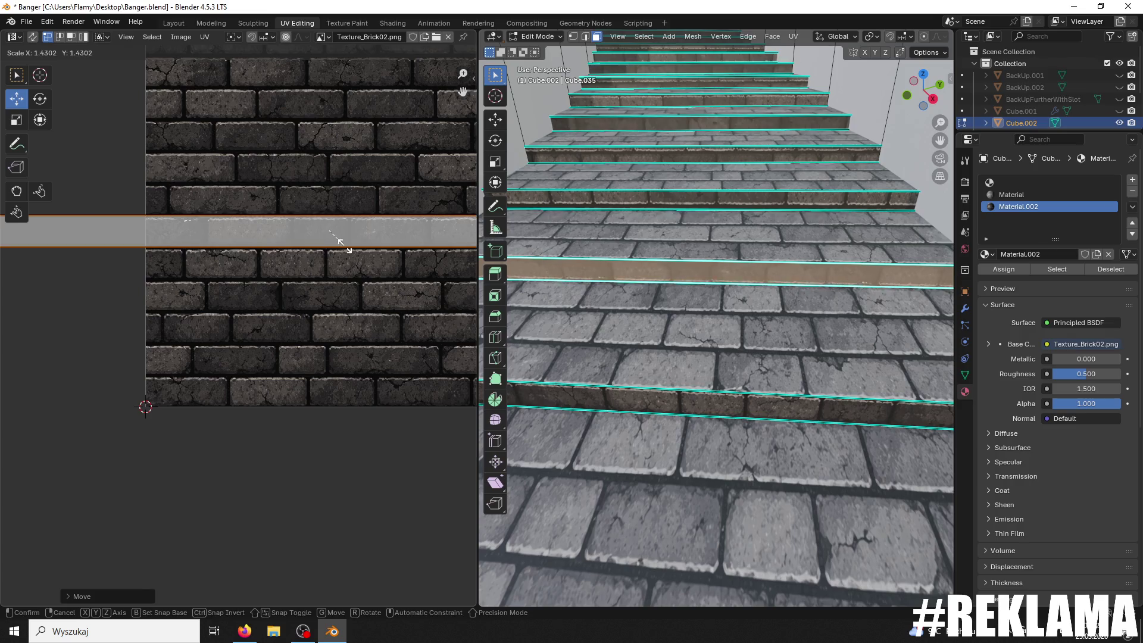
click(334, 246)
scroll(331, 230, up, 2)
scroll(331, 230, up, 1)
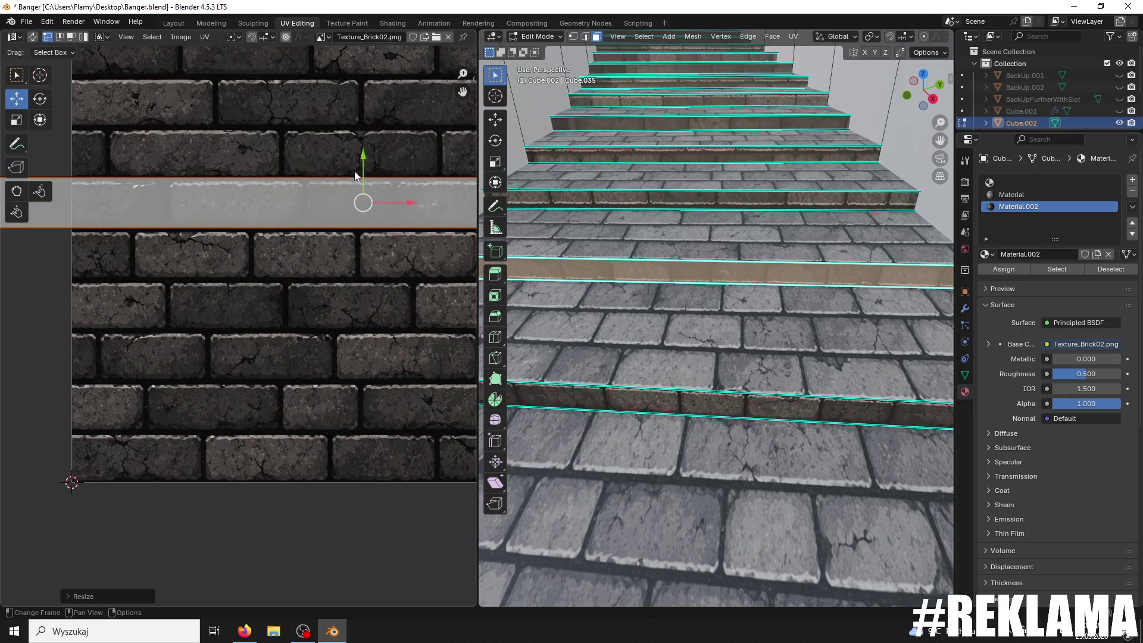
drag(364, 156, 358, 156)
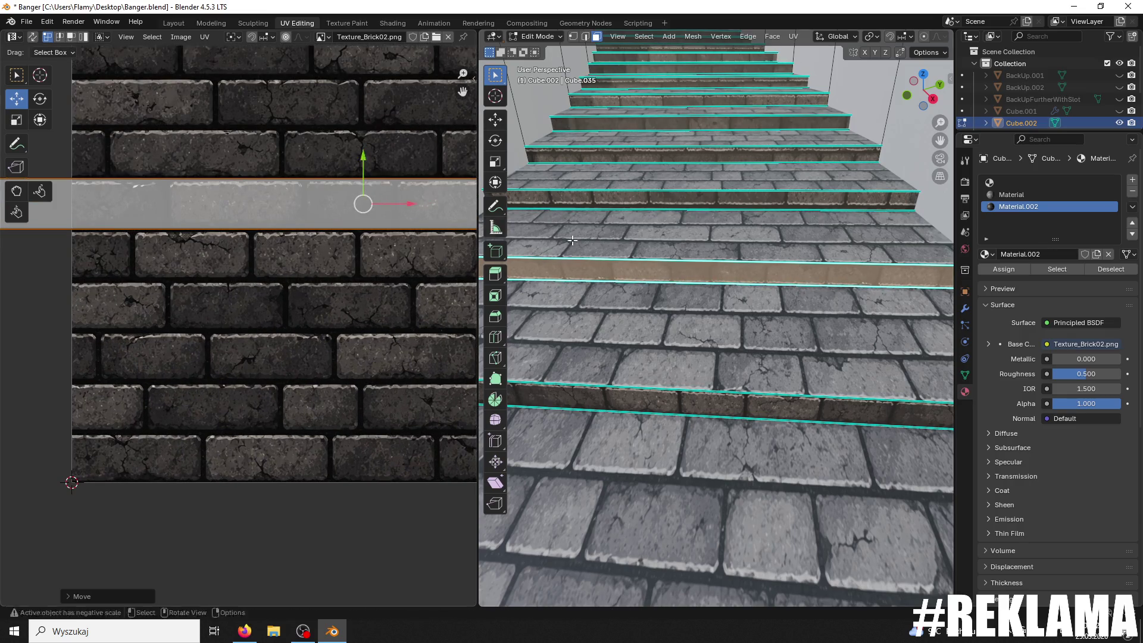
Step: Rotate the strip 180° and select a higher riser on the staircase
key(r)
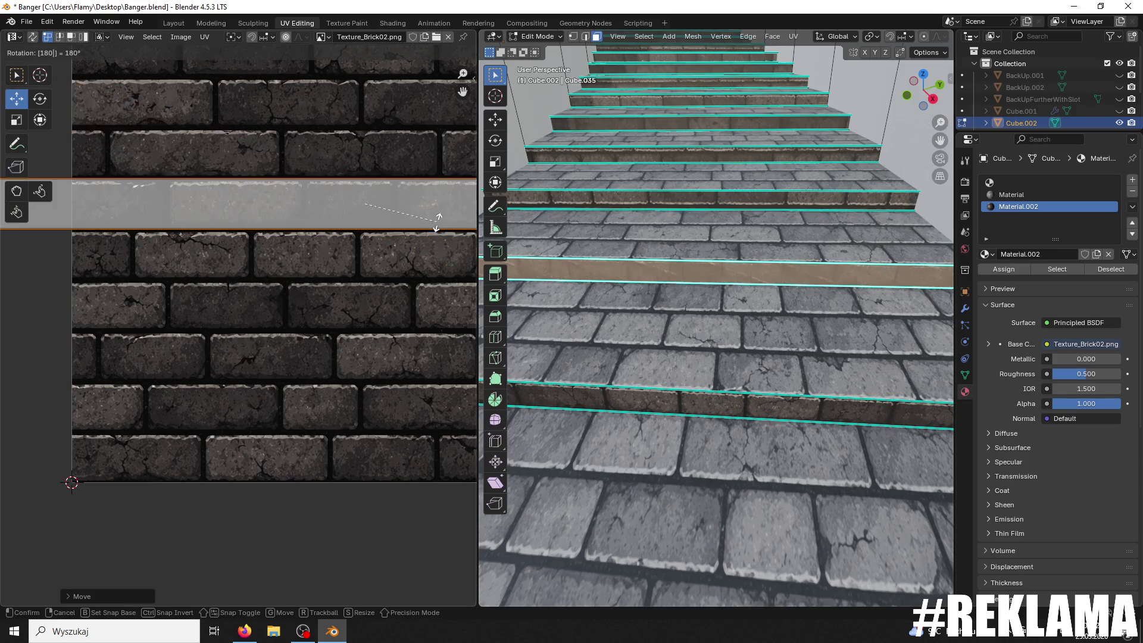
click(437, 226)
click(719, 203)
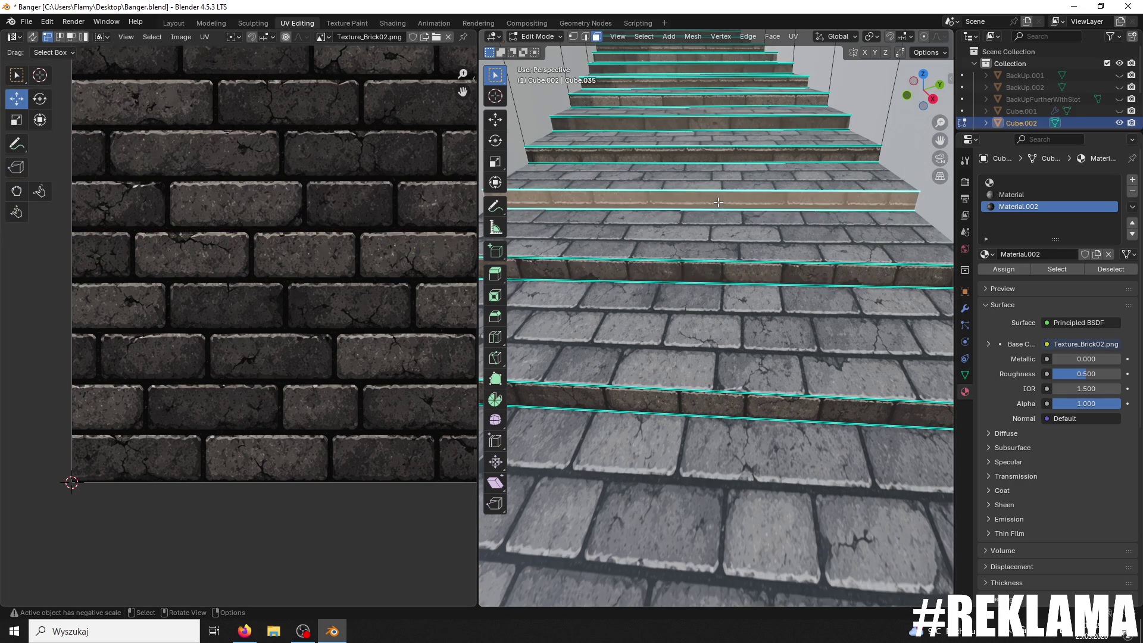
scroll(715, 209, up, 3)
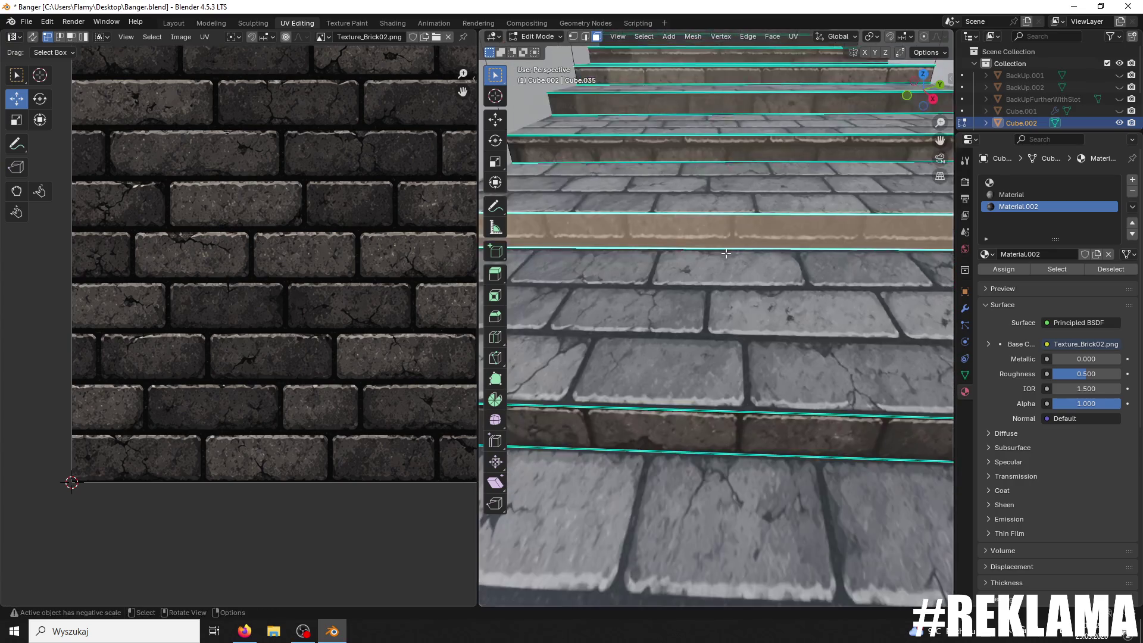
key(Home)
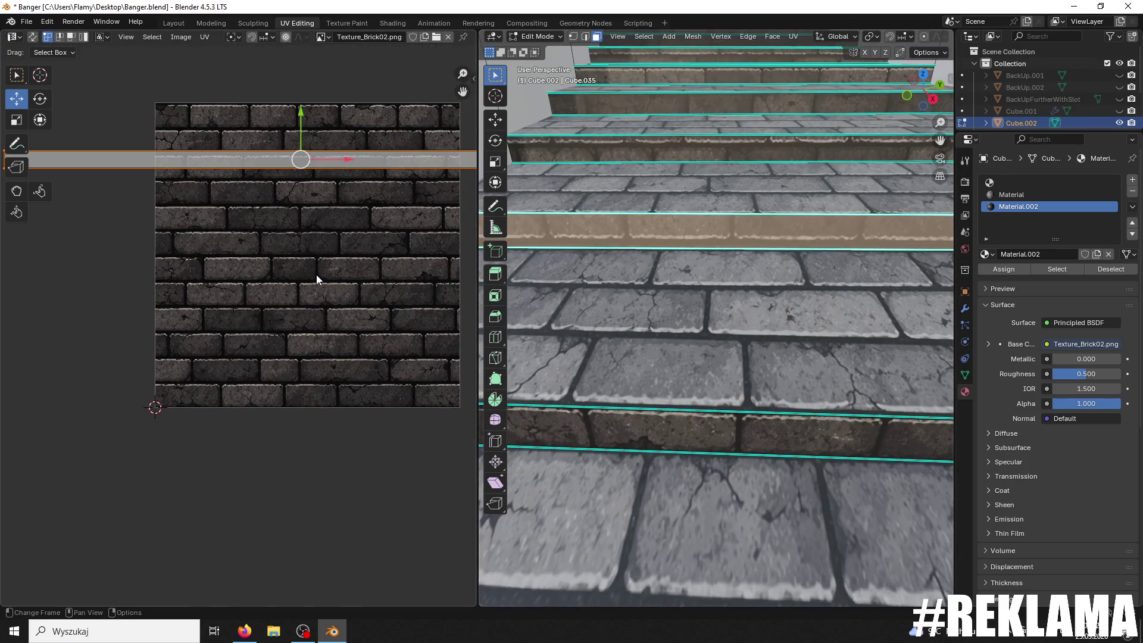
Step: Flip the riser's UV strip 180°, move it along Y, and stretch it taller to about 1.47×
text(r180)
key(Return)
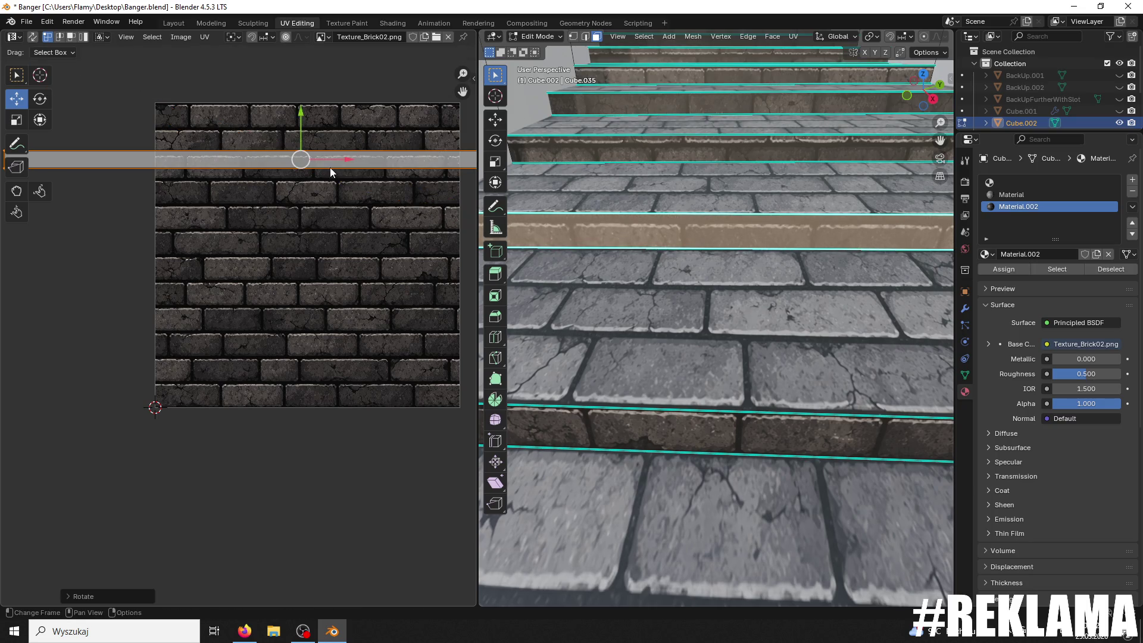
key(g)
key(y)
click(286, 120)
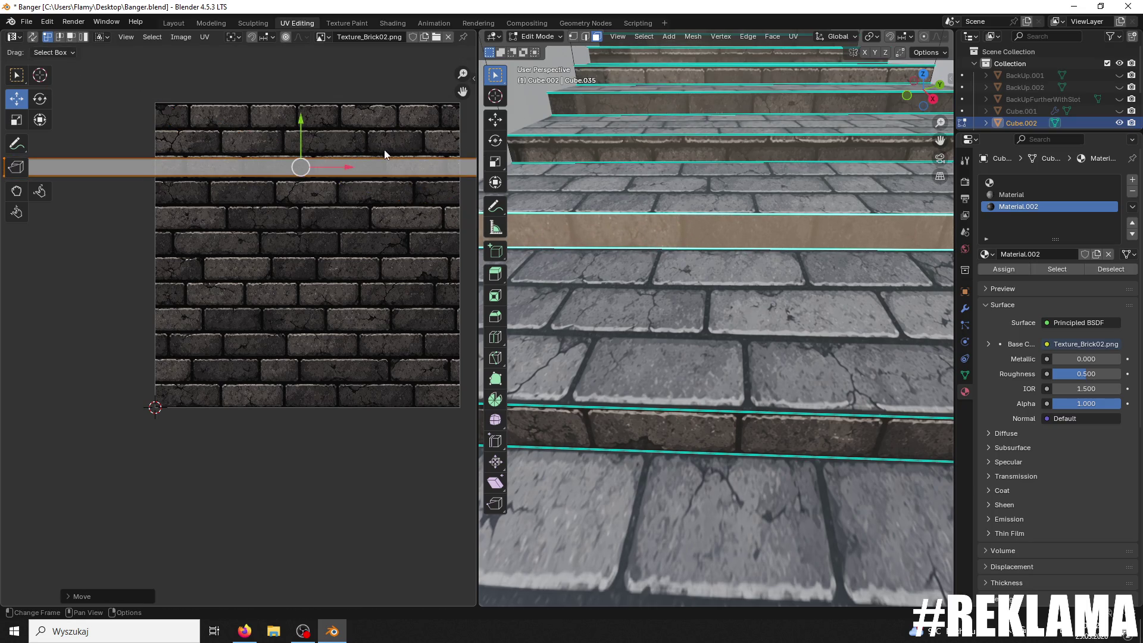
scroll(384, 150, up, 1)
key(s)
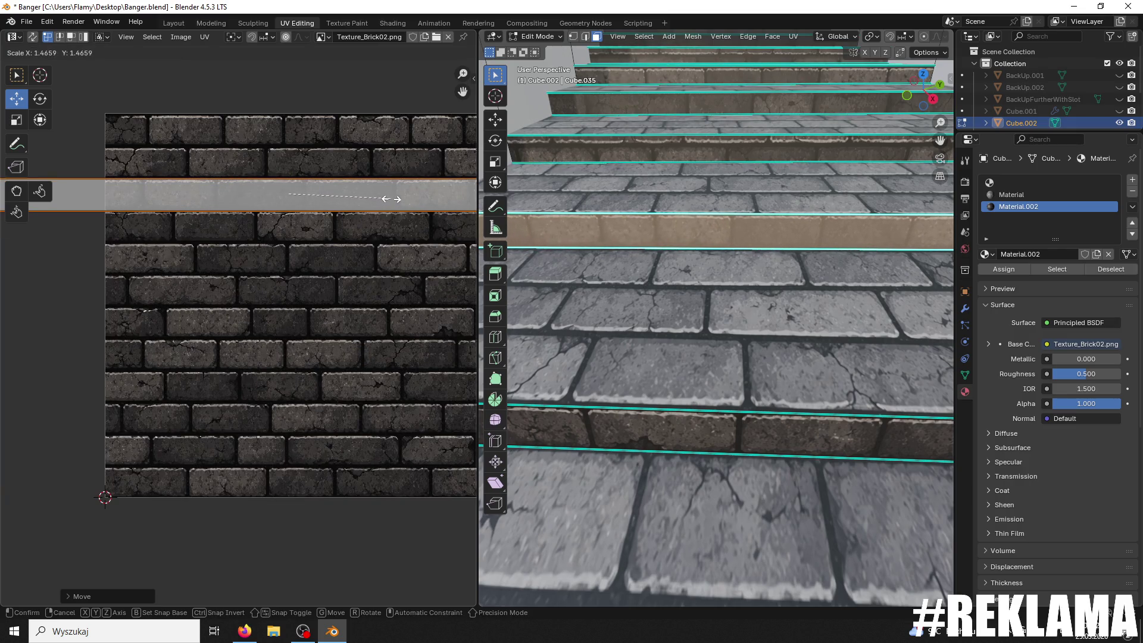
click(387, 200)
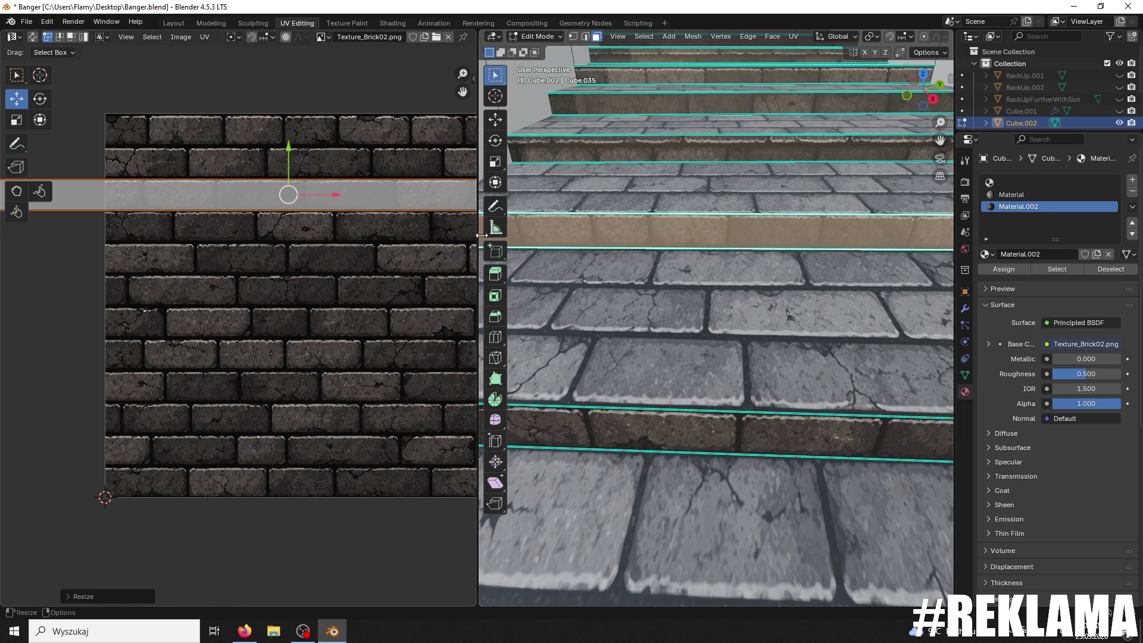
Step: Give another riser's strip a 180° turn, move it up and stretch it taller
click(599, 279)
scroll(645, 222, down, 4)
click(645, 260)
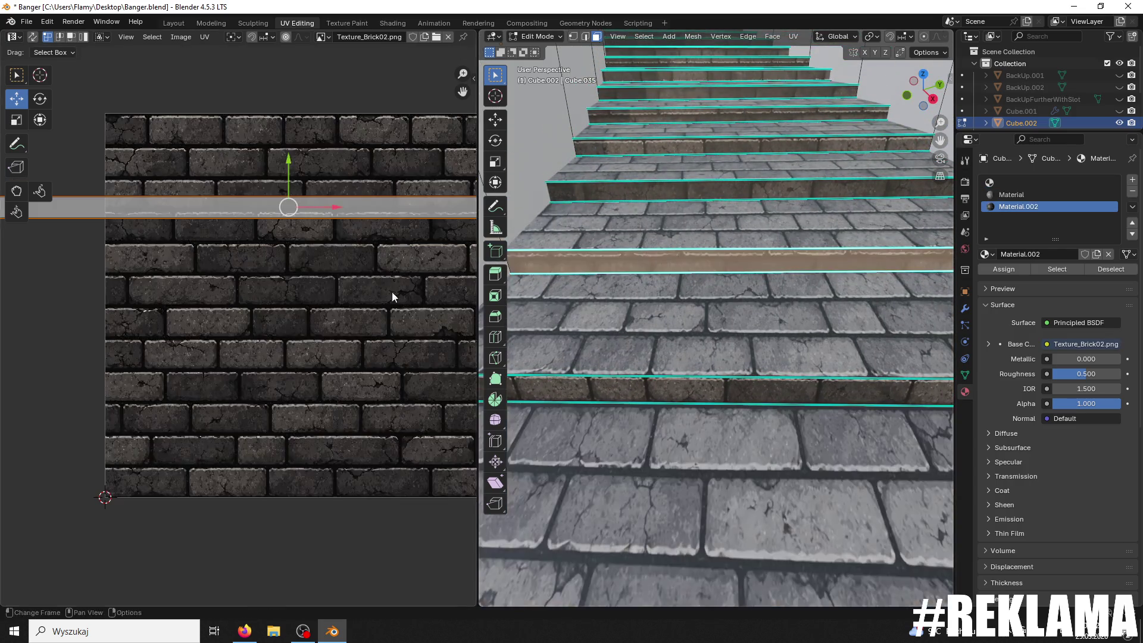
text(r180)
key(Return)
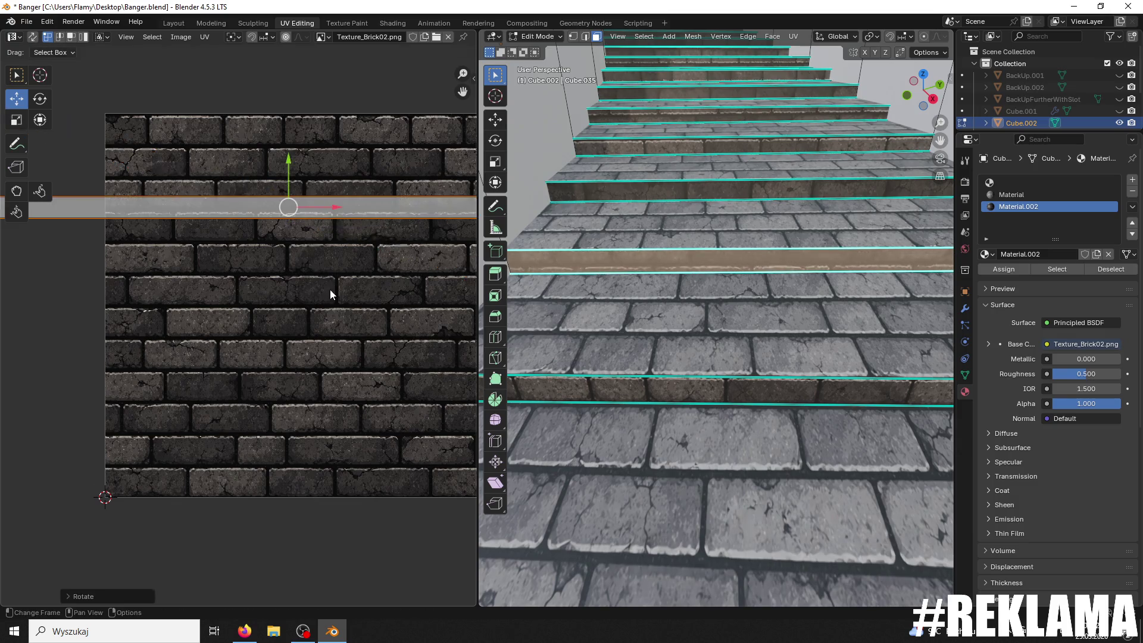
key(g)
click(352, 165)
key(s)
click(375, 158)
key(s)
click(330, 163)
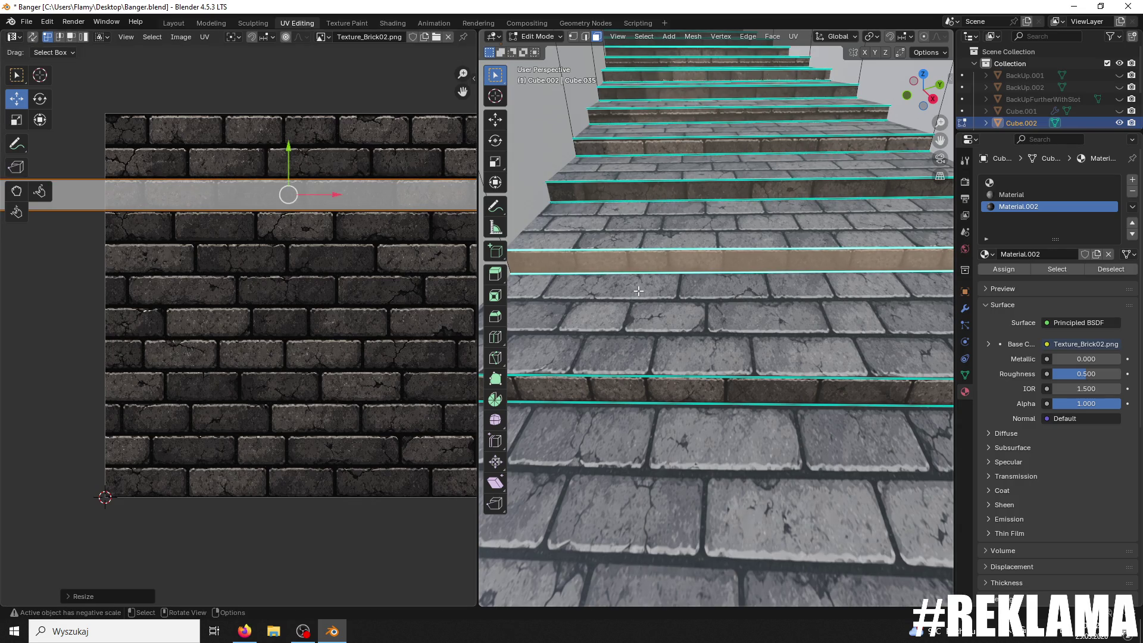
click(639, 290)
scroll(661, 268, down, 4)
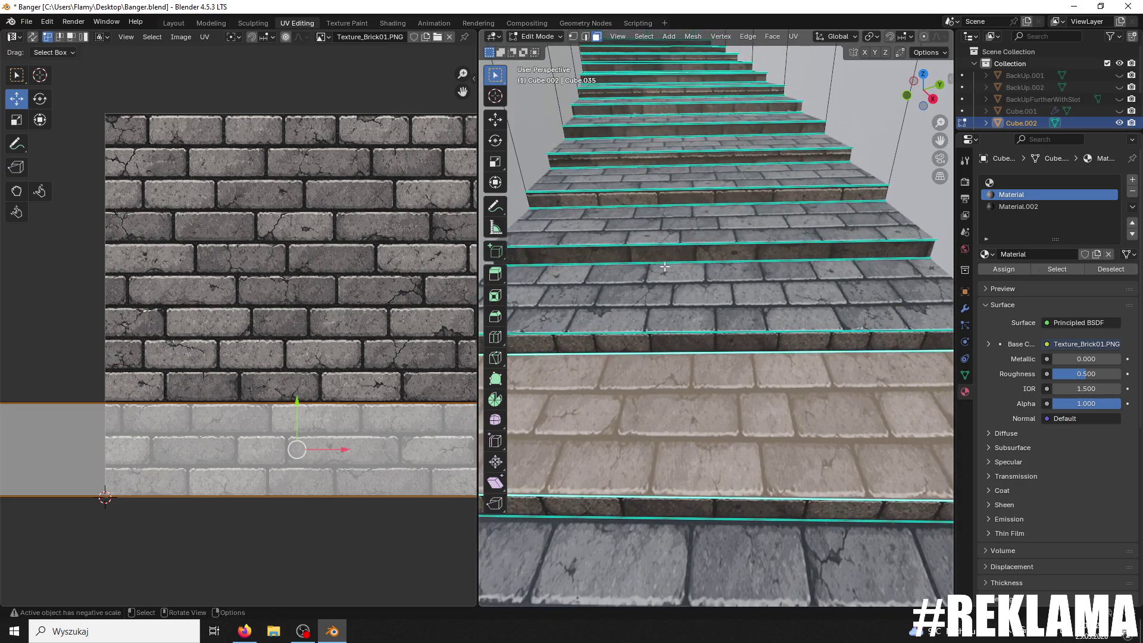
Step: Fit another step's riser strip to a brick row by rescaling, levelling and nudging it up
click(665, 267)
scroll(666, 277, up, 3)
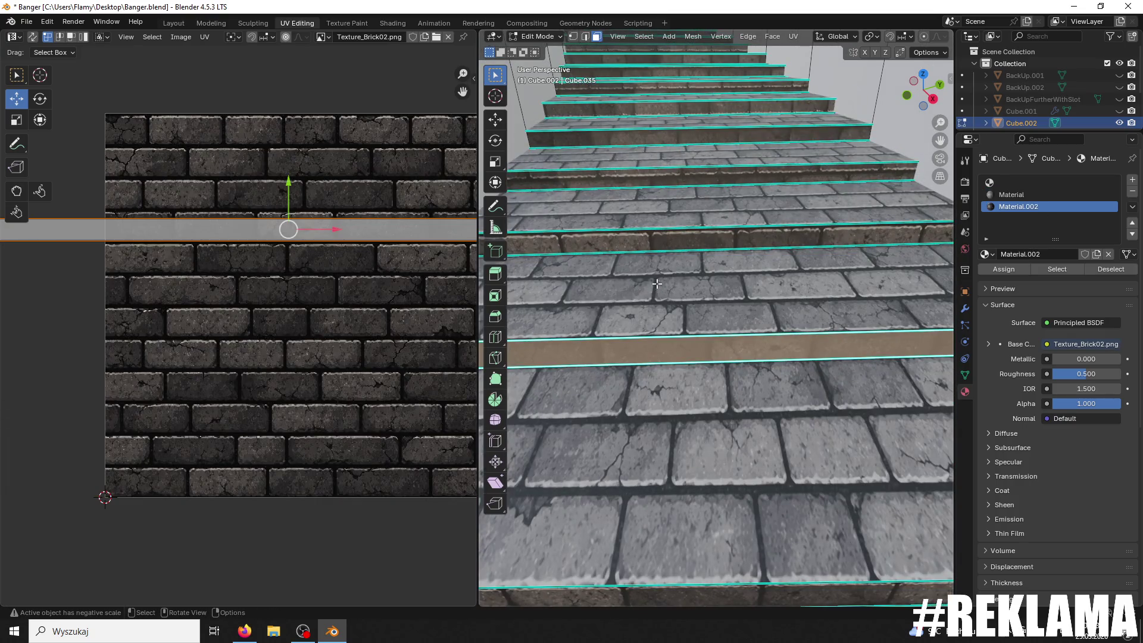
key(s)
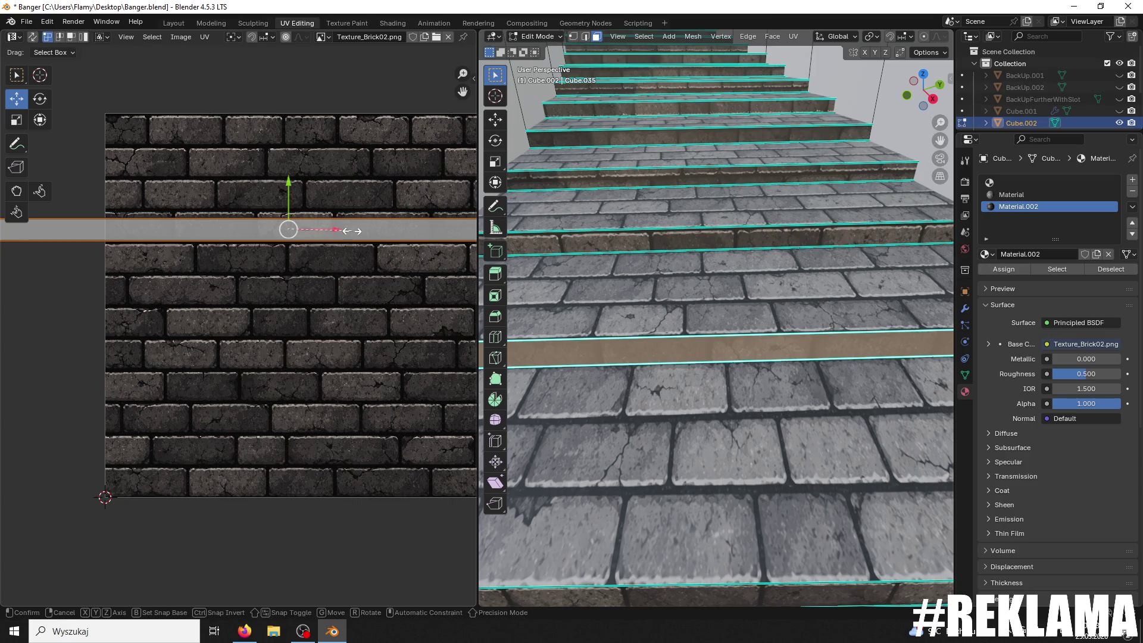
click(384, 213)
key(r)
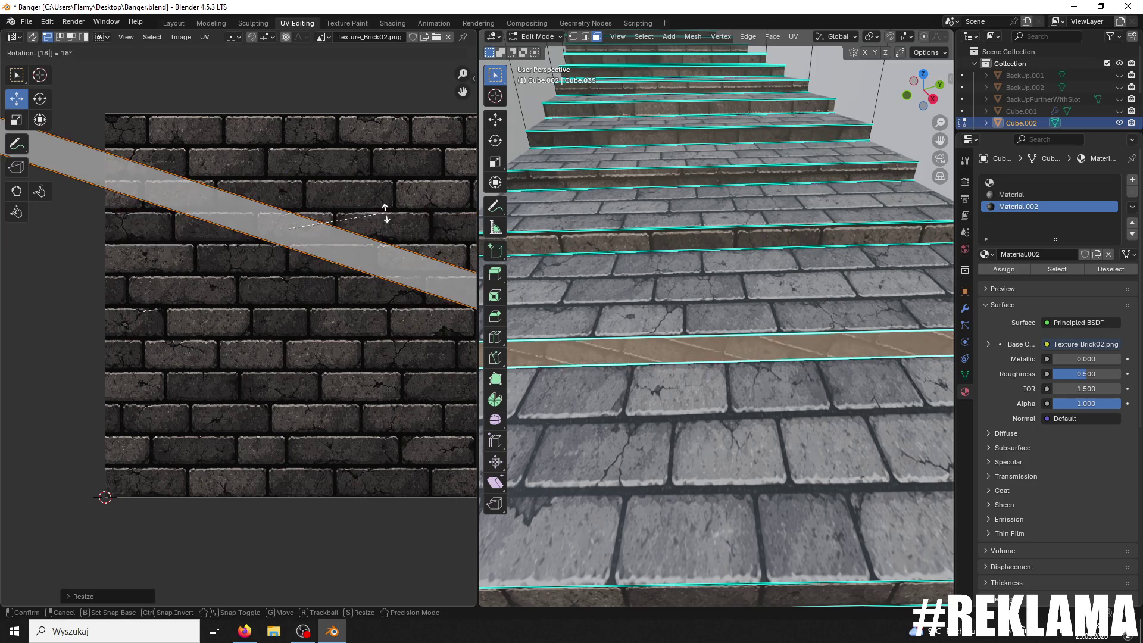
click(386, 218)
scroll(295, 198, up, 1)
key(s)
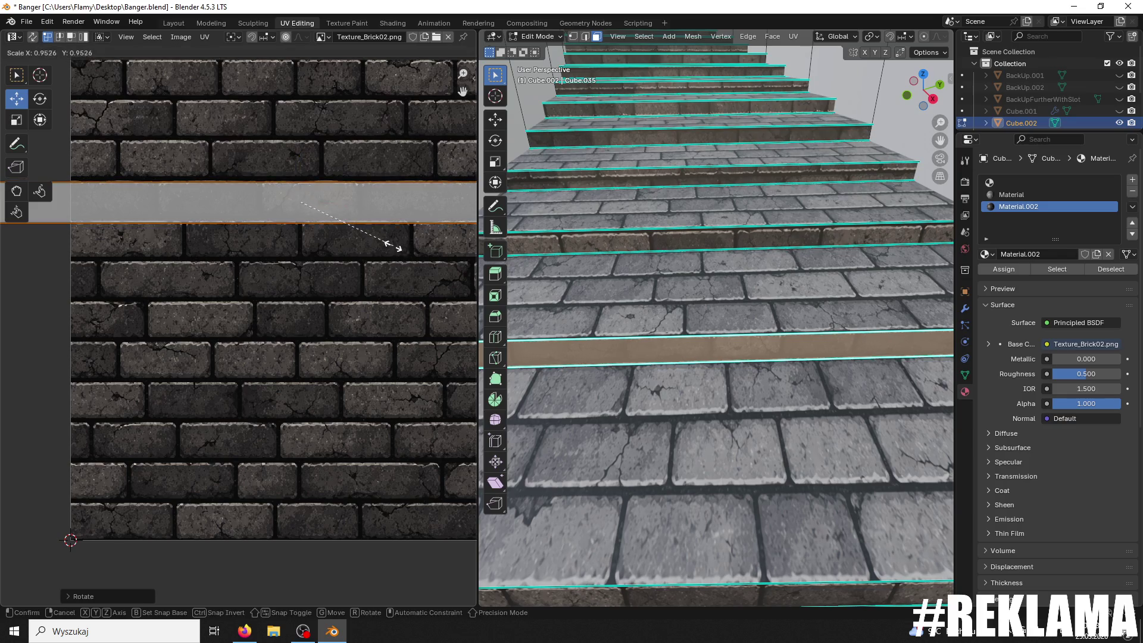
click(388, 242)
key(s)
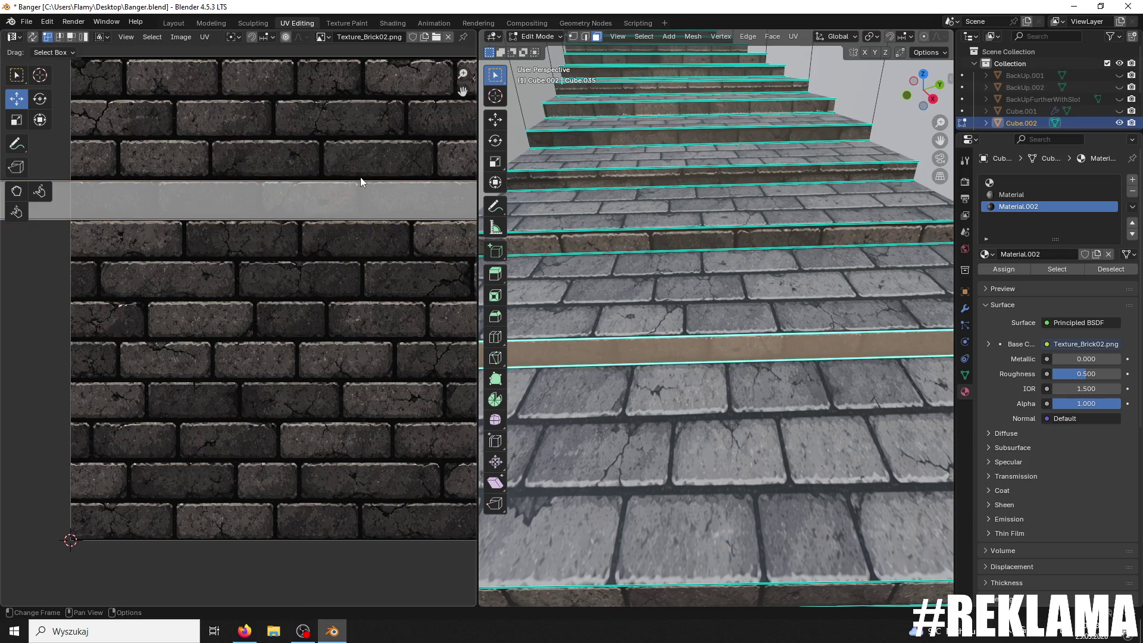
click(361, 177)
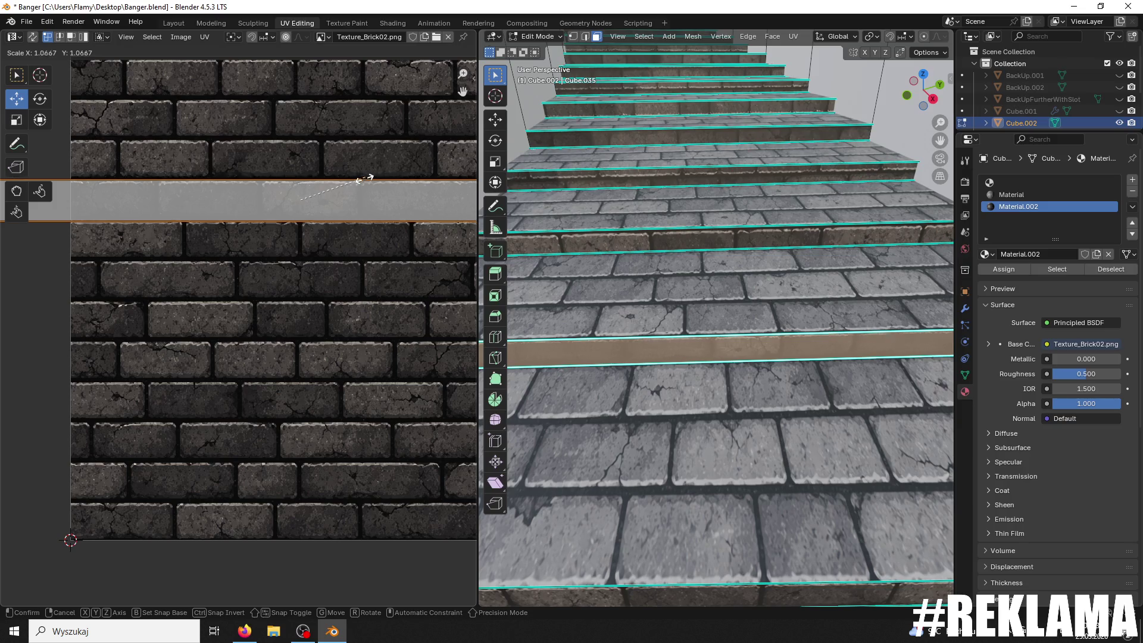
drag(301, 158, 284, 152)
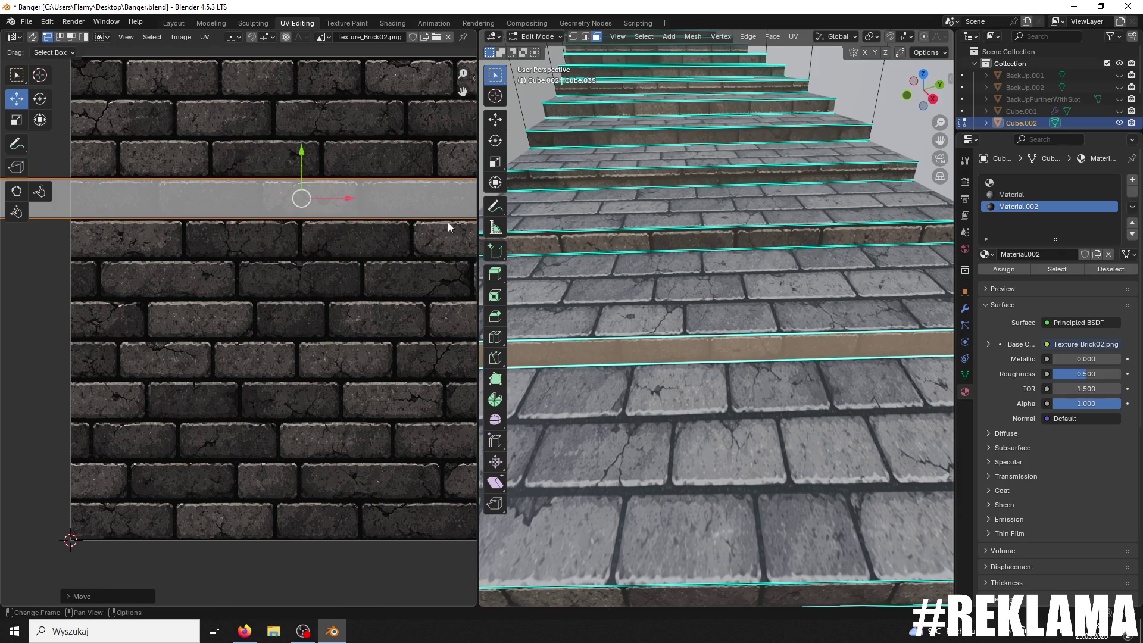
Step: Move the lower step's riser strip down onto another brick row and resize it
click(630, 243)
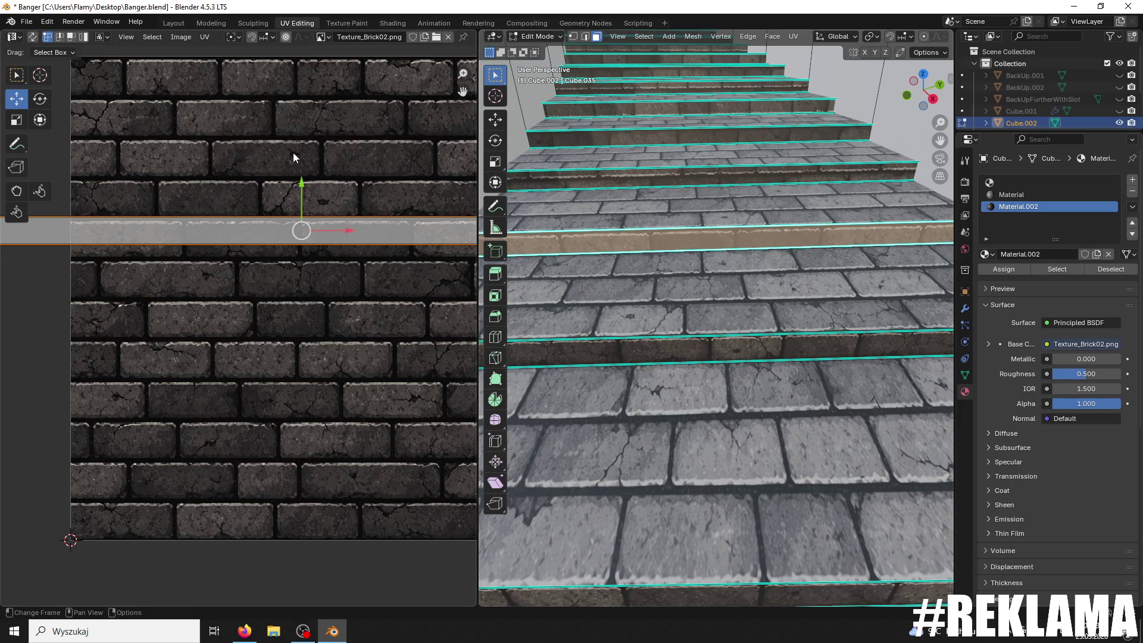
drag(301, 187, 301, 234)
key(s)
click(385, 244)
key(s)
click(341, 230)
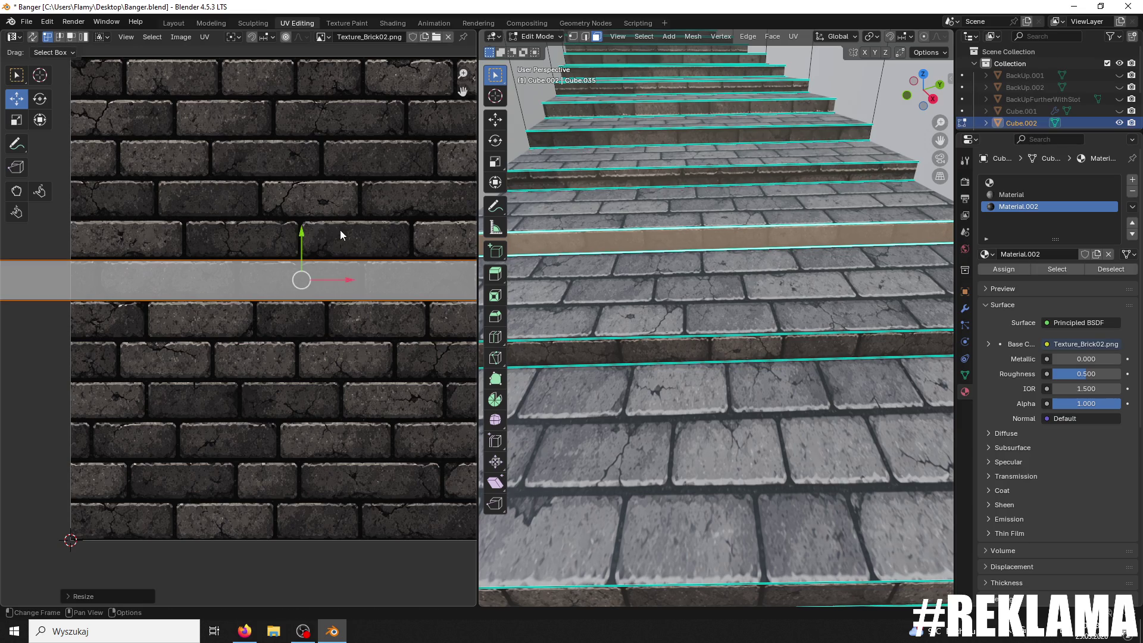
click(299, 232)
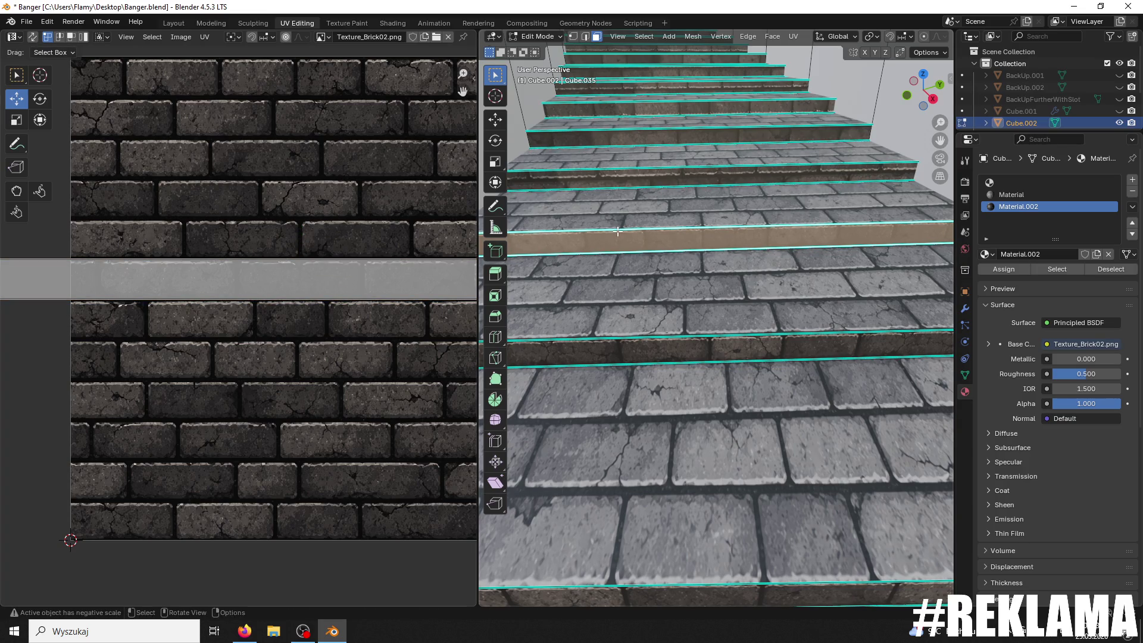
Step: Reposition the riser strip above, stretch it taller, keep it level and rescale slightly
click(626, 212)
click(632, 174)
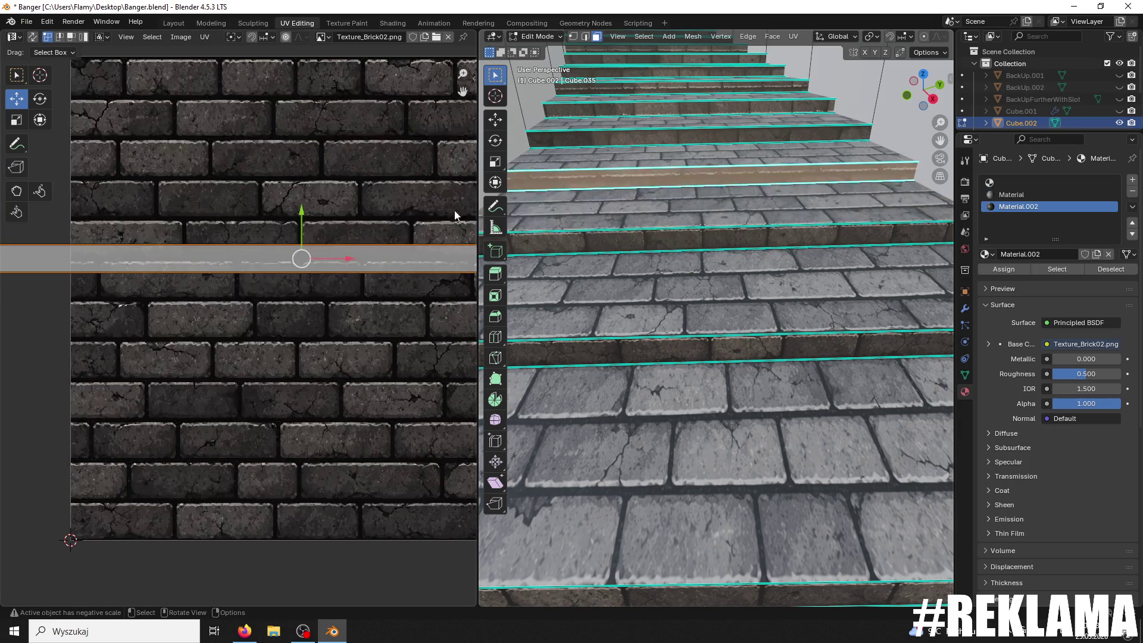
key(g)
click(287, 198)
key(s)
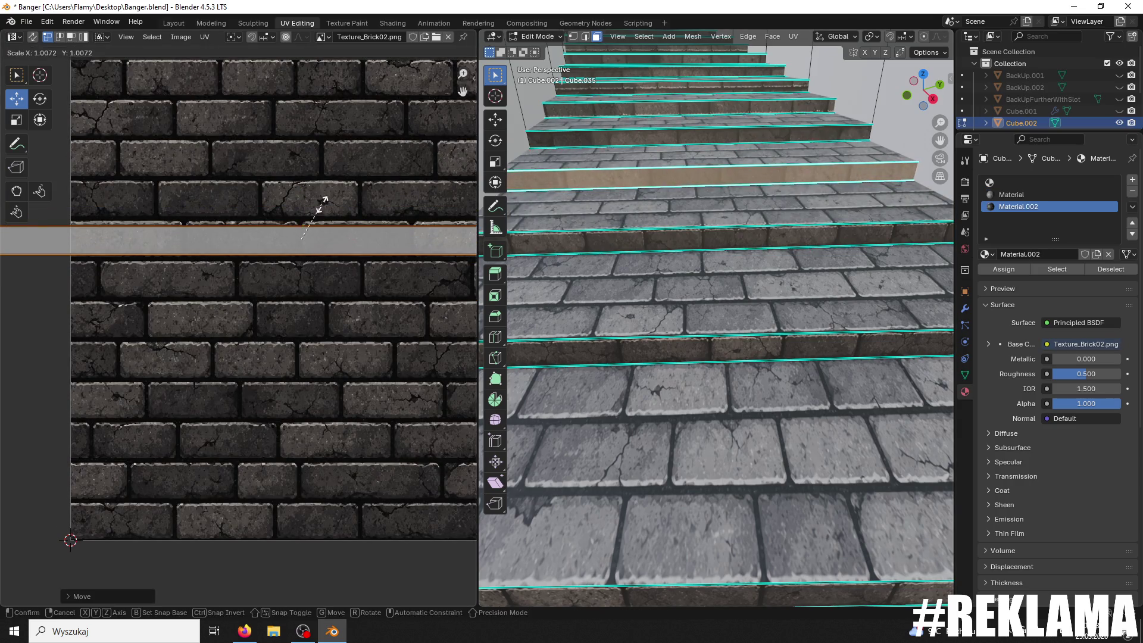
click(336, 196)
key(r)
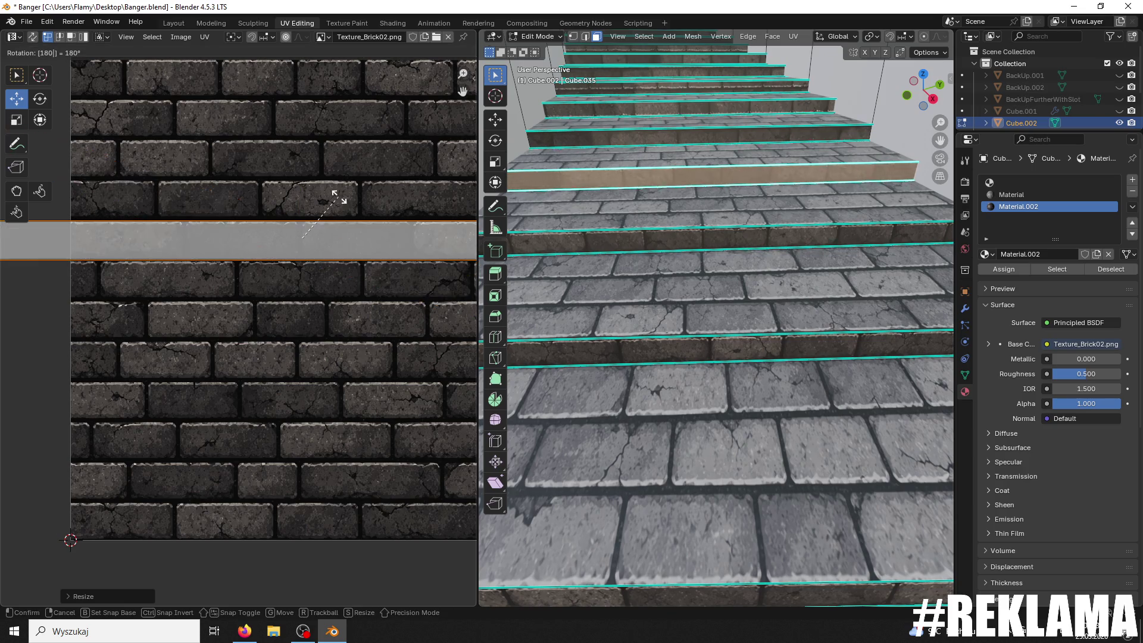
click(339, 201)
key(s)
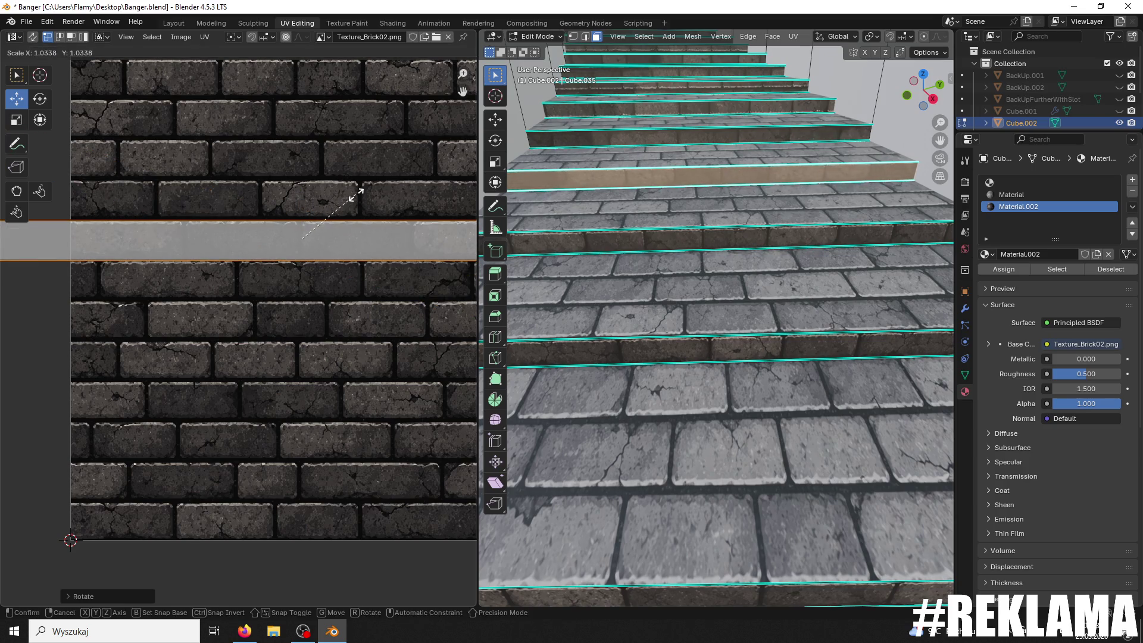
click(356, 199)
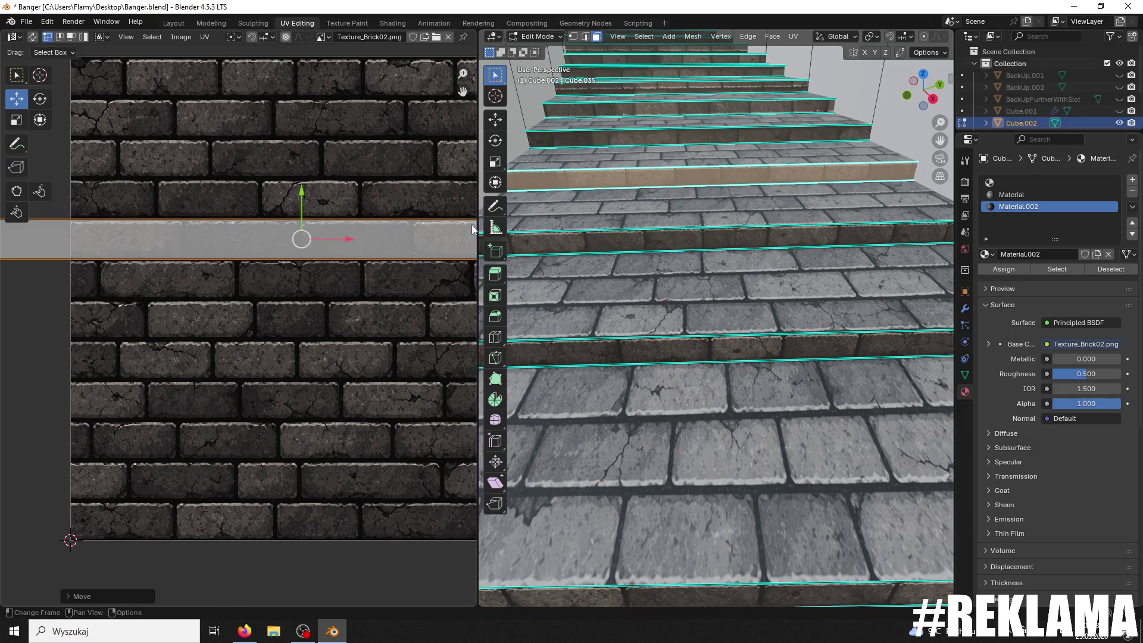
Step: Select the next riser and move its strip up in the brick texture
click(628, 280)
mouse_move(628, 280)
middle_down()
mouse_move(627, 225)
mouse_move(633, 241)
middle_up()
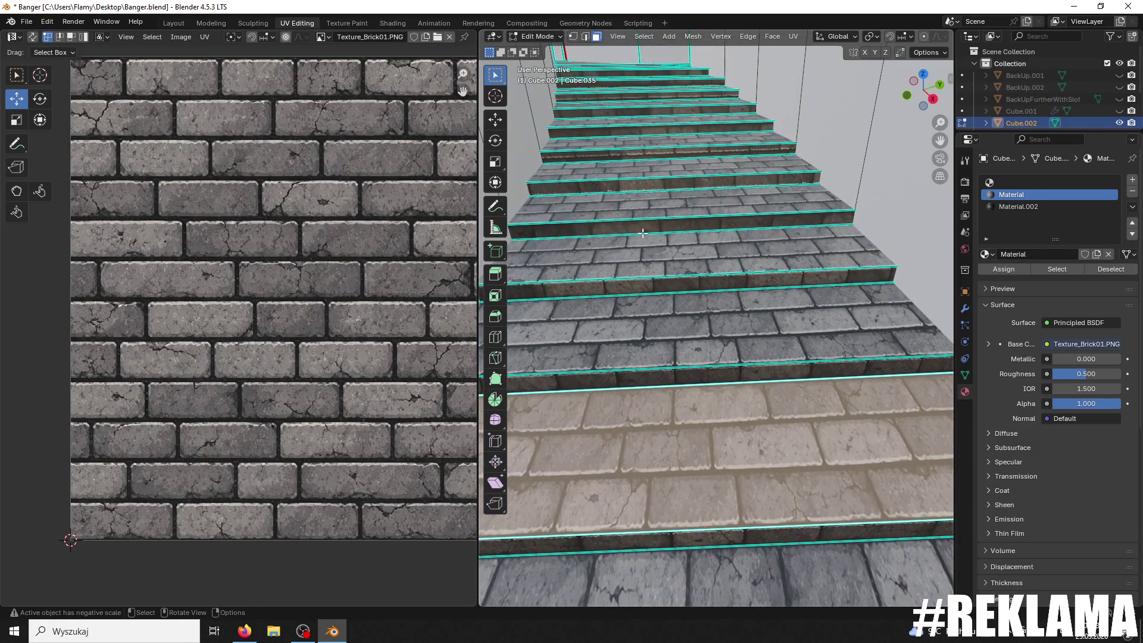
click(643, 233)
scroll(323, 270, down, 4)
drag(274, 270, 242, 200)
scroll(295, 236, up, 3)
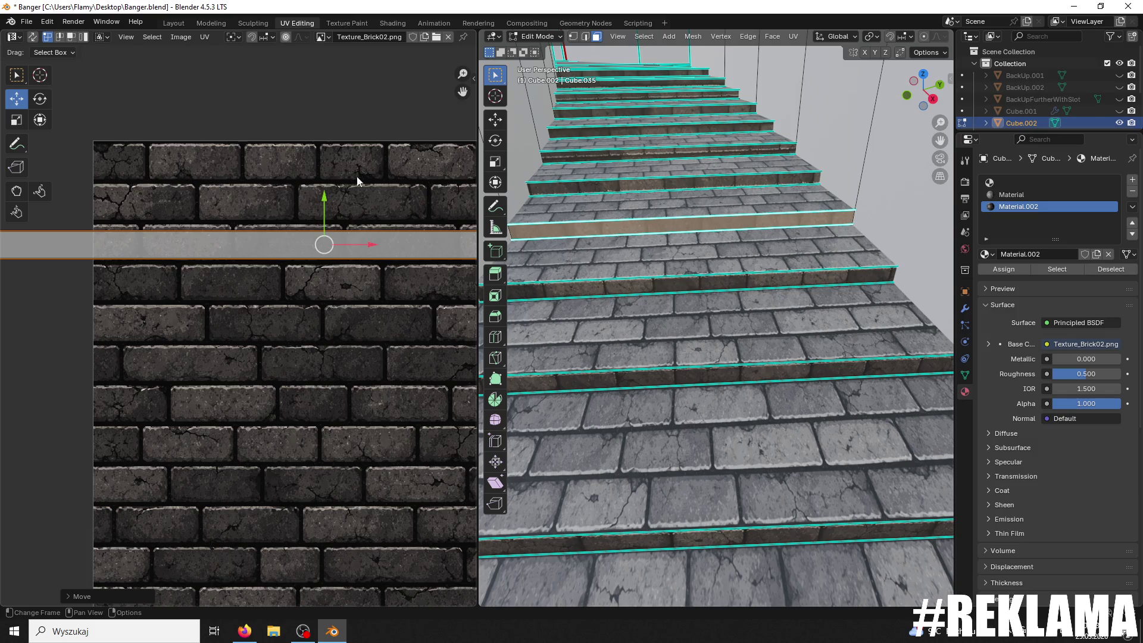
Step: Scale and reposition the riser's UV strip, then undo the last adjustment
key(s)
click(346, 198)
key(g)
click(319, 197)
key(s)
click(338, 196)
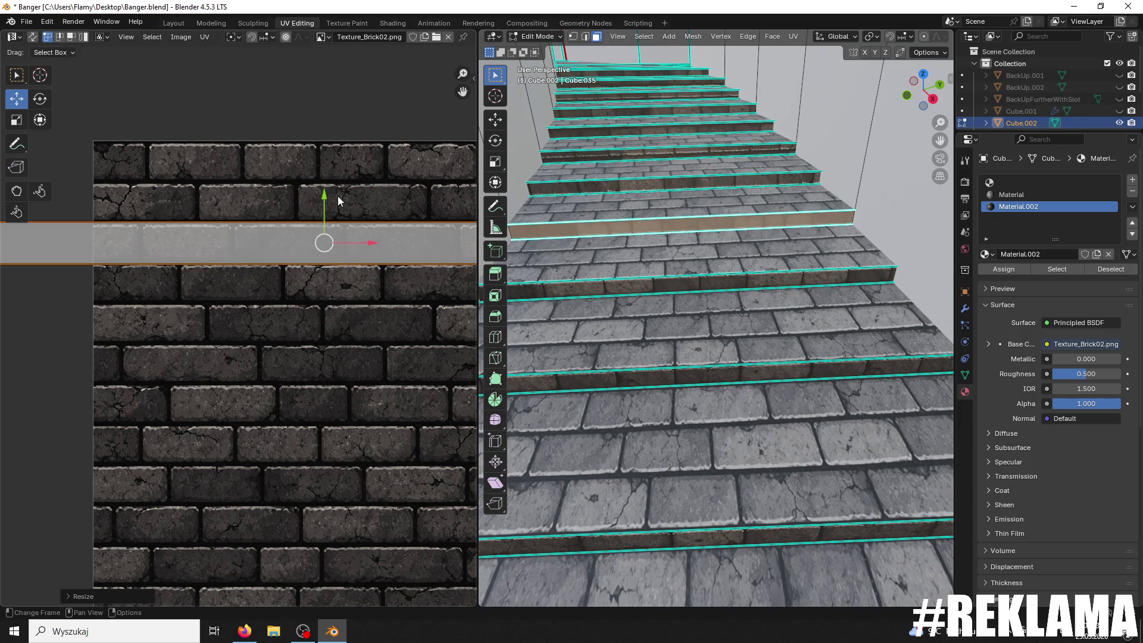
key(s)
click(320, 221)
key(ctrl+z)
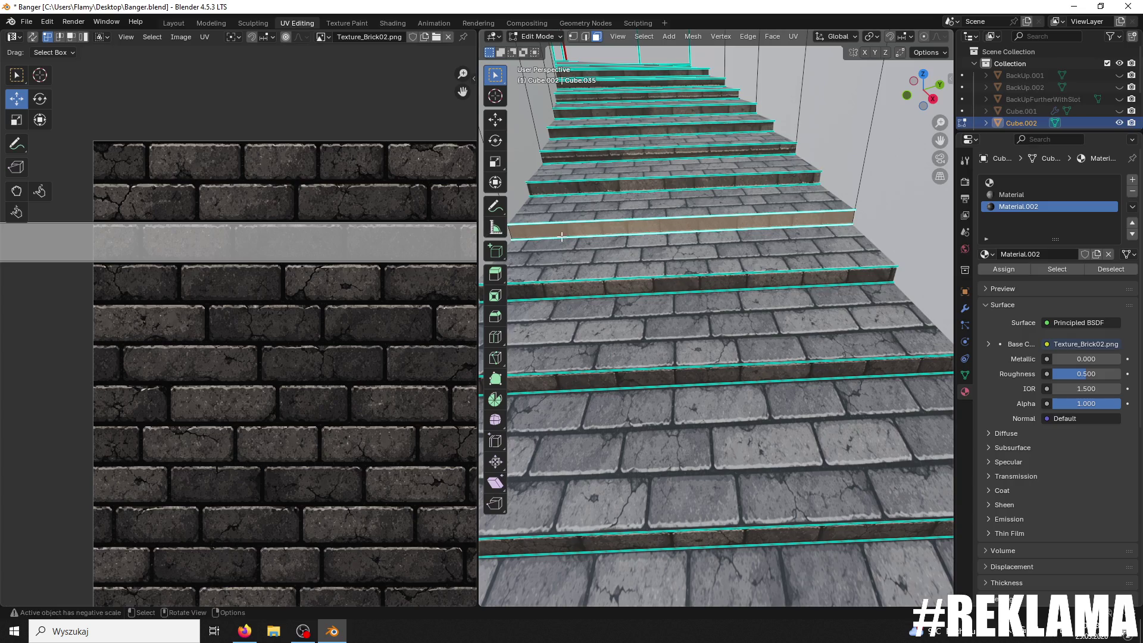
Step: Reselect the riser's UV strip and drag it down onto a lower brick row
click(350, 254)
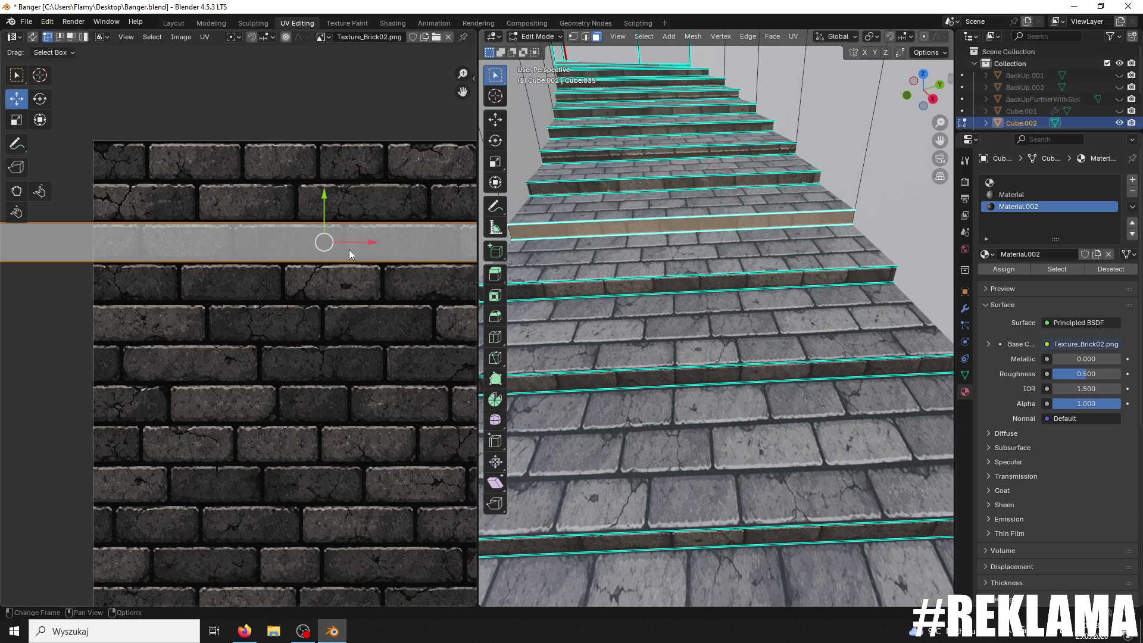
key(alt+a)
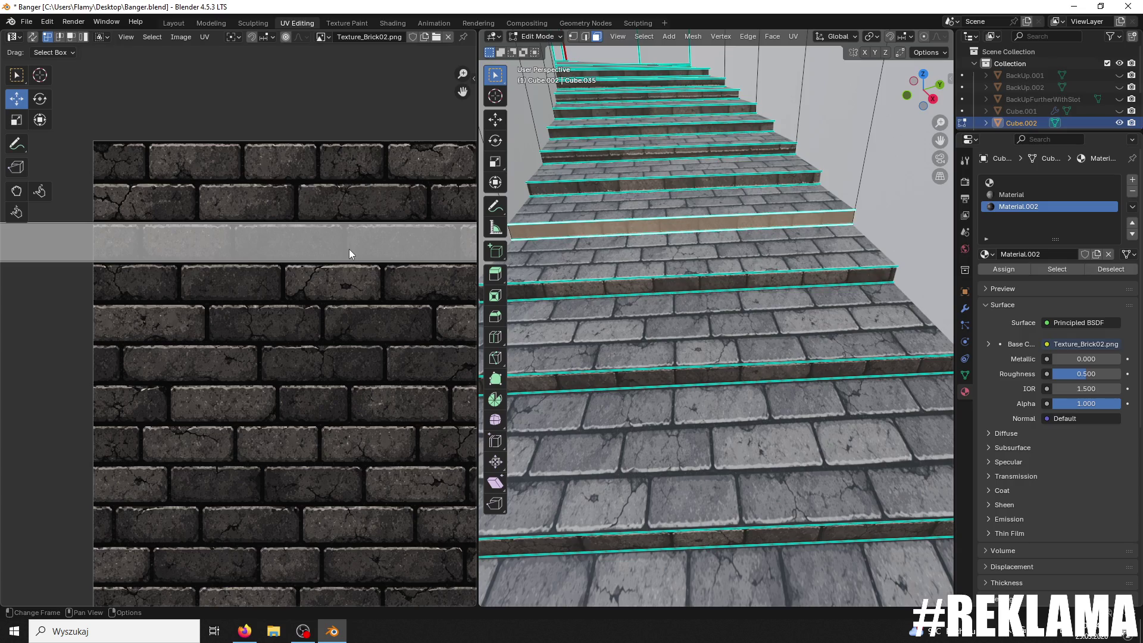
scroll(735, 249, up, 5)
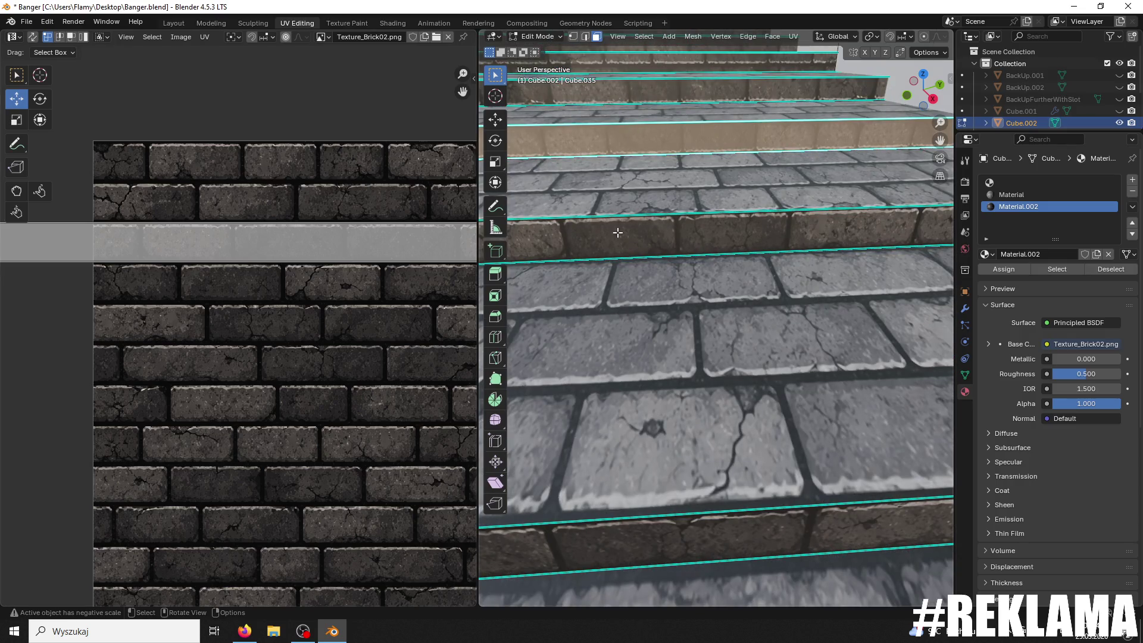
click(359, 244)
key(r)
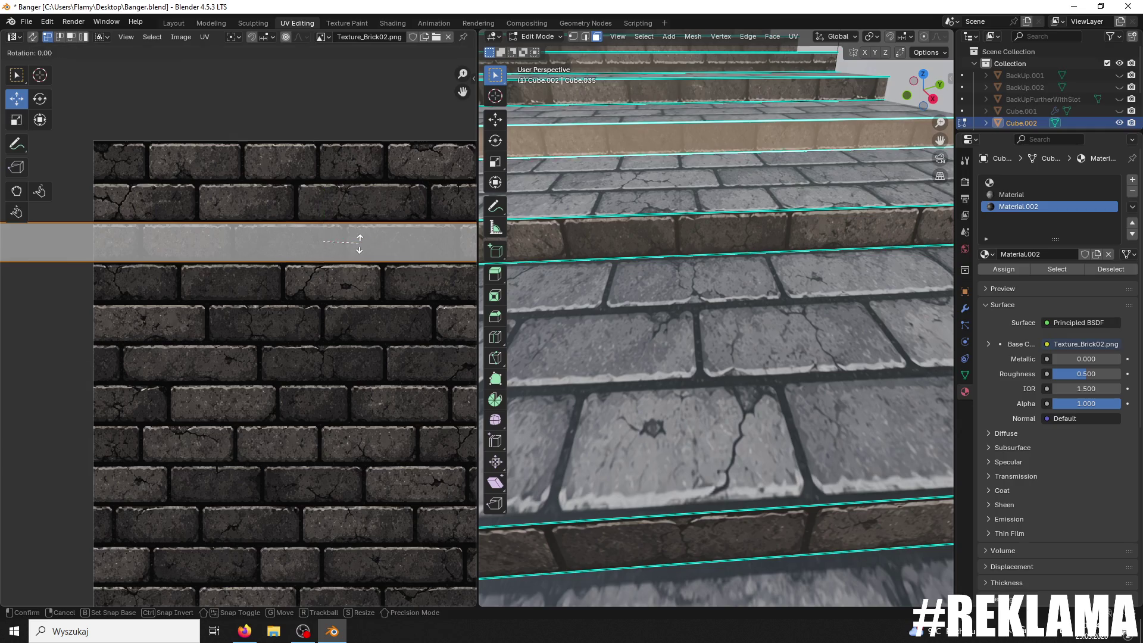
click(359, 244)
scroll(666, 256, down, 3)
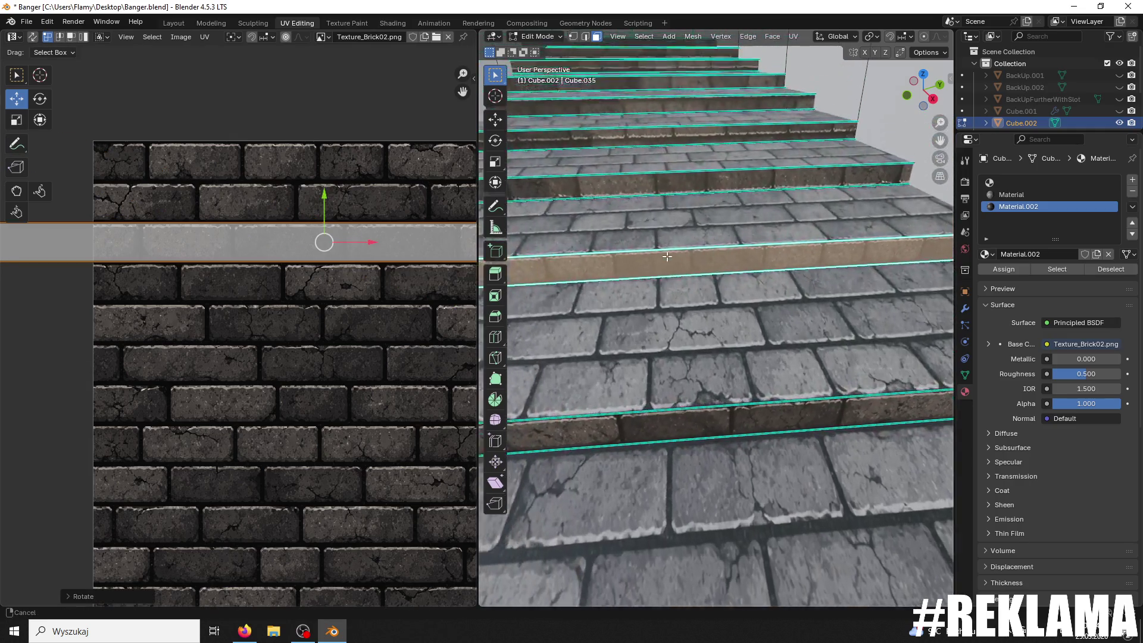
scroll(667, 257, down, 2)
drag(330, 195, 330, 352)
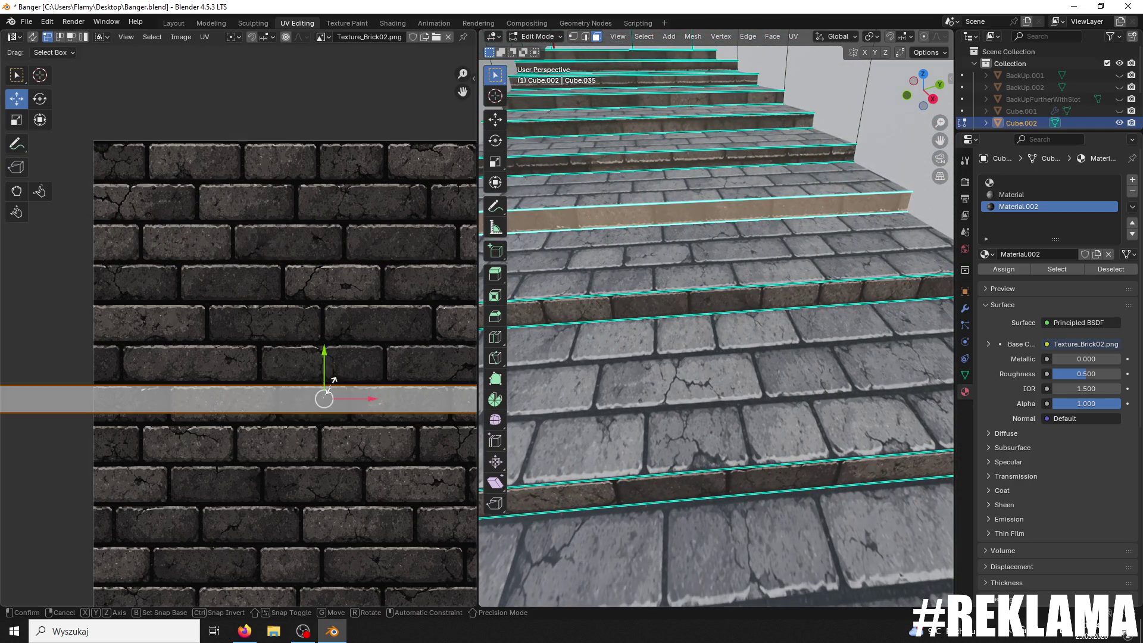
Step: Stretch the strip vertically, shift it slightly down, then nudge it back up
key(s)
key(y)
click(327, 373)
key(g)
key(y)
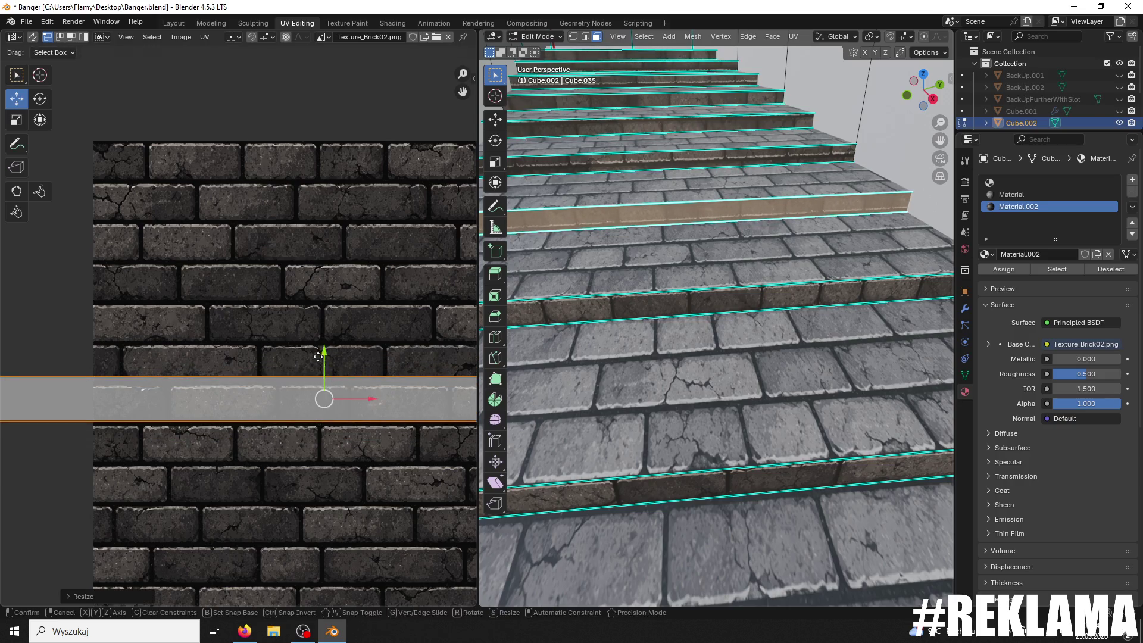
click(369, 412)
mouse_move(324, 381)
mouse_down()
mouse_move(343, 369)
mouse_move(323, 355)
mouse_up()
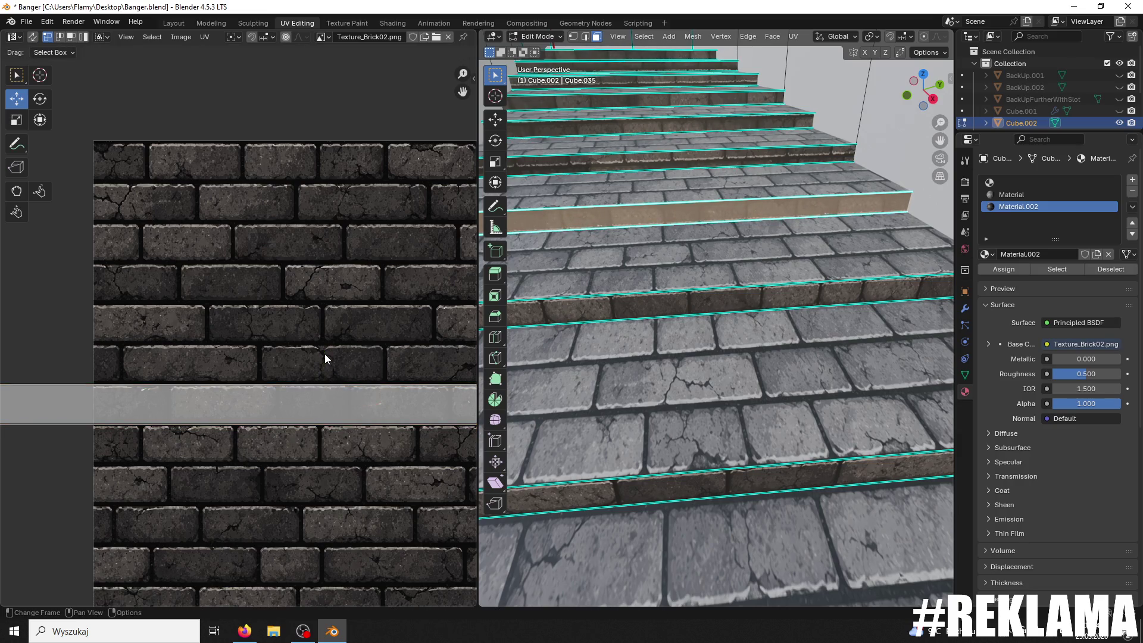
Step: Flip the riser UVs 180° and move them down on the bricks
text(r180)
key(Return)
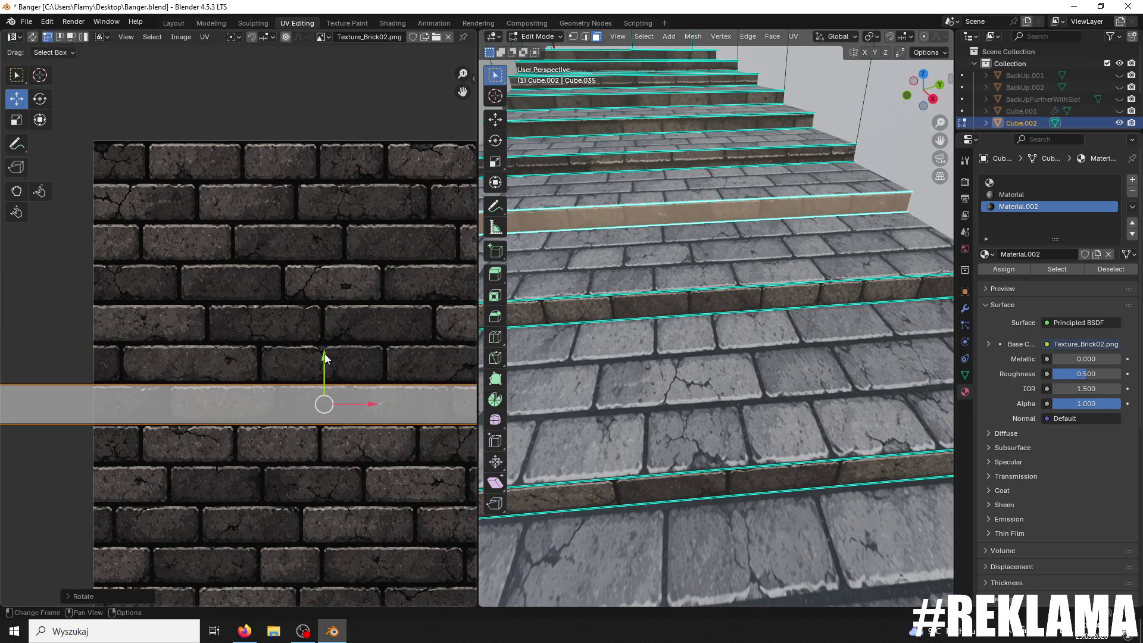
mouse_move(650, 280)
middle_down()
mouse_move(650, 296)
mouse_move(650, 268)
middle_up()
scroll(670, 305, up, 8)
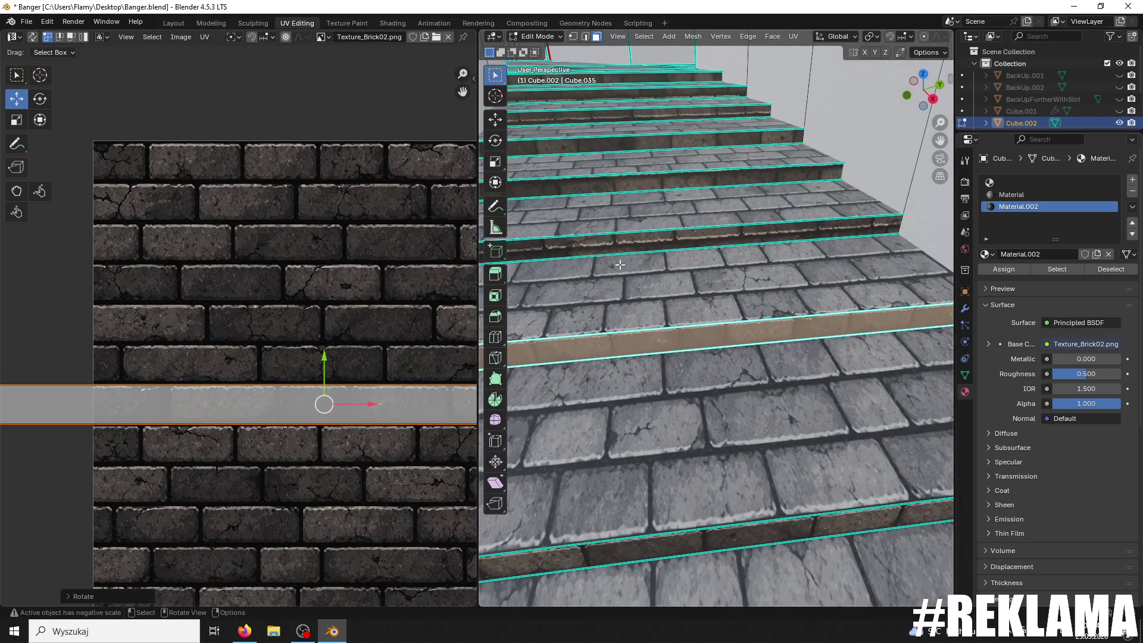
scroll(620, 265, down, 1)
drag(324, 369, 324, 392)
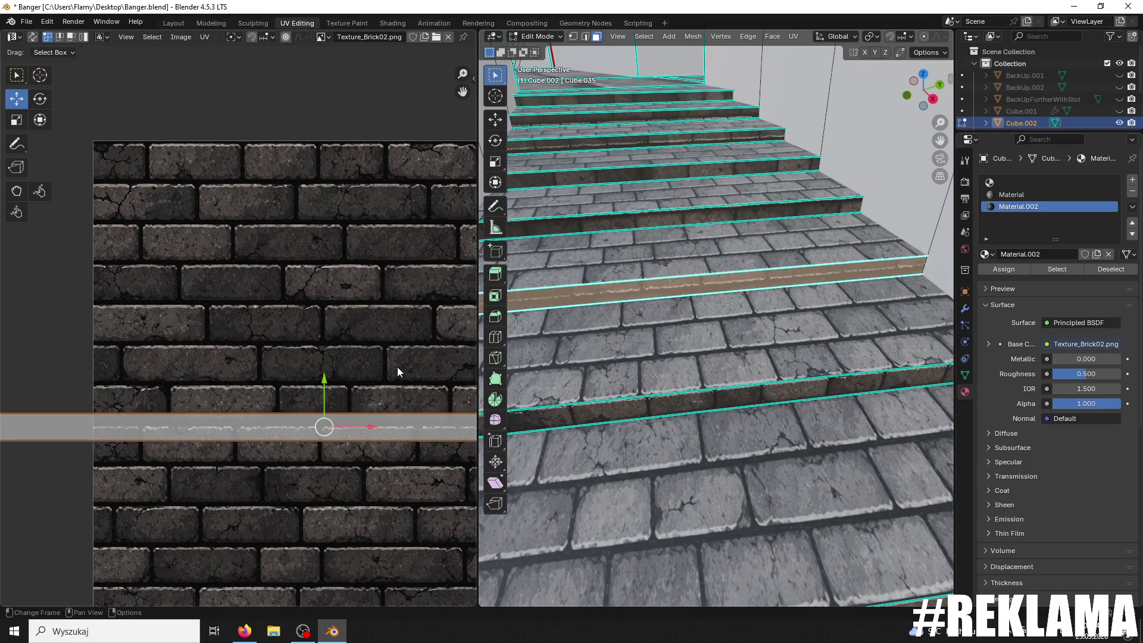
Step: Flip the riser UVs 180° again, move them lower and enlarge them vertically about 1.44×
text(r180)
key(Return)
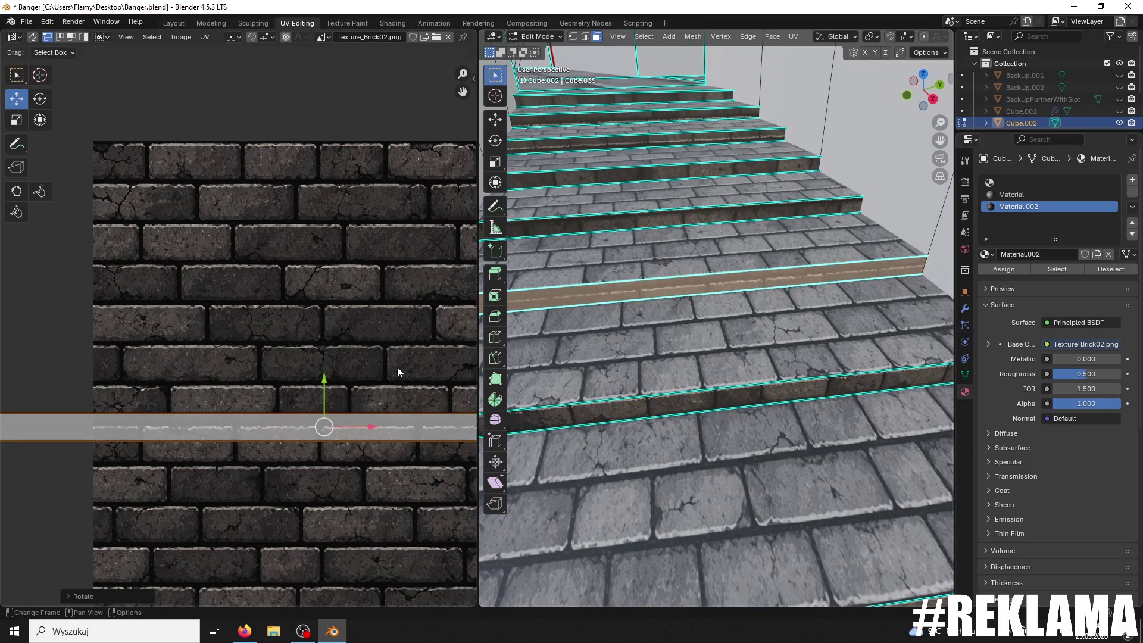
drag(323, 382, 324, 433)
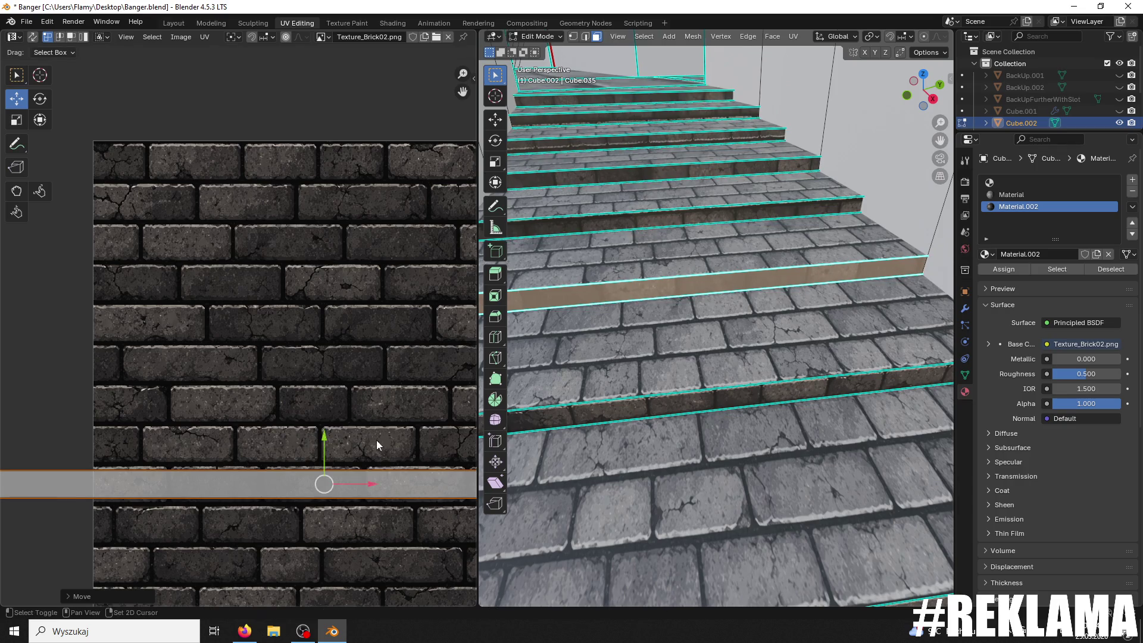
middle_drag(402, 455, 343, 393)
key(s)
key(y)
click(372, 373)
Step: Rescale the riser UVs vertically, then undo and redo back to the brick step face
key(s)
key(y)
click(366, 377)
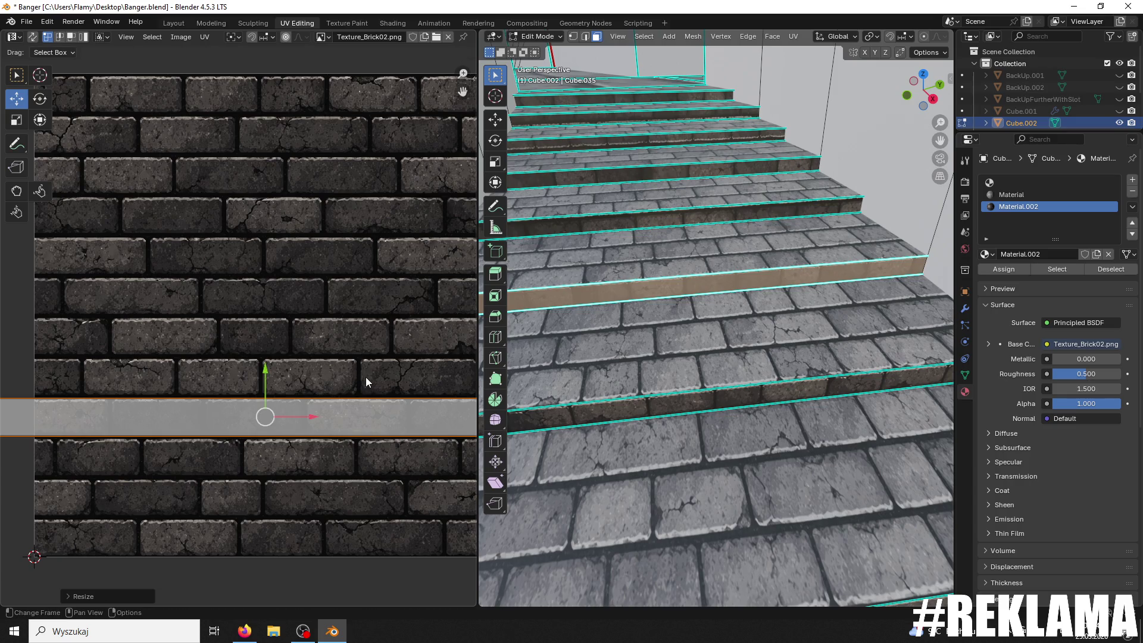
key(ctrl+z)
key(ctrl+z)
middle_drag(632, 286, 651, 281)
key(ctrl+z)
key(ctrl+z)
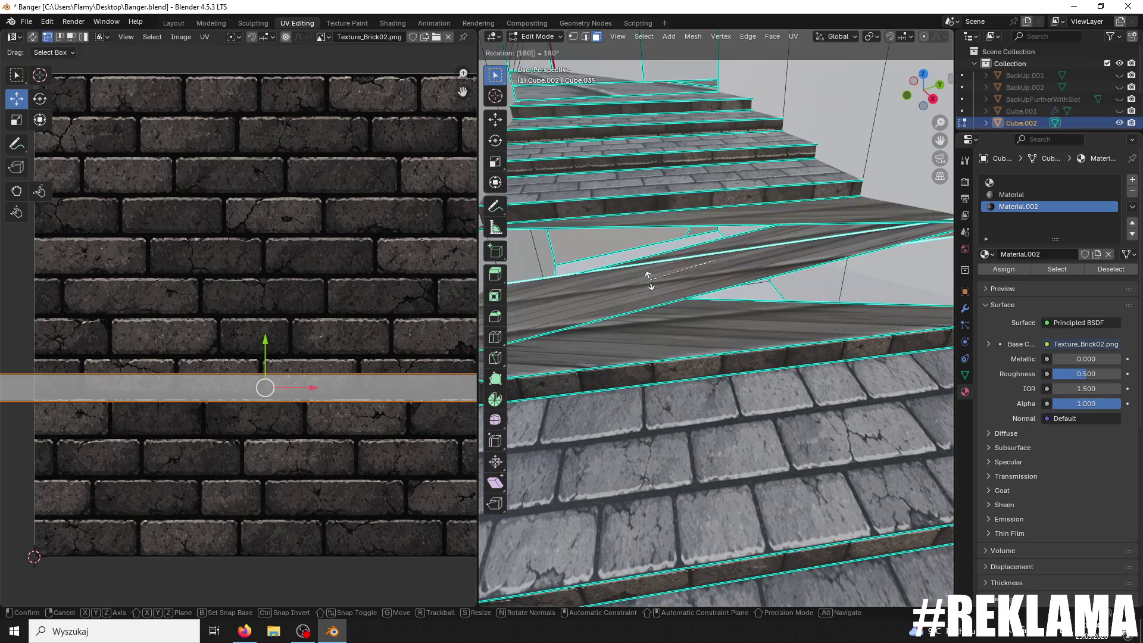
key(ctrl+shift+z)
key(ctrl+shift+z)
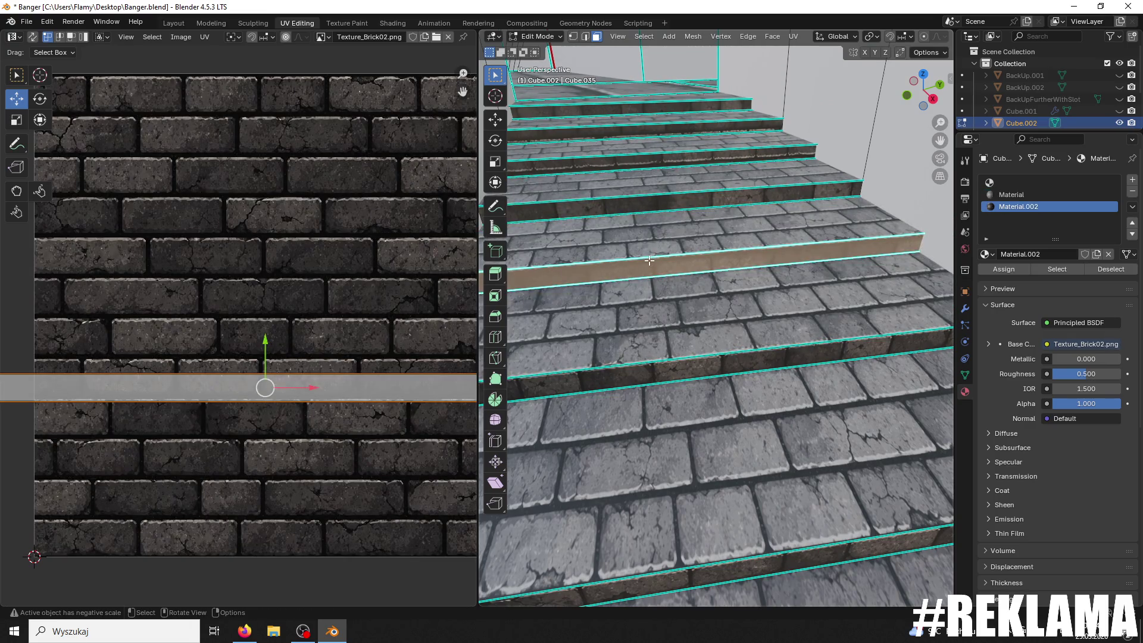
Step: Reselect the riser UV strip, move it lower on the texture and scale it taller
click(277, 337)
click(275, 361)
key(r)
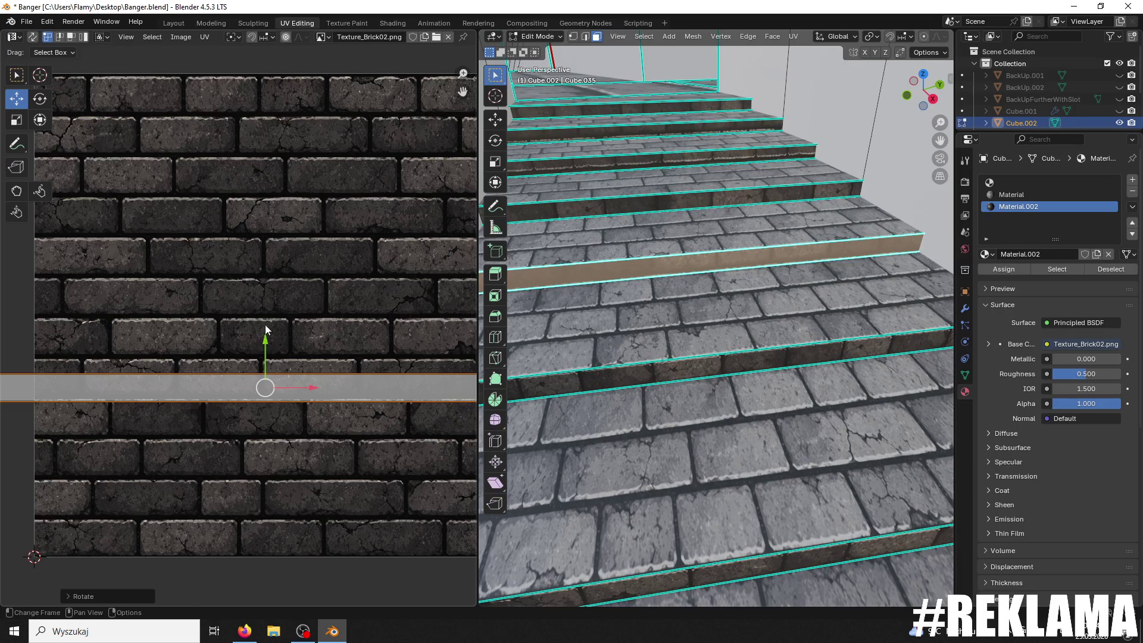
mouse_move(270, 356)
mouse_down()
mouse_move(257, 469)
mouse_move(262, 451)
mouse_up()
key(s)
click(328, 437)
Step: Enlarge the riser UVs about 1.29×, nudge them down and rotate them by -19
key(s)
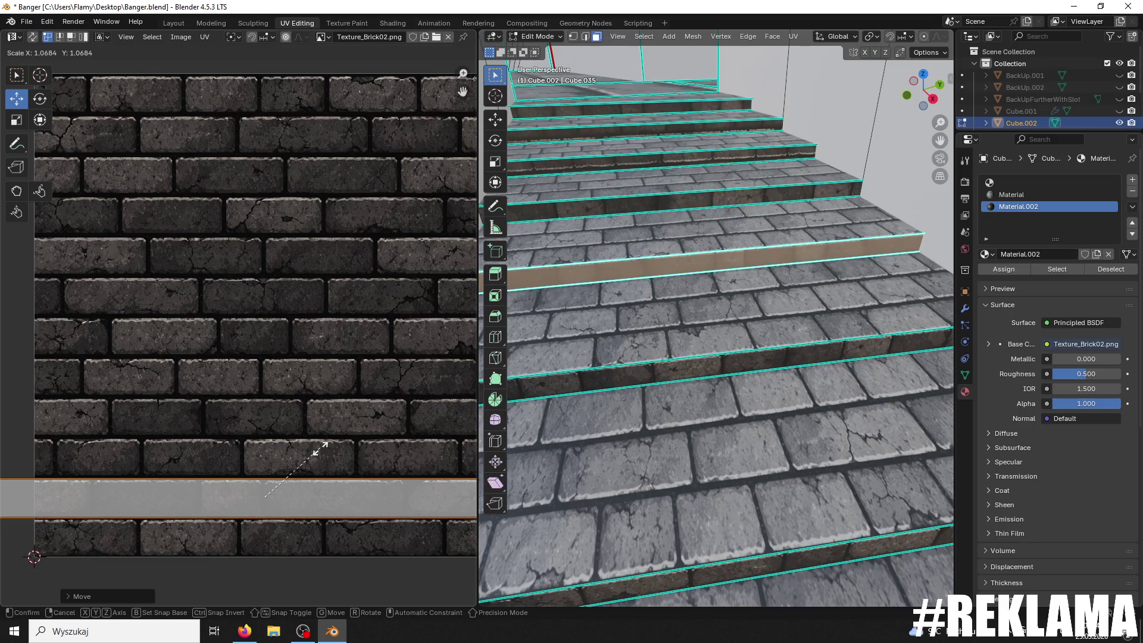
click(320, 449)
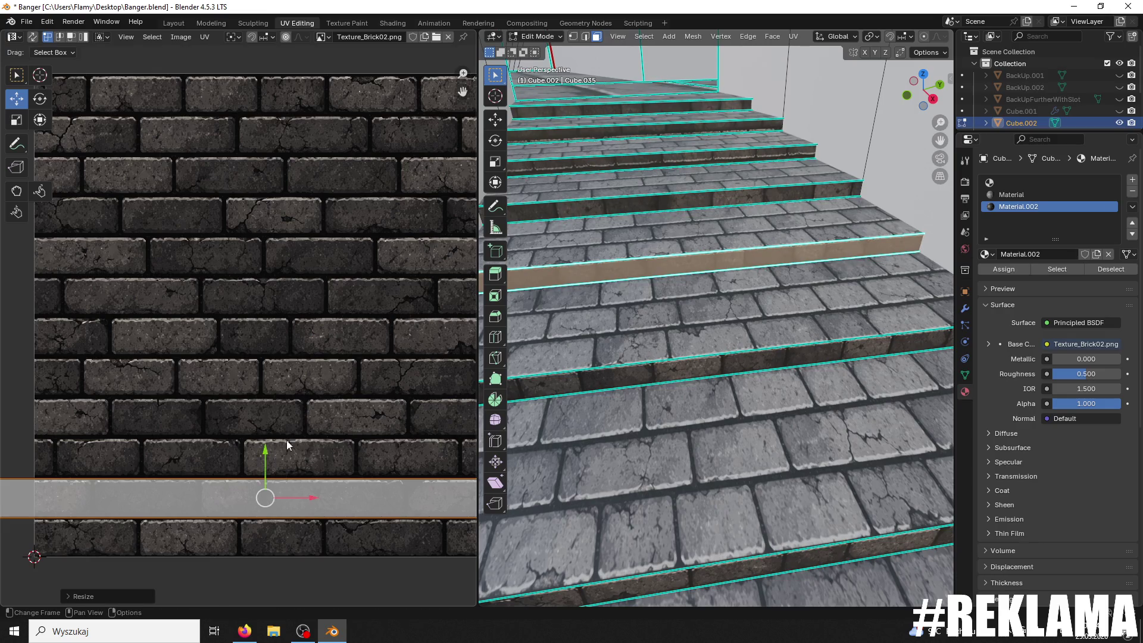
scroll(636, 316, down, 2)
key(ctrl+z)
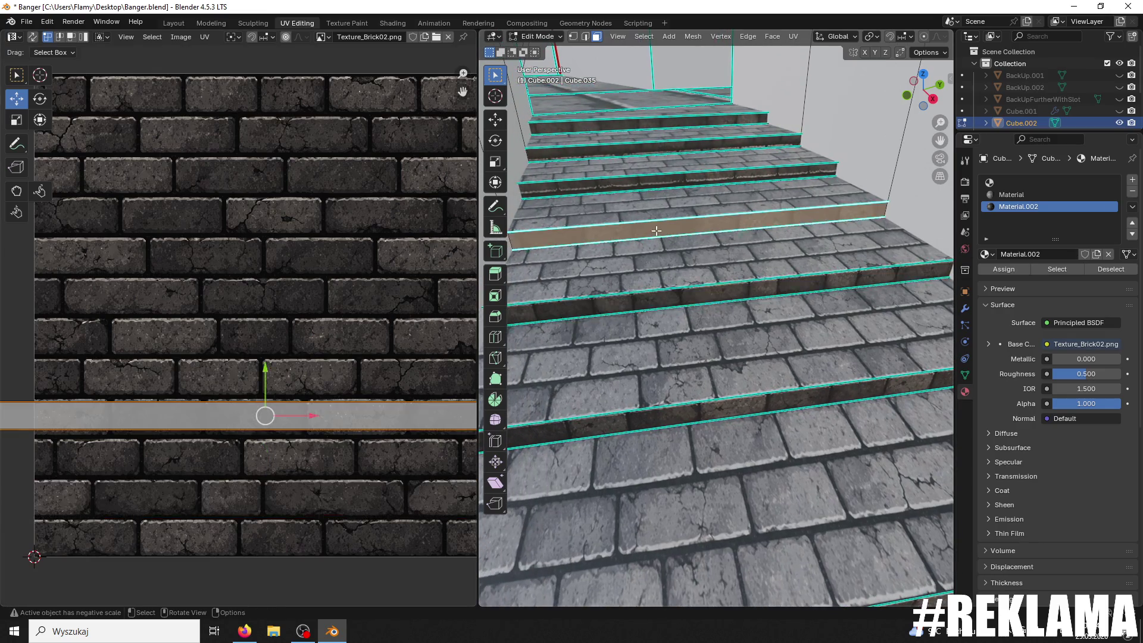
key(s)
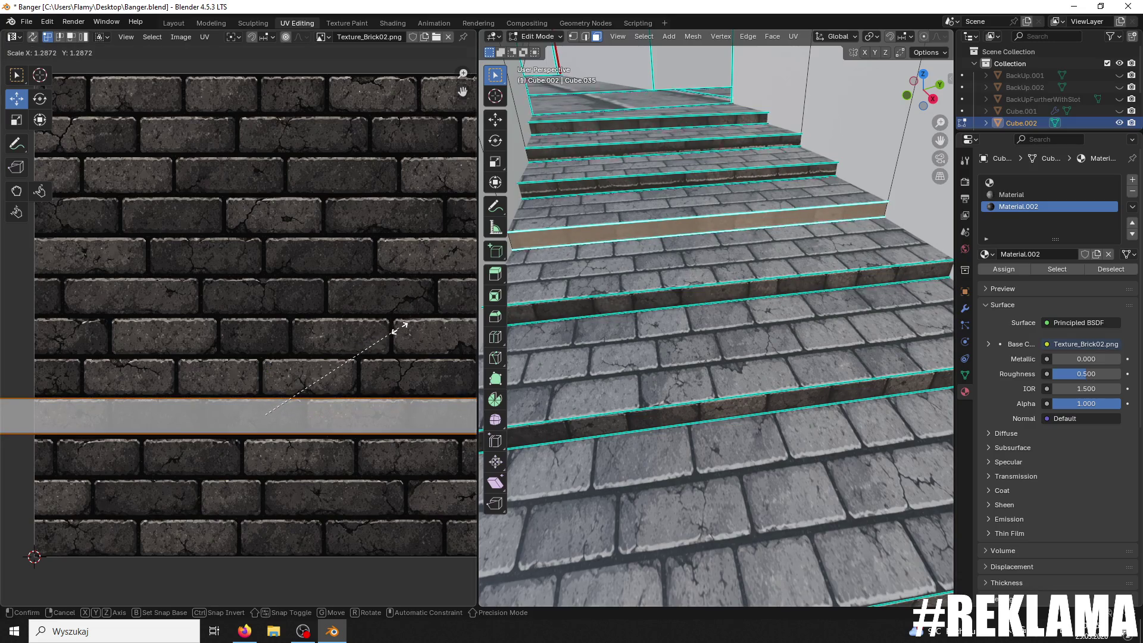
click(412, 328)
drag(266, 368, 266, 370)
text(r)
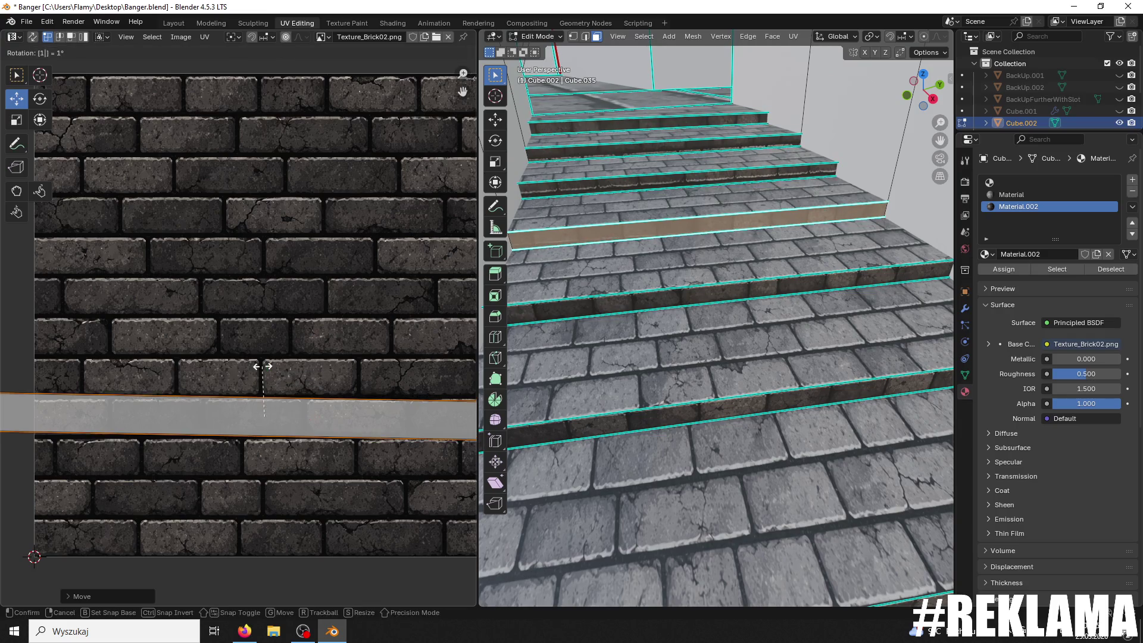
text(-19)
key(Return)
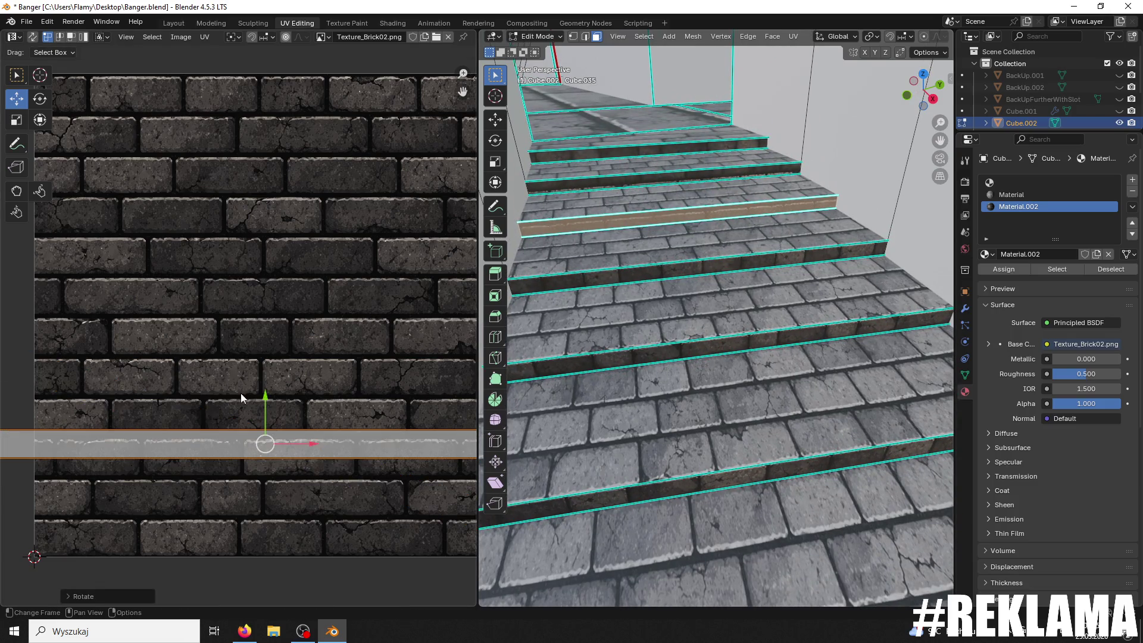
Step: Move the riser UVs toward the texture's bottom, enlarge them, and select the next riser face
drag(250, 485, 259, 447)
mouse_move(264, 407)
mouse_down()
mouse_move(280, 506)
mouse_move(289, 490)
mouse_move(302, 494)
mouse_up()
key(a)
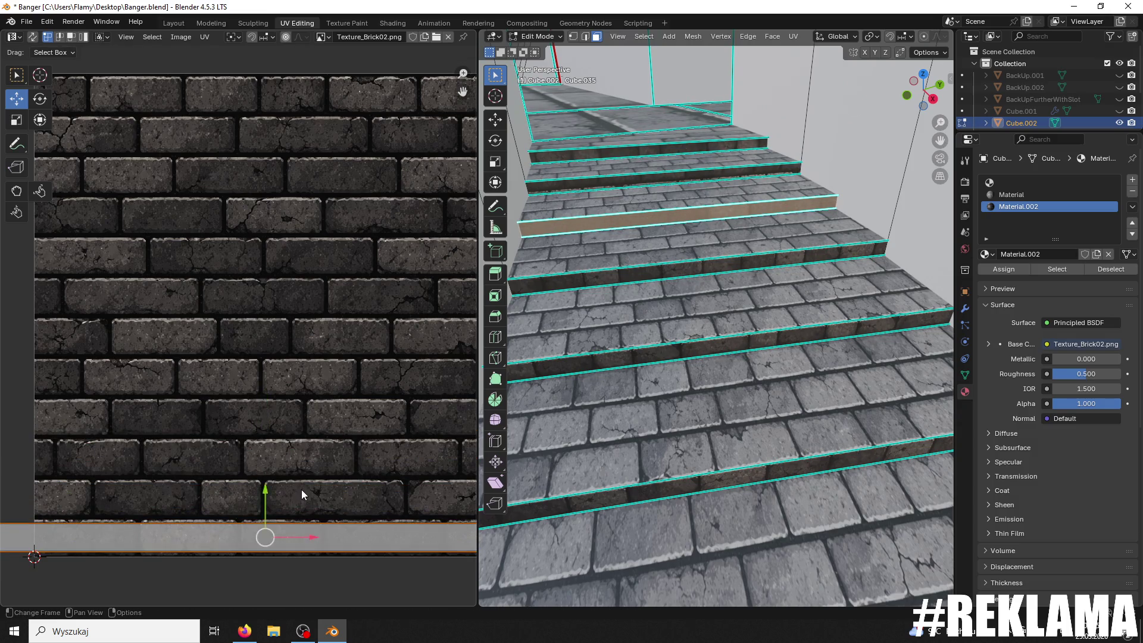
key(s)
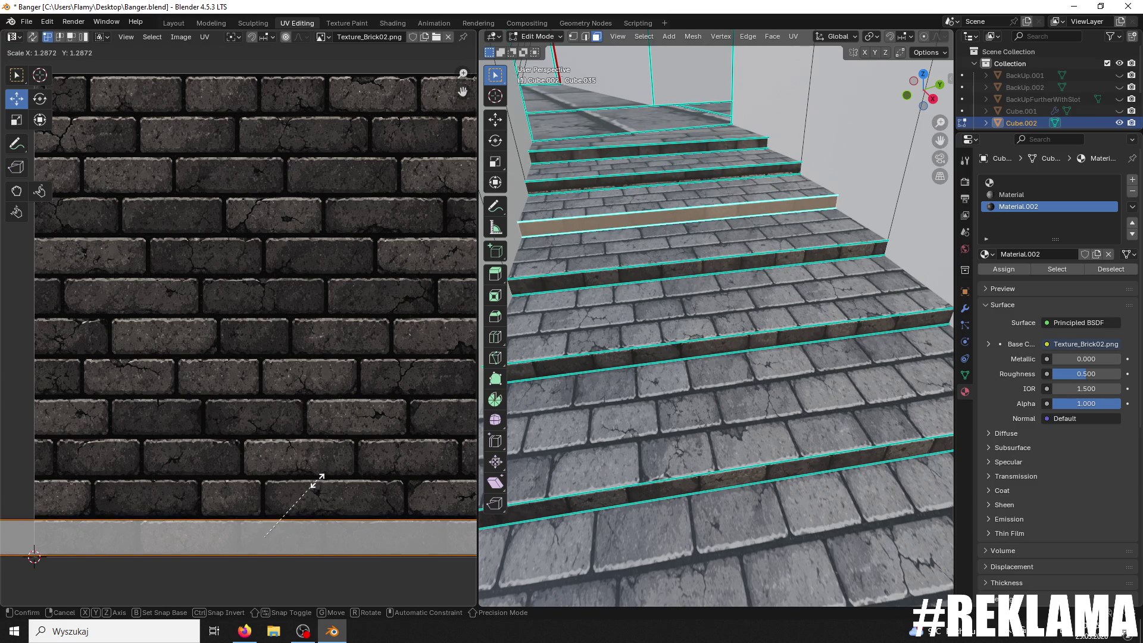
click(318, 481)
click(675, 251)
mouse_move(674, 251)
ctrl+middle_down()
mouse_move(660, 415)
mouse_move(699, 322)
ctrl+middle_up()
click(655, 274)
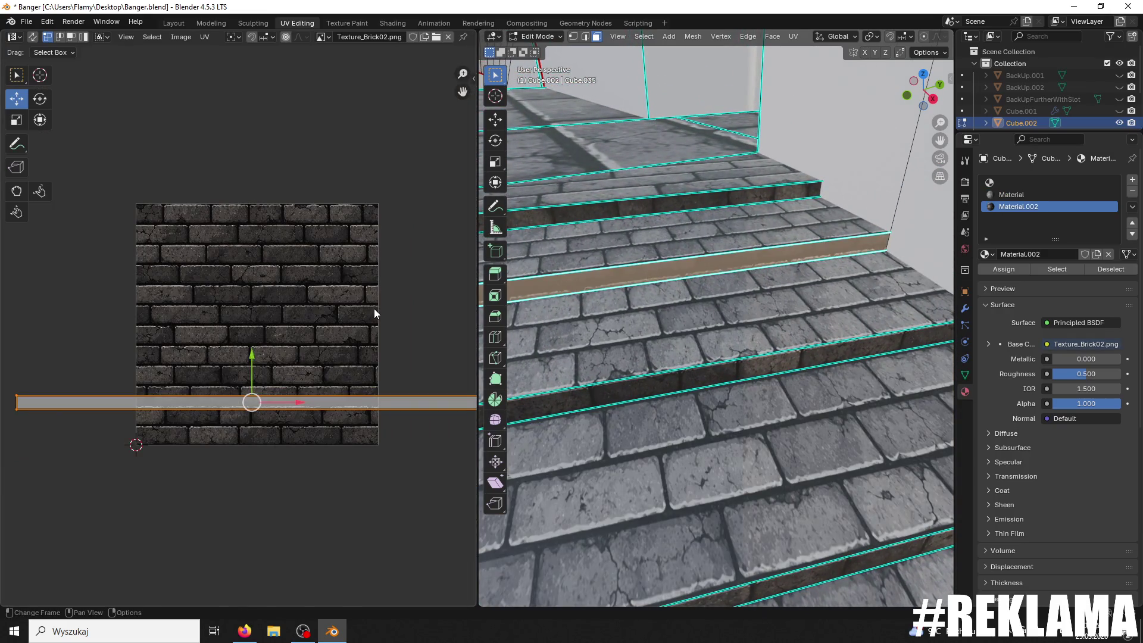
Step: Flip the next riser's UVs 180°, move them vertically and scale them
text(r180)
key(Return)
key(g)
key(y)
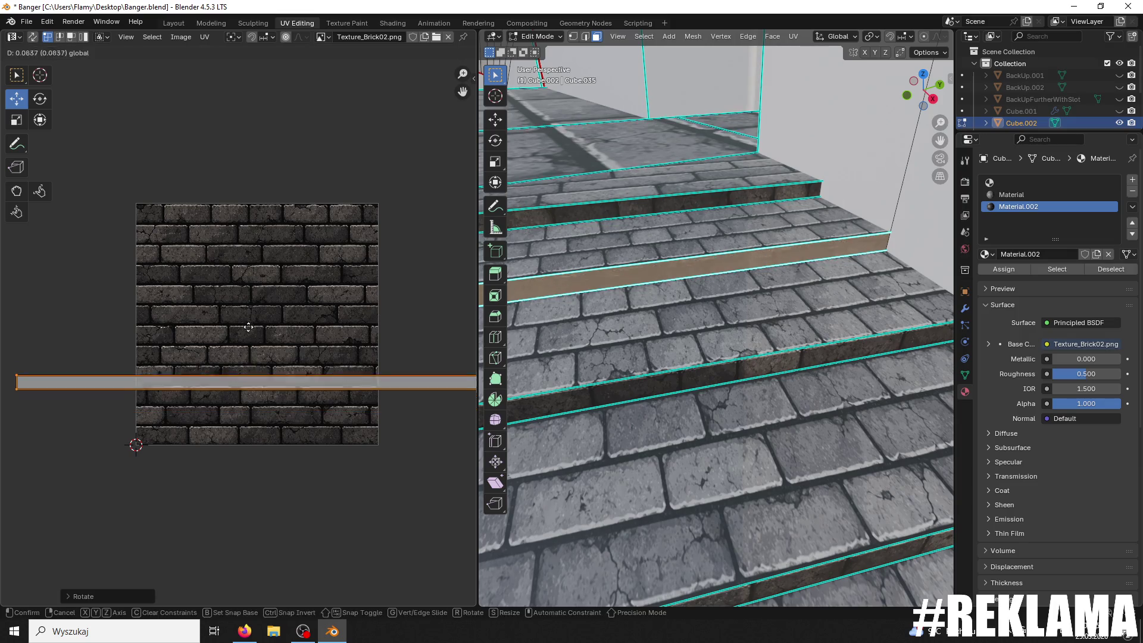
click(222, 305)
scroll(294, 337, up, 4)
key(s)
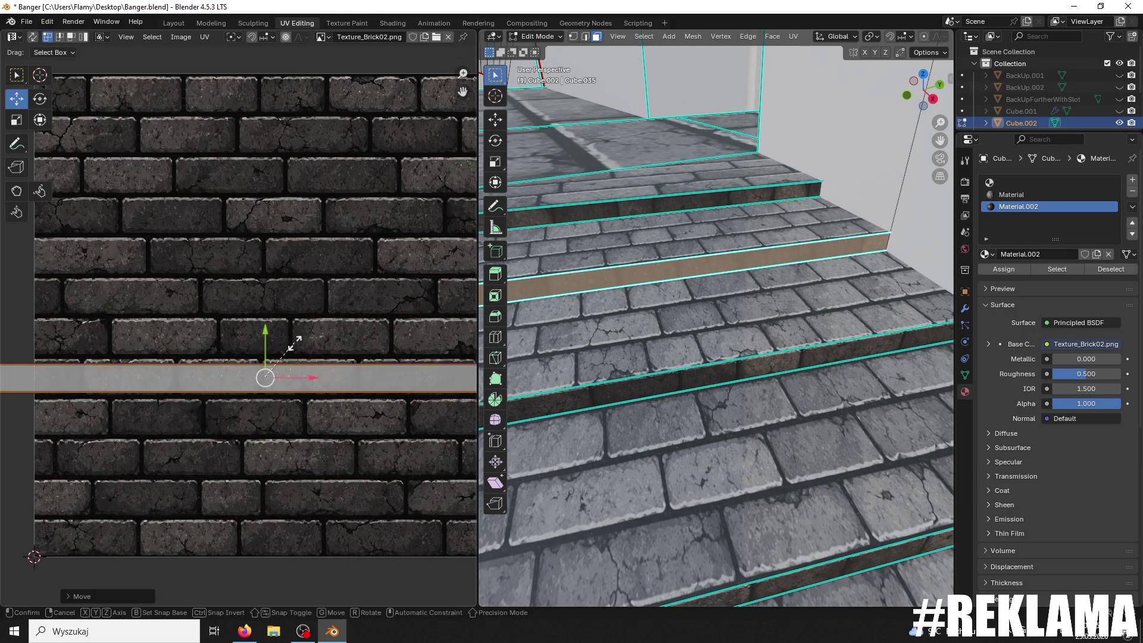
click(293, 338)
Step: Slightly adjust the riser UVs' position and size, then select all and flip them 180°
key(g)
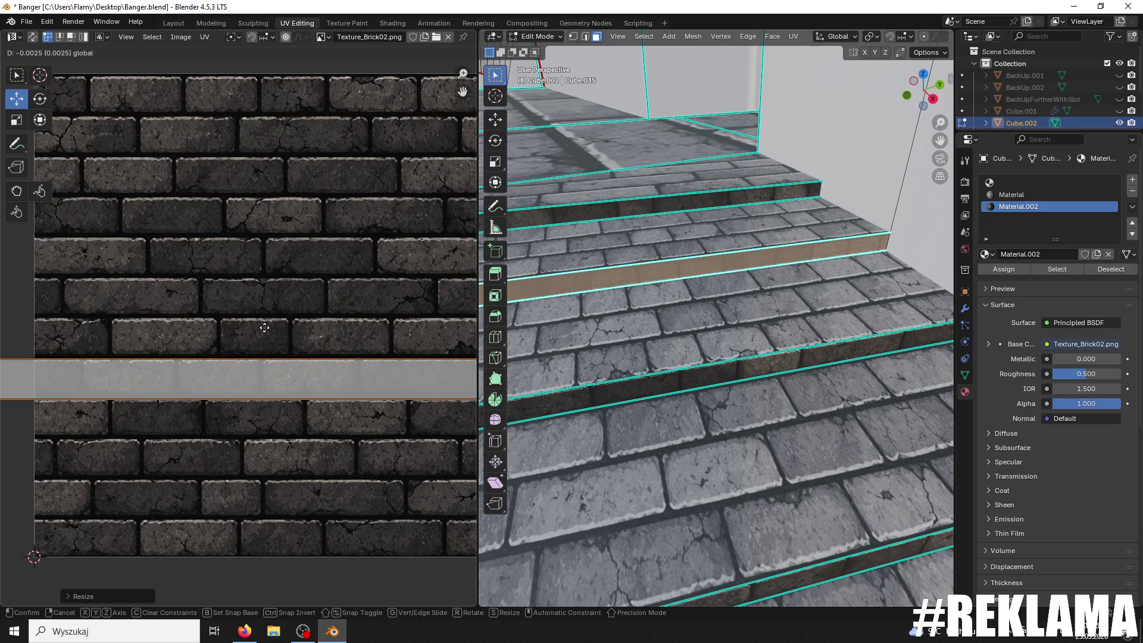
click(267, 326)
key(s)
click(306, 344)
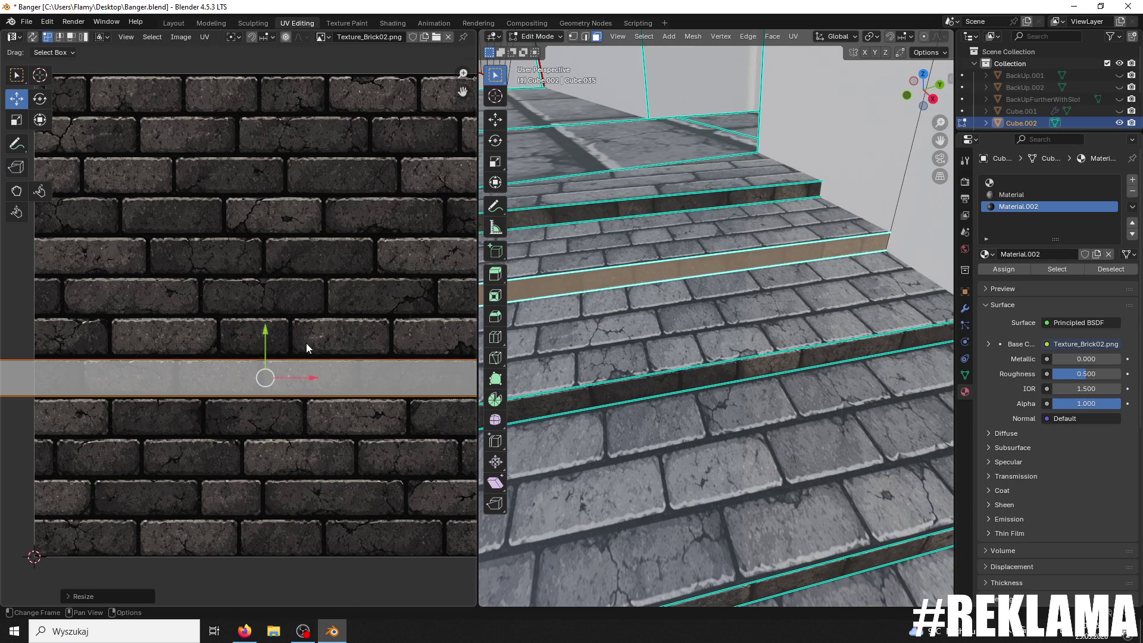
click(264, 337)
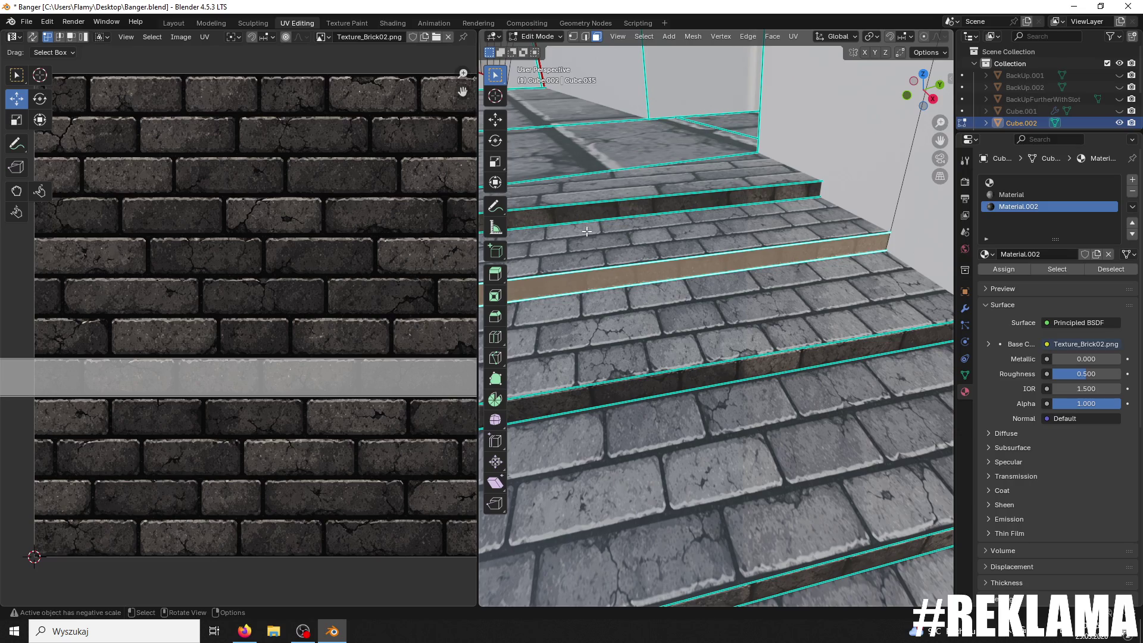
text(ar180)
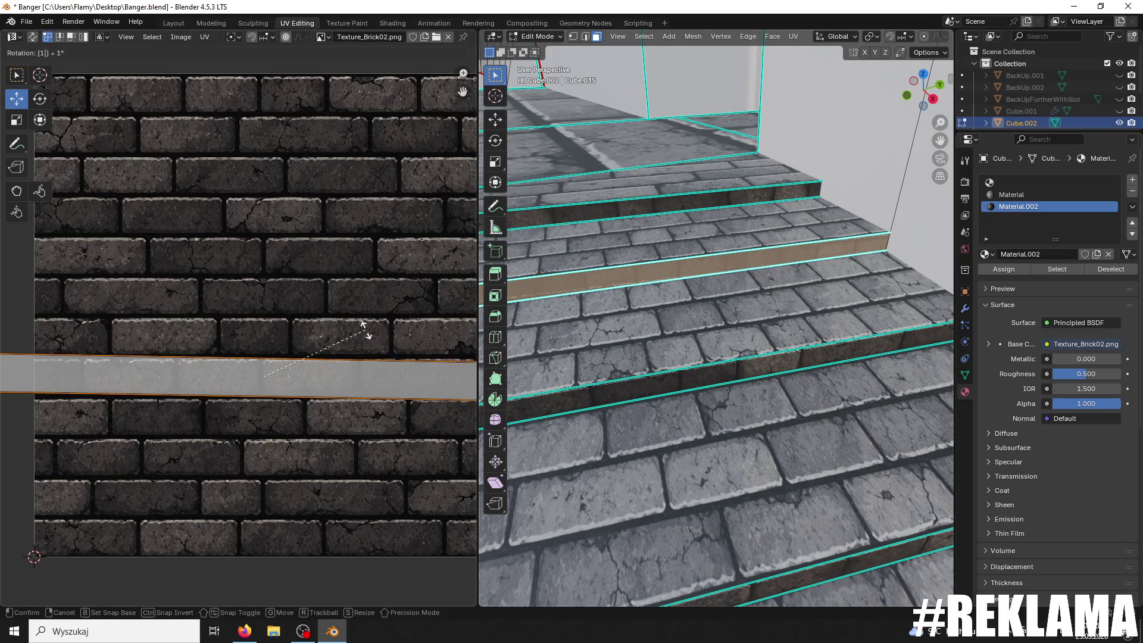
key(Return)
Step: Select another riser face, move its UVs up on the bricks and enlarge them
click(603, 218)
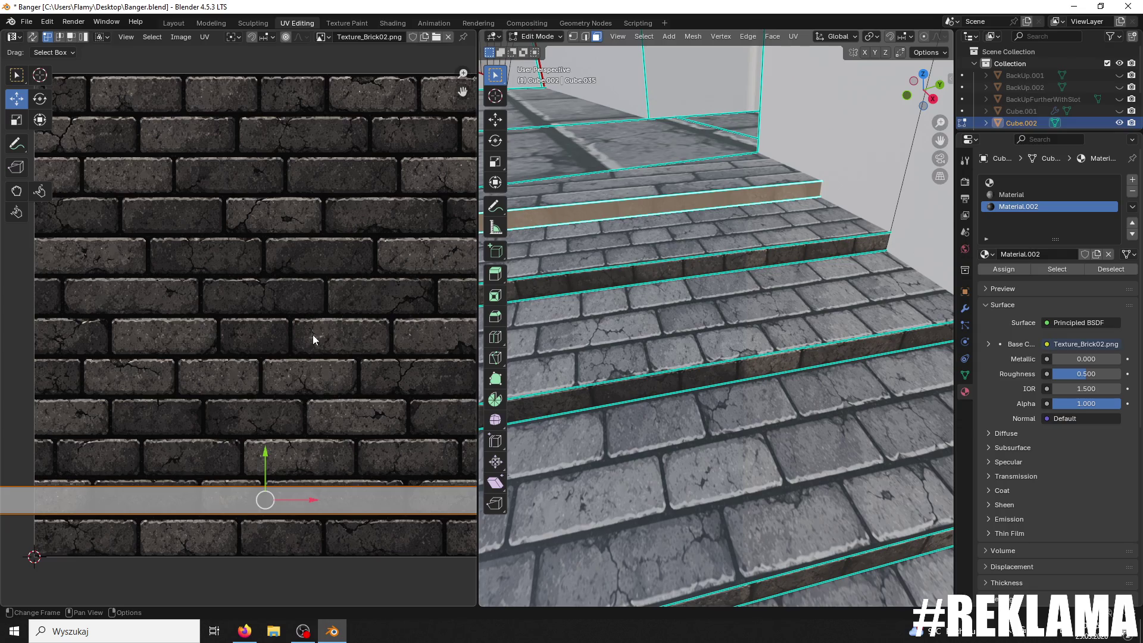
drag(263, 453, 225, 324)
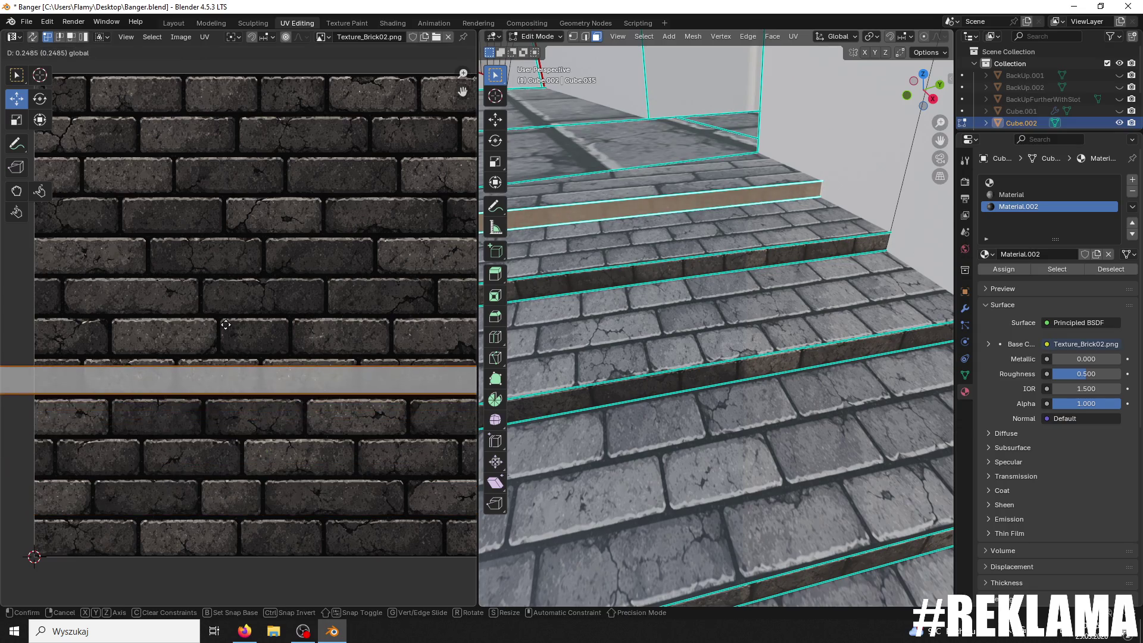
key(s)
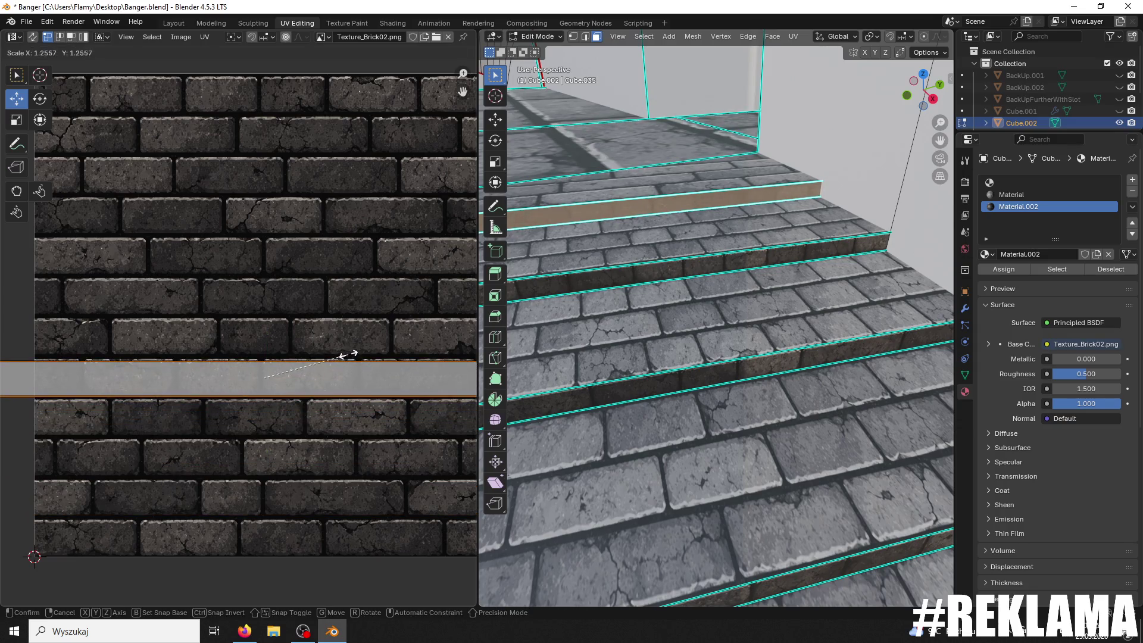
click(356, 354)
drag(265, 338, 260, 332)
key(s)
click(286, 337)
click(286, 337)
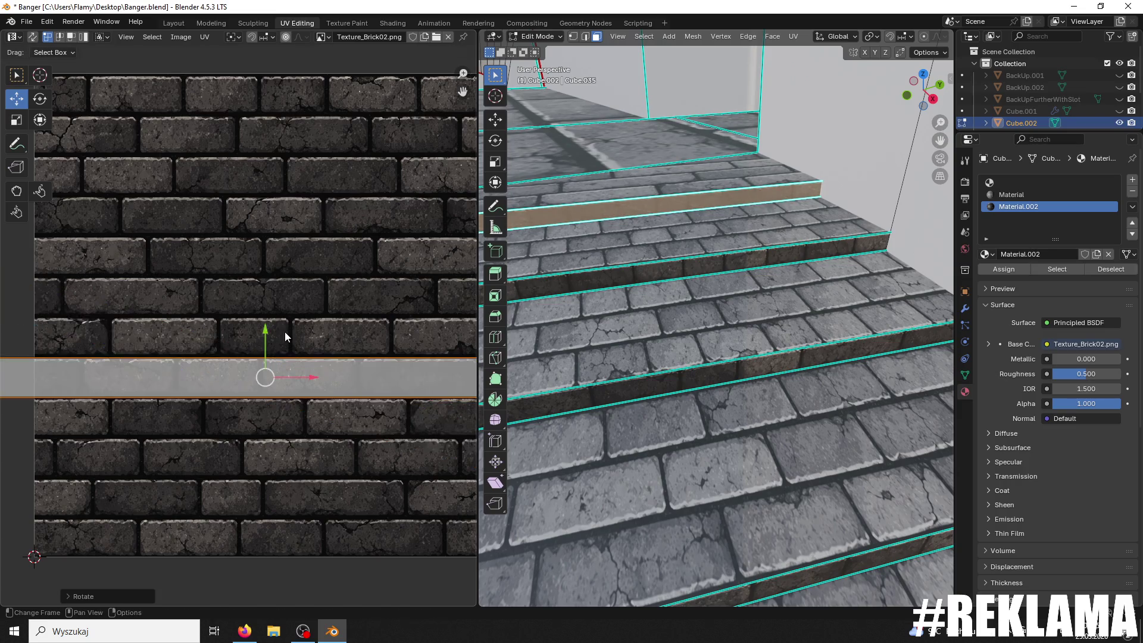
Step: Fine-tune that riser's UV scale slightly smaller and deselect it
key(s)
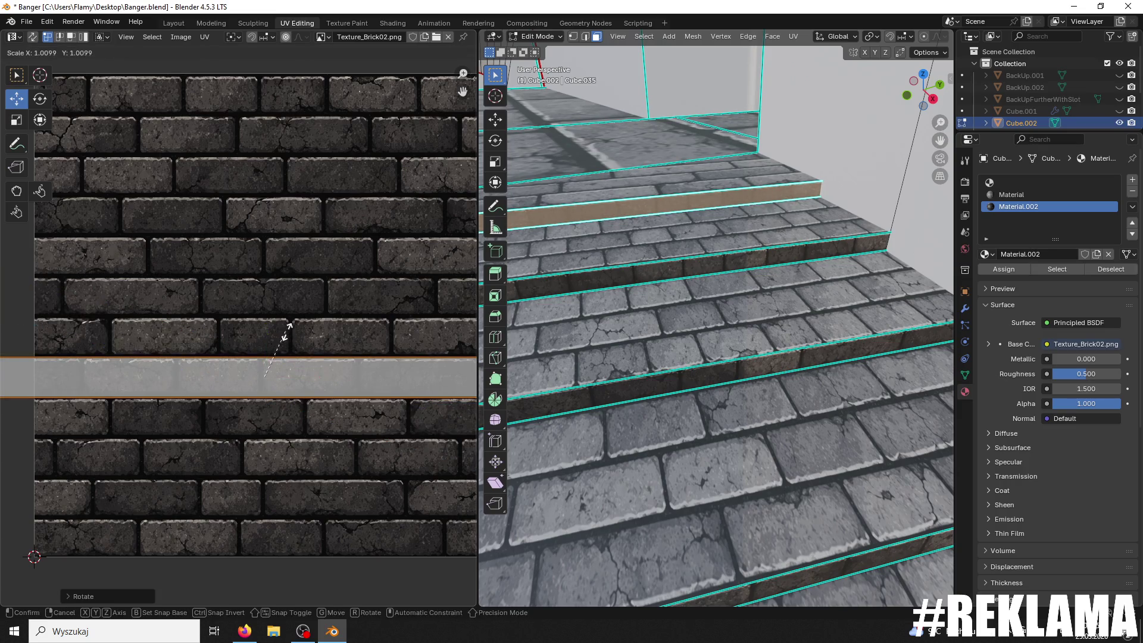
click(286, 339)
key(s)
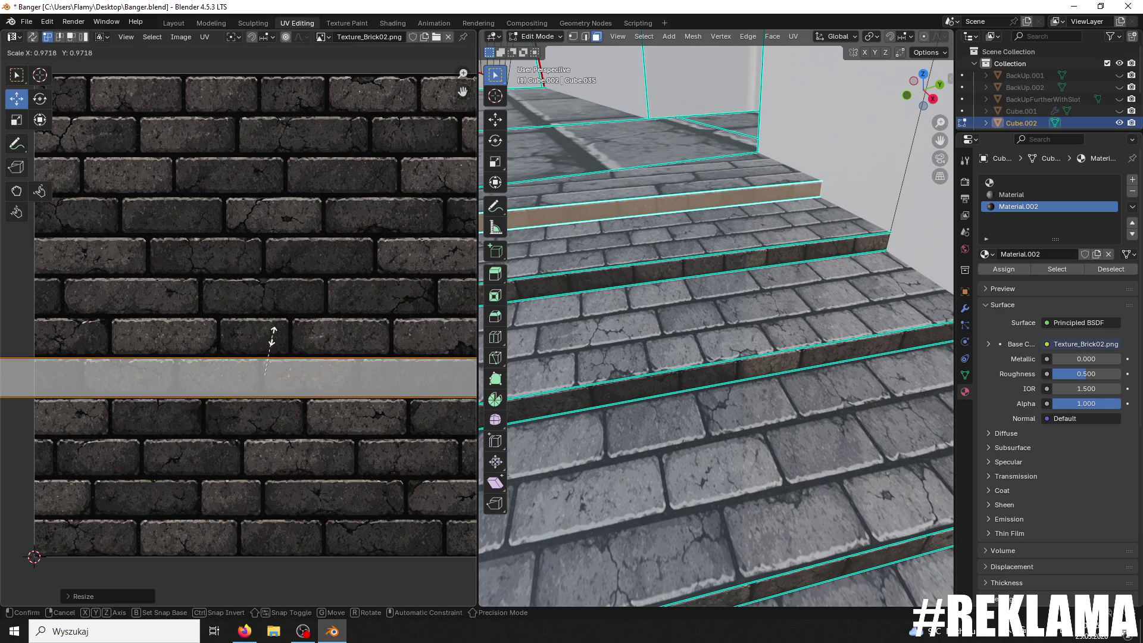
click(264, 335)
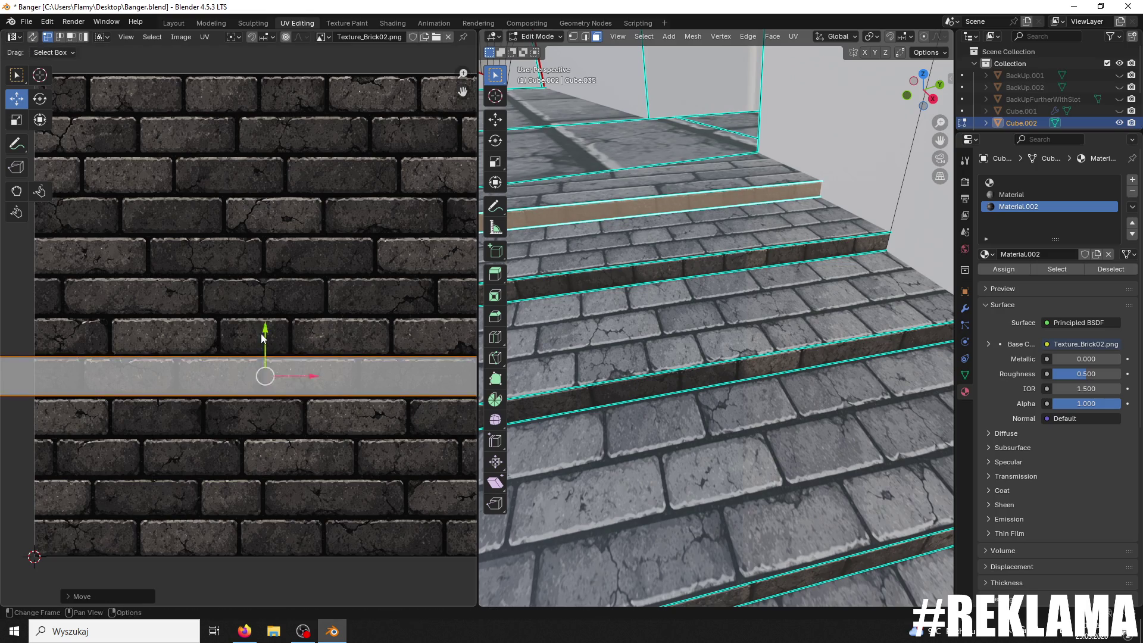
click(409, 287)
Step: Make the Material slot active, save Banger.blend, and switch to Object Mode
click(570, 260)
scroll(577, 274, down, 10)
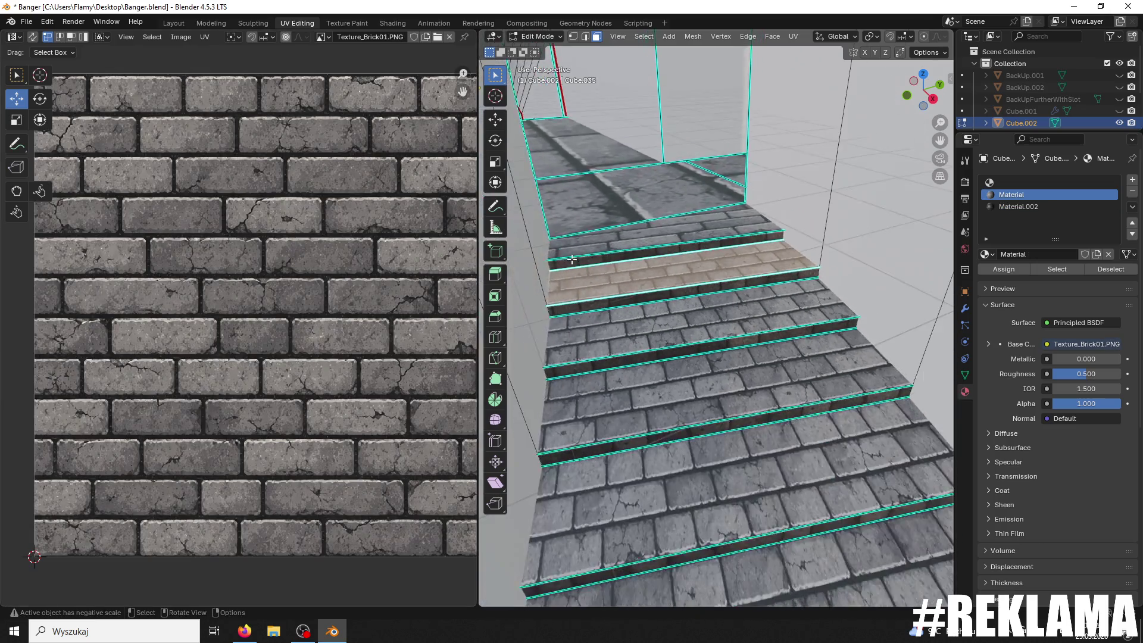
key(ctrl+s)
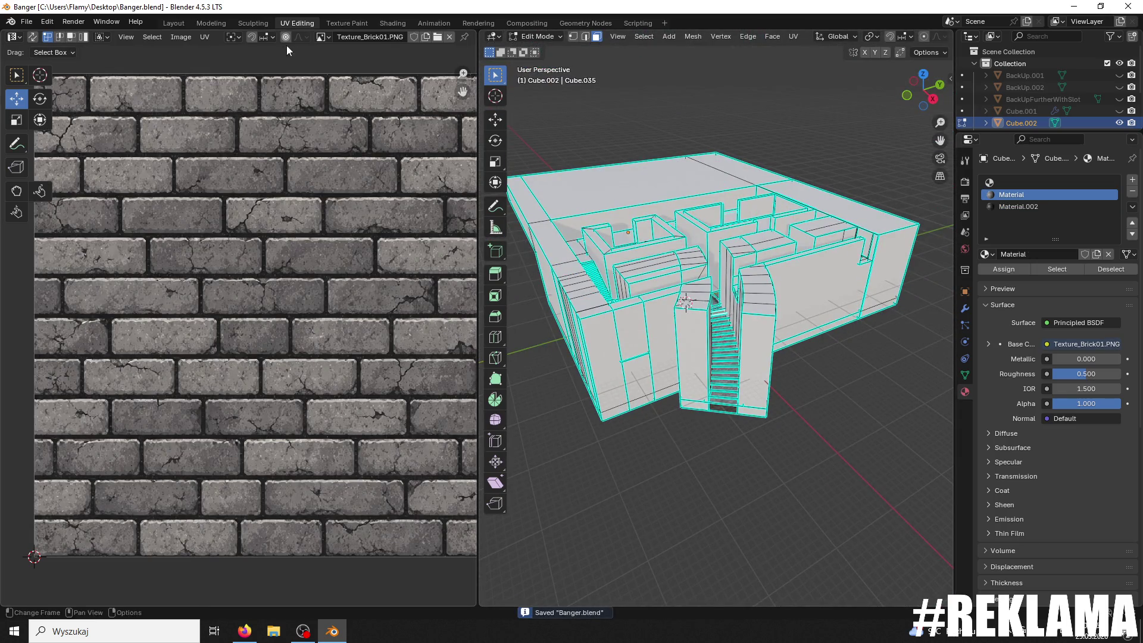
click(553, 37)
click(547, 47)
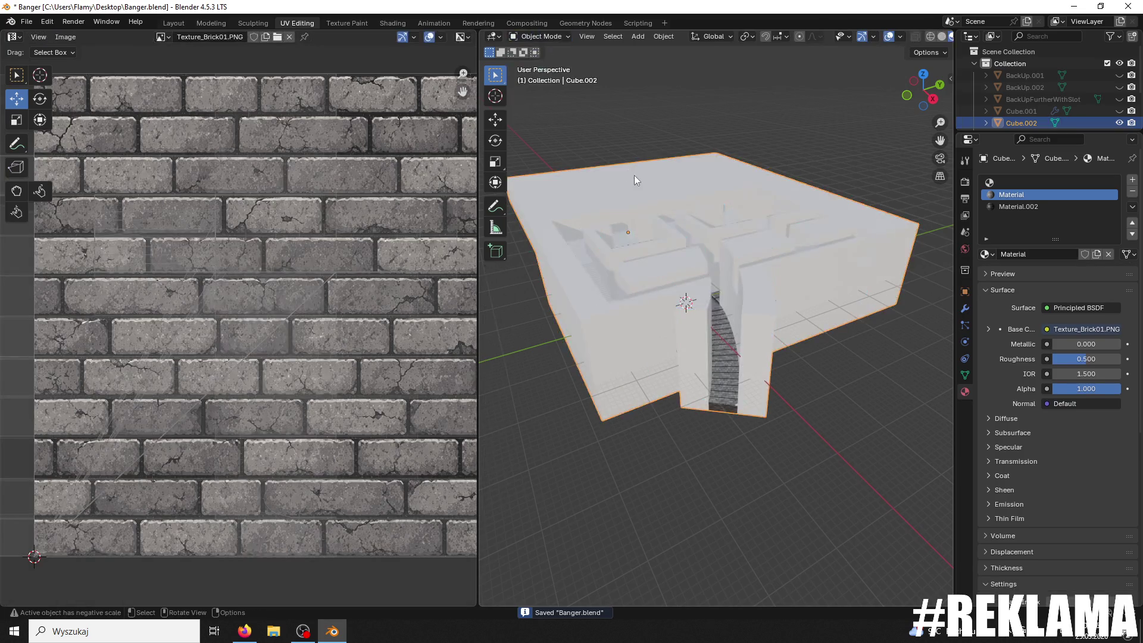
Step: Look up along the staircase and save the blend file
scroll(658, 285, up, 8)
mouse_move(689, 303)
middle_down()
mouse_move(667, 273)
mouse_move(681, 255)
middle_up()
scroll(681, 255, down, 5)
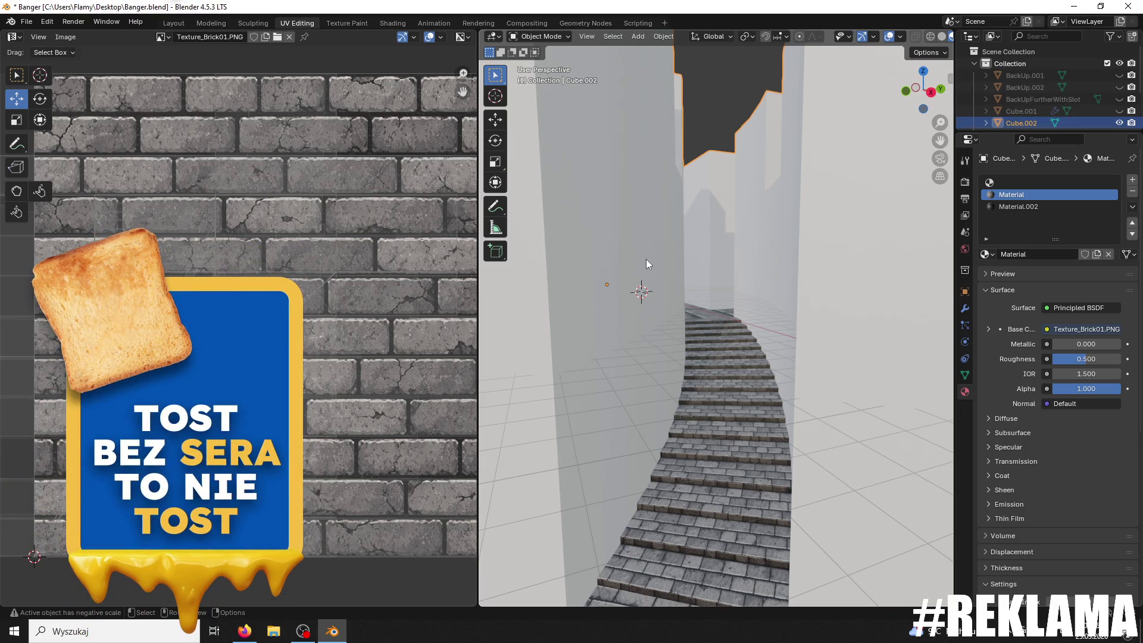
scroll(635, 170, down, 4)
key(ctrl+s)
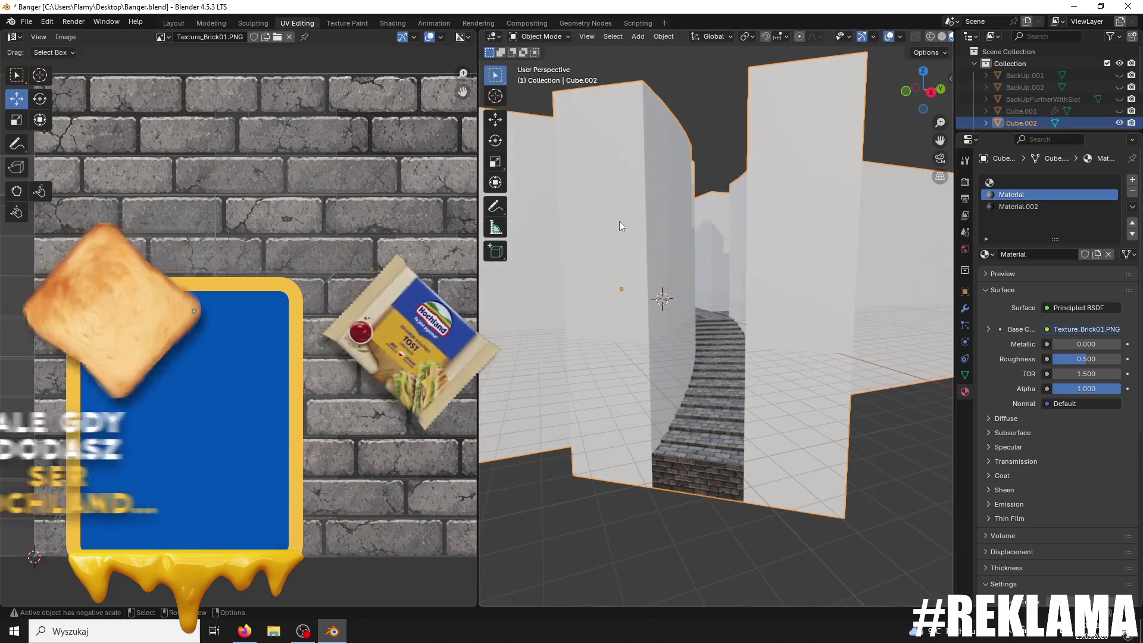
Step: Export the model as Banger1111.fbx to the Desktop and minimise Blender
click(30, 22)
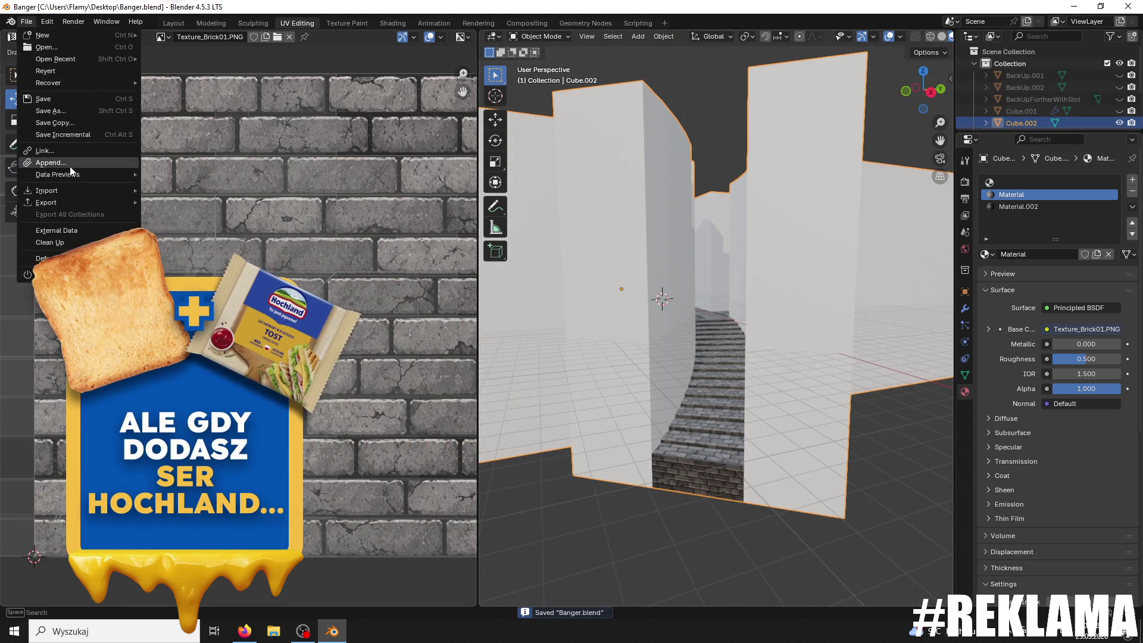
mouse_move(52, 201)
click(191, 265)
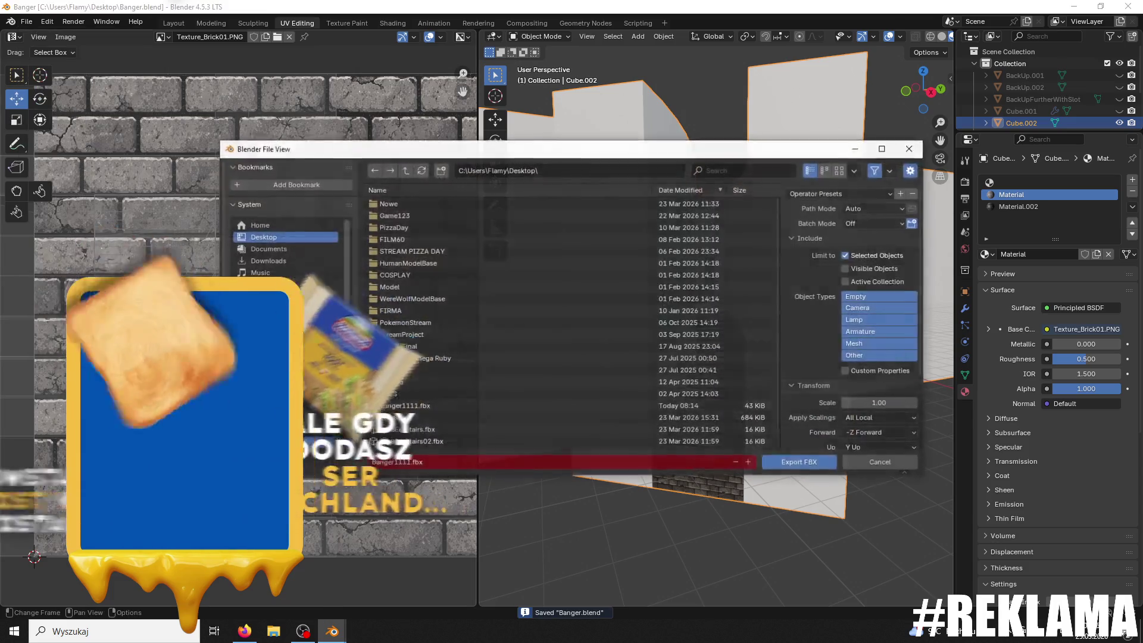
click(778, 458)
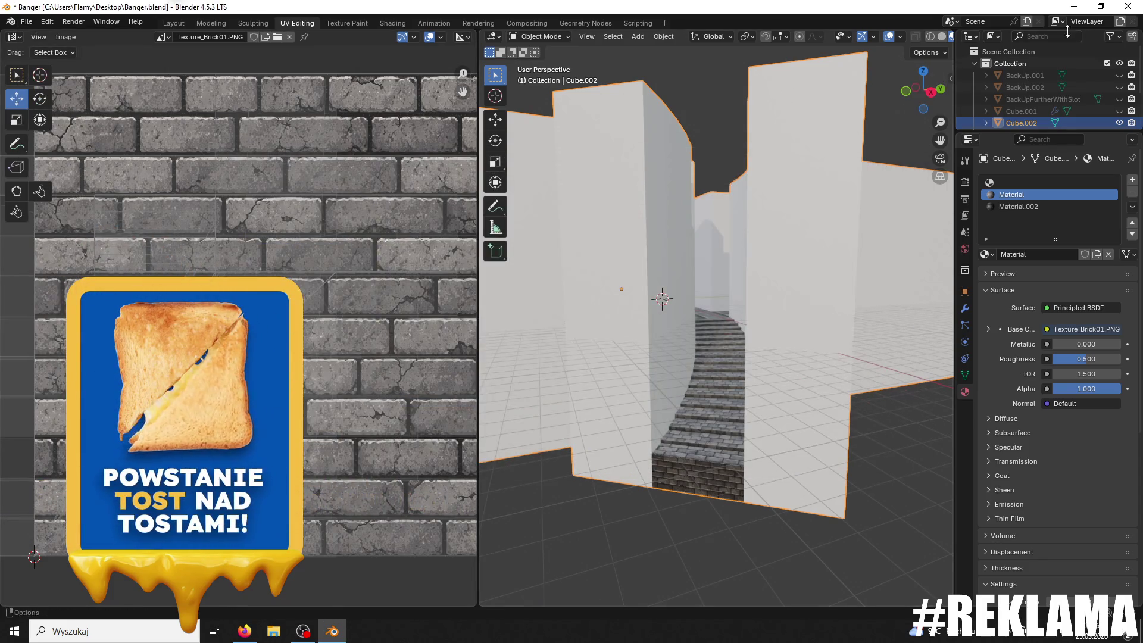
click(1082, 3)
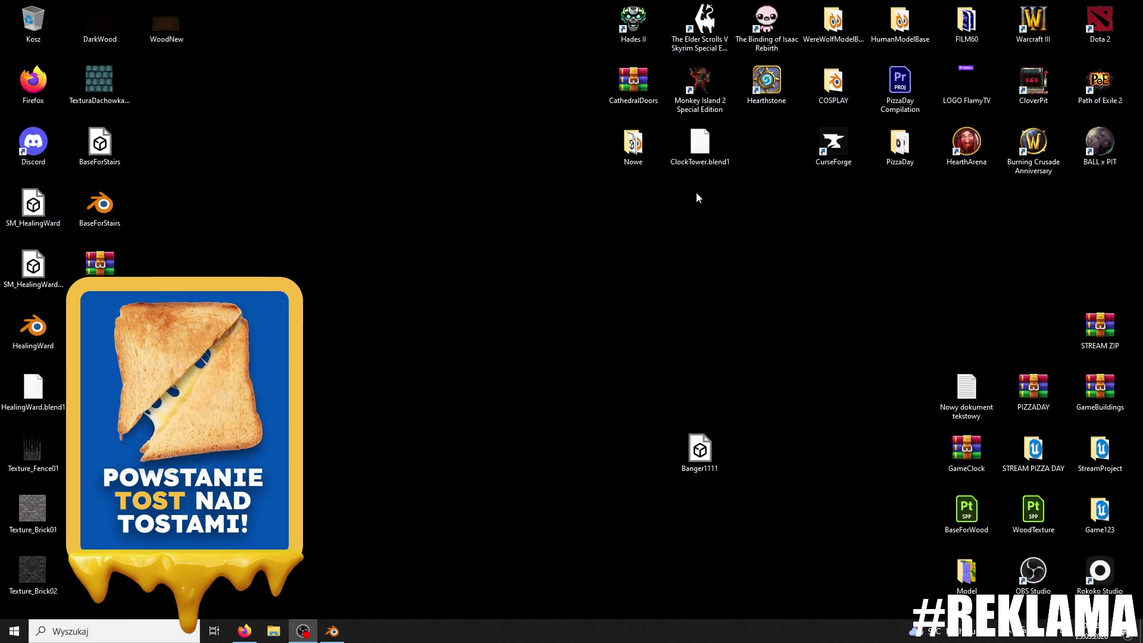
Step: Open the Game123 folder, launch its Unreal project, and close the Explorer window
double_click(1103, 510)
double_click(320, 383)
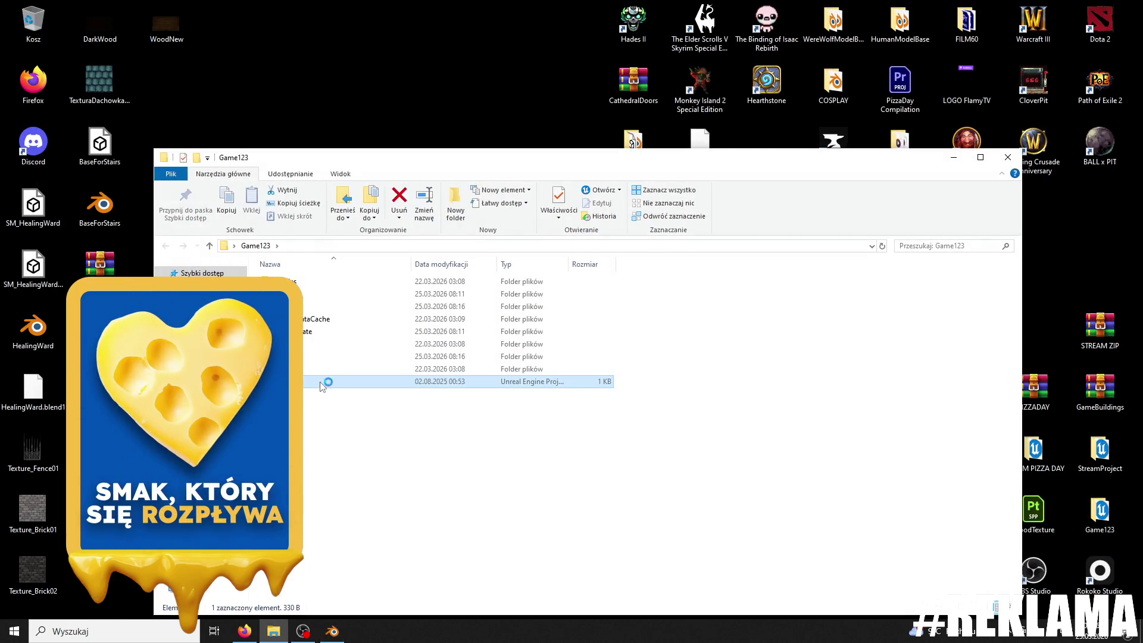
click(1009, 157)
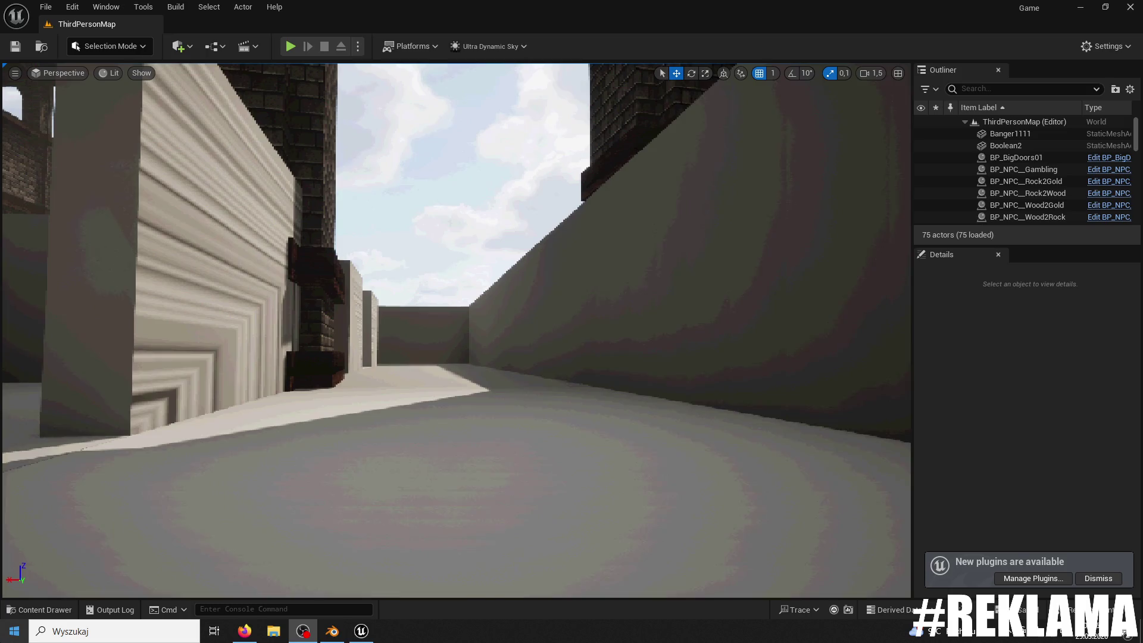
Step: Open the Banger1111 mesh from the Content Drawer in the static mesh editor
click(42, 610)
click(331, 444)
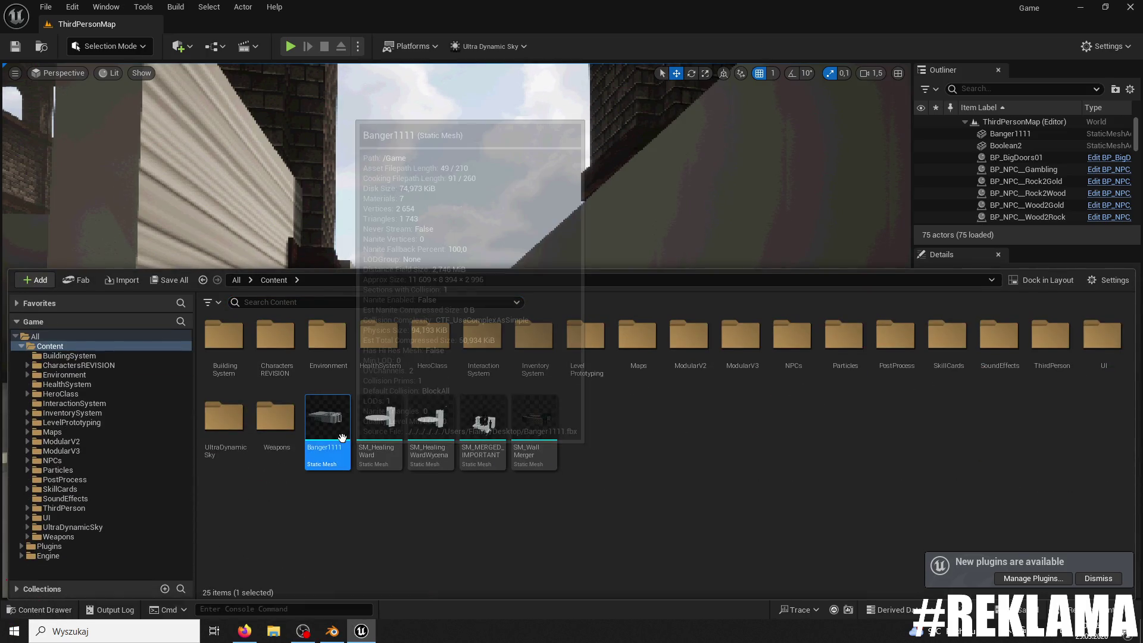
double_click(332, 449)
scroll(418, 285, down, 10)
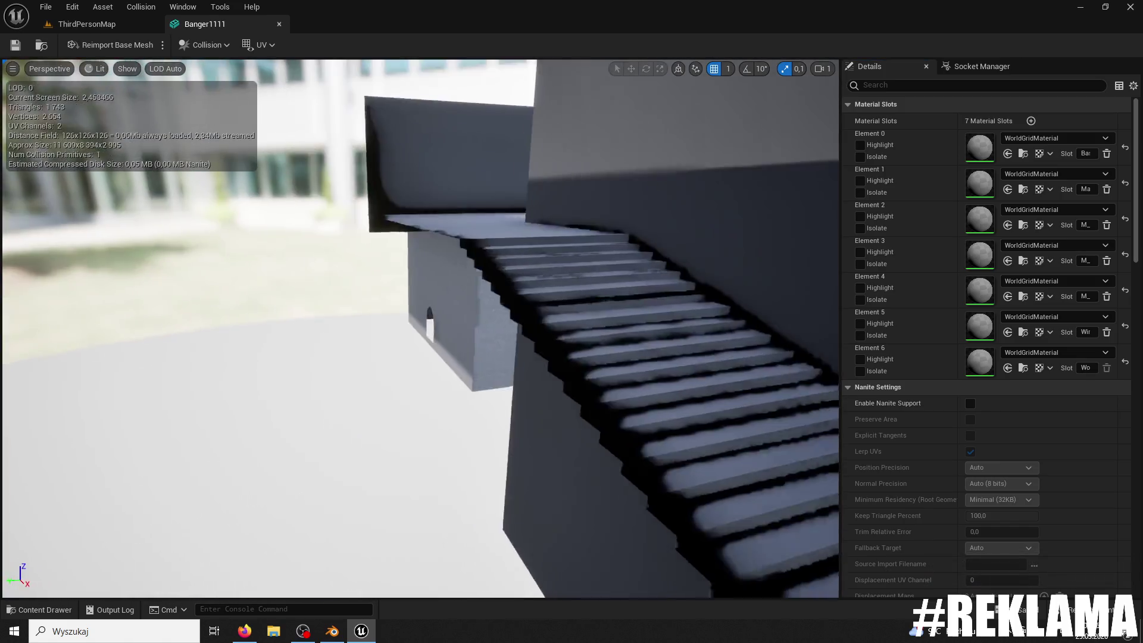
right_drag(505, 312, 505, 318)
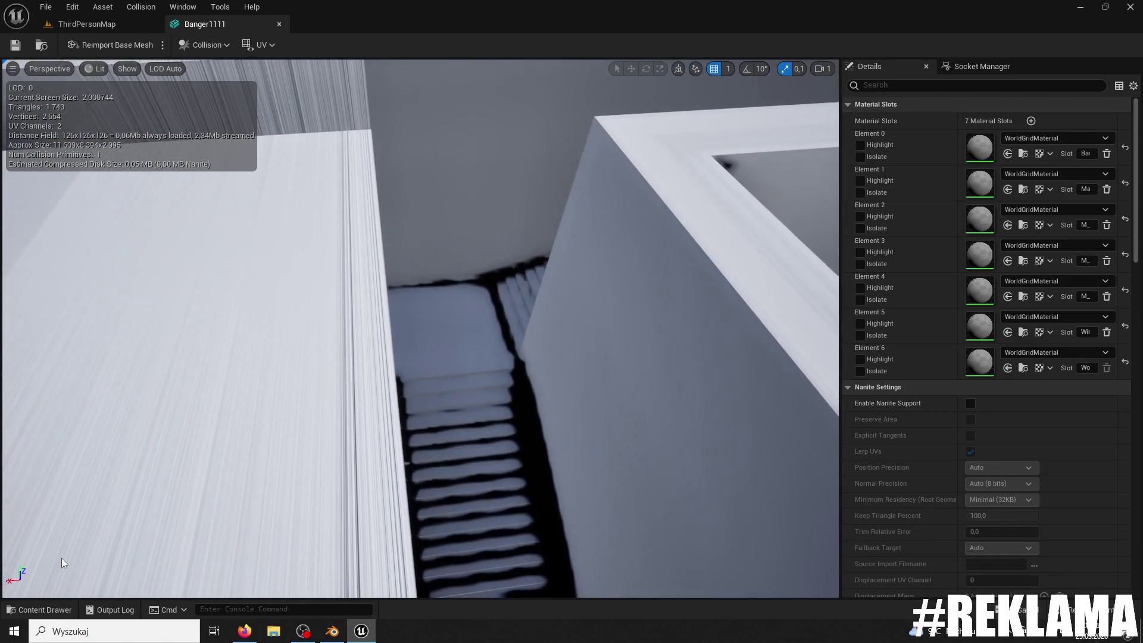
Step: Reimport Banger1111 from its FBX and accept the material conflict resolution
click(42, 606)
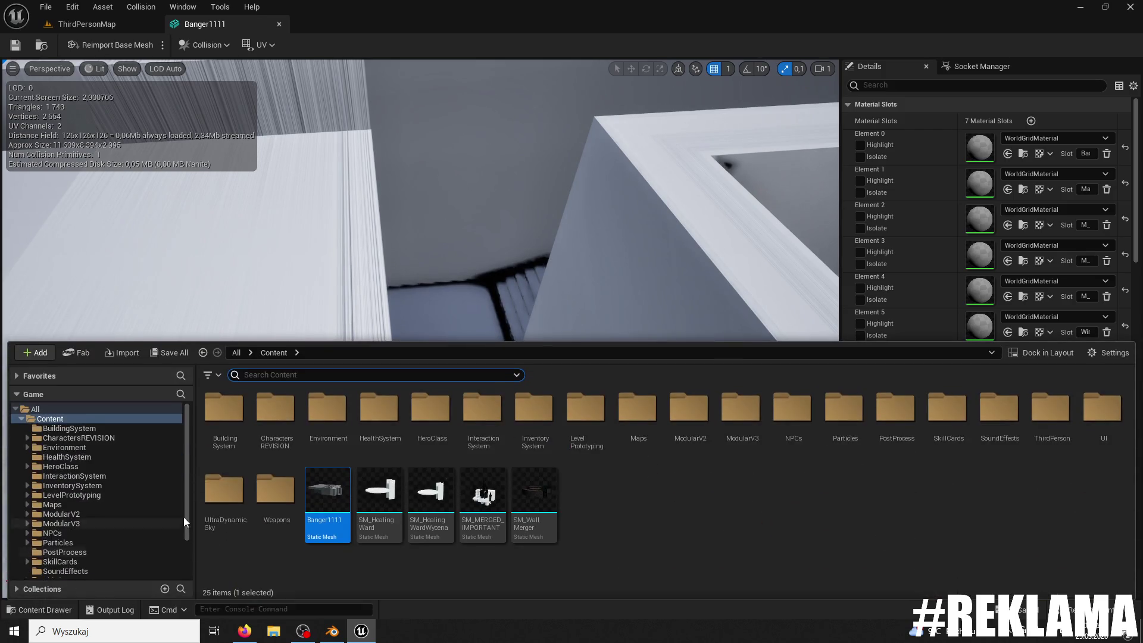
right_click(334, 506)
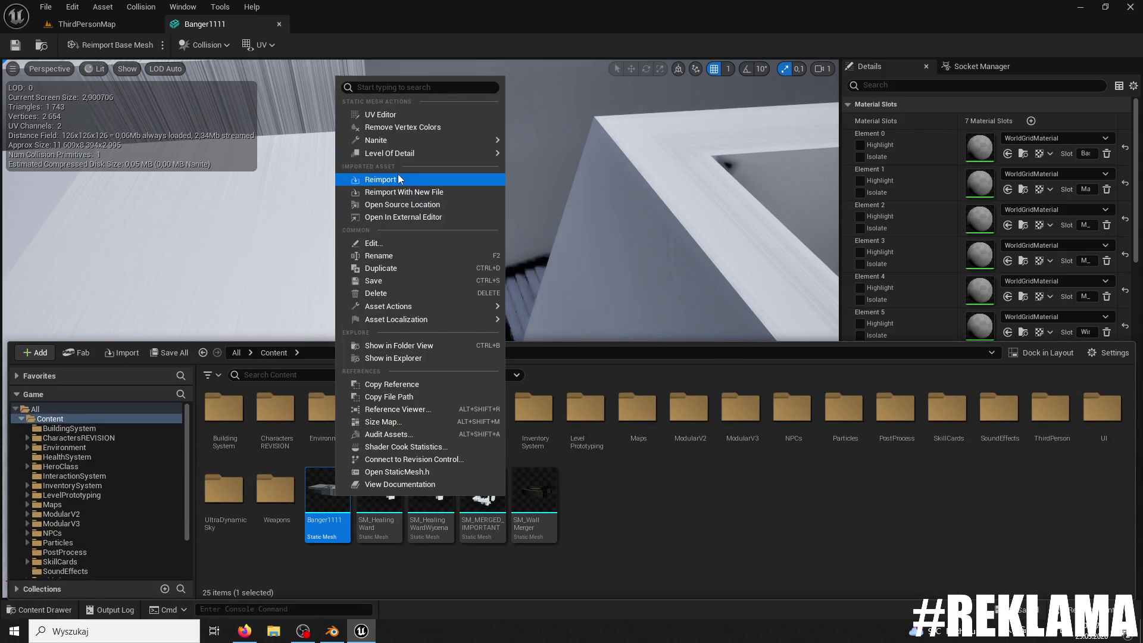
click(399, 179)
click(712, 417)
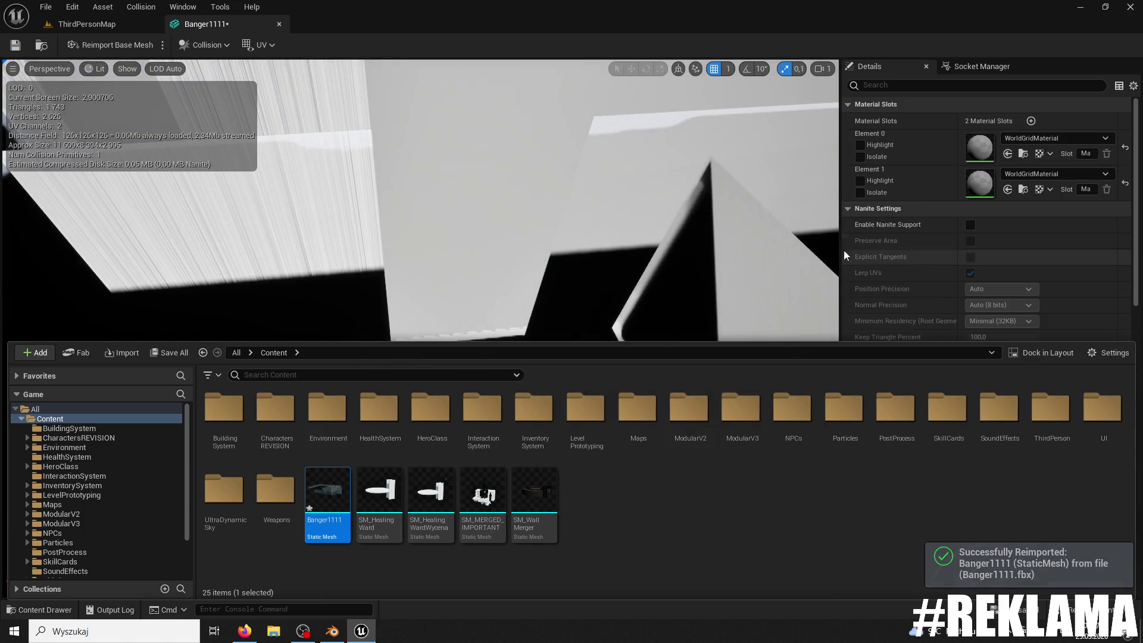
Step: Add a box collision to Banger1111, remove all collision, and close the mesh editor
drag(821, 250, 10, 61)
click(37, 605)
drag(530, 276, 506, 250)
mouse_move(256, 112)
mouse_down()
mouse_move(263, 119)
mouse_move(268, 102)
mouse_move(257, 112)
mouse_up()
click(221, 45)
click(226, 91)
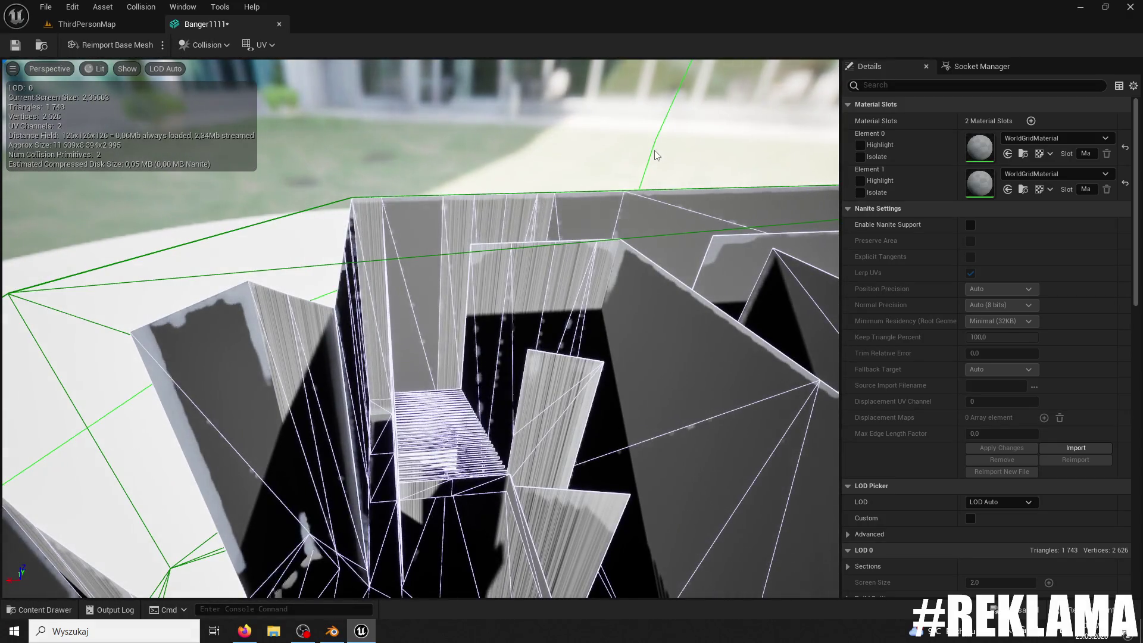
click(610, 237)
key(Delete)
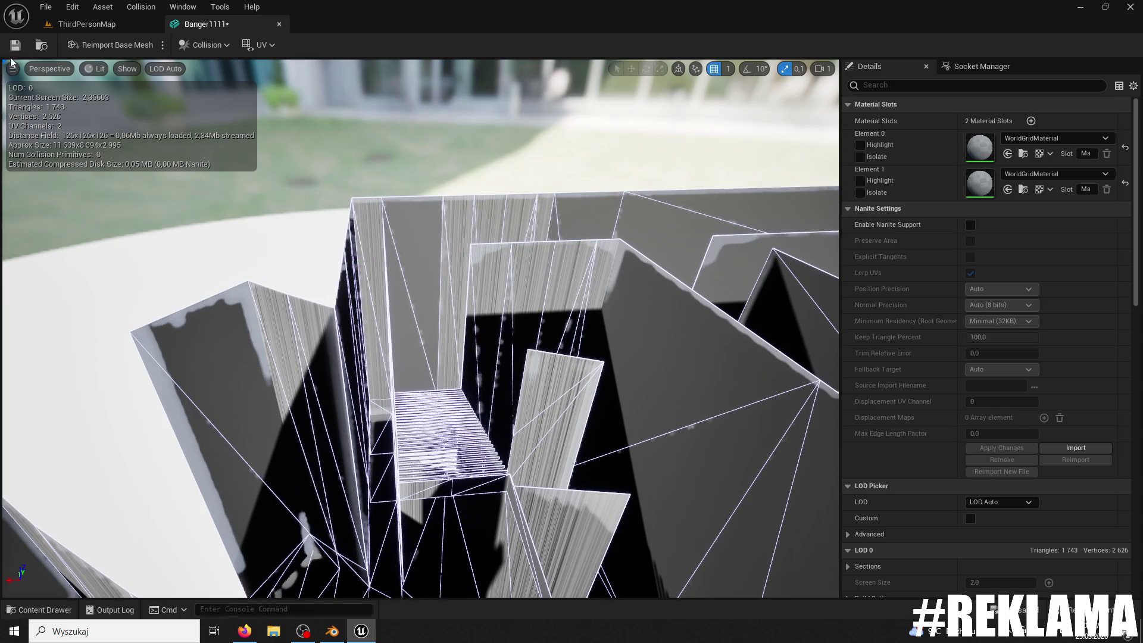
click(280, 24)
Step: Reopen Banger1111, briefly switch to Blender and back, and show the ModularV3 folder's contents
click(50, 608)
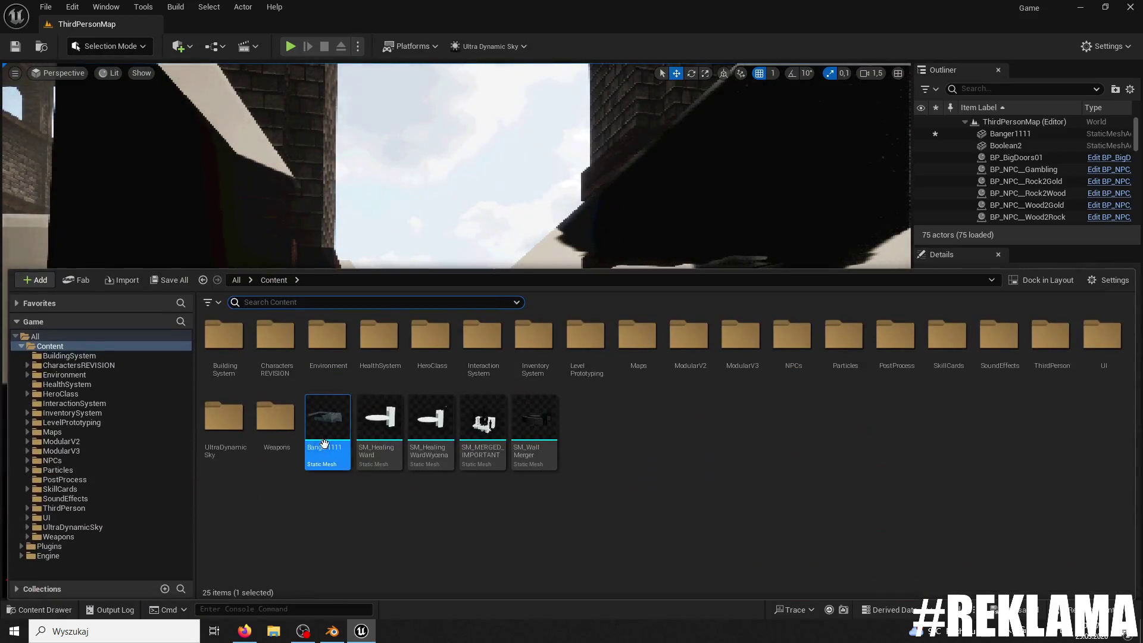
double_click(317, 418)
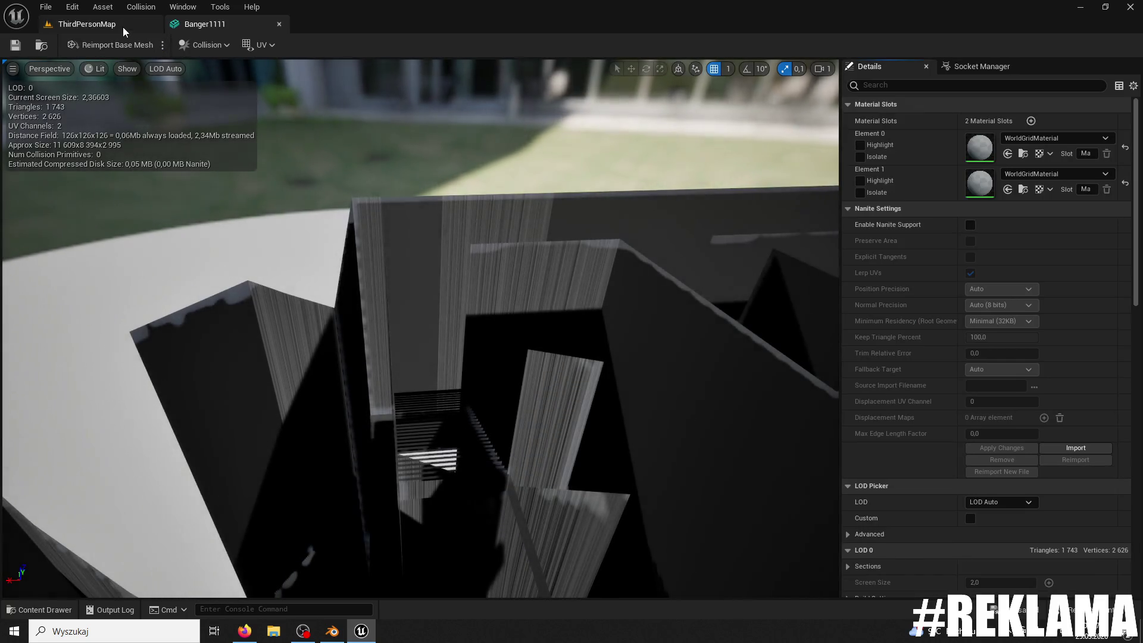
click(49, 611)
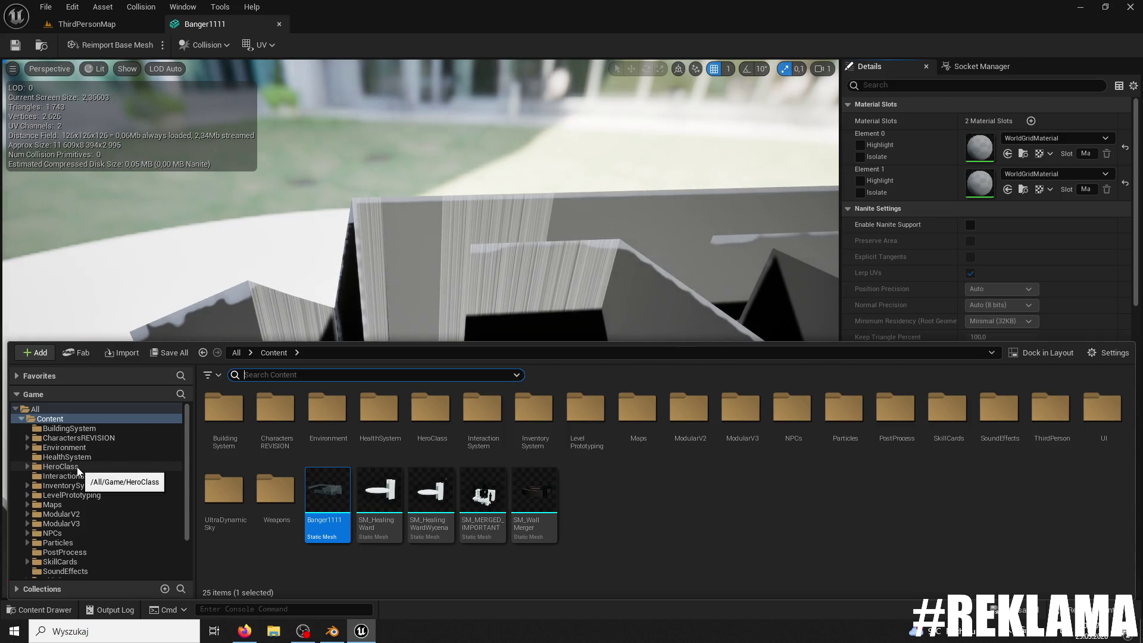
click(334, 634)
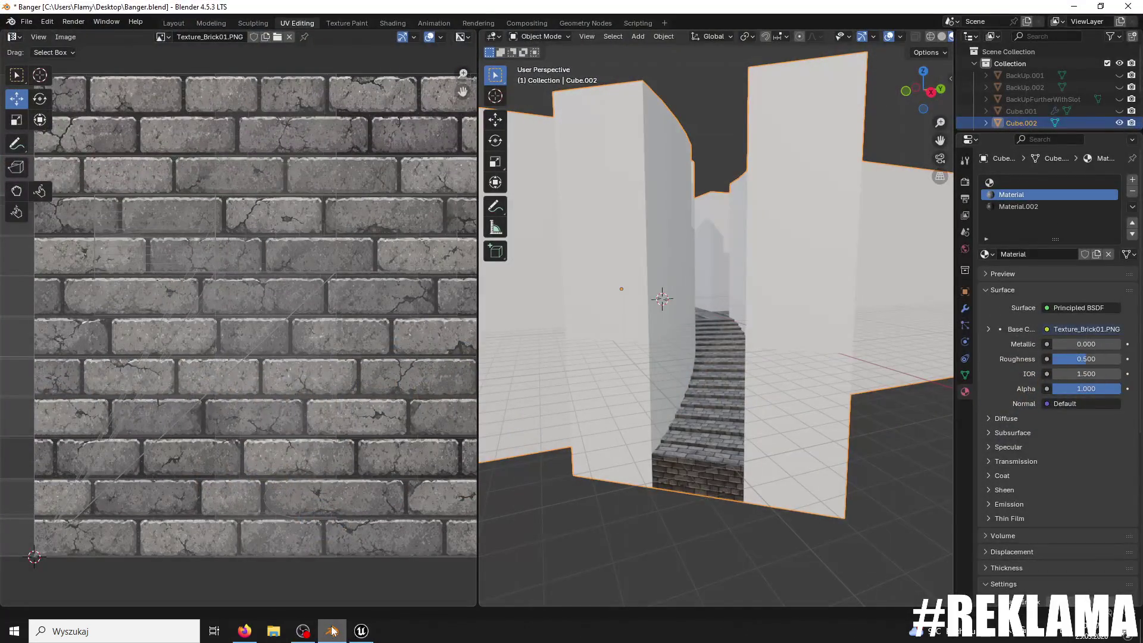
click(362, 632)
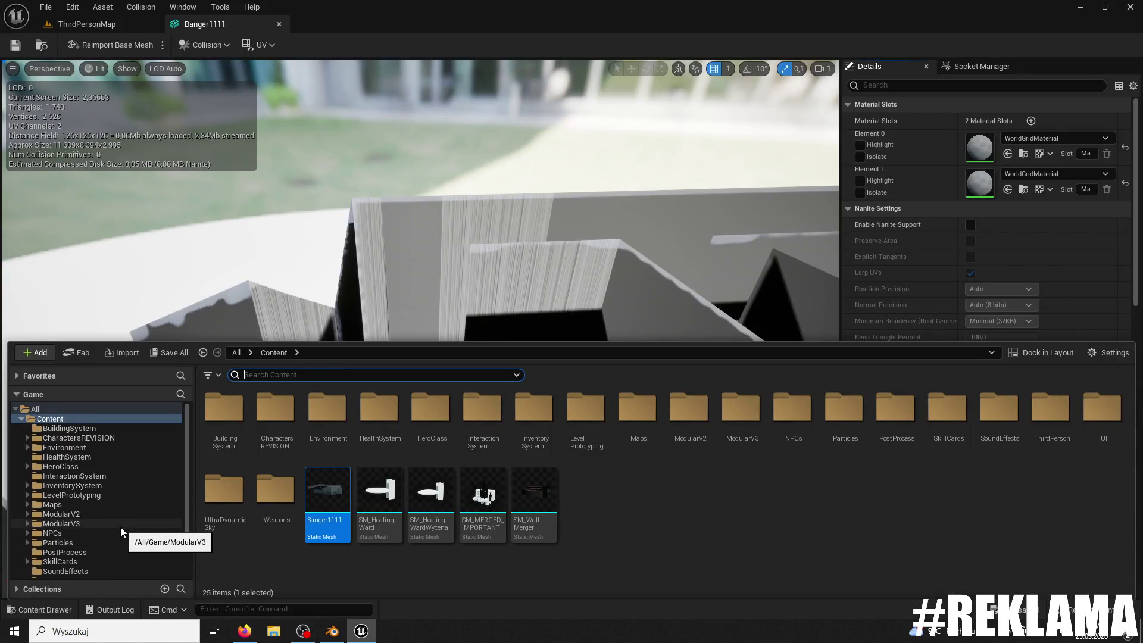
scroll(83, 497, down, 3)
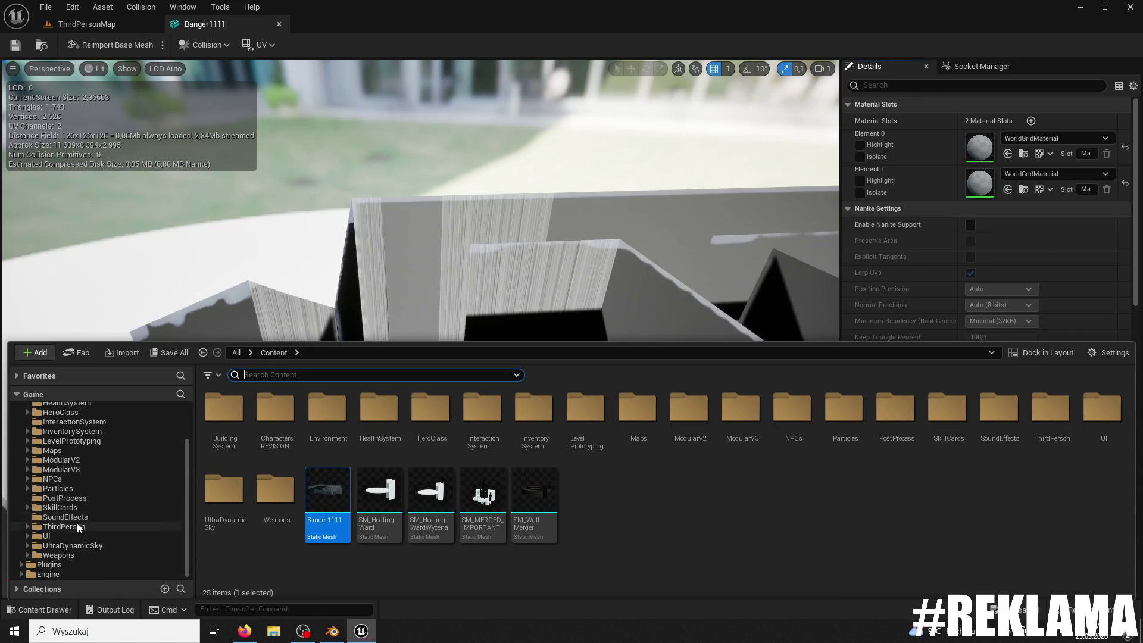
click(65, 469)
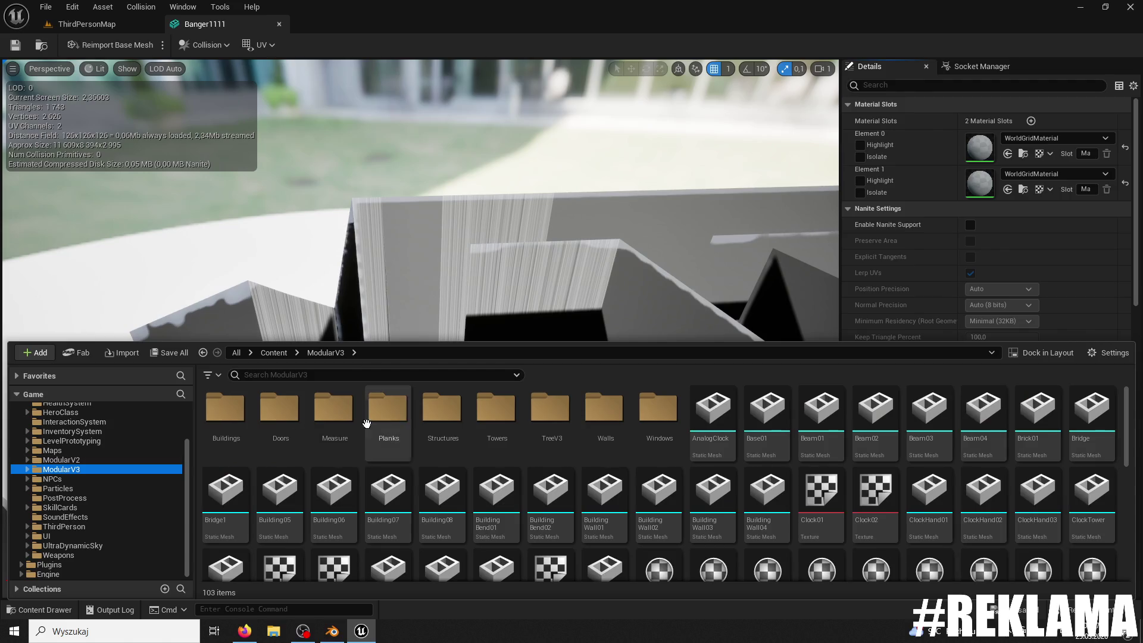
Step: Assign the M_Brick01 material to Banger1111's first material slot, Element 0
double_click(366, 422)
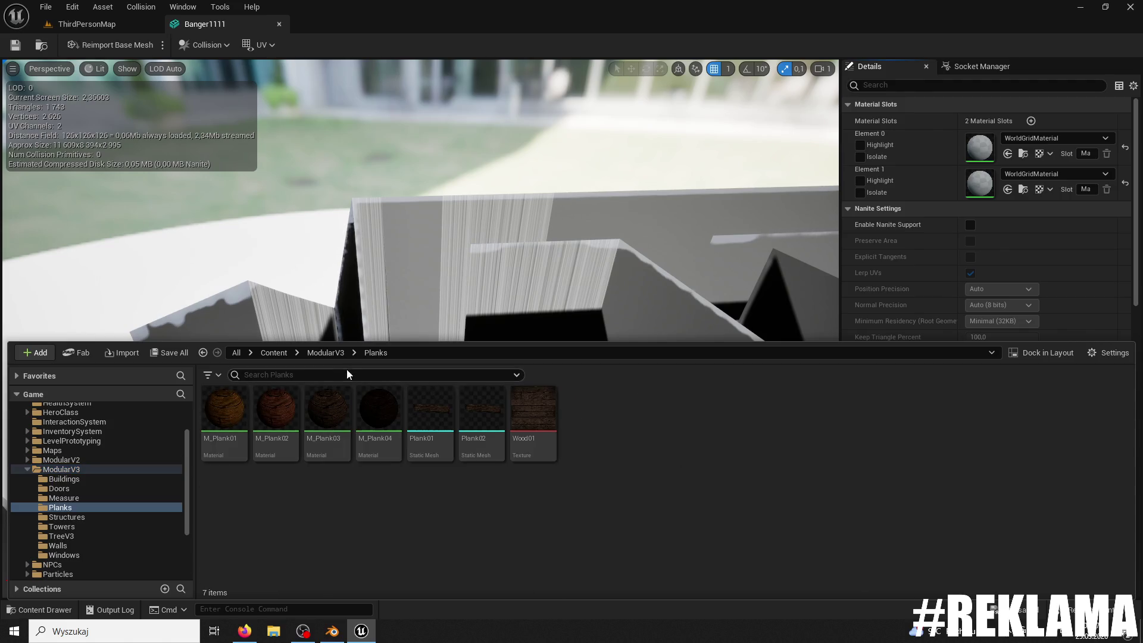
click(326, 353)
click(659, 486)
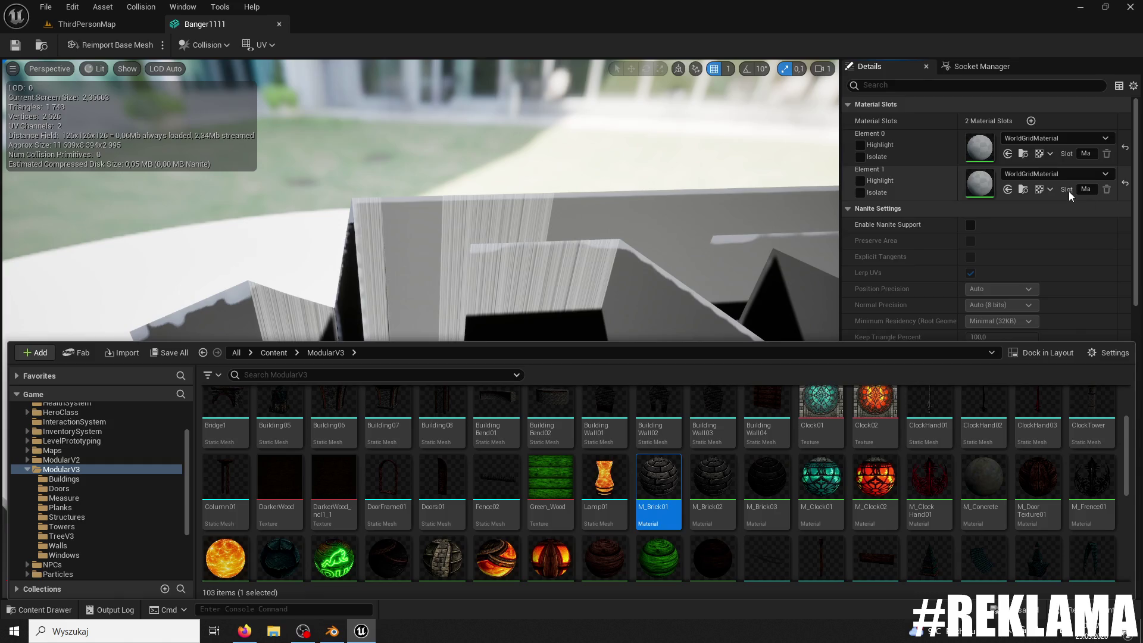
click(1008, 153)
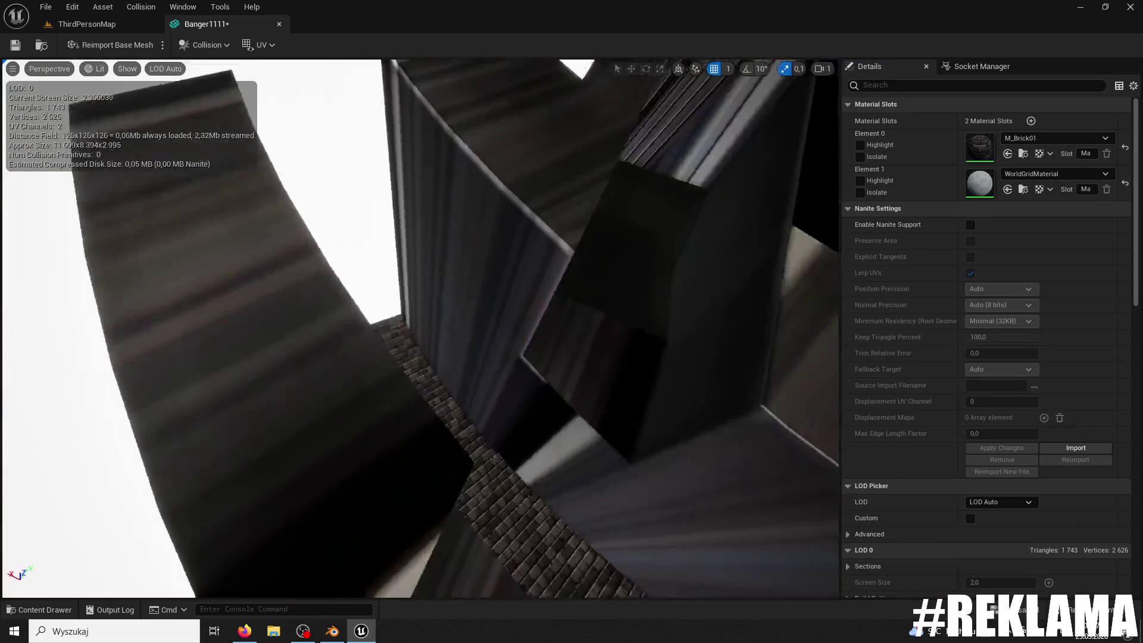
Step: Assign M_Brick02 from the content drawer to the second material slot, Element 1
drag(420, 327, 399, 274)
drag(600, 263, 601, 264)
click(37, 610)
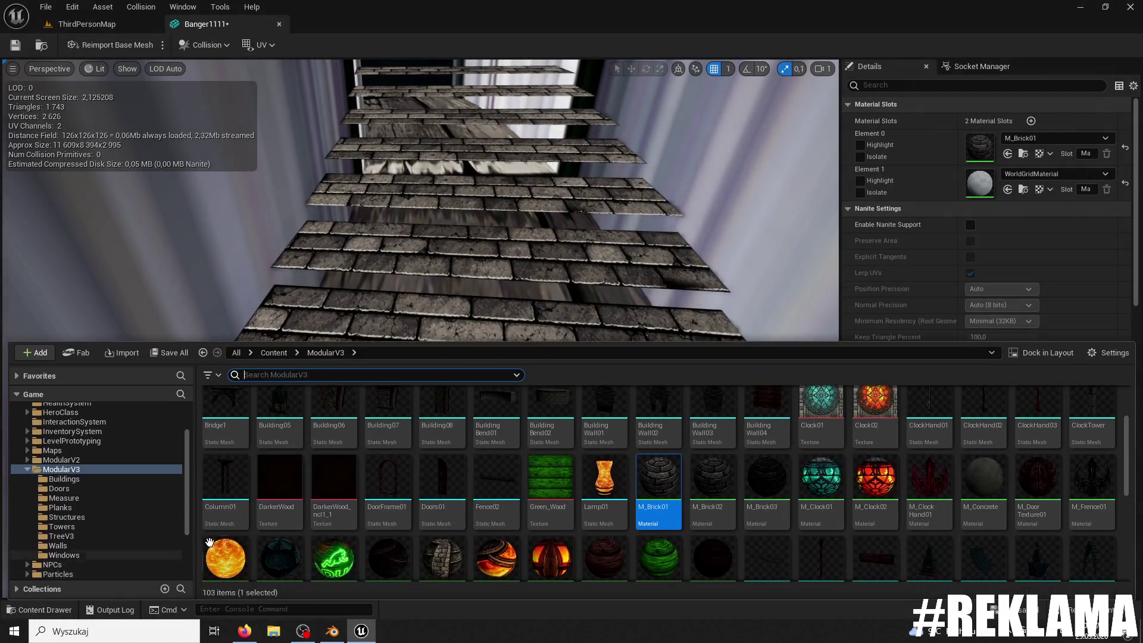
click(713, 488)
click(1009, 190)
Step: Close the mesh editor, select the Banger1111 stairs in the level and frame them
drag(588, 260, 587, 260)
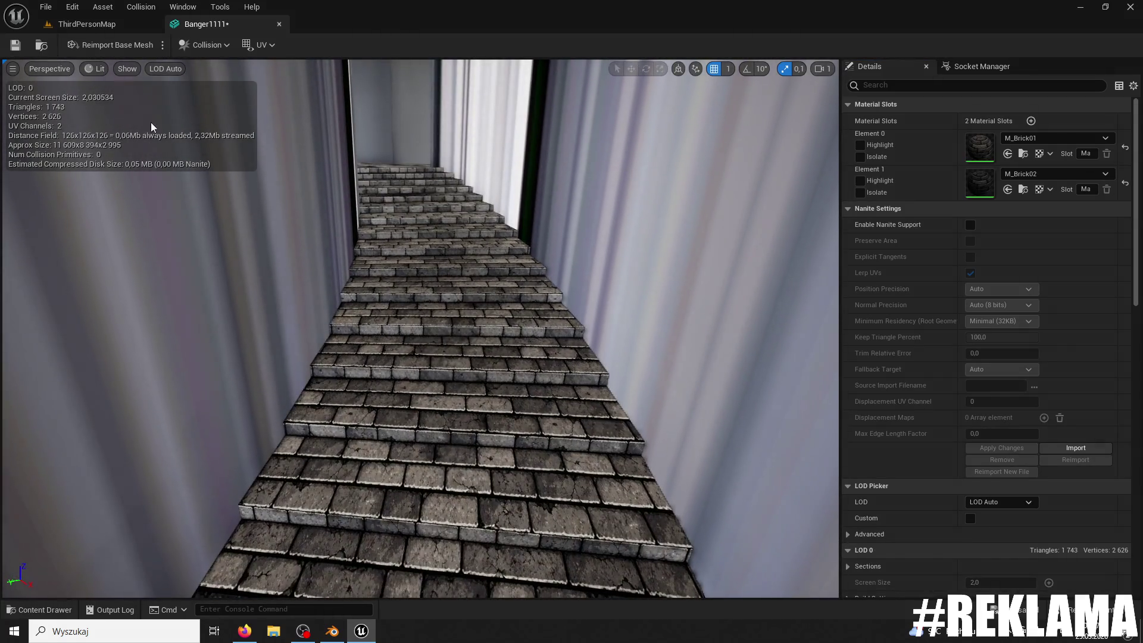
click(280, 24)
drag(308, 80, 308, 80)
drag(314, 209, 314, 209)
click(382, 273)
key(f)
click(110, 46)
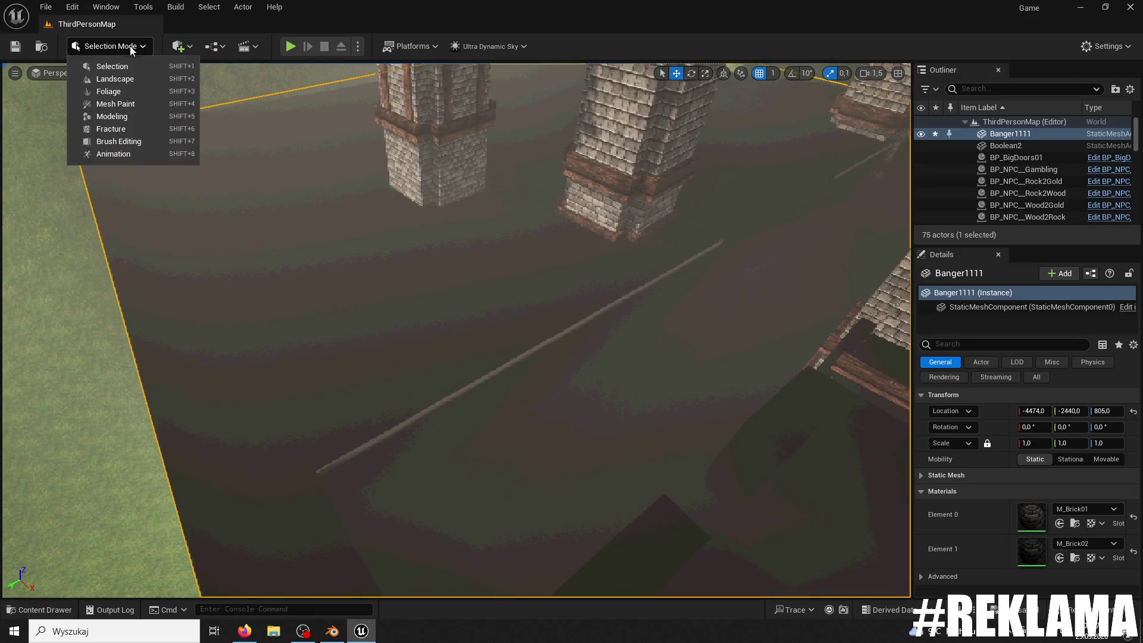
Step: Switch the editor from Fracture and Foliage modes into Modeling Mode
click(102, 127)
click(143, 49)
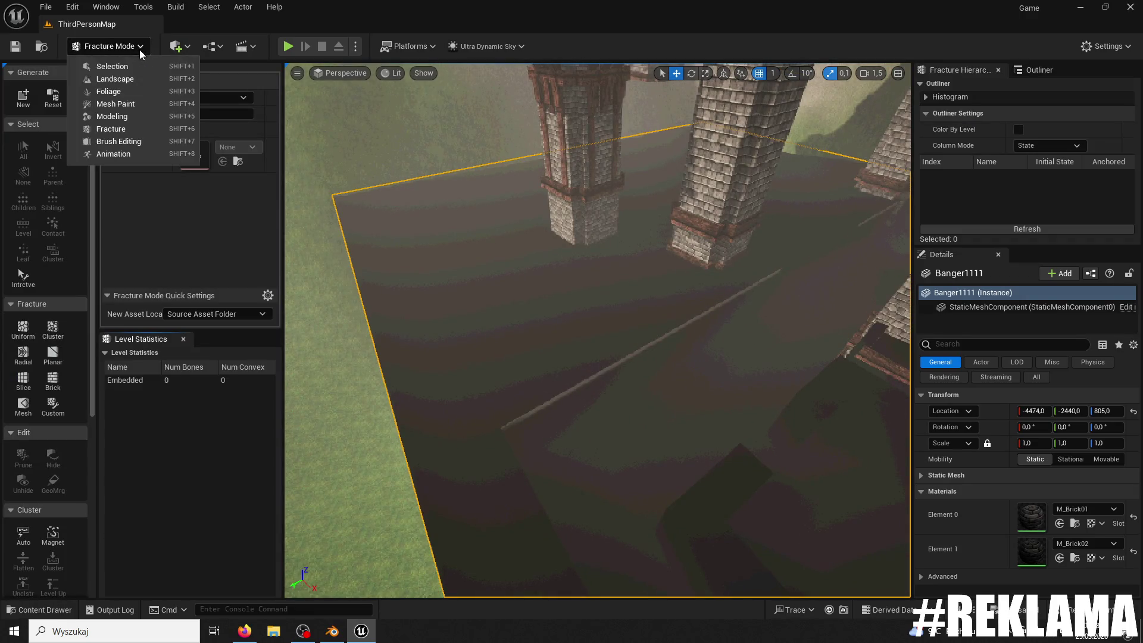
click(108, 91)
click(107, 46)
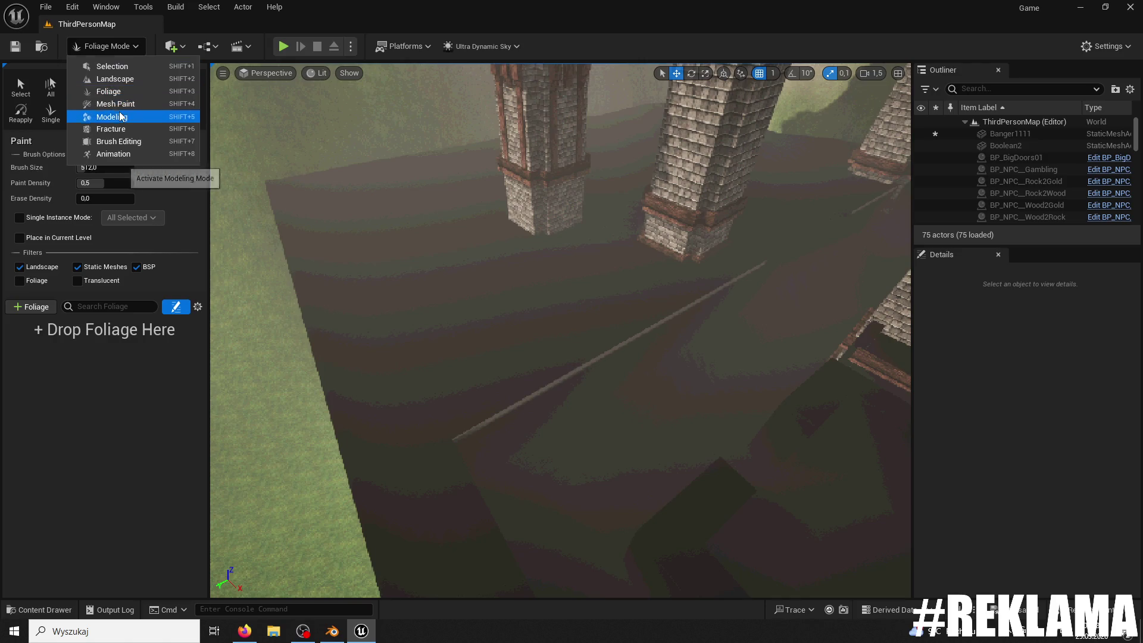
click(116, 116)
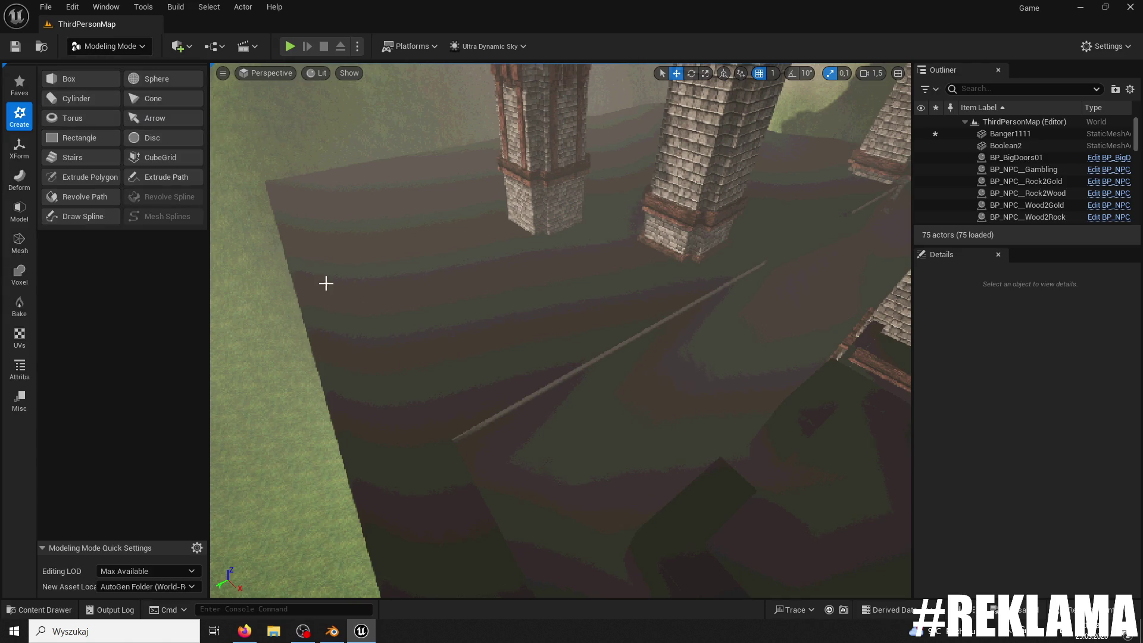
Step: Recalculate Banger1111's normals with Fix Inconsistent Normals on, inspect the tunnel, then return to Selection Mode
click(18, 369)
click(73, 96)
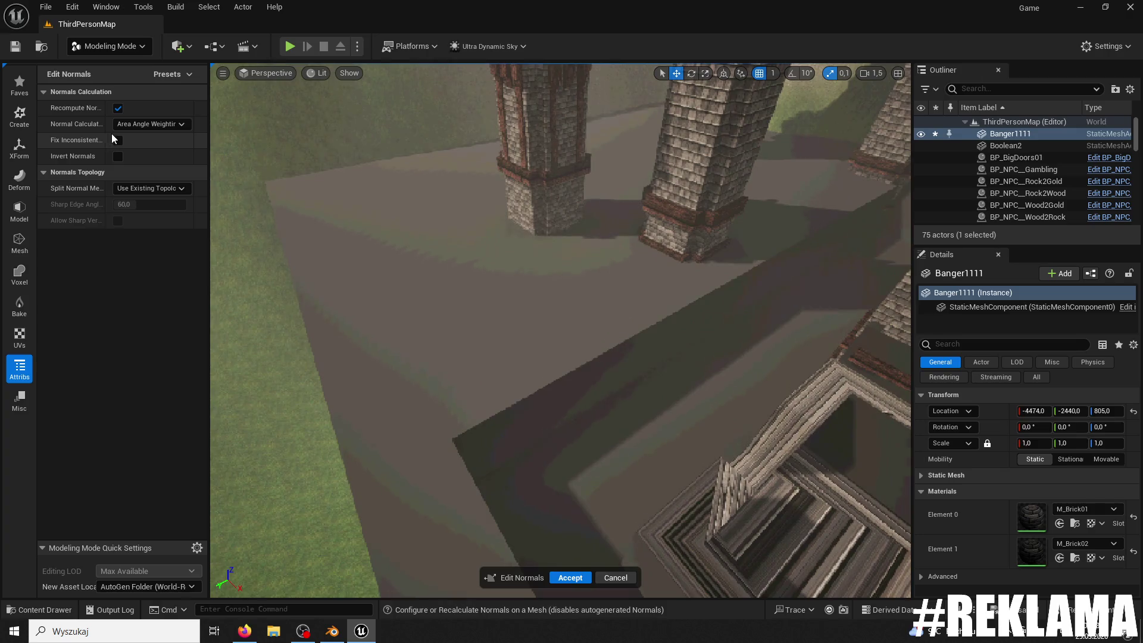
click(118, 142)
mouse_move(236, 207)
right_down()
mouse_move(265, 194)
mouse_move(300, 215)
right_up()
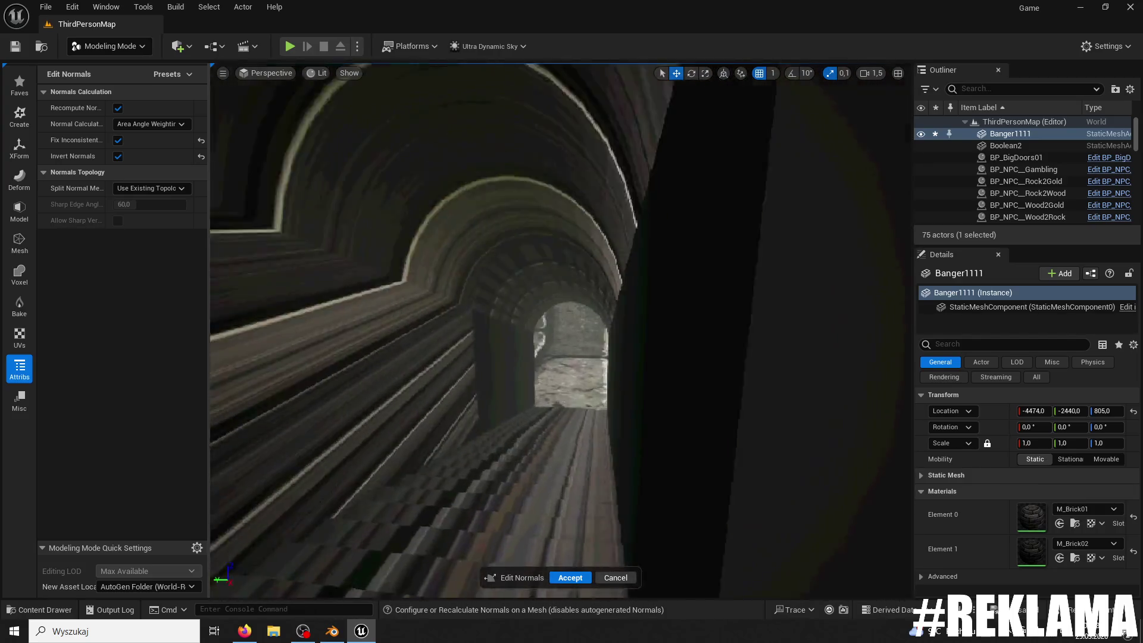
right_drag(301, 215, 296, 215)
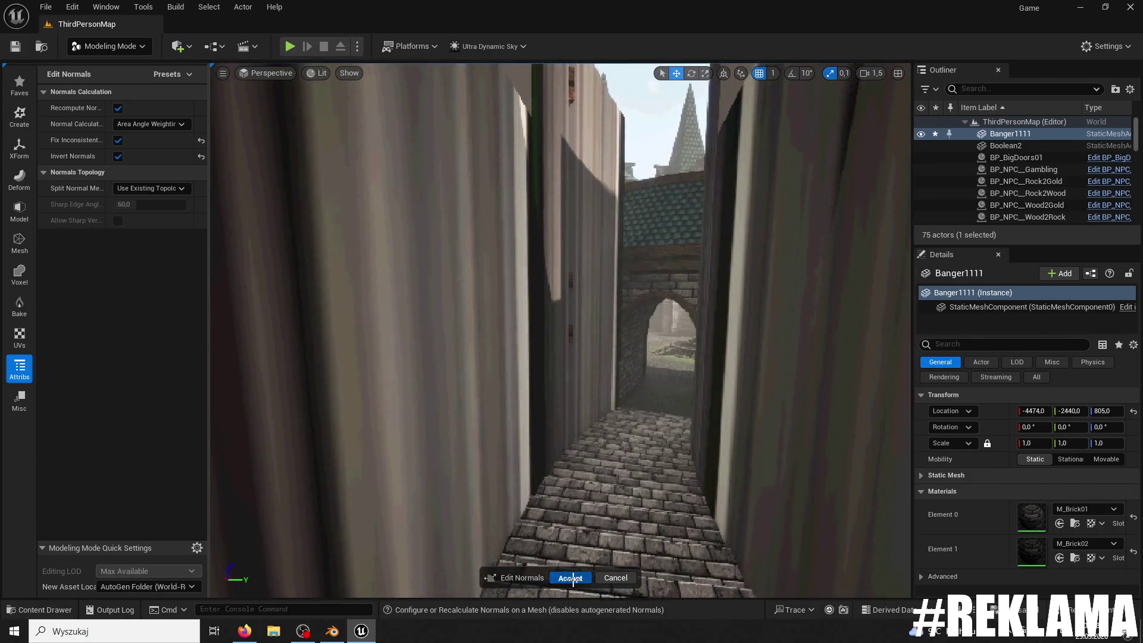
key(shift+1)
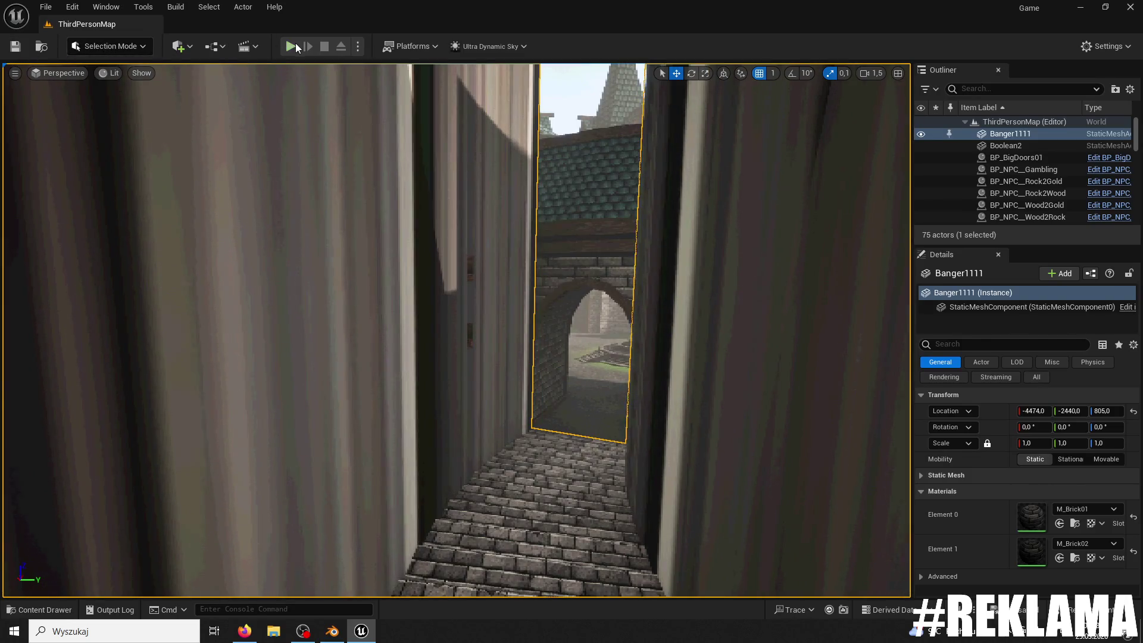
Step: Playtest the level, running the character through the archway and up the corridor, then stop
click(291, 46)
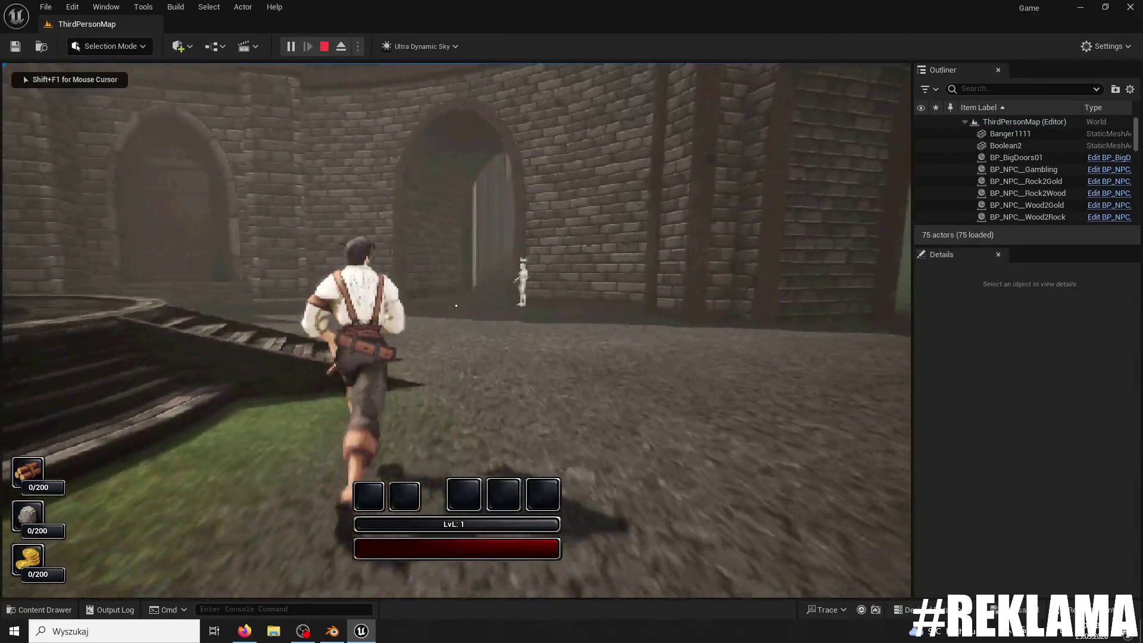
key(w)
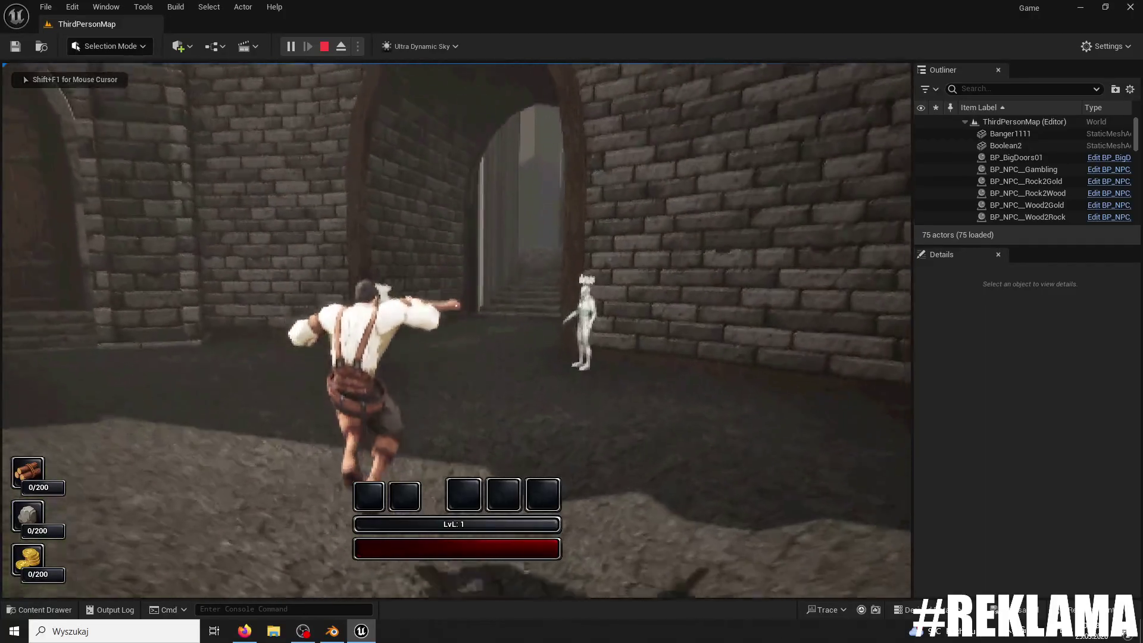
key(w)
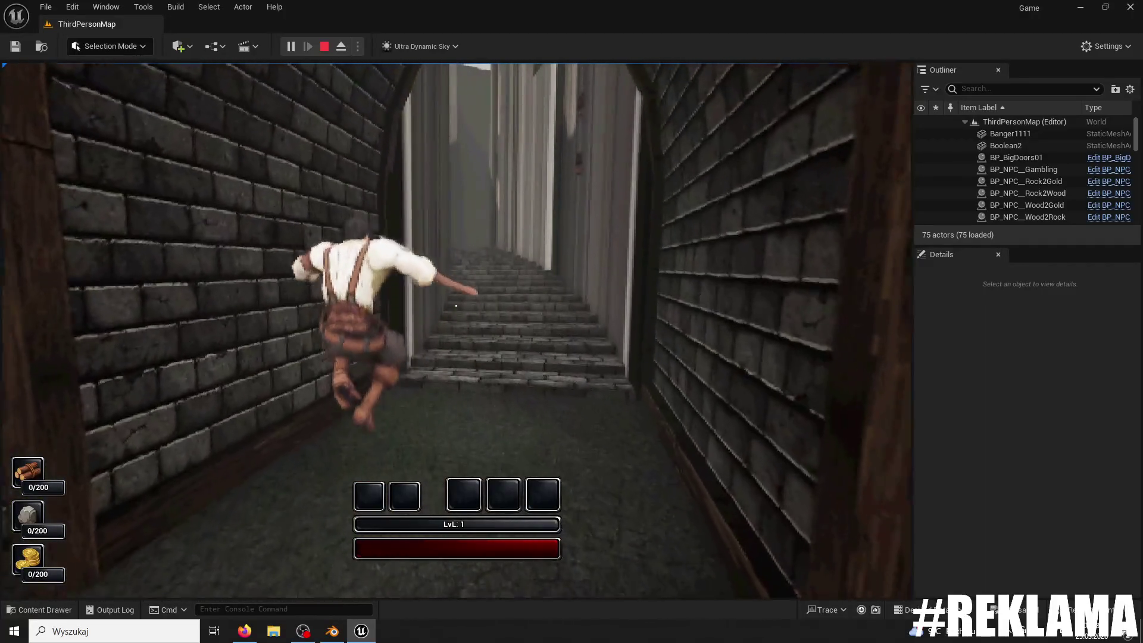
key(w)
key(super)
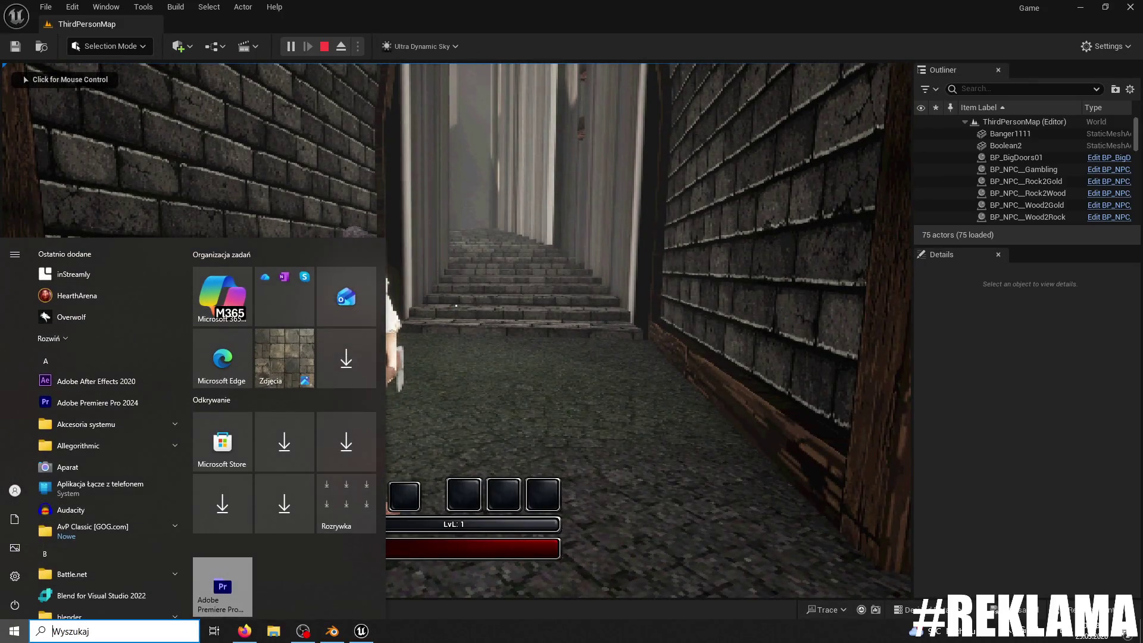
key(Escape)
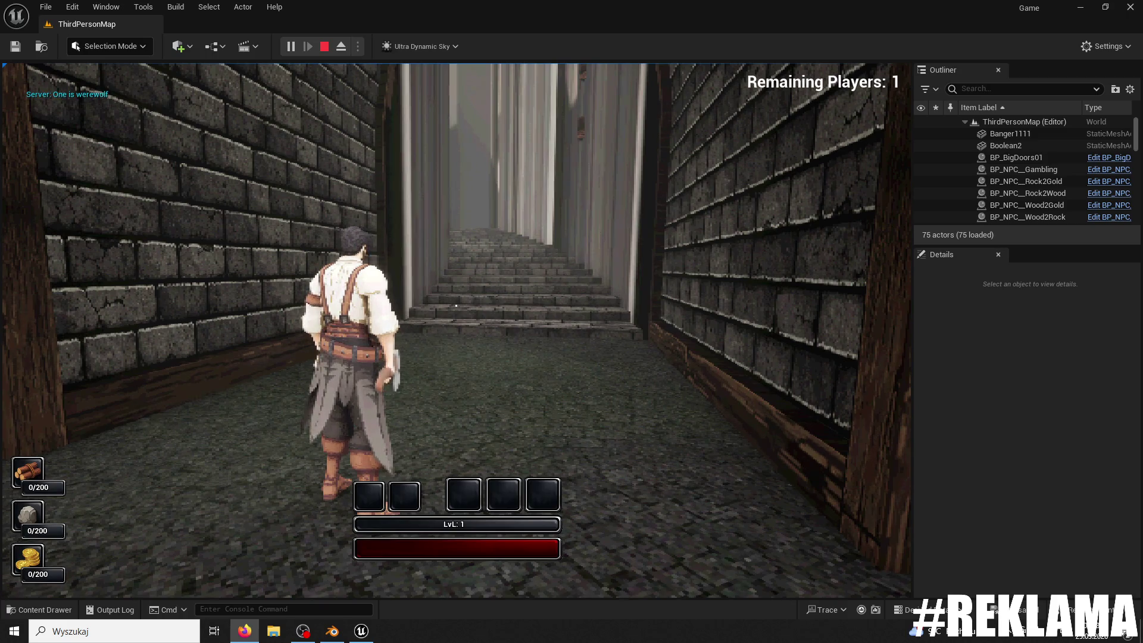
key(w)
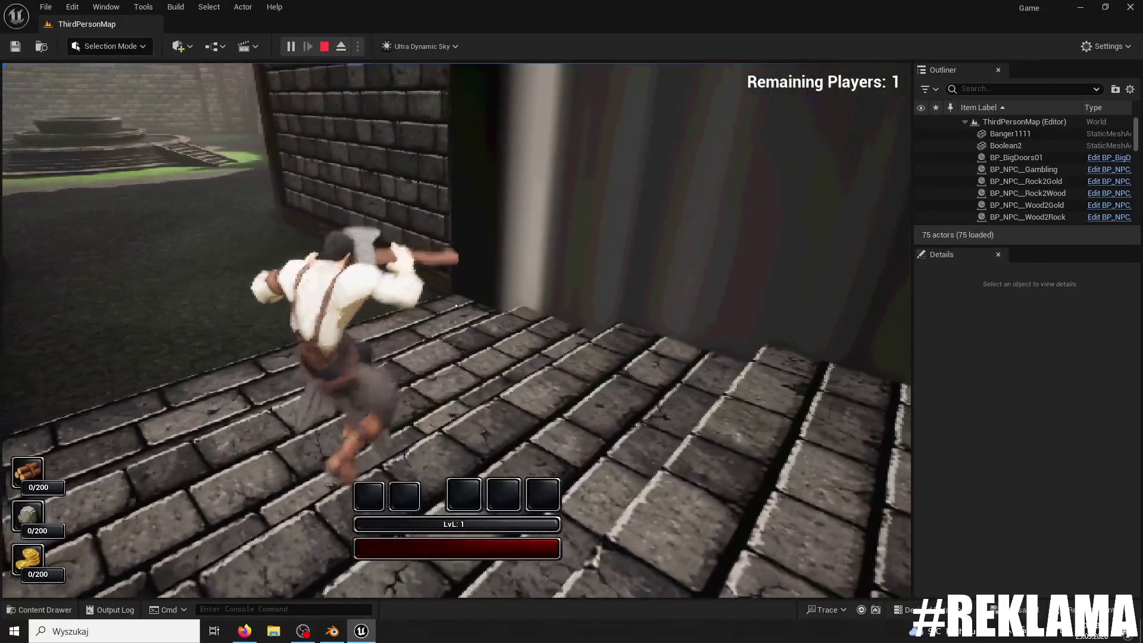
key(Escape)
Step: Open the Banger1111 mesh from the top-level Content folder in the Content Drawer
click(43, 610)
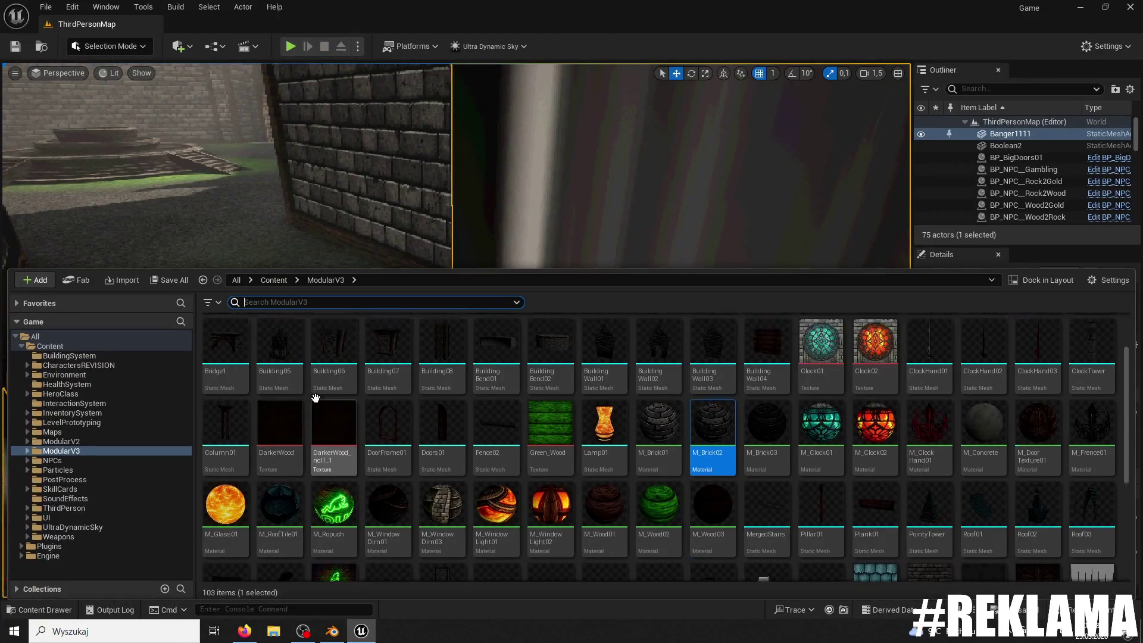
click(102, 351)
double_click(327, 429)
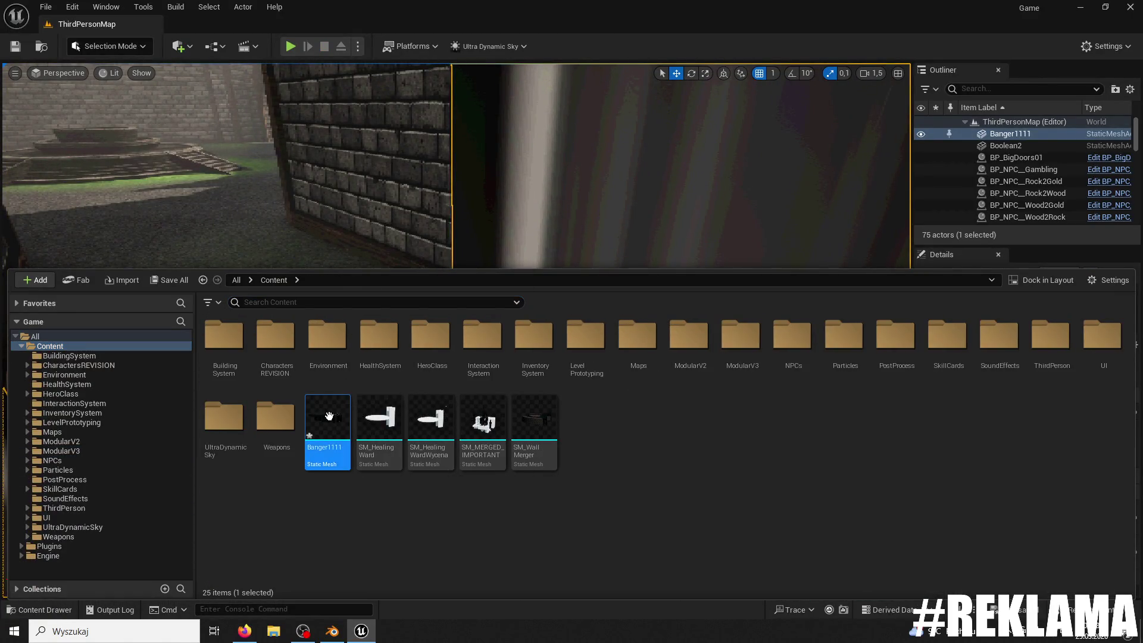
Step: Reimport Banger1111 from Banger1111.fbx, then add and delete a simplified collision shape
click(141, 41)
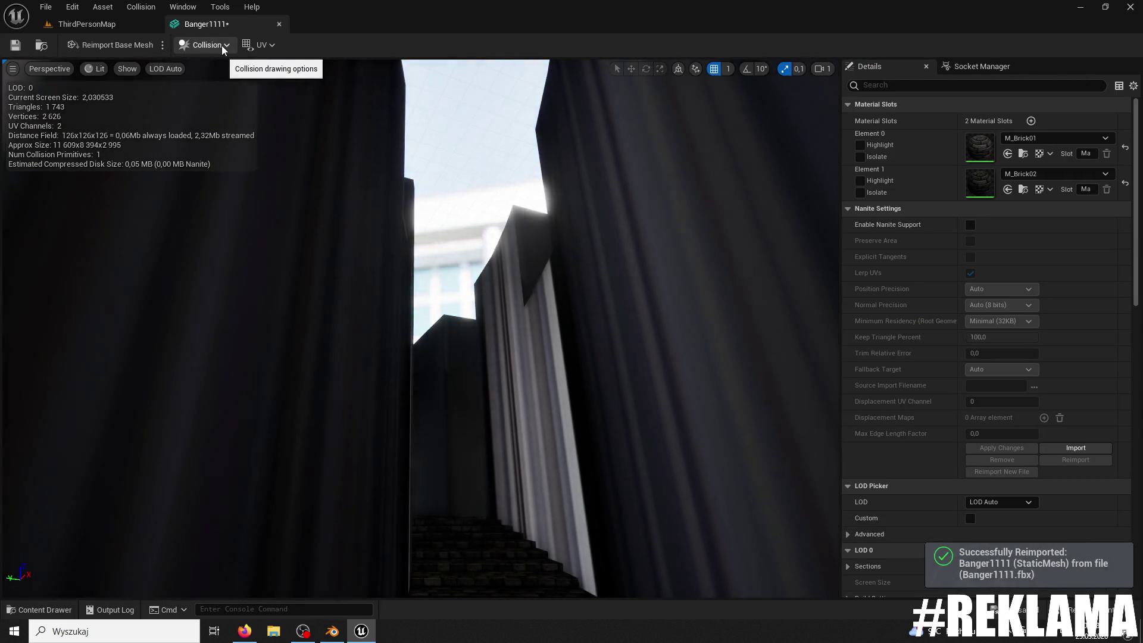
click(229, 45)
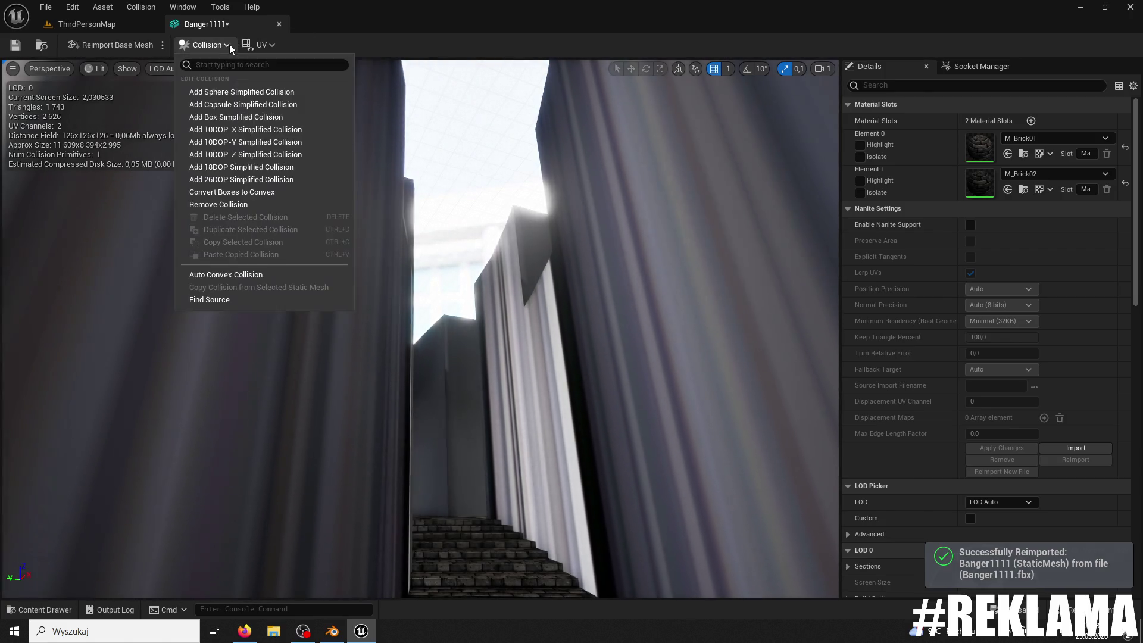
click(244, 103)
drag(457, 160, 431, 212)
key(Delete)
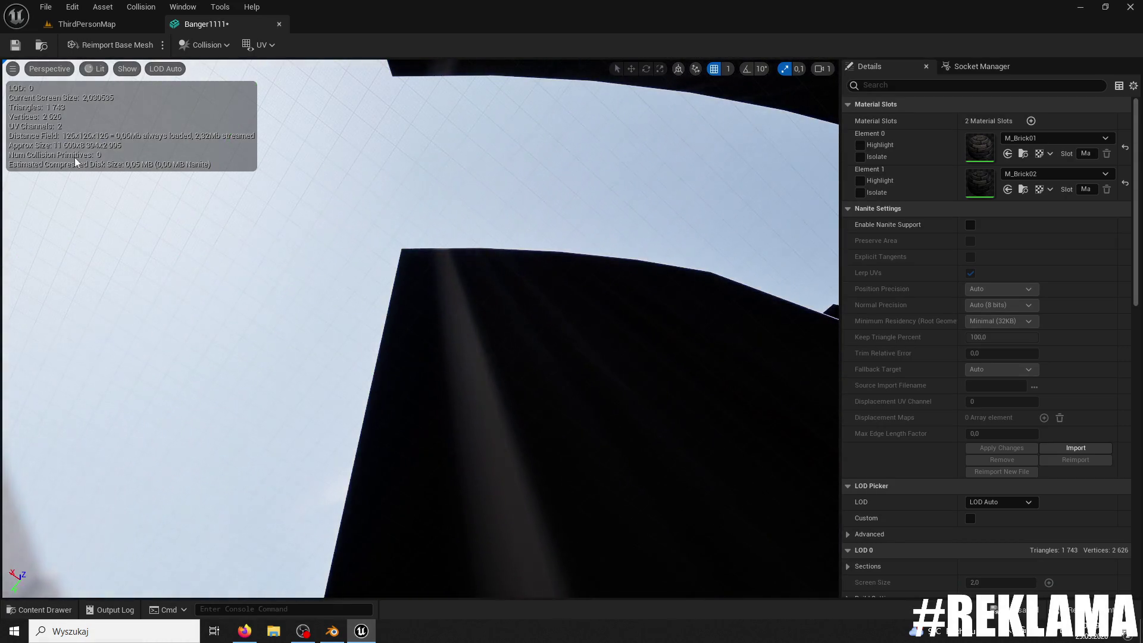
Step: Back in the level, open Modeling Mode's Attribs tools and start a new playtest
click(280, 26)
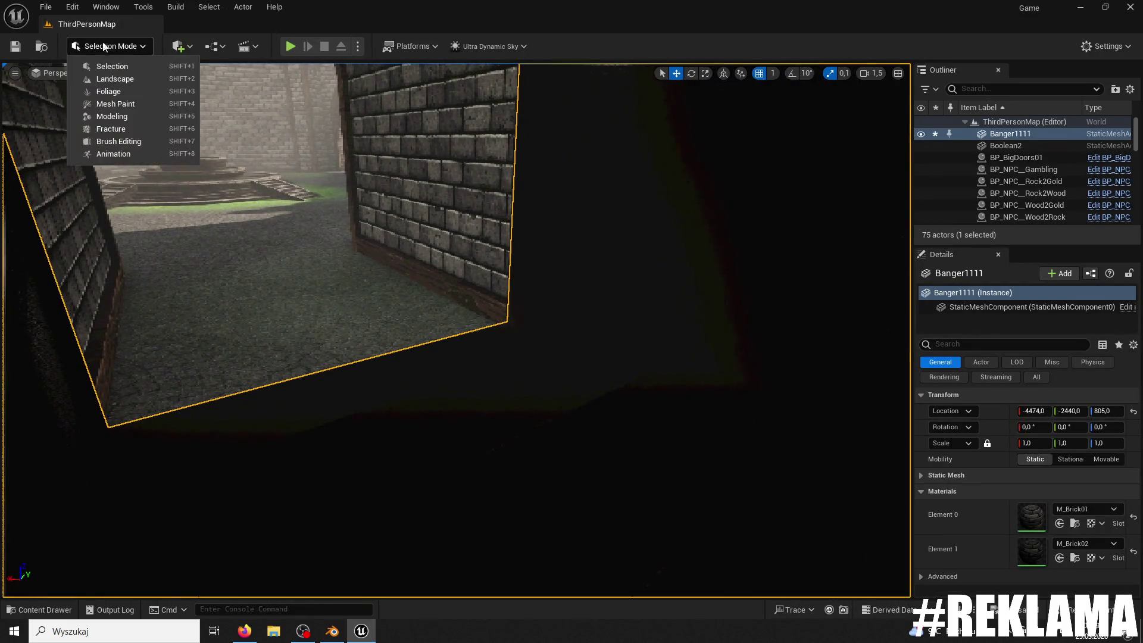
click(126, 116)
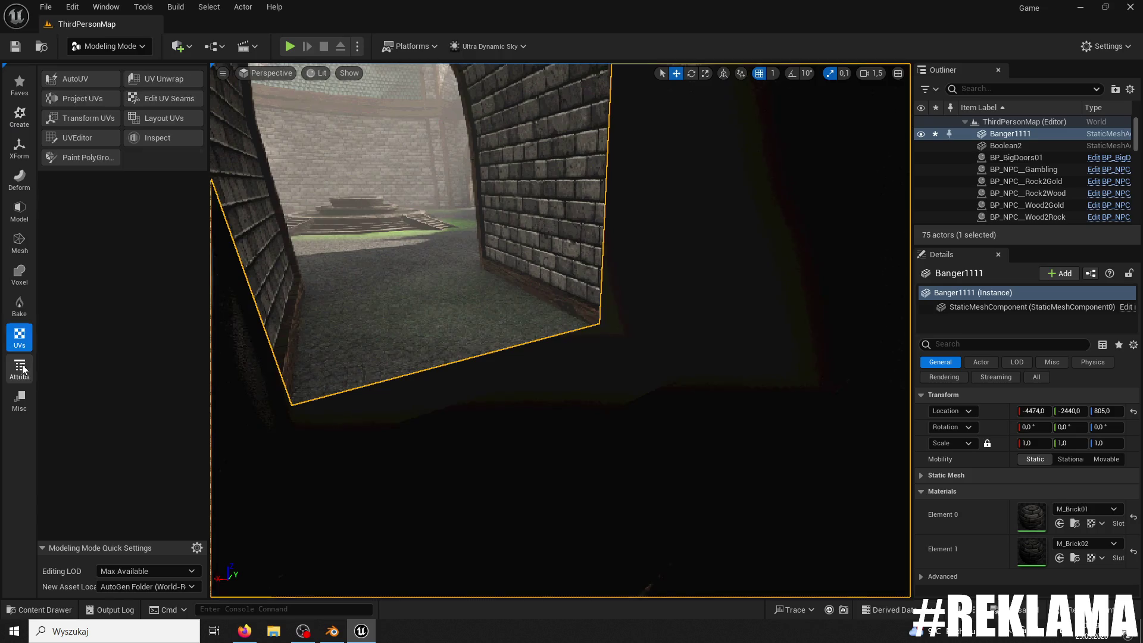
click(66, 102)
right_drag(212, 215, 250, 203)
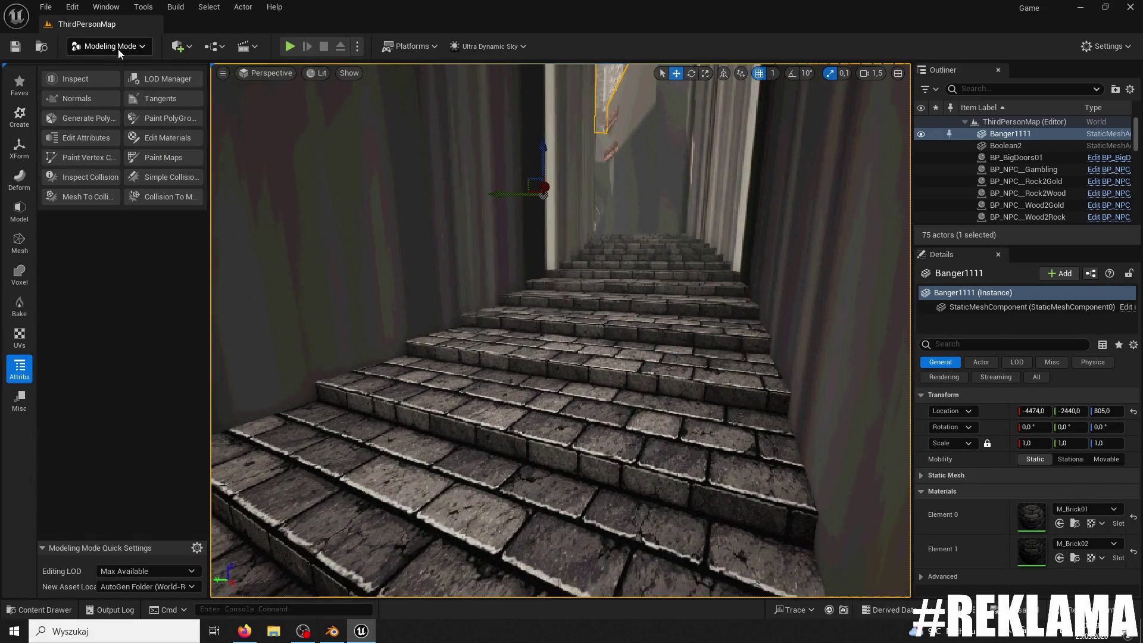
click(290, 45)
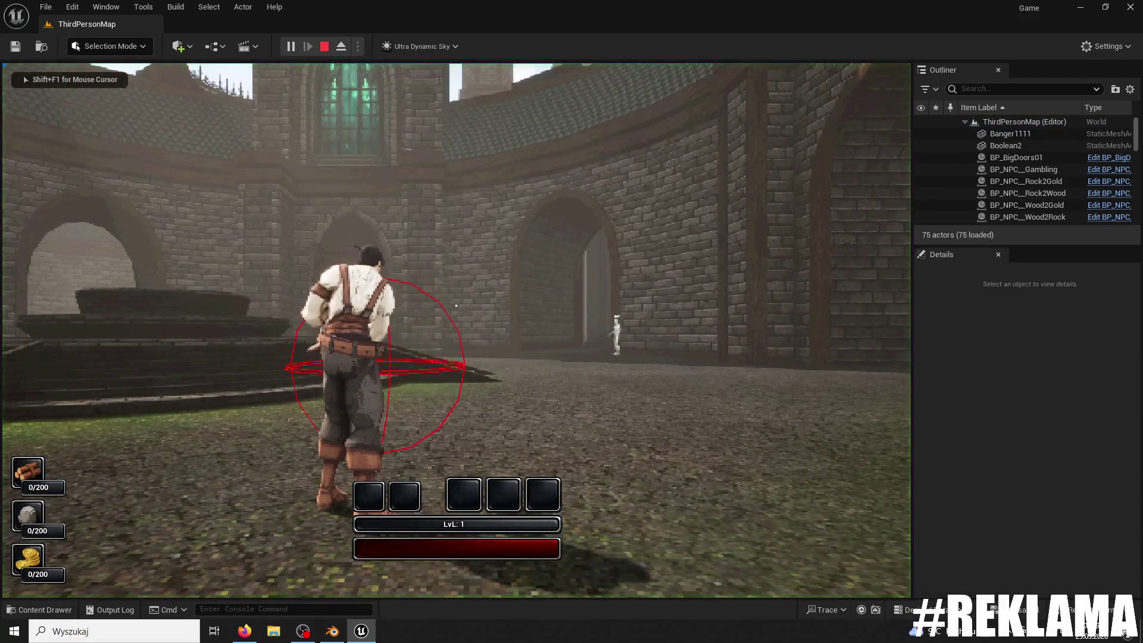
Step: Run the character across the courtyard and up the stone stairs through the top doorway, then stop and frame Banger1111
key(w)
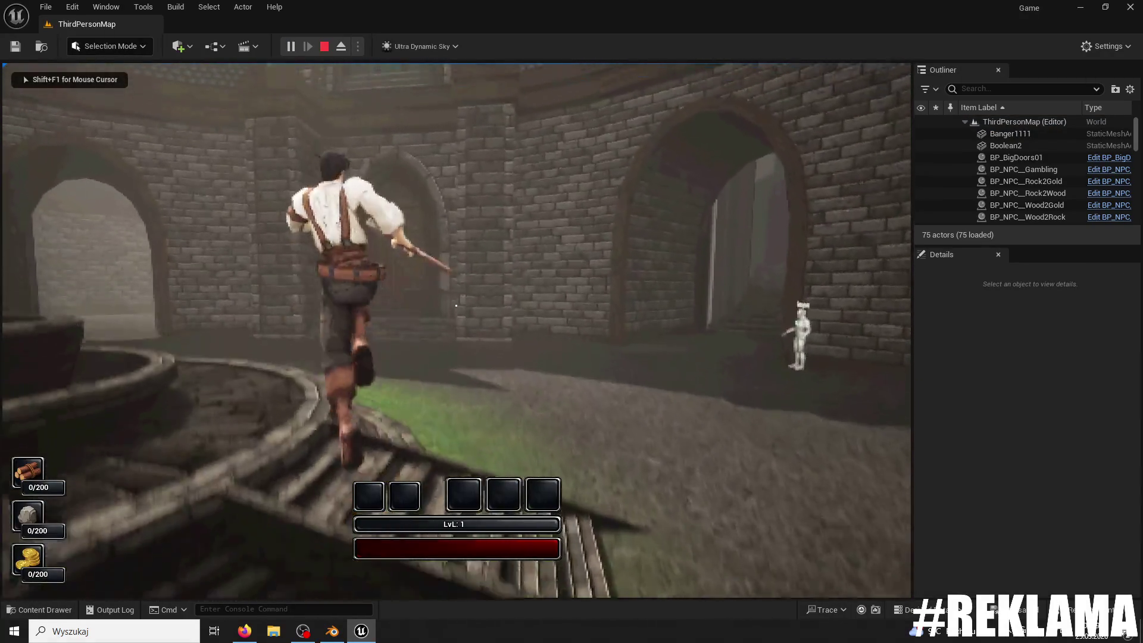
key(w)
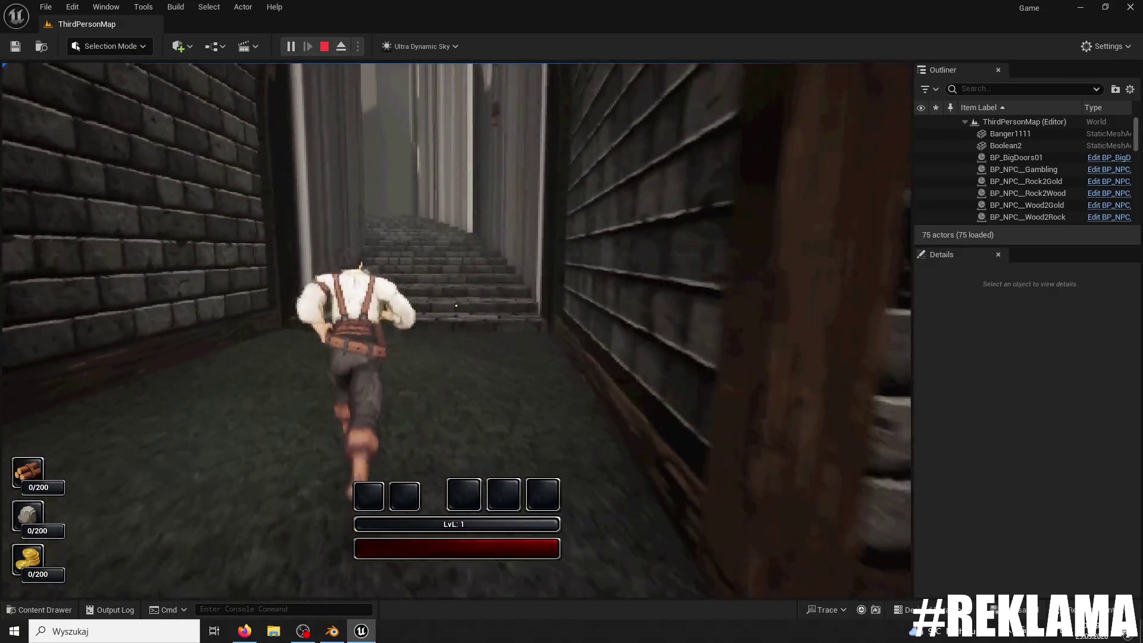
key(w)
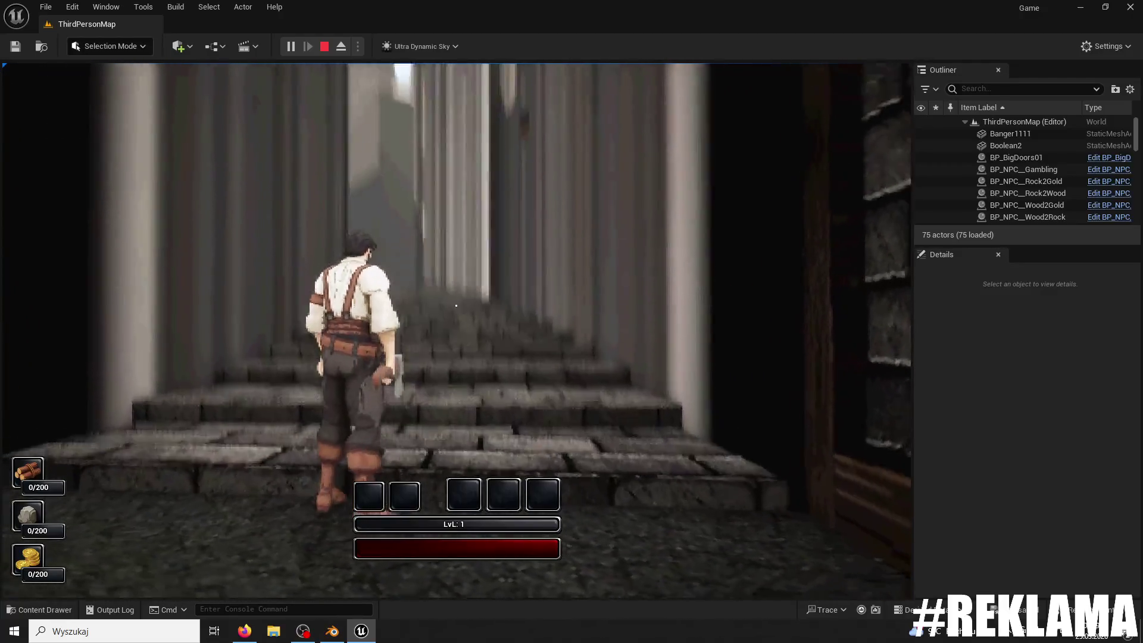
key(w)
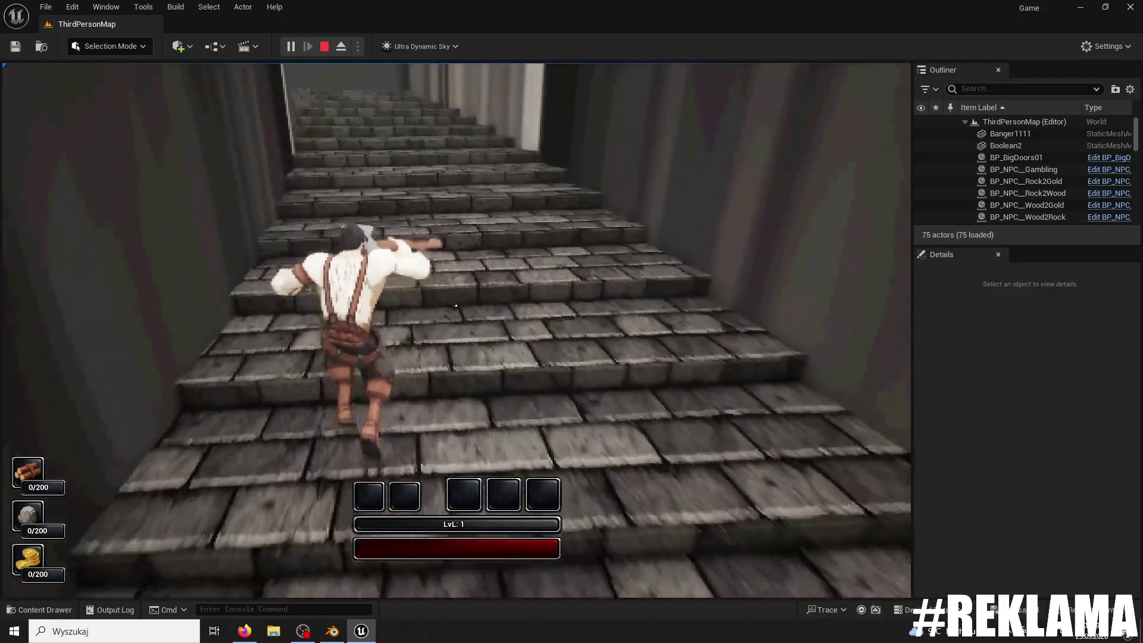
key(w)
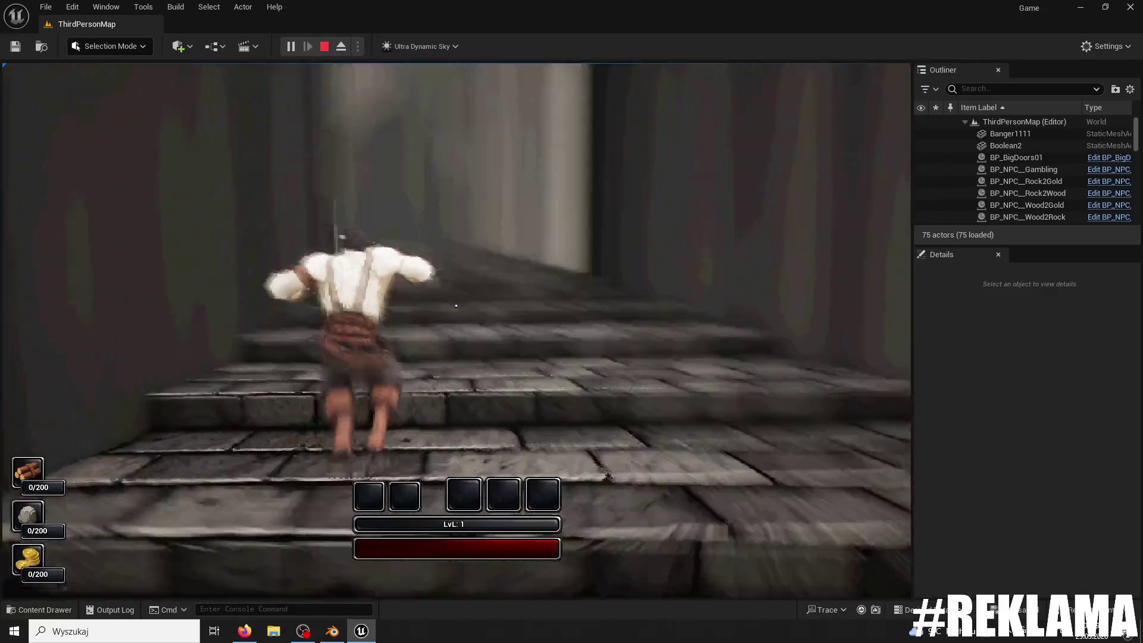
key(w)
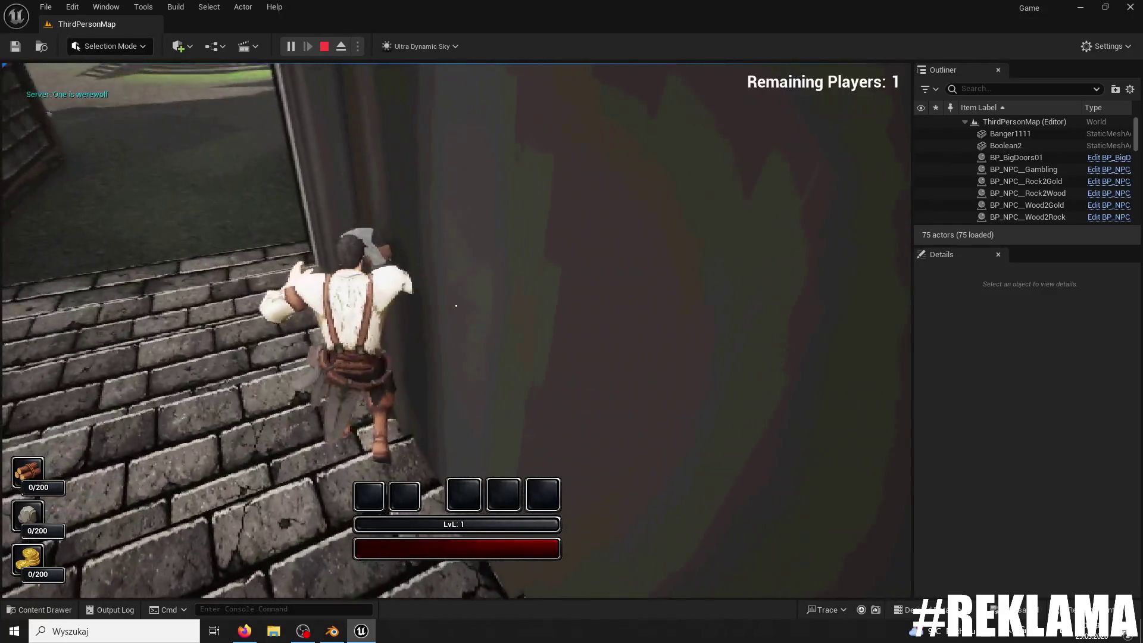
key(w)
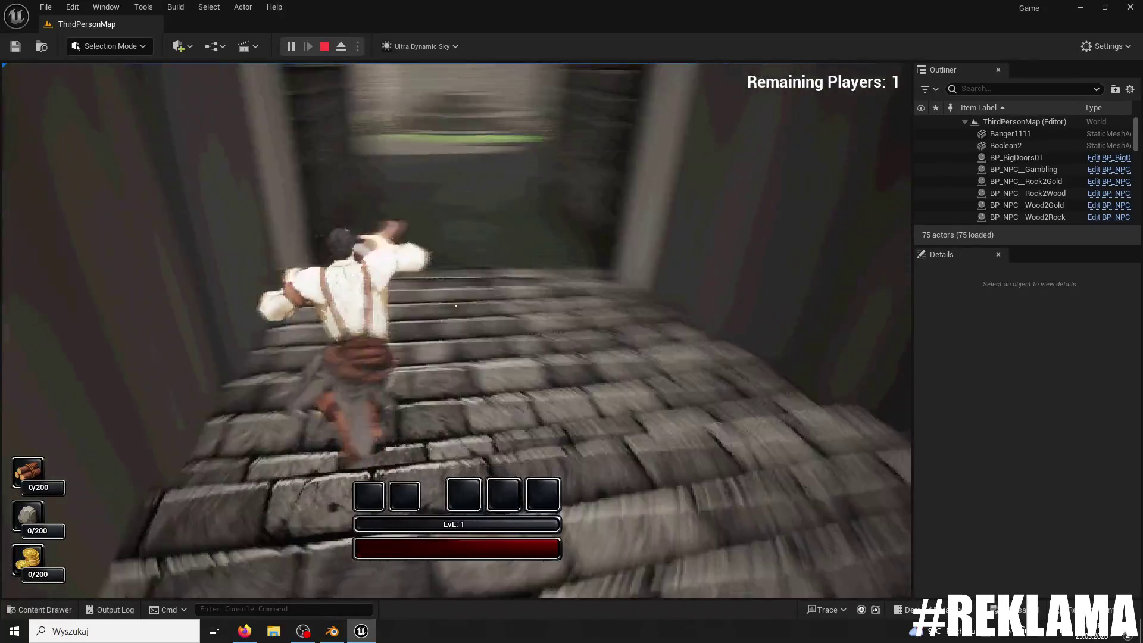
key(Escape)
key(f)
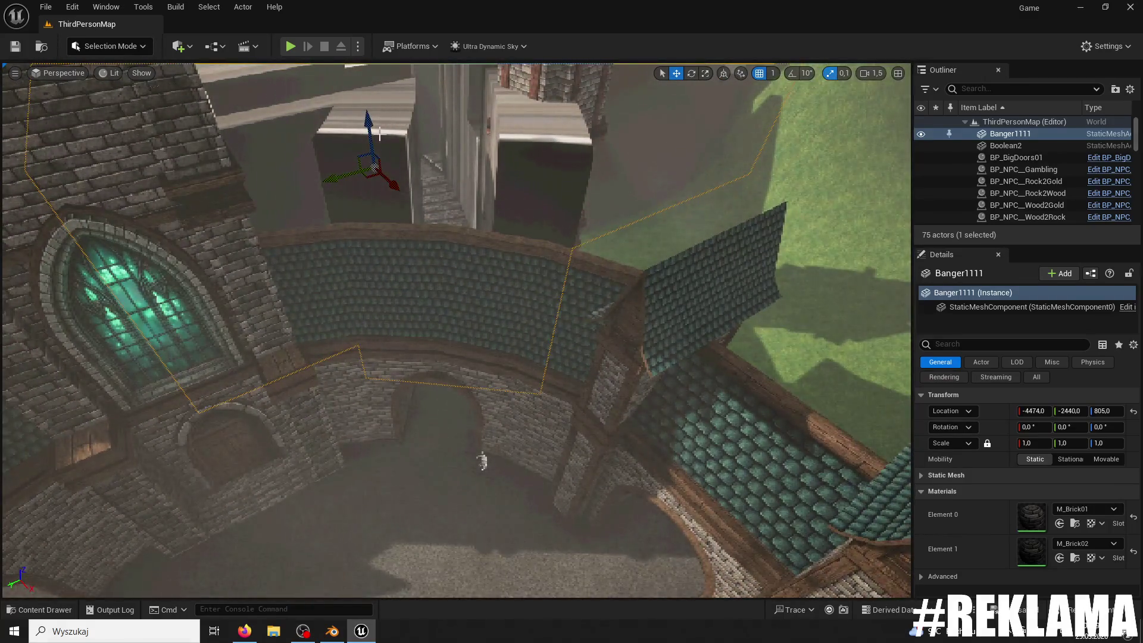
Step: Open Banger1111 from the Content Drawer and orbit around it to inspect its shading
click(89, 610)
click(40, 610)
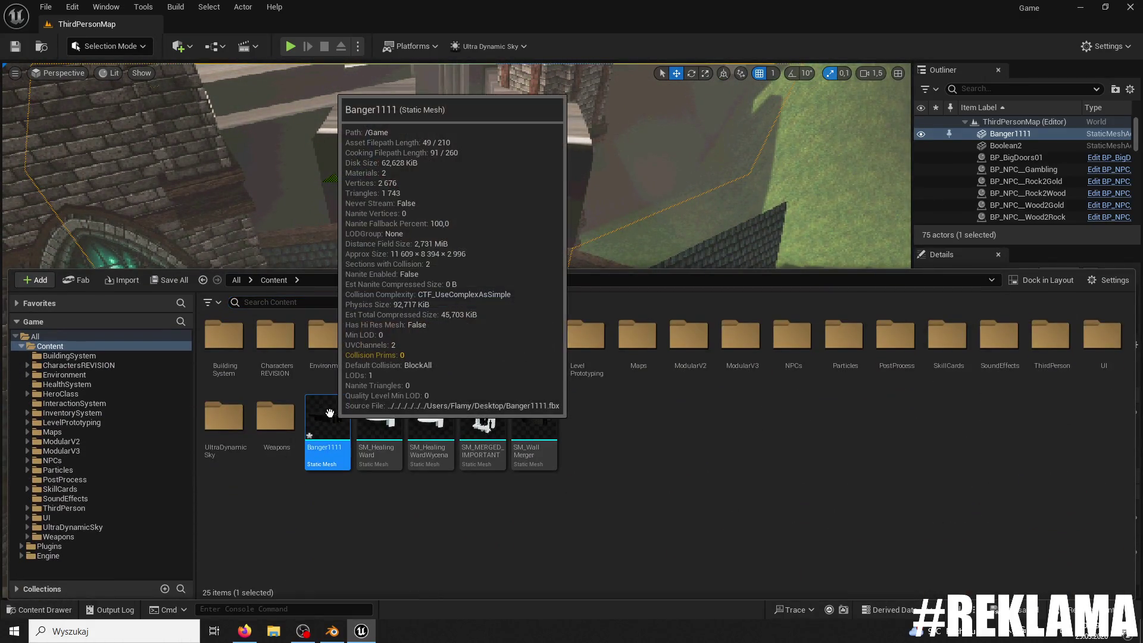
double_click(345, 444)
drag(417, 392, 418, 392)
drag(368, 270, 368, 270)
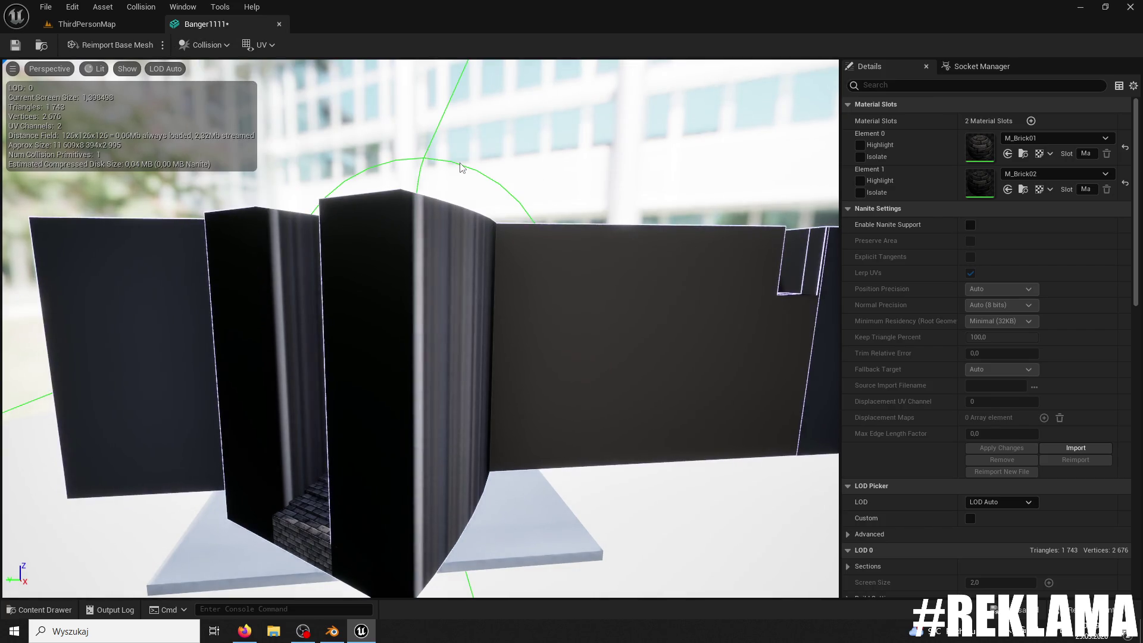
drag(461, 168, 501, 183)
mouse_move(367, 253)
mouse_down()
mouse_move(349, 252)
mouse_move(777, 278)
mouse_move(439, 151)
mouse_up()
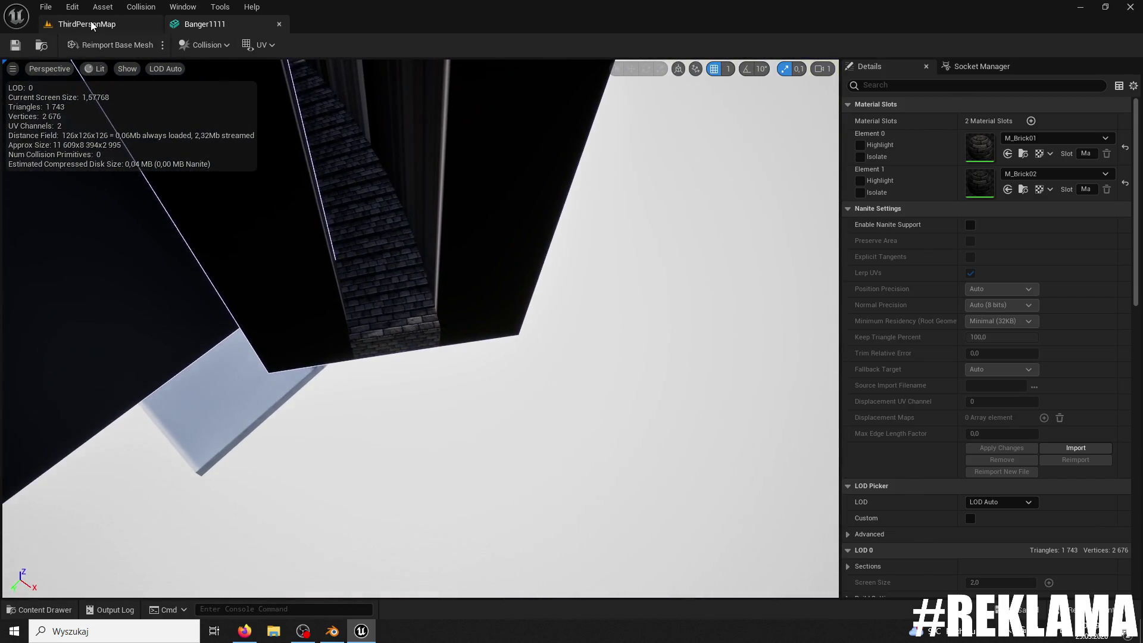
Step: Return to the ThirdPersonMap level and select the Boolean2 wall actor
click(92, 25)
click(569, 418)
click(634, 353)
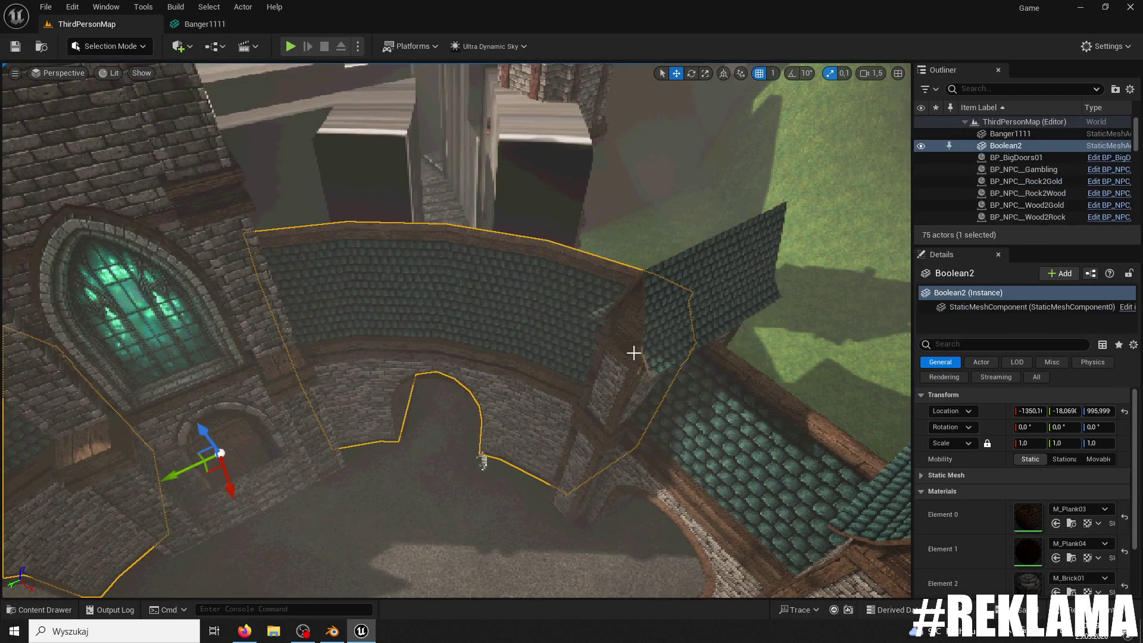
Step: Browse to Boolean2's source mesh Wall04 and open it docked beside the Banger1111 editor
right_click(1067, 146)
click(1000, 186)
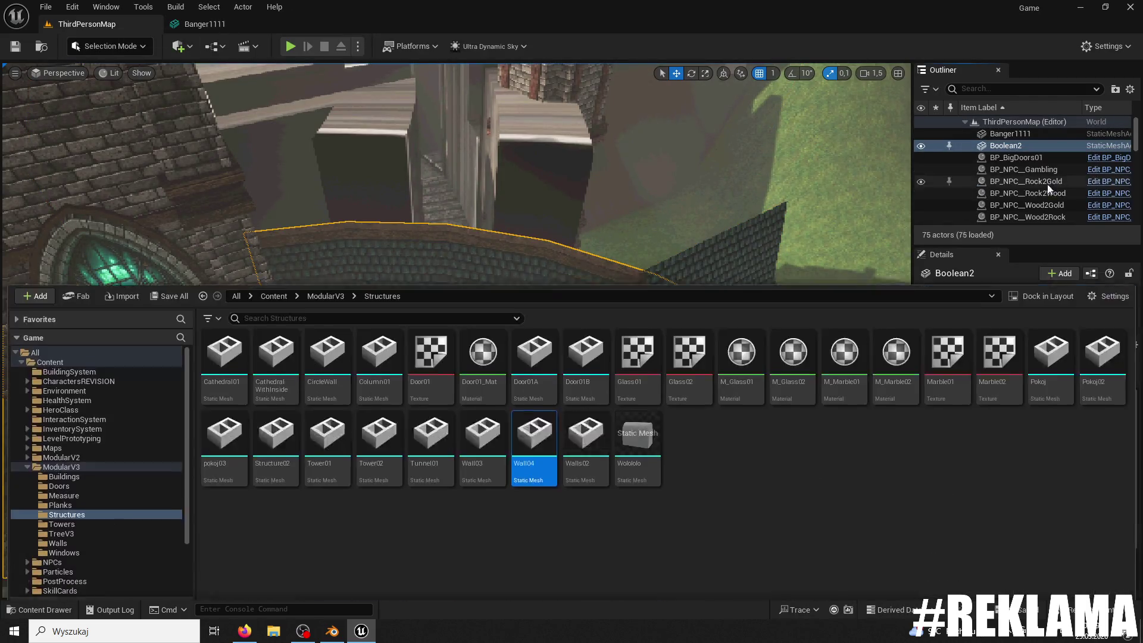
double_click(547, 424)
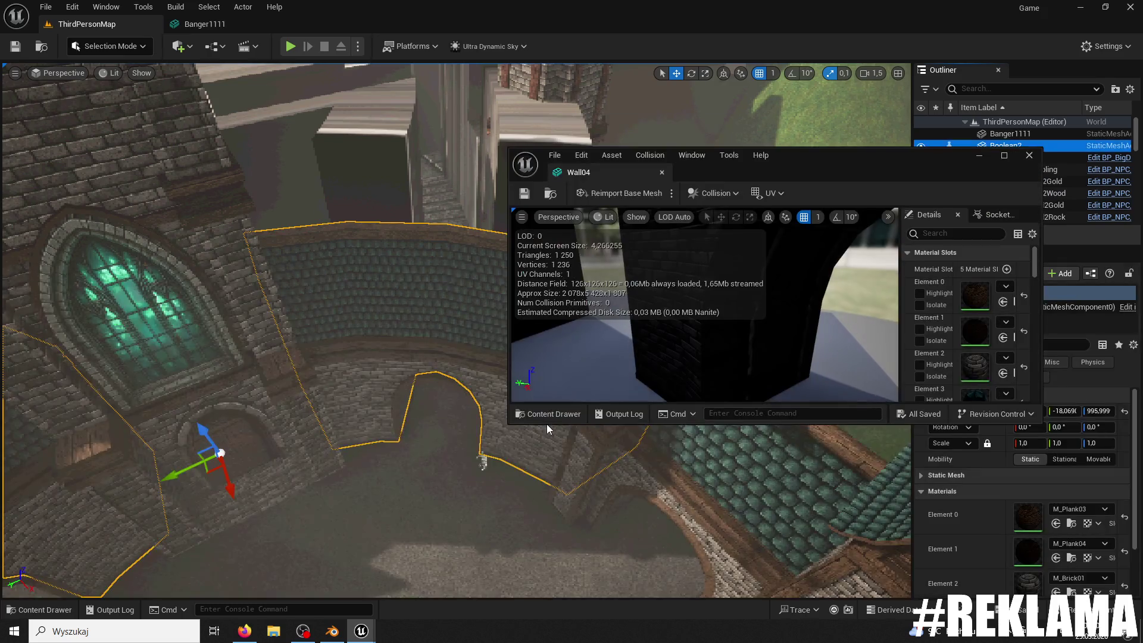
drag(789, 159, 548, 160)
drag(388, 171, 285, 30)
click(316, 23)
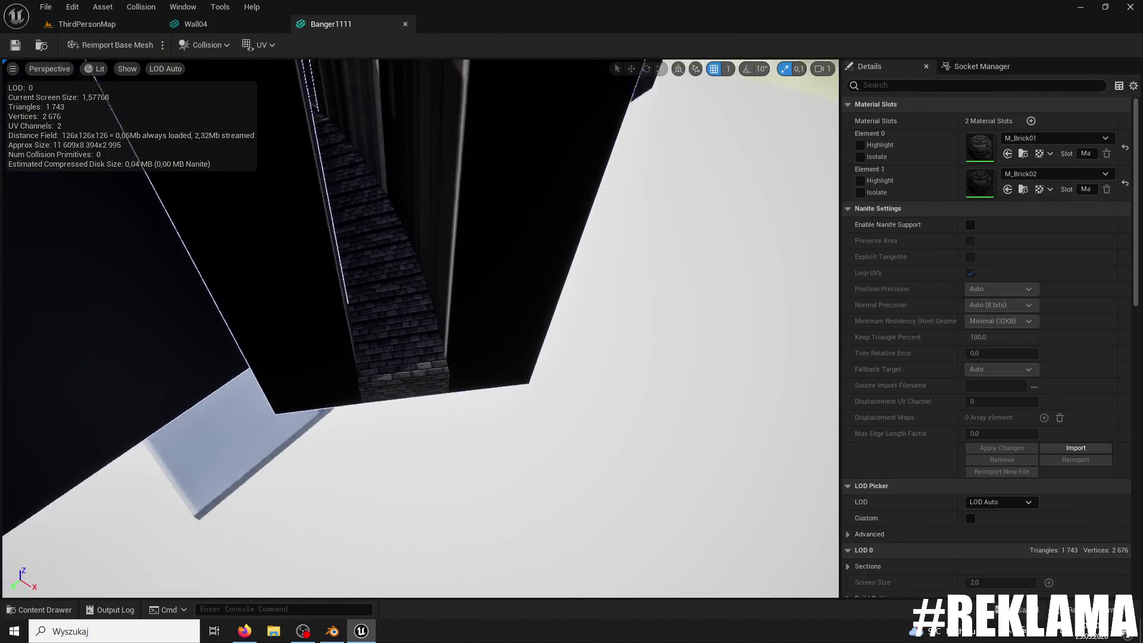
drag(342, 168, 342, 250)
Step: Remove all collision from Wall04, close its editor, and start a playtest
click(218, 27)
click(204, 45)
click(223, 95)
drag(223, 95, 280, 137)
key(f)
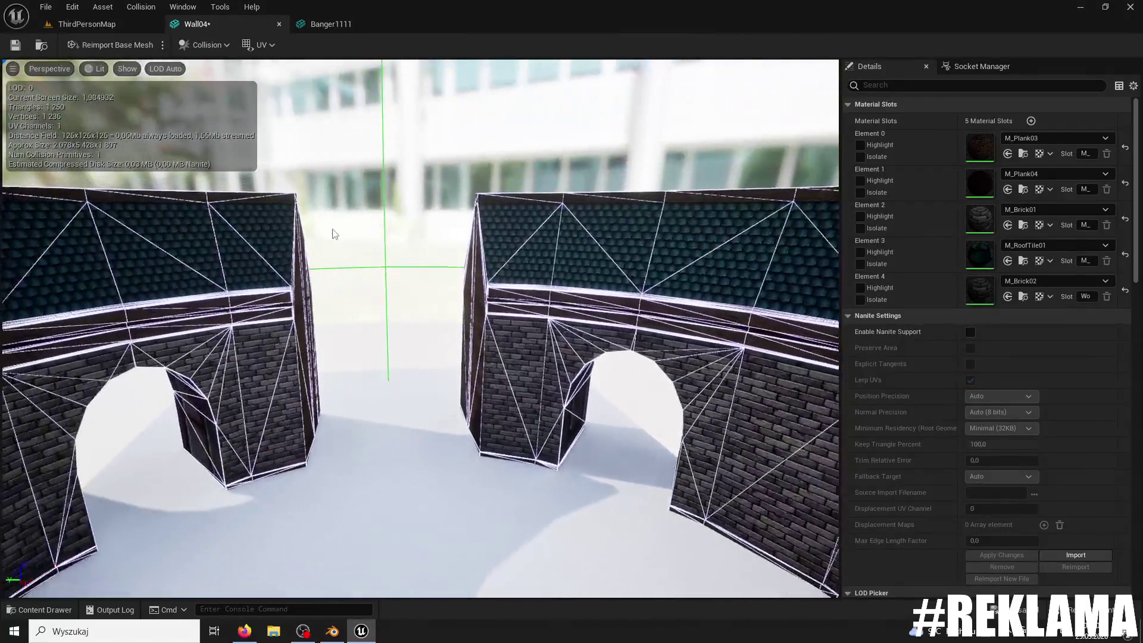
scroll(421, 327, up, 2)
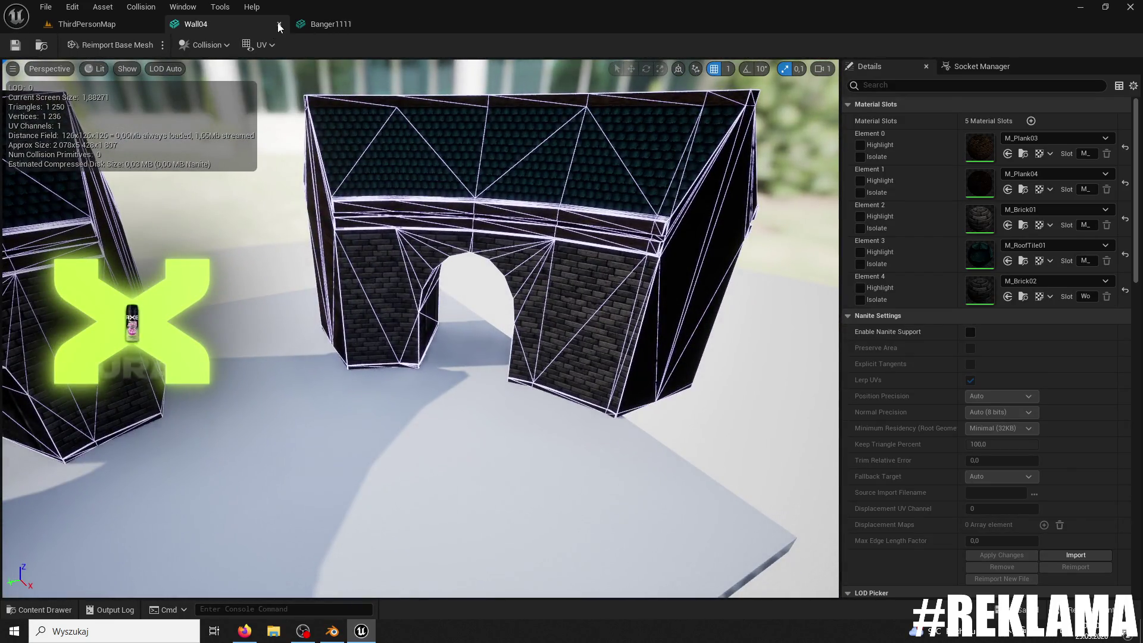
click(279, 25)
click(291, 47)
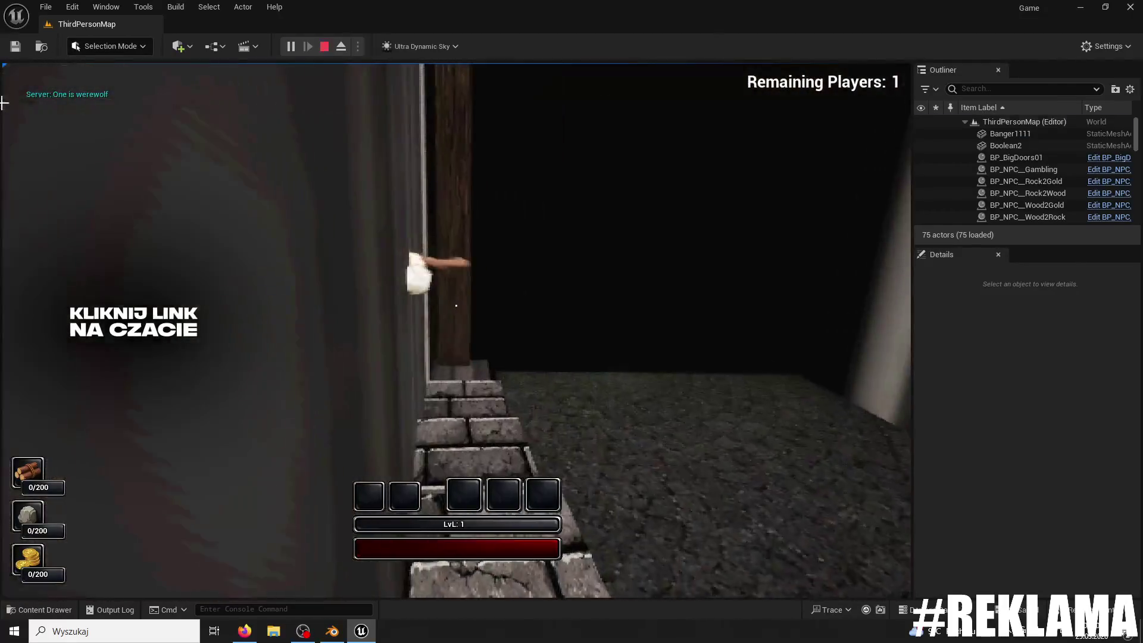
Step: Stop the playtest and reimport Banger1111 from its FBX via the Content folder
key(Escape)
key(f)
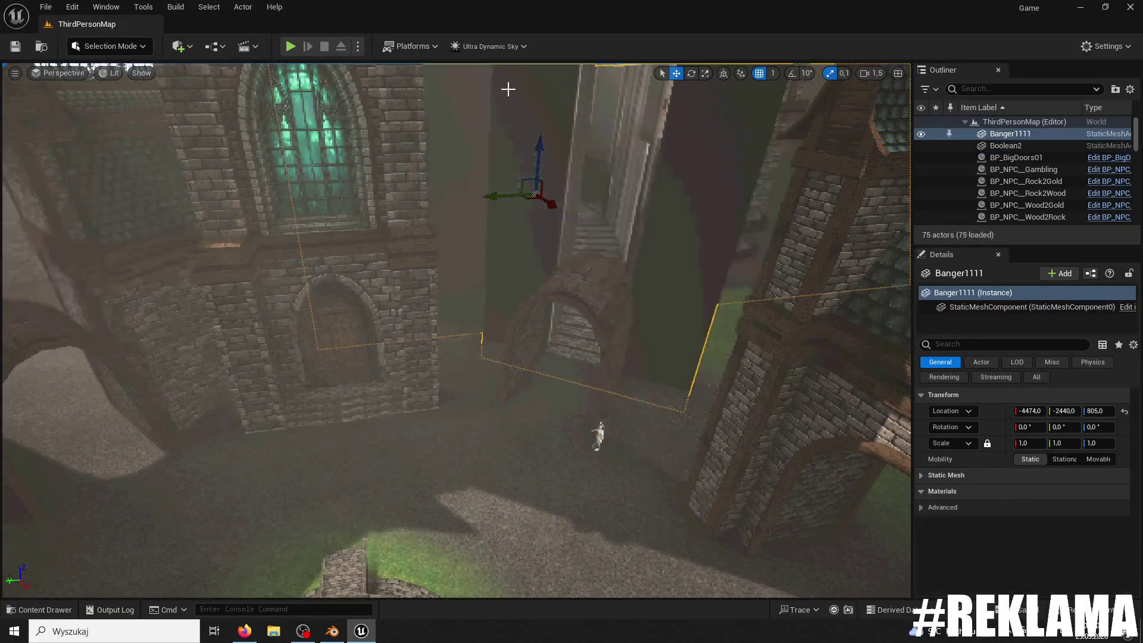
key(ctrl+space)
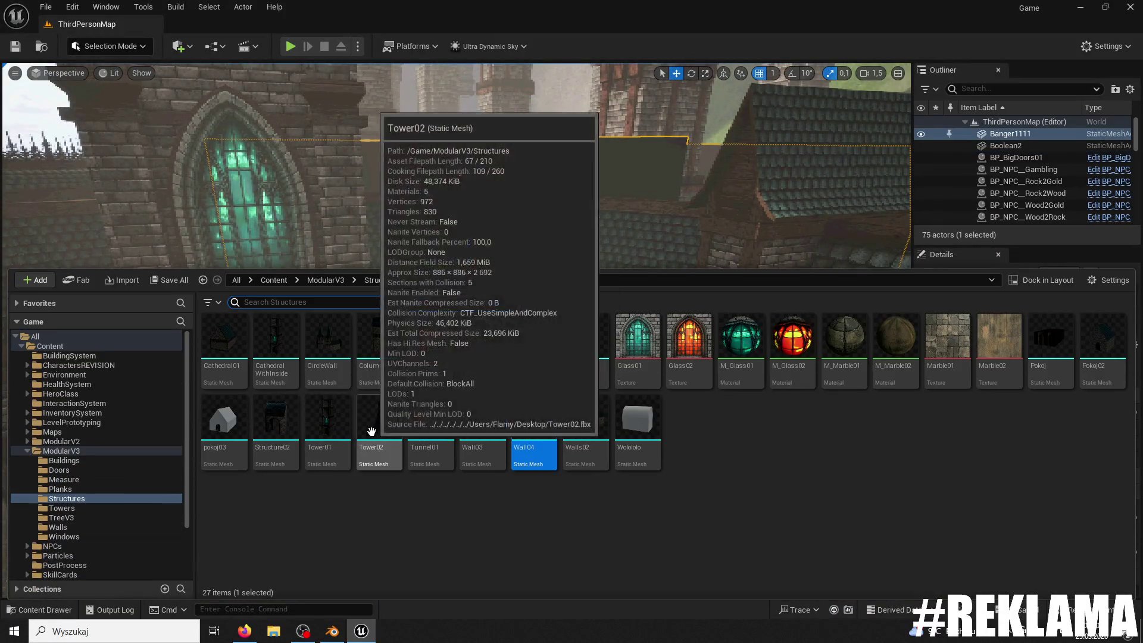
click(87, 344)
right_click(331, 420)
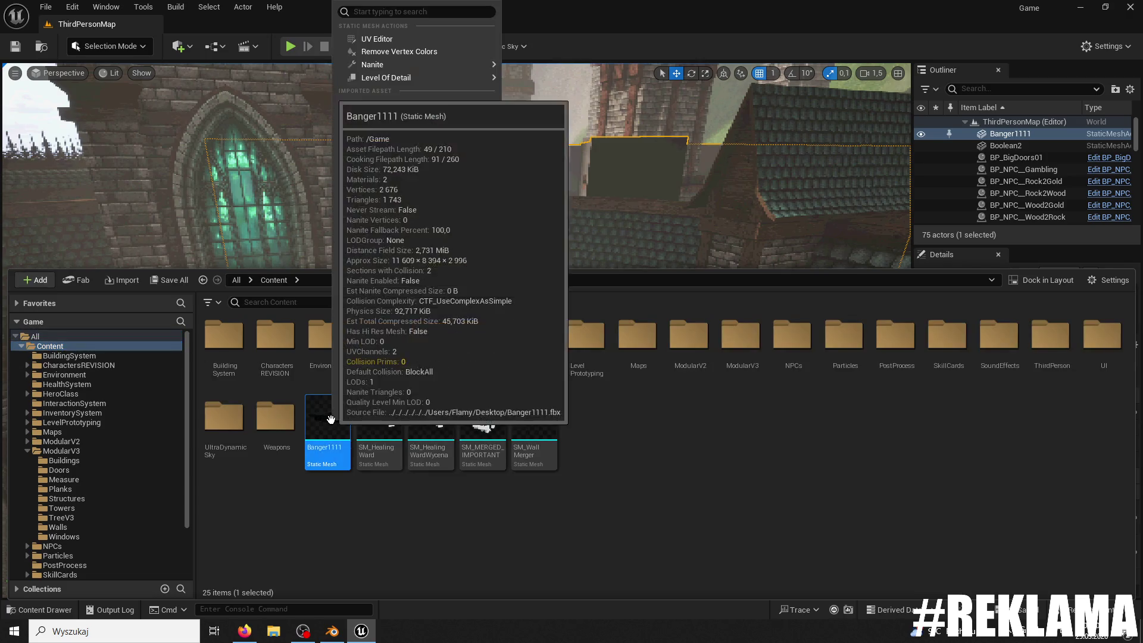
click(408, 108)
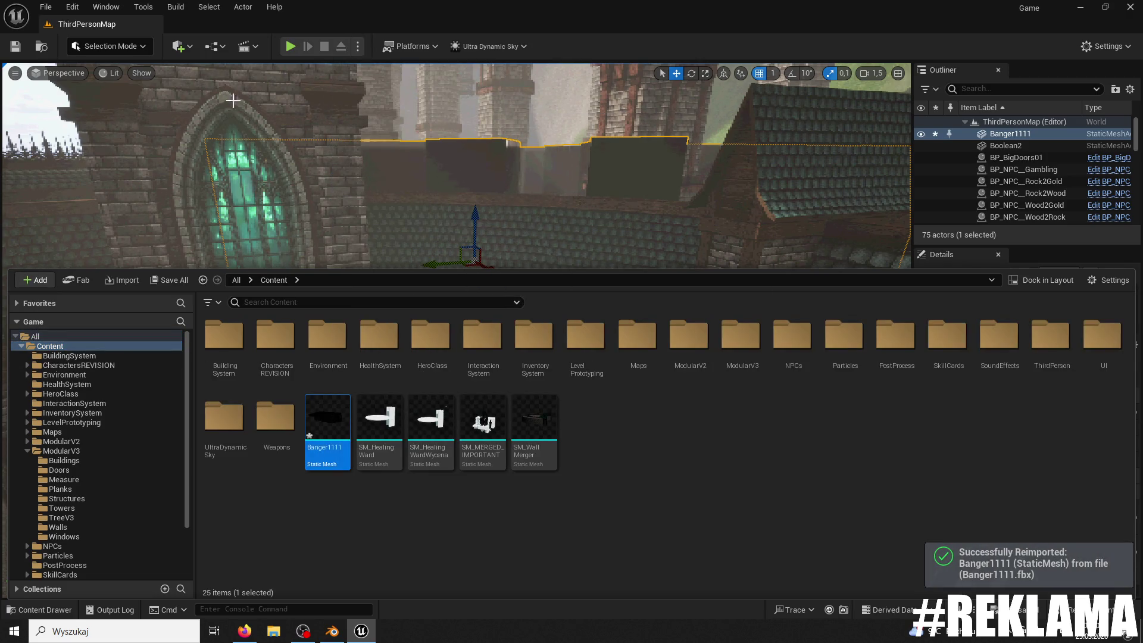
Step: Switch to Modeling Mode, try the normals tool along the stone alley, then play the level
click(143, 51)
click(113, 116)
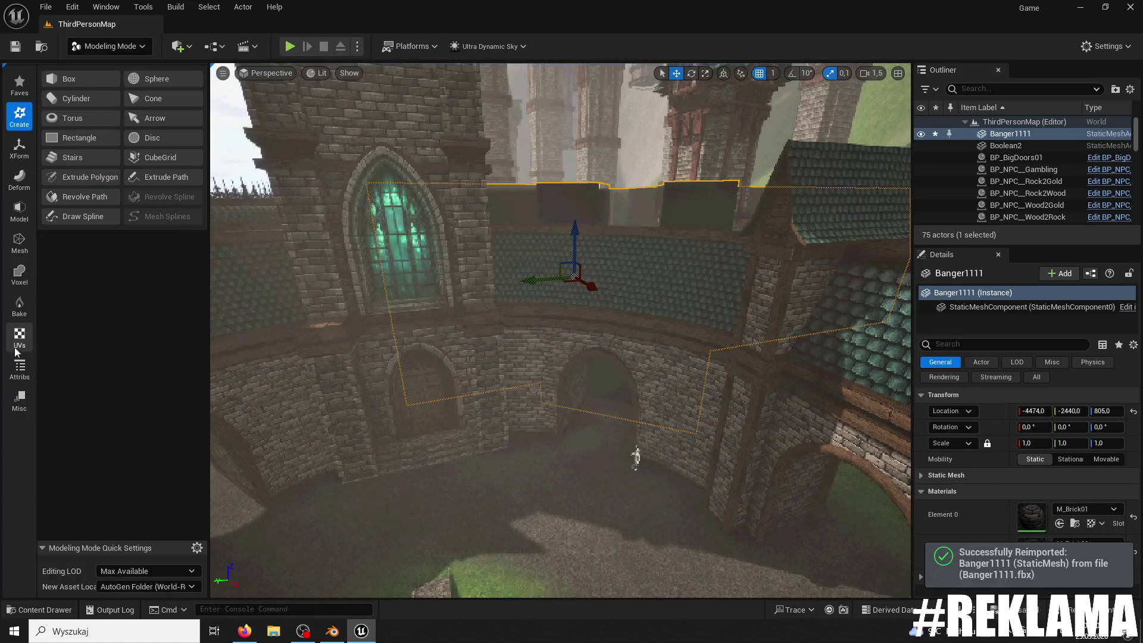
click(95, 99)
right_drag(560, 330, 560, 331)
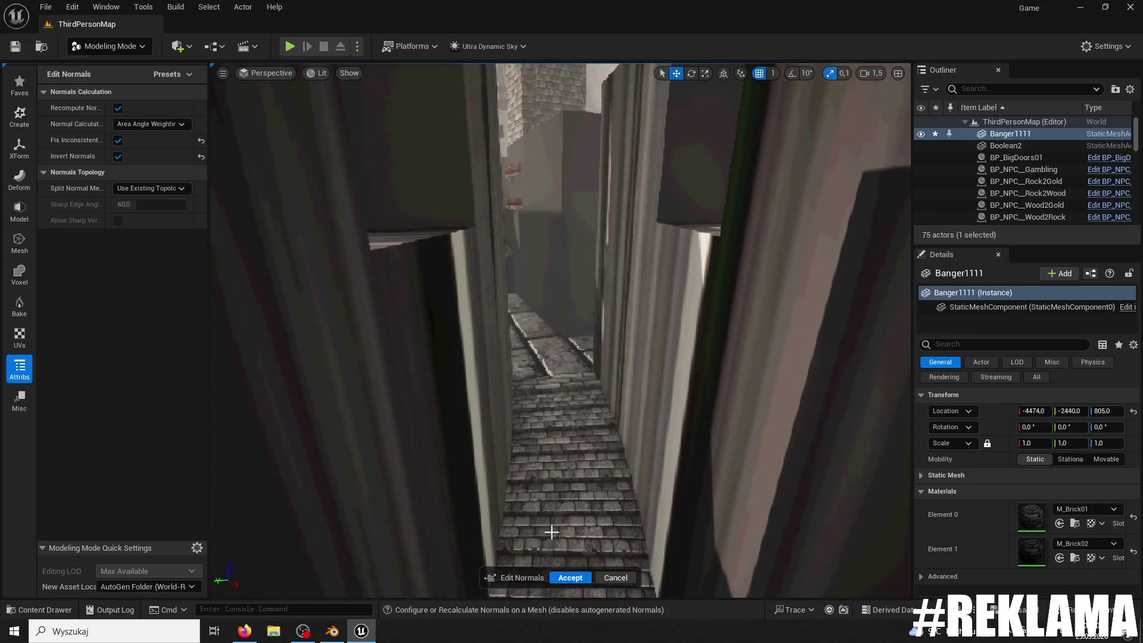
right_drag(449, 307, 449, 307)
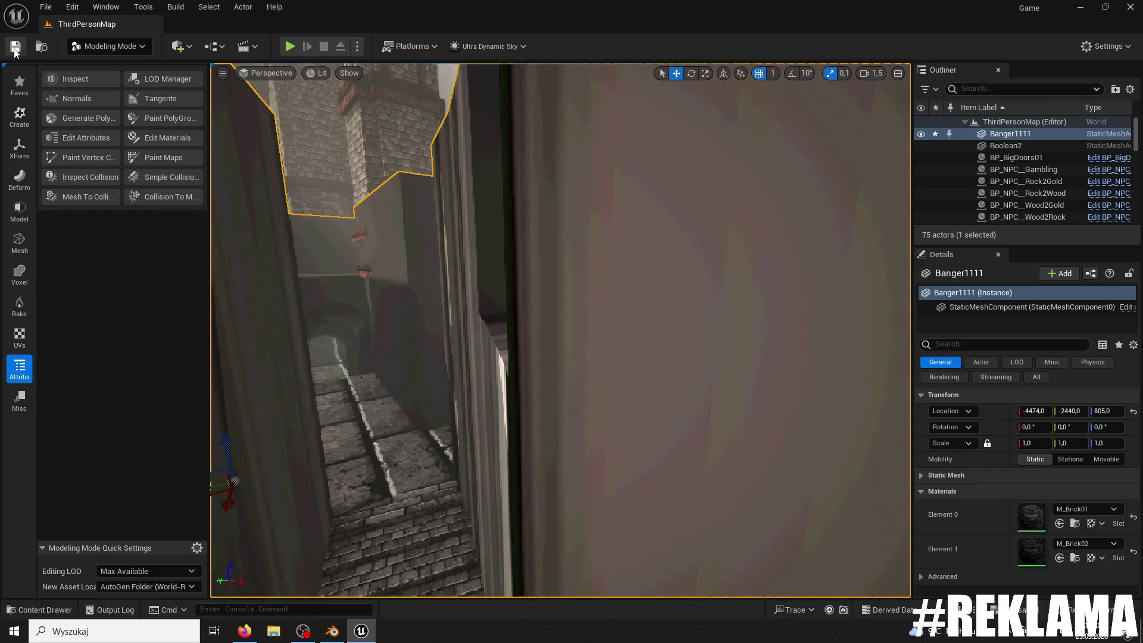
click(290, 47)
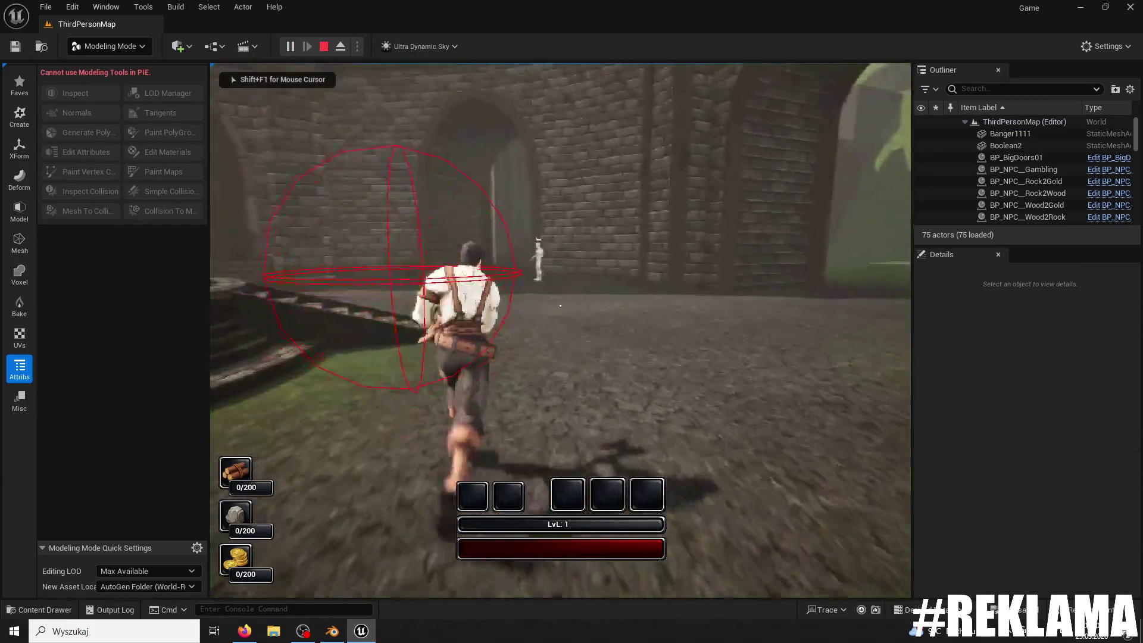
Step: Run the character past the NPC and up the stone stairs, stop the playtest, and open the Content Drawer
key(w)
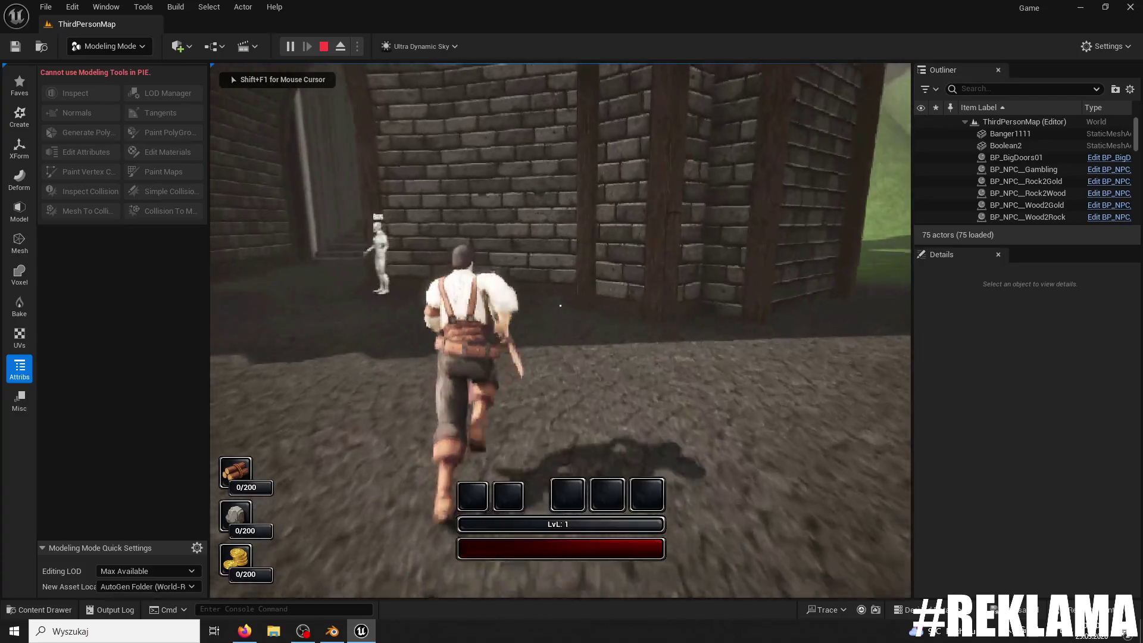
key(w)
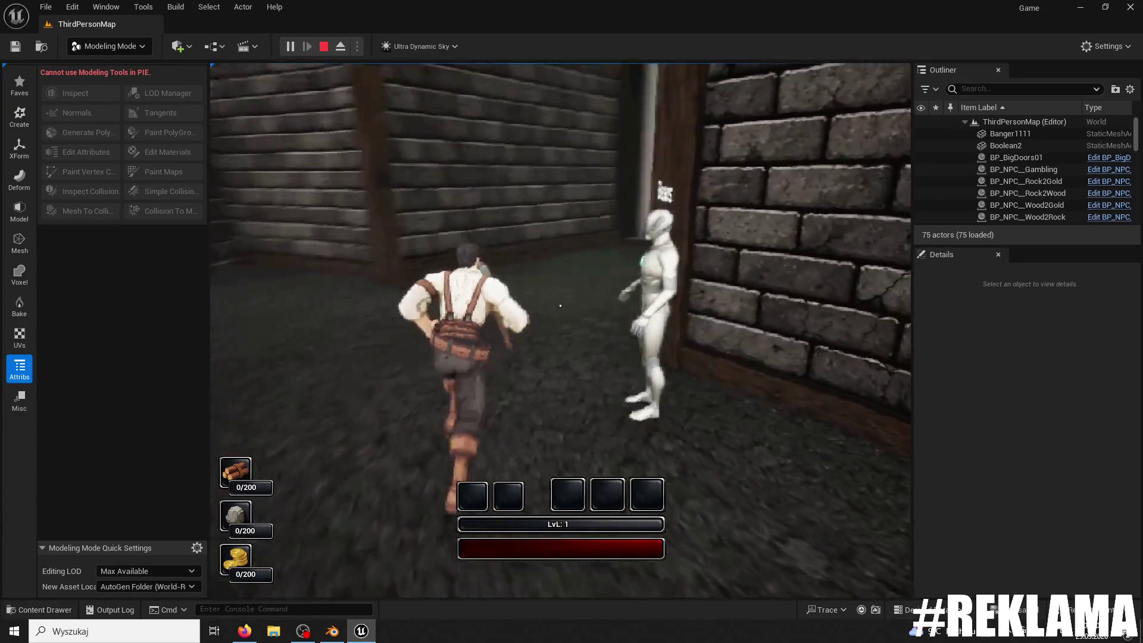
key(w)
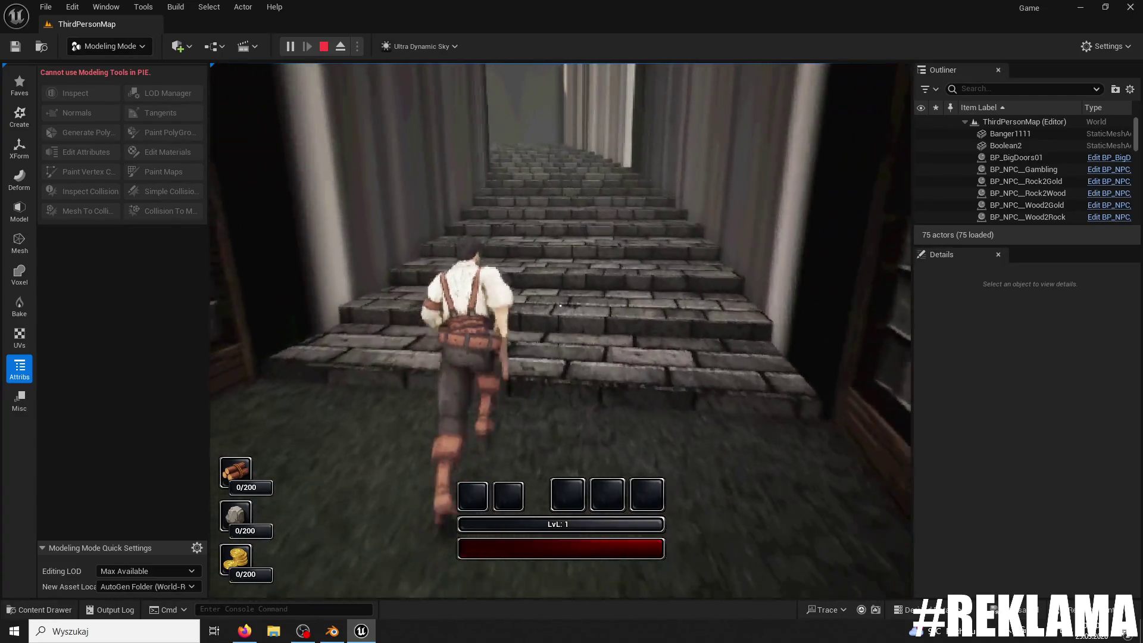
key(w)
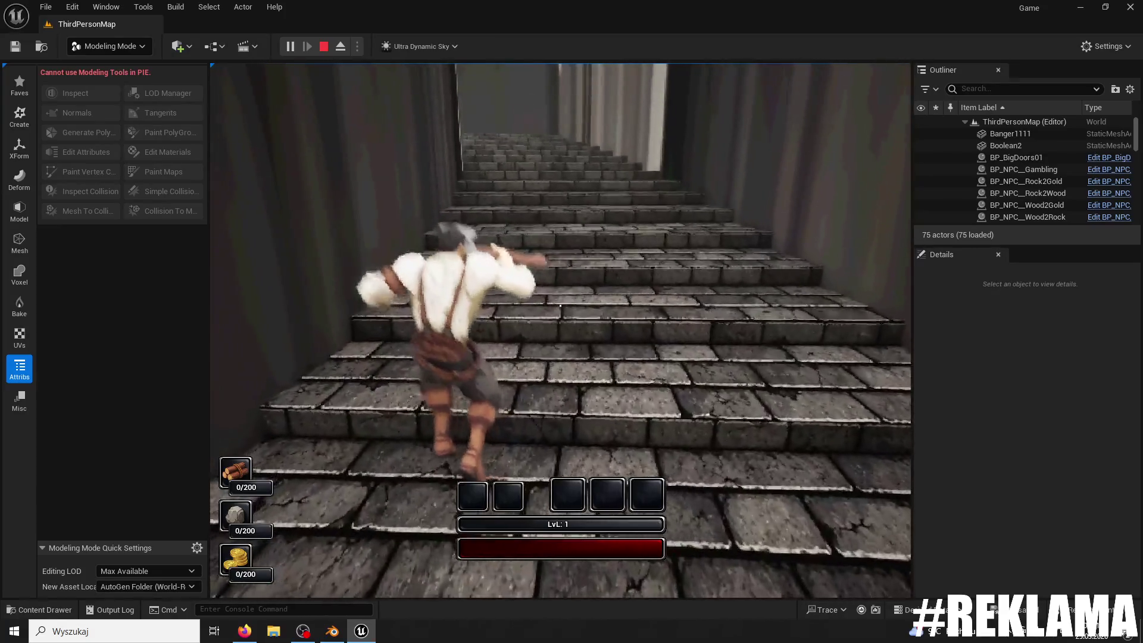
click(561, 305)
key(w)
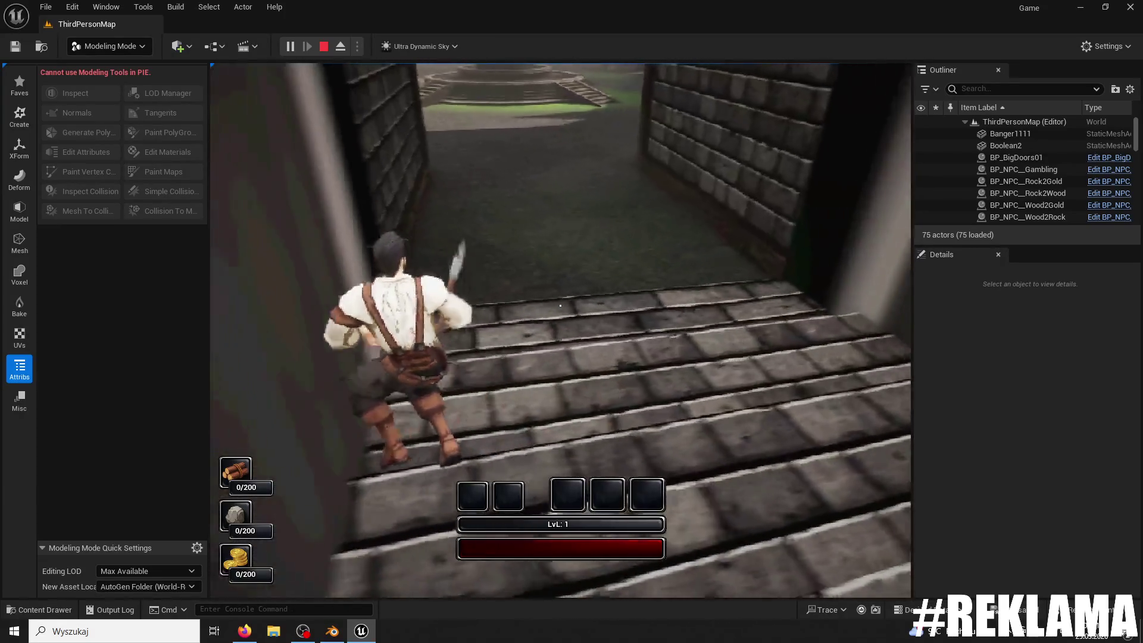
key(w)
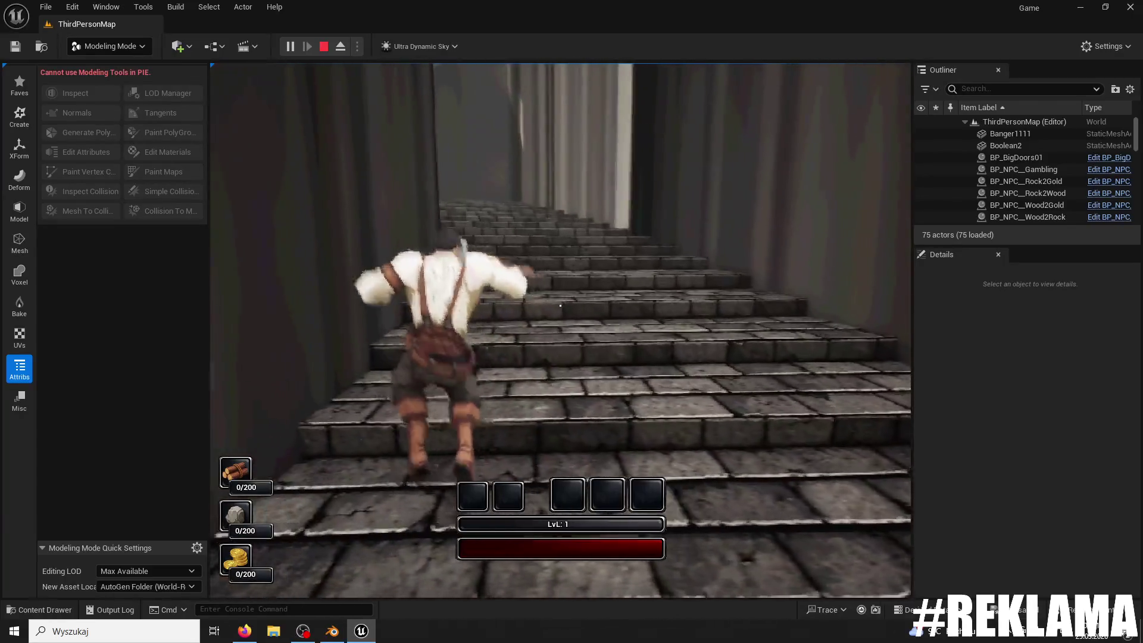
key(w)
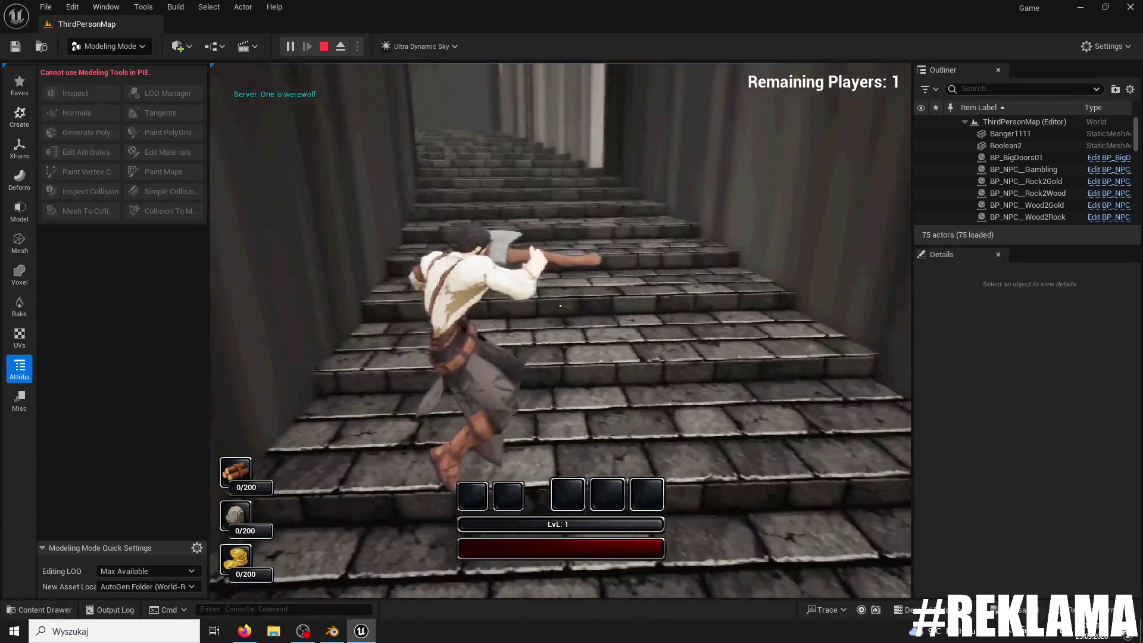
key(Escape)
click(58, 611)
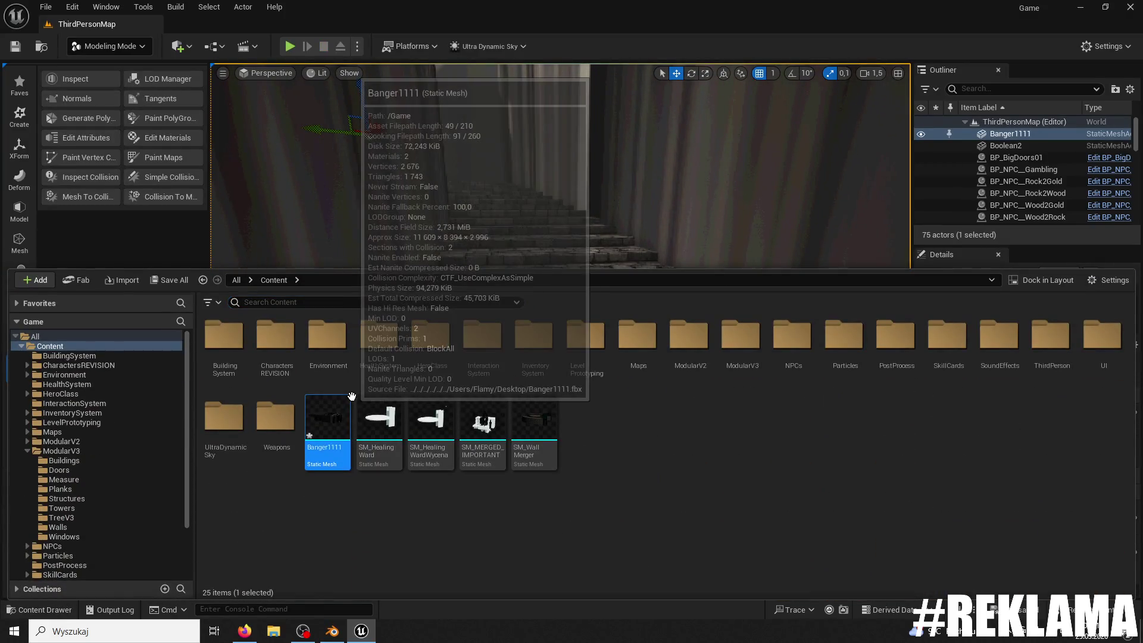
Step: Open Banger1111, delete its simple collision, save the mesh, and switch back to ThirdPersonMap
double_click(351, 396)
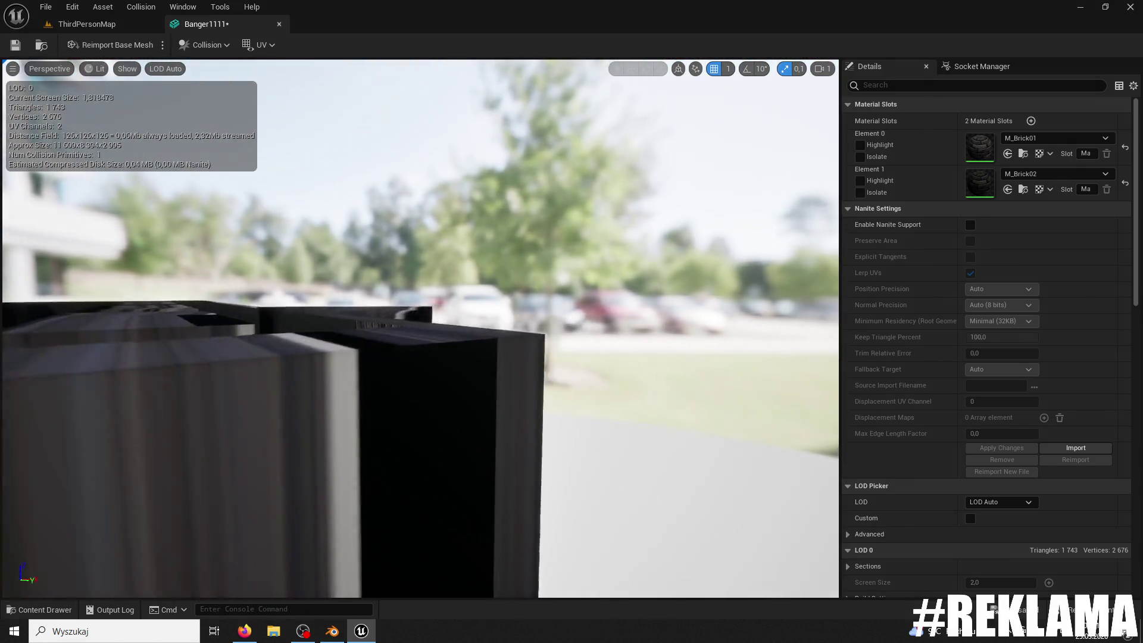
drag(566, 343, 448, 404)
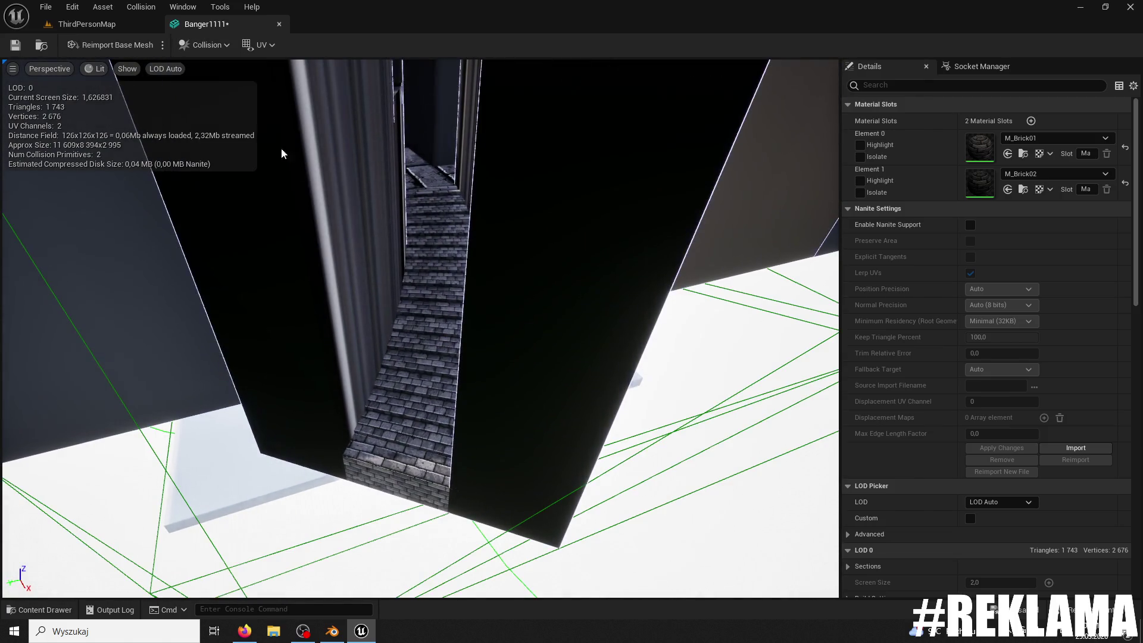
drag(671, 513, 663, 458)
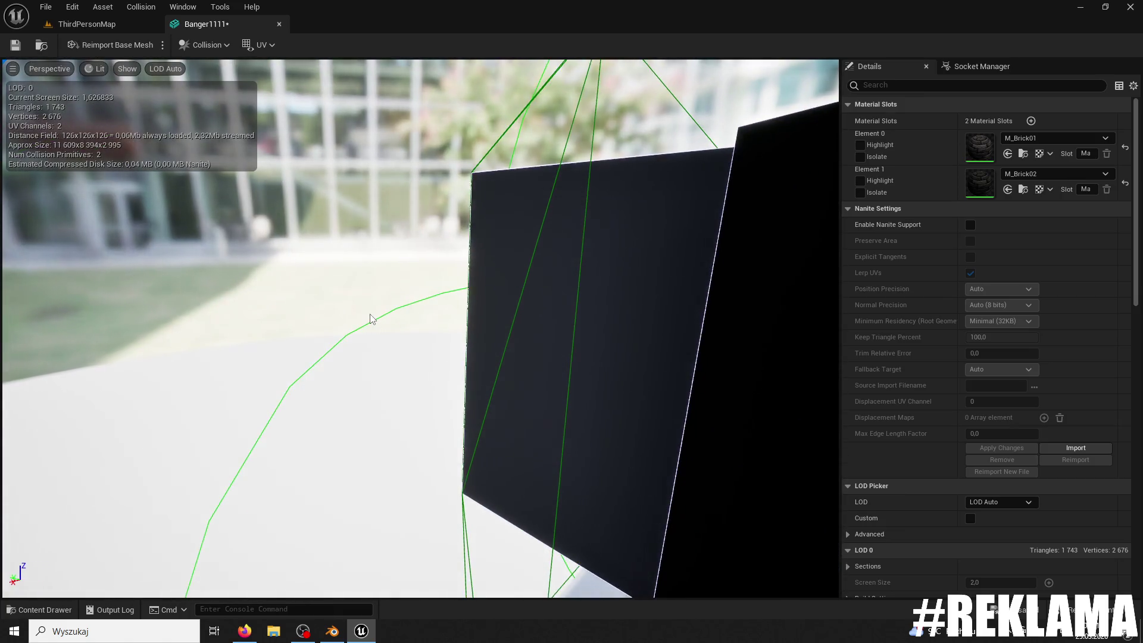
drag(376, 325, 376, 325)
key(Delete)
drag(507, 371, 512, 384)
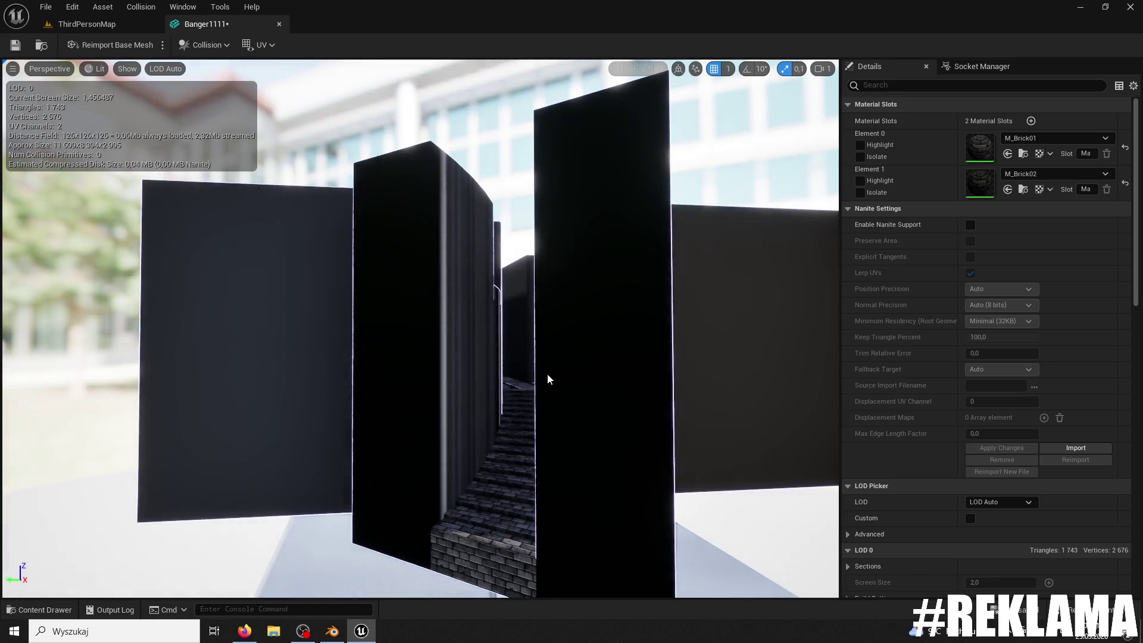
click(15, 44)
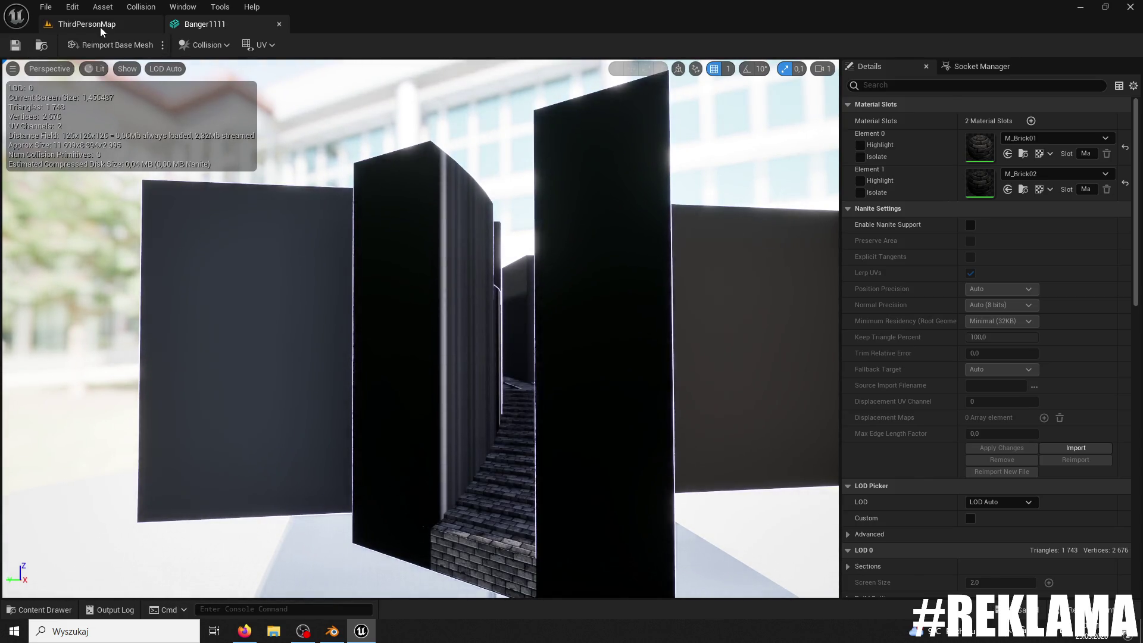
click(102, 27)
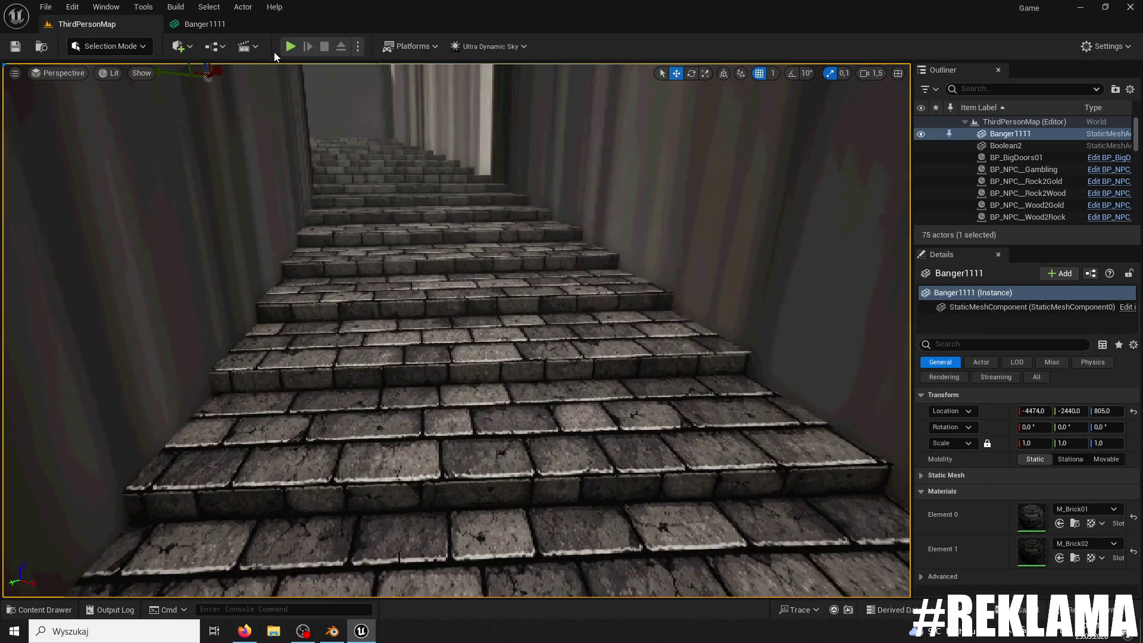
Step: Playtest the level, running the character through the archway and up the brick stairs, then stop
click(290, 46)
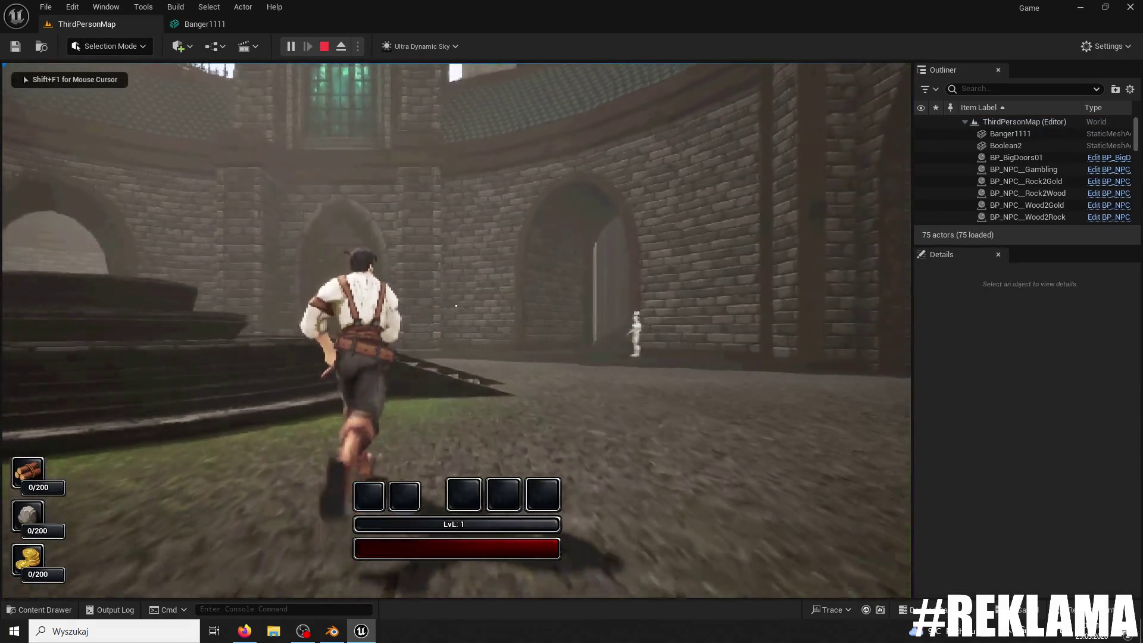
key(w)
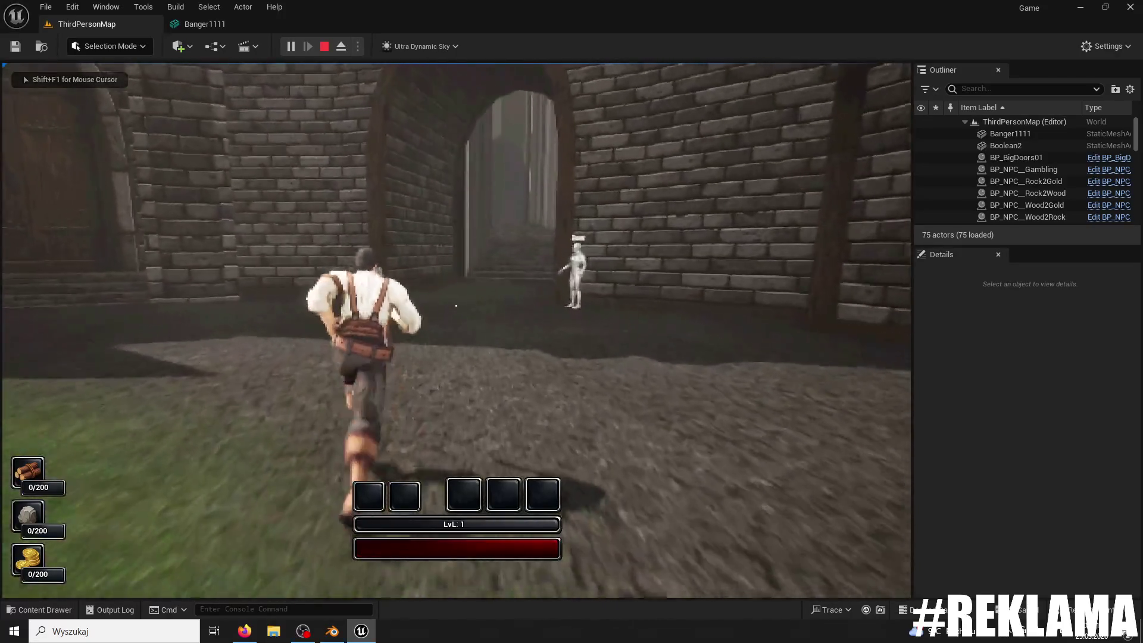
key(w)
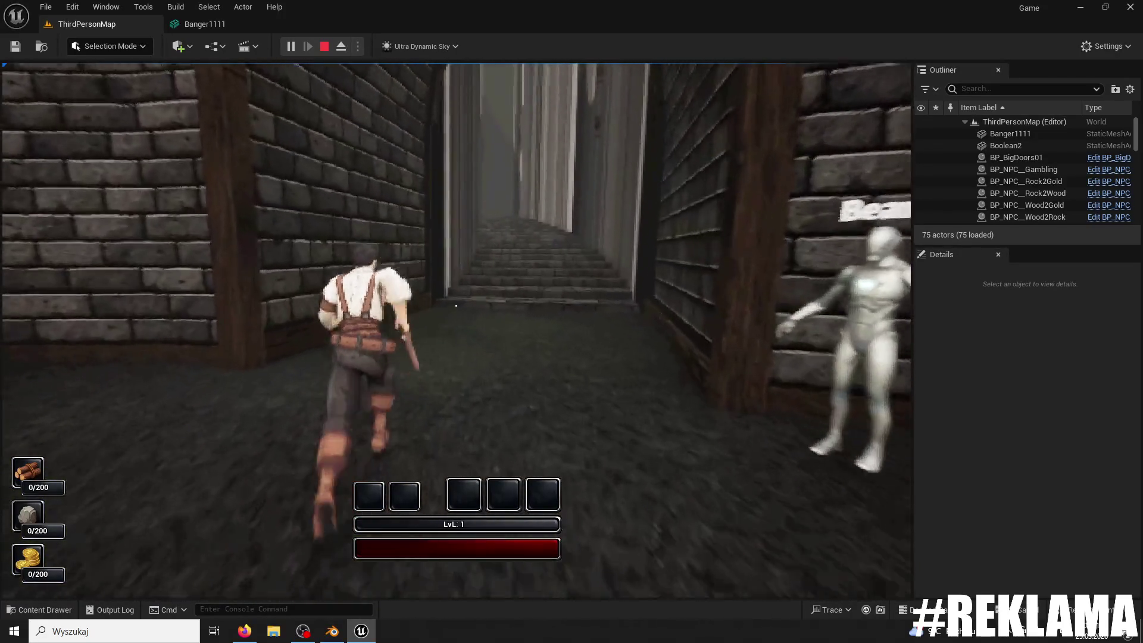
key(w)
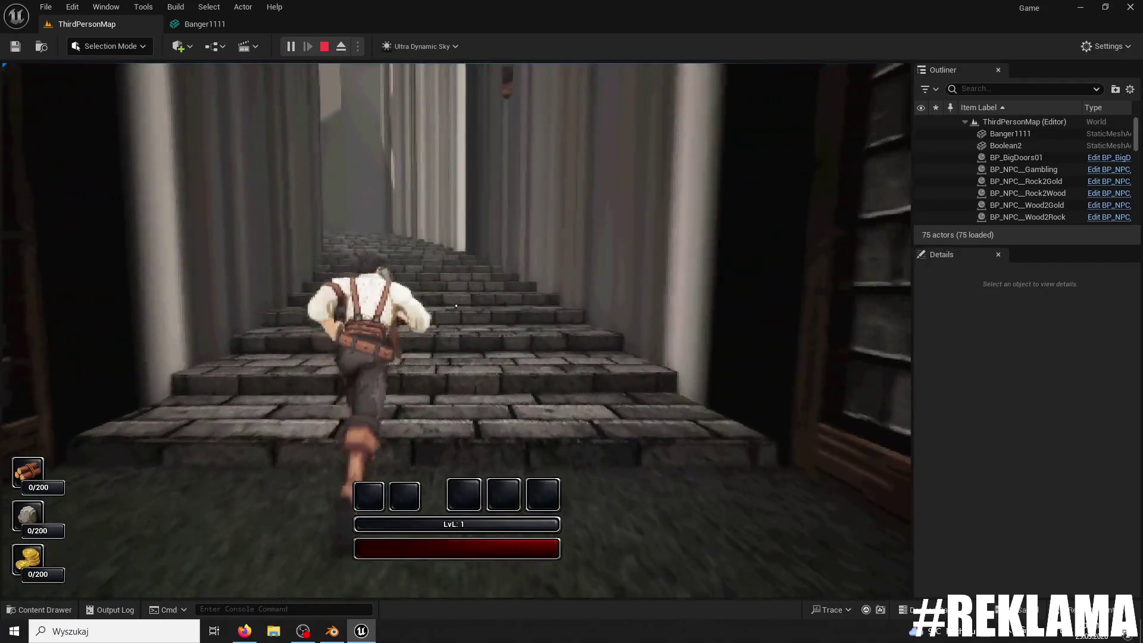
key(w)
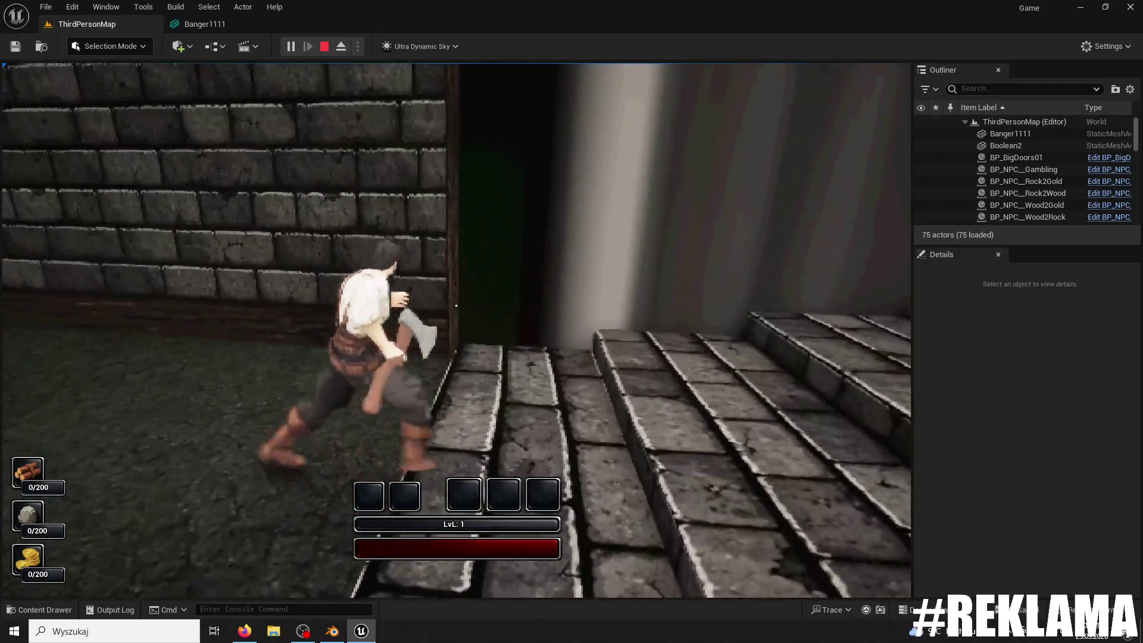
key(w)
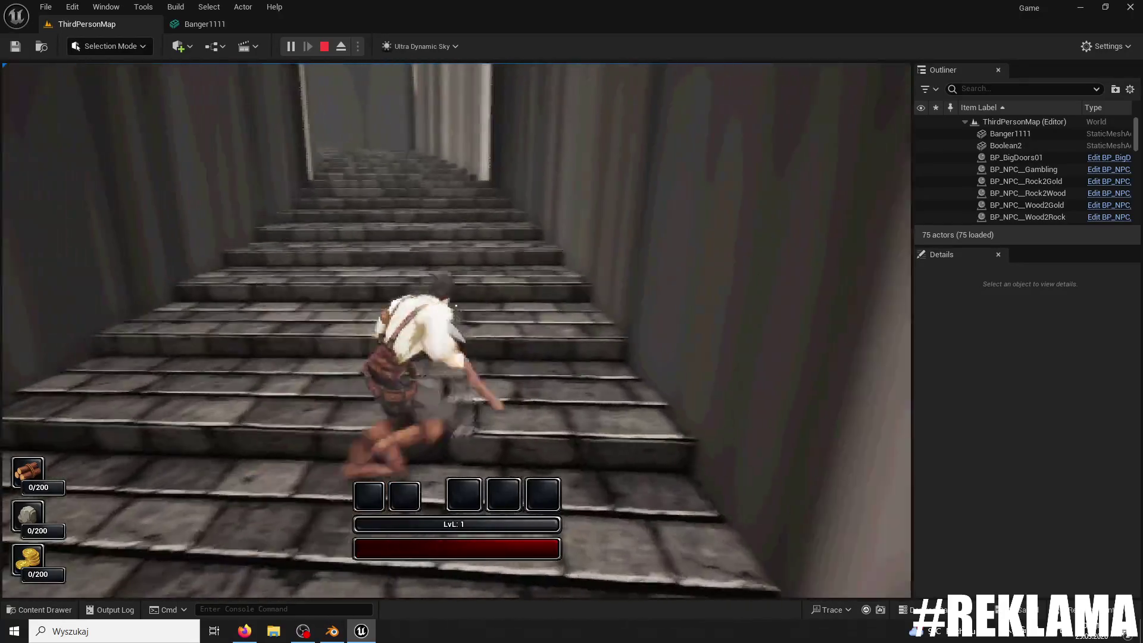
key(w)
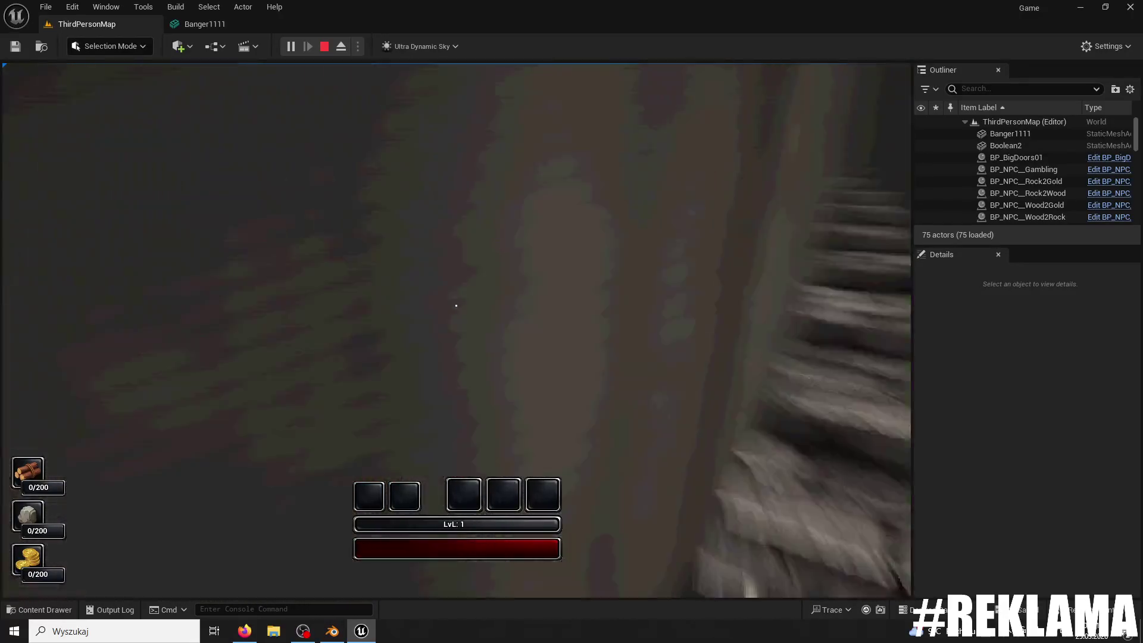
key(Escape)
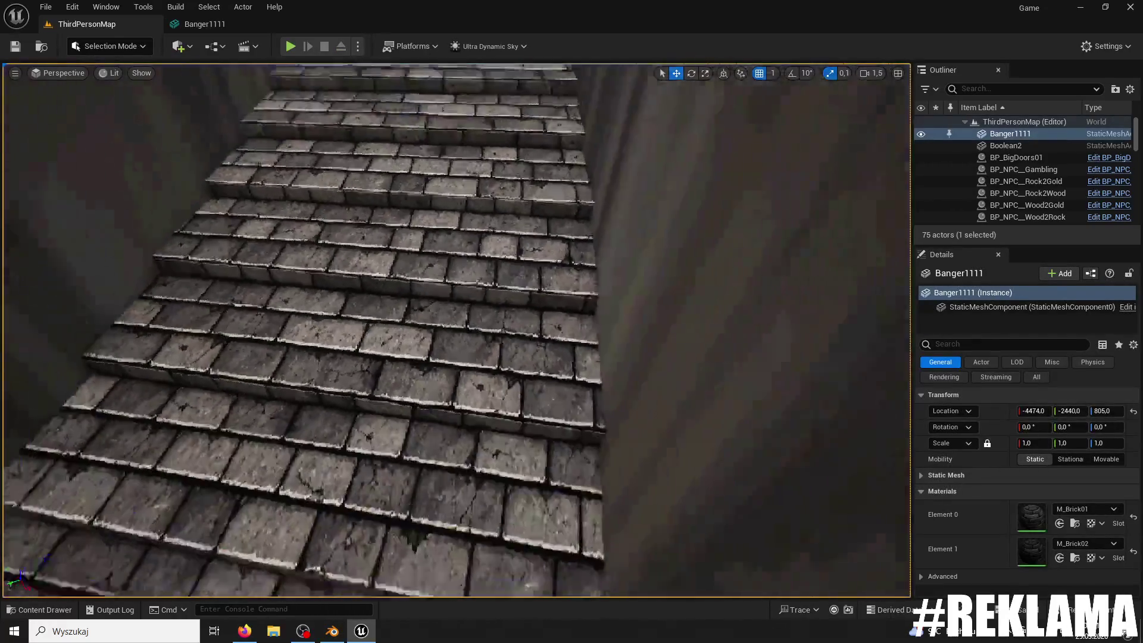
Step: Open the Banger1111 mesh from the Content Drawer and set its Collision Complexity to Project Default
key(f)
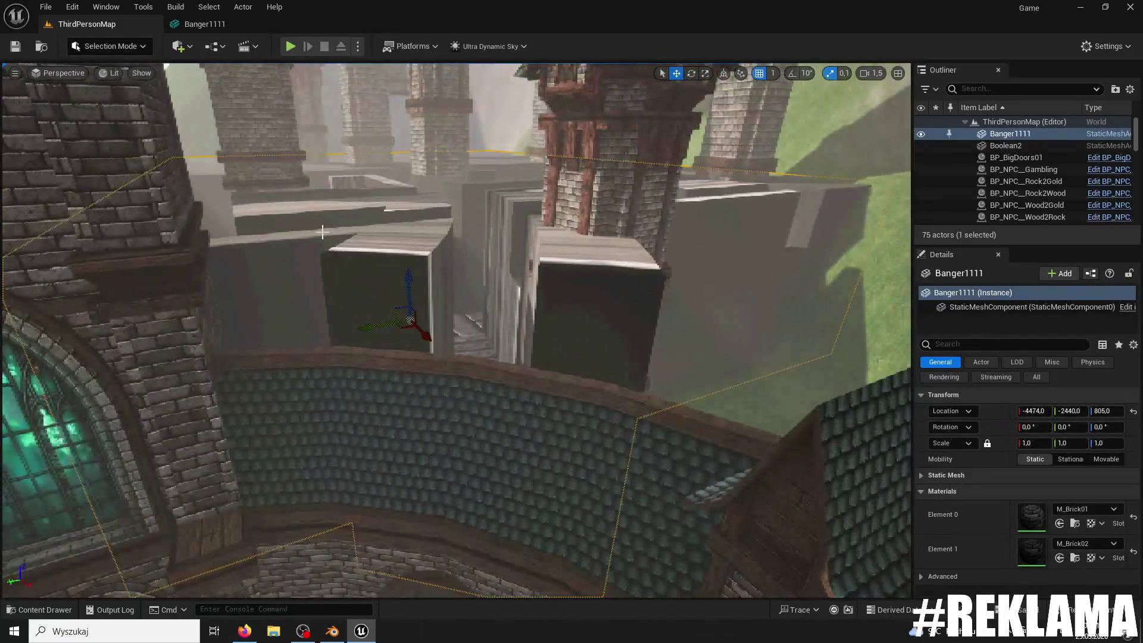
click(64, 611)
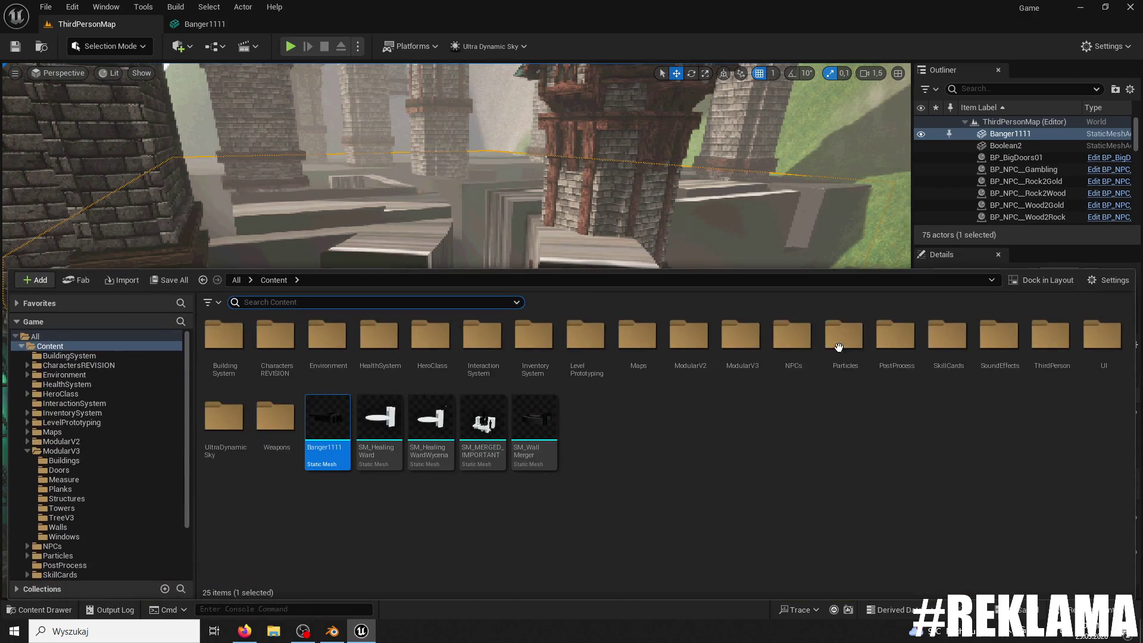
double_click(338, 417)
scroll(1099, 380, down, 15)
click(1042, 250)
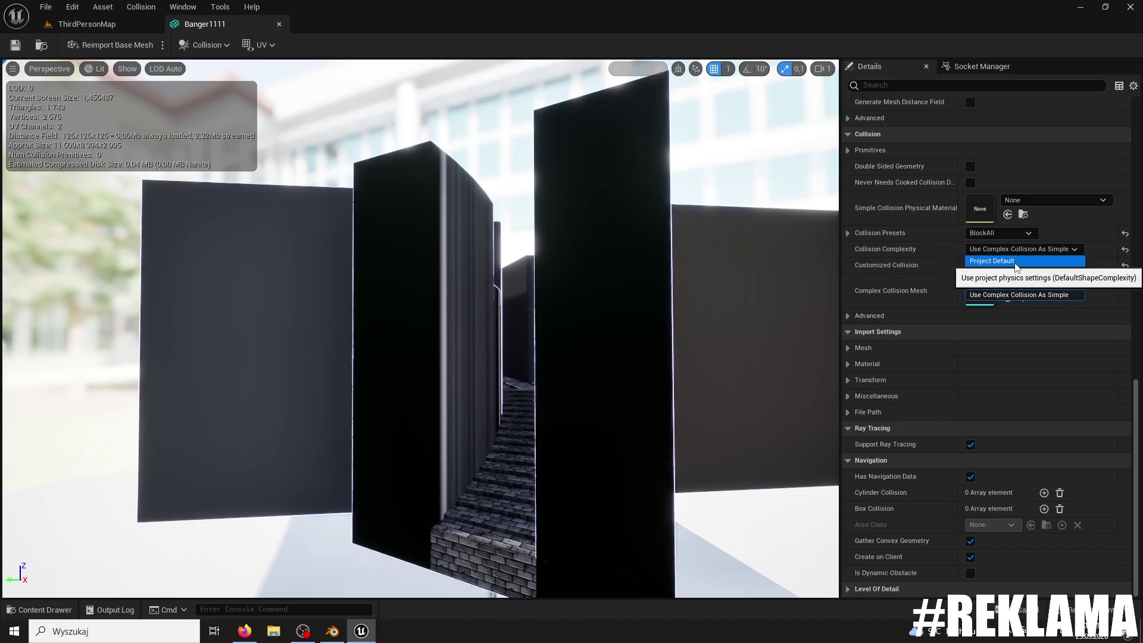
click(1016, 263)
Step: Add a sphere collision and undo it, save Banger1111, then playtest from the ThirdPersonMap level
click(230, 47)
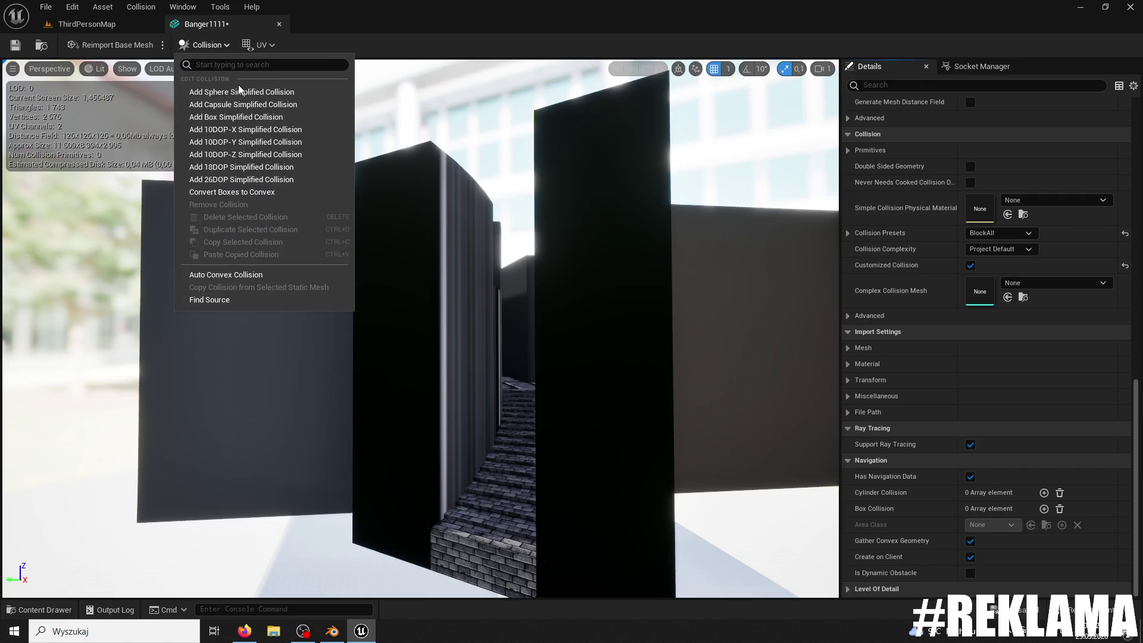
click(237, 89)
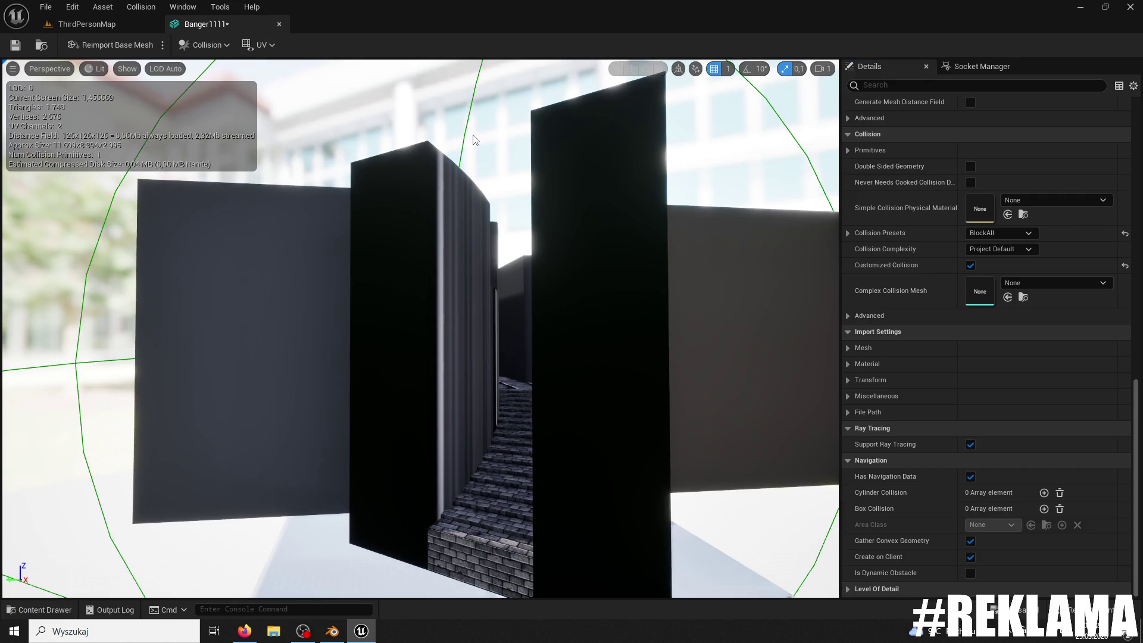
key(ctrl+z)
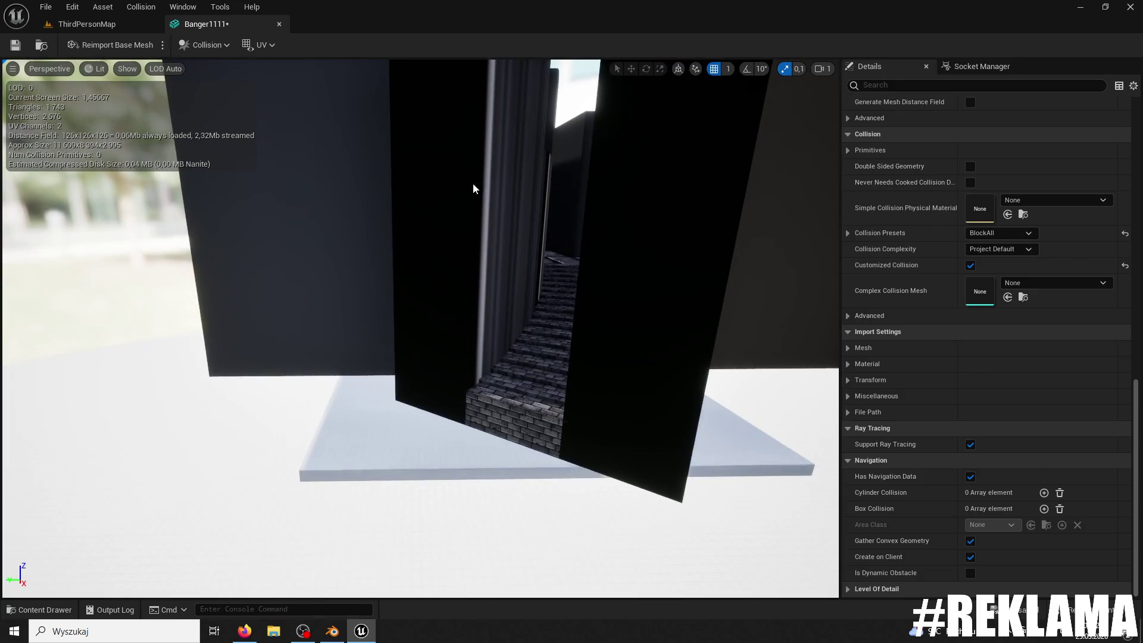
drag(470, 141, 476, 217)
click(15, 45)
click(87, 24)
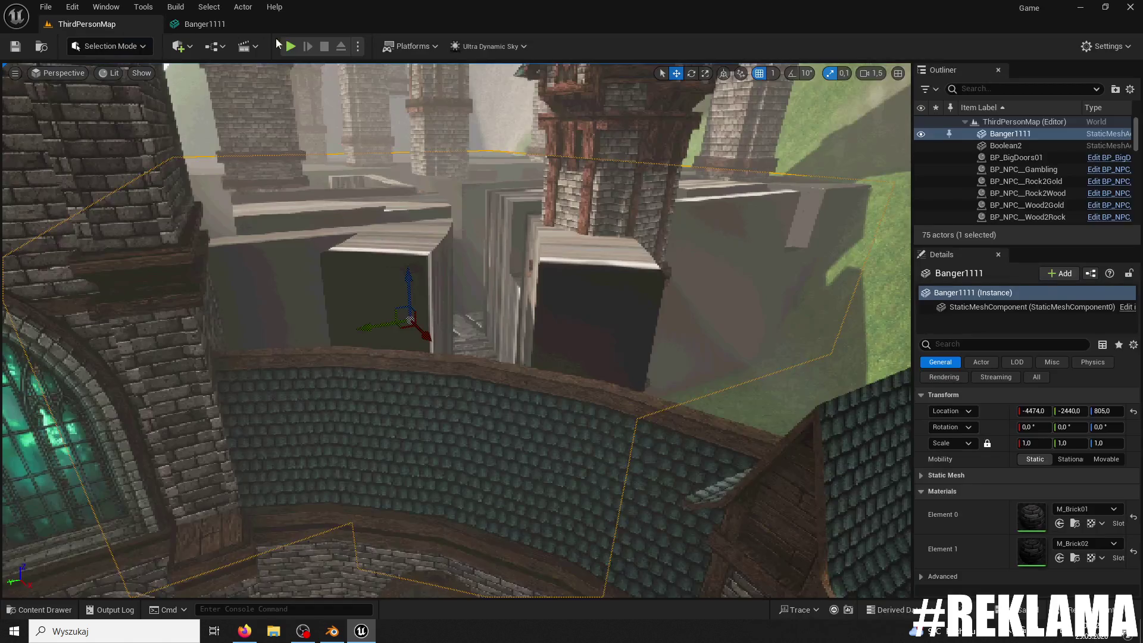
click(291, 46)
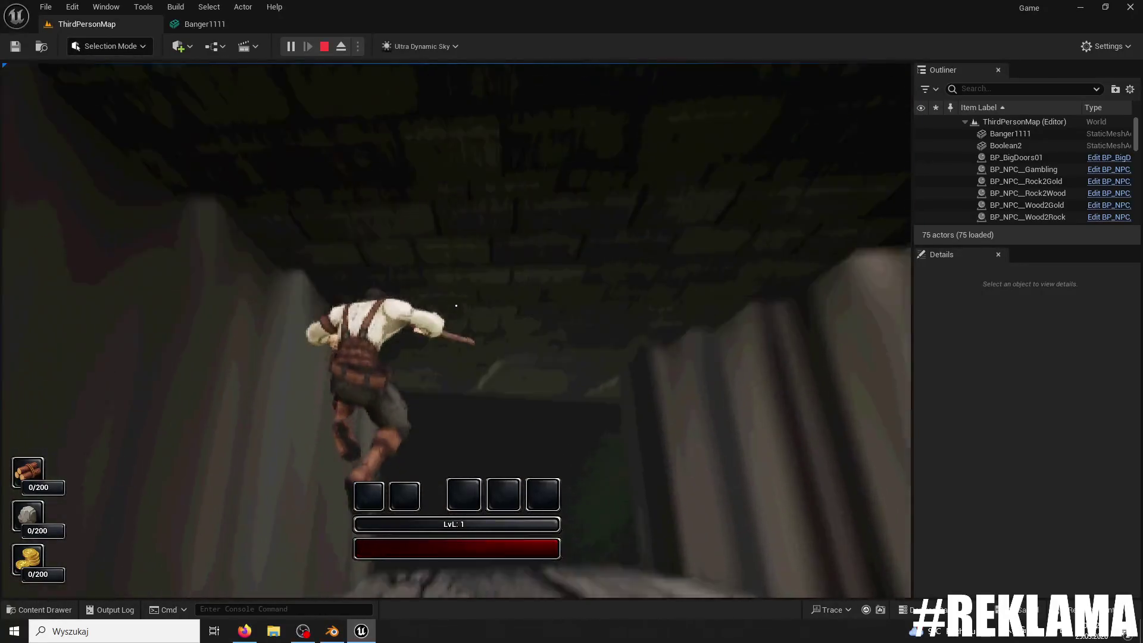
key(w)
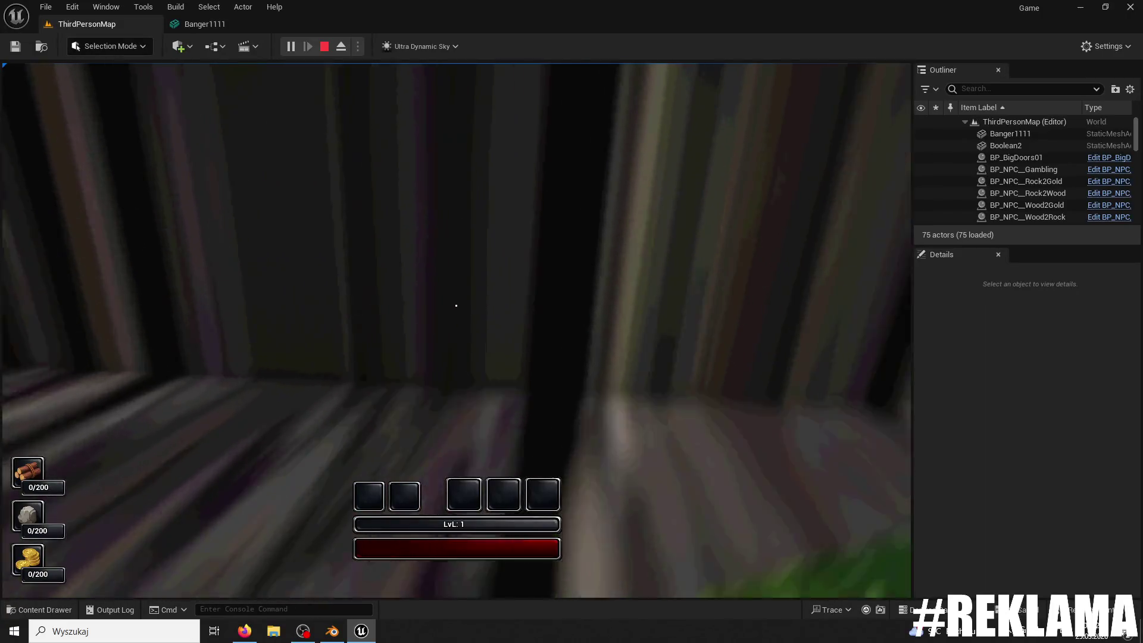
key(w)
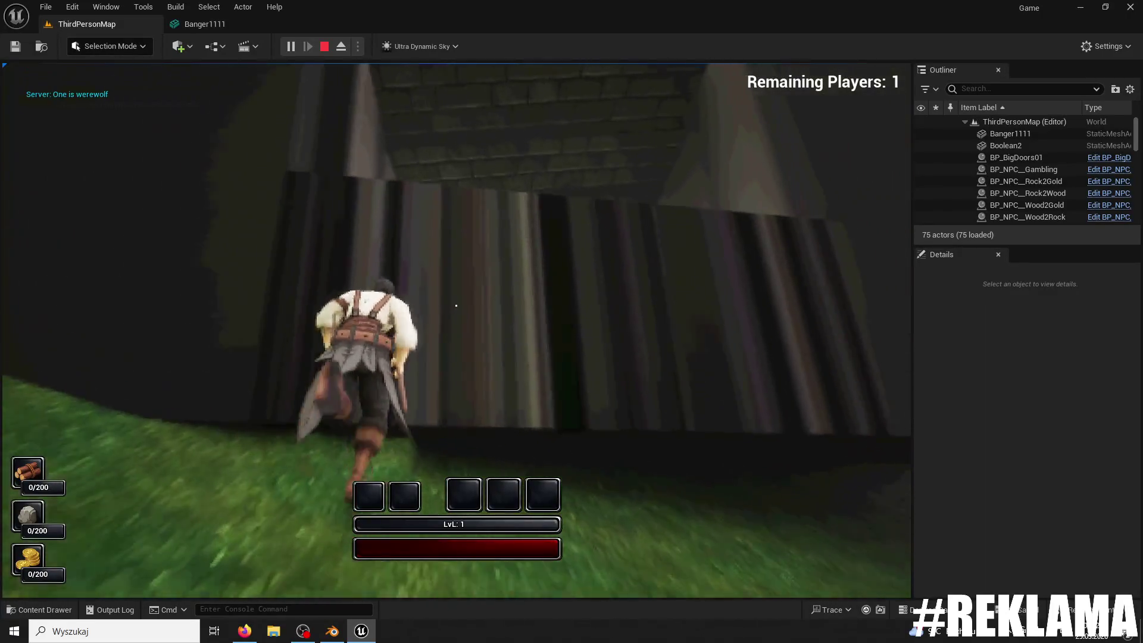
key(w)
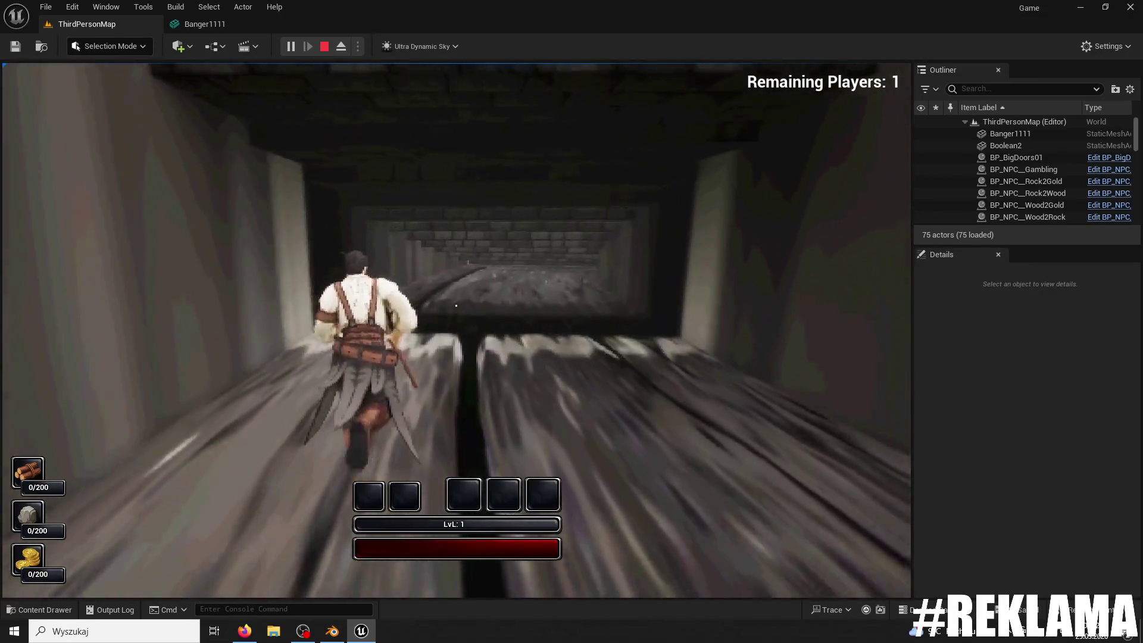
key(w)
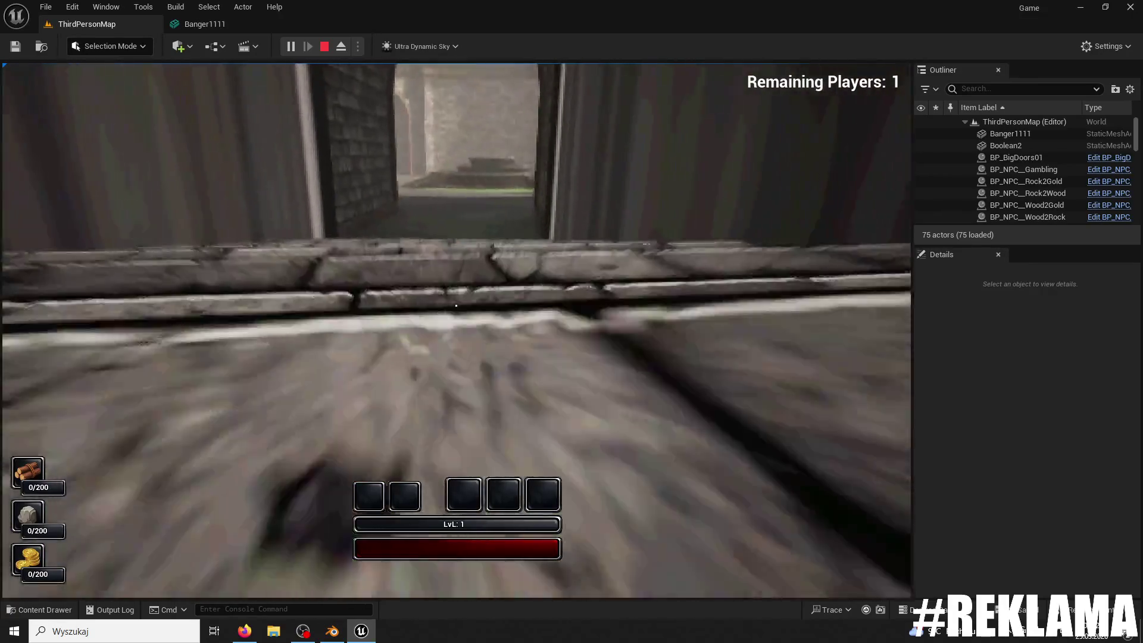
key(w)
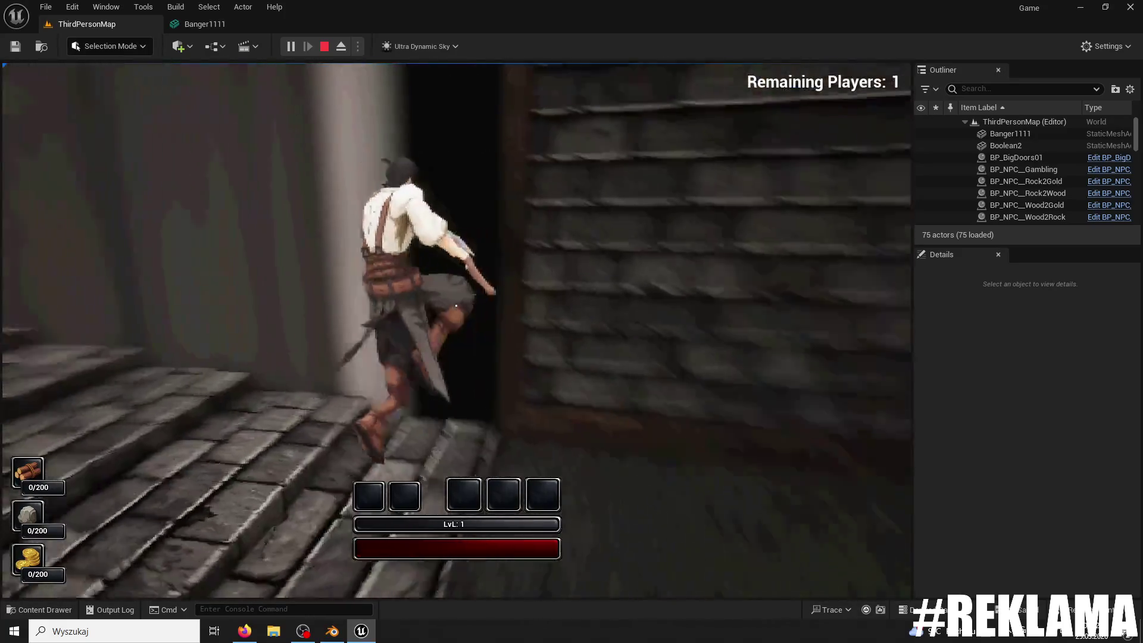
key(w)
key(Escape)
click(403, 161)
Step: In Banger1111's editor, keep Complex Collision Mesh as None and choose Use Complex Collision As Simple
drag(482, 326, 441, 411)
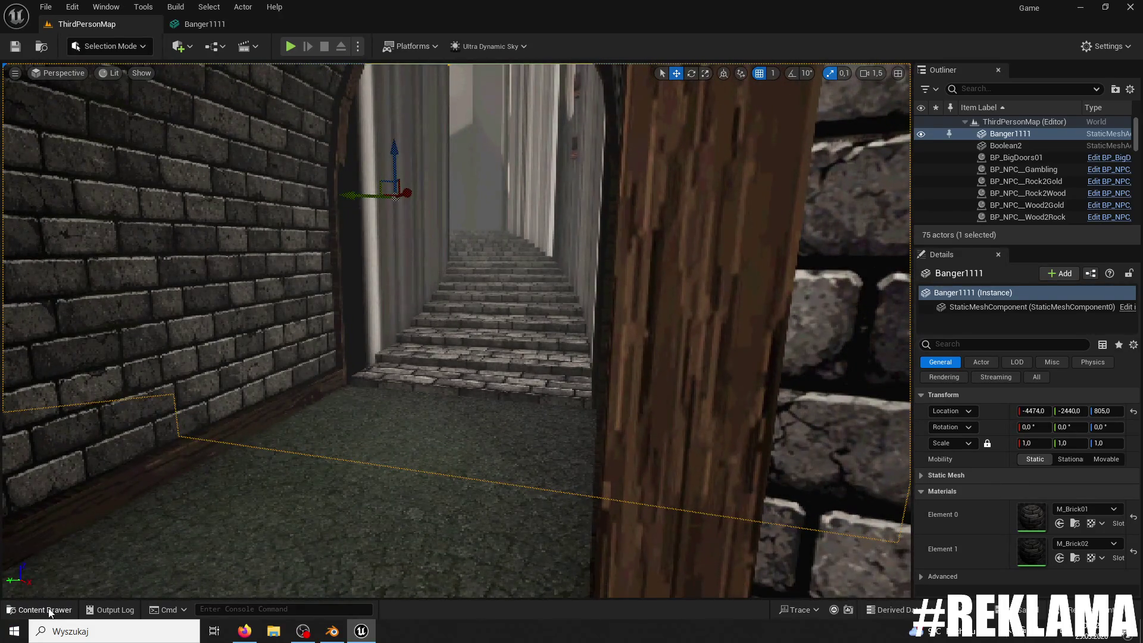
click(229, 26)
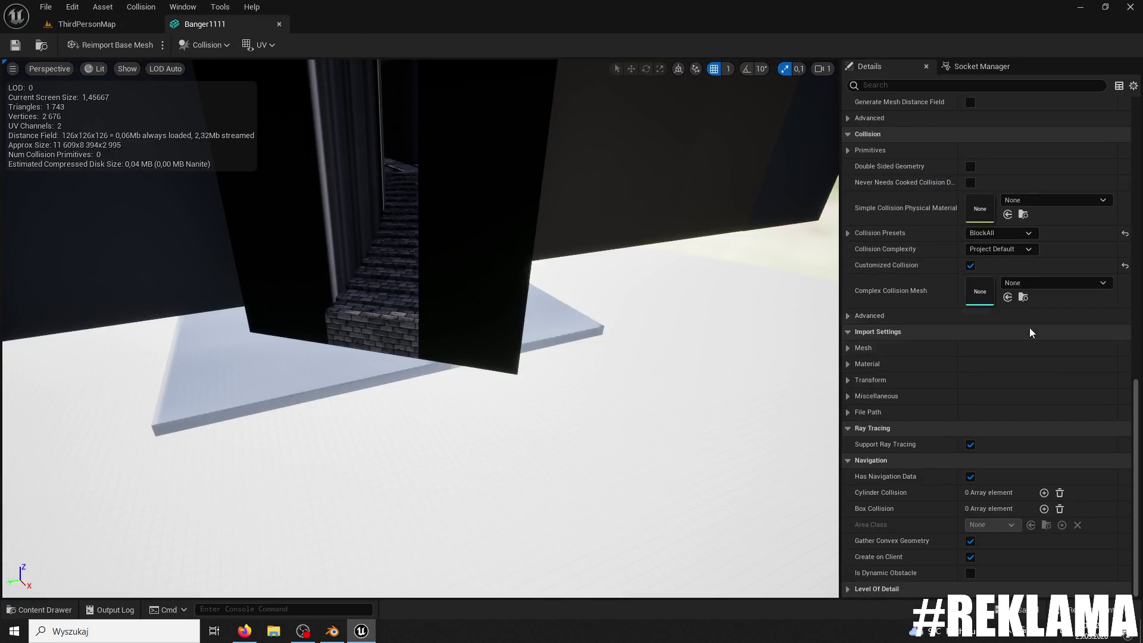
click(1022, 278)
click(1019, 281)
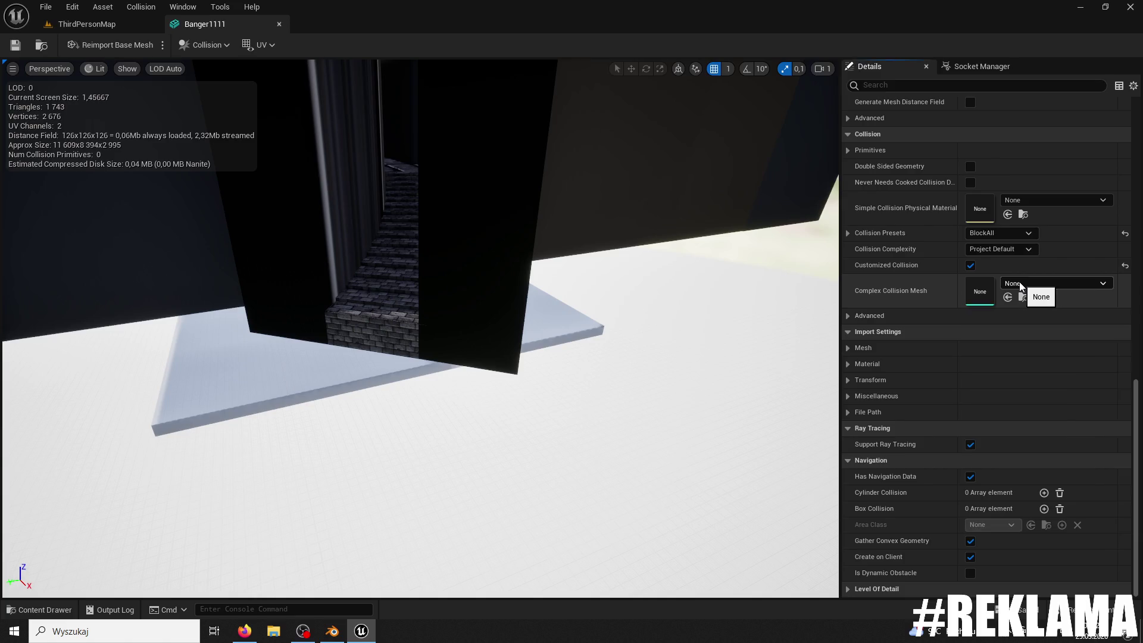
click(1013, 250)
click(1011, 296)
Step: Save the Banger1111 mesh, close its editor and start another playtest
mouse_move(416, 357)
mouse_down()
mouse_move(405, 239)
mouse_move(446, 291)
mouse_move(441, 229)
mouse_up()
click(15, 44)
click(278, 25)
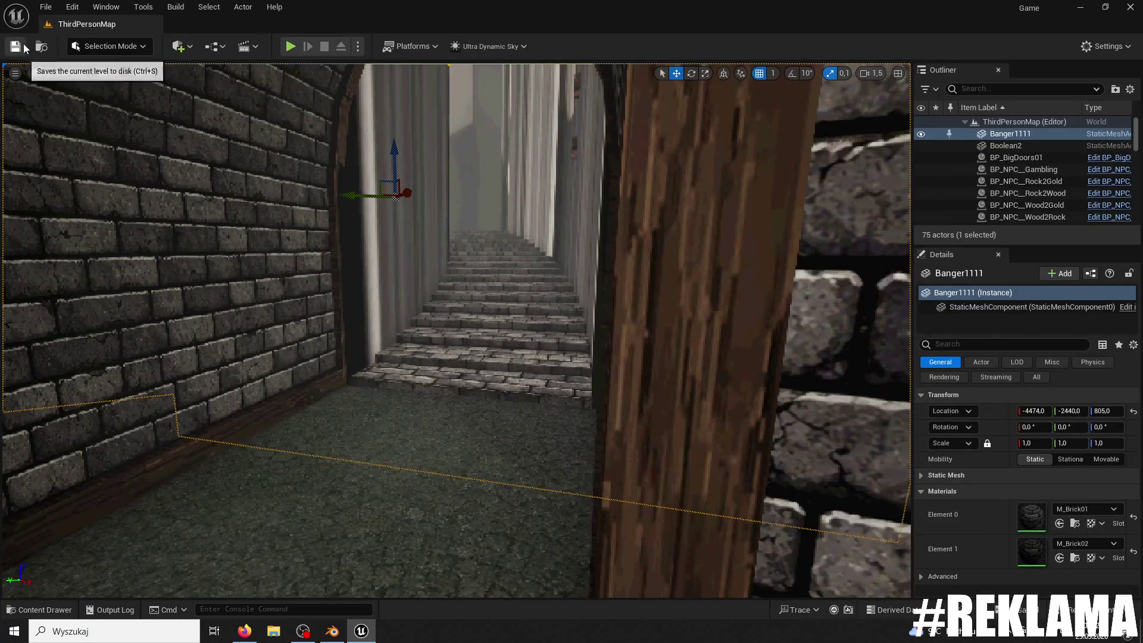
click(290, 47)
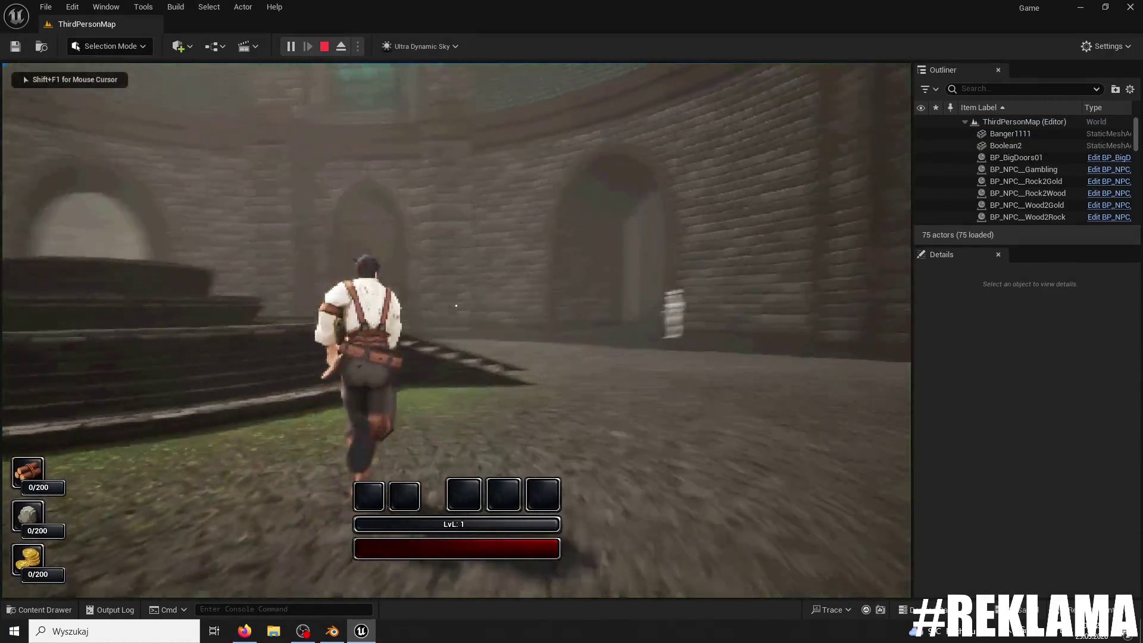
Step: Run the character across the courtyard, through the archway and corridor, up the brick stairs, then stop
key(w)
key(w)
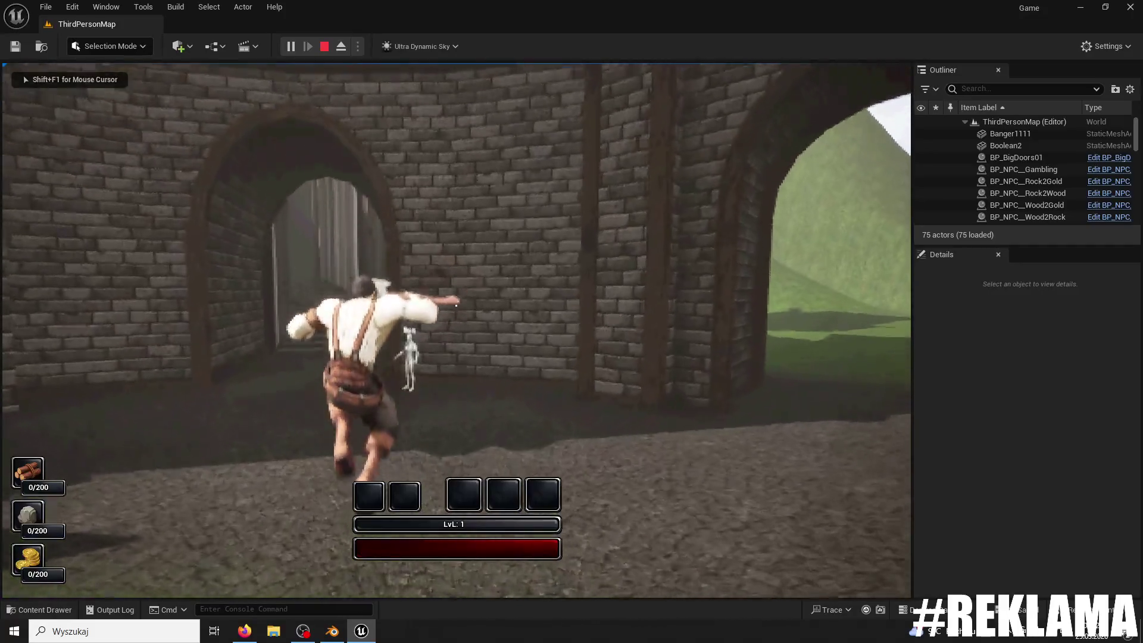
key(w)
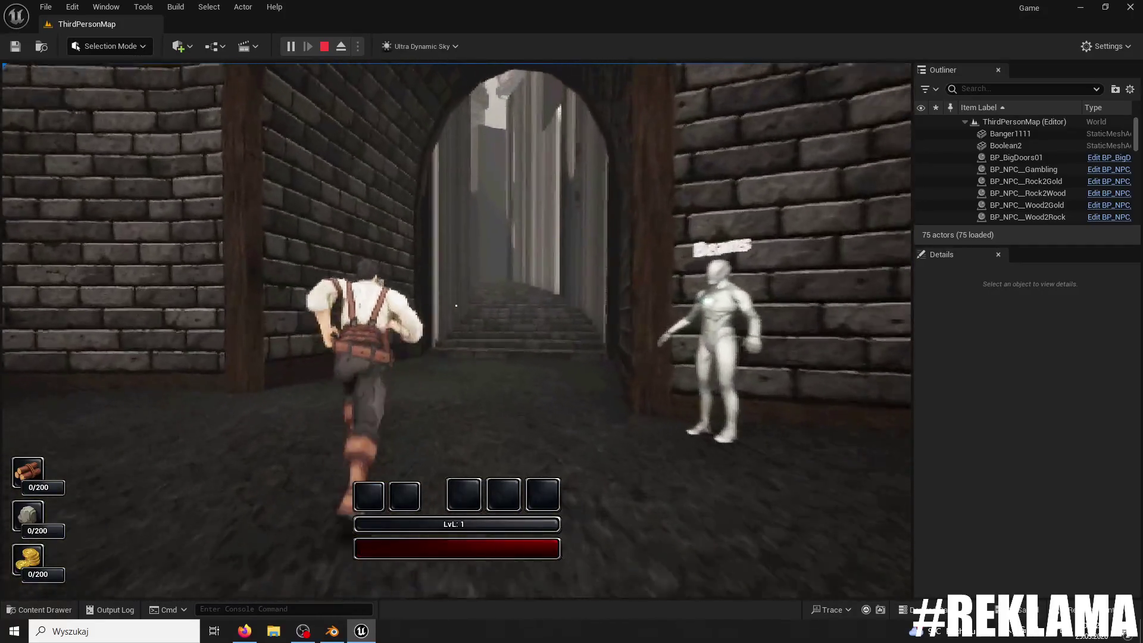
key(w)
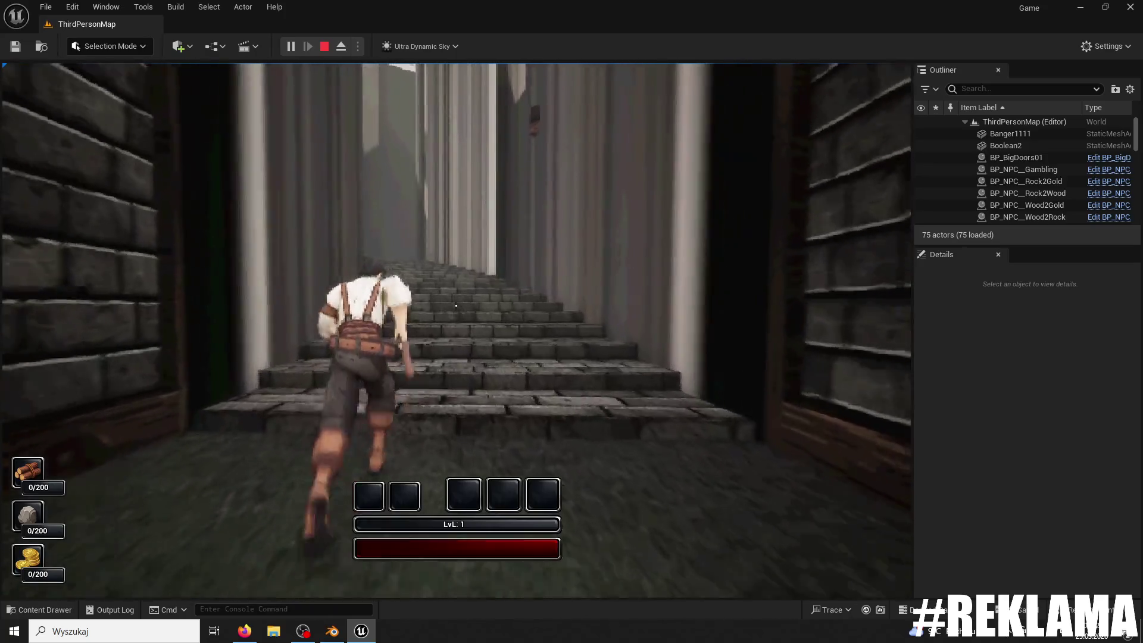
key(w)
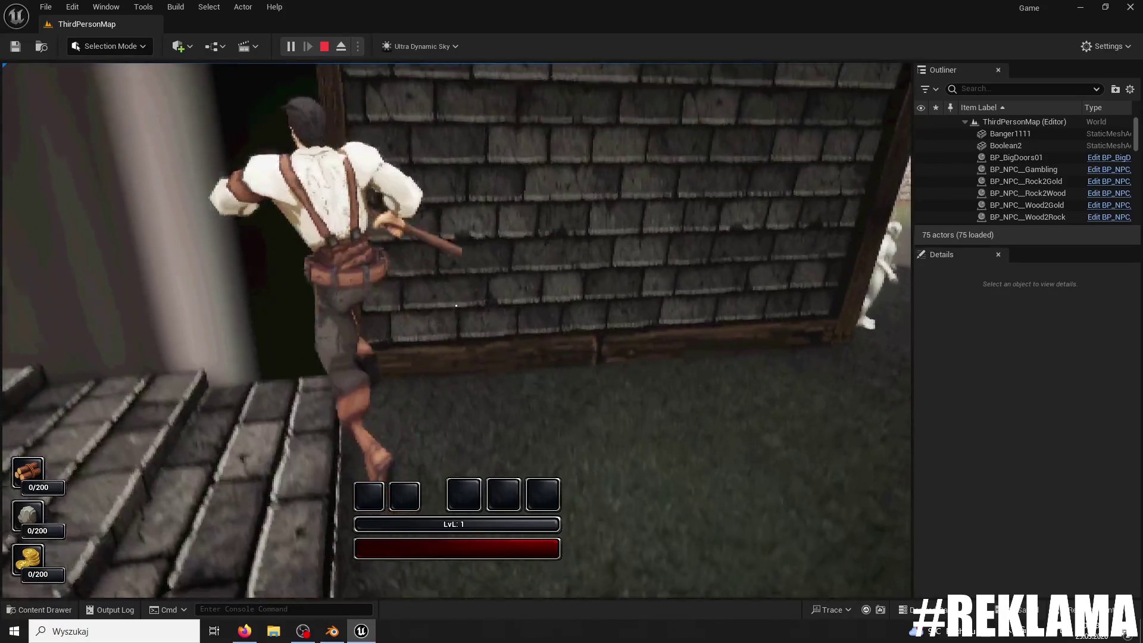
key(w)
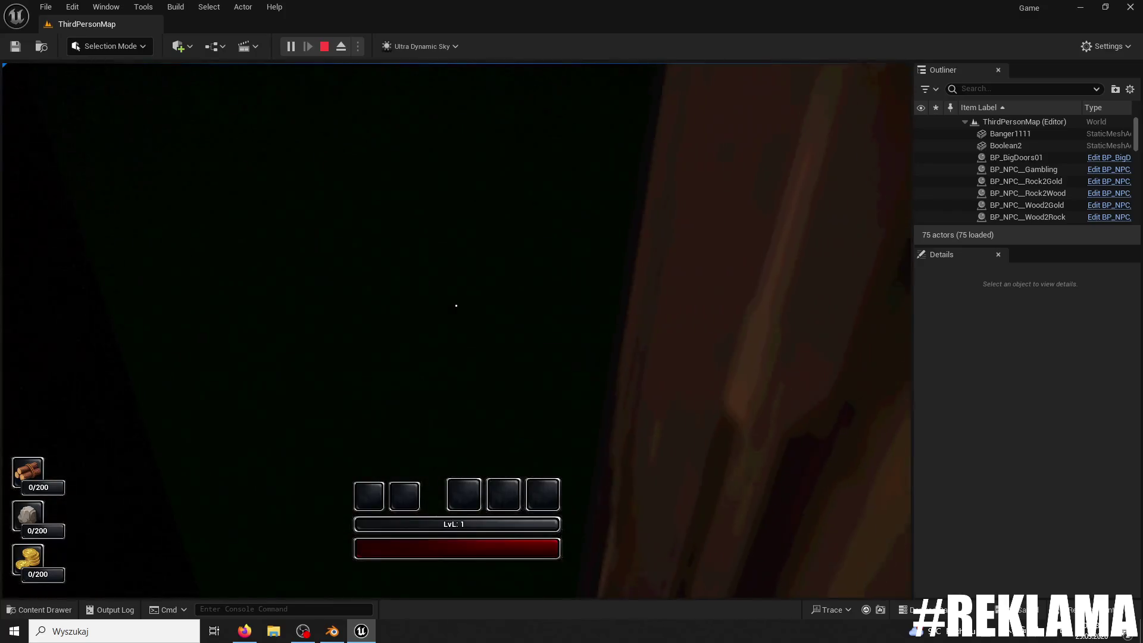
key(w)
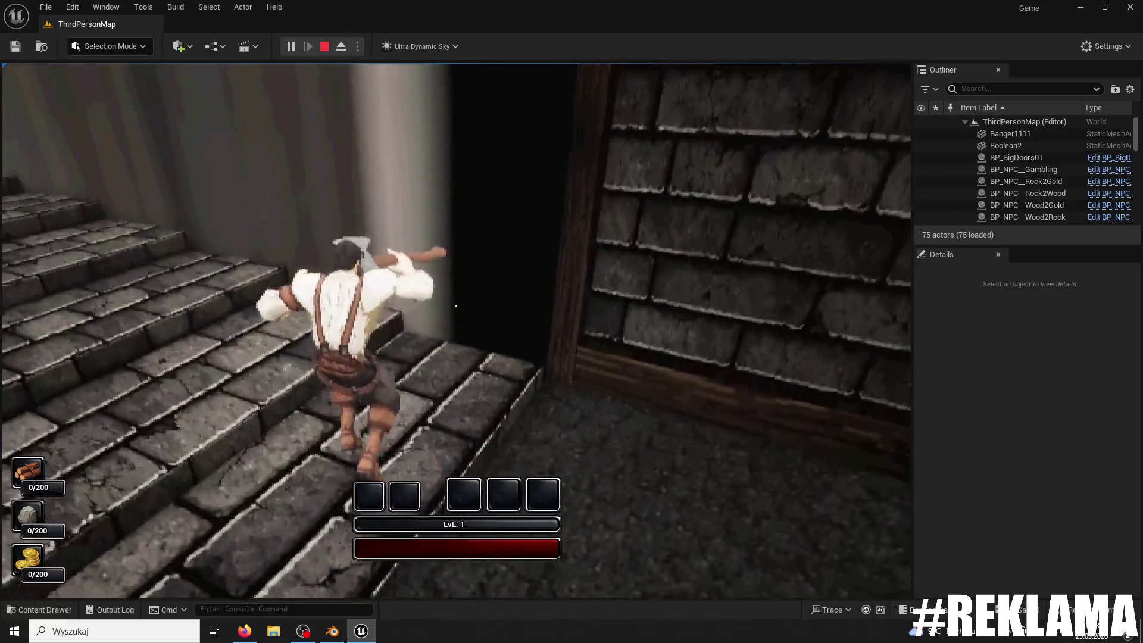
key(w)
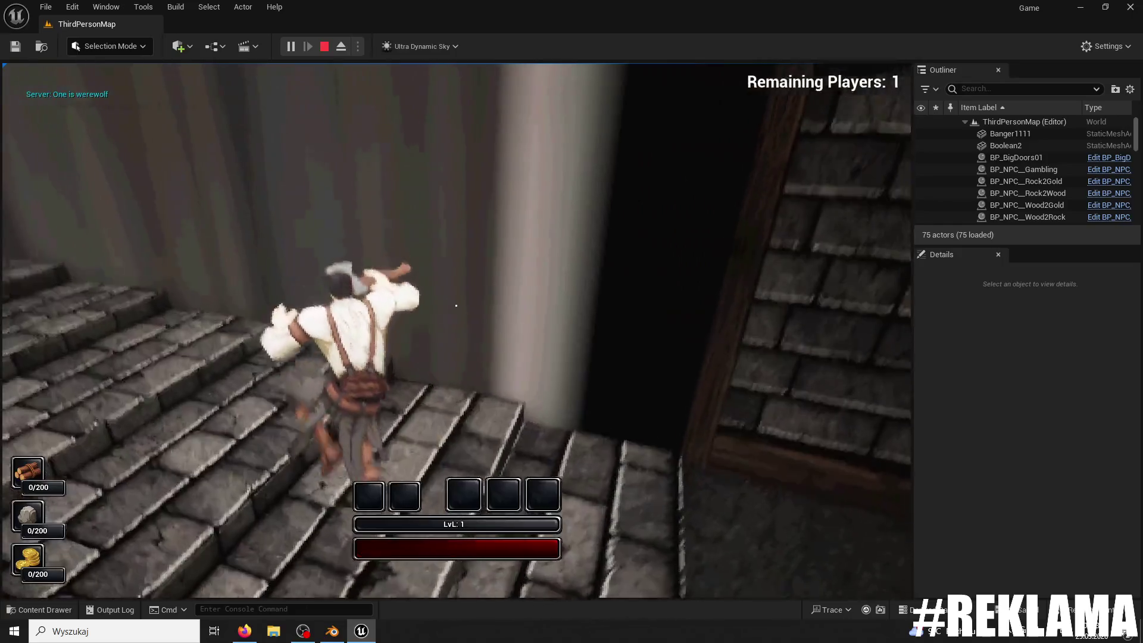
key(w)
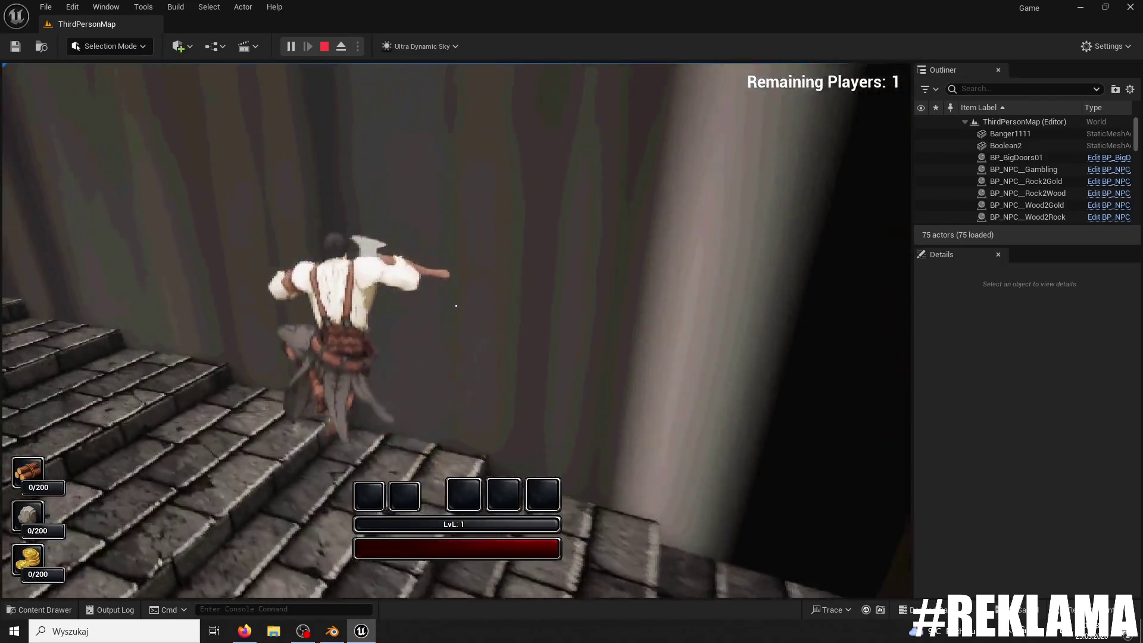
key(w)
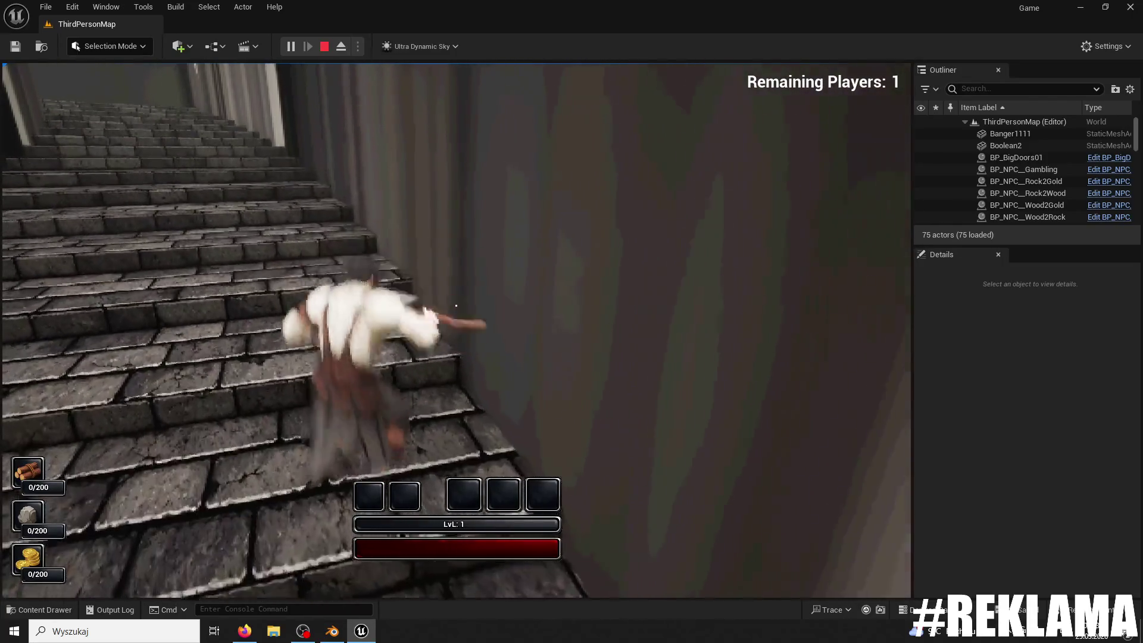
key(w)
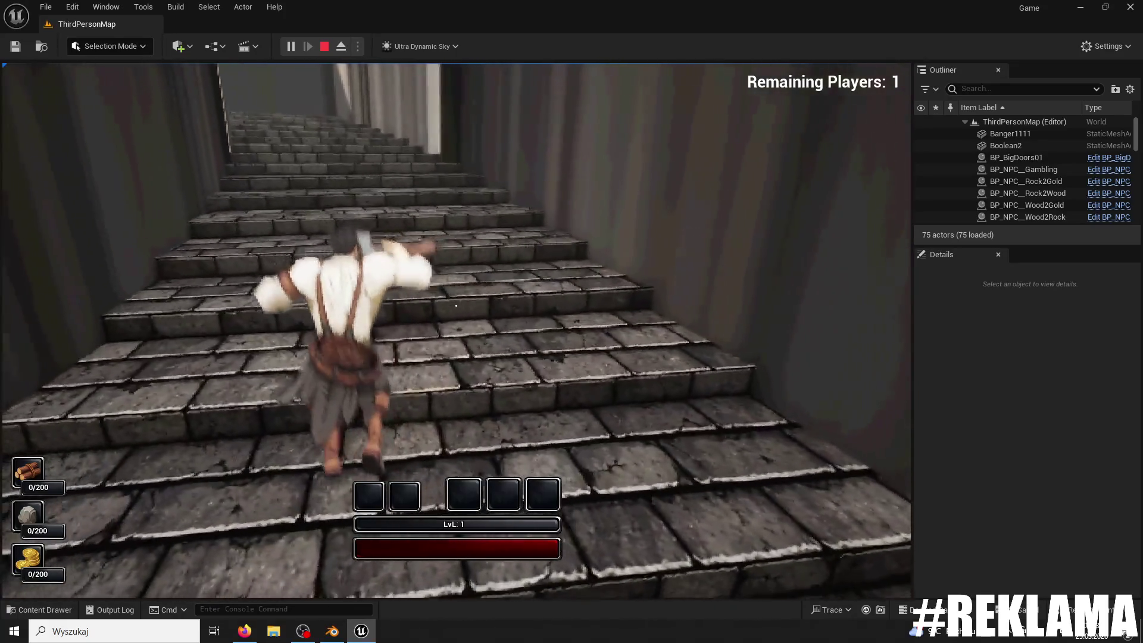
key(w)
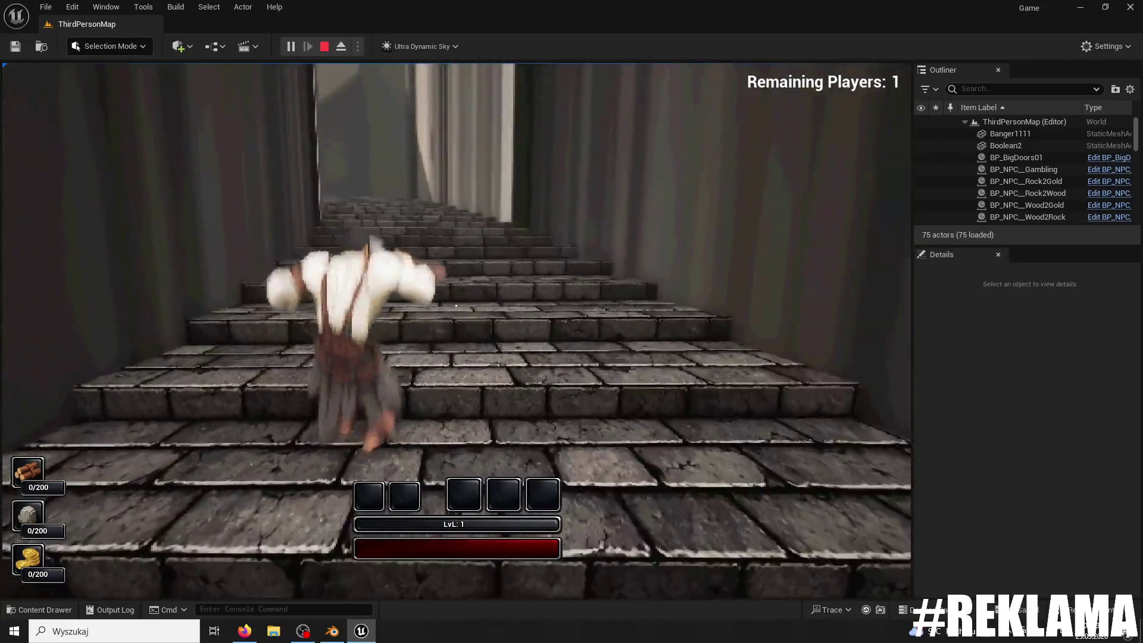
key(w)
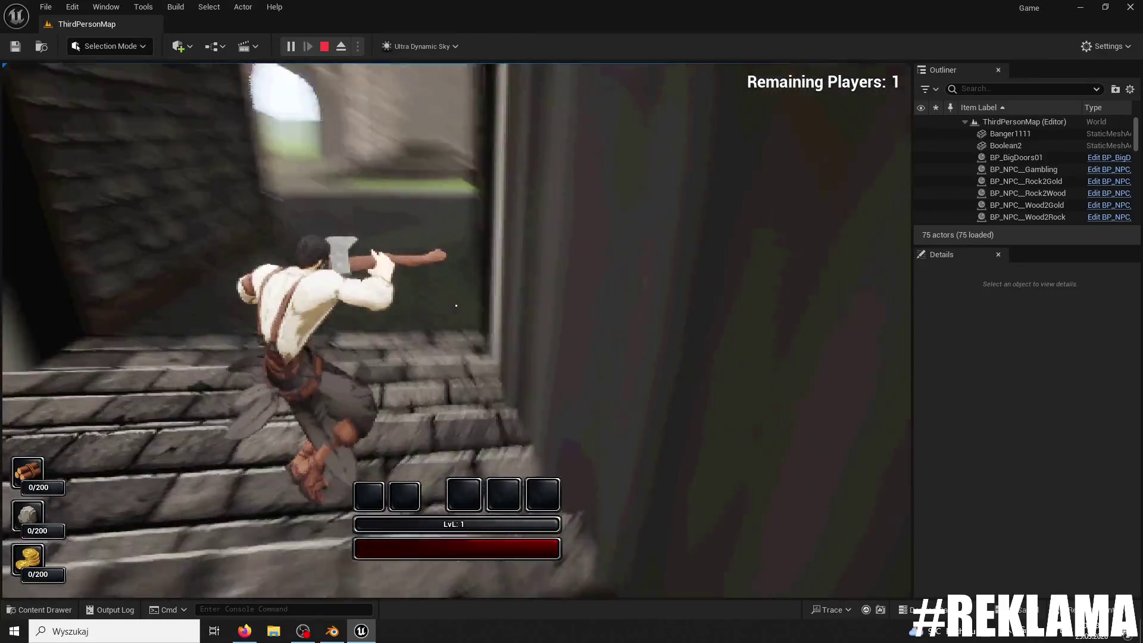
key(Escape)
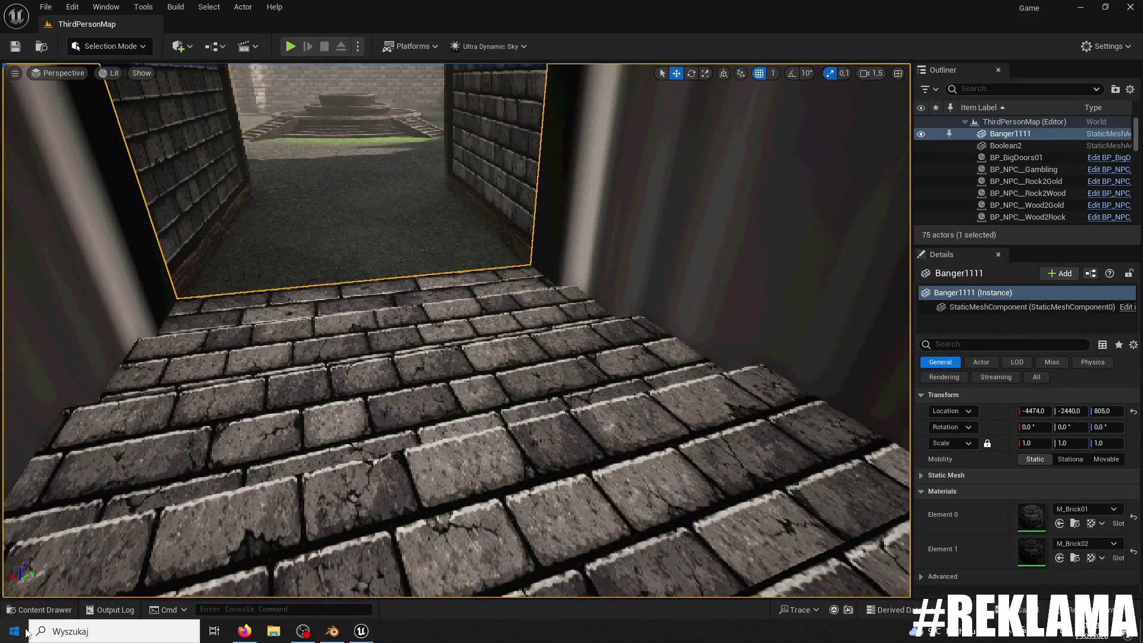
Step: In Blender, give Cube.002 flat shading, then apply Shade Auto Smooth
click(26, 633)
click(332, 631)
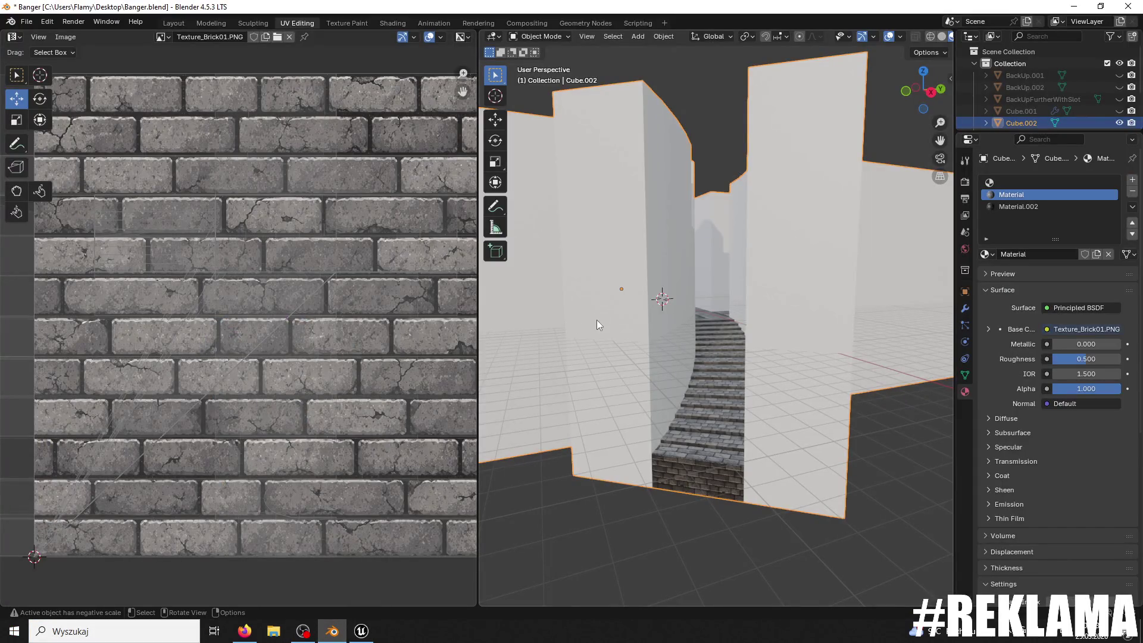
click(27, 22)
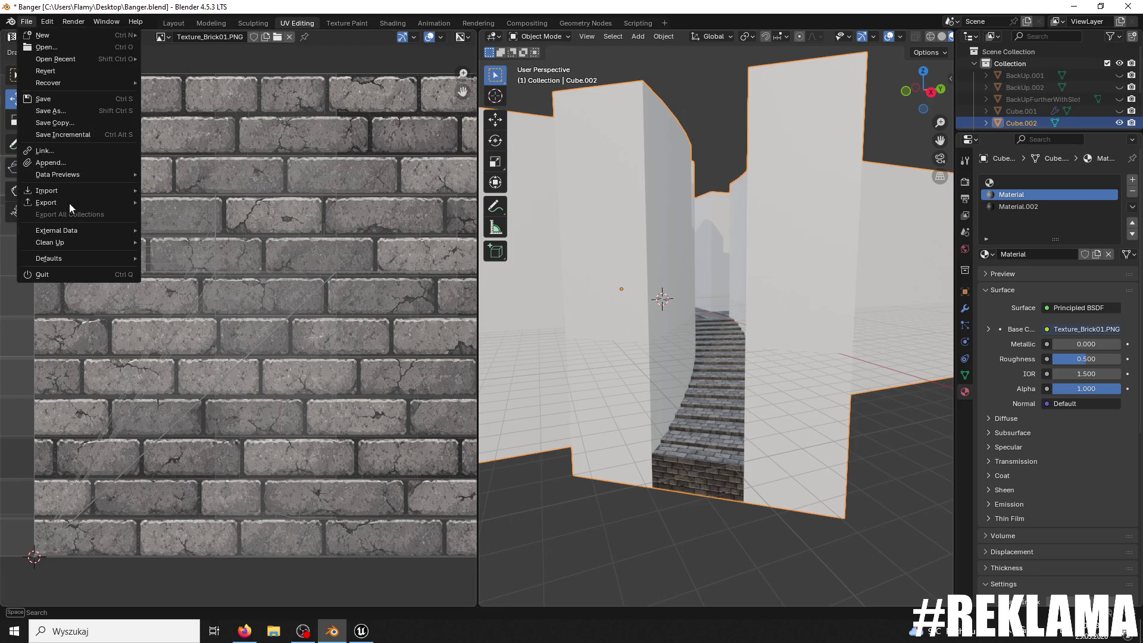
mouse_move(67, 203)
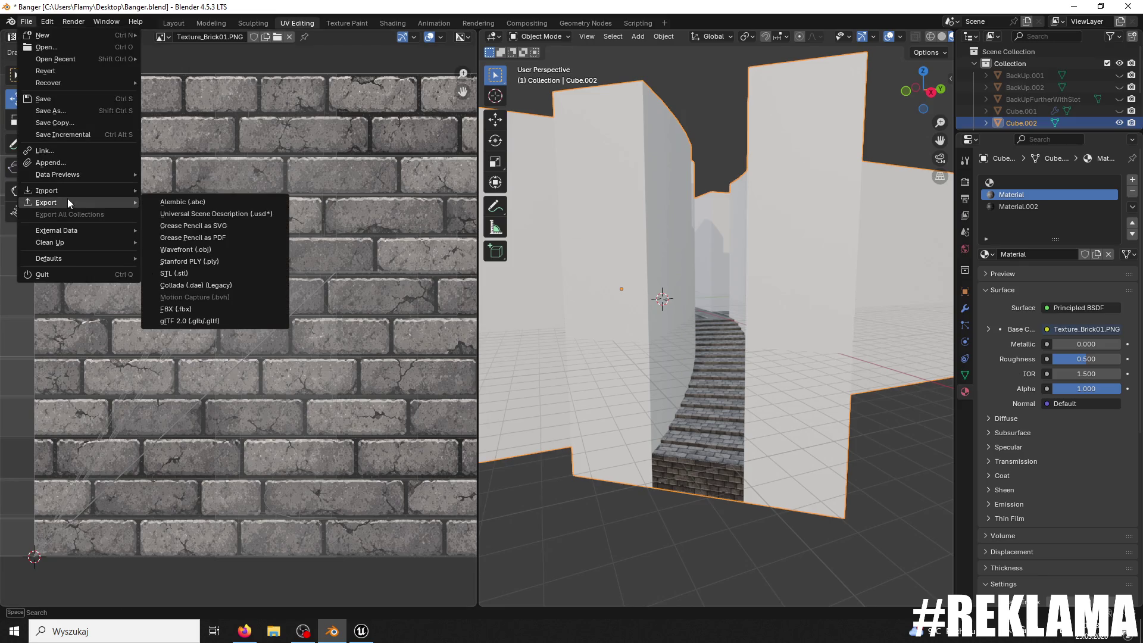
right_click(653, 244)
right_click(652, 244)
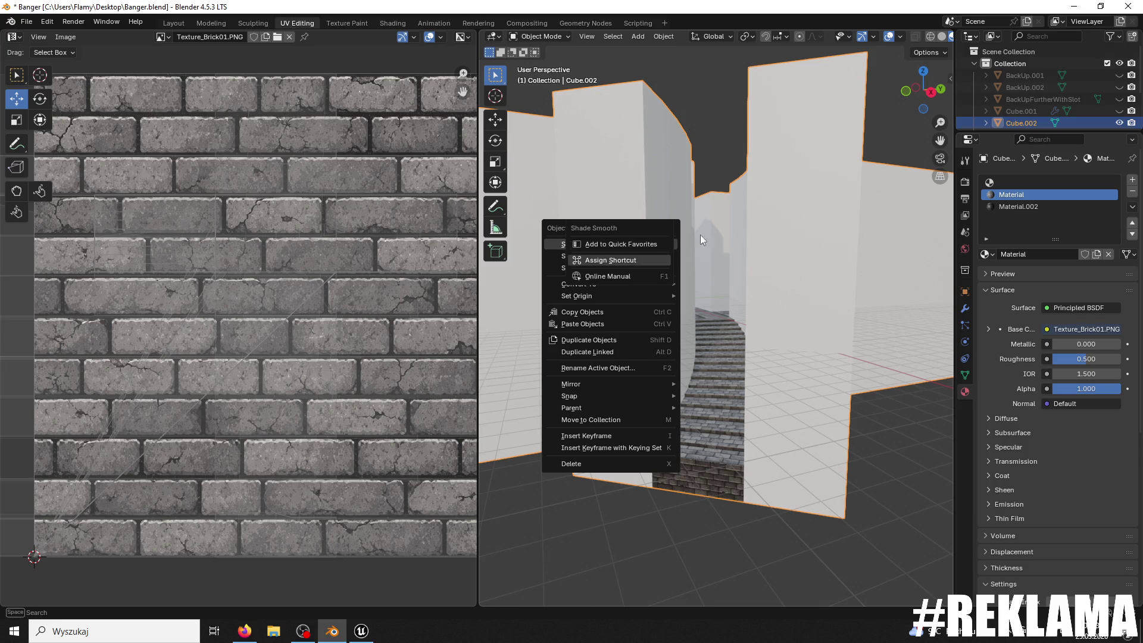
click(817, 401)
right_click(817, 401)
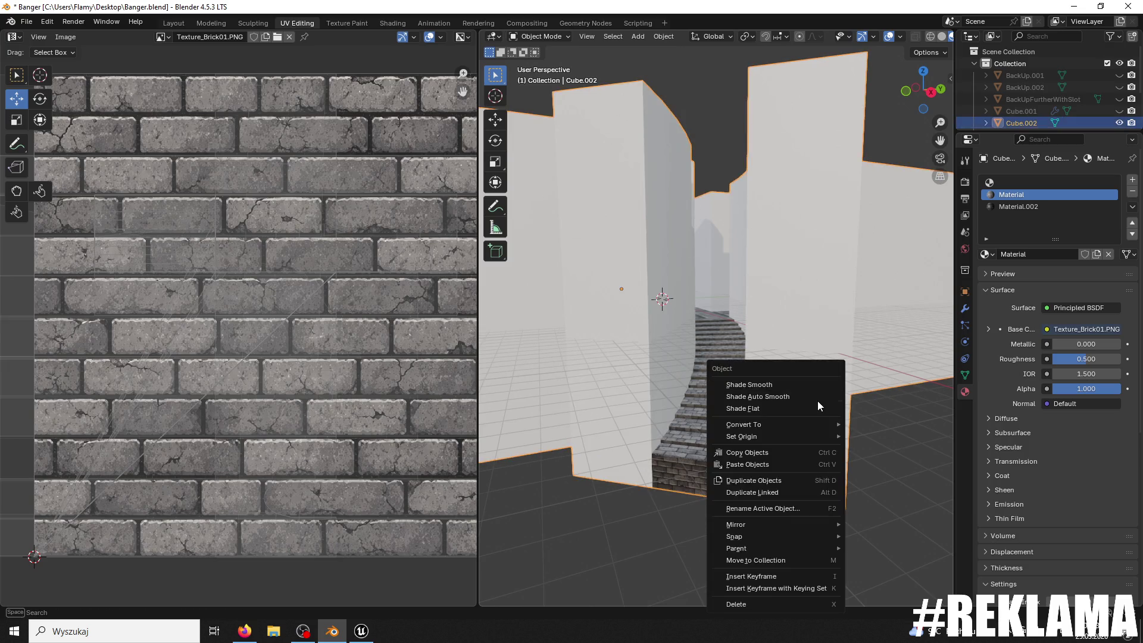
click(799, 405)
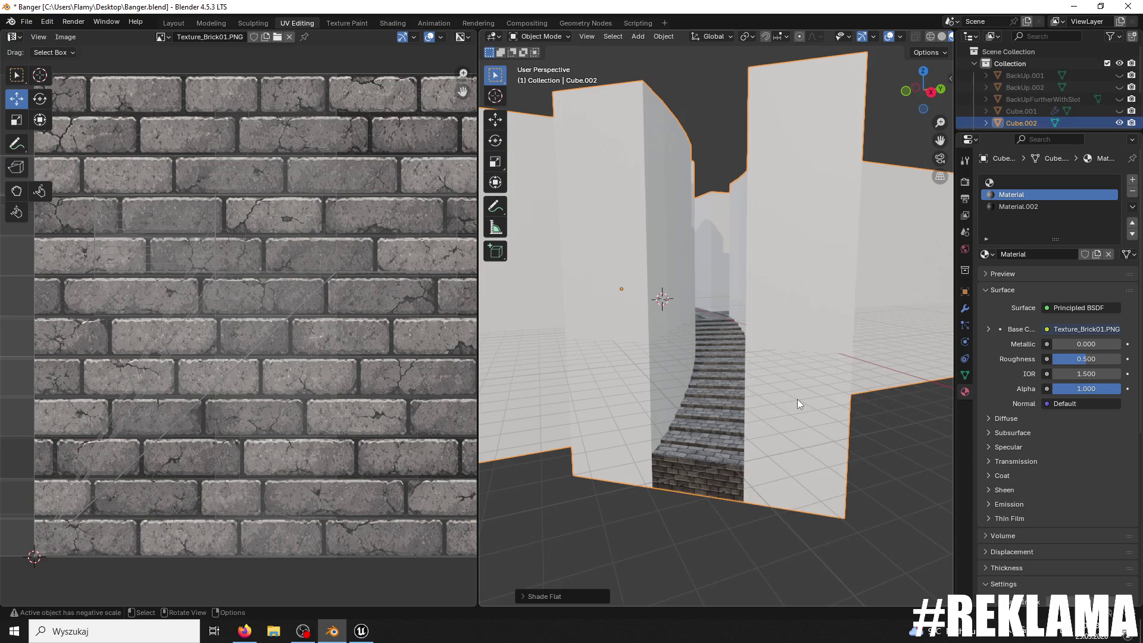
right_click(785, 364)
click(787, 348)
Step: Apply Cube.002's Smooth by Angle modifier permanently
click(964, 308)
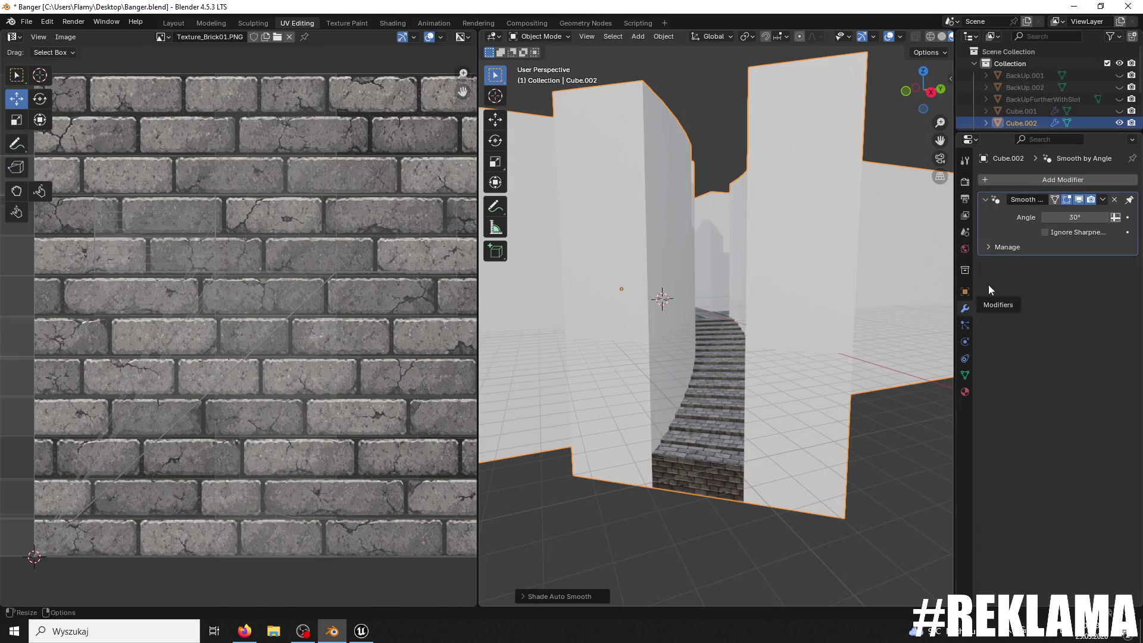
click(1100, 200)
click(1081, 209)
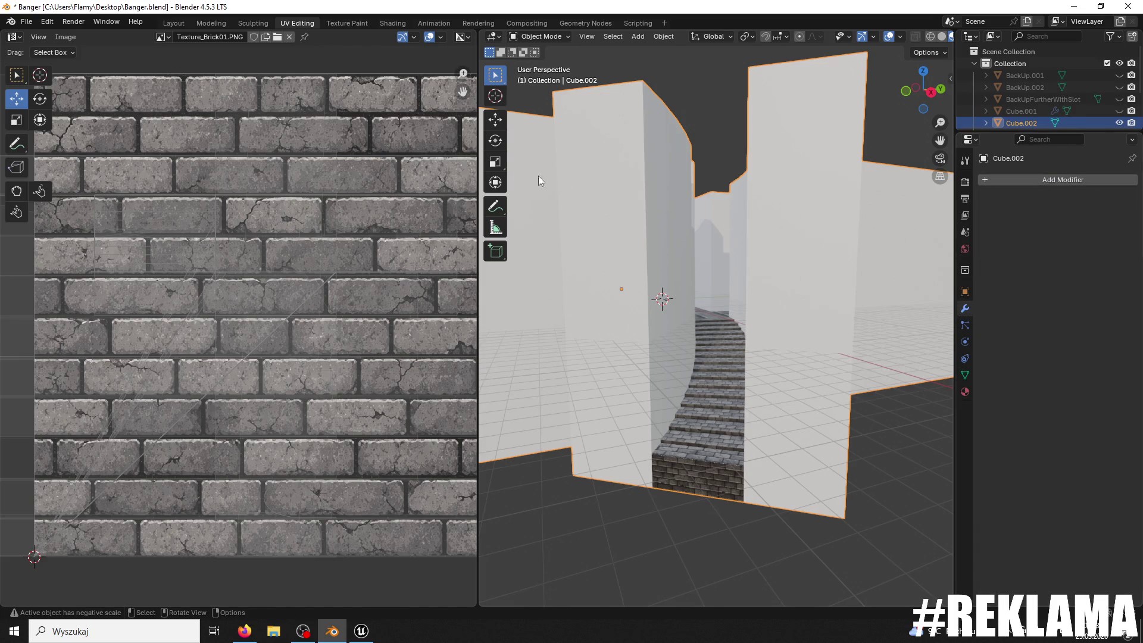
Step: Re-export the model as FBX over Banger1111.fbx and bring Unreal Engine's Content Drawer back
click(26, 21)
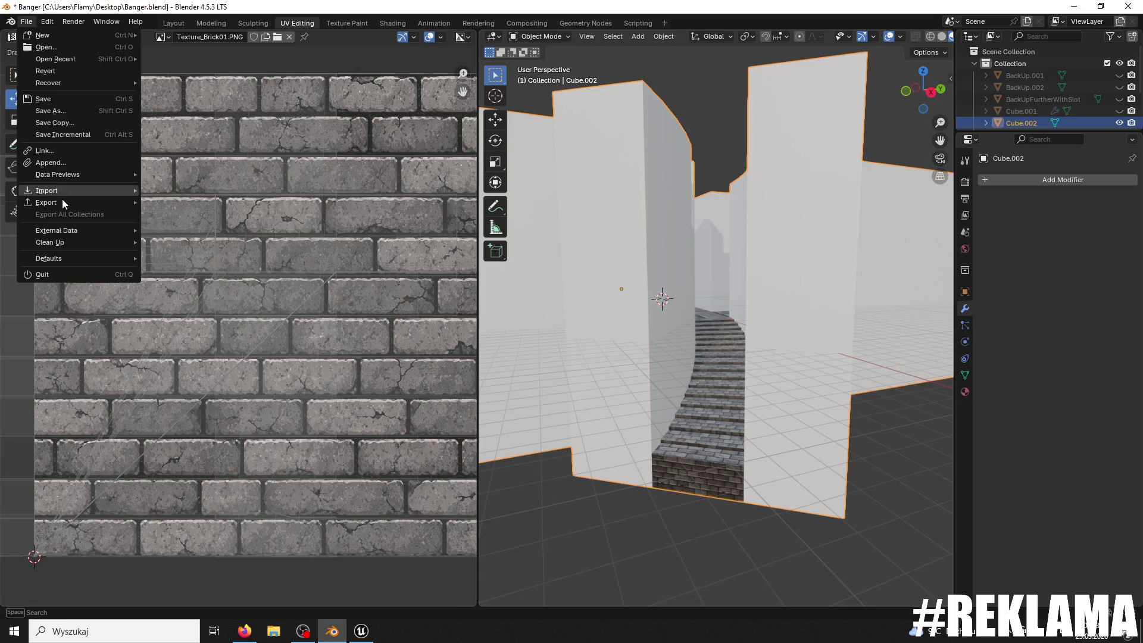
mouse_move(62, 201)
click(179, 309)
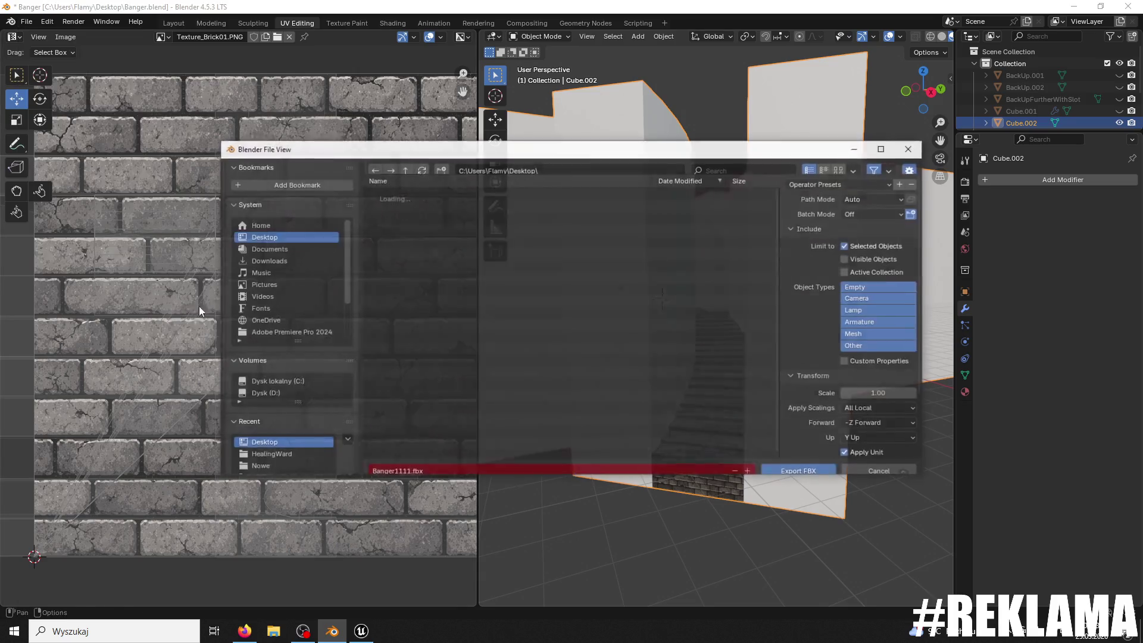
click(495, 406)
click(781, 462)
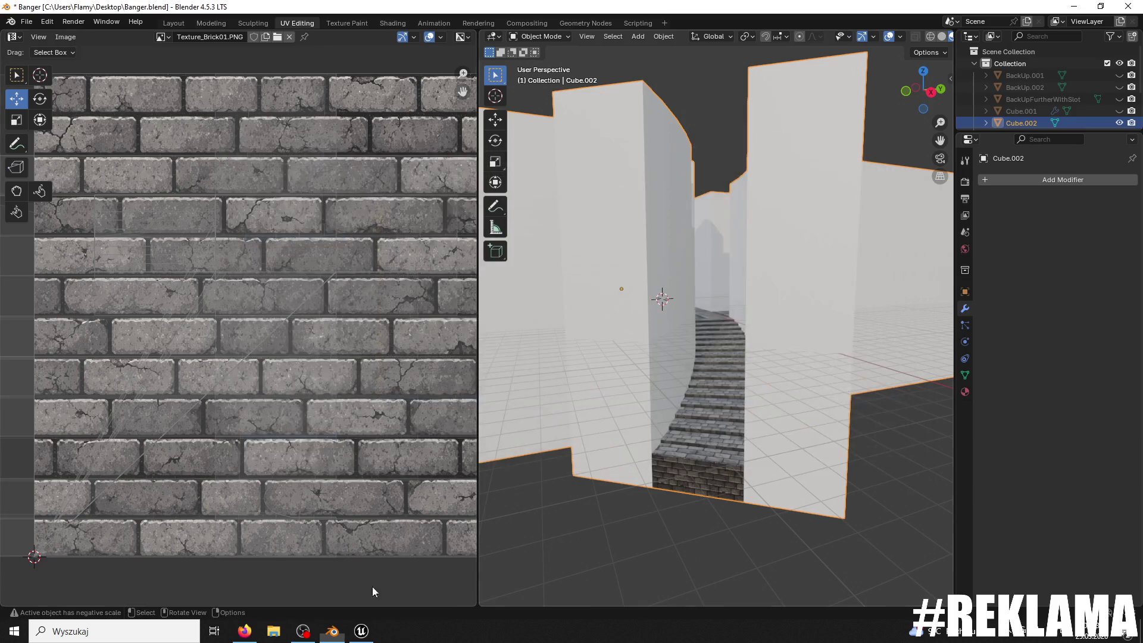
click(363, 631)
click(62, 610)
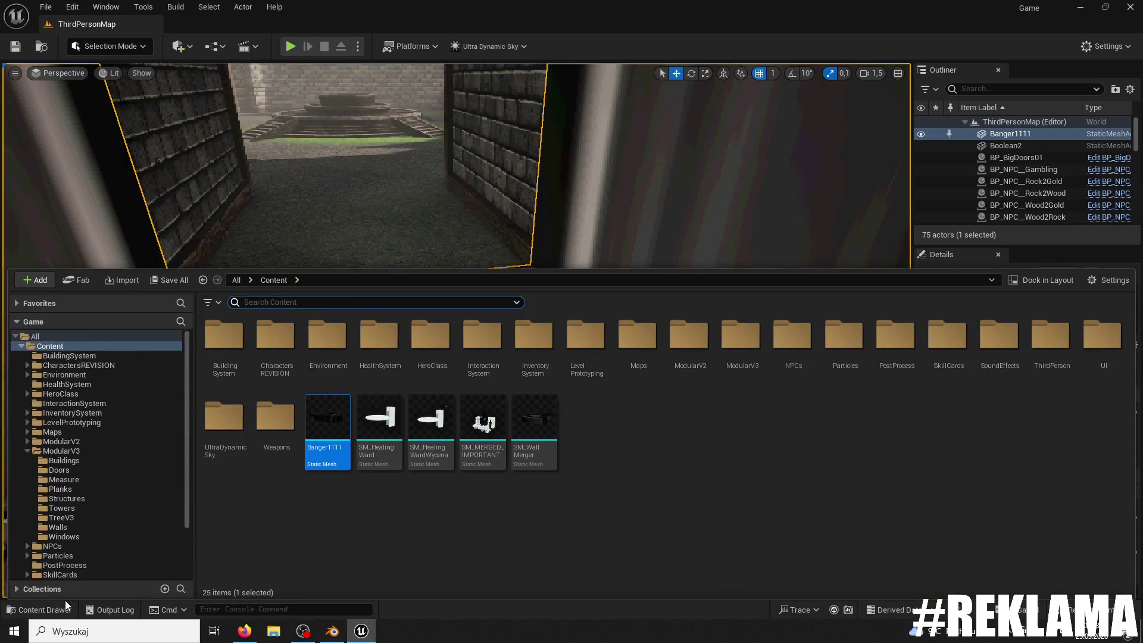
Step: Reimport Banger1111 from the updated FBX, then playtest a run through the archway into the corridor
right_click(343, 435)
click(372, 118)
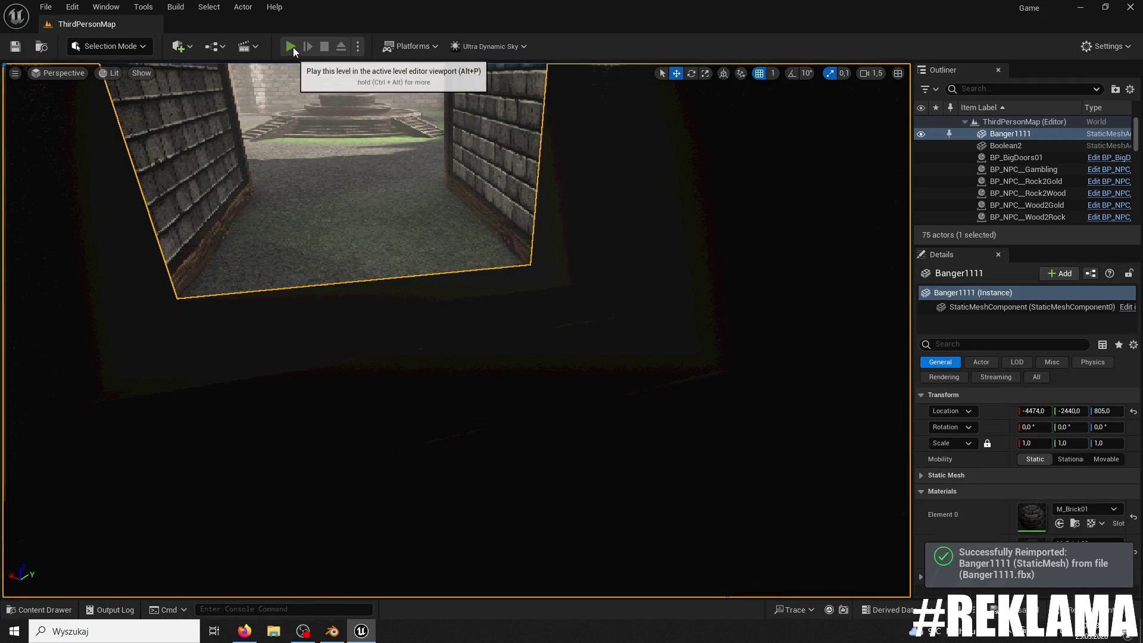
click(292, 47)
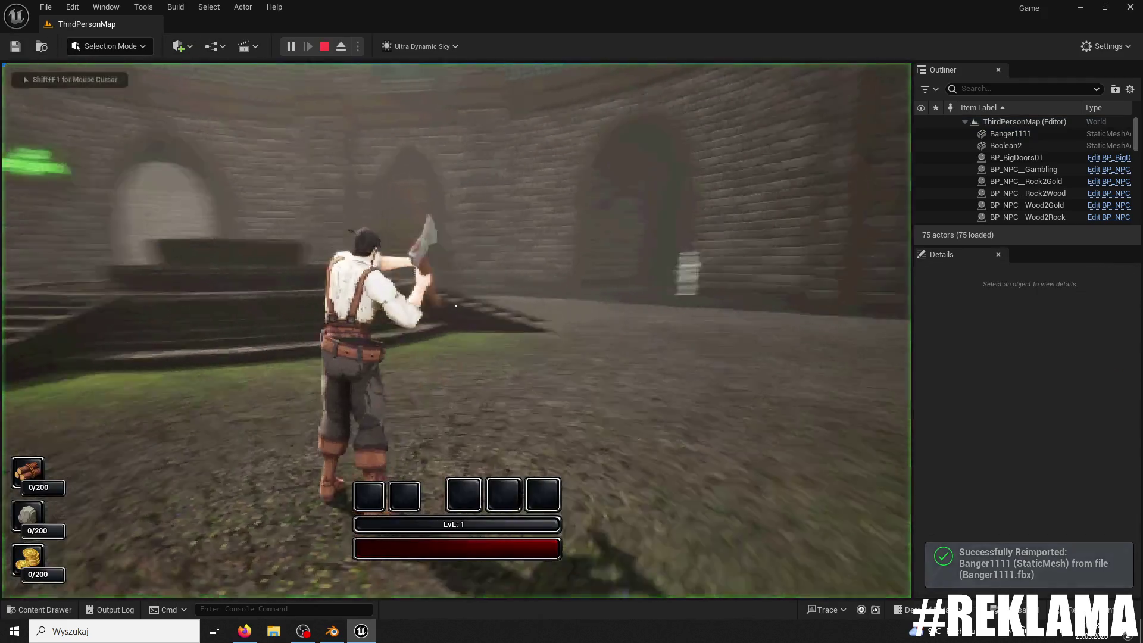
key(w)
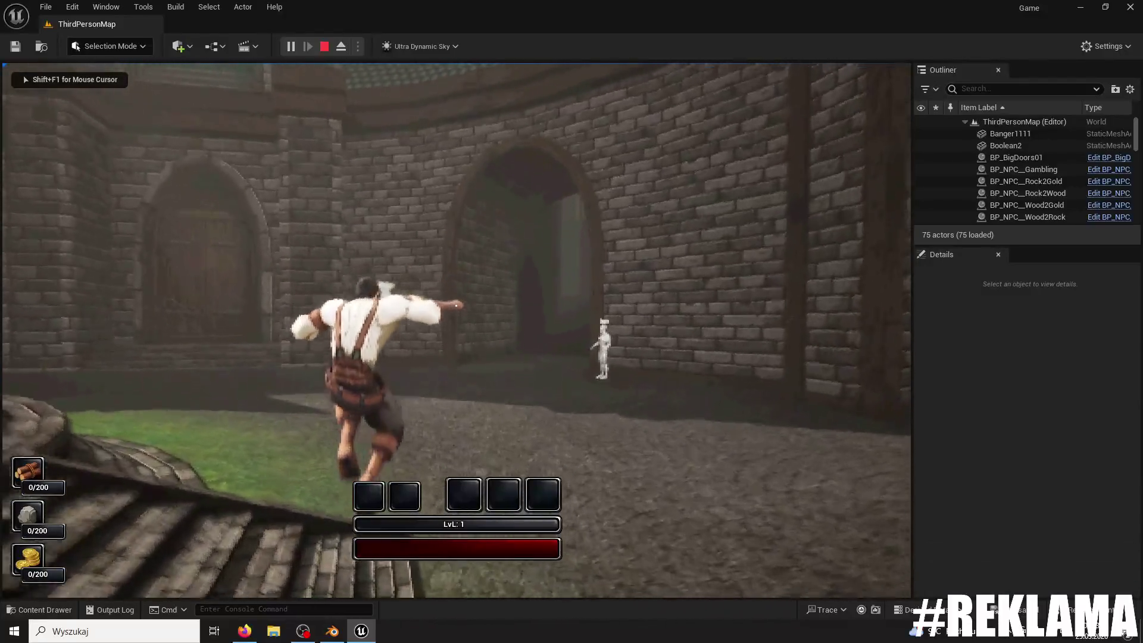
key(w)
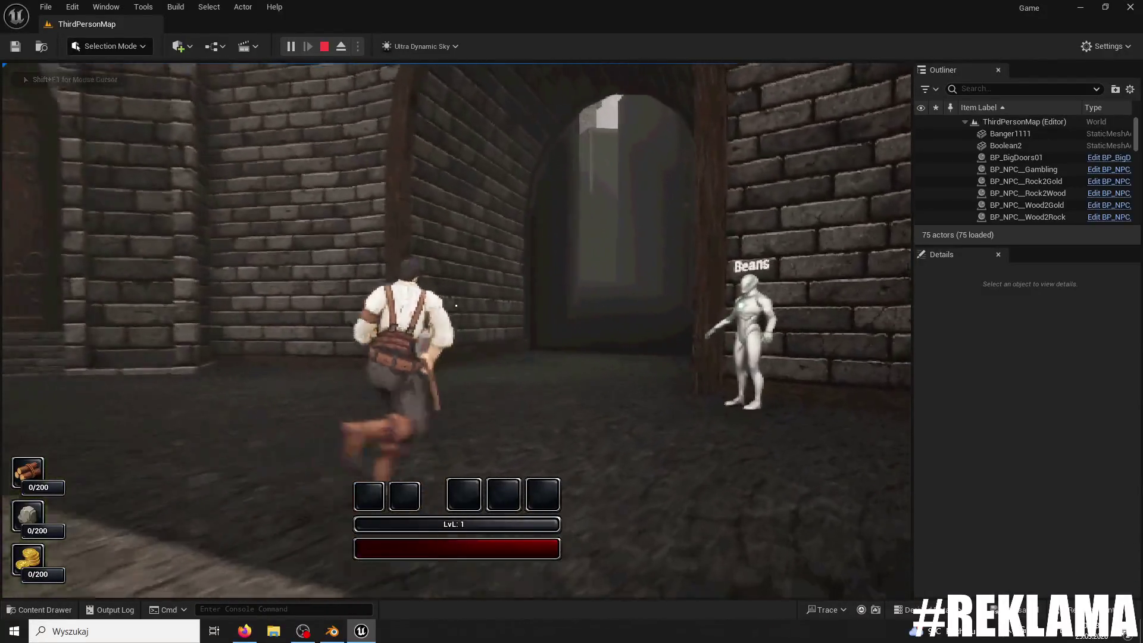
key(w)
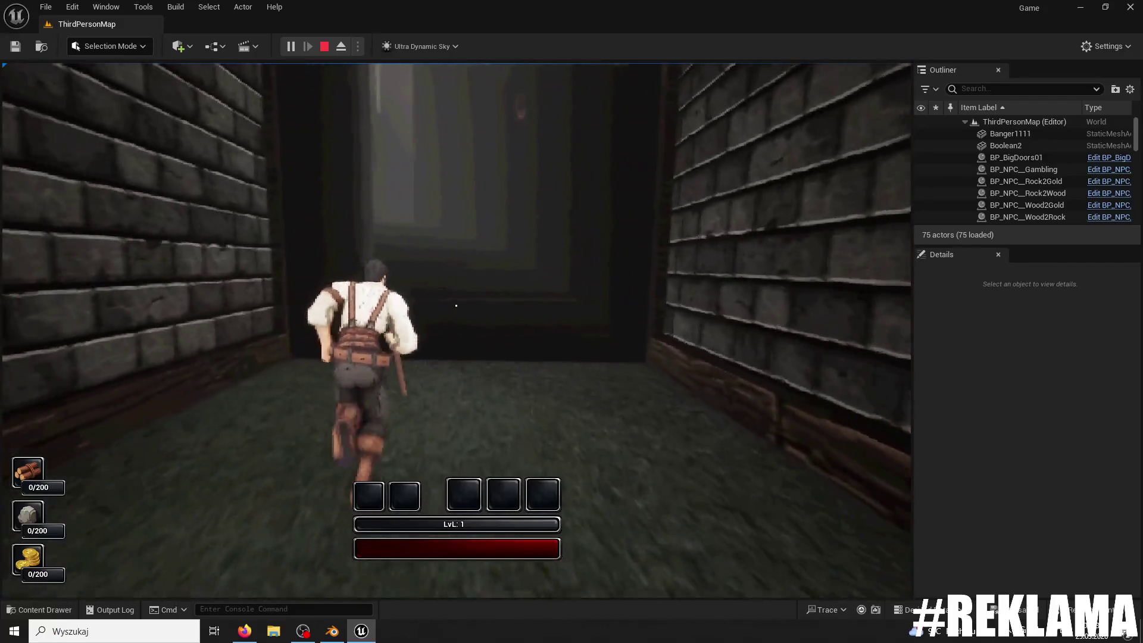
key(w)
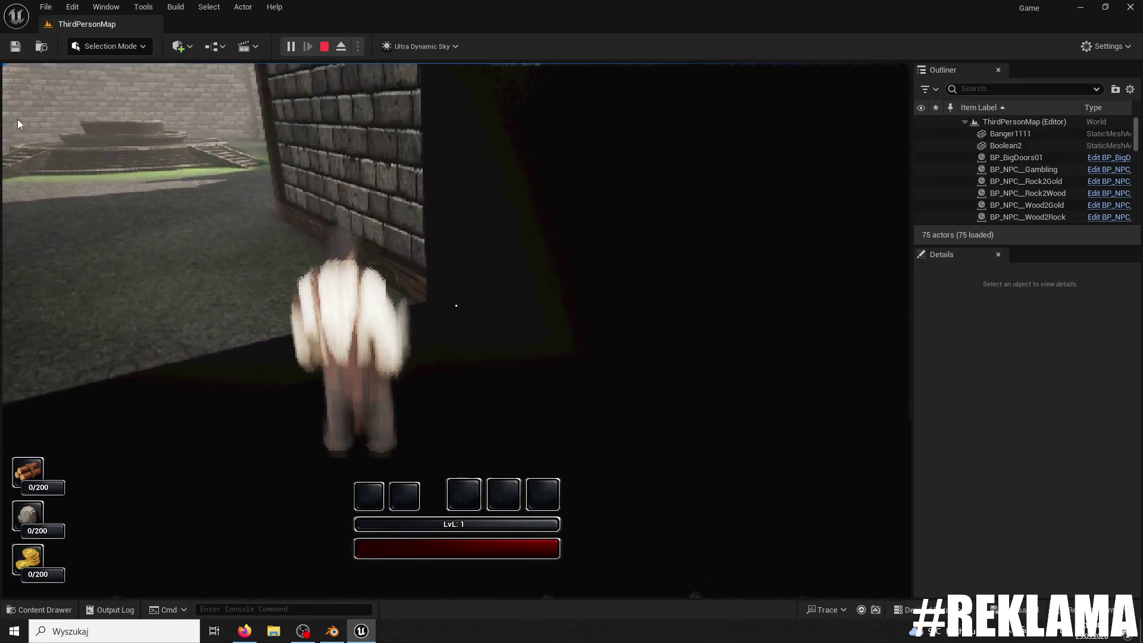
key(Escape)
key(f)
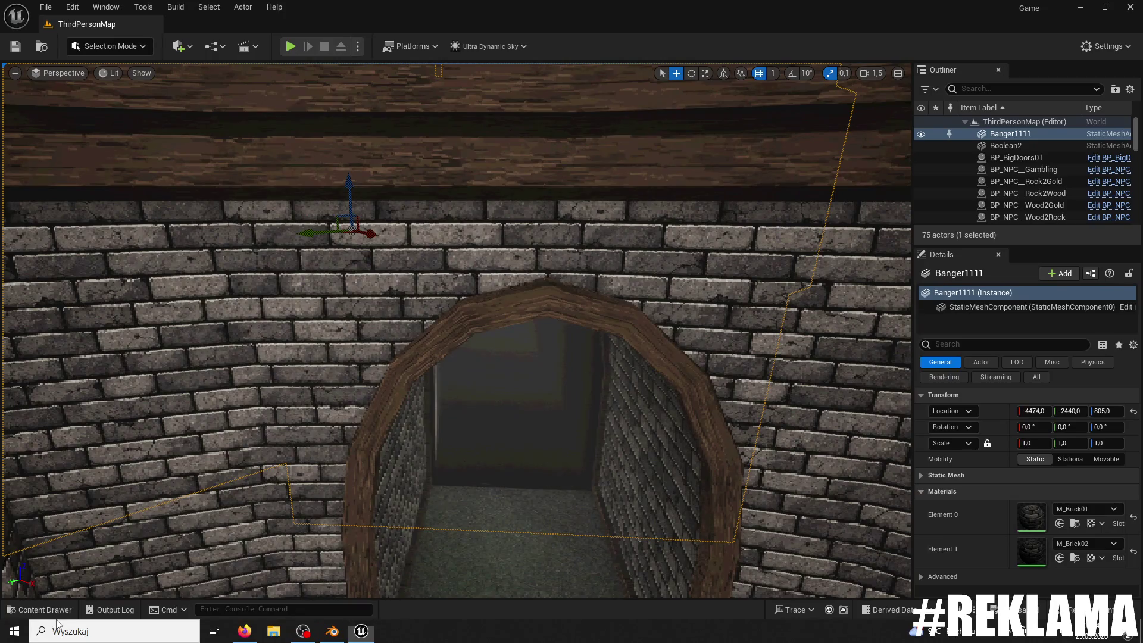
Step: Open and close Banger1111's mesh editor, then switch the level editor to Modeling Mode
click(45, 609)
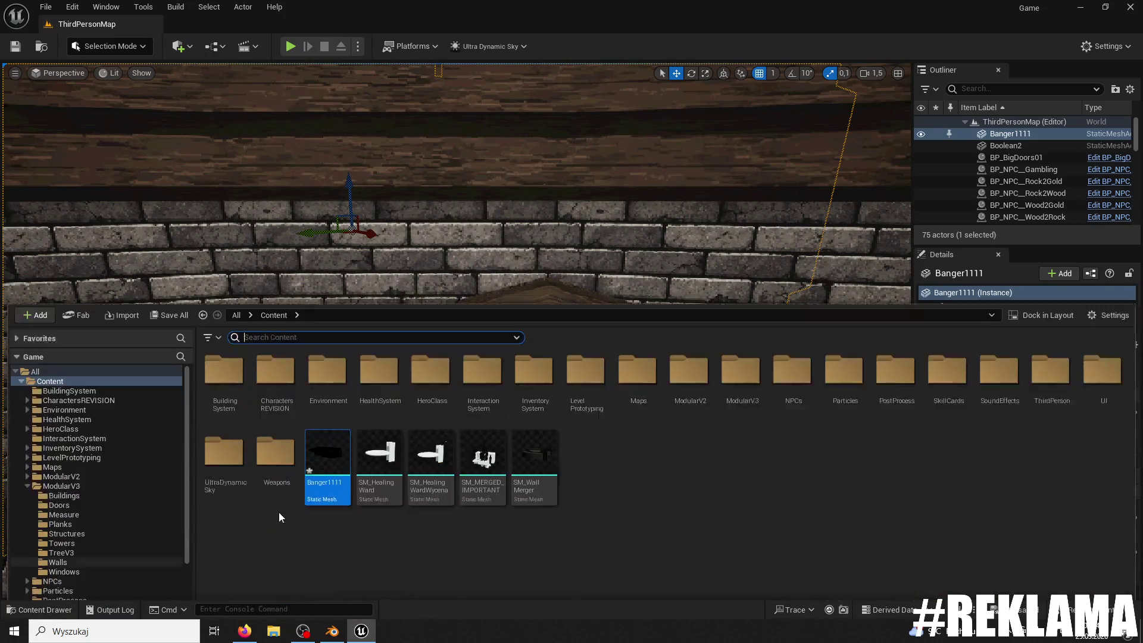
double_click(327, 465)
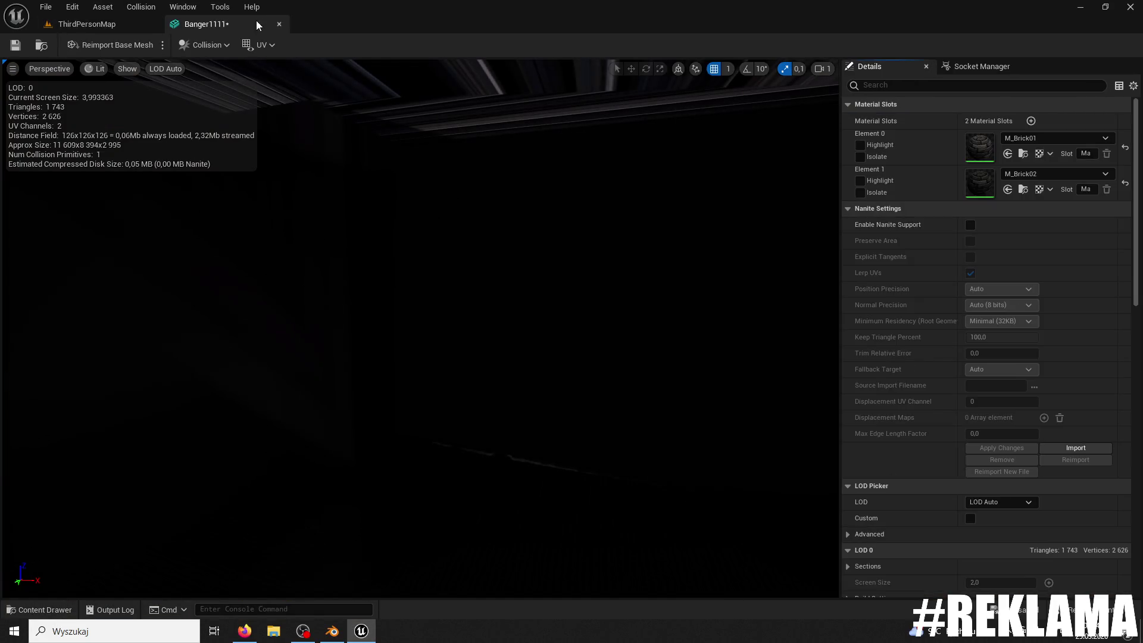
middle_click(256, 23)
click(102, 40)
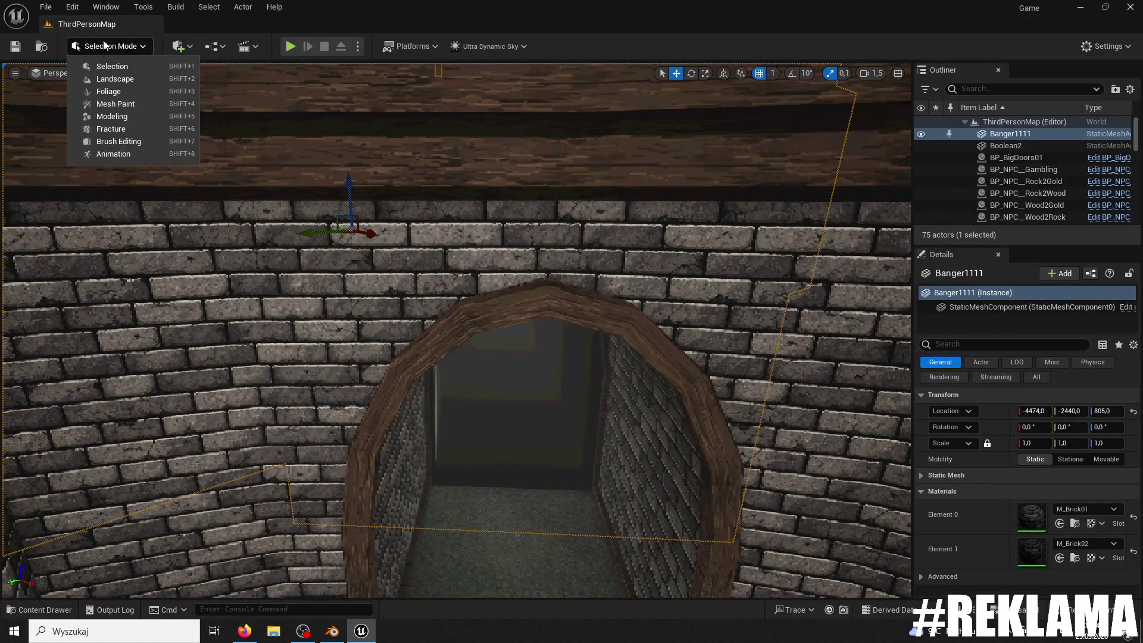
click(119, 117)
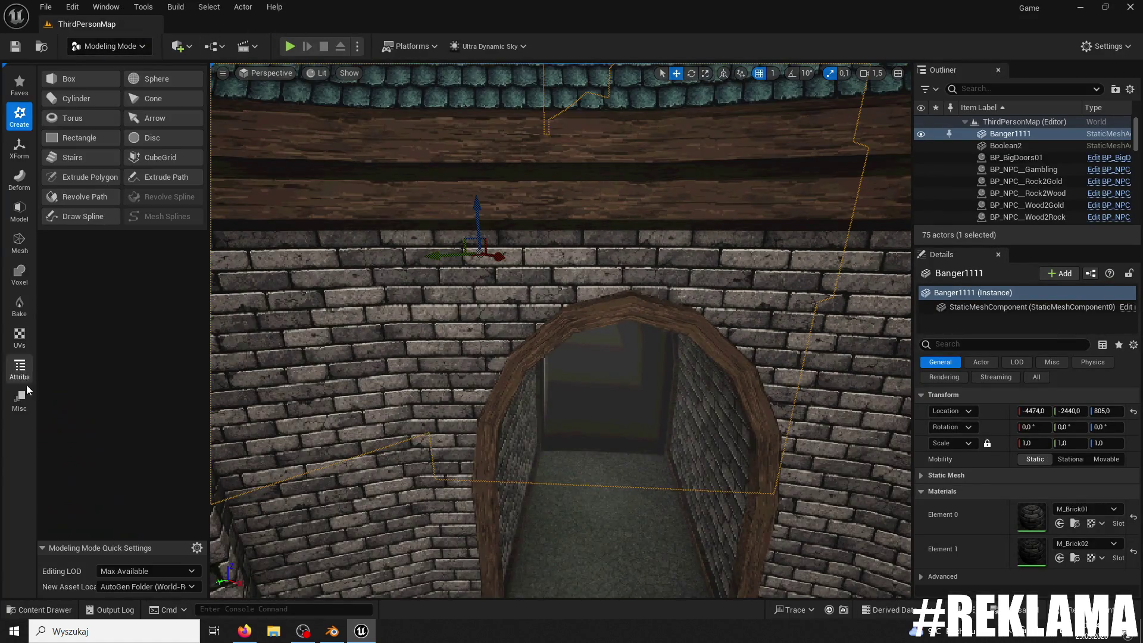
Step: Recompute Banger1111's normals with Invert Normals off, reselect the mesh and start a playtest
click(19, 368)
click(75, 102)
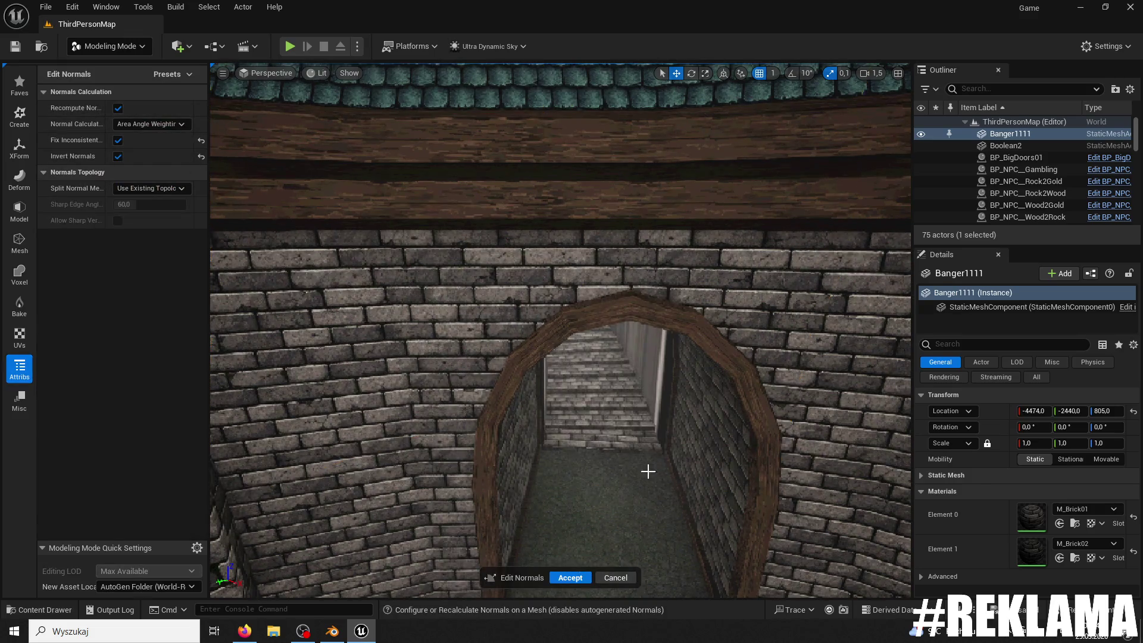
click(118, 158)
click(566, 577)
click(565, 578)
click(82, 51)
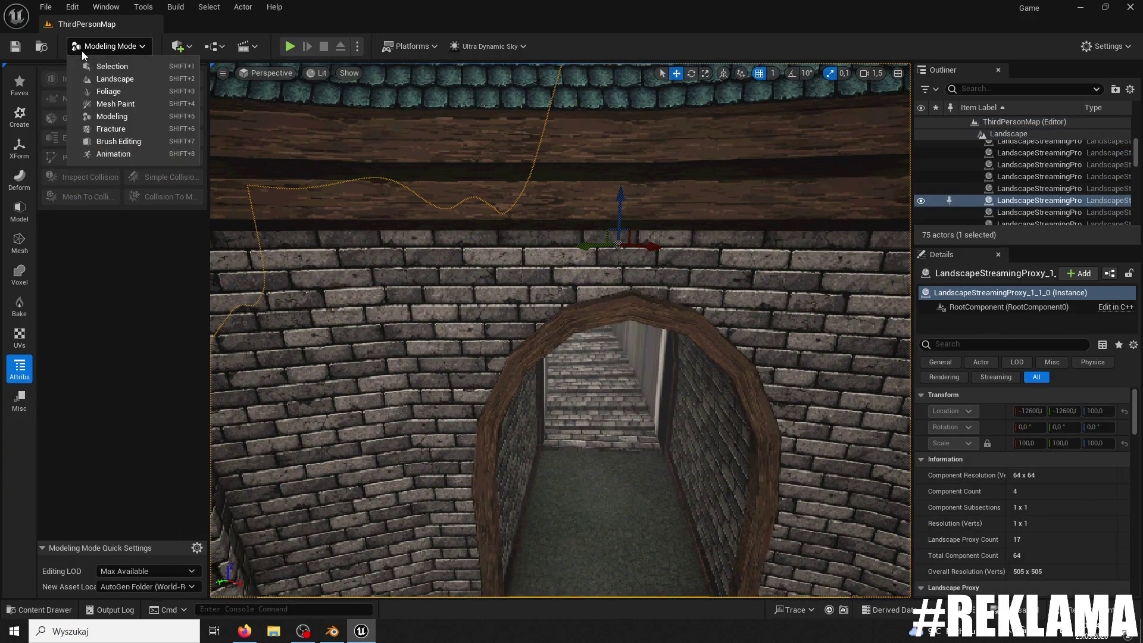
click(585, 378)
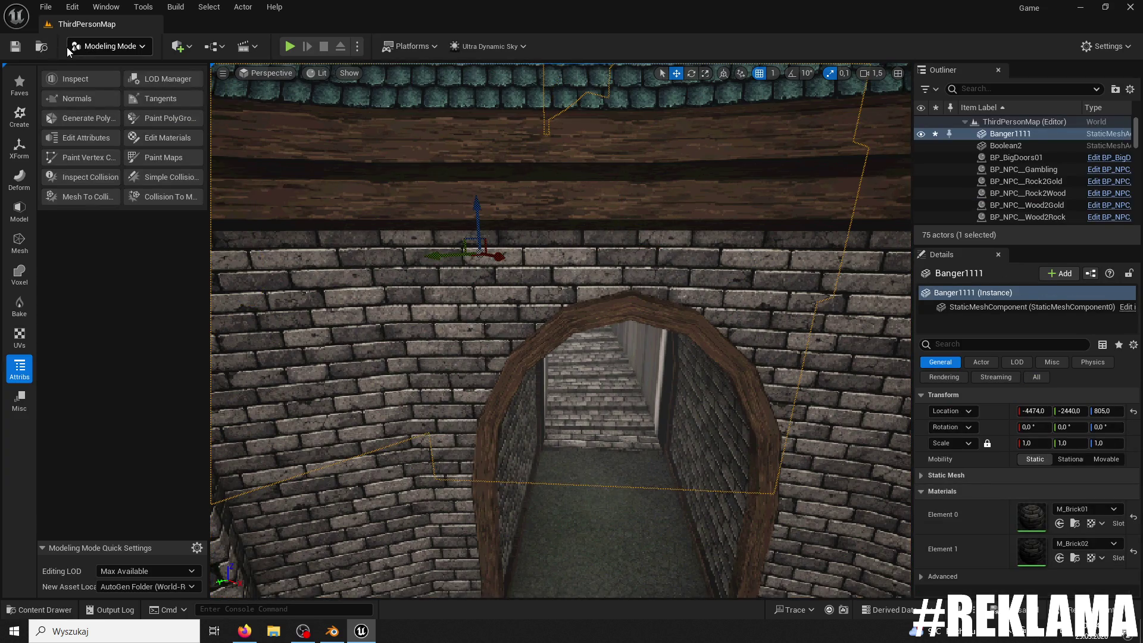
click(289, 46)
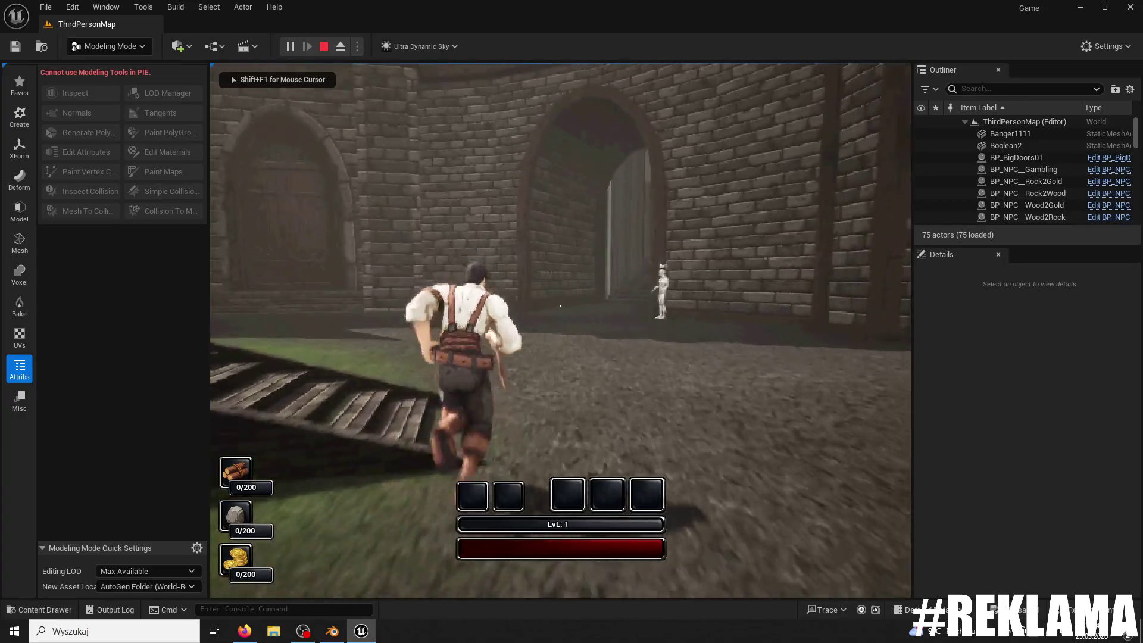
Step: Run the character through the archway, up the stone stairs and along the dark corridor, then stop
key(w)
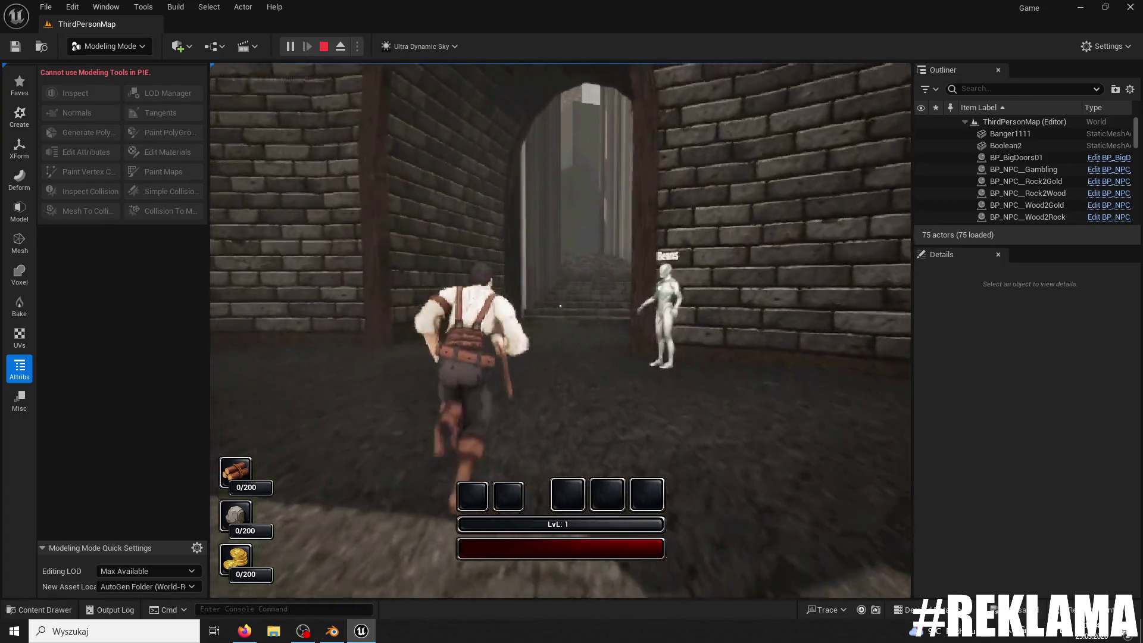
key(w)
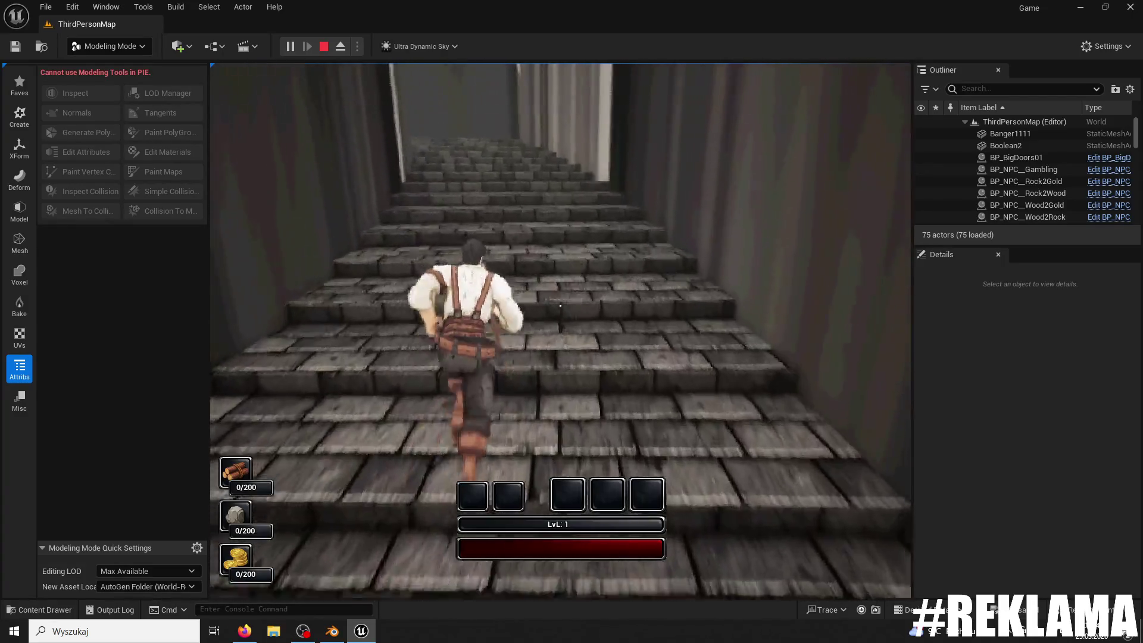
key(w)
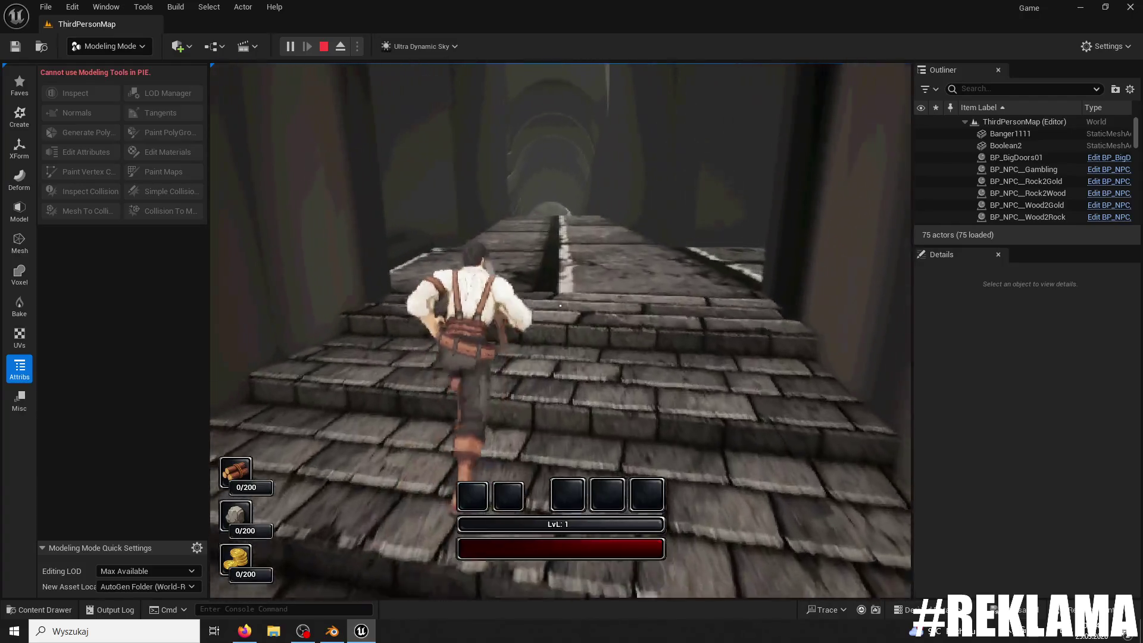
key(w)
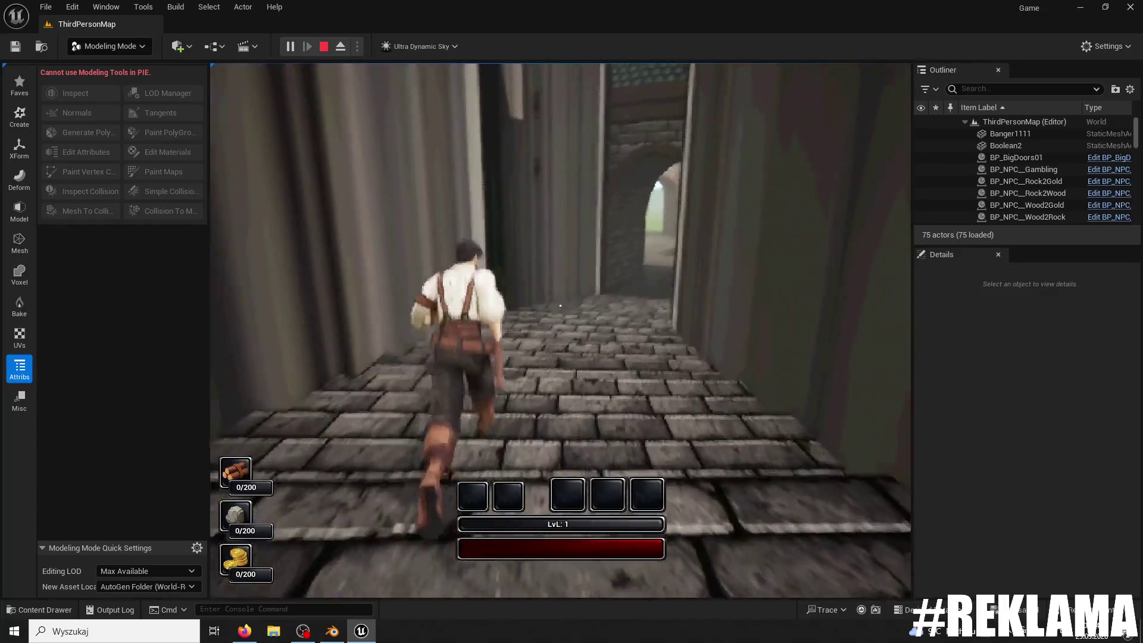
key(w)
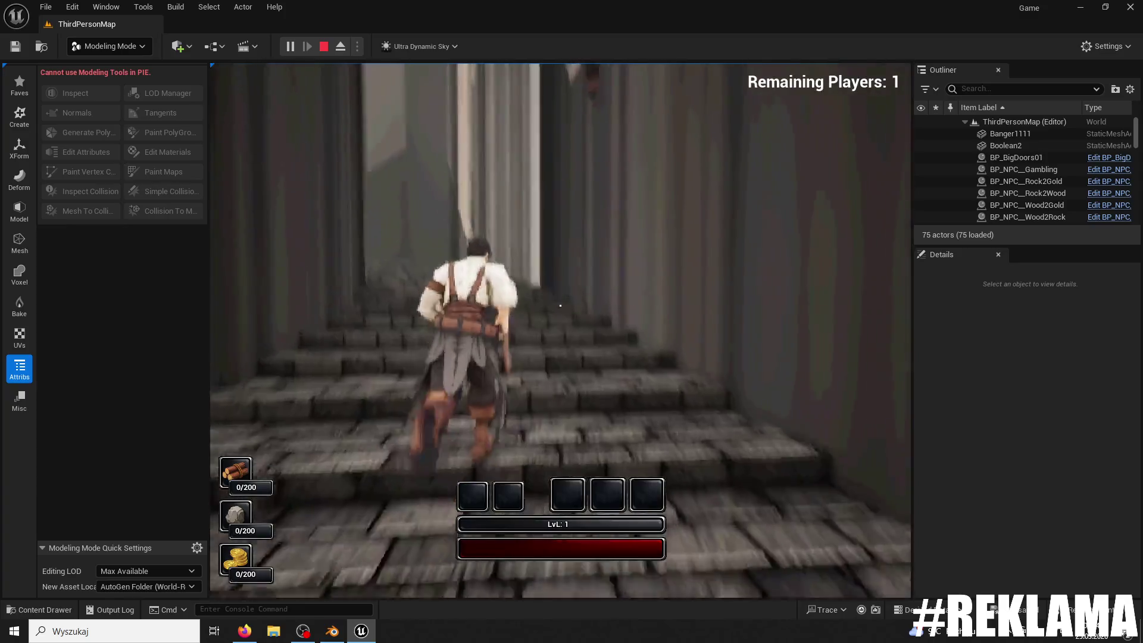
key(w)
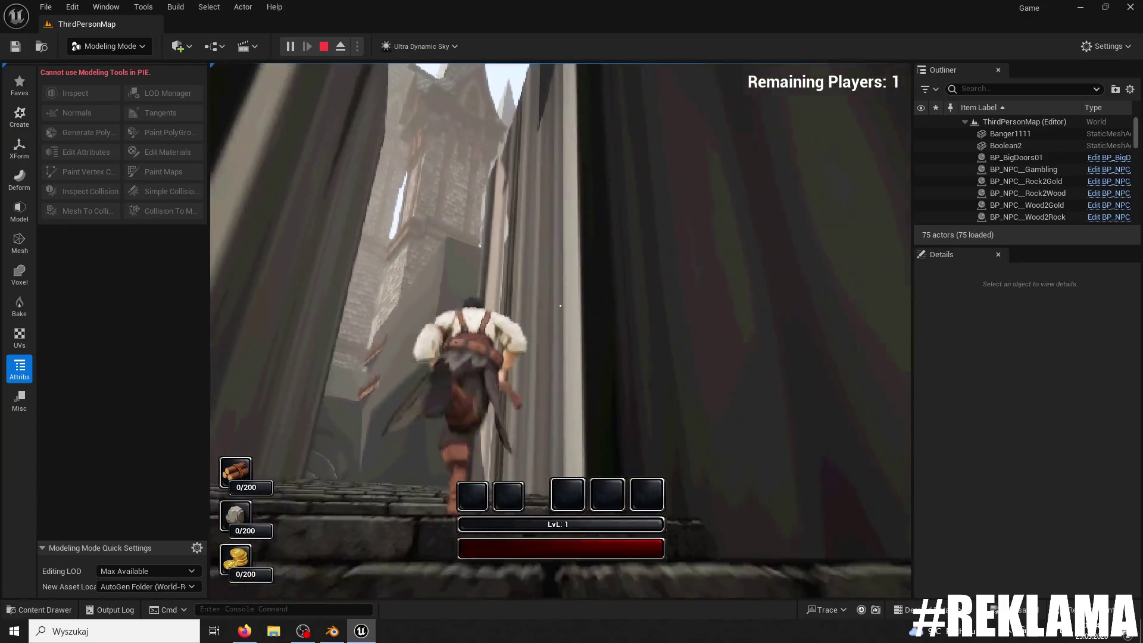
key(w)
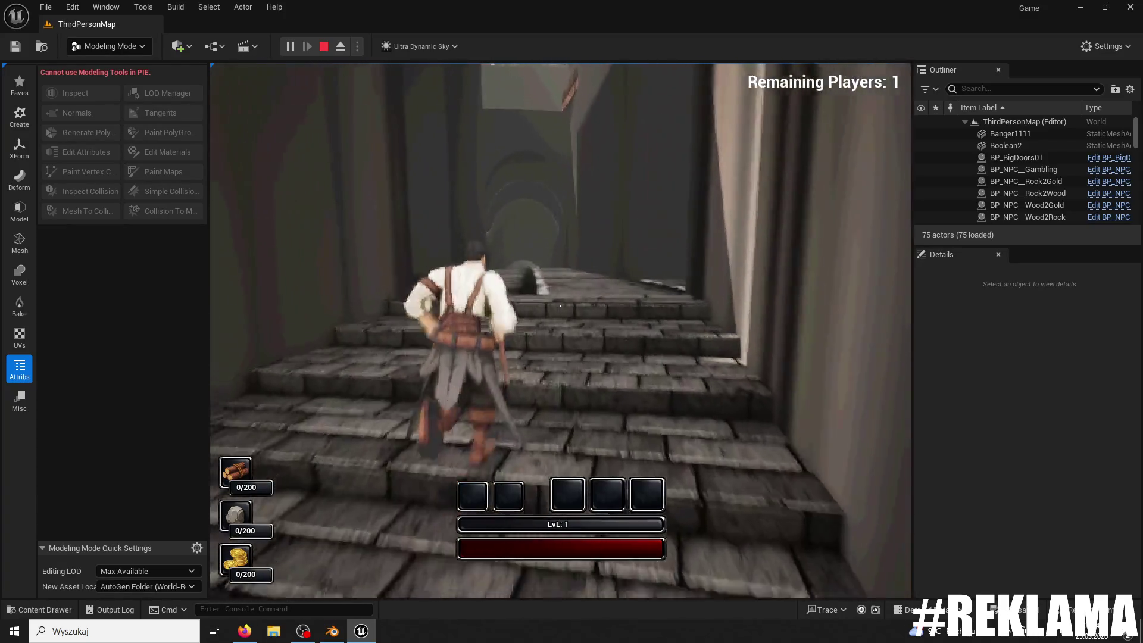
key(w)
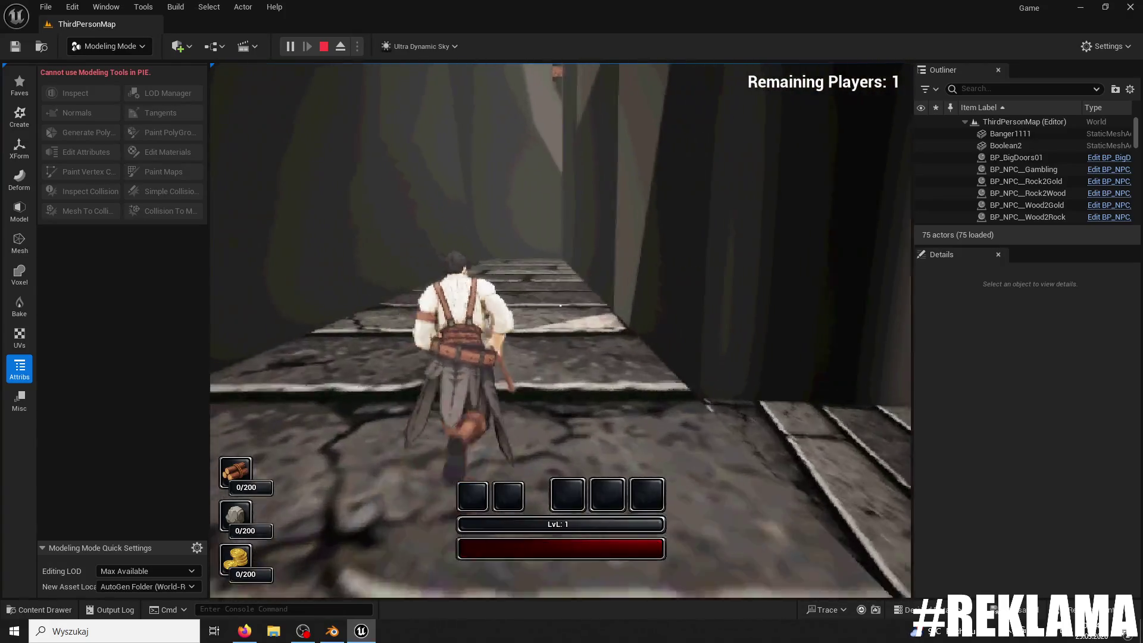
key(w)
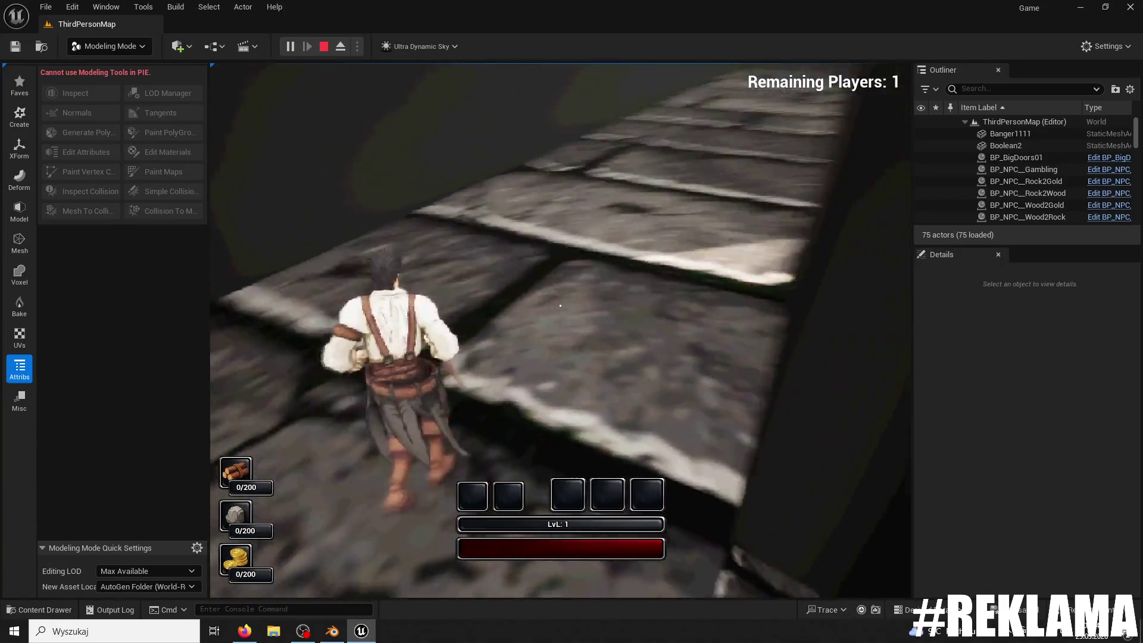
key(Escape)
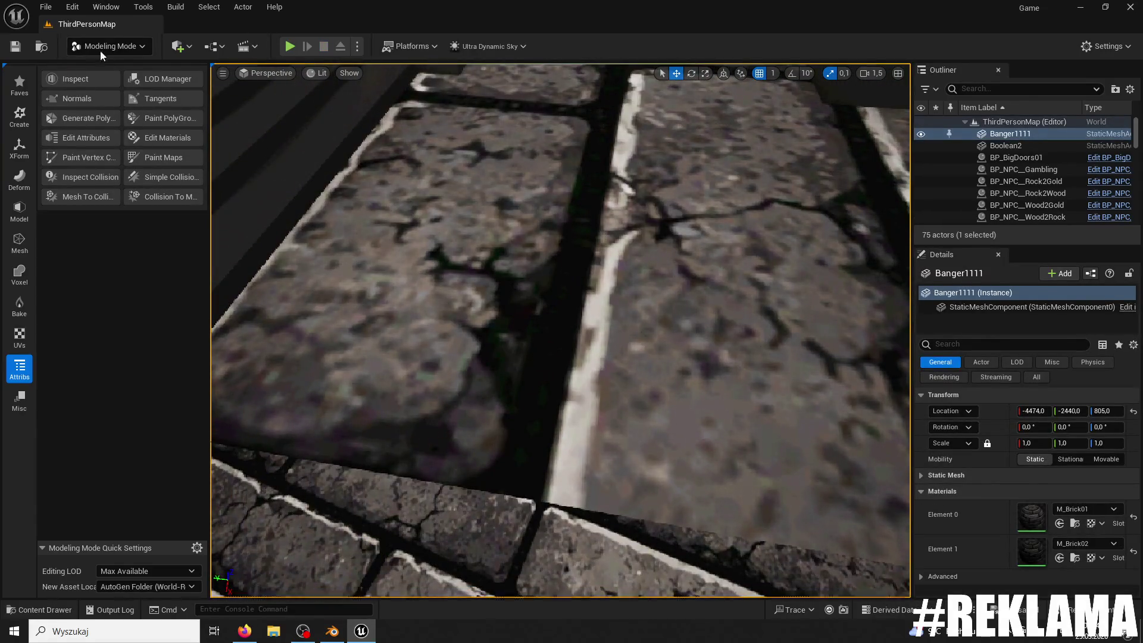
Step: Return to Selection Mode, quit Unreal saving Banger1111, and view the brick strip in Blender
click(101, 48)
click(110, 67)
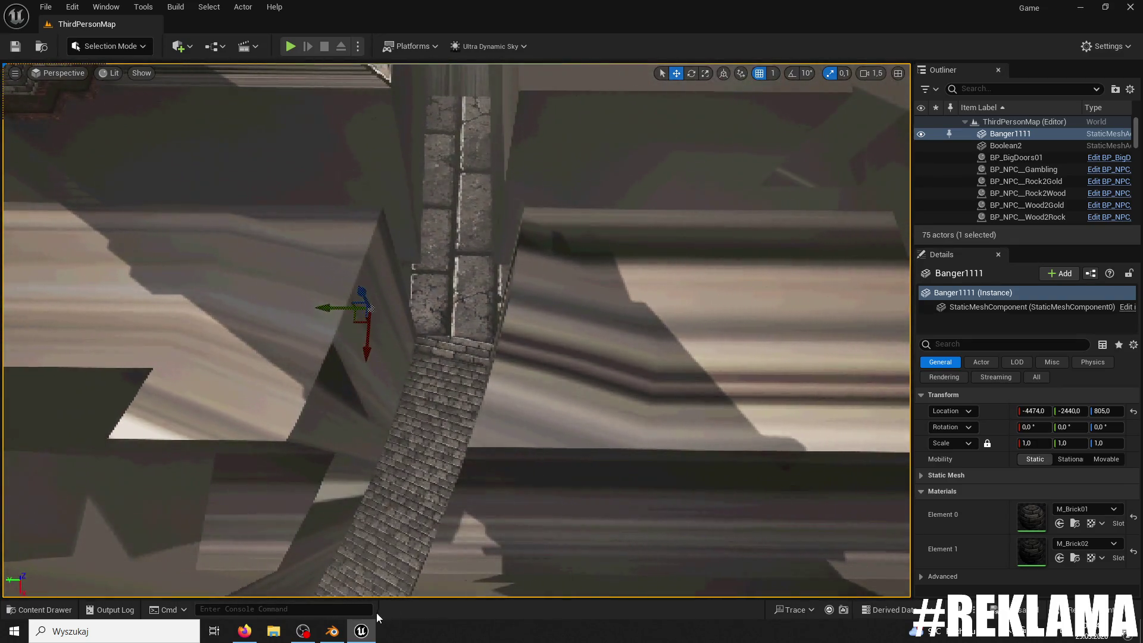
click(1123, 9)
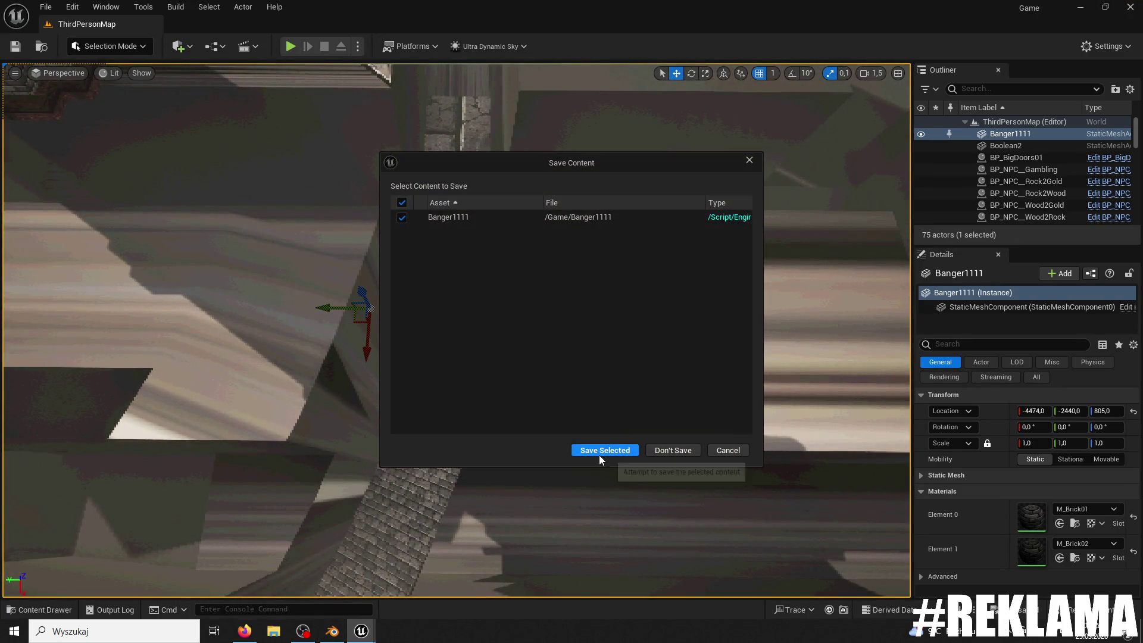
click(601, 452)
mouse_move(841, 245)
middle_down()
mouse_move(824, 320)
mouse_move(792, 223)
mouse_move(670, 416)
mouse_move(716, 374)
mouse_move(656, 242)
middle_up()
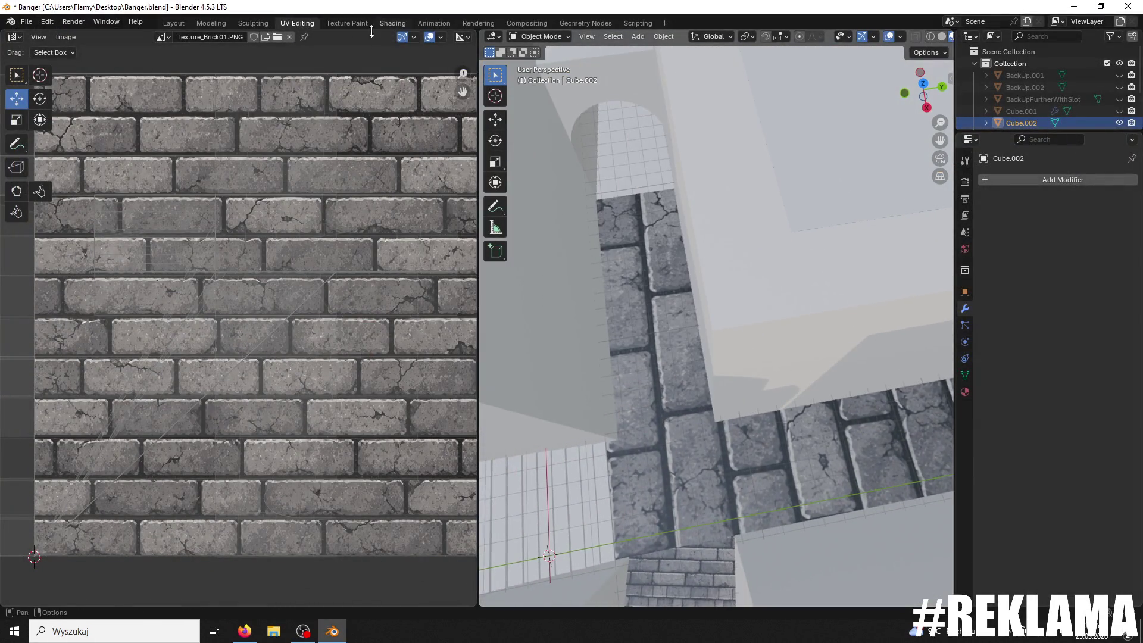
Step: In Edit Mode, select the brick strip faces and re-unwrap them
click(566, 37)
click(543, 63)
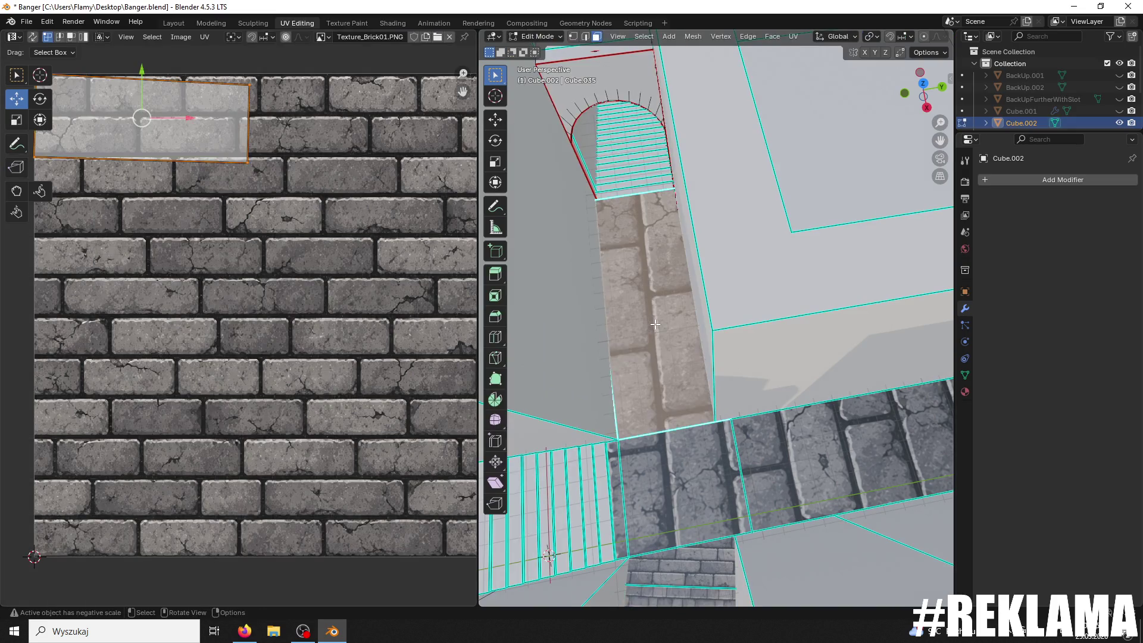
alt+click(668, 448)
alt+shift+click(857, 449)
mouse_move(857, 448)
middle_down()
mouse_move(663, 440)
mouse_move(940, 366)
middle_up()
scroll(705, 331, up, 5)
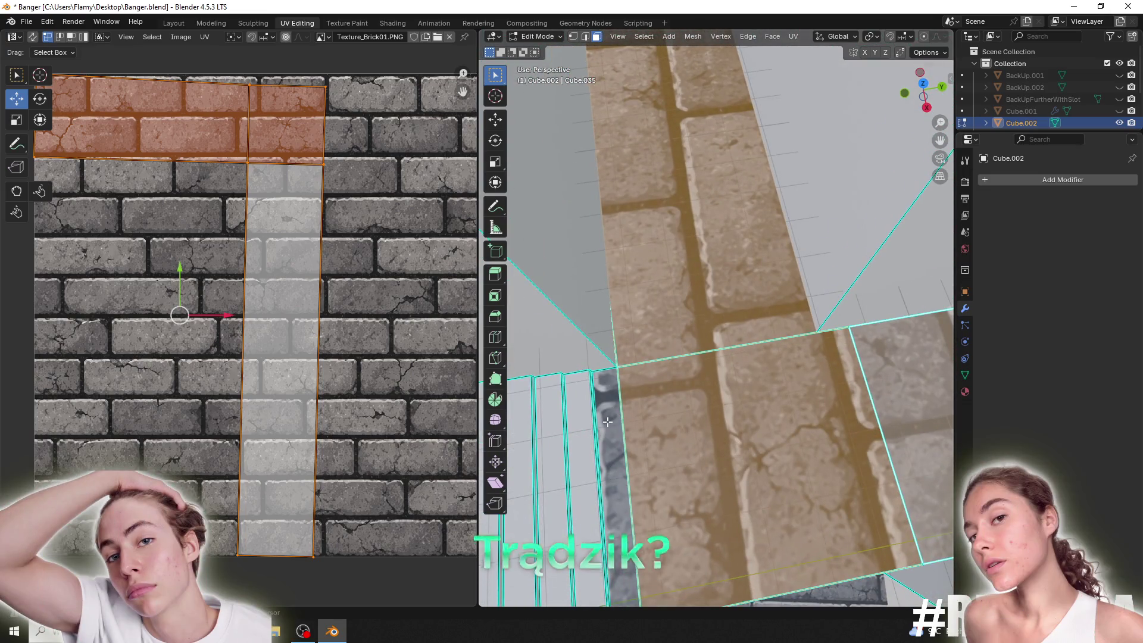
alt+shift+click(705, 331)
scroll(705, 331, down, 3)
scroll(395, 335, down, 4)
scroll(357, 310, up, 3)
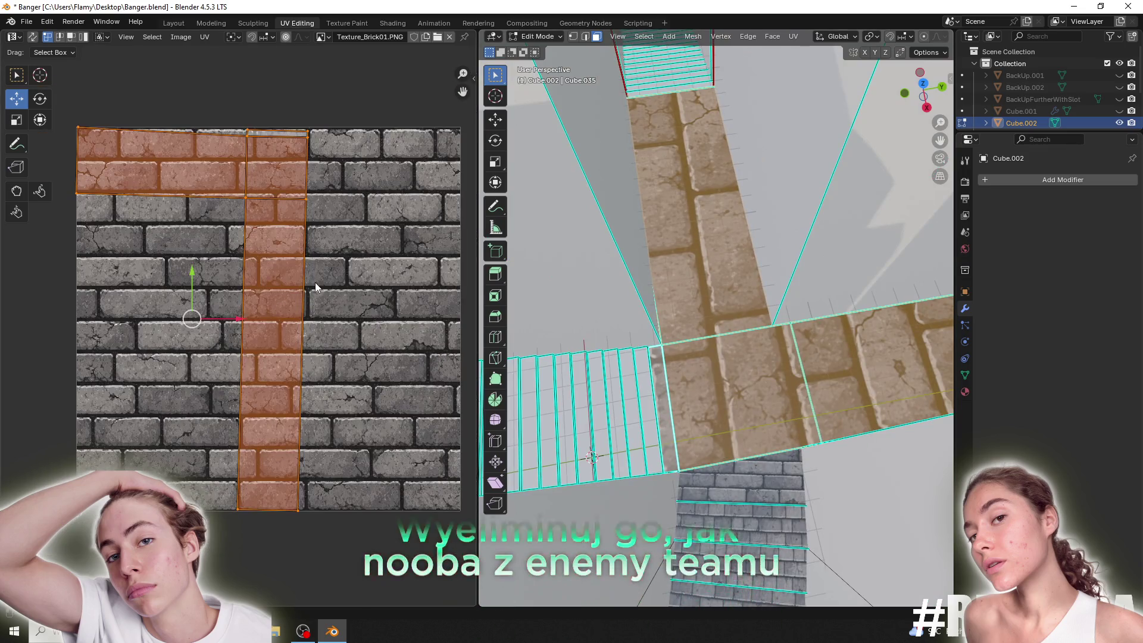
key(u)
click(316, 284)
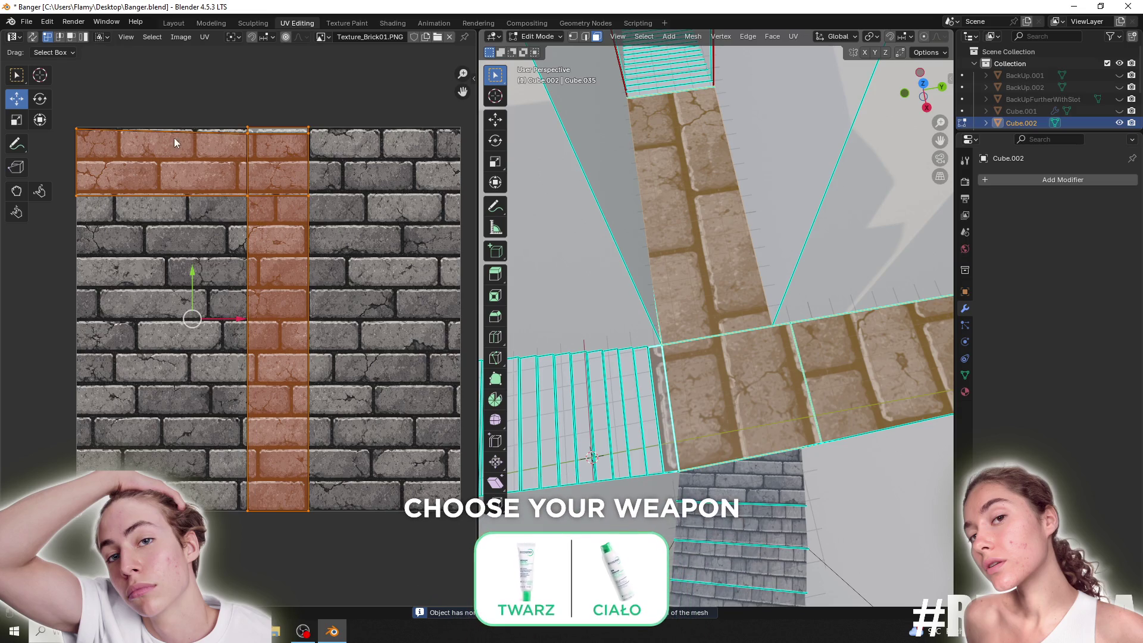
Step: Try rescaling the UV island's top and bottom edges, undoing and cancelling the changes
click(76, 129)
shift+click(247, 131)
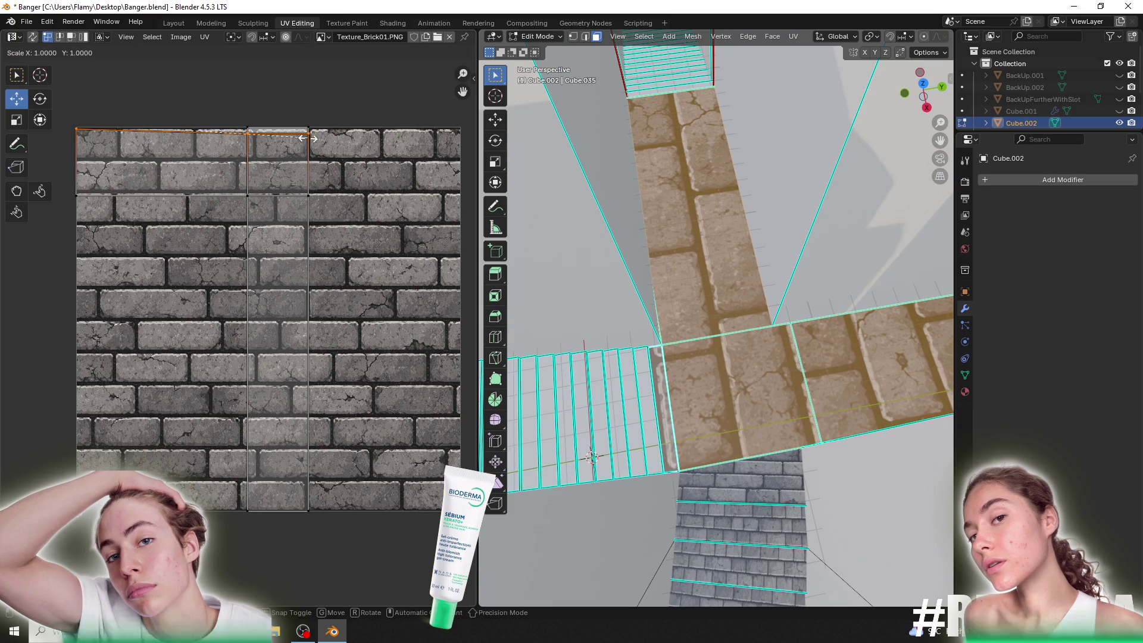
key(0)
key(Return)
key(ctrl+z)
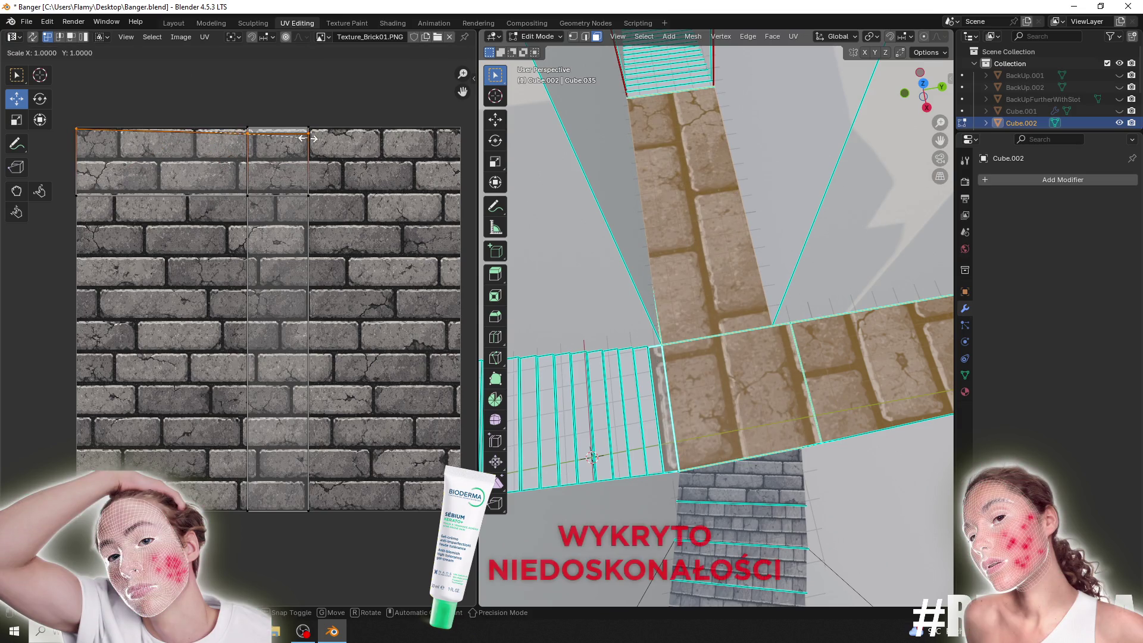
click(304, 122)
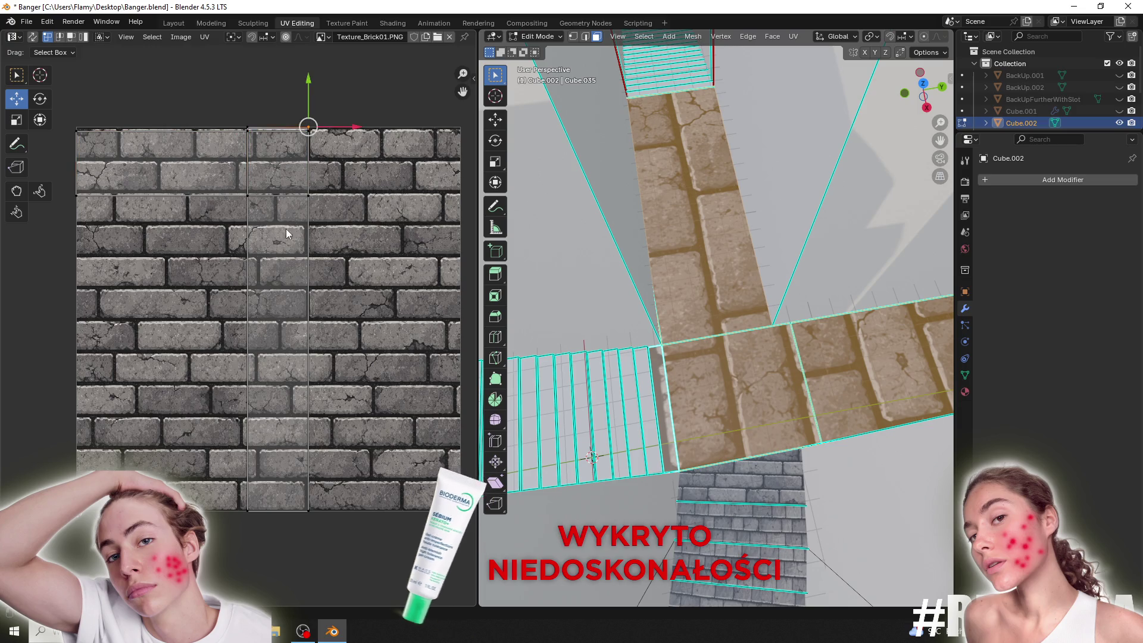
drag(339, 179, 59, 208)
key(s)
key(Escape)
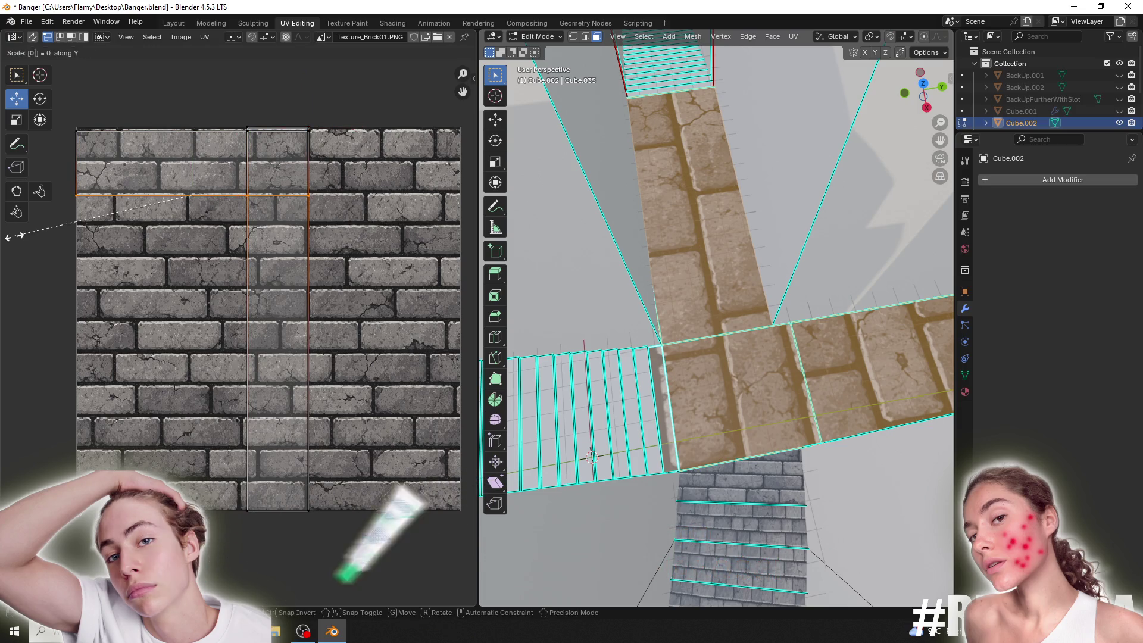
click(278, 508)
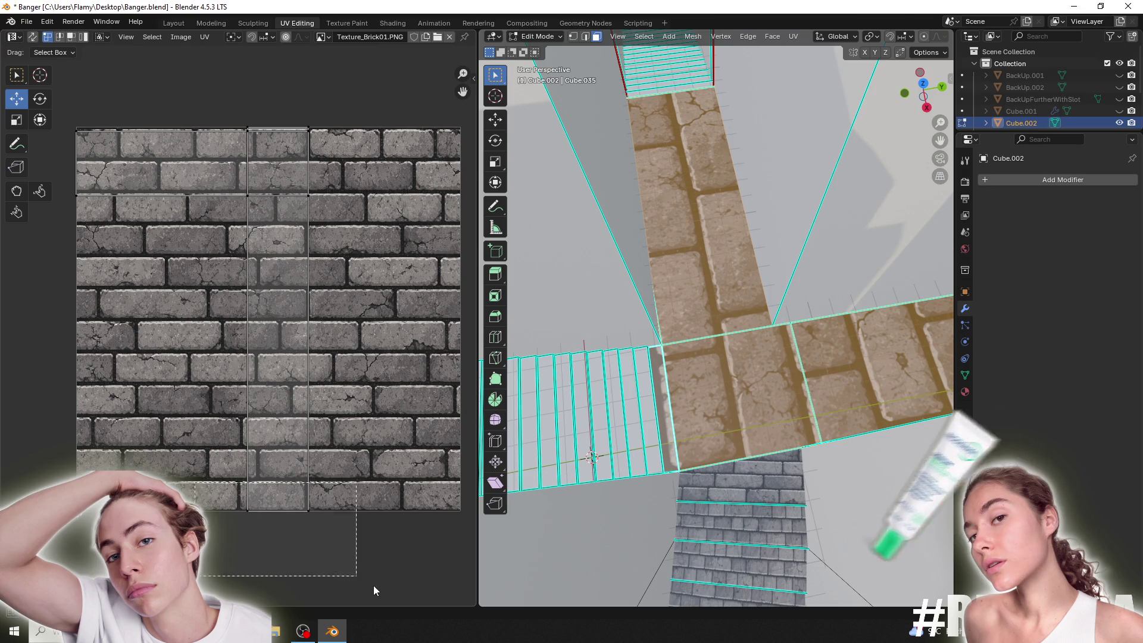
click(278, 509)
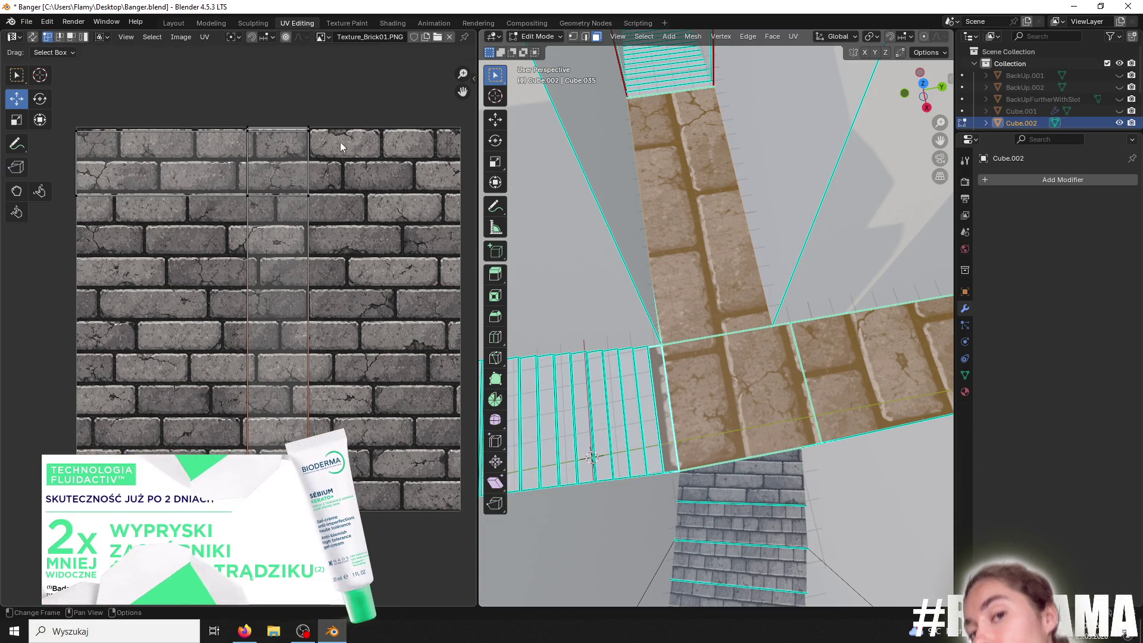
click(305, 123)
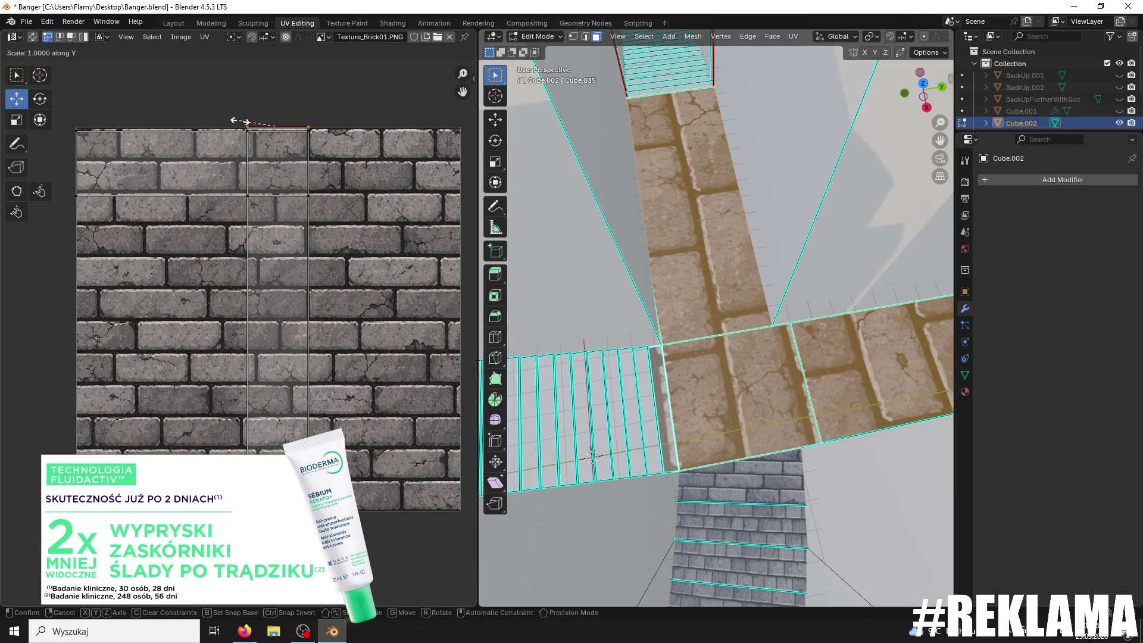
Step: Unwrap again into one island, rotate it -90° and scale it up to shrink the bricks
key(u)
click(109, 116)
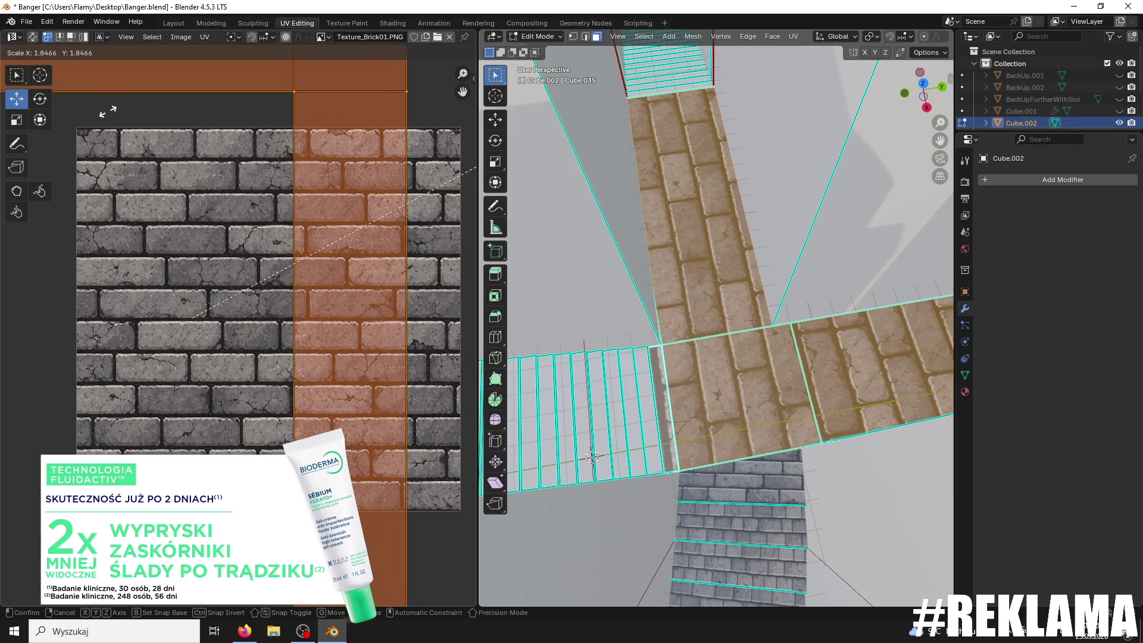
text(r-90)
key(Return)
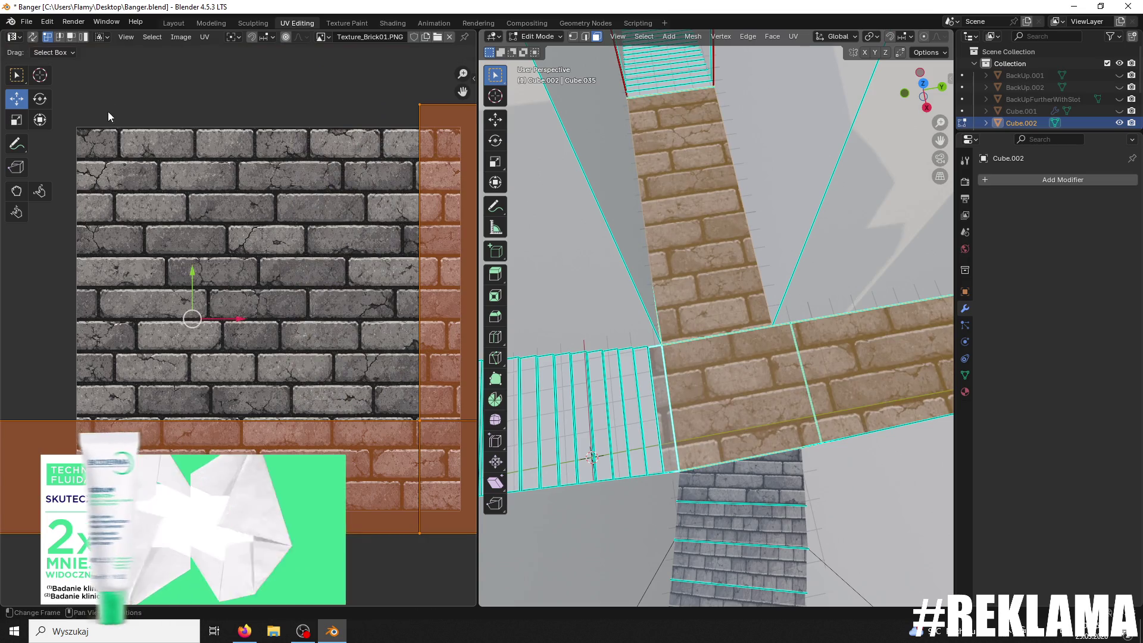
key(s)
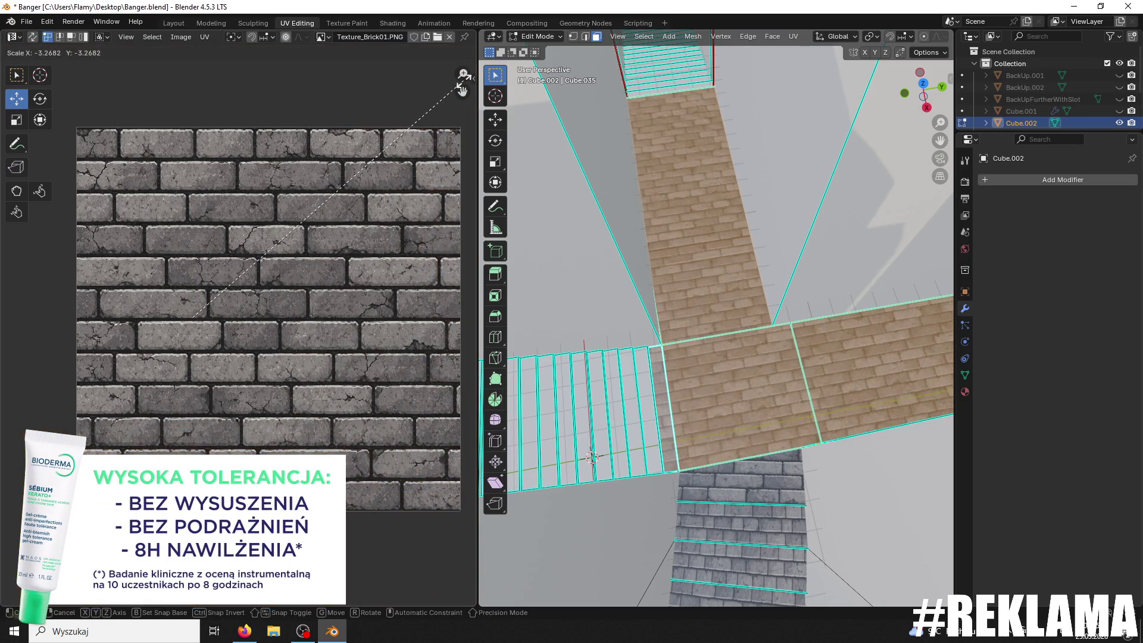
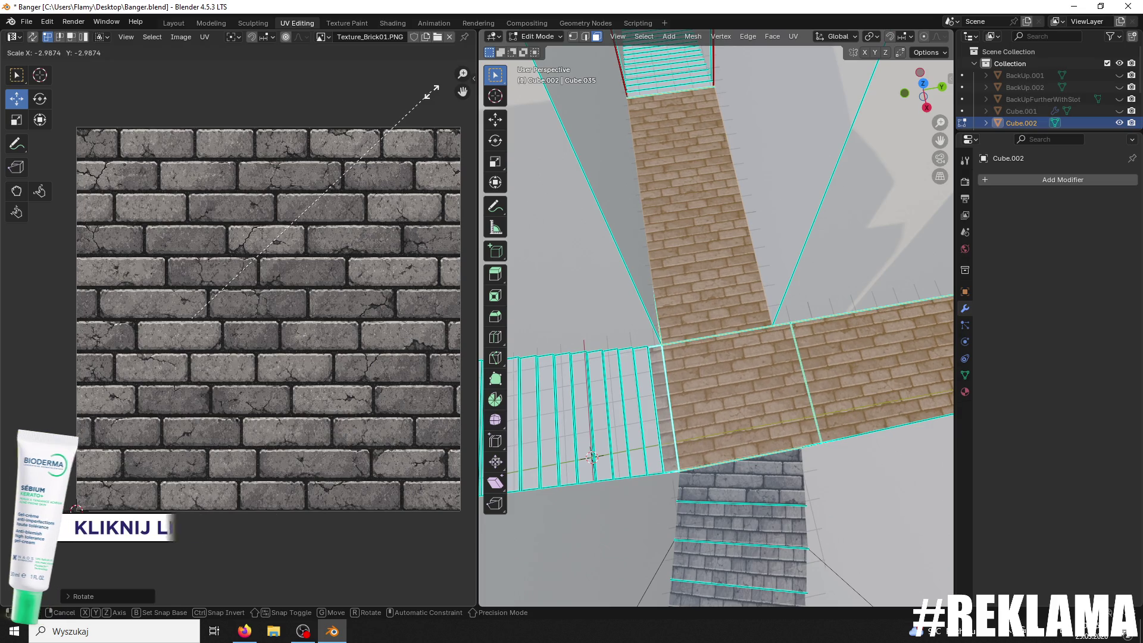
Step: Confirm the path UV rescale, shift the UVs slightly along Y, and rescale them so the bricks fit
click(435, 93)
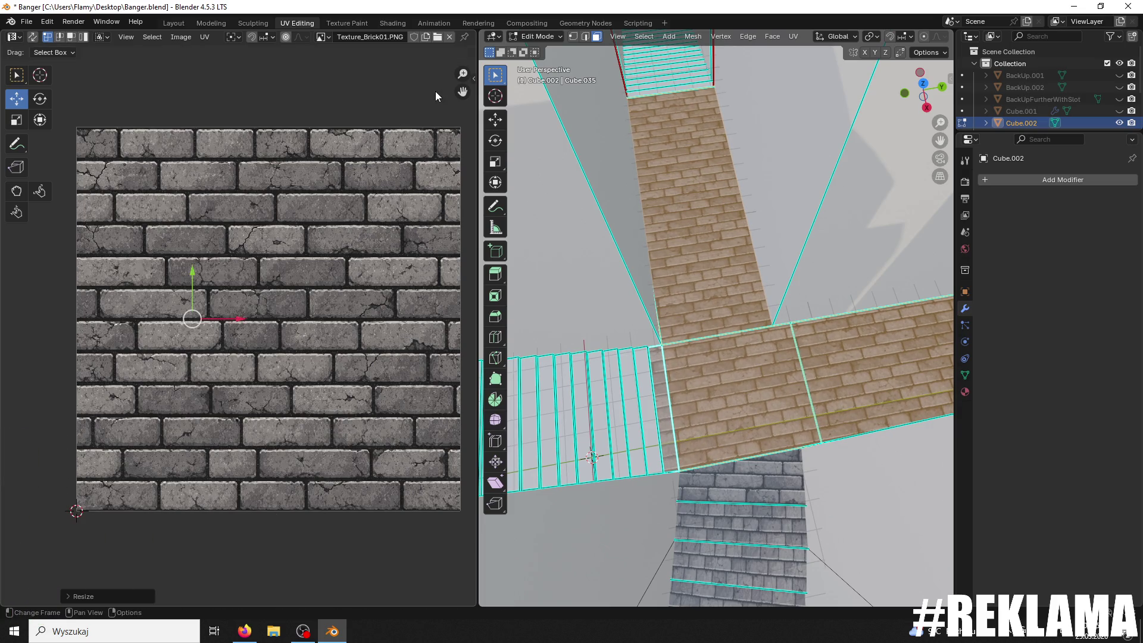
mouse_move(935, 415)
ctrl+middle_down()
mouse_move(717, 263)
mouse_move(301, 270)
ctrl+middle_up()
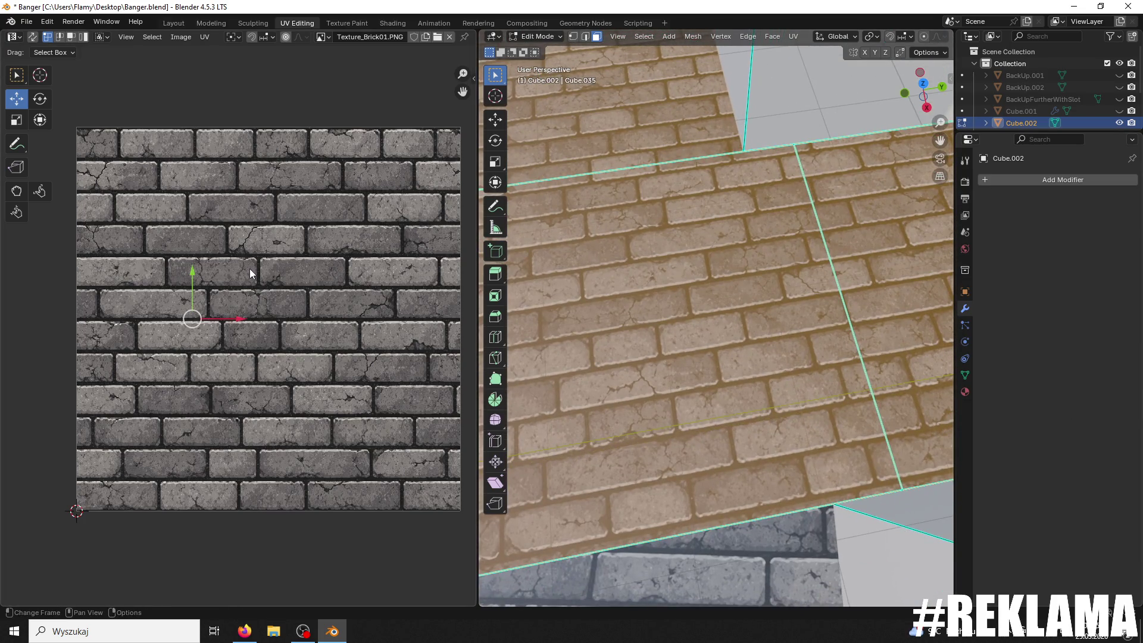
drag(192, 276, 182, 281)
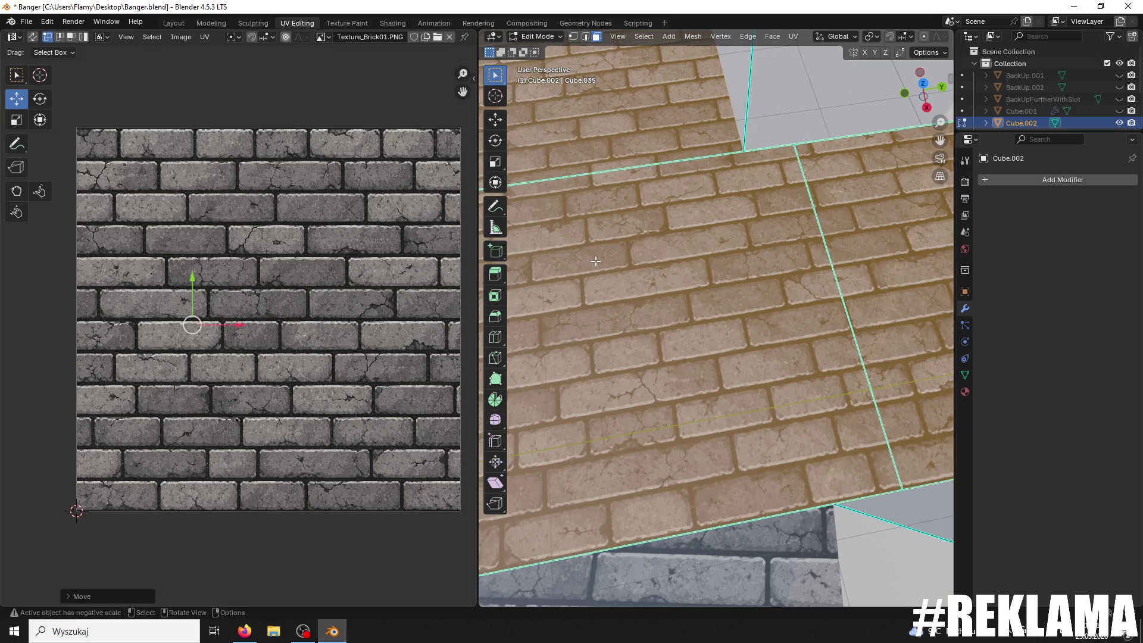
scroll(338, 213, down, 9)
scroll(323, 257, up, 5)
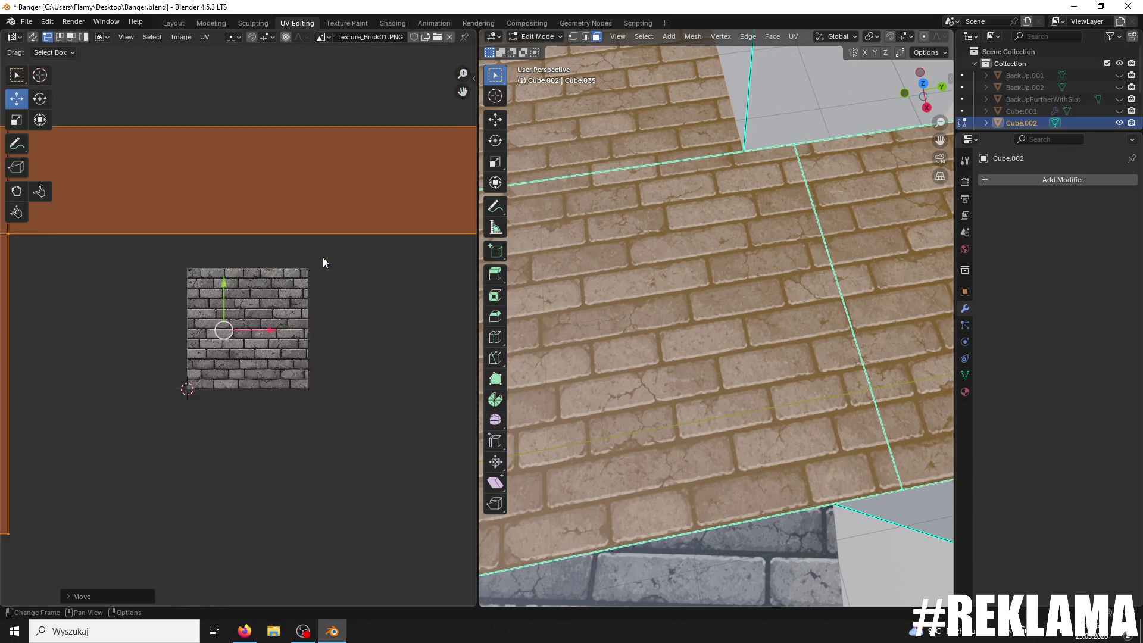
key(s)
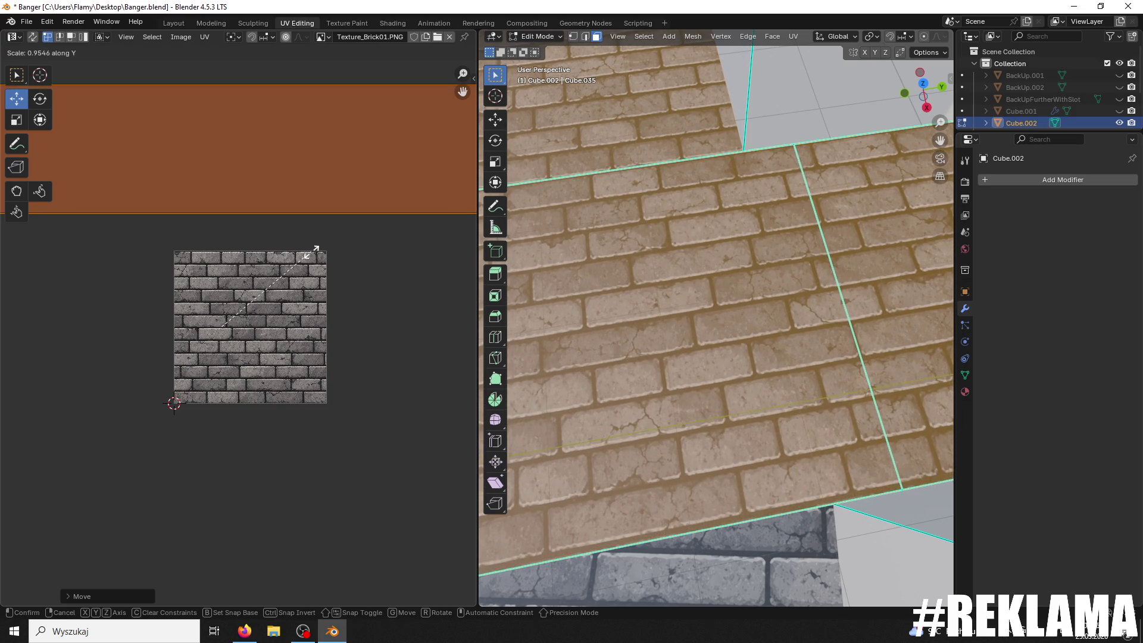
click(313, 252)
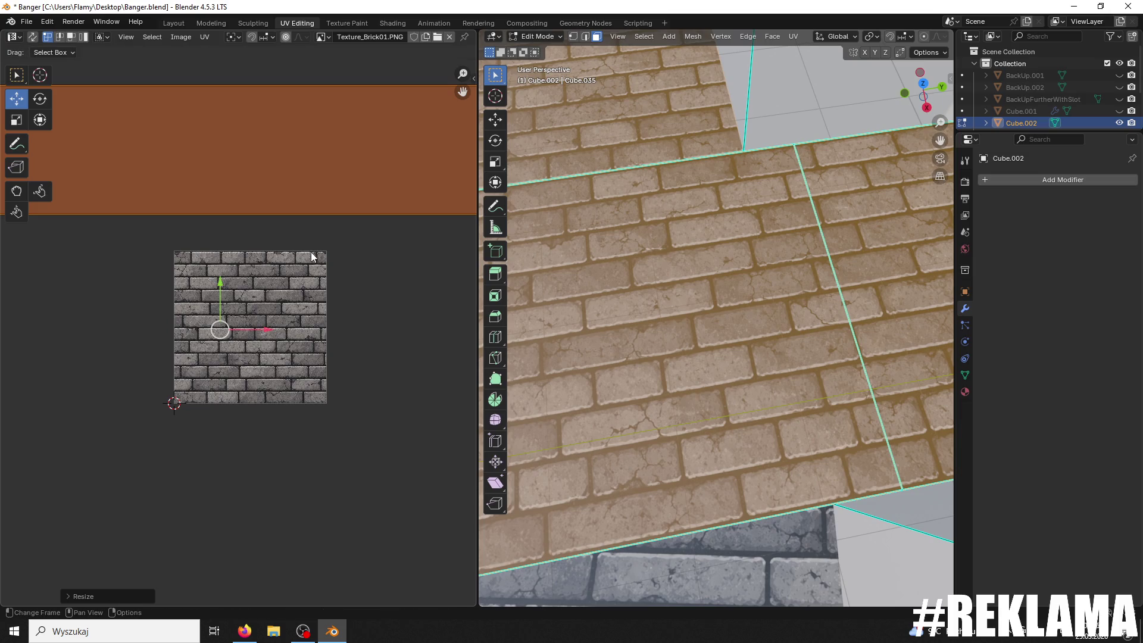
Step: Orbit low along the brick path and round down the stairs to check the brick mapping
scroll(747, 171, down, 10)
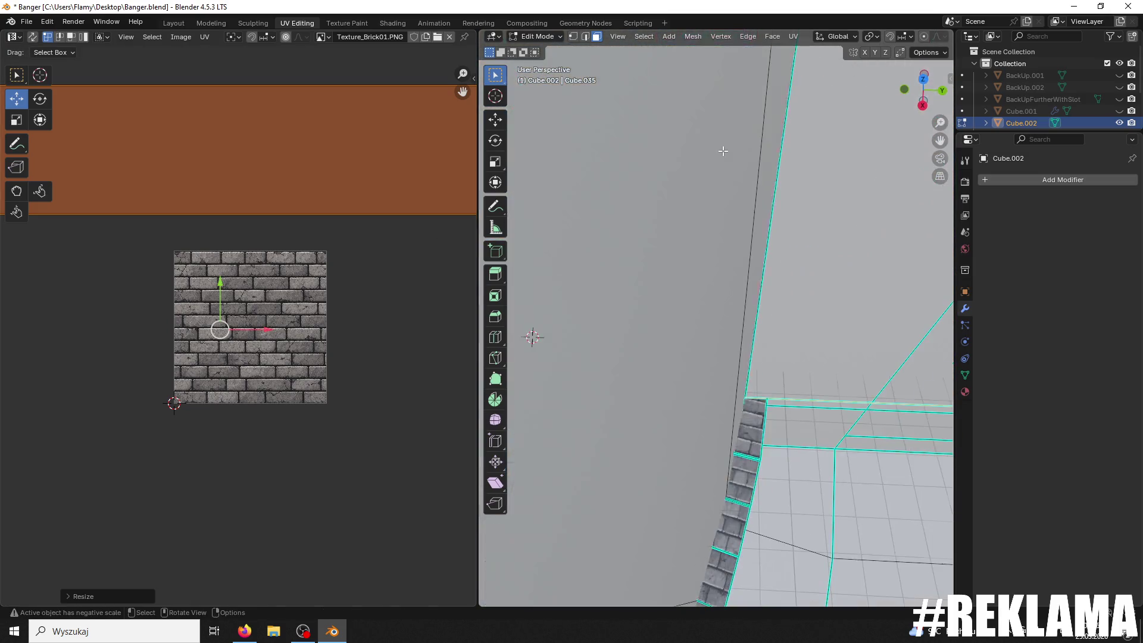
scroll(723, 151, up, 10)
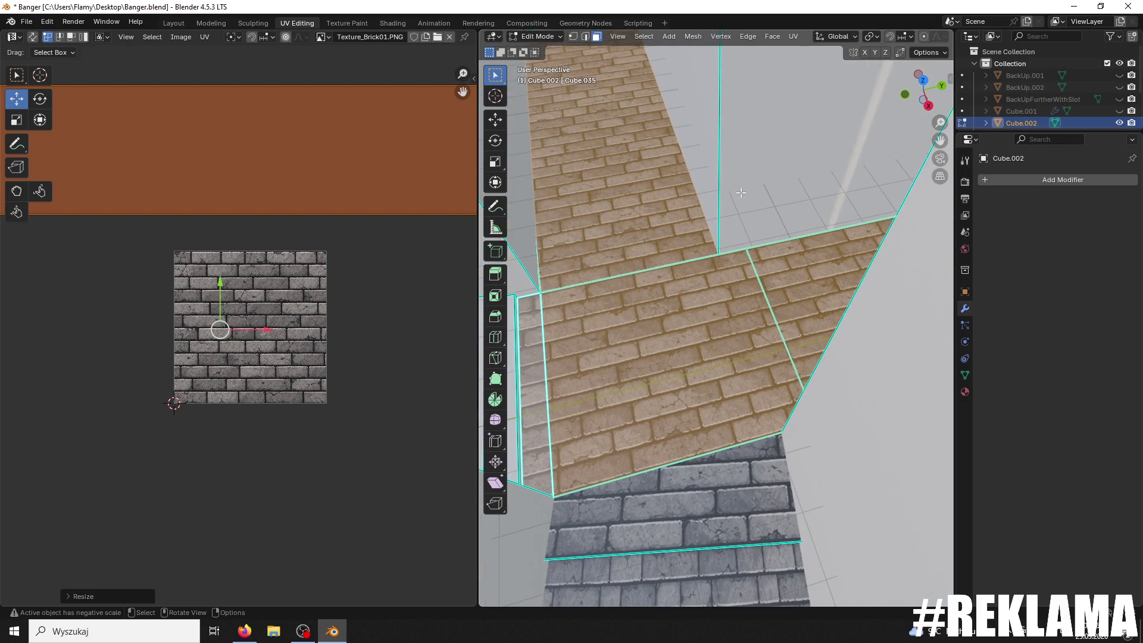
scroll(741, 192, down, 5)
scroll(741, 193, up, 5)
mouse_move(741, 192)
middle_down()
mouse_move(666, 294)
mouse_move(595, 256)
mouse_move(547, 261)
mouse_move(1001, 327)
middle_up()
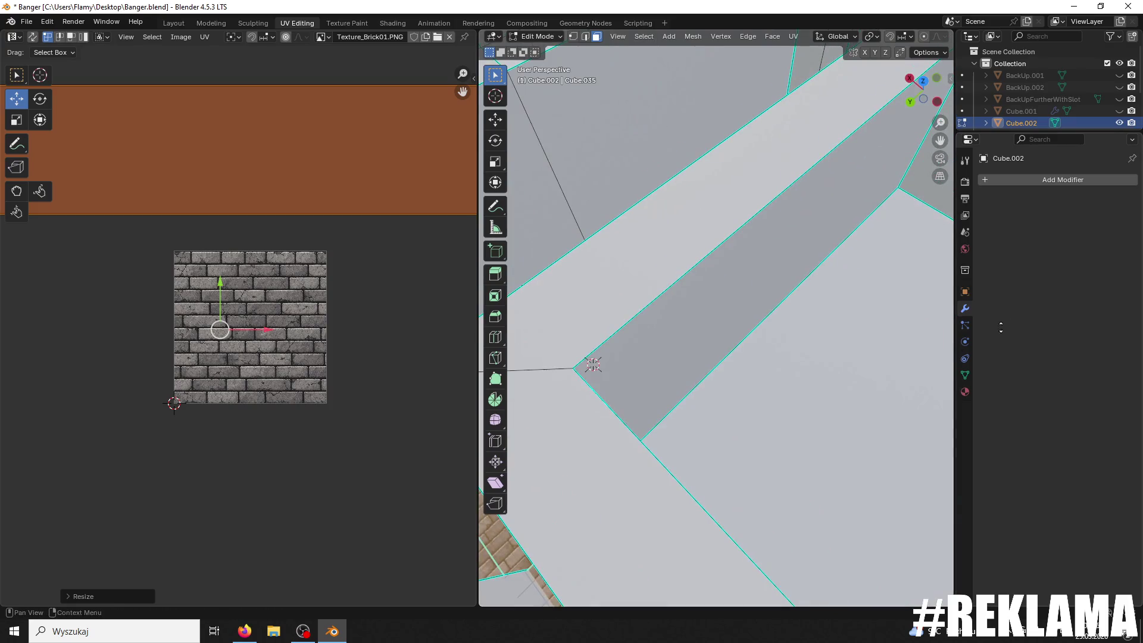
mouse_move(791, 366)
middle_down()
mouse_move(696, 516)
mouse_move(774, 338)
middle_up()
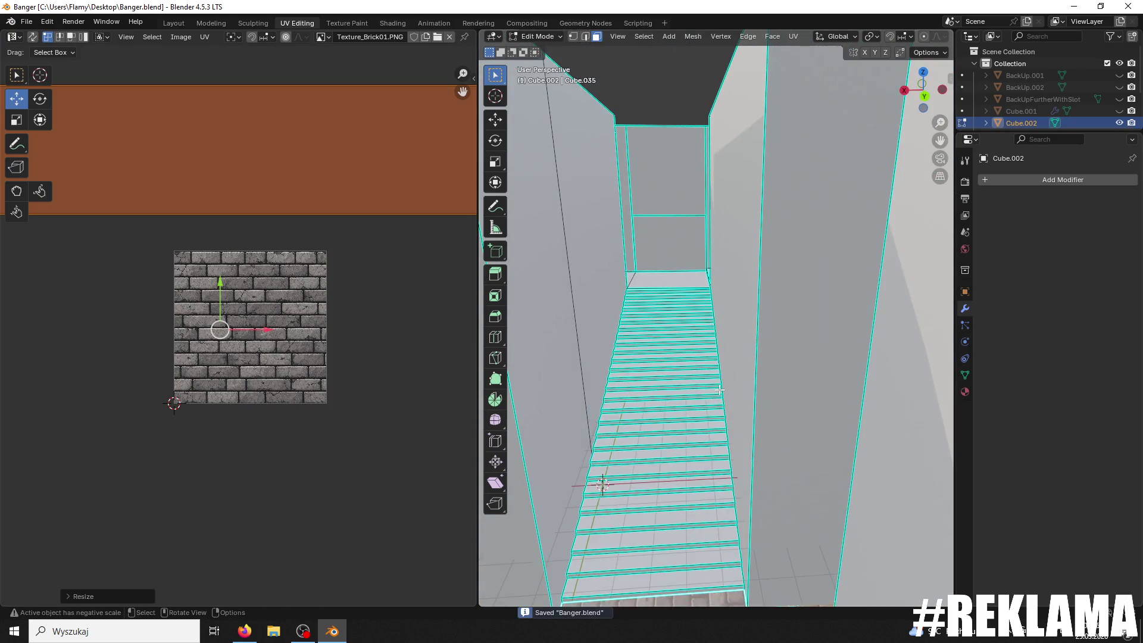
Step: Select the top faces of the lowest six steps, starting from the bottom step
scroll(720, 390, up, 8)
click(714, 393)
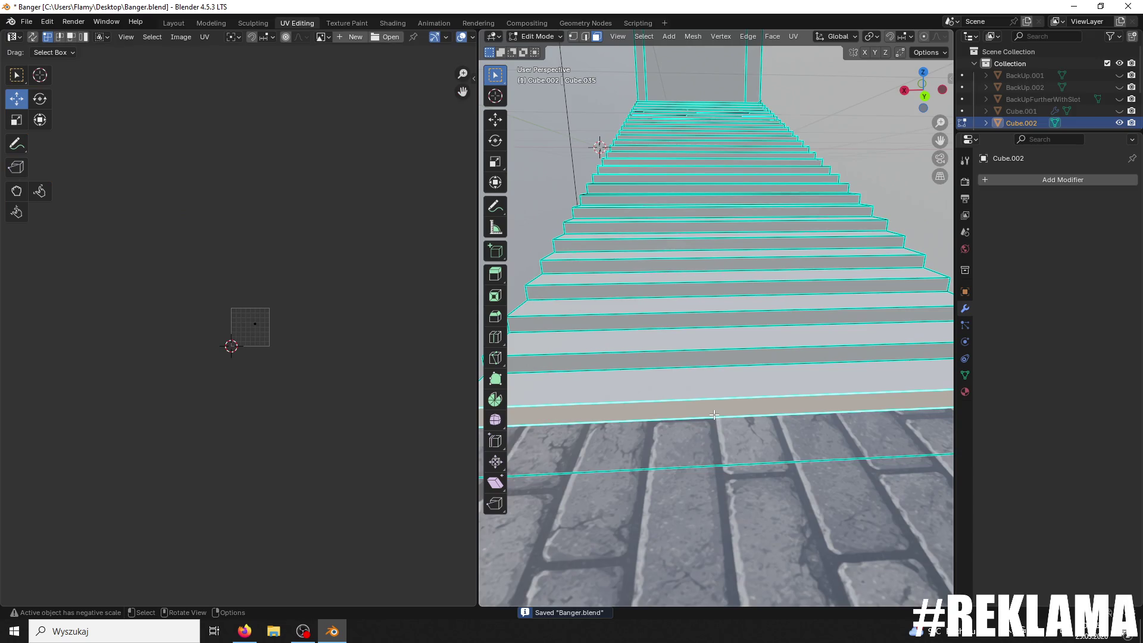
scroll(720, 387, down, 3)
scroll(730, 377, up, 2)
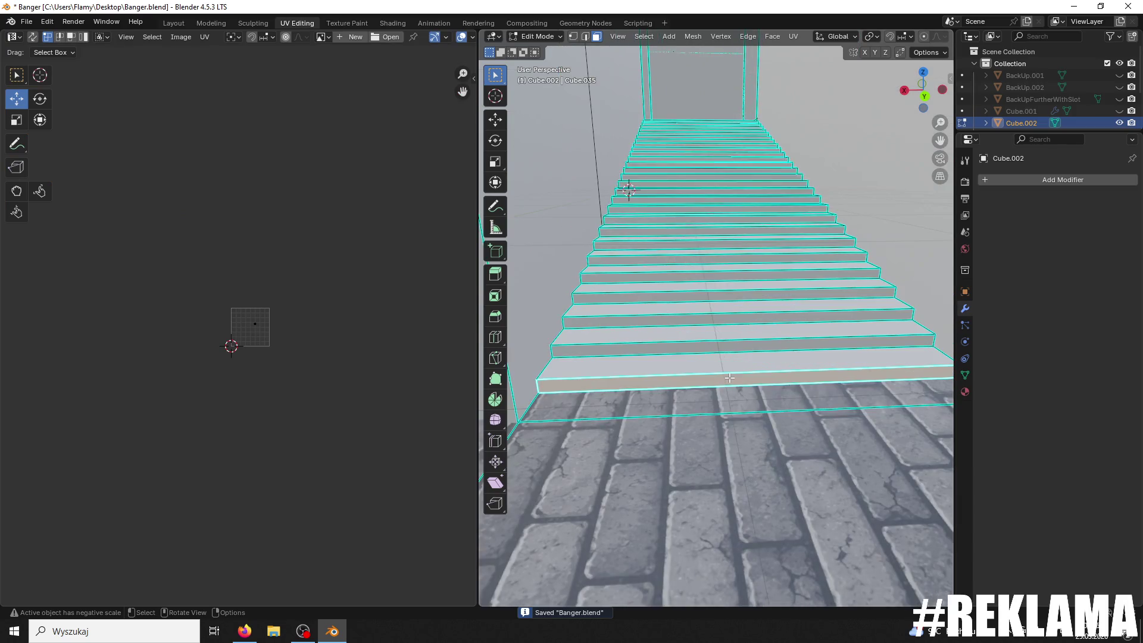
shift+click(715, 344)
shift+click(707, 311)
shift+click(703, 369)
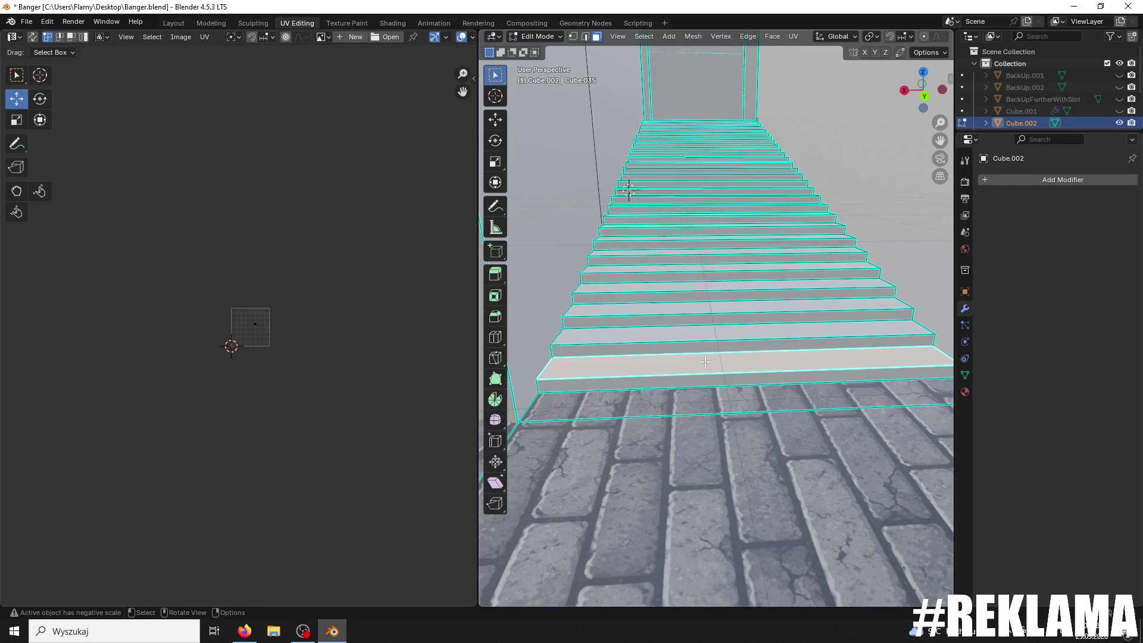
shift+scroll(703, 364, up, 3)
shift+click(701, 390)
shift+click(700, 346)
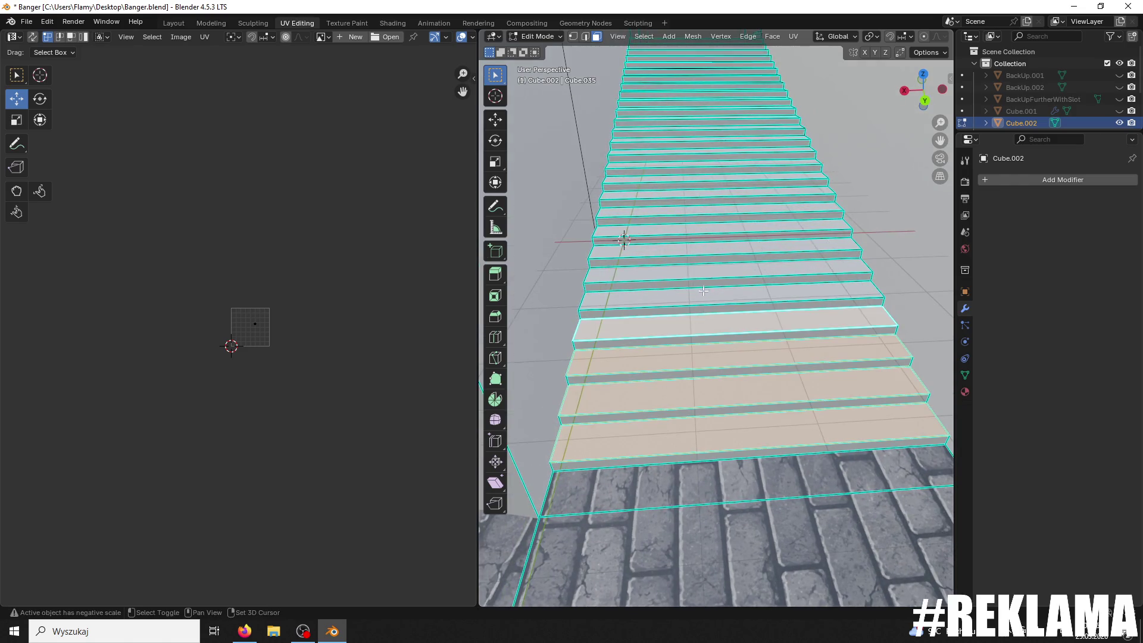
Step: Add the upper step treads to the selection and show the Material and Material.002 slots
middle_drag(702, 248, 701, 274)
shift+click(701, 259)
shift+click(700, 226)
shift+click(699, 195)
shift+middle_drag(699, 130, 675, 263)
shift+click(673, 210)
shift+middle_drag(673, 210, 701, 349)
shift+click(701, 349)
shift+click(691, 320)
shift+click(687, 280)
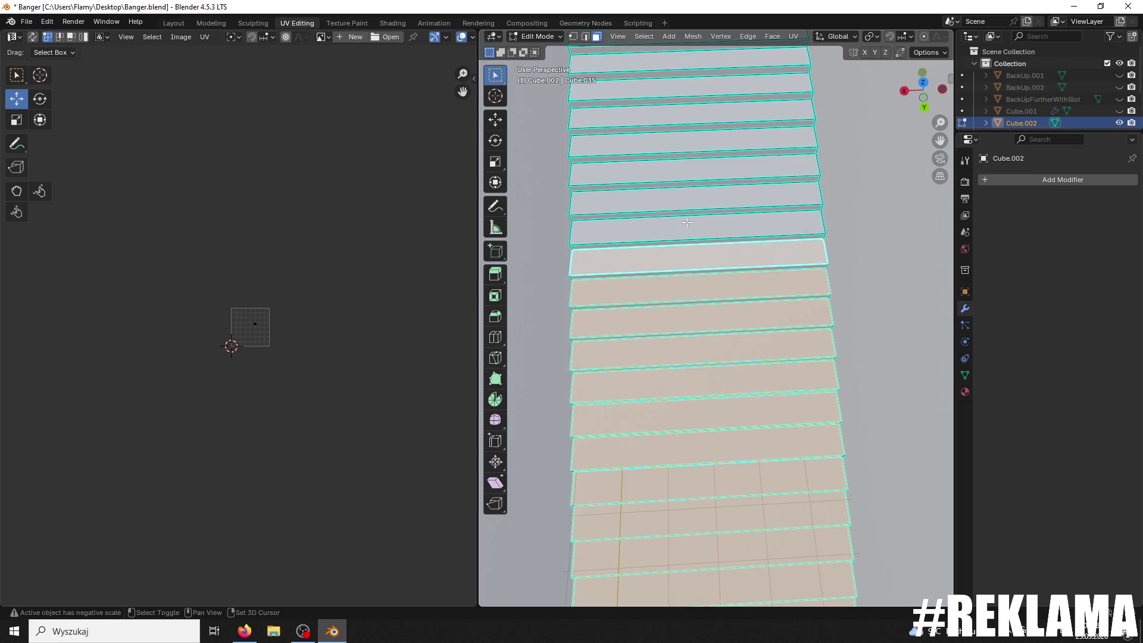
shift+middle_drag(699, 144, 682, 259)
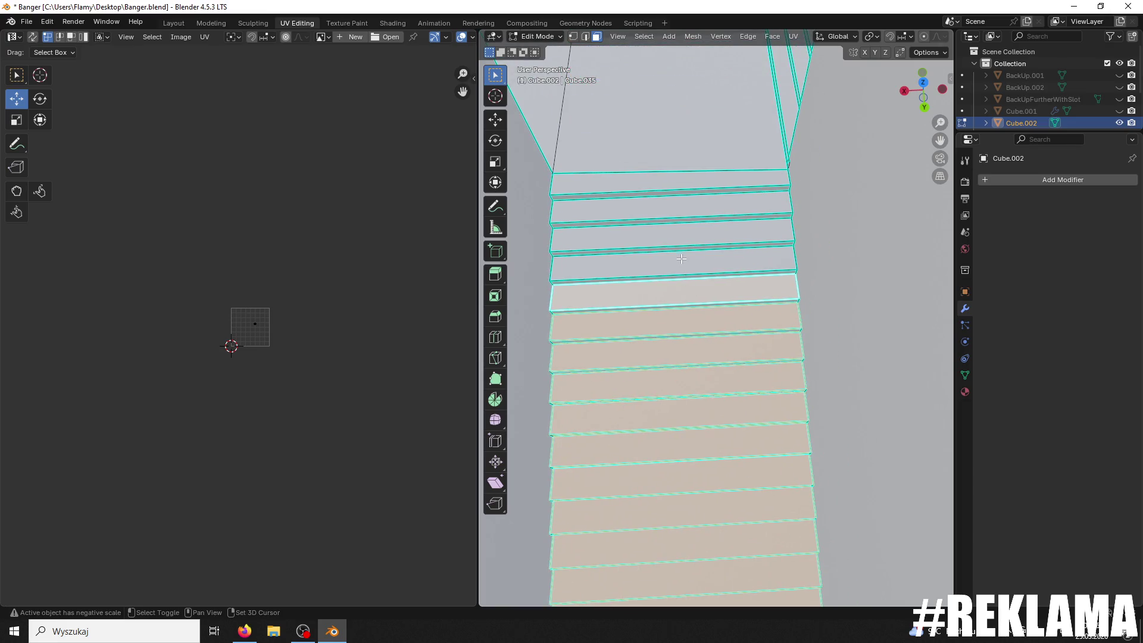
scroll(373, 312, up, 9)
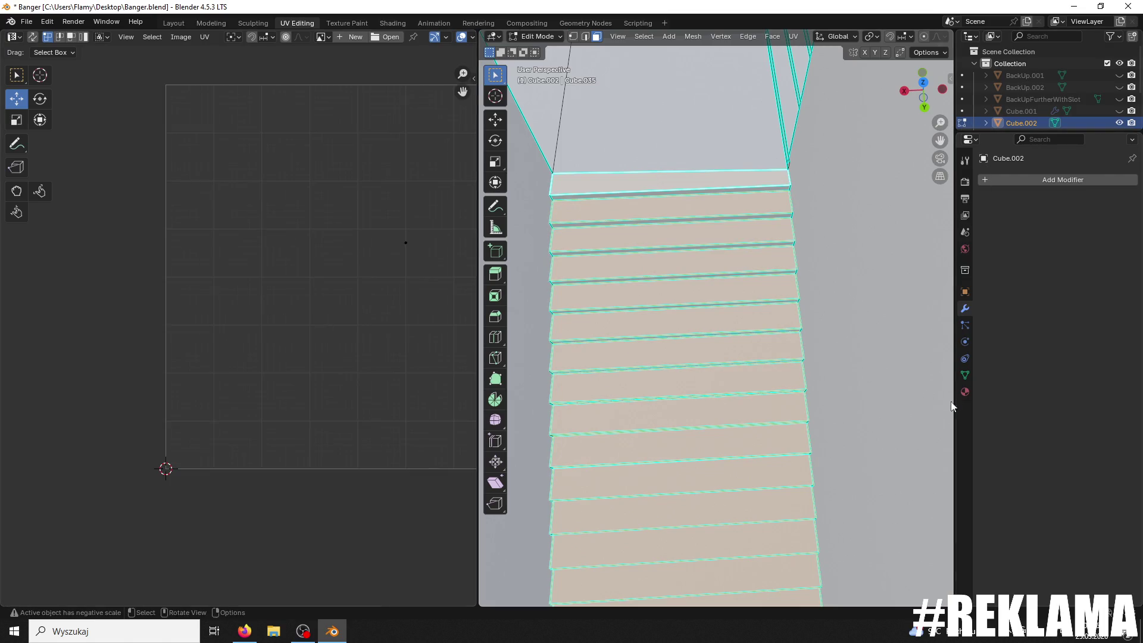
click(966, 392)
click(991, 304)
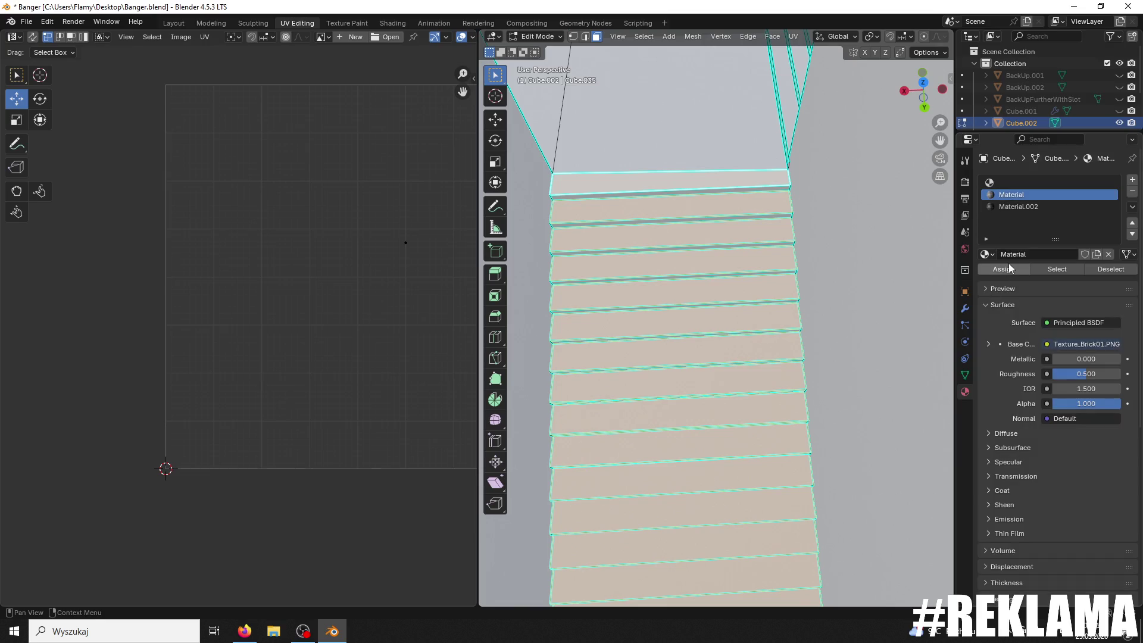
Step: Assign the brick Material to the selected treads and unwrap them
click(1005, 269)
scroll(381, 300, down, 6)
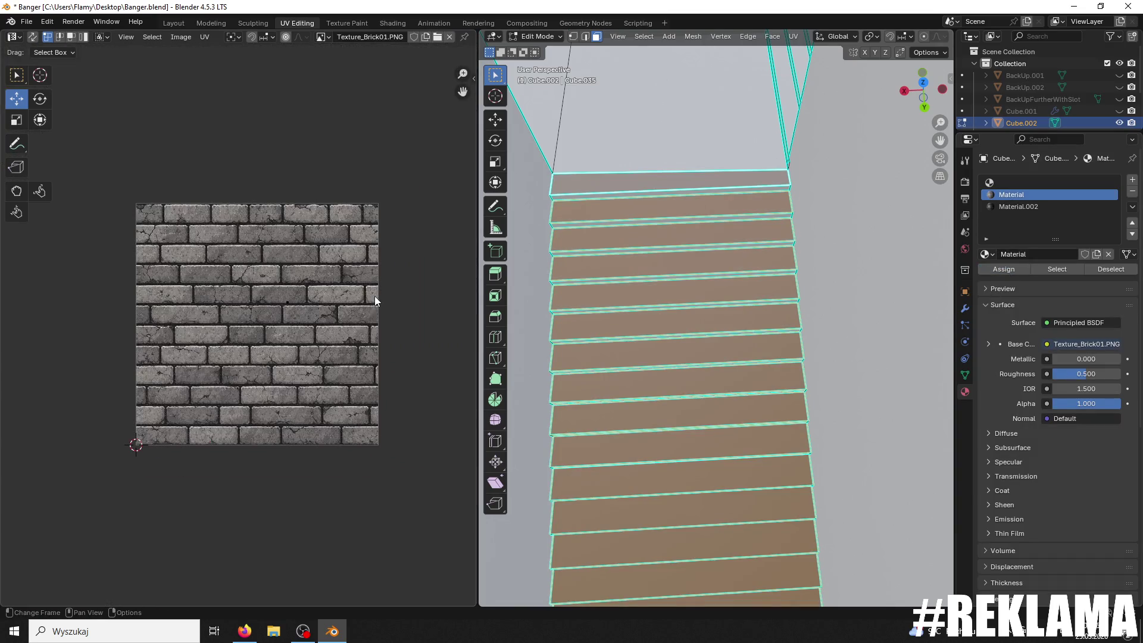
key(u)
click(363, 327)
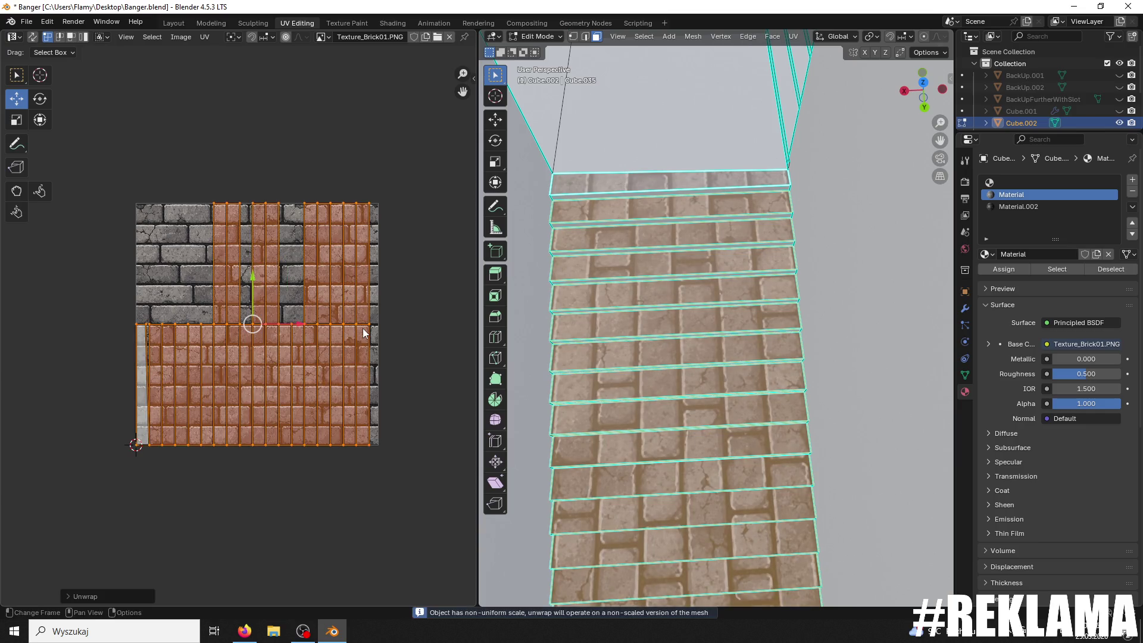
Step: Rotate the tread UVs 90°, move them up, and scale them to enlarge the bricks
scroll(351, 324, up, 6)
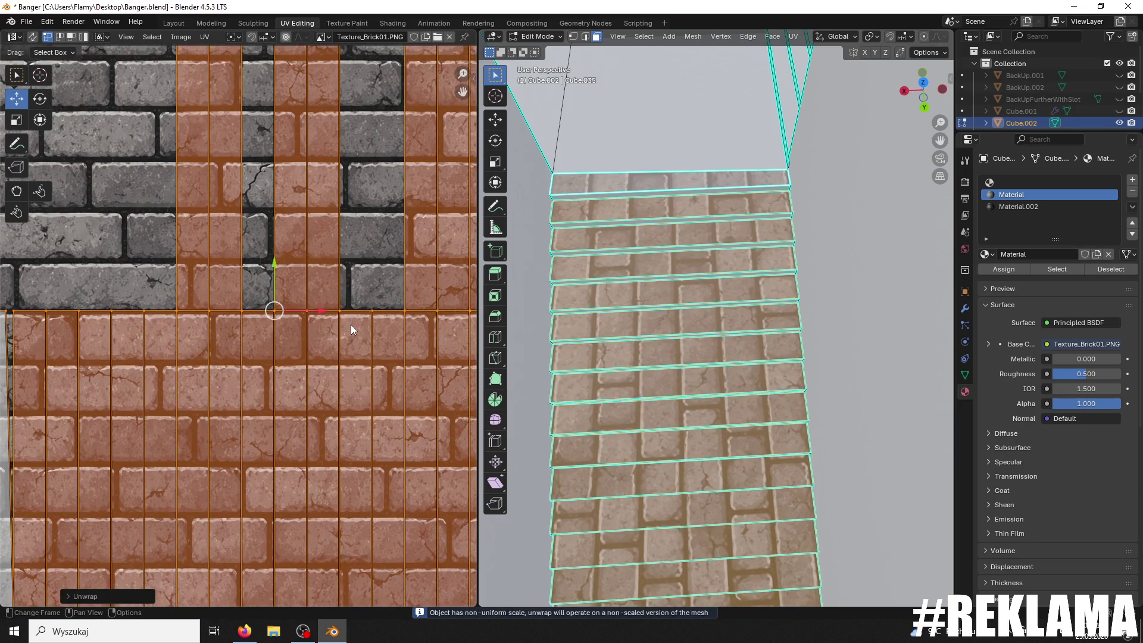
text(r90)
key(Return)
mouse_move(265, 276)
mouse_down()
mouse_move(253, 217)
mouse_move(272, 220)
mouse_move(264, 213)
mouse_up()
key(s)
click(307, 230)
click(264, 213)
key(s)
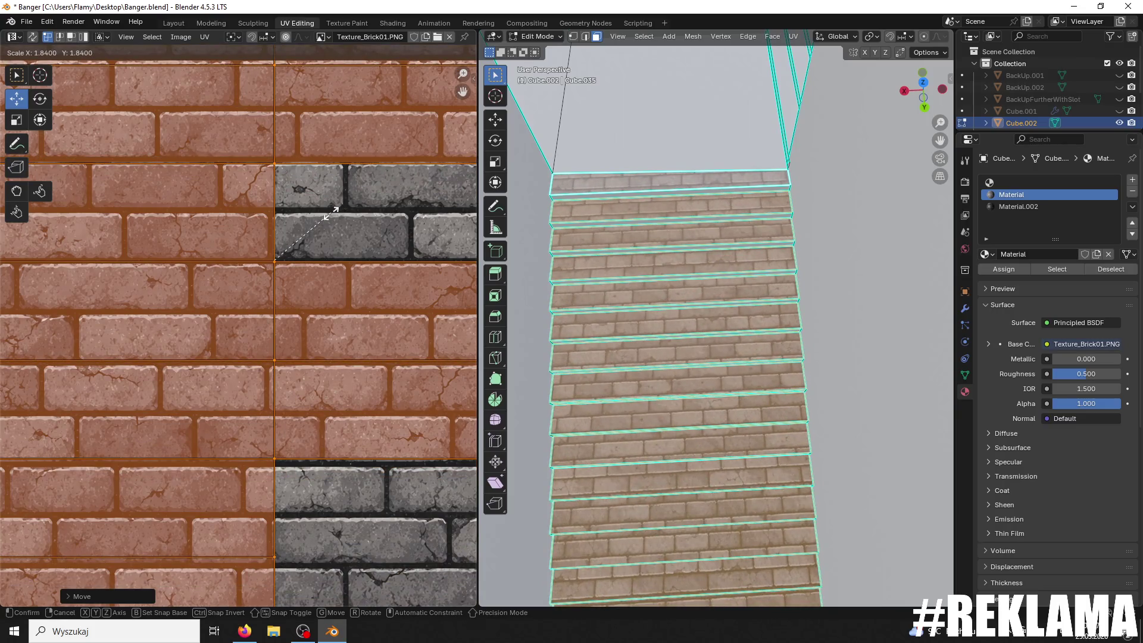
Step: Confirm the final tread UV scale, then move a riser row's UV island up-left and nudge it down
click(334, 225)
mouse_move(776, 437)
middle_down()
mouse_move(824, 320)
mouse_move(687, 286)
middle_up()
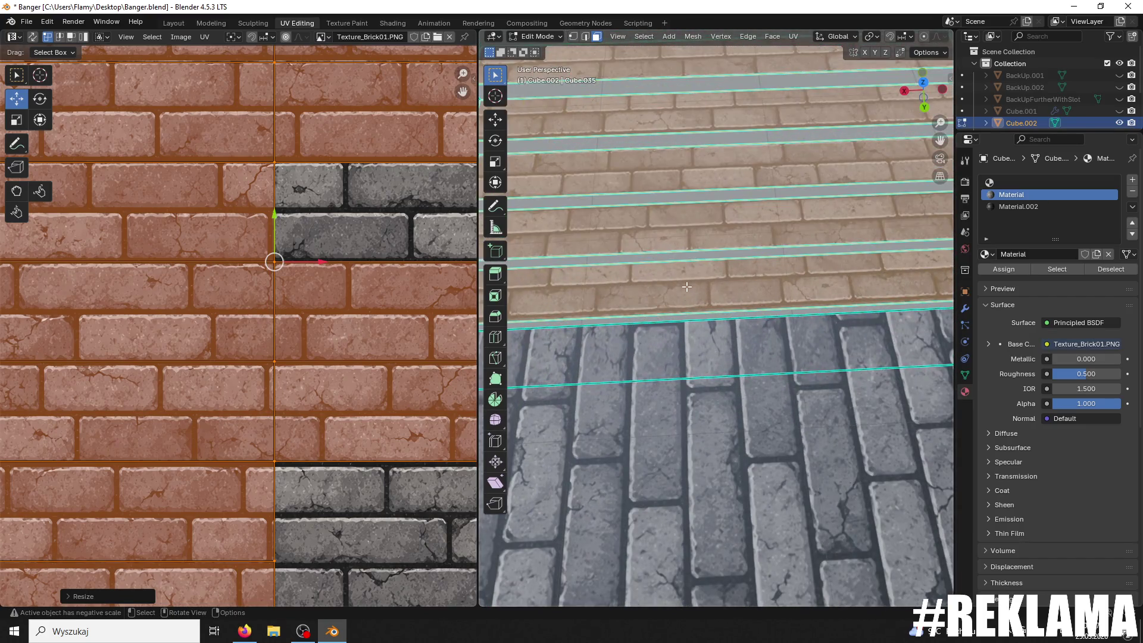
click(686, 286)
scroll(428, 387, down, 5)
mouse_move(427, 388)
middle_down()
mouse_move(337, 332)
mouse_move(368, 417)
middle_up()
mouse_move(368, 417)
mouse_down()
mouse_move(368, 319)
mouse_move(323, 354)
mouse_move(249, 359)
mouse_up()
scroll(298, 354, up, 3)
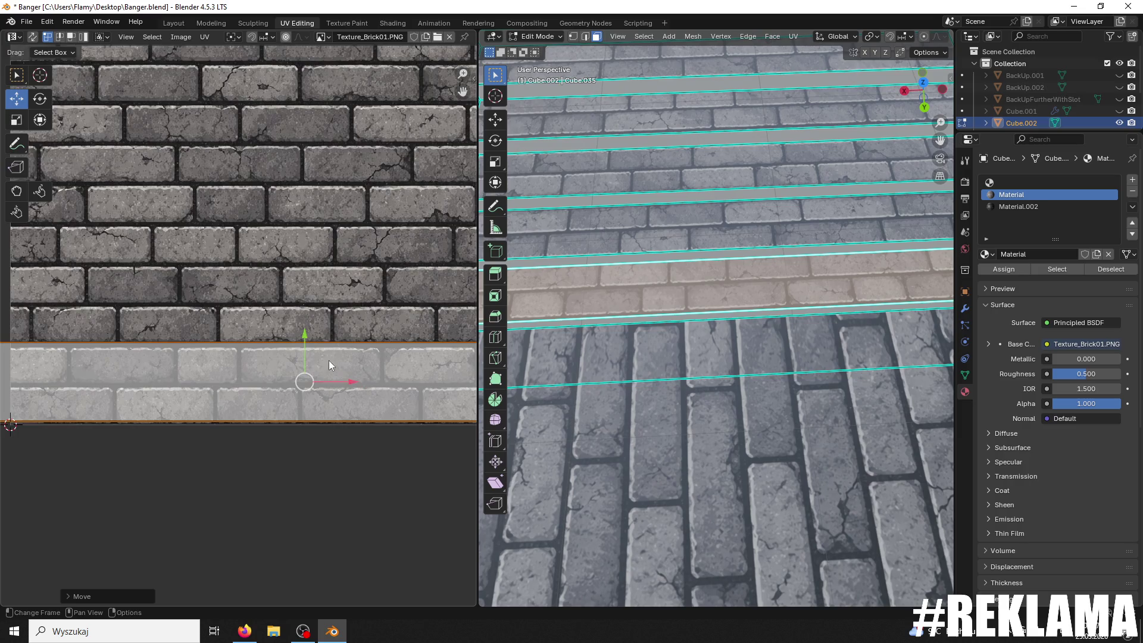
drag(258, 334, 255, 348)
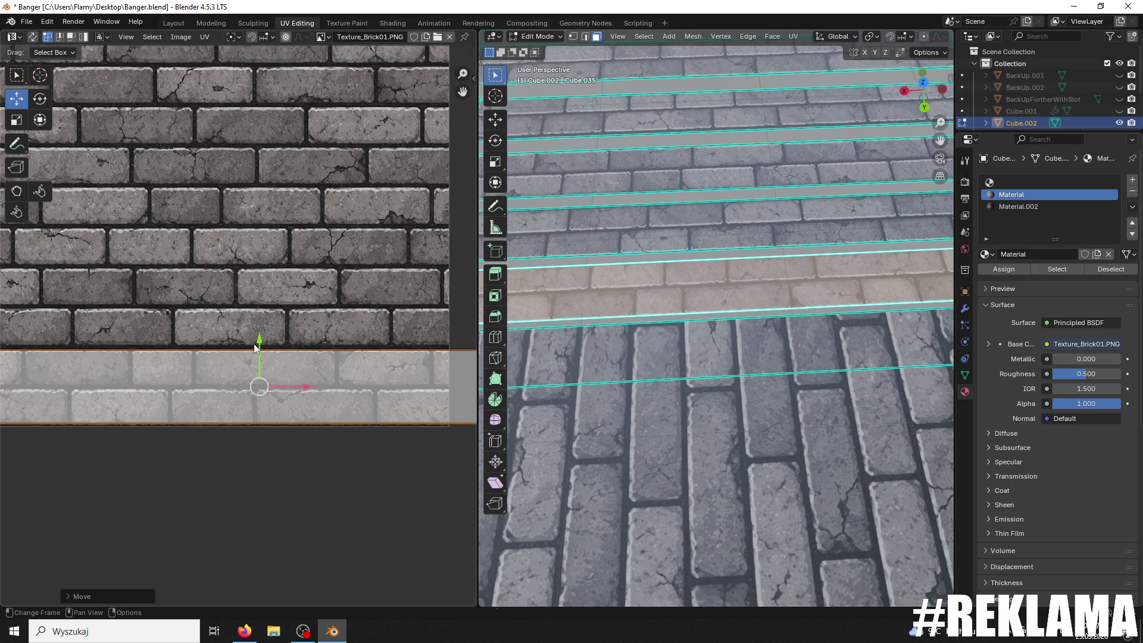
click(255, 349)
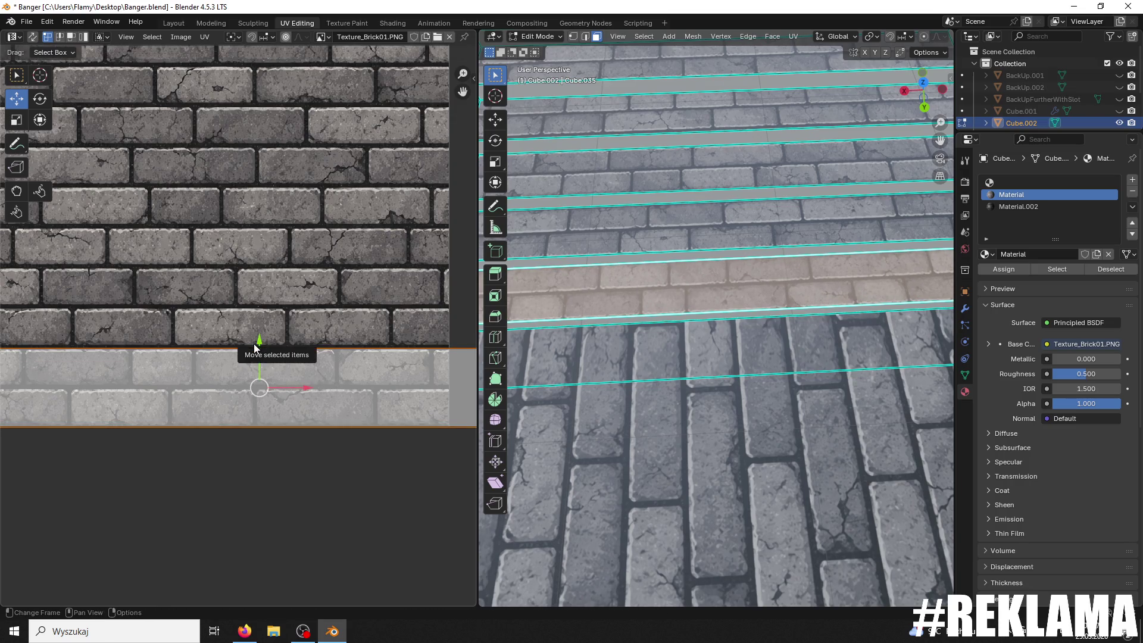
Step: Select two riser strips and stretch their UV island wider to match neighbouring brick size
middle_drag(720, 323, 715, 333)
click(710, 340)
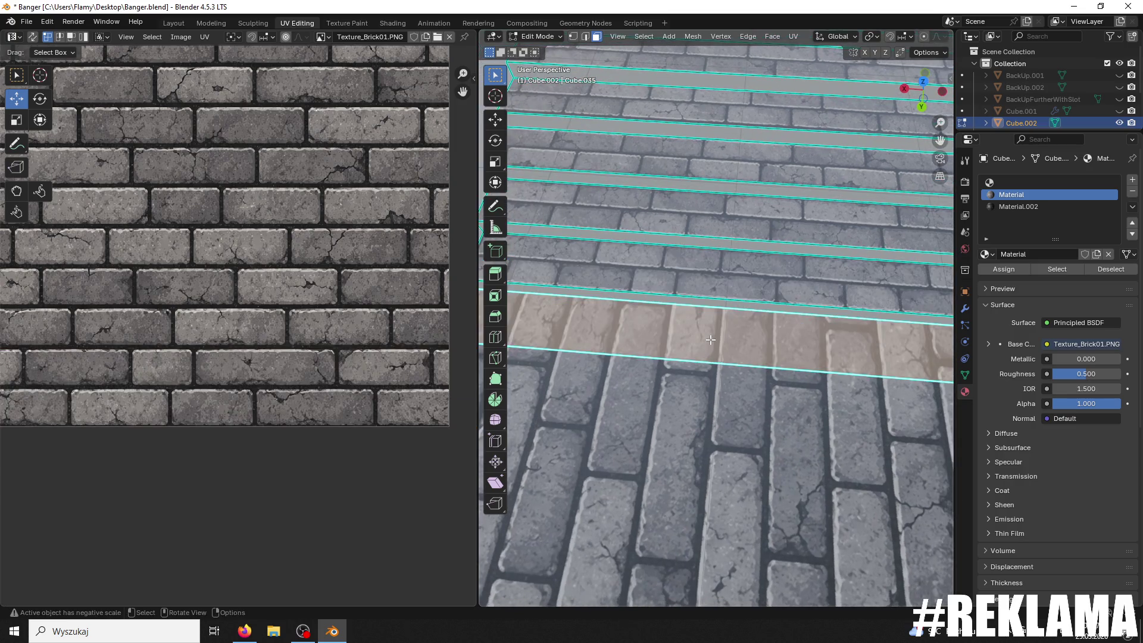
click(718, 221)
scroll(302, 277, up, 3)
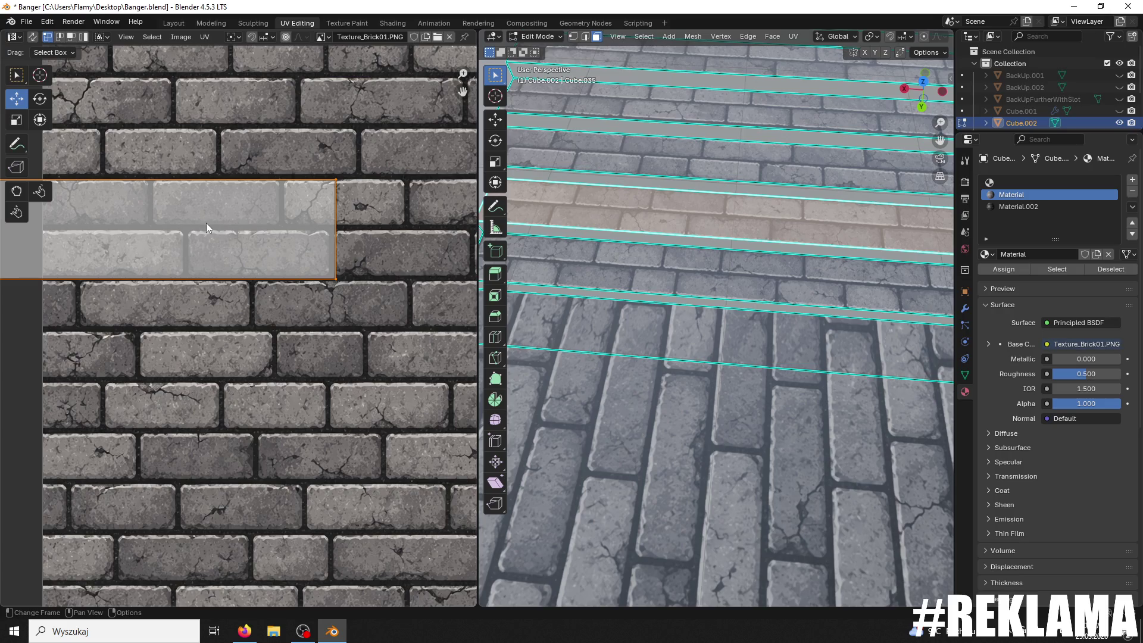
scroll(127, 206, down, 2)
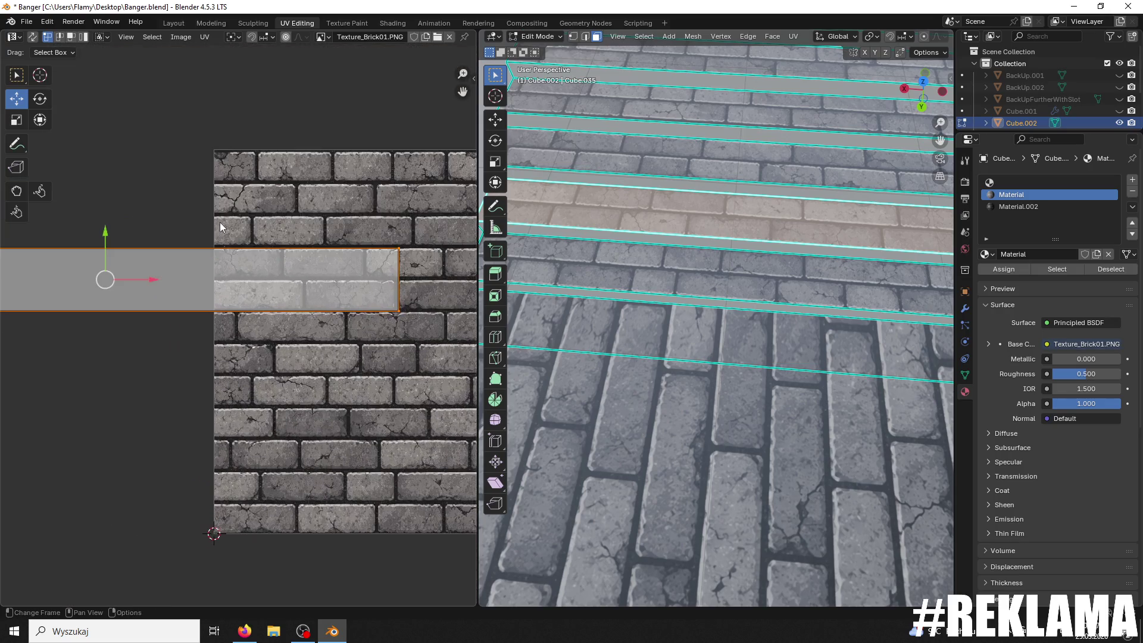
key(s)
click(317, 242)
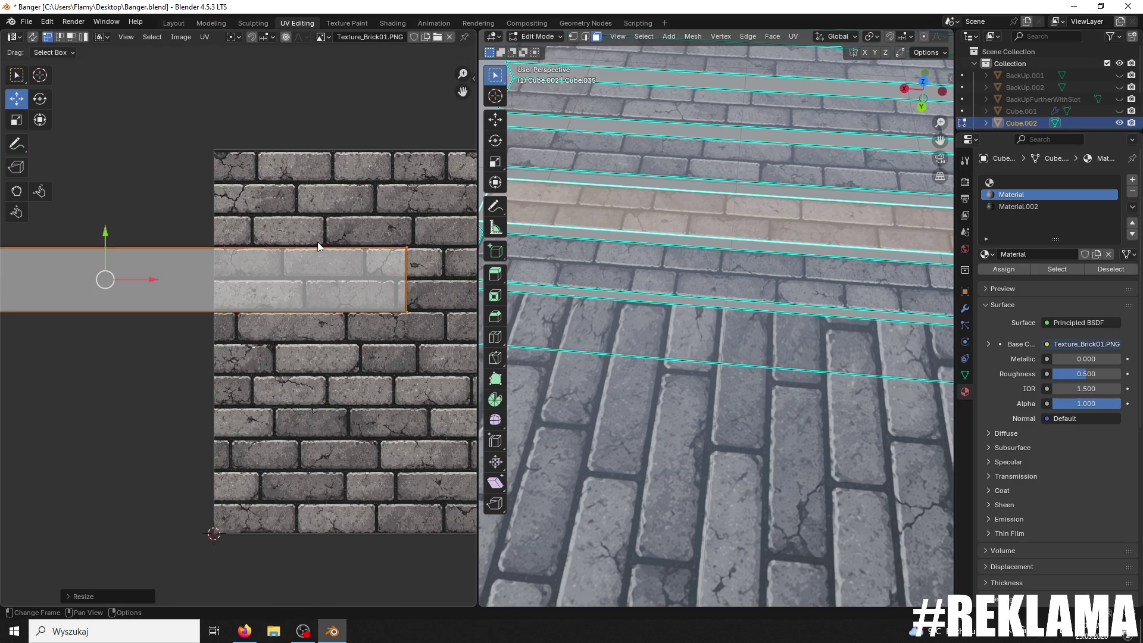
key(g)
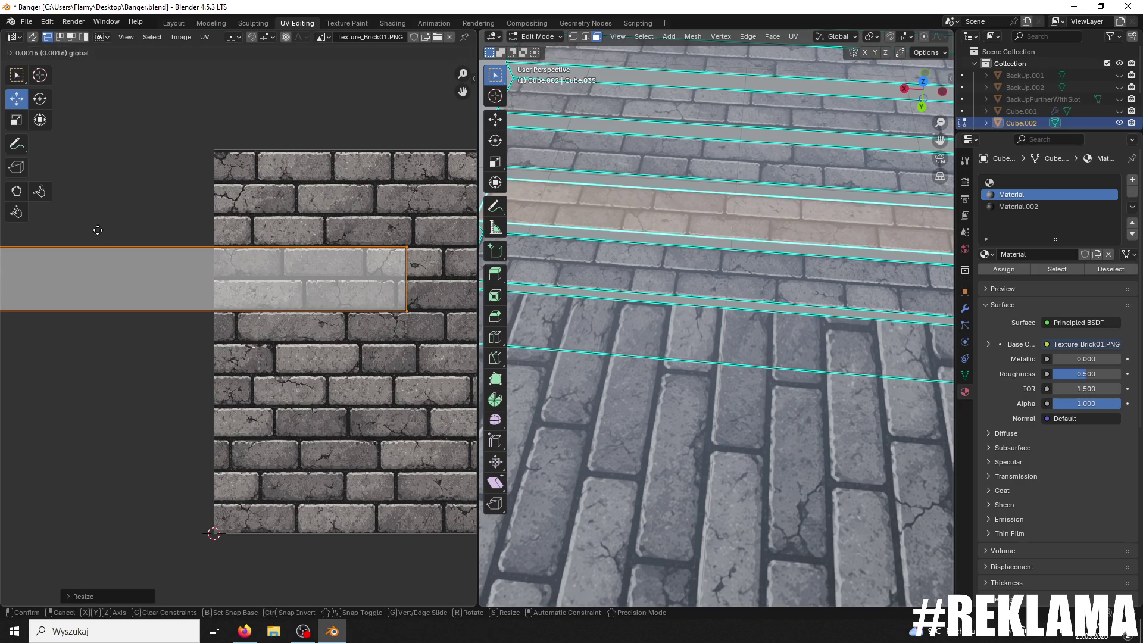
right_click(97, 229)
scroll(650, 221, up, 3)
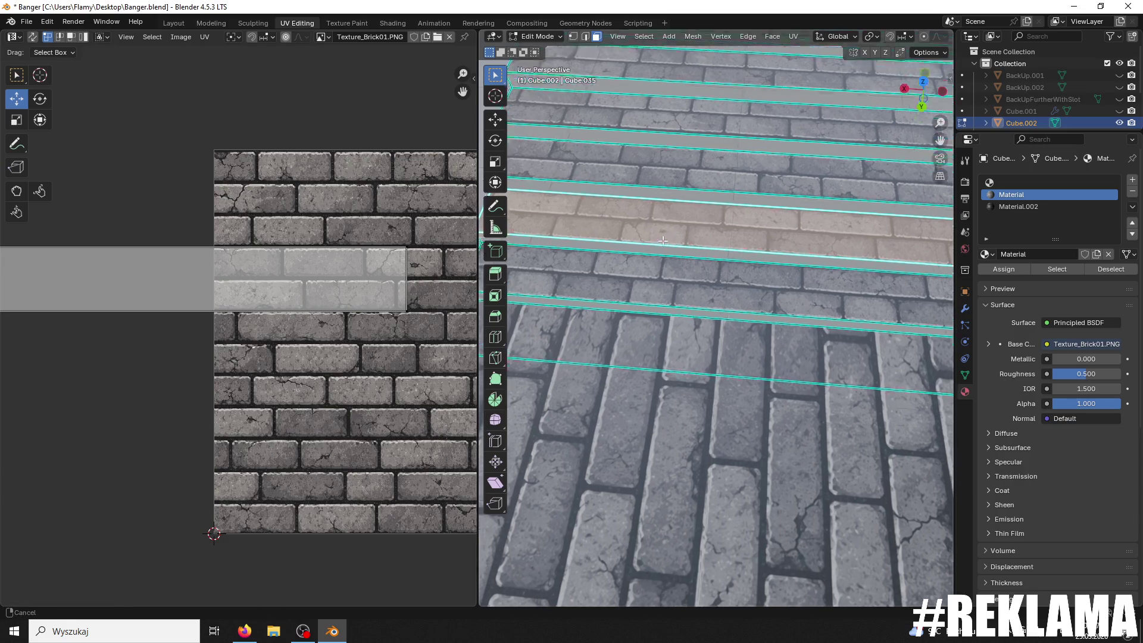
key(ctrl+z)
scroll(656, 290, up, 1)
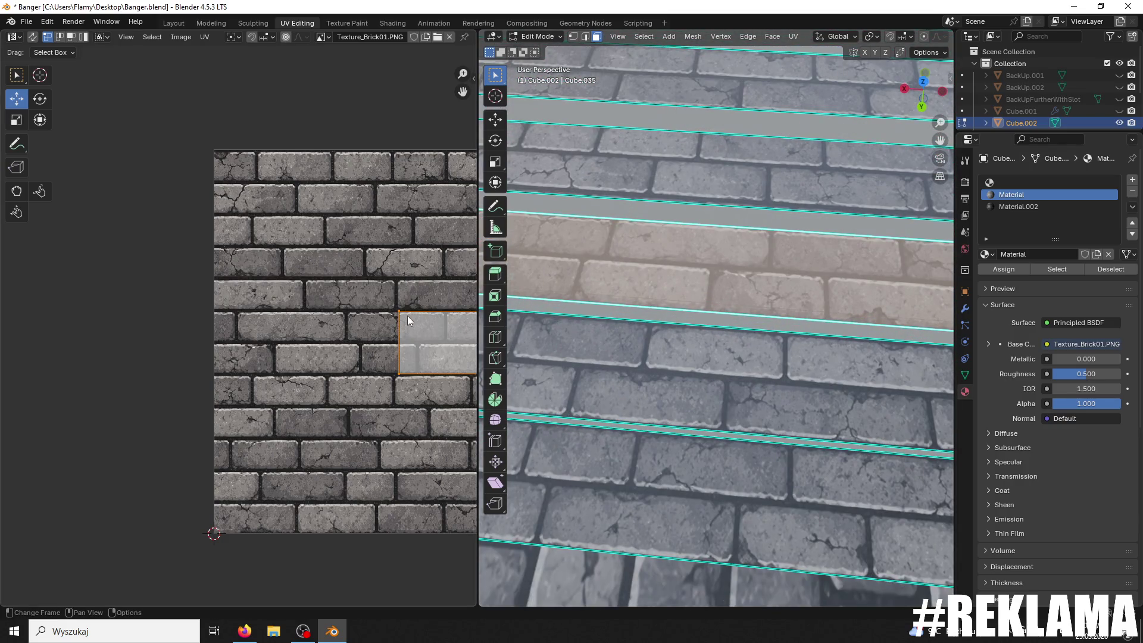
Step: Rotate the UV strip 180°, then move the next step's UV strip up and slightly left
ctrl+scroll(408, 317, down, 6)
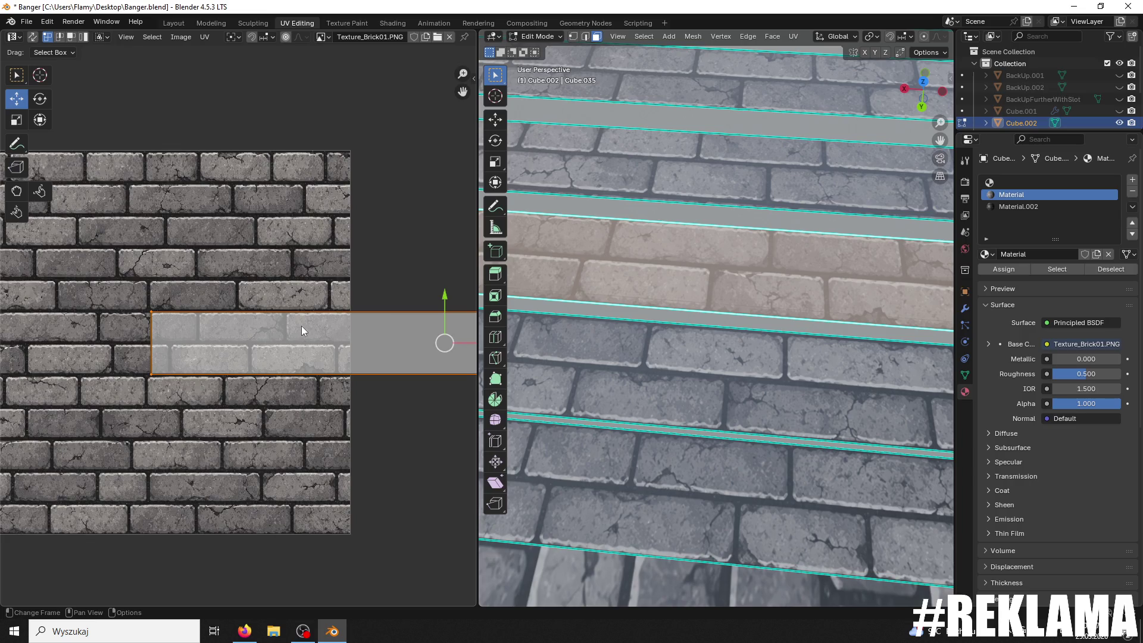
scroll(606, 293, up, 1)
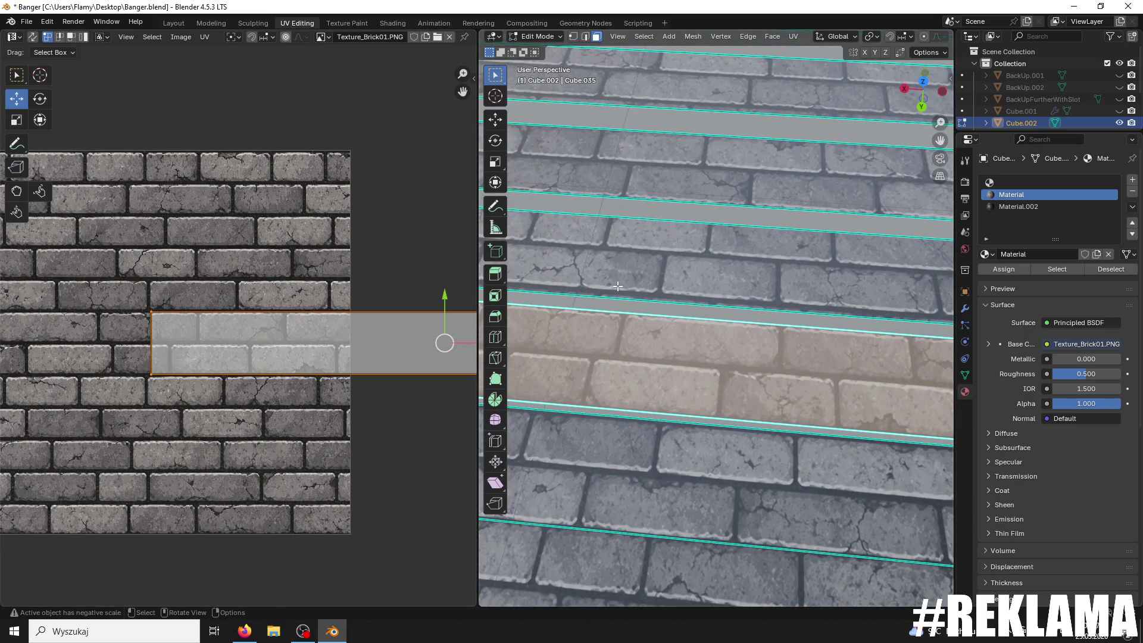
text(r)
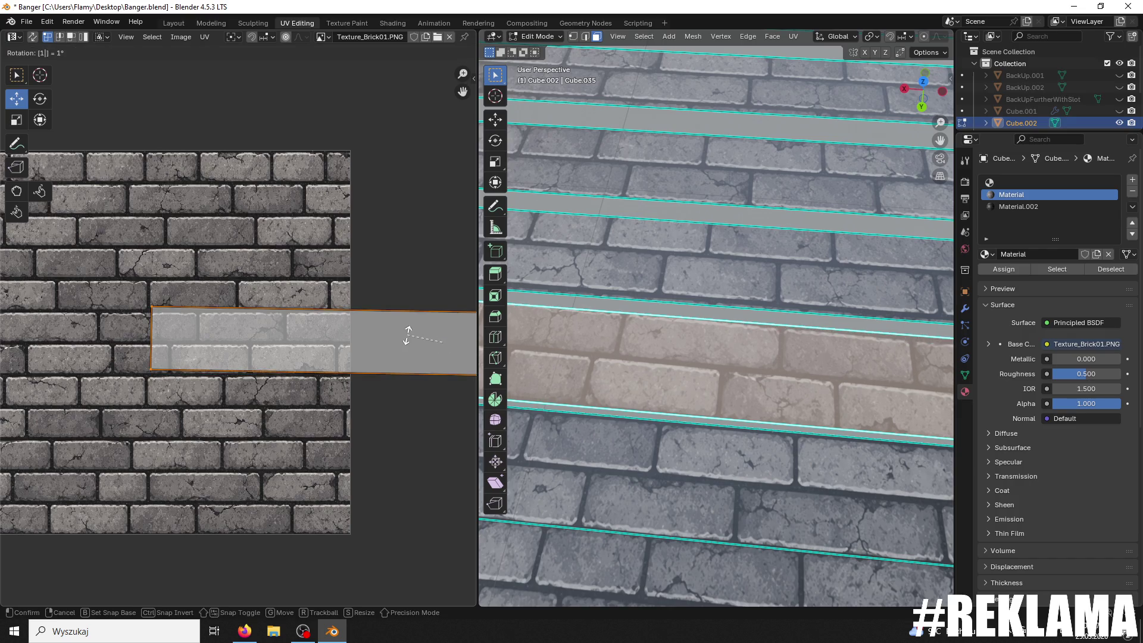
text(180)
key(Return)
click(652, 248)
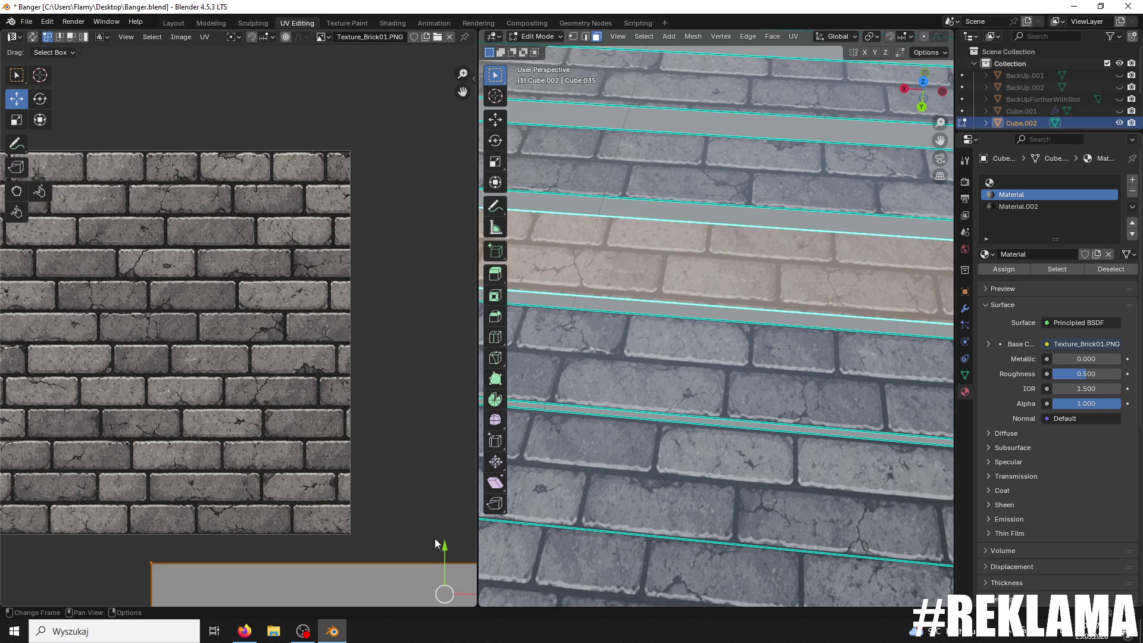
drag(444, 551, 429, 456)
click(431, 466)
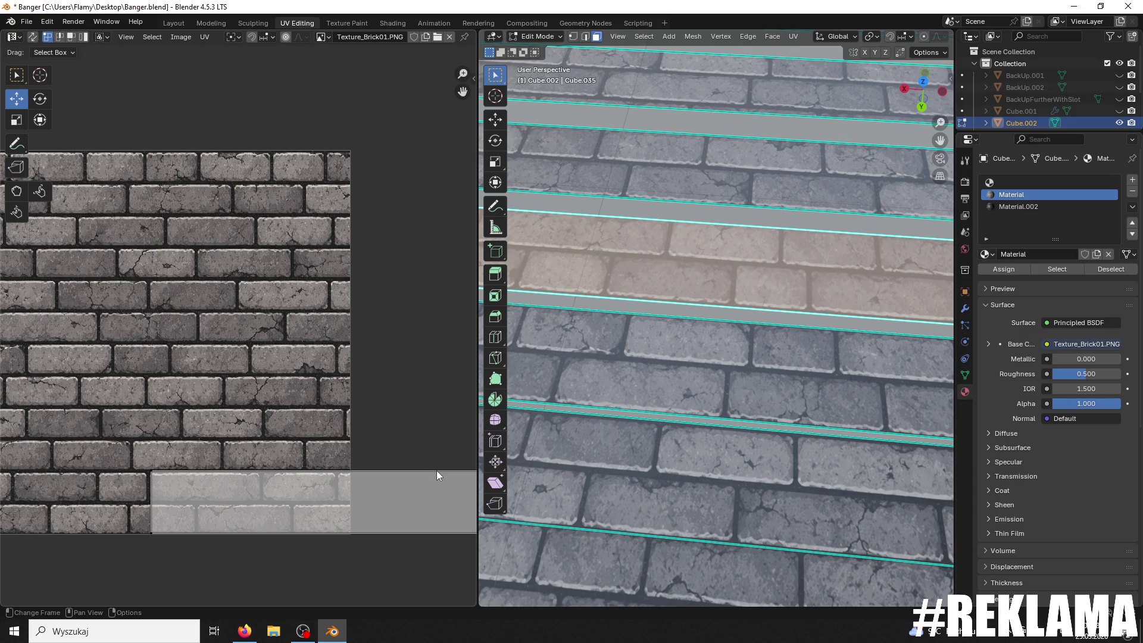
click(422, 493)
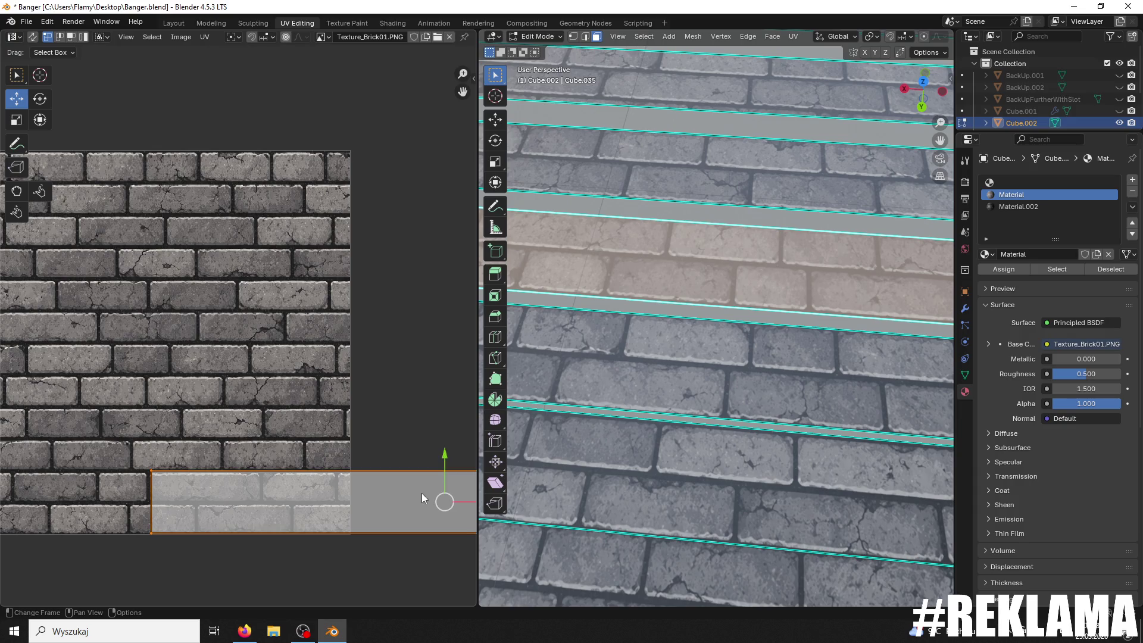
drag(462, 505, 425, 512)
click(425, 512)
Step: For the step face above, box-select its UV strip's bottom edge and move it slightly down
click(718, 179)
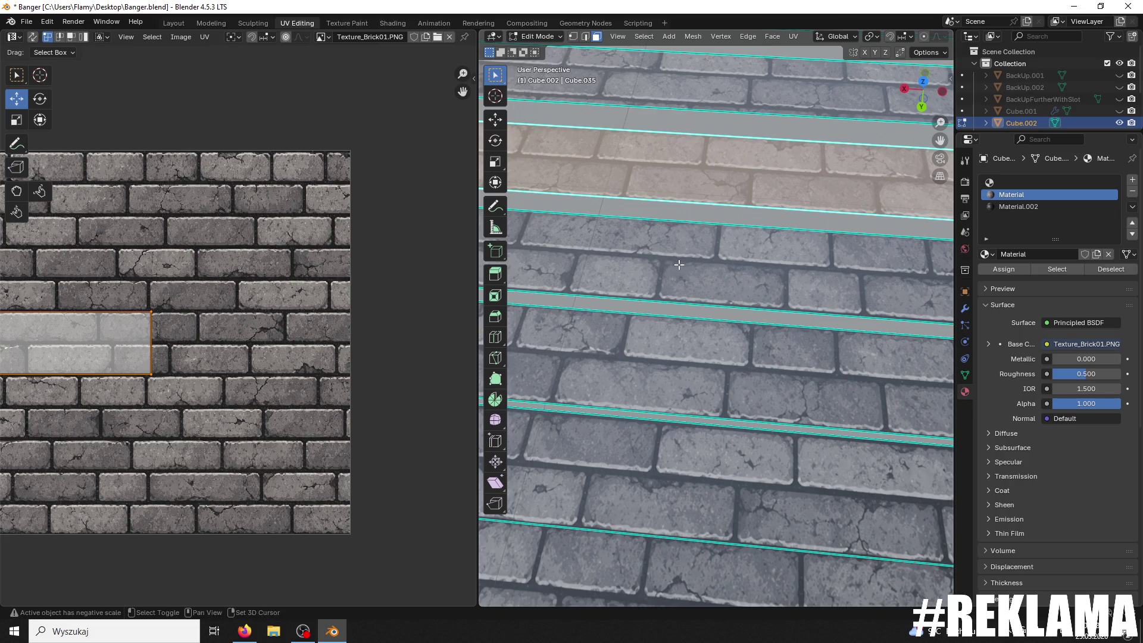
middle_drag(714, 297, 714, 321)
scroll(236, 376, up, 1)
middle_drag(221, 377, 453, 373)
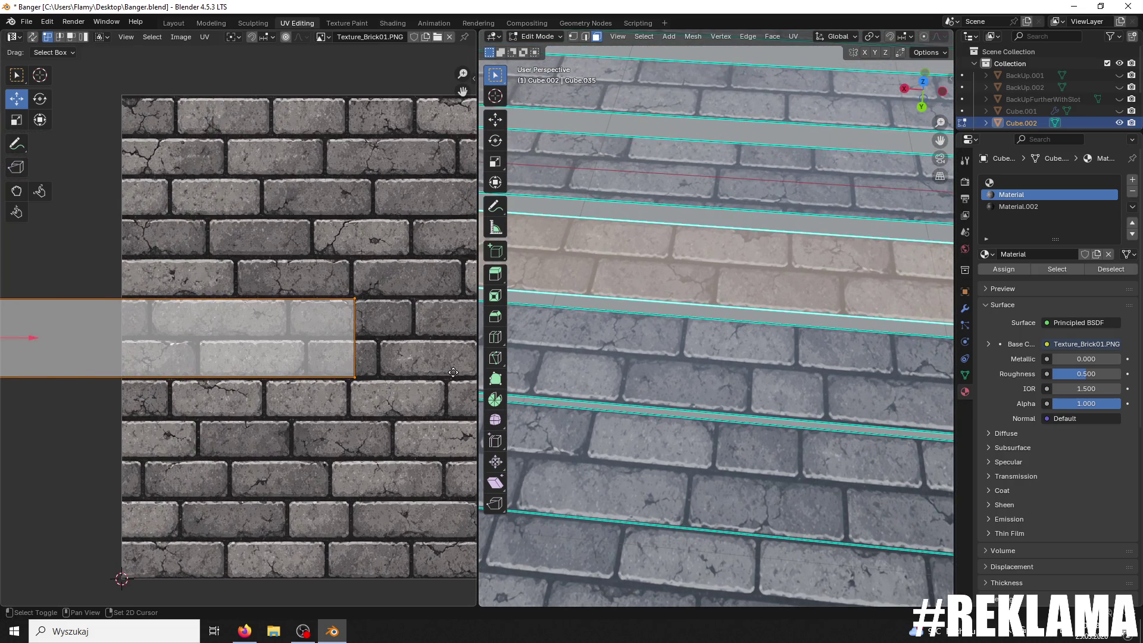
mouse_move(390, 370)
mouse_down()
mouse_move(3, 465)
mouse_move(190, 437)
mouse_up()
middle_drag(191, 437, 298, 438)
scroll(168, 399, down, 4)
key(b)
drag(7, 340, 52, 352)
scroll(256, 352, up, 2)
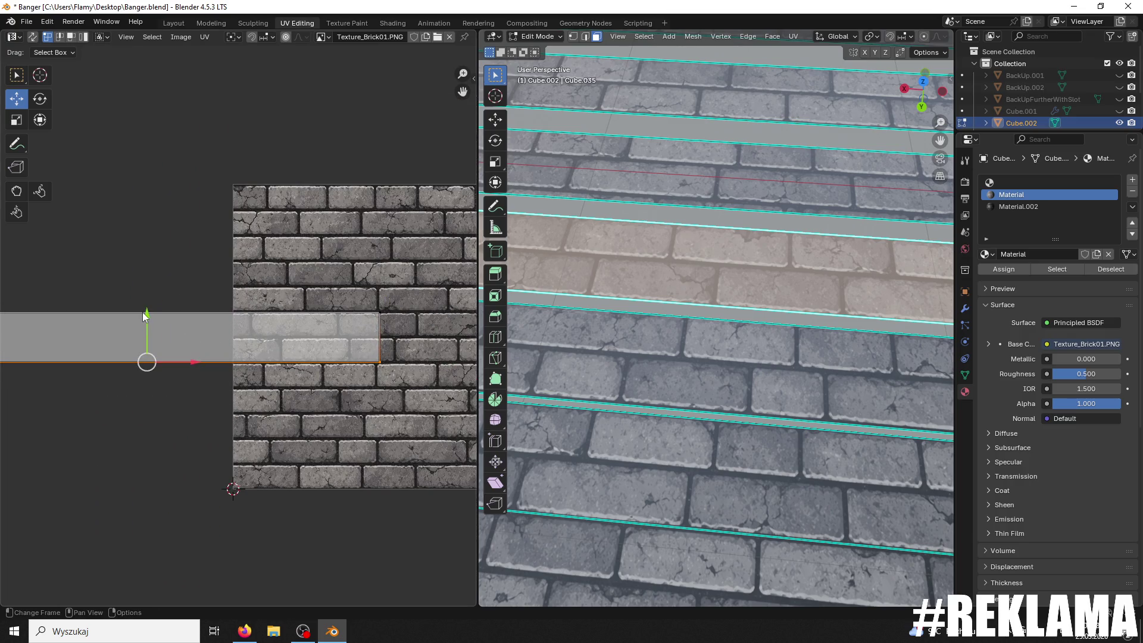
drag(143, 316, 142, 317)
click(713, 371)
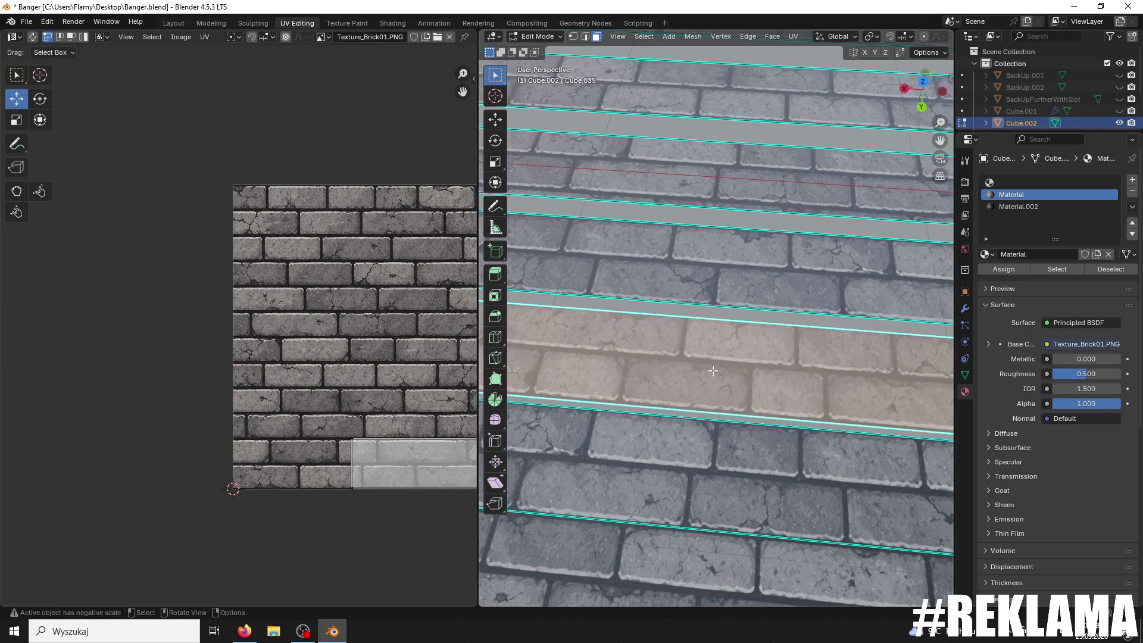
Step: Nudge the lower step band's UVs slightly down, then select a thin face strip on the steps
middle_drag(279, 402, 252, 388)
scroll(250, 357, up, 2)
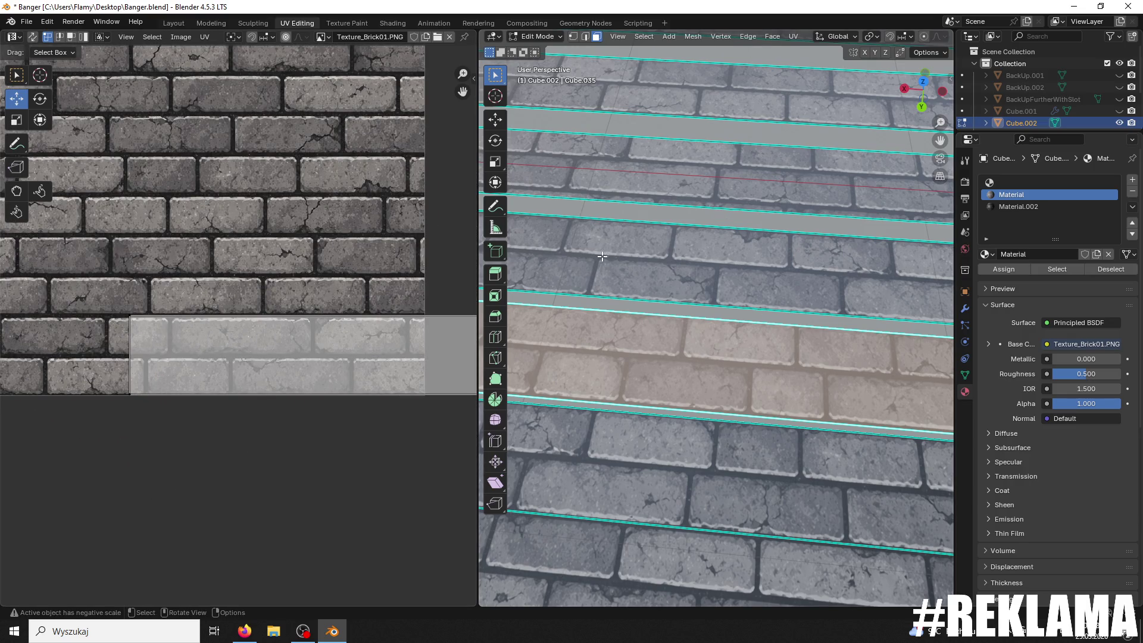
scroll(179, 374, down, 2)
ctrl+scroll(414, 422, right, 5)
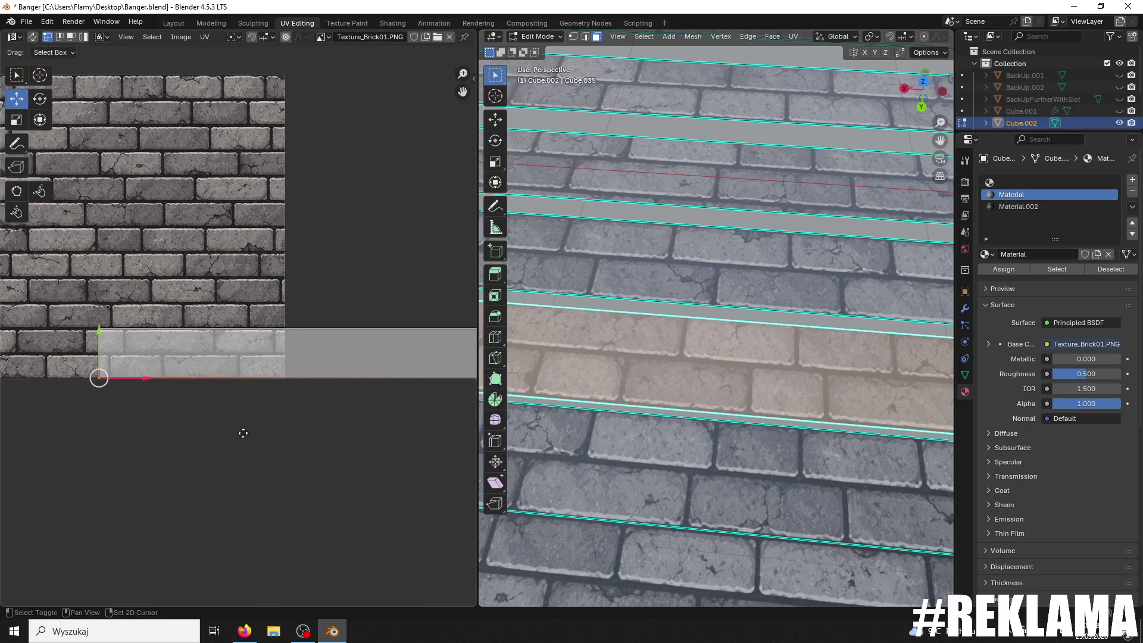
ctrl+scroll(204, 438, left, 3)
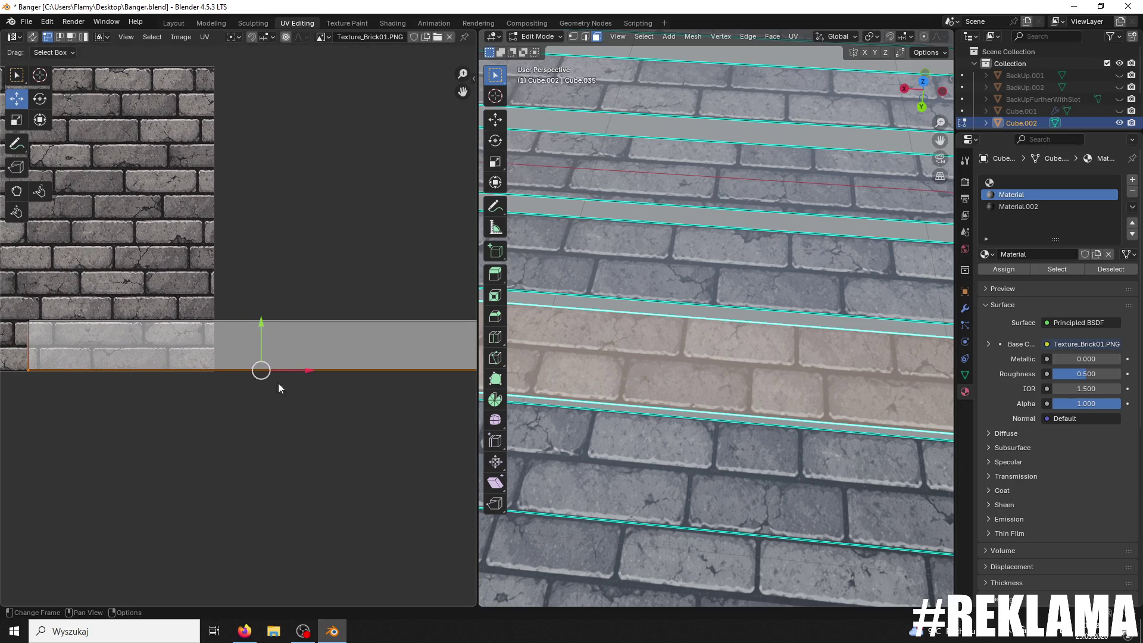
drag(260, 325, 255, 329)
click(255, 329)
click(596, 306)
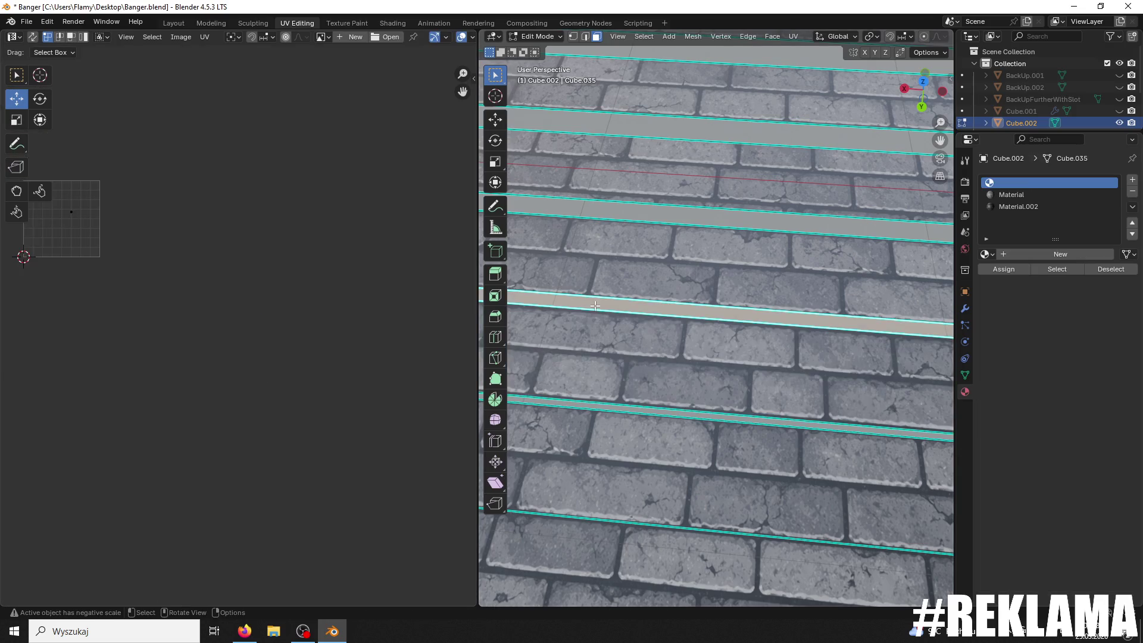
Step: Move the wider brick step face's UV strip up onto the brick texture and nudge it up slightly
click(659, 245)
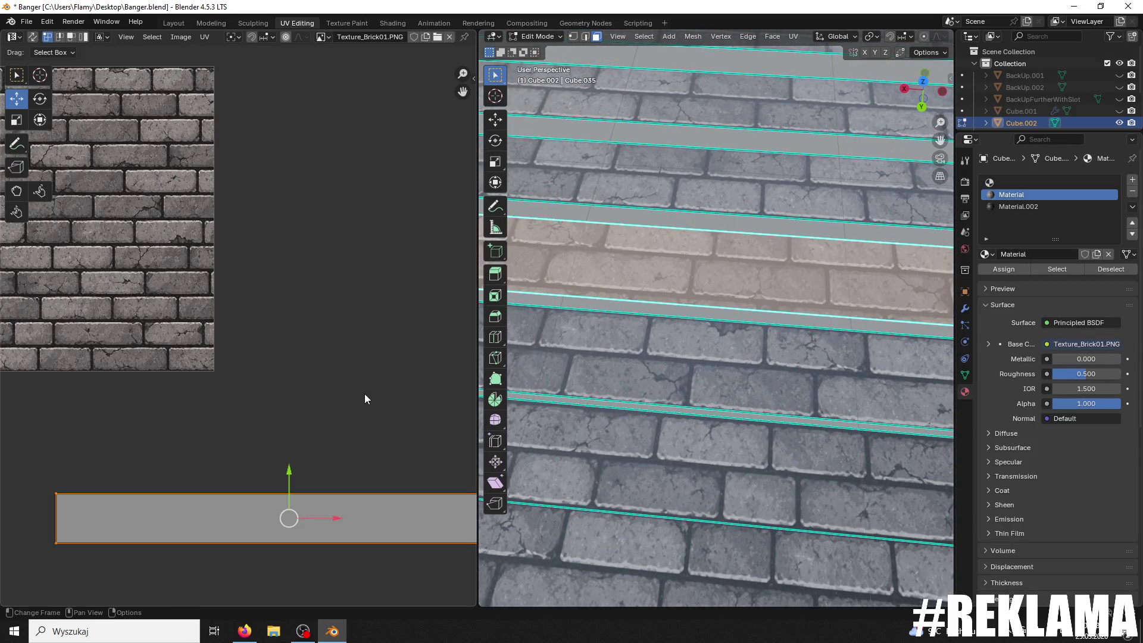
mouse_move(277, 472)
mouse_down()
mouse_move(332, 311)
mouse_move(327, 204)
mouse_move(316, 196)
mouse_up()
scroll(300, 253, up, 3)
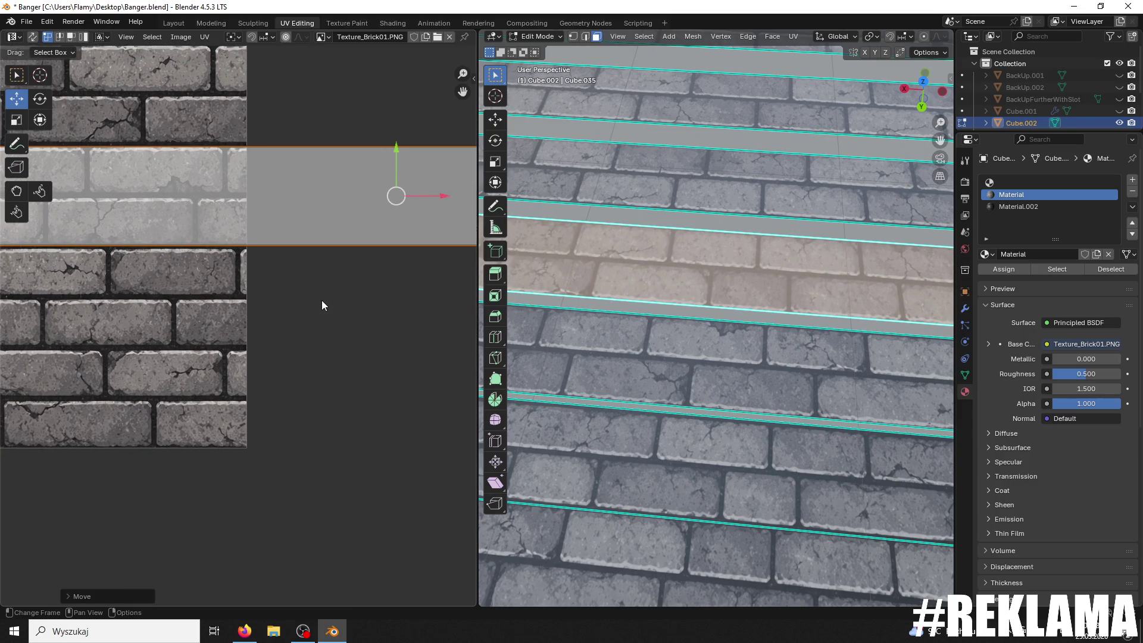
scroll(311, 295, down, 6)
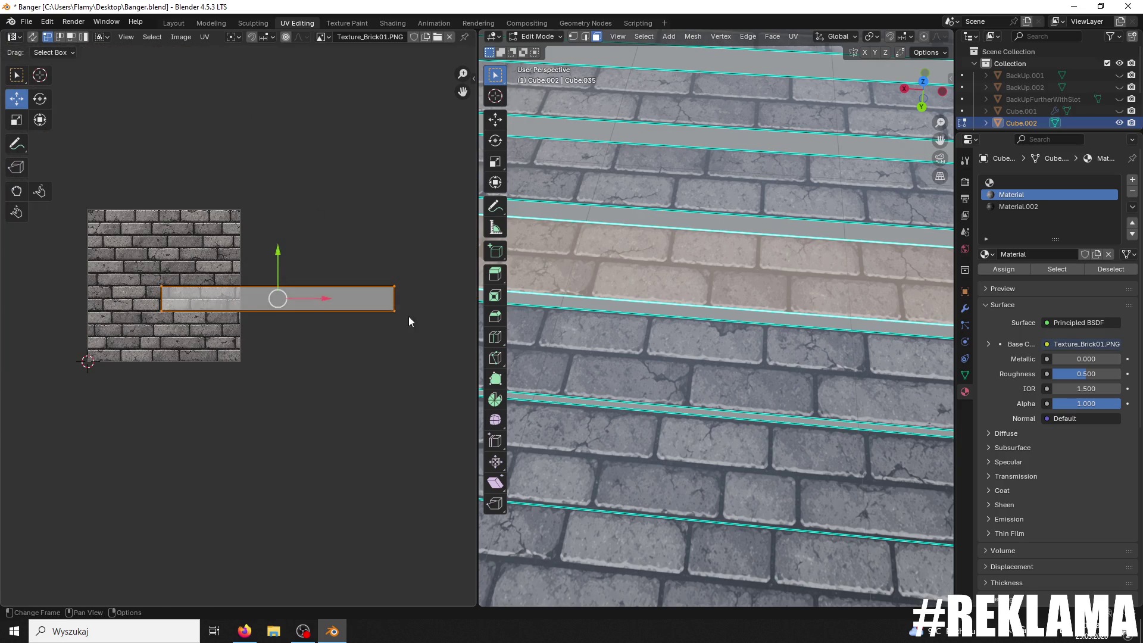
scroll(258, 288, up, 3)
scroll(211, 272, right, 5)
scroll(387, 268, left, 5)
scroll(373, 305, up, 2)
scroll(373, 306, up, 2)
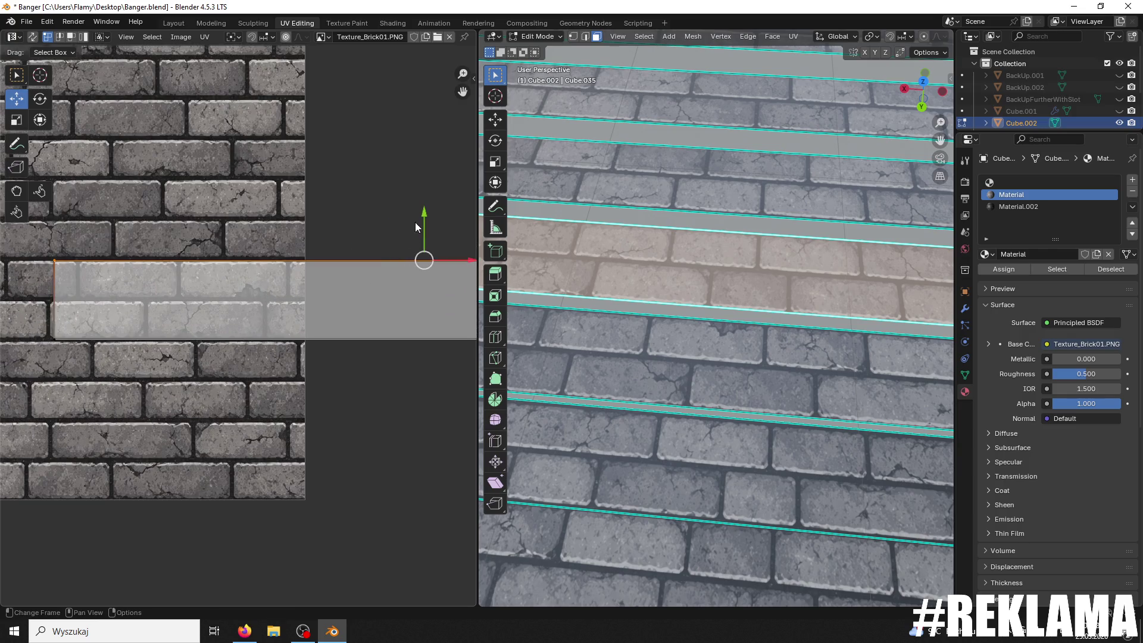
drag(426, 208, 418, 205)
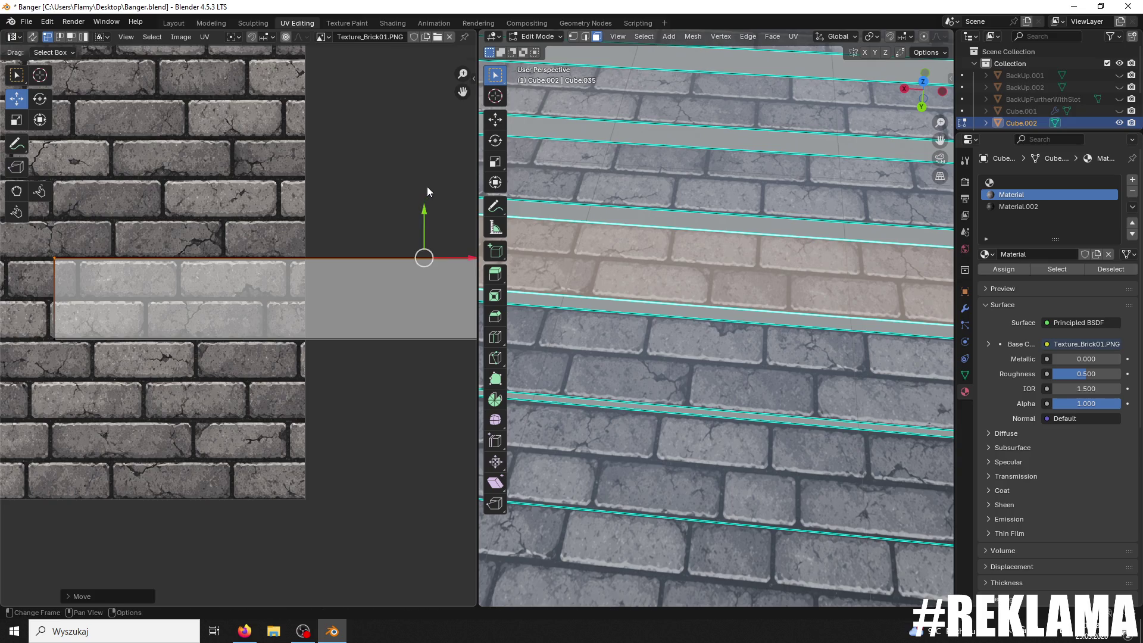
scroll(238, 331, down, 2)
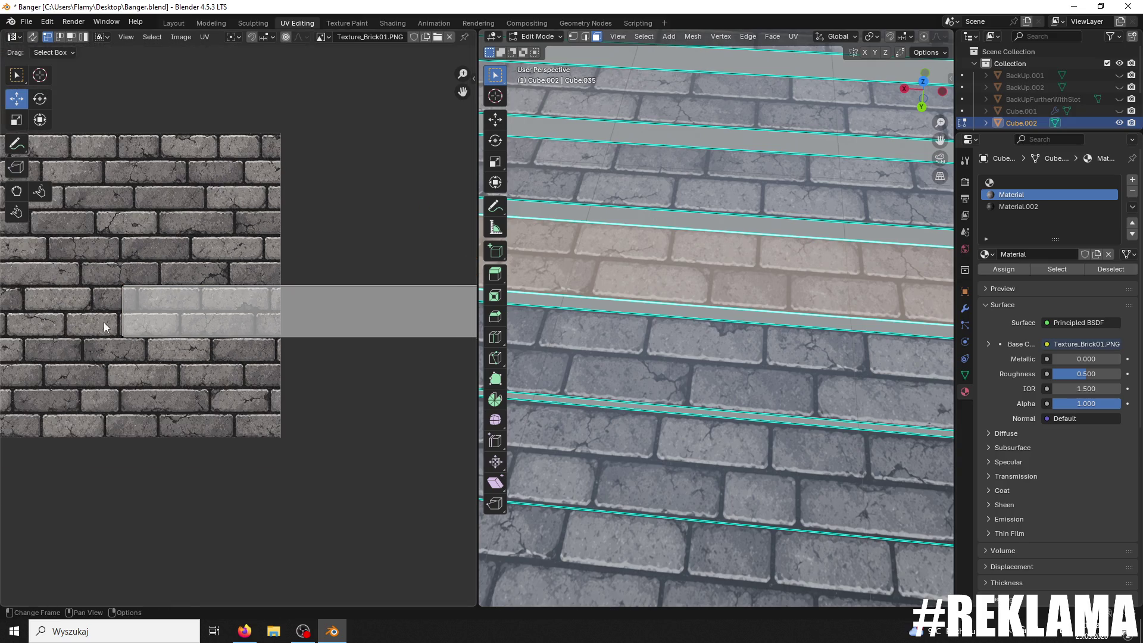
scroll(148, 370, right, 5)
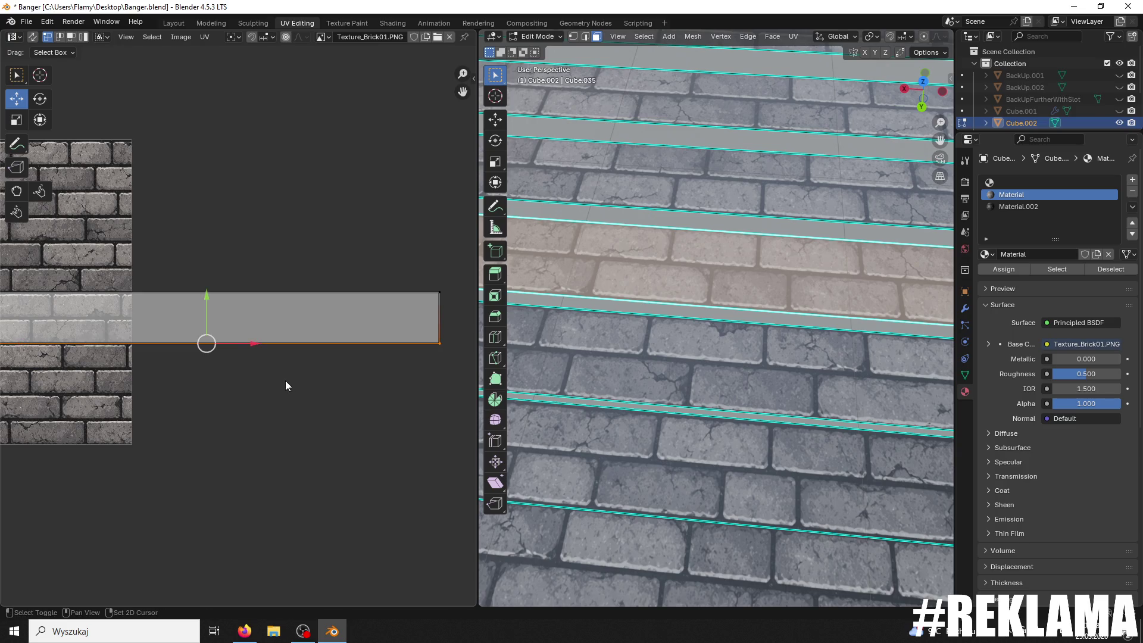
Step: Lower the strip's bottom edge and nudge the strip slightly down so its brick rows align
click(205, 300)
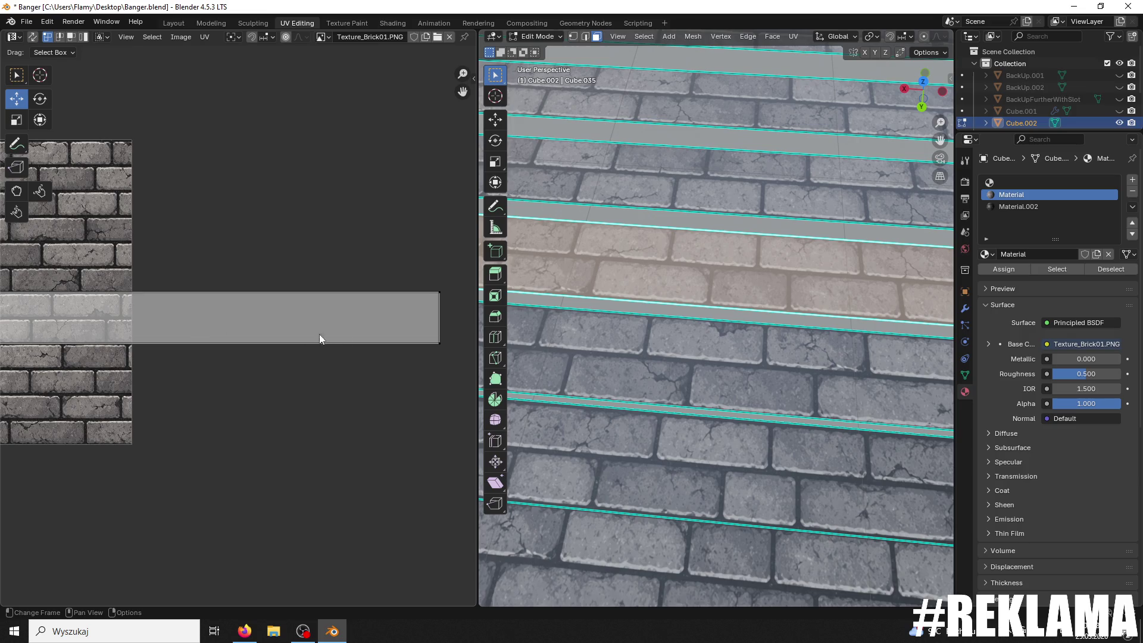
scroll(319, 334, down, 3)
key(b)
scroll(205, 357, up, 4)
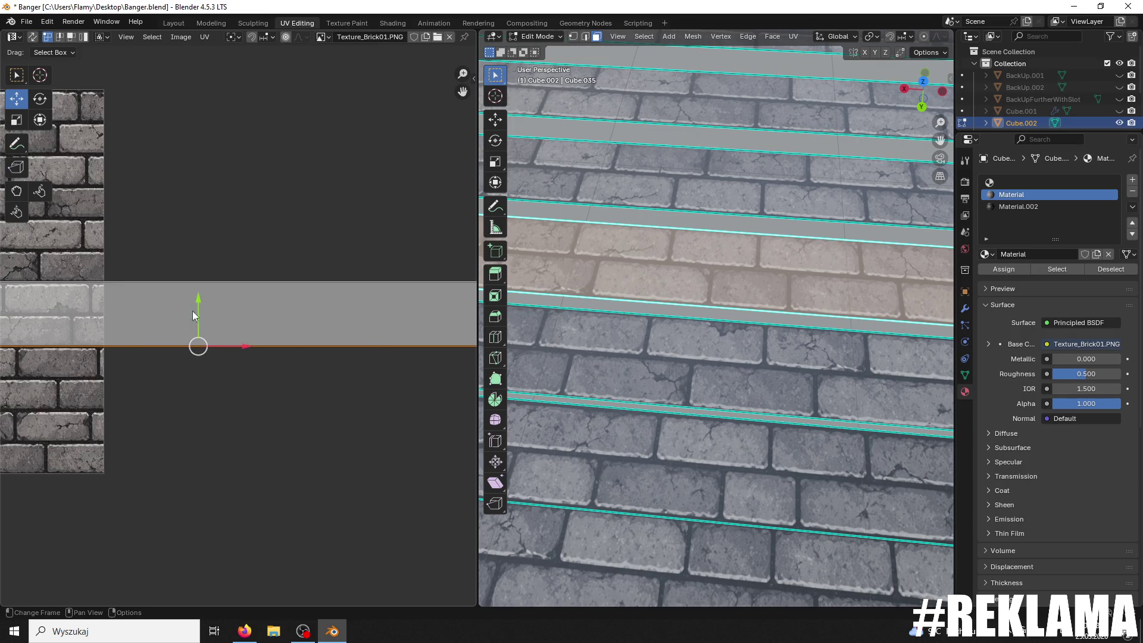
drag(198, 307, 207, 309)
scroll(754, 273, down, 4)
middle_drag(738, 227, 753, 273)
scroll(753, 272, up, 6)
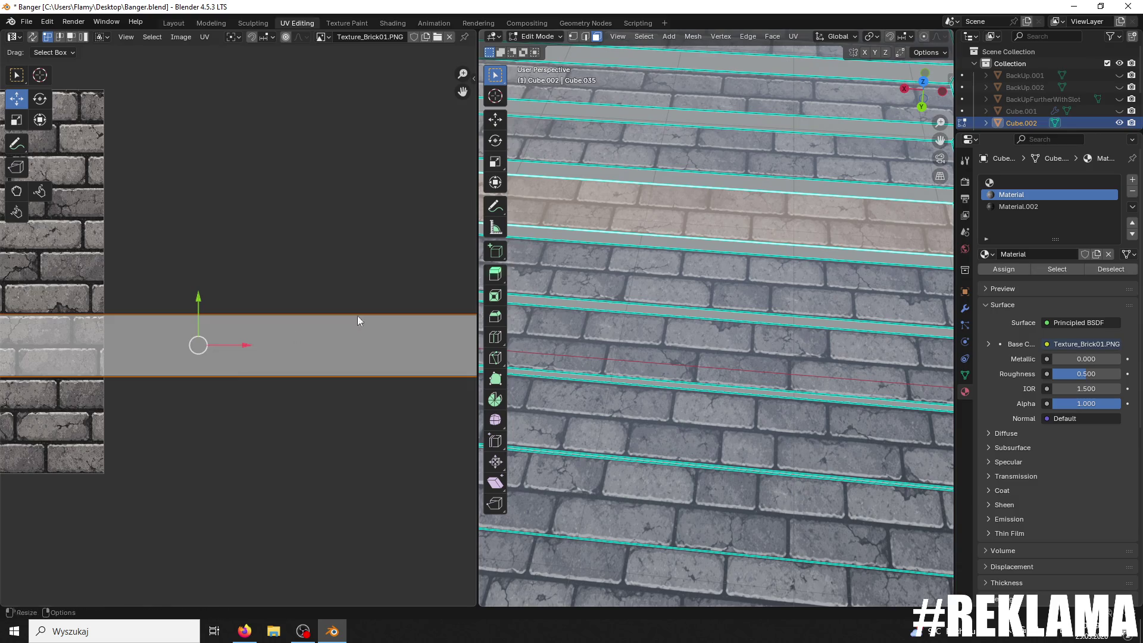
scroll(263, 360, down, 3)
scroll(264, 360, down, 3)
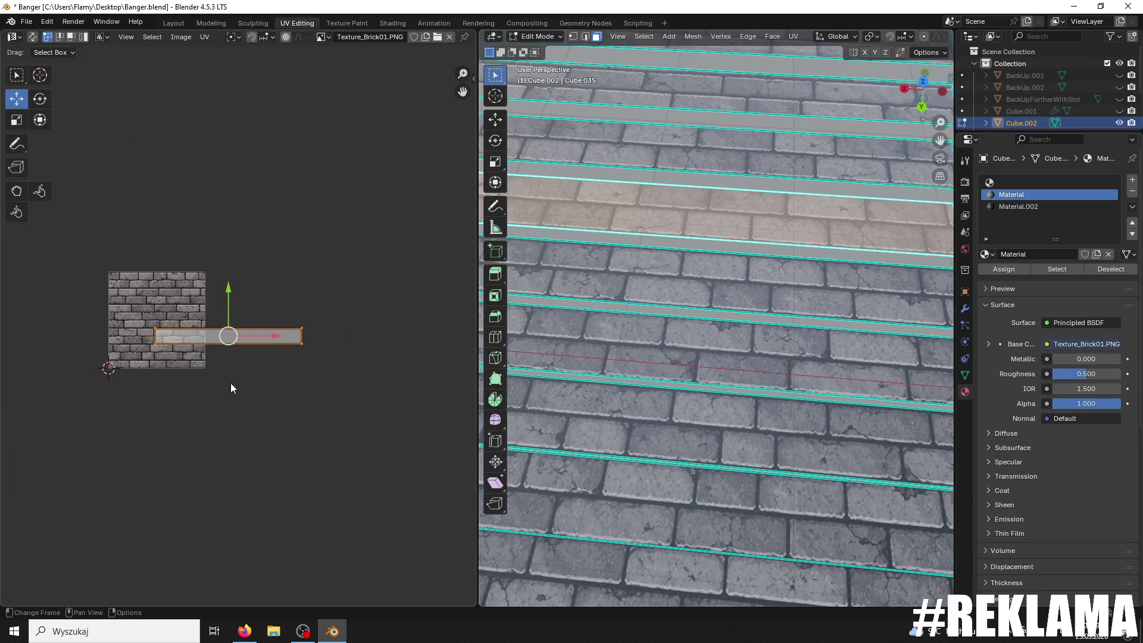
scroll(209, 381, up, 8)
middle_drag(148, 385, 425, 335)
drag(429, 308, 417, 316)
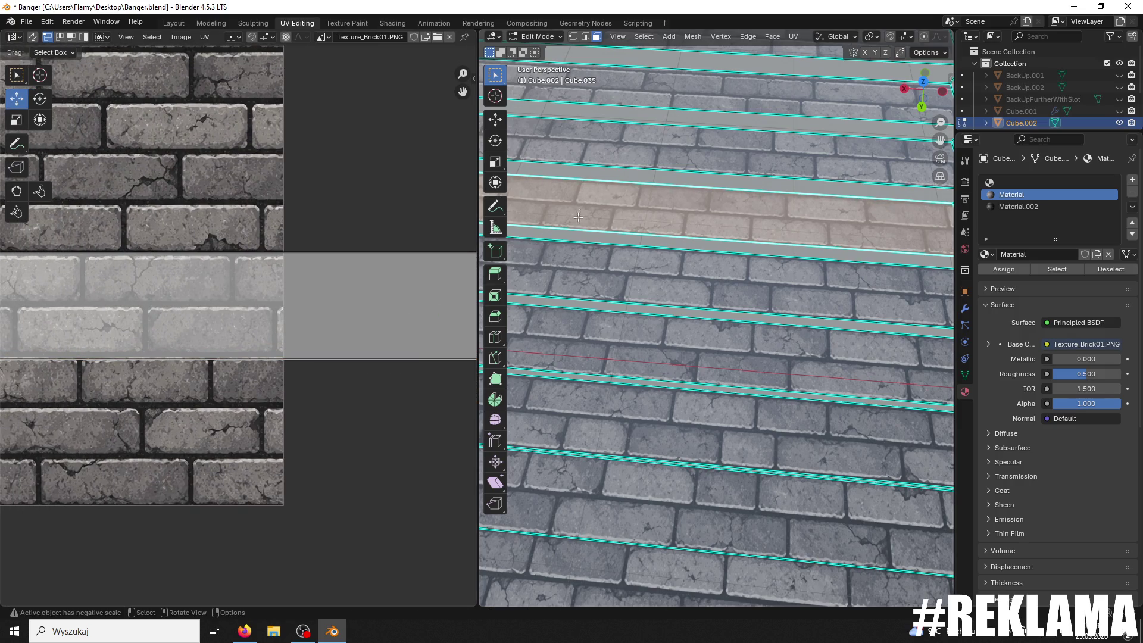
Step: Select the next step face up and move its UV strip edge vertically onto the brick texture
click(627, 153)
scroll(337, 320, down, 4)
middle_drag(217, 353, 413, 356)
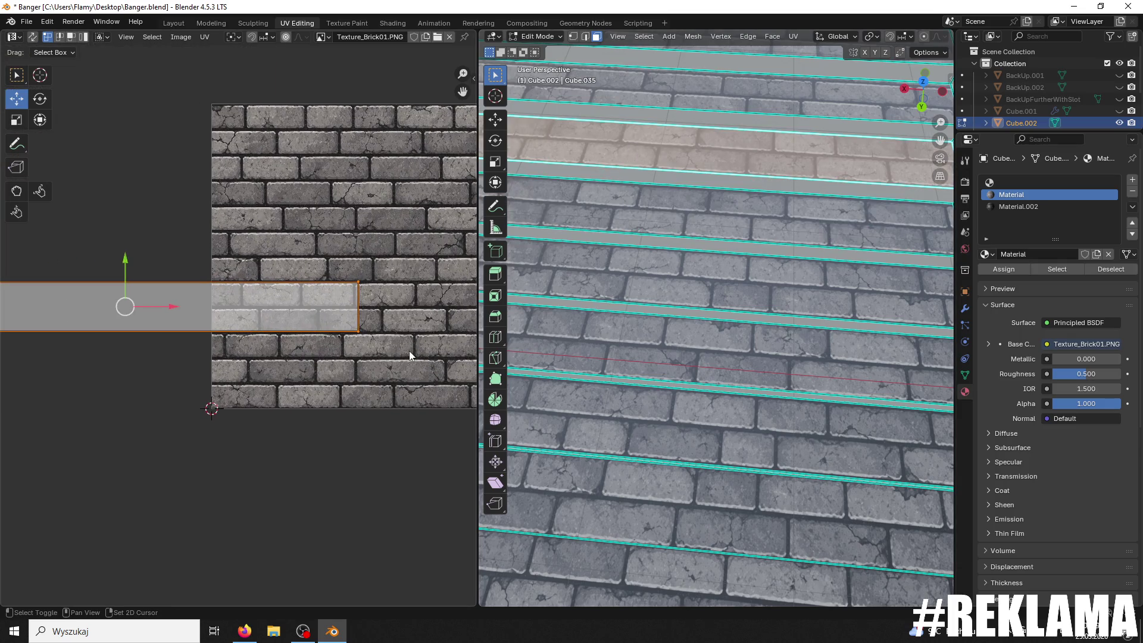
middle_drag(280, 340, 350, 345)
drag(410, 323, 89, 405)
scroll(196, 384, down, 2)
click(367, 348)
scroll(179, 351, up, 5)
key(g)
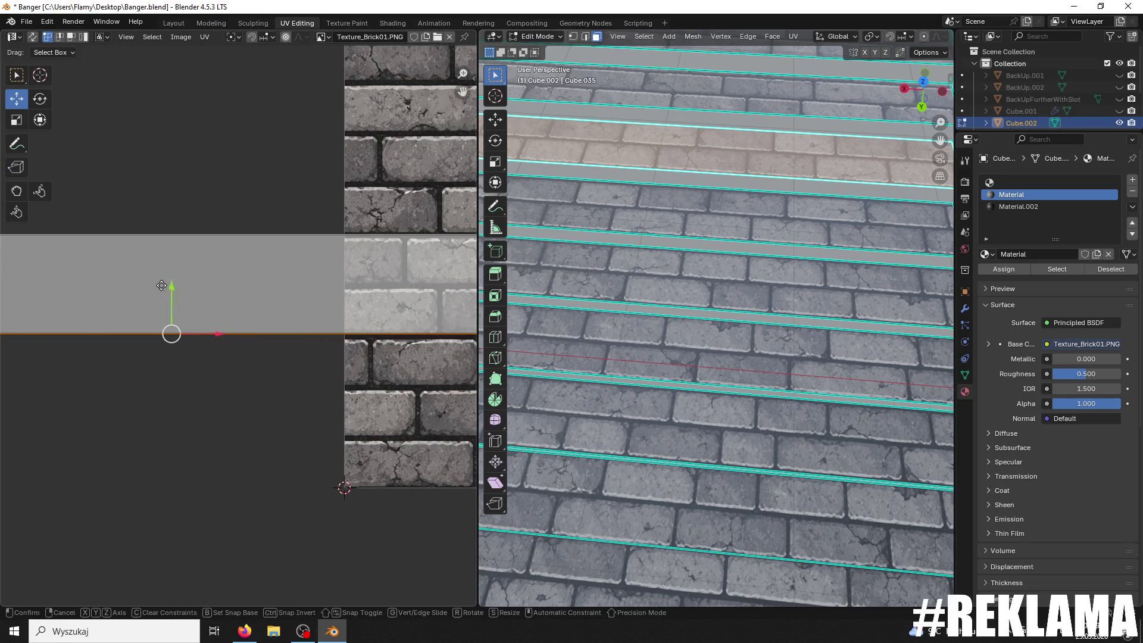
key(y)
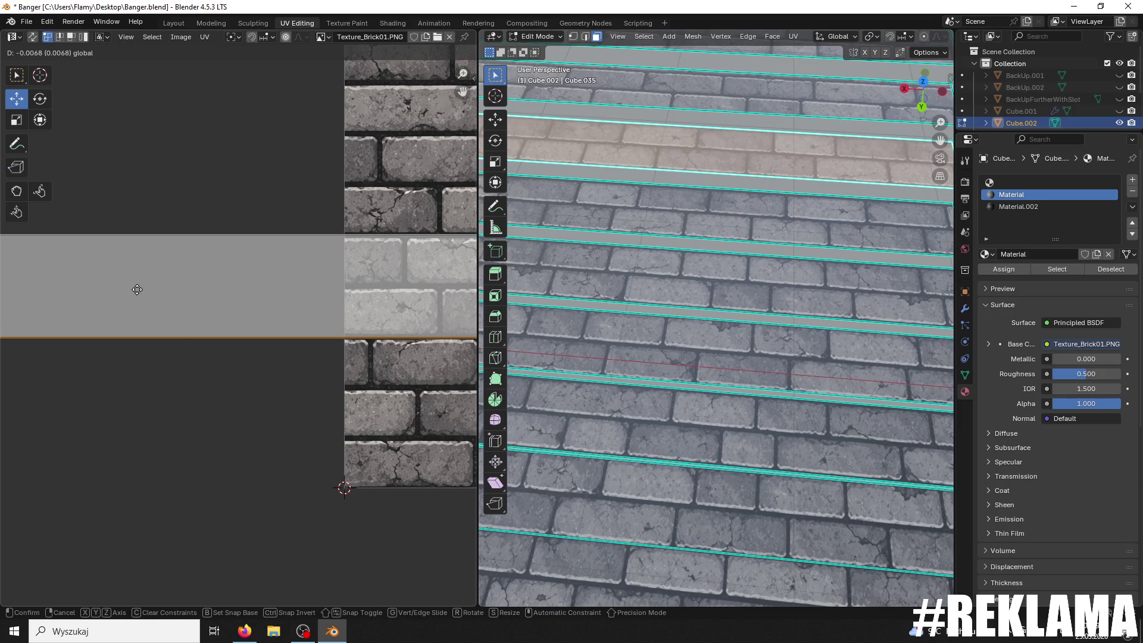
click(137, 289)
Step: Box-select another step face's whole UV strip, move it onto the texture and rotate it level
scroll(603, 241, down, 1)
click(603, 240)
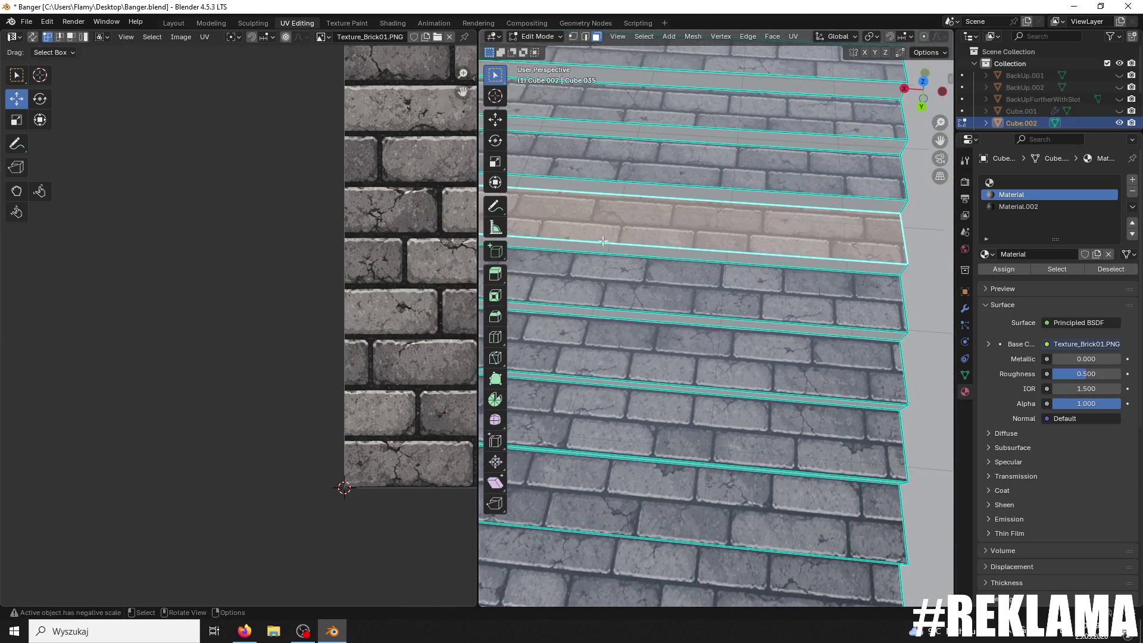
scroll(391, 298, down, 3)
middle_drag(390, 299, 390, 224)
middle_drag(398, 388, 441, 373)
mouse_move(38, 380)
mouse_down()
mouse_move(234, 498)
mouse_move(456, 520)
mouse_up()
key(g)
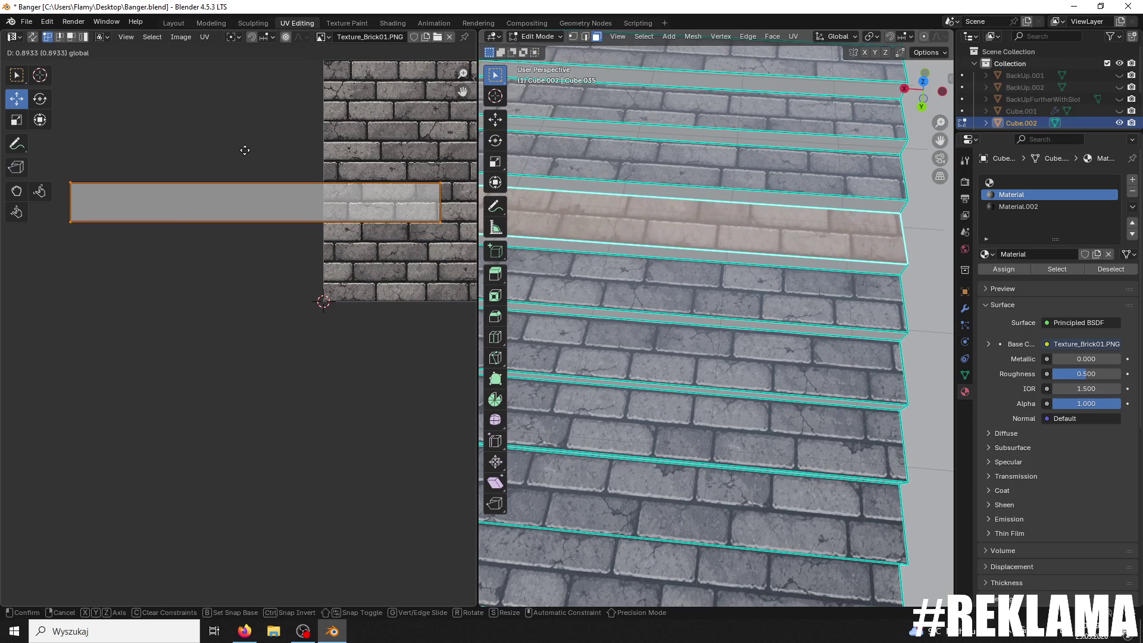
click(242, 150)
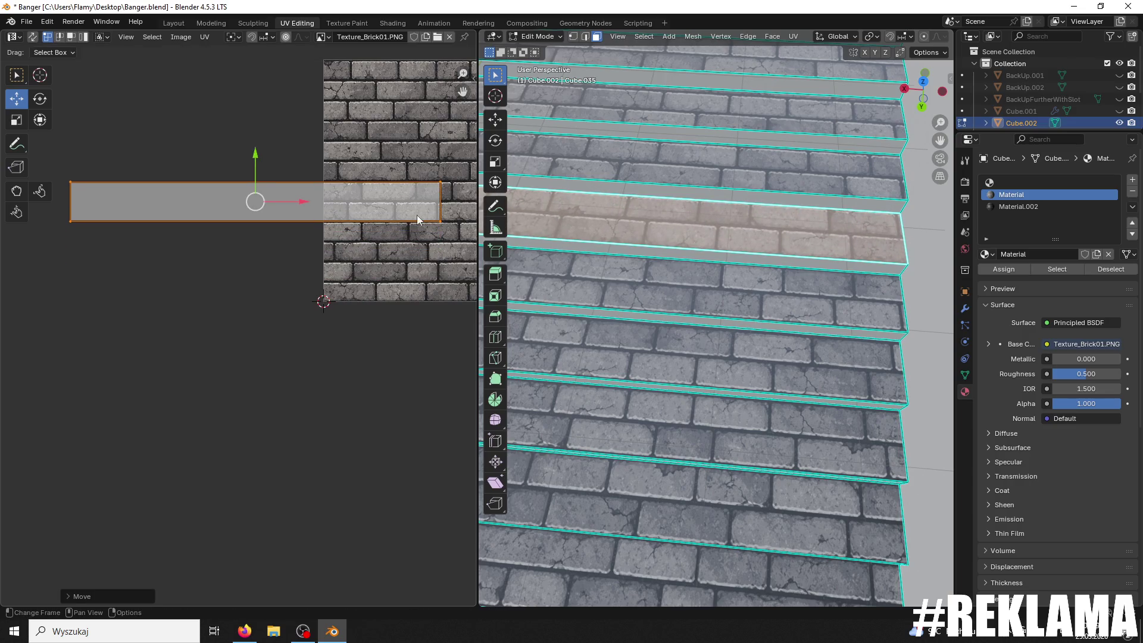
middle_drag(417, 216, 249, 316)
scroll(249, 316, up, 1)
scroll(259, 298, up, 1)
scroll(323, 299, up, 1)
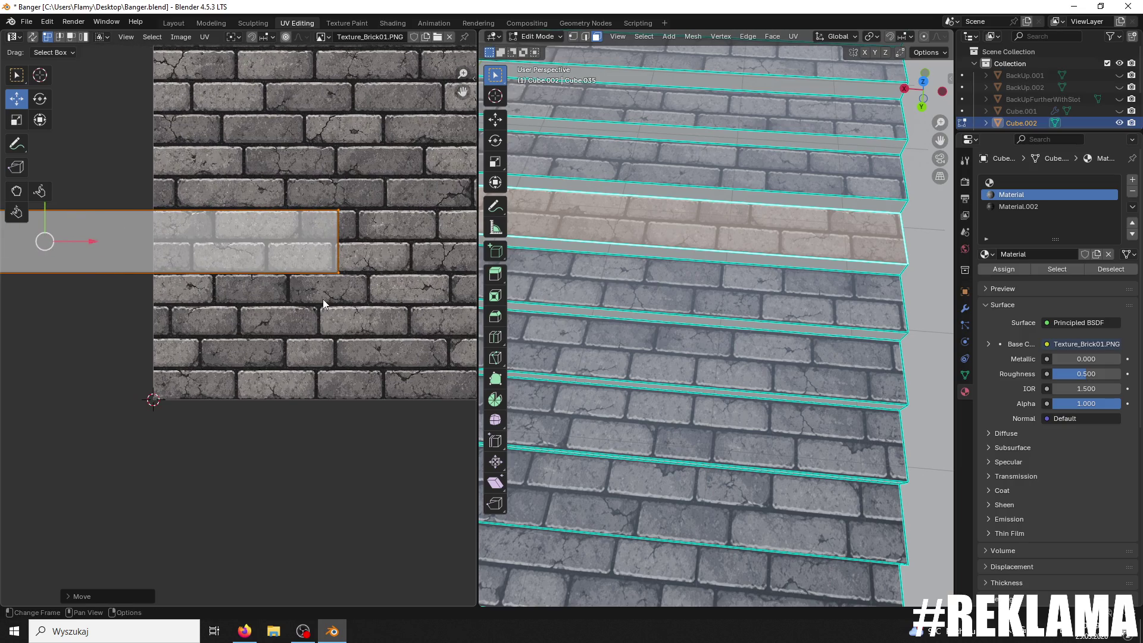
key(r)
key(minus)
key(Return)
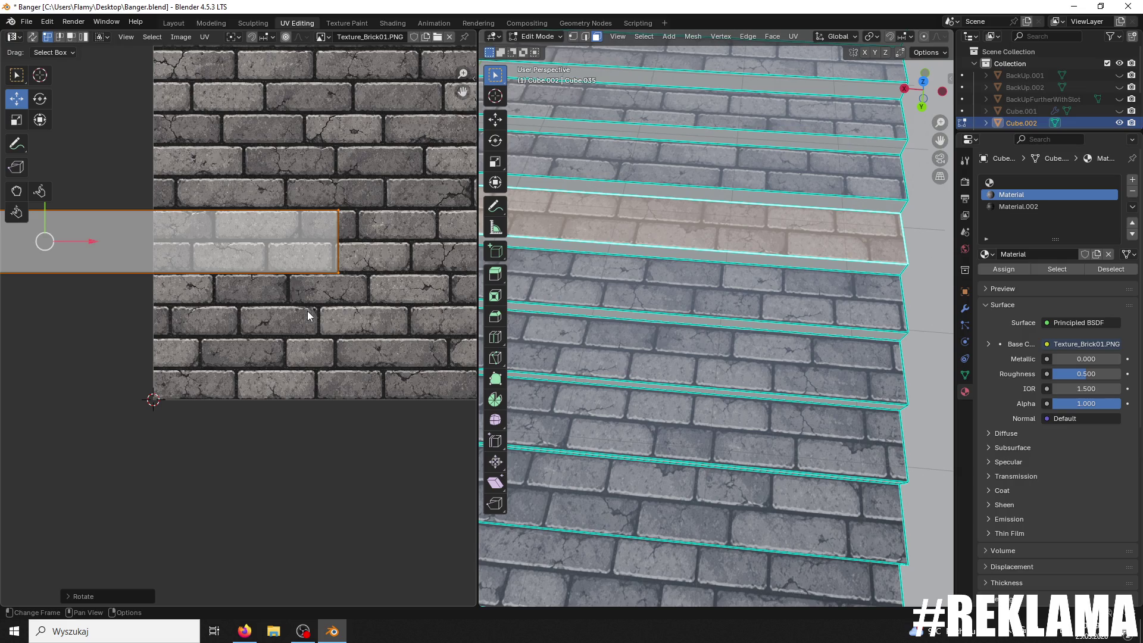
Step: Slide that strip right across the texture and nudge it up about 0.0031 to match the brick rows
drag(76, 241, 351, 244)
scroll(330, 223, down, 2)
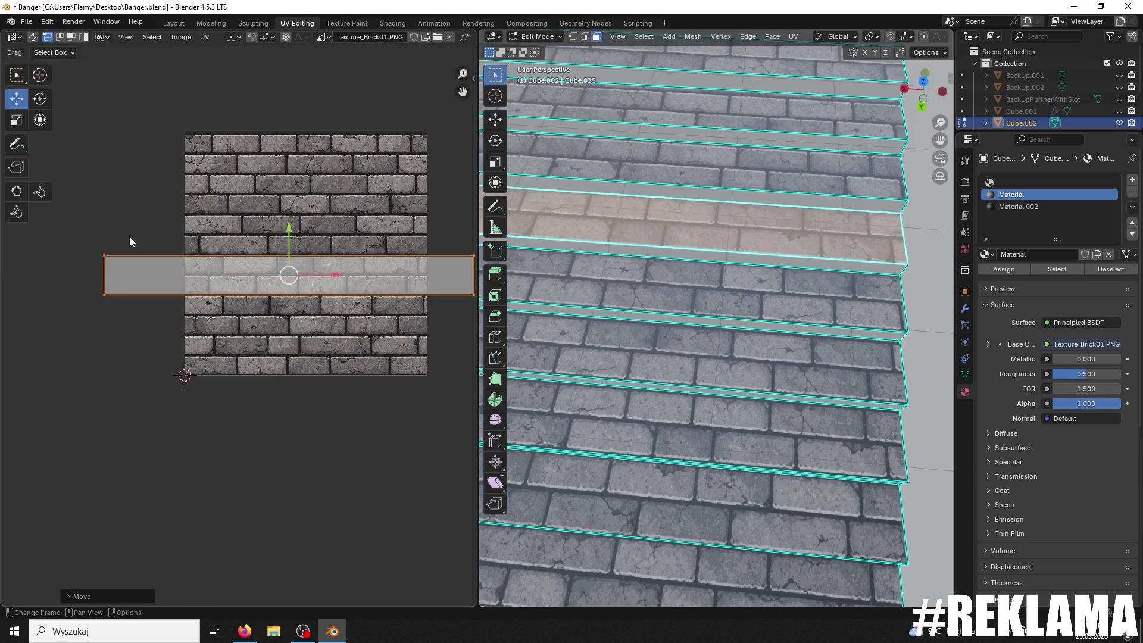
click(107, 257)
middle_drag(254, 269, 207, 273)
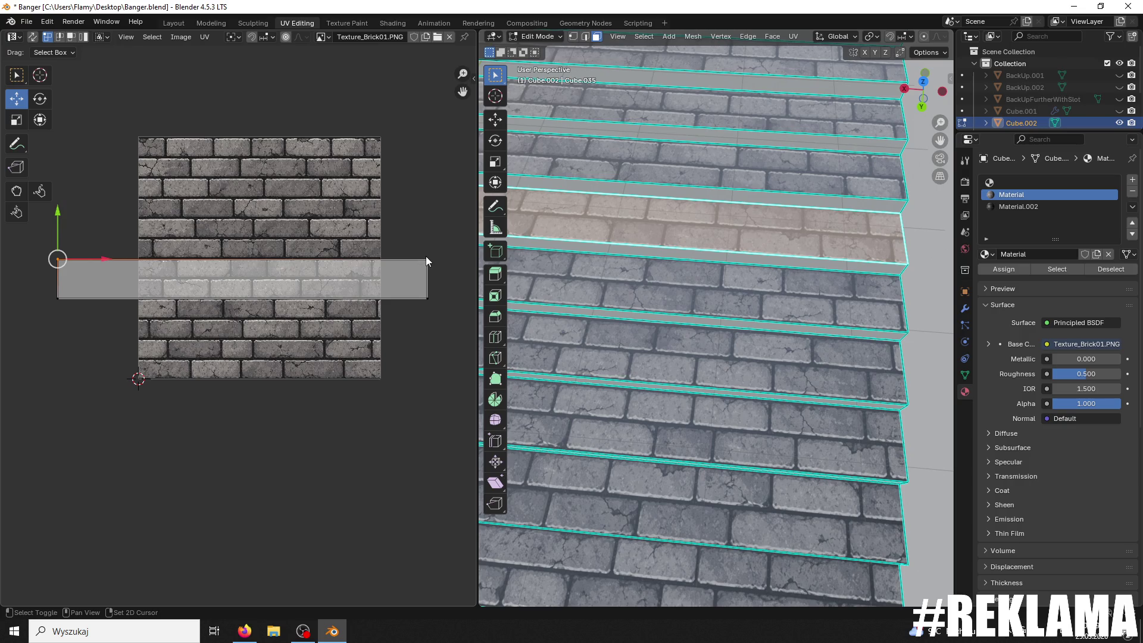
scroll(369, 255, up, 3)
scroll(178, 239, down, 3)
scroll(315, 249, up, 2)
drag(251, 172, 251, 170)
scroll(405, 300, down, 1)
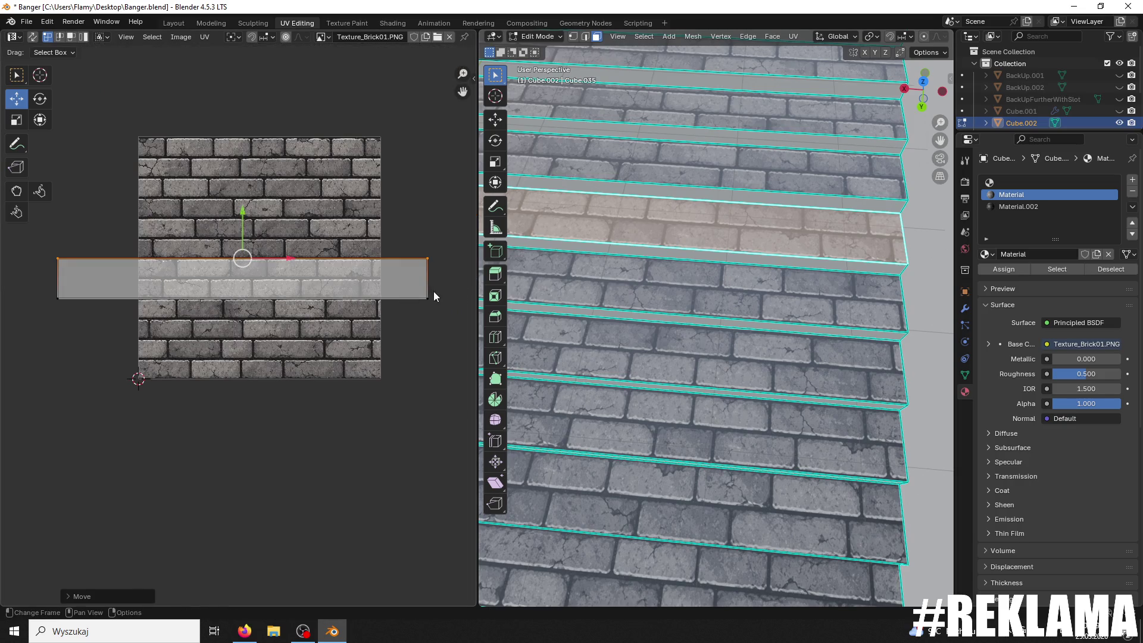
scroll(280, 244, up, 2)
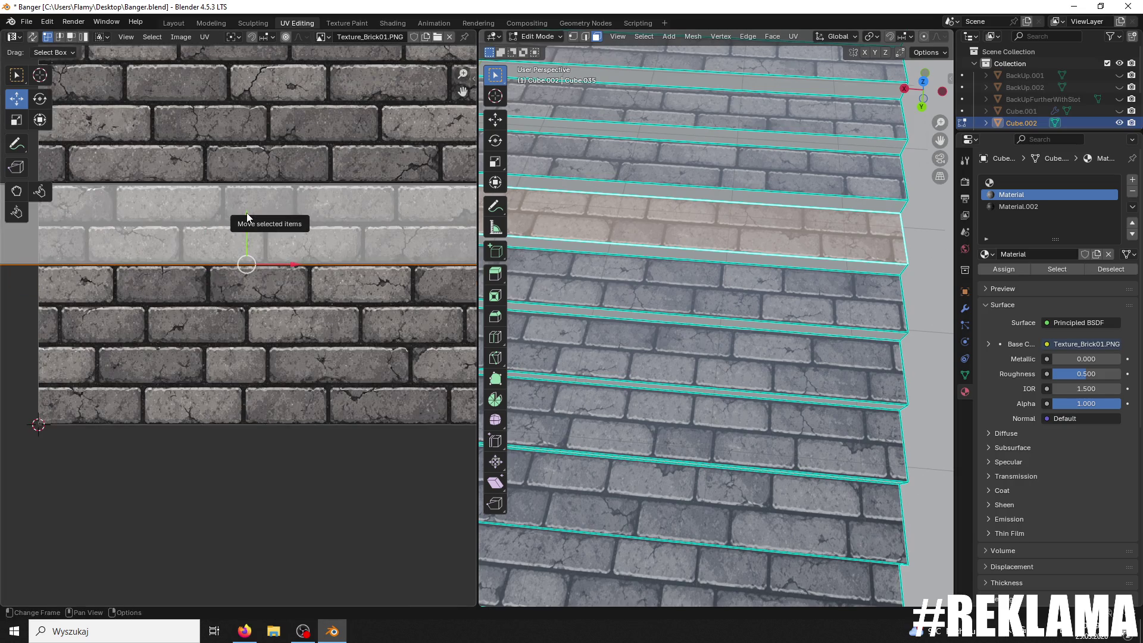
middle_drag(738, 238, 753, 221)
click(754, 221)
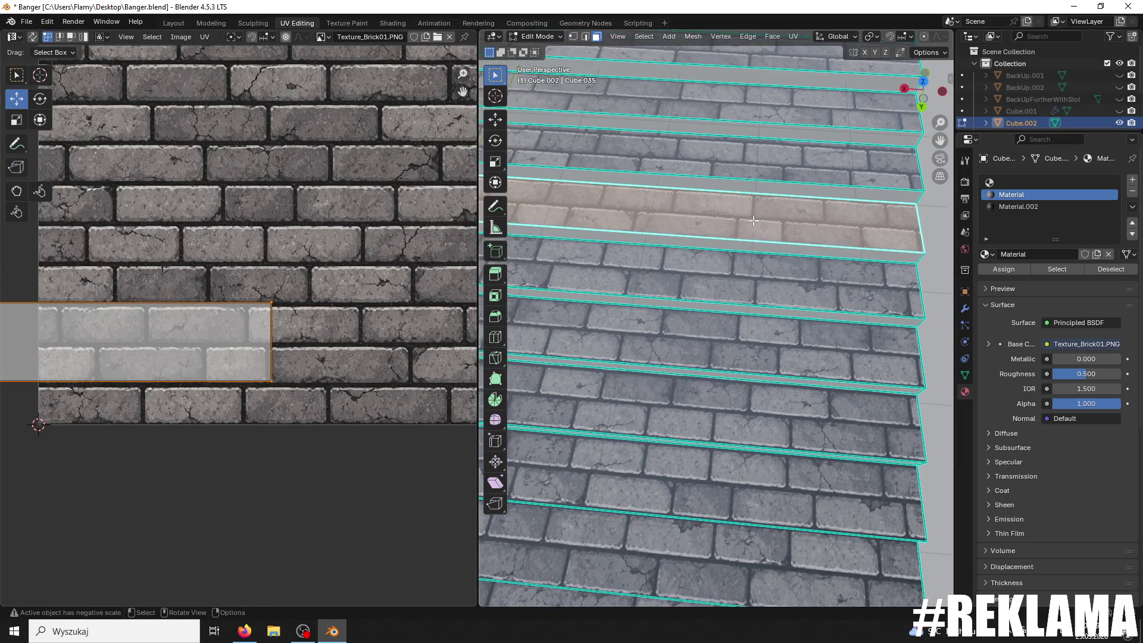
Step: Keep the next step's UV island level and nudge it about 0.0059 lower onto the brick rows
key(r)
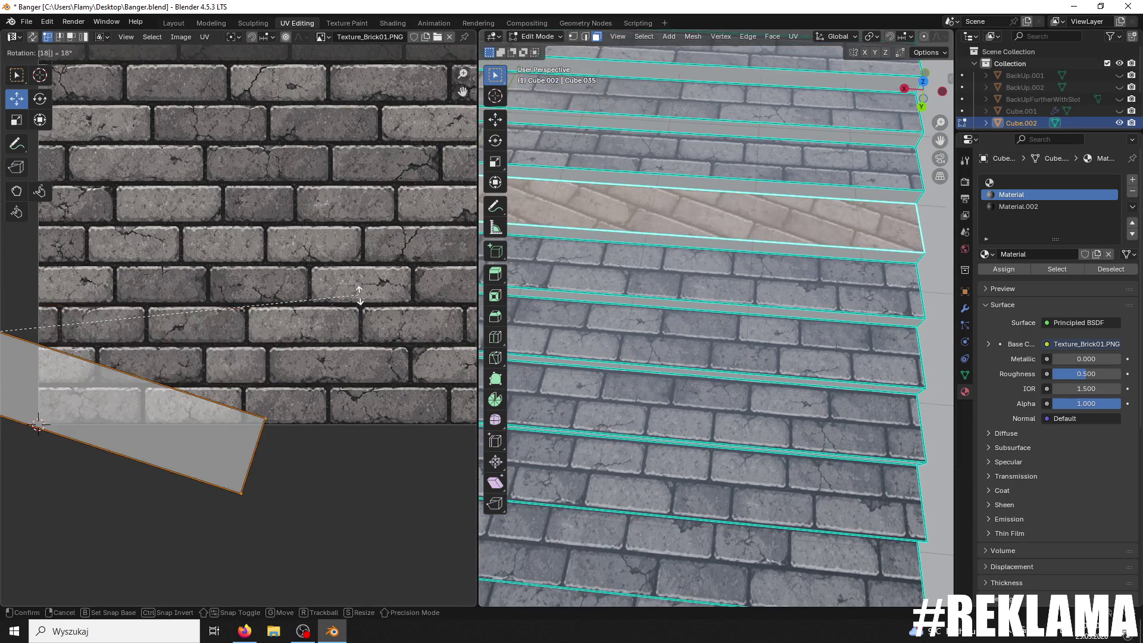
click(359, 296)
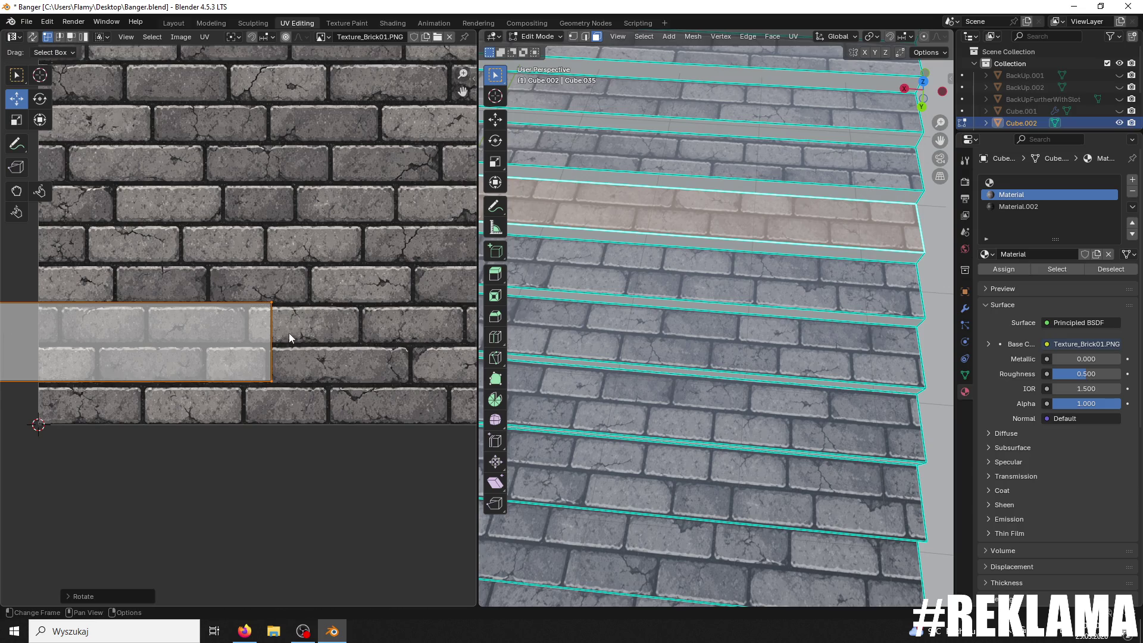
scroll(294, 344, down, 4)
mouse_move(144, 383)
middle_down()
mouse_move(343, 370)
mouse_move(91, 347)
middle_up()
scroll(370, 350, up, 5)
drag(132, 291, 132, 285)
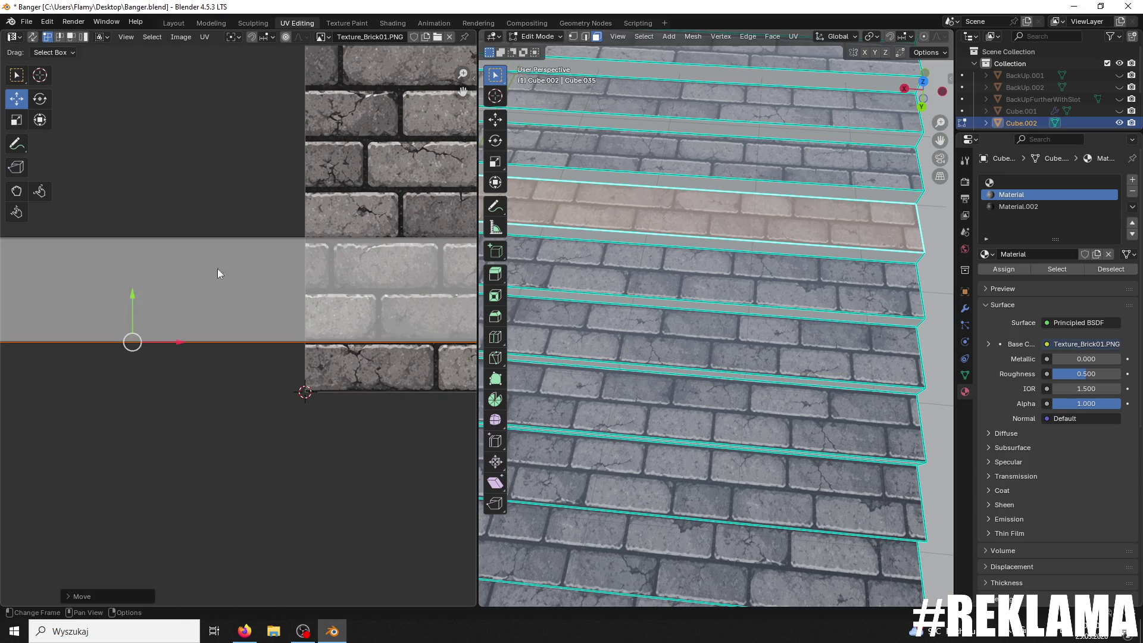
scroll(299, 259, down, 4)
scroll(223, 302, up, 4)
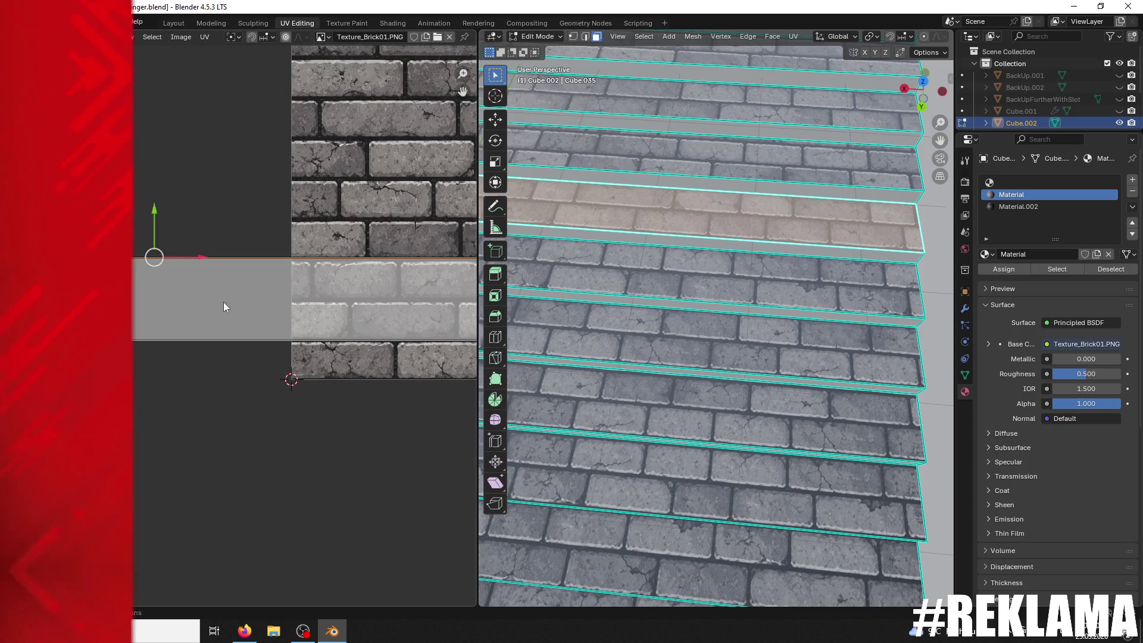
drag(296, 245, 296, 247)
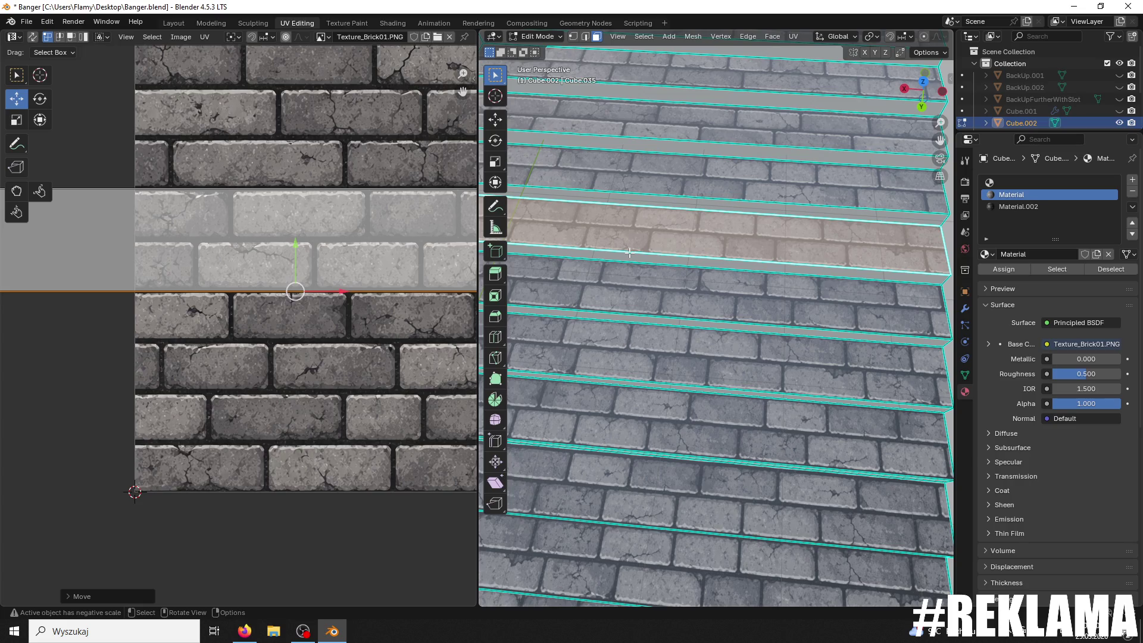
click(644, 177)
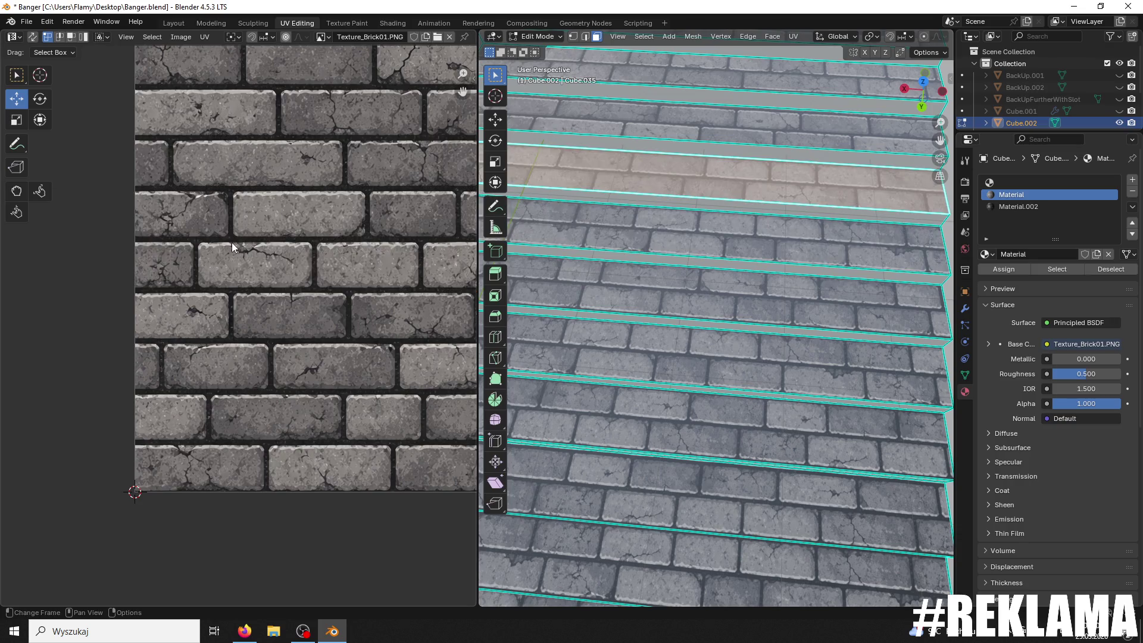
Step: Move the face's UV island right on the texture and raise it to match the brick rows
scroll(231, 242, down, 5)
key(g)
click(363, 220)
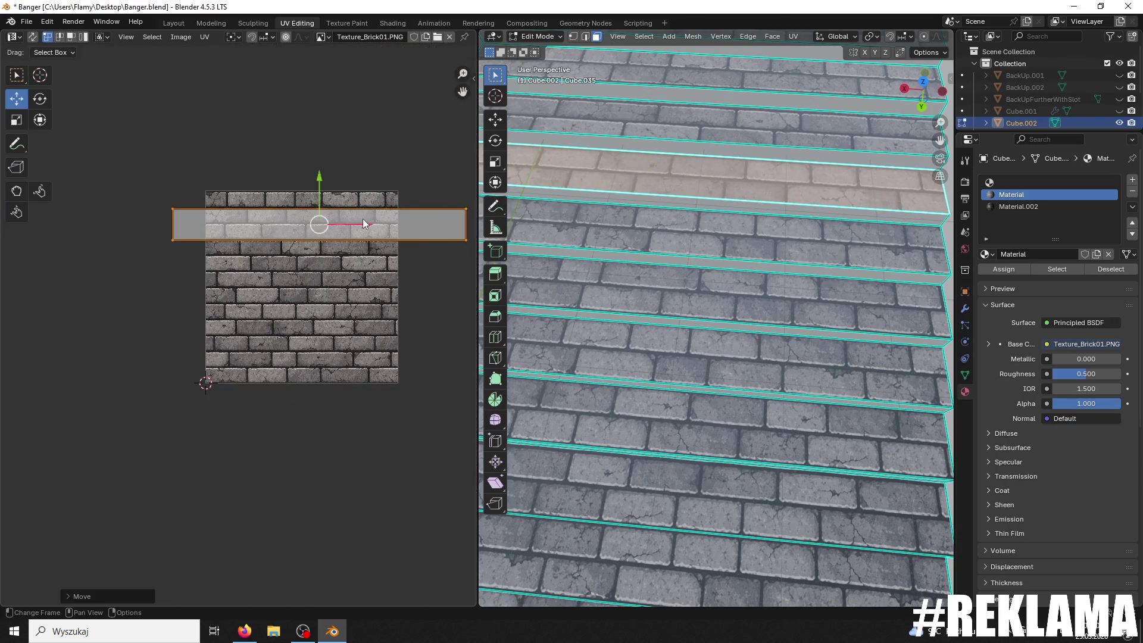
scroll(357, 229, up, 2)
middle_drag(131, 182, 5, 251)
scroll(536, 268, up, 2)
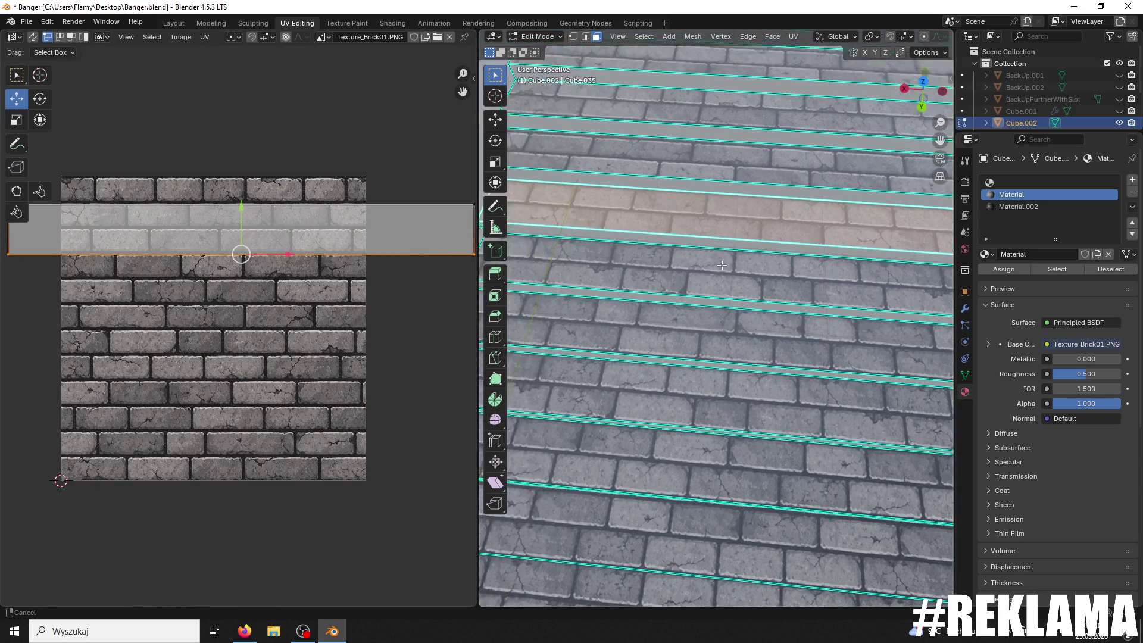
scroll(298, 261, up, 2)
drag(245, 158, 216, 159)
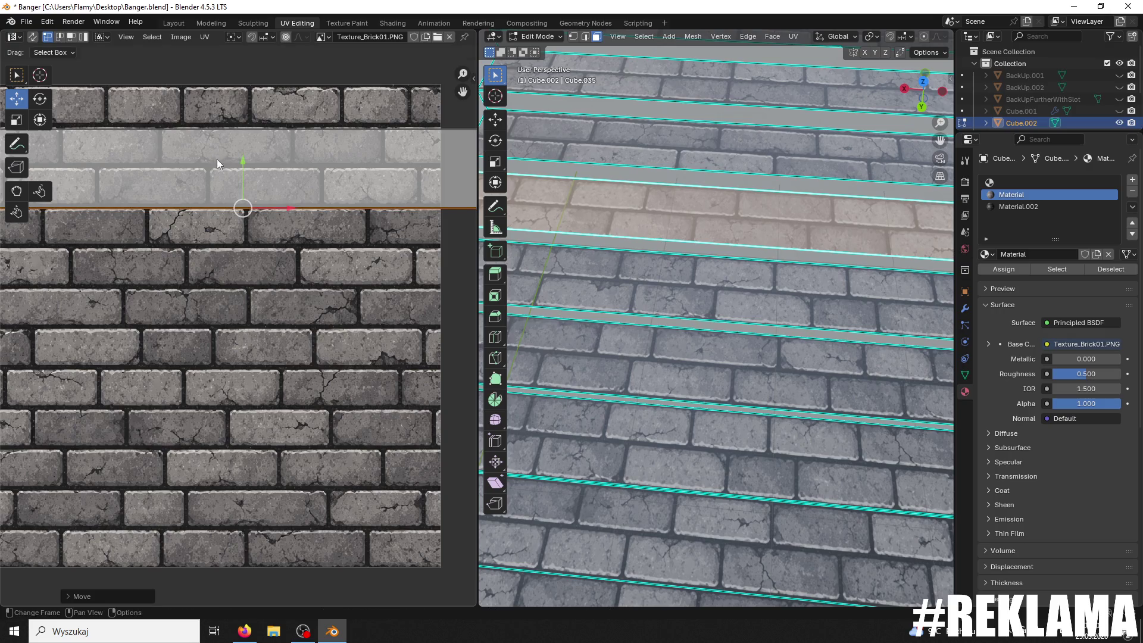
scroll(284, 149, down, 6)
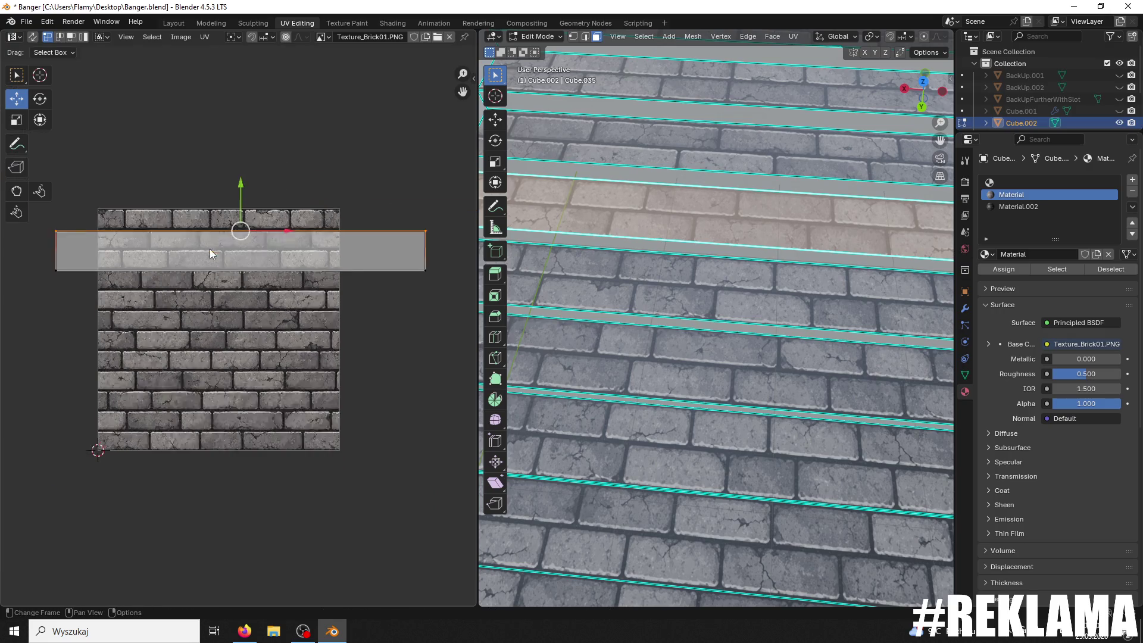
scroll(214, 238, up, 3)
drag(238, 128, 234, 122)
scroll(619, 233, up, 2)
Step: Undo that move, then bring the strip up onto the texture, slide it right and rotate it 180°
key(ctrl+z)
scroll(358, 255, down, 2)
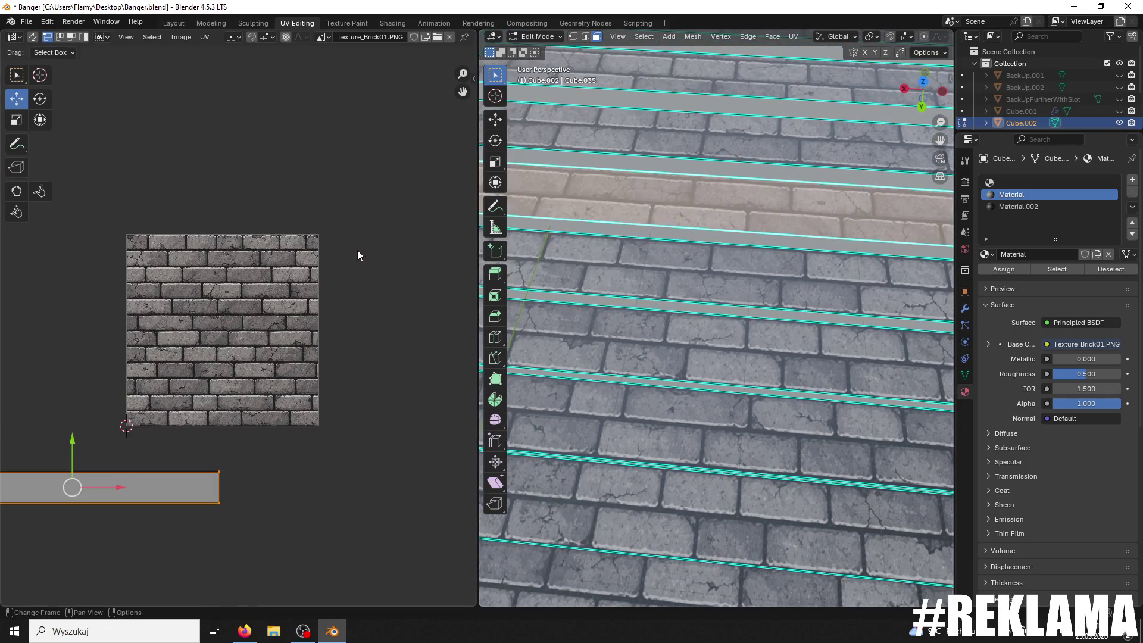
drag(72, 444, 95, 276)
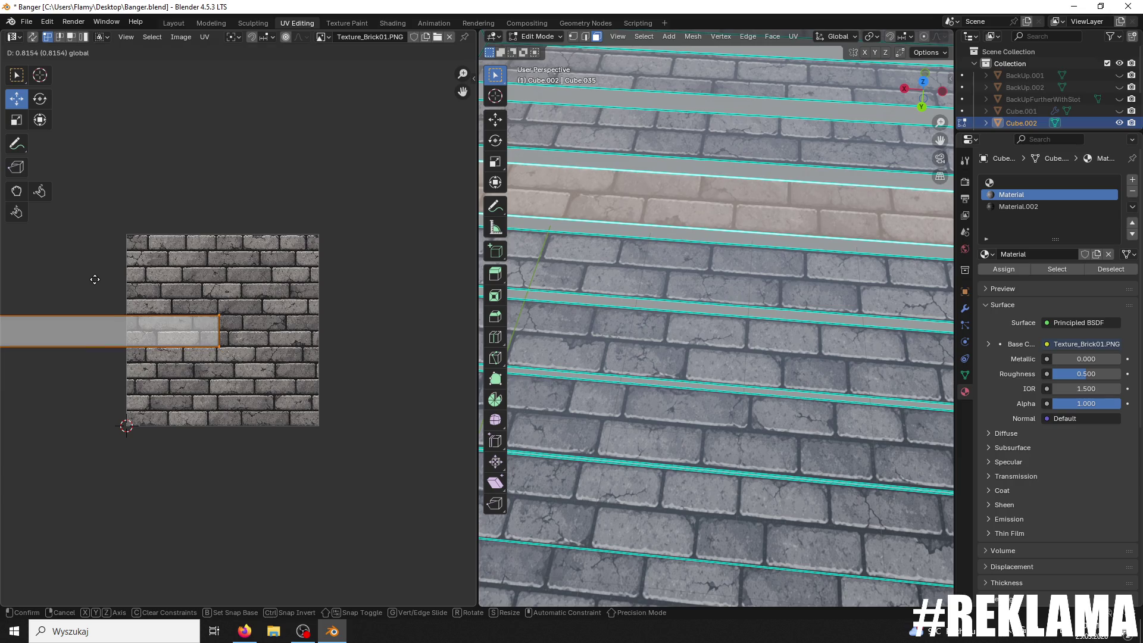
drag(116, 332, 255, 332)
scroll(266, 346, up, 3)
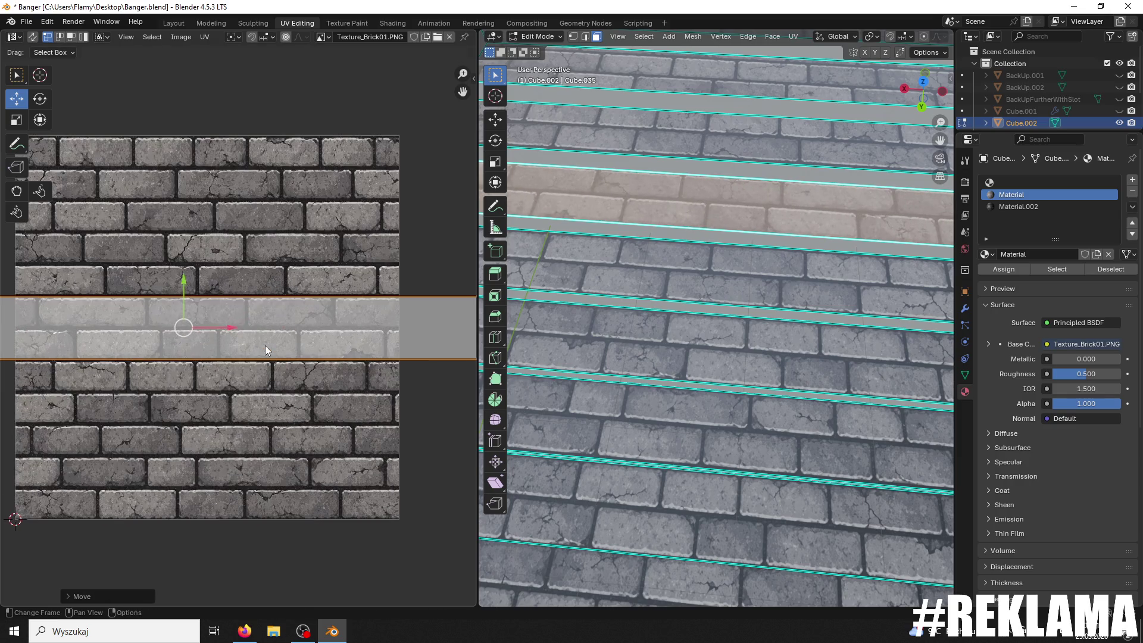
scroll(265, 345, down, 2)
click(349, 355)
shift+click(101, 348)
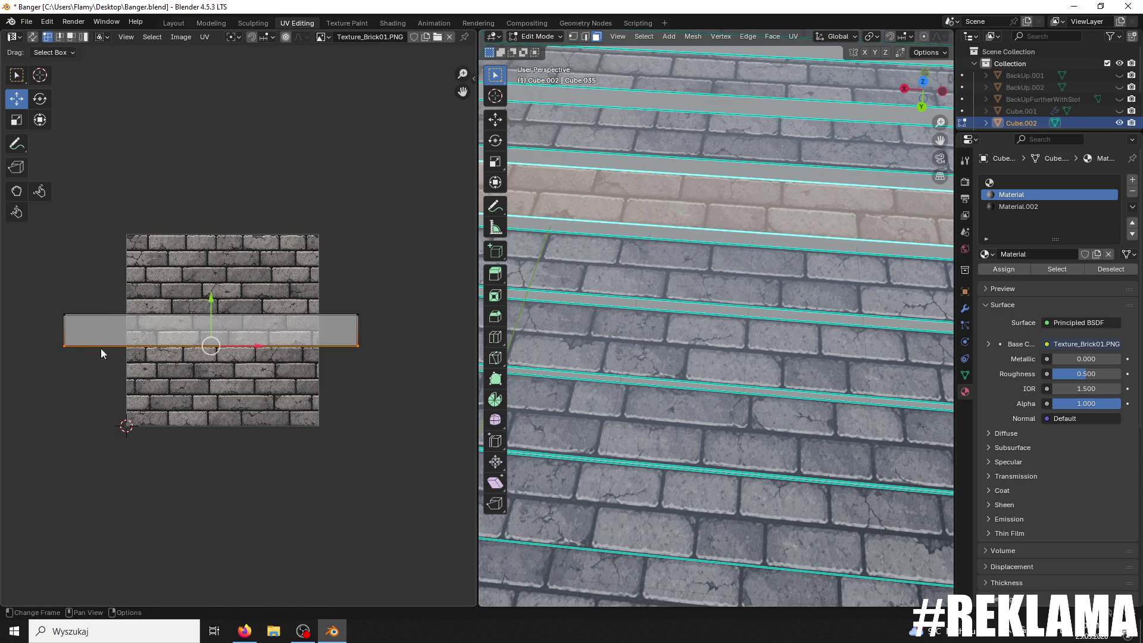
scroll(276, 327, up, 2)
text(ar180)
key(Return)
Step: Nudge the strip's top edge upward and shift its UVs to sit on a brick row
click(342, 310)
ctrl+scroll(340, 309, left, 3)
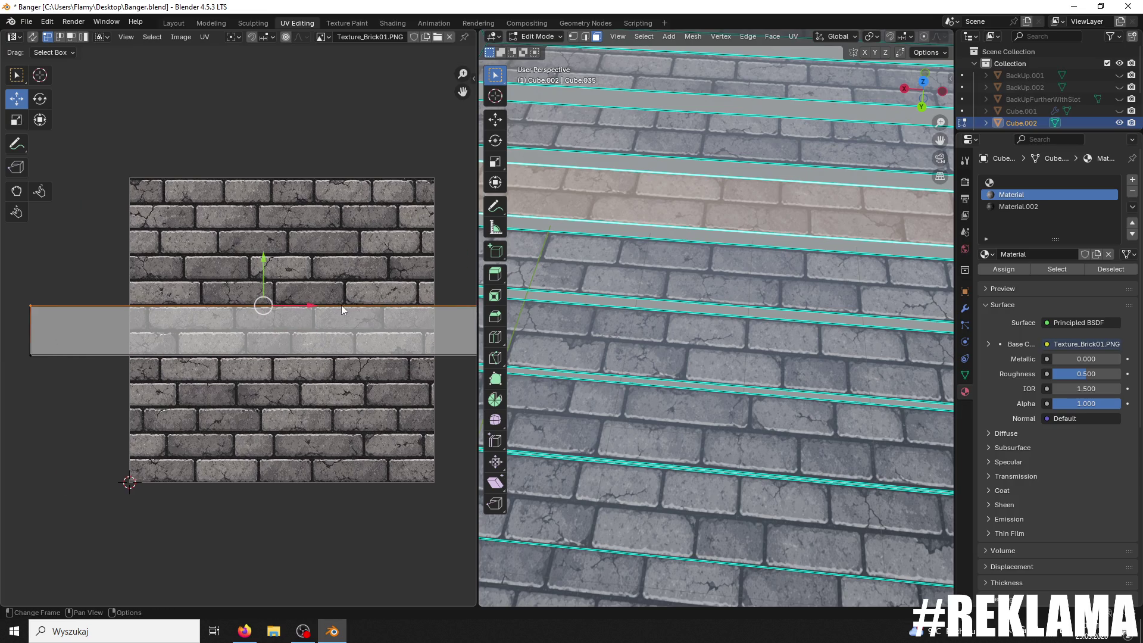
middle_drag(341, 305, 280, 316)
scroll(196, 280, up, 1)
mouse_move(197, 265)
mouse_down()
mouse_move(186, 260)
mouse_move(196, 263)
mouse_up()
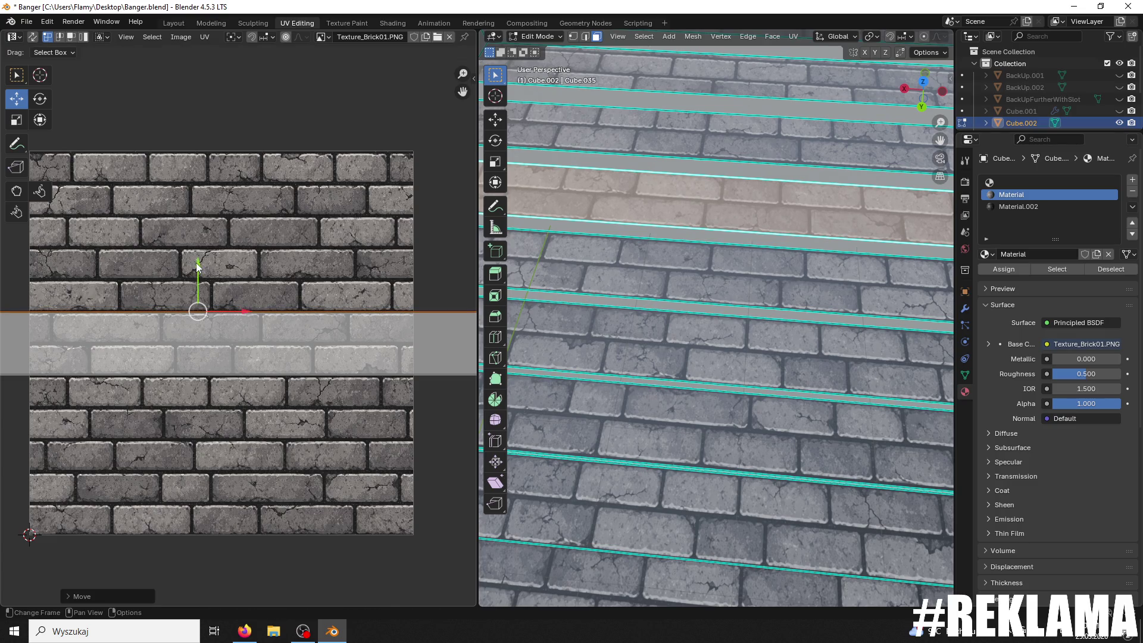
scroll(235, 333, down, 1)
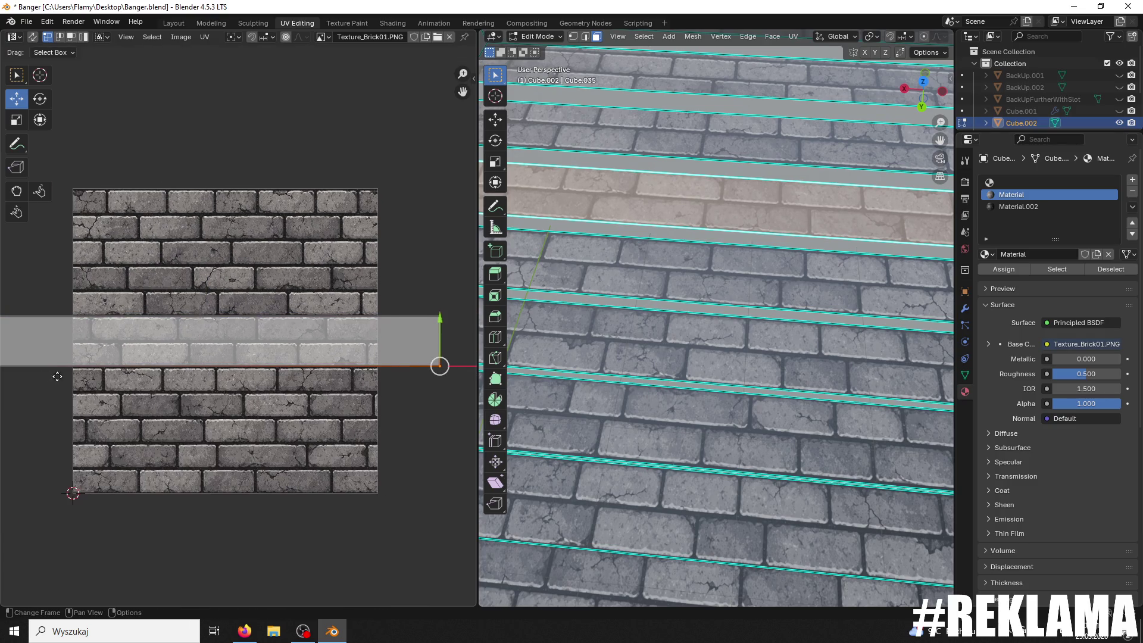
middle_drag(43, 377, 140, 369)
scroll(58, 345, up, 2)
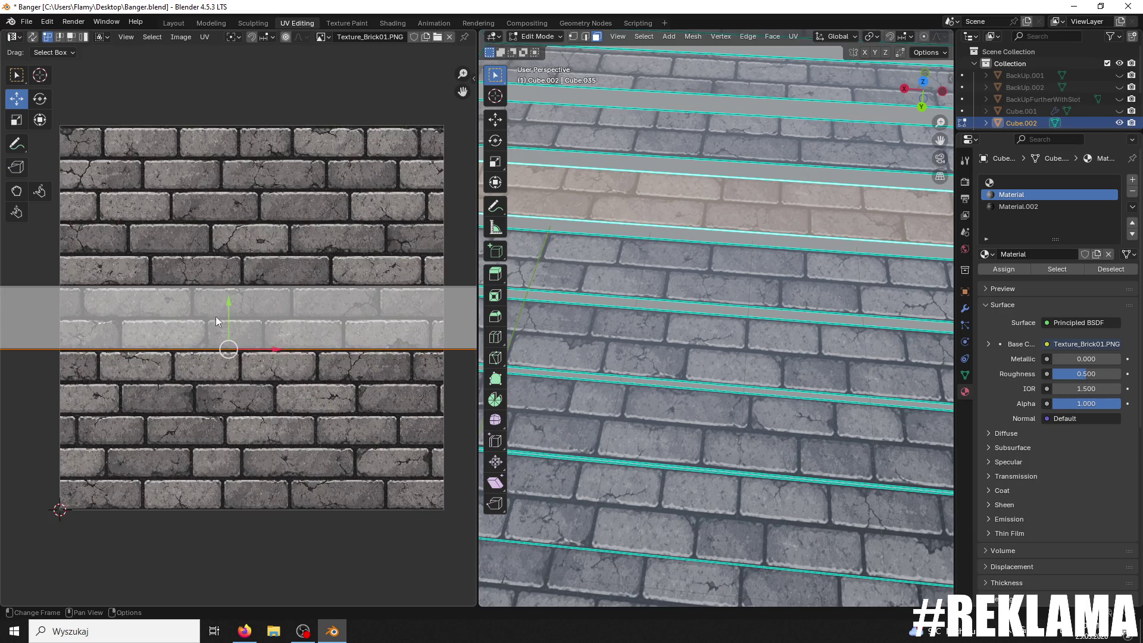
drag(230, 298, 225, 302)
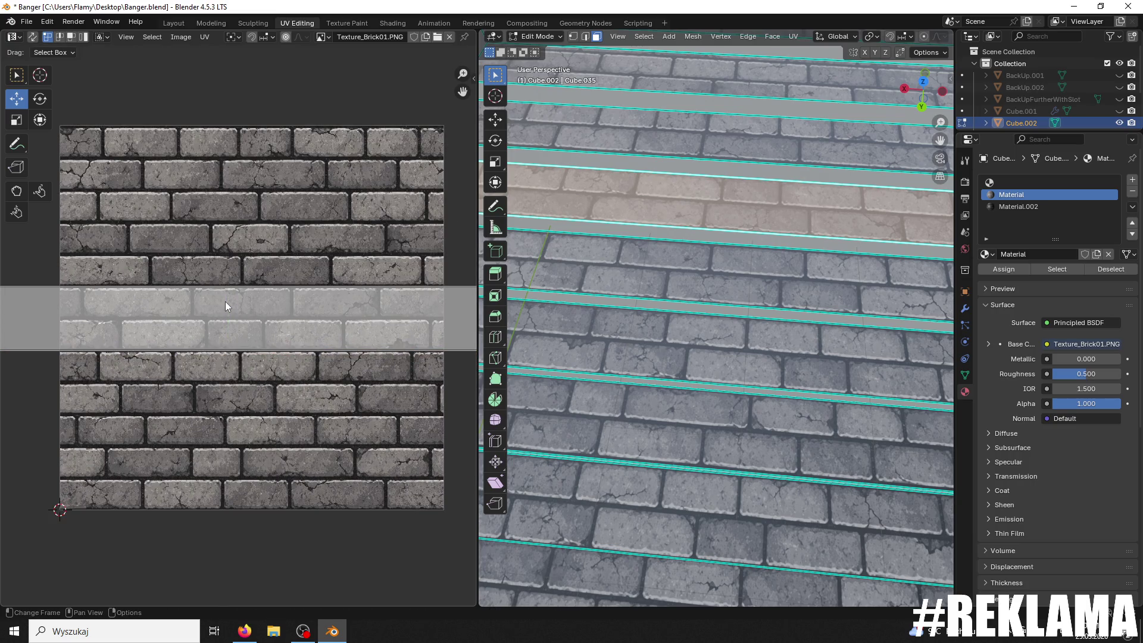
click(225, 302)
Step: Save Banger.blend with the step UV strips aligned so far
mouse_move(745, 357)
middle_down()
mouse_move(821, 308)
mouse_move(810, 254)
mouse_move(655, 404)
mouse_move(762, 268)
middle_up()
scroll(821, 308, down, 5)
key(ctrl+s)
scroll(761, 268, up, 6)
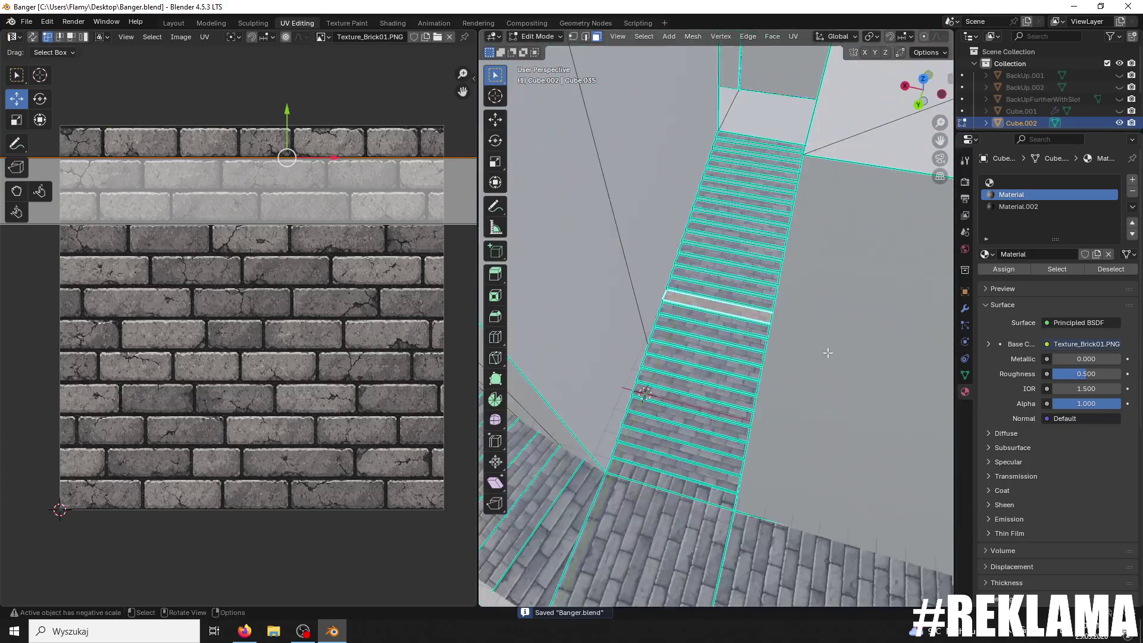
click(758, 248)
scroll(349, 320, up, 2)
scroll(349, 321, down, 2)
key(a)
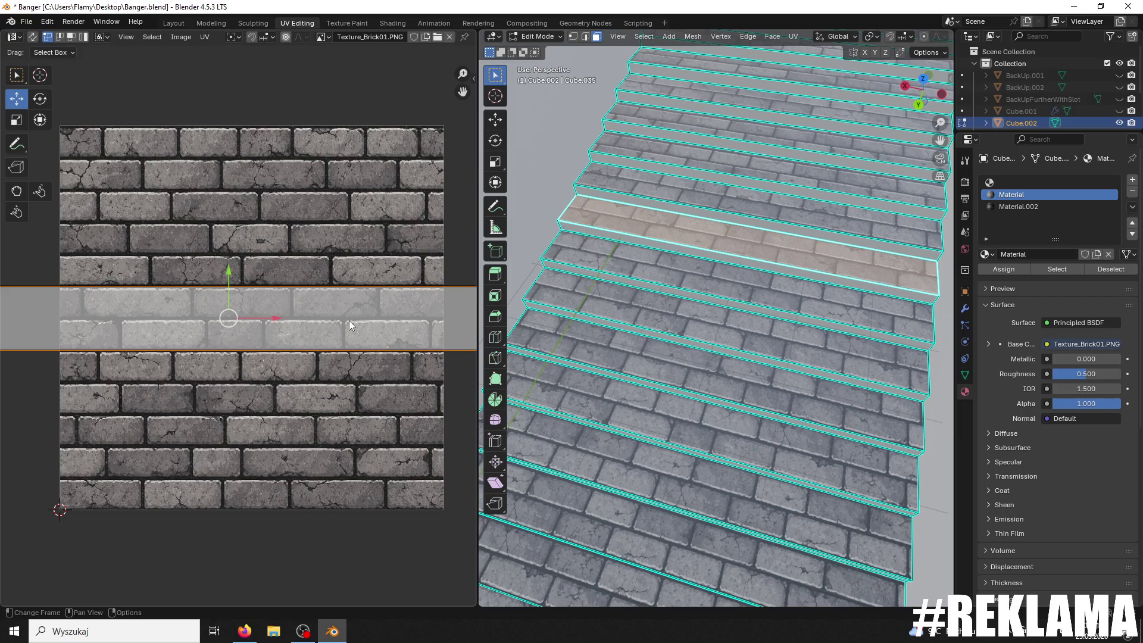
click(715, 339)
Step: Select an upper stair strip and move its UVs up onto a brick row of the texture
scroll(714, 338, up, 4)
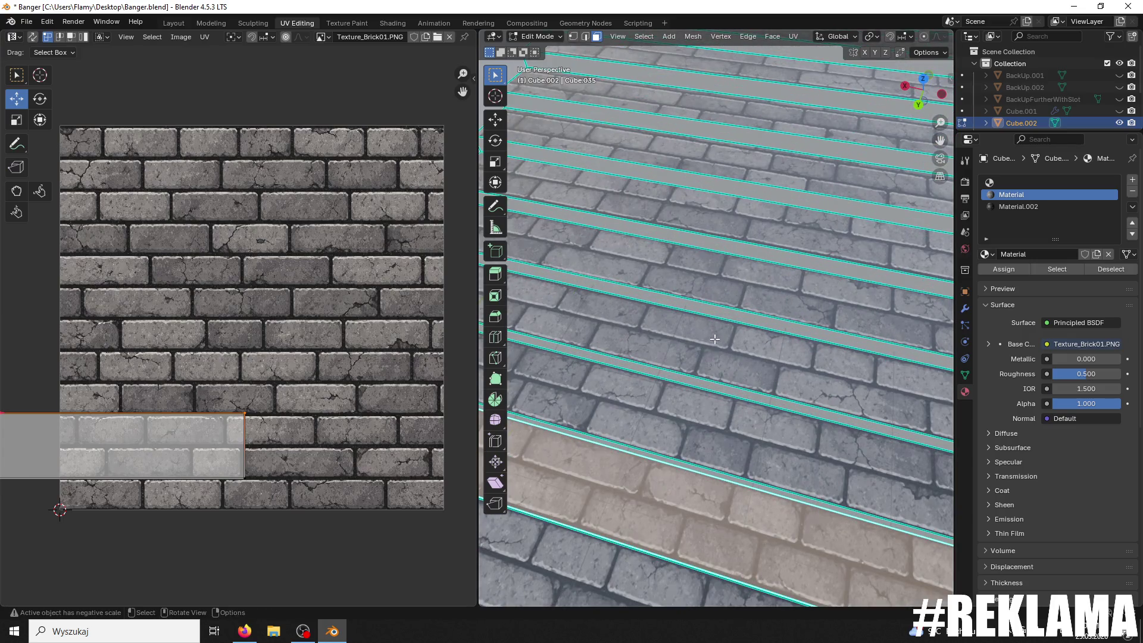
click(700, 212)
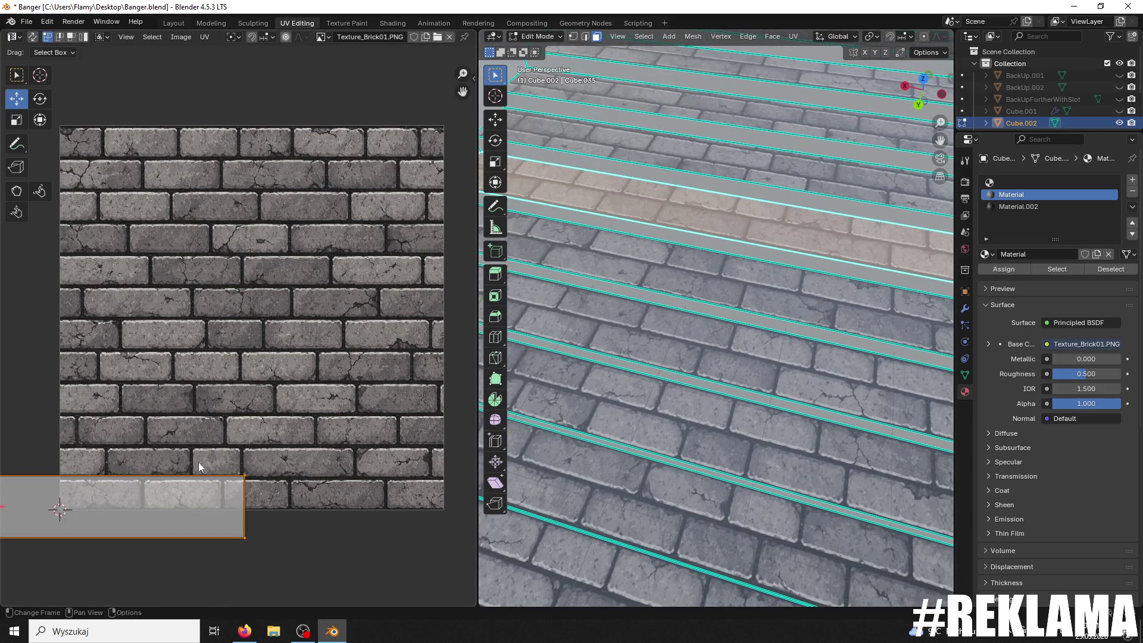
scroll(200, 468, down, 3)
key(g)
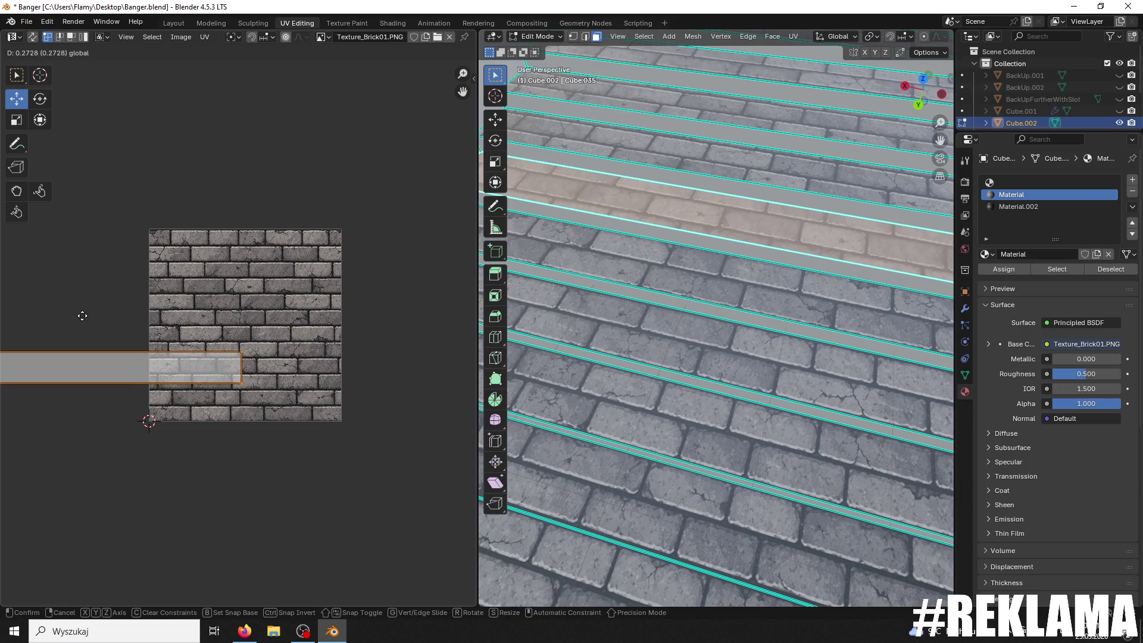
click(104, 322)
scroll(216, 366, up, 3)
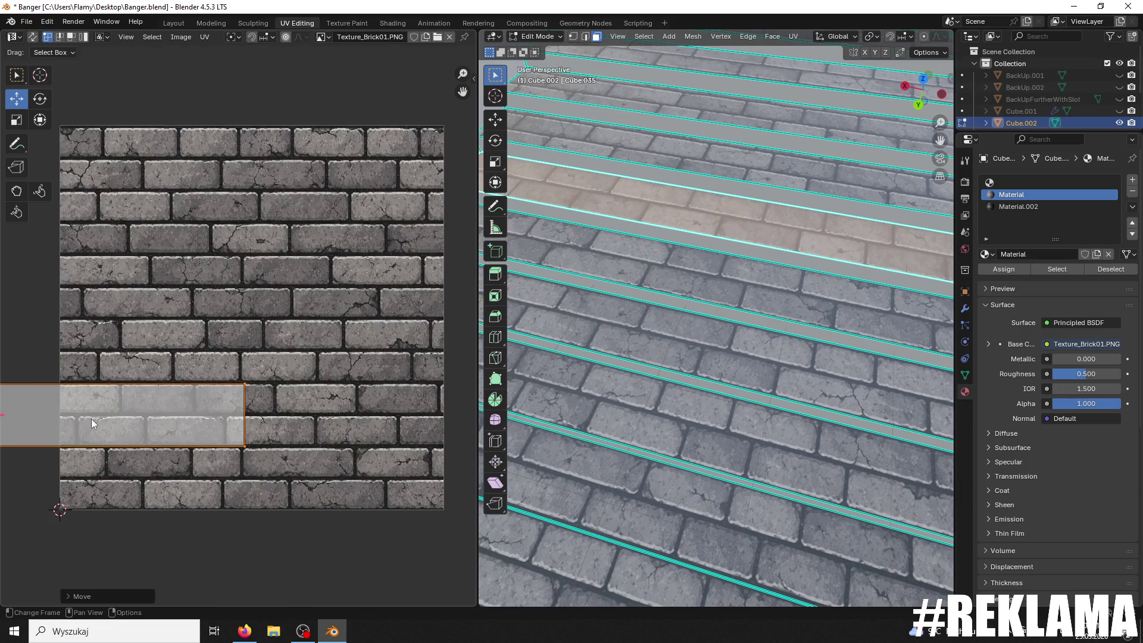
scroll(92, 423, down, 1)
key(g)
drag(250, 409, 241, 425)
key(Home)
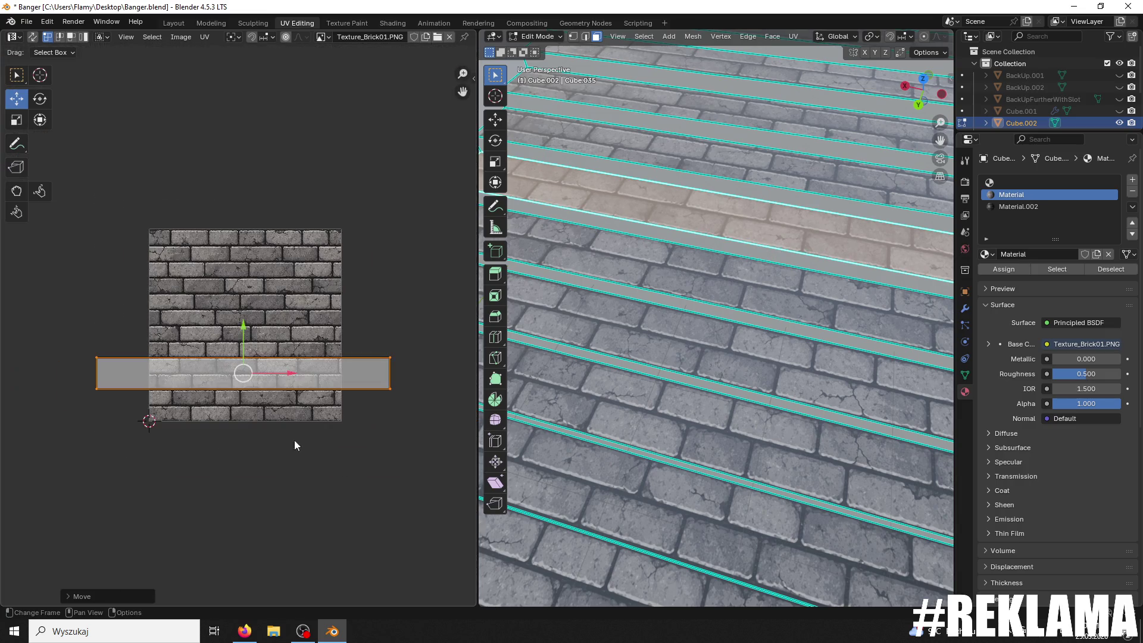
scroll(250, 417, up, 5)
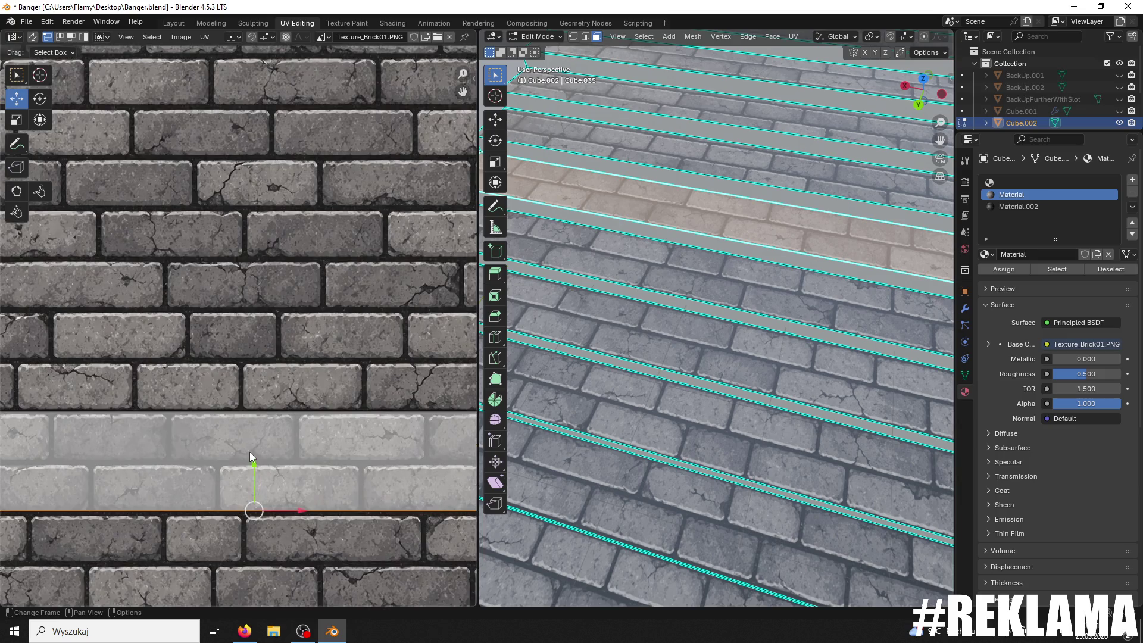
key(g)
click(248, 463)
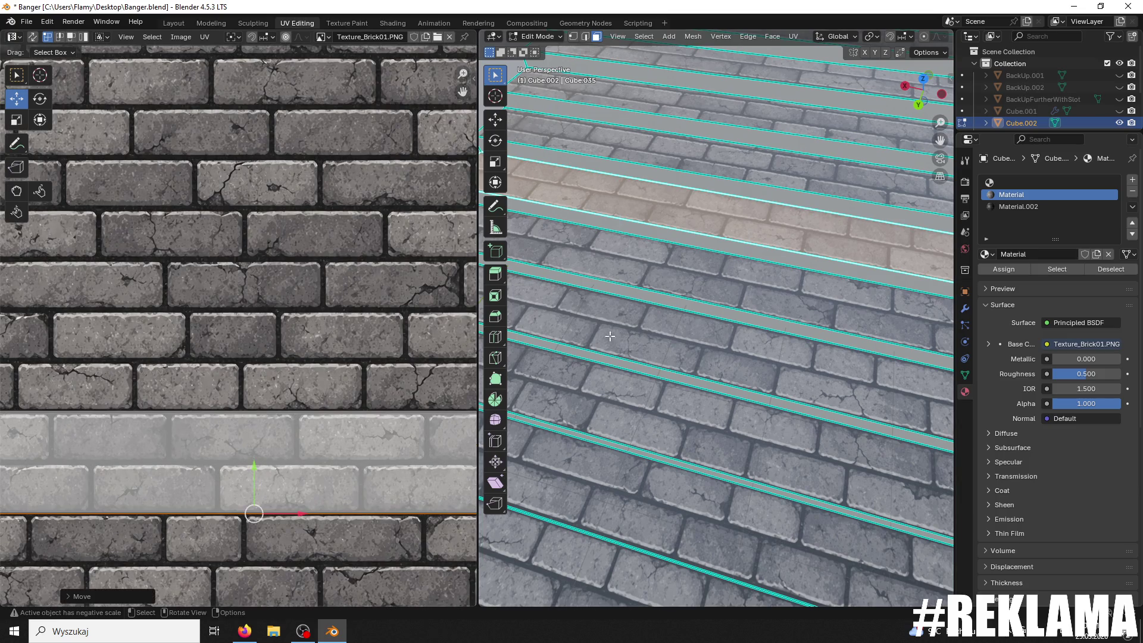
scroll(346, 317, down, 5)
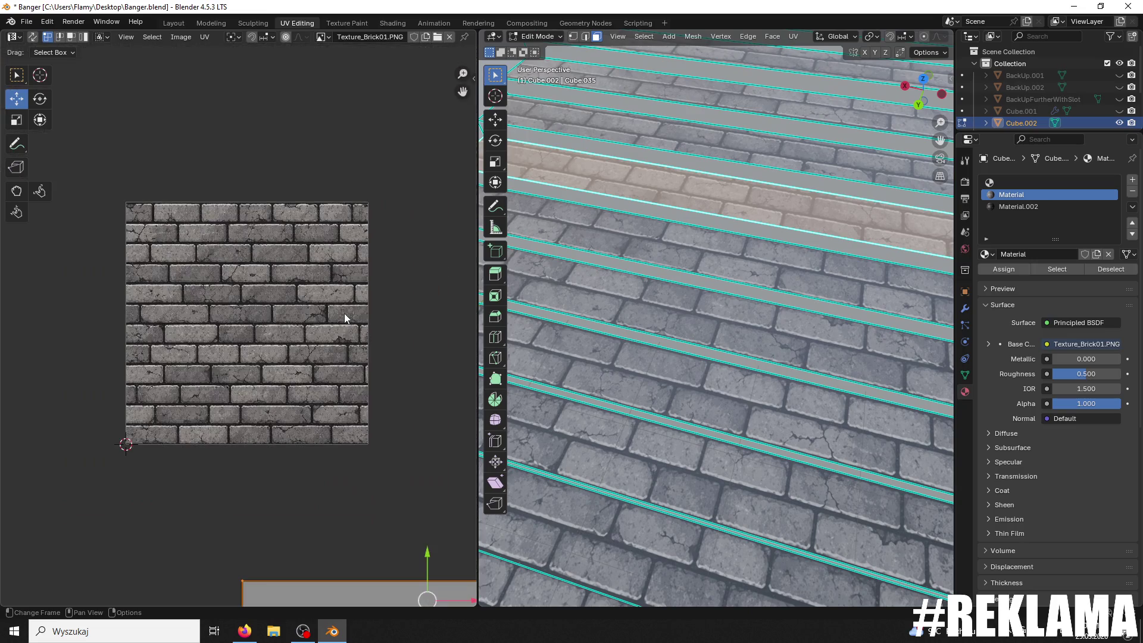
key(g)
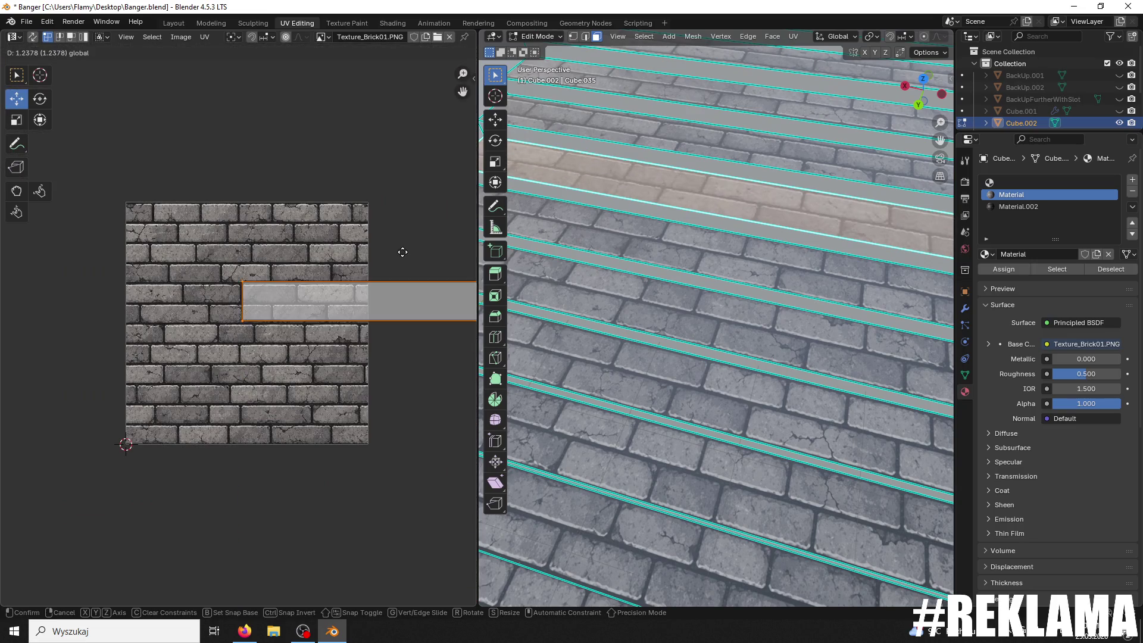
click(390, 291)
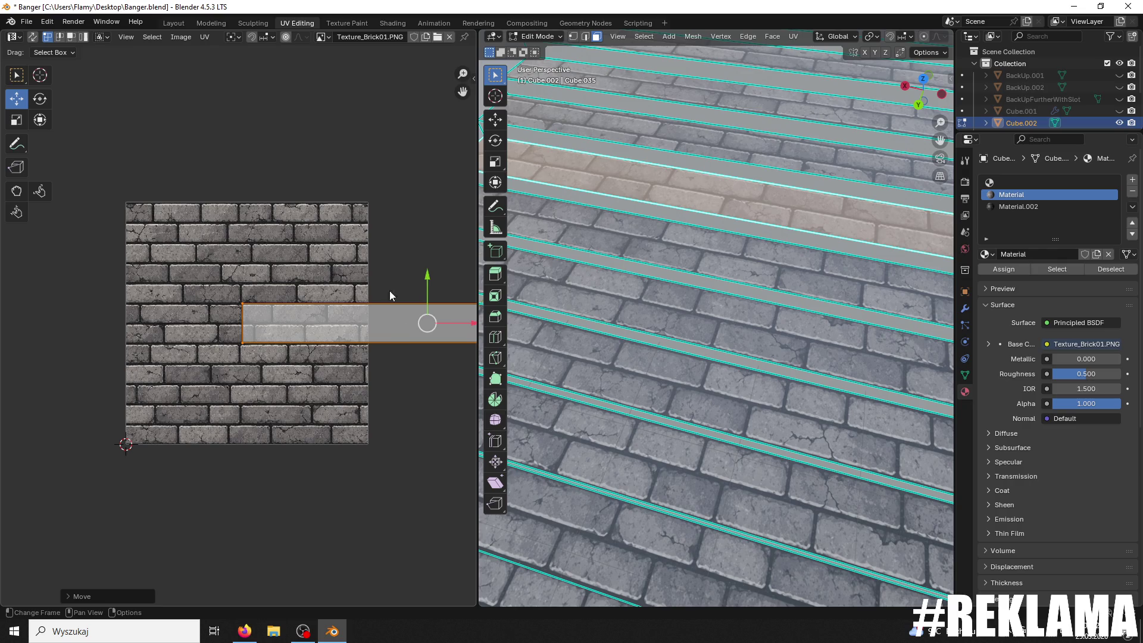
Step: Rescale the strip slightly wider and rotate its UVs 180° so the bricks line up
scroll(324, 326, up, 3)
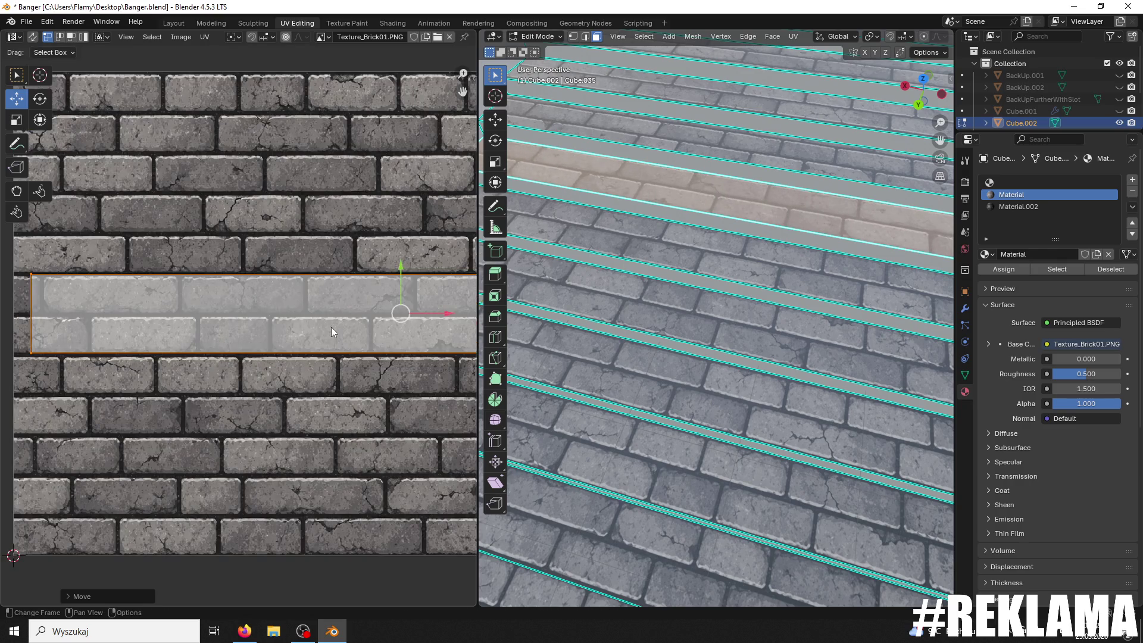
key(s)
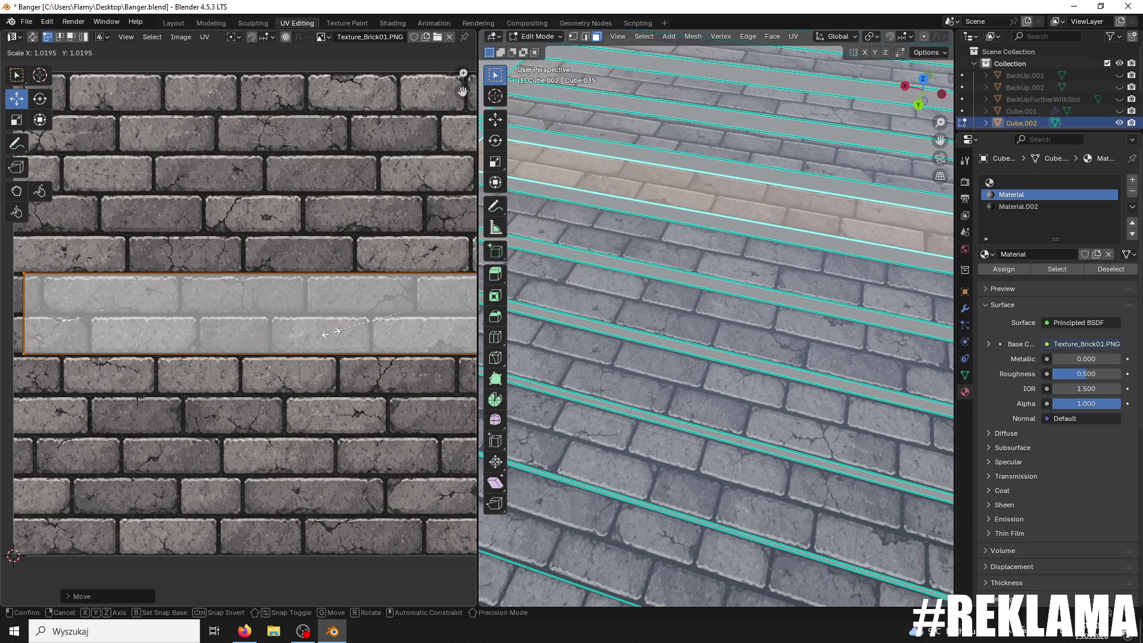
click(331, 332)
drag(402, 274, 398, 271)
key(s)
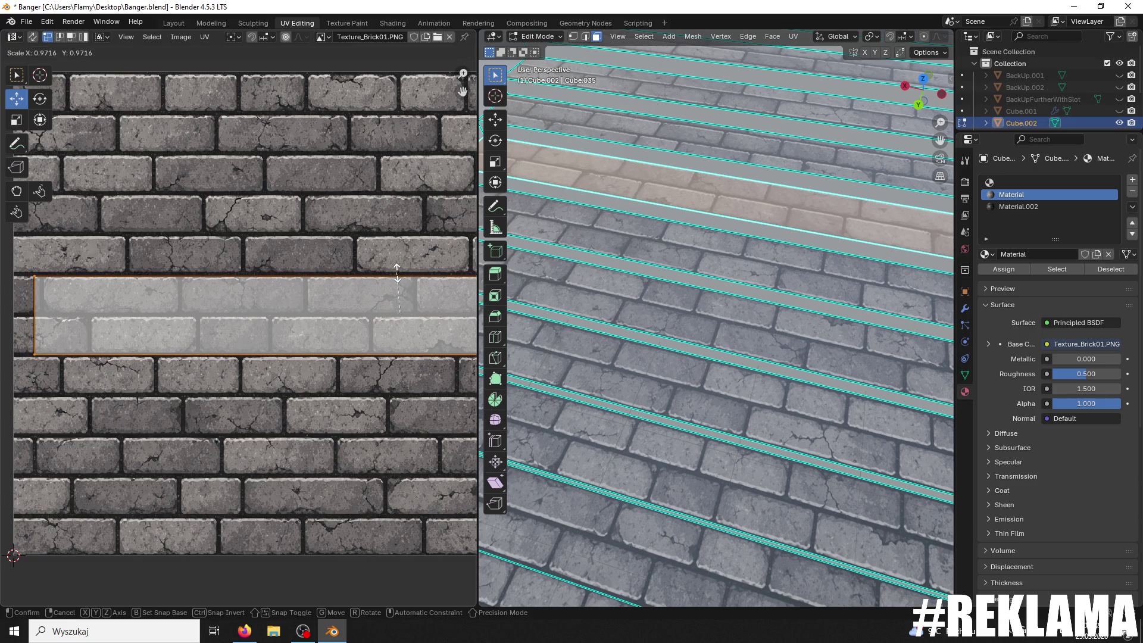
click(397, 273)
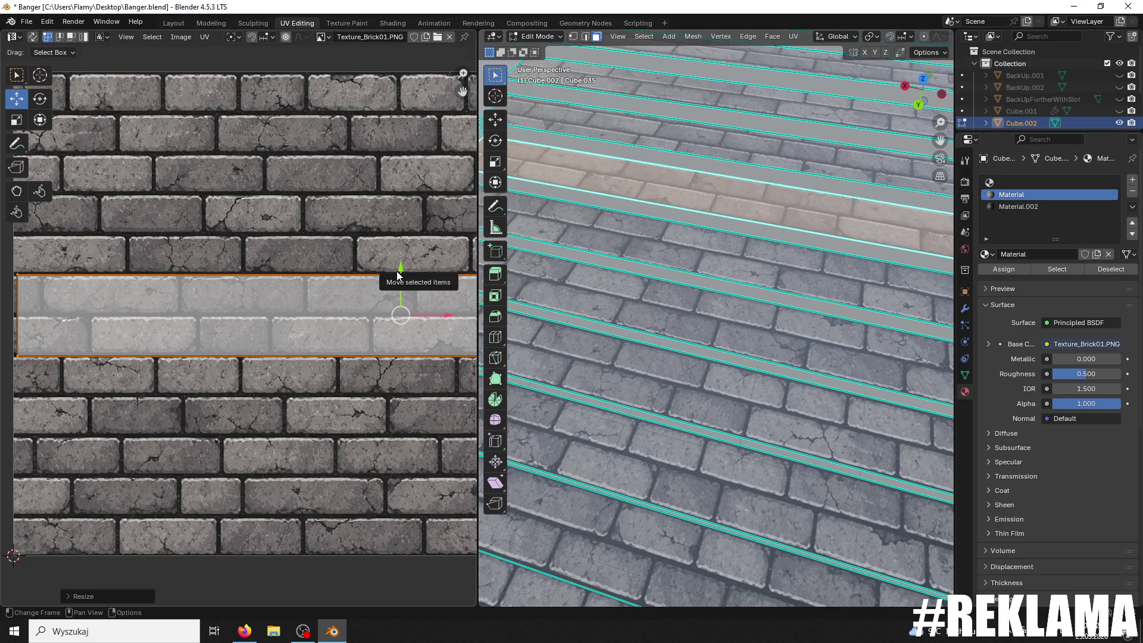
text(r180)
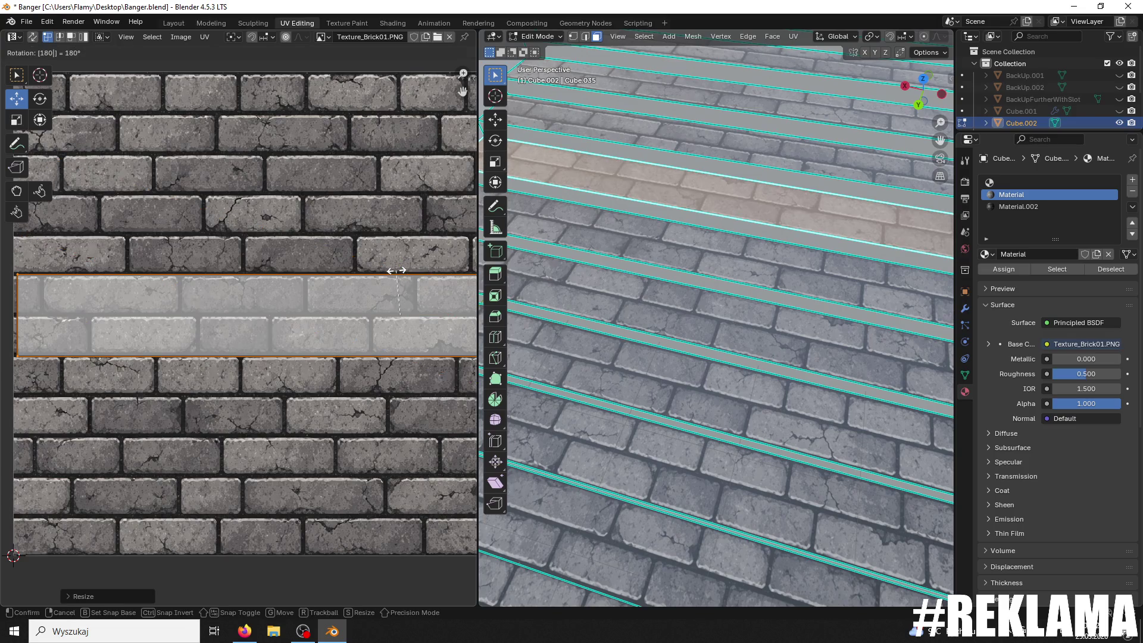
key(Return)
shift+middle_drag(772, 232, 760, 336)
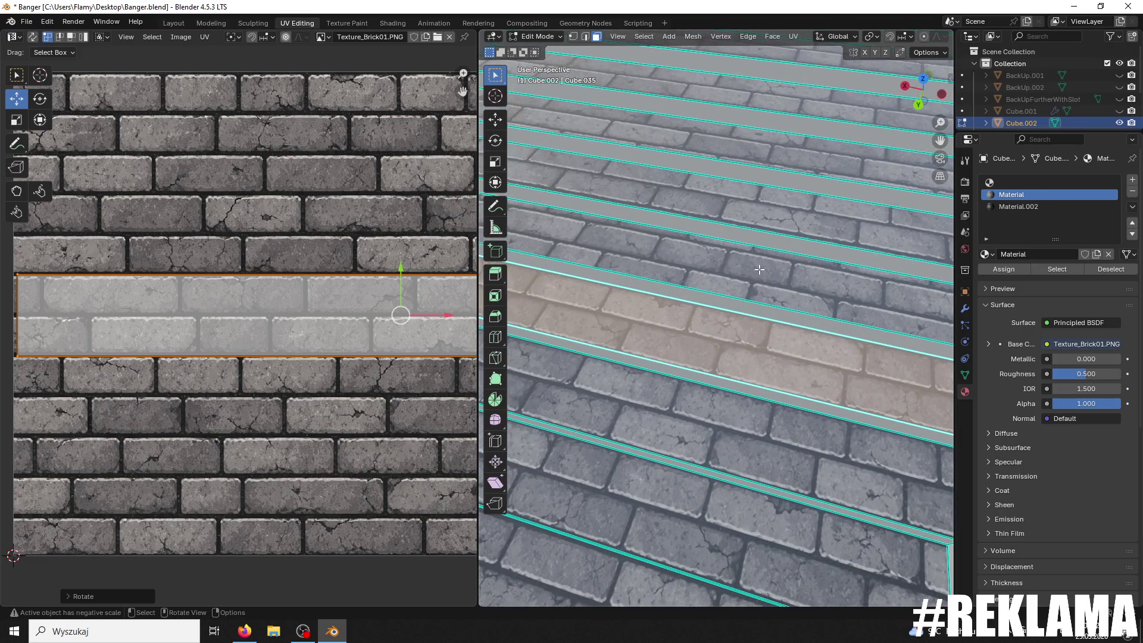
Step: Rotate the next stair strip's UVs 180°, move it onto the brick texture and scale it
click(759, 269)
scroll(340, 322, down, 5)
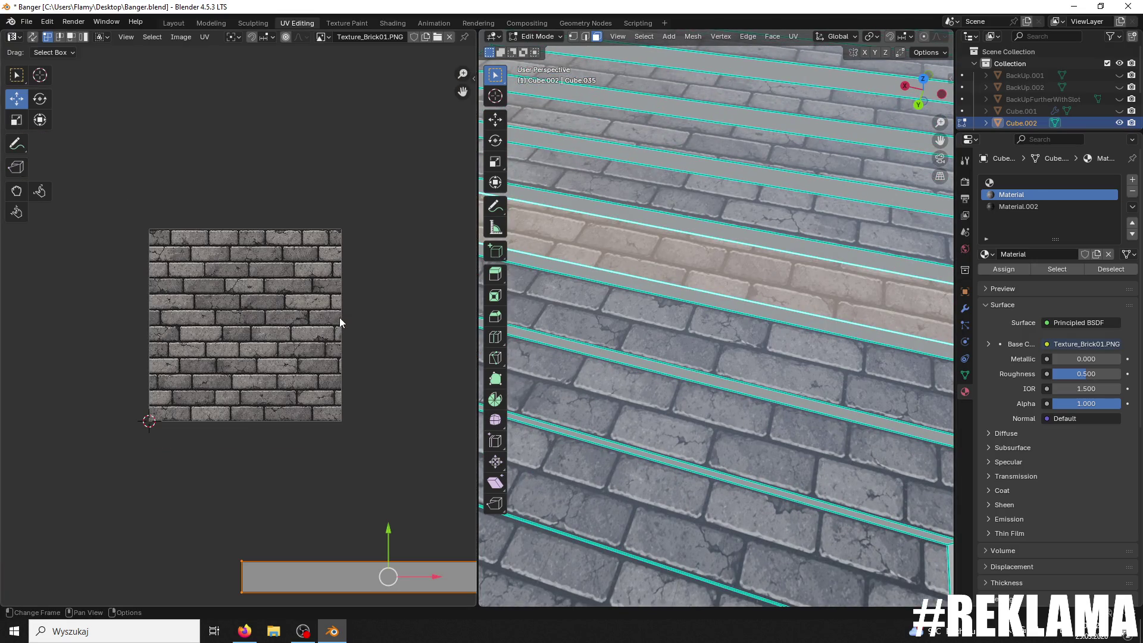
text(r180)
key(Return)
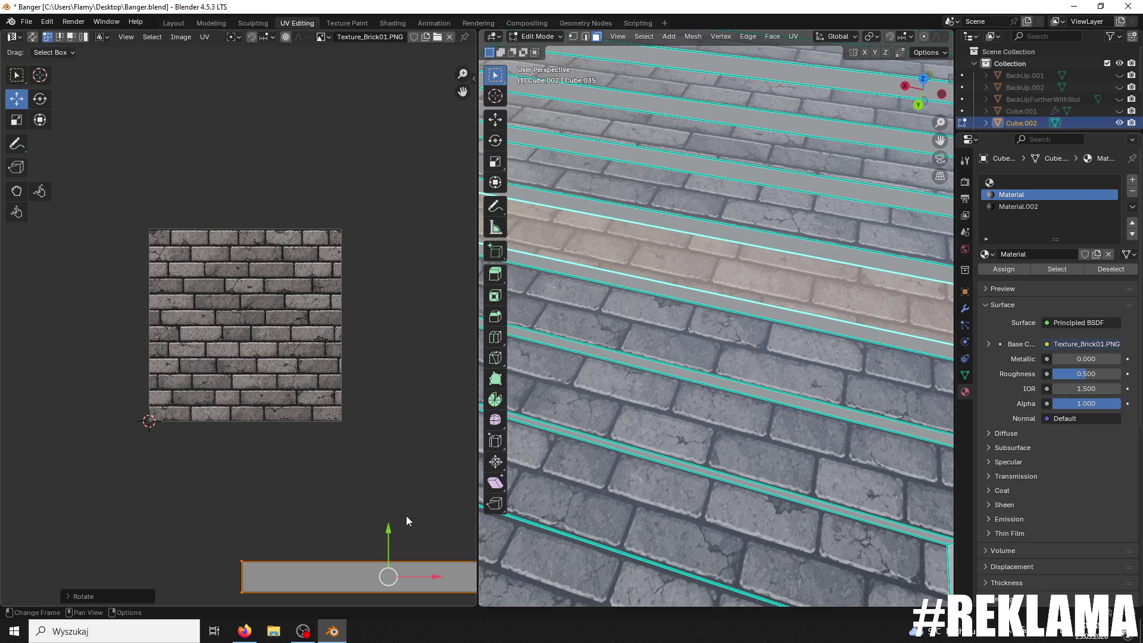
key(g)
key(y)
click(418, 324)
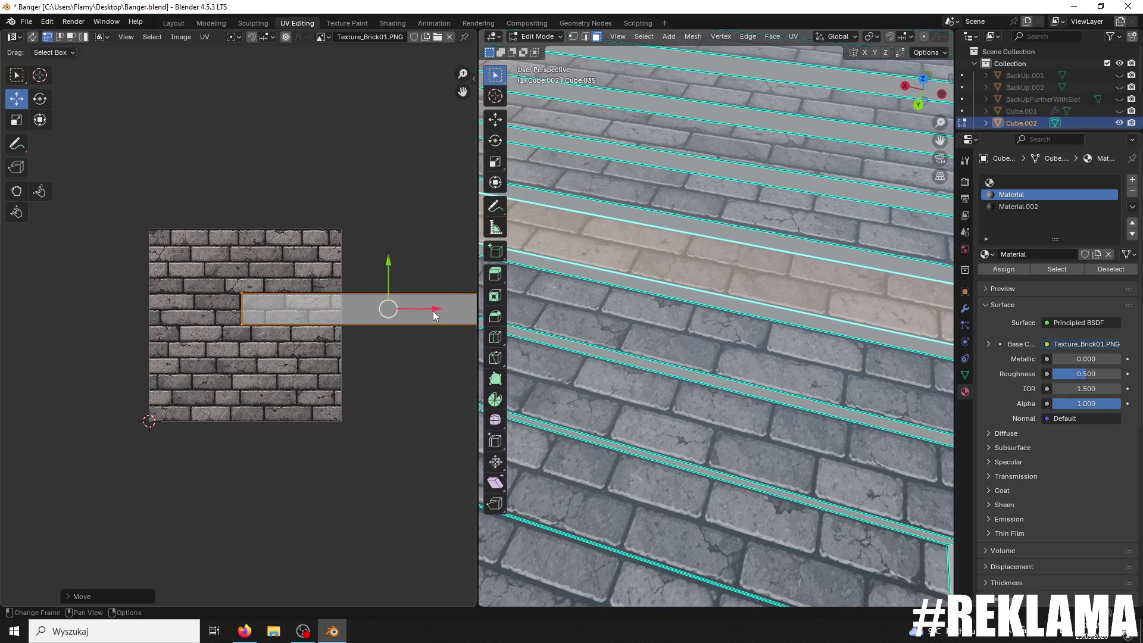
drag(433, 311, 300, 311)
scroll(305, 320, up, 8)
key(s)
key(Escape)
key(s)
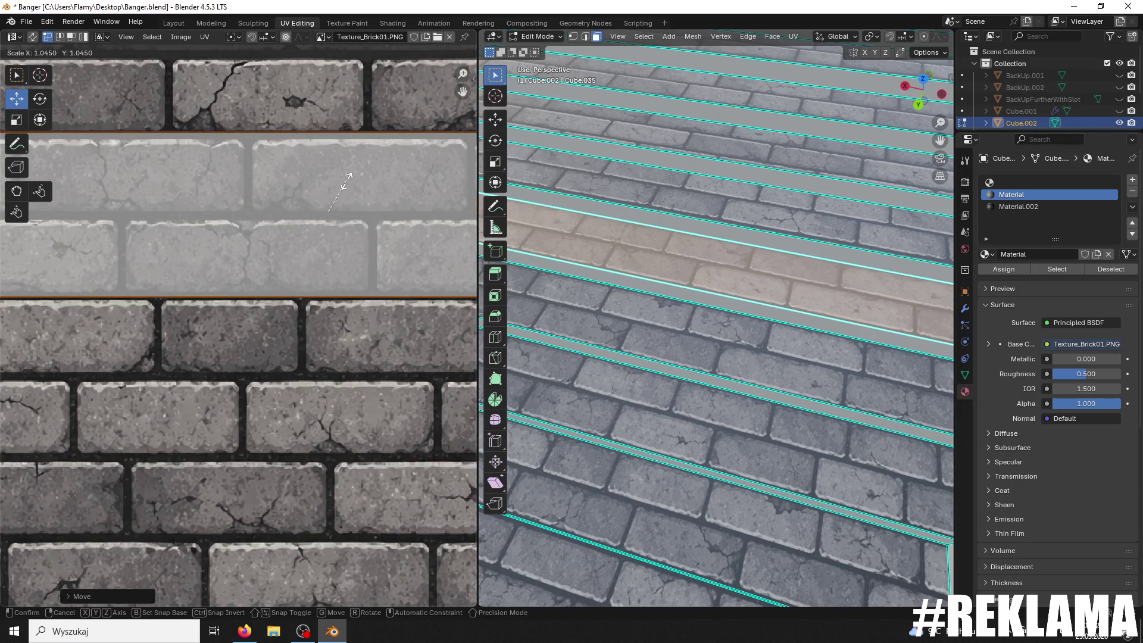
click(357, 178)
Step: Level a second stair strip's UVs, move it over a brick row and scale it to fit
click(667, 192)
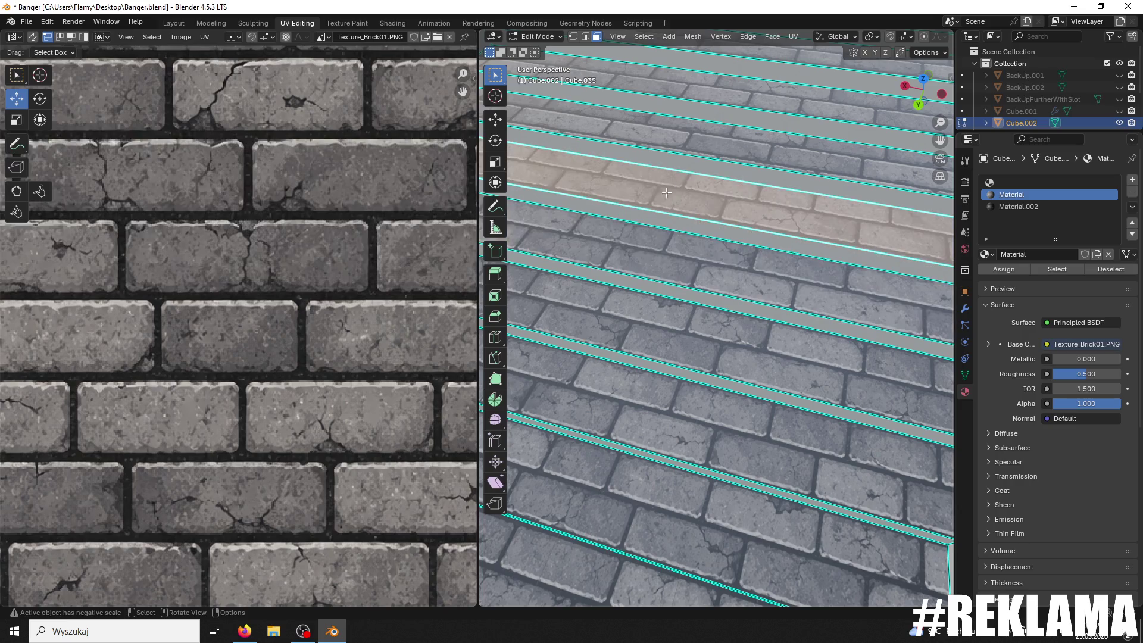
scroll(309, 313, down, 8)
key(r)
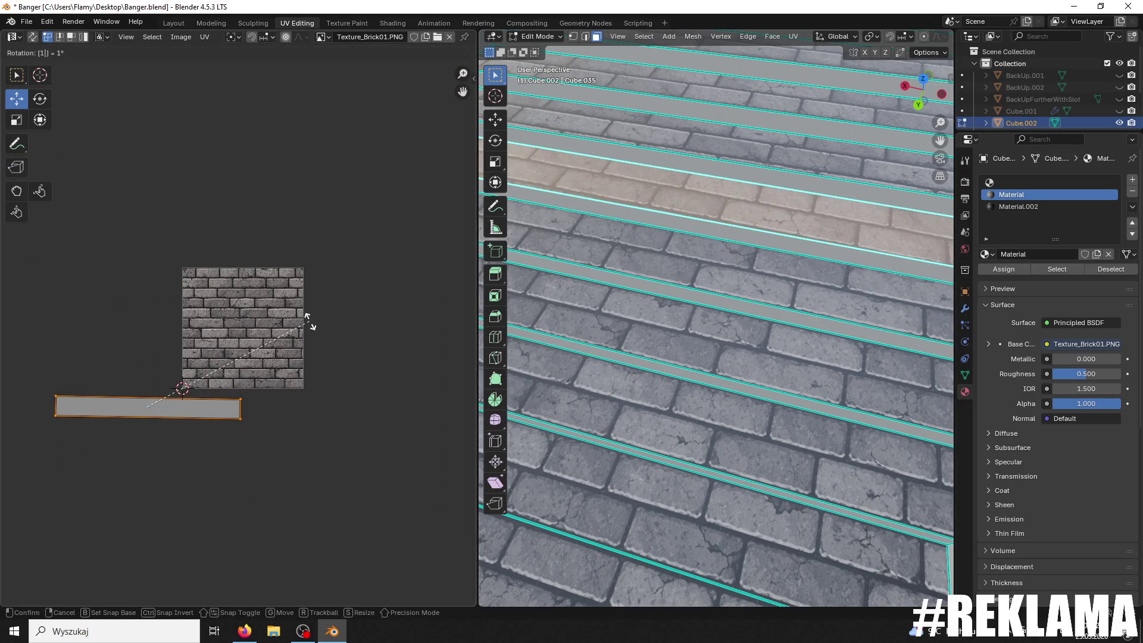
click(309, 325)
mouse_move(148, 366)
mouse_down()
mouse_move(167, 268)
mouse_move(138, 279)
mouse_up()
scroll(120, 327, up, 4)
drag(89, 322, 283, 317)
scroll(284, 317, up, 2)
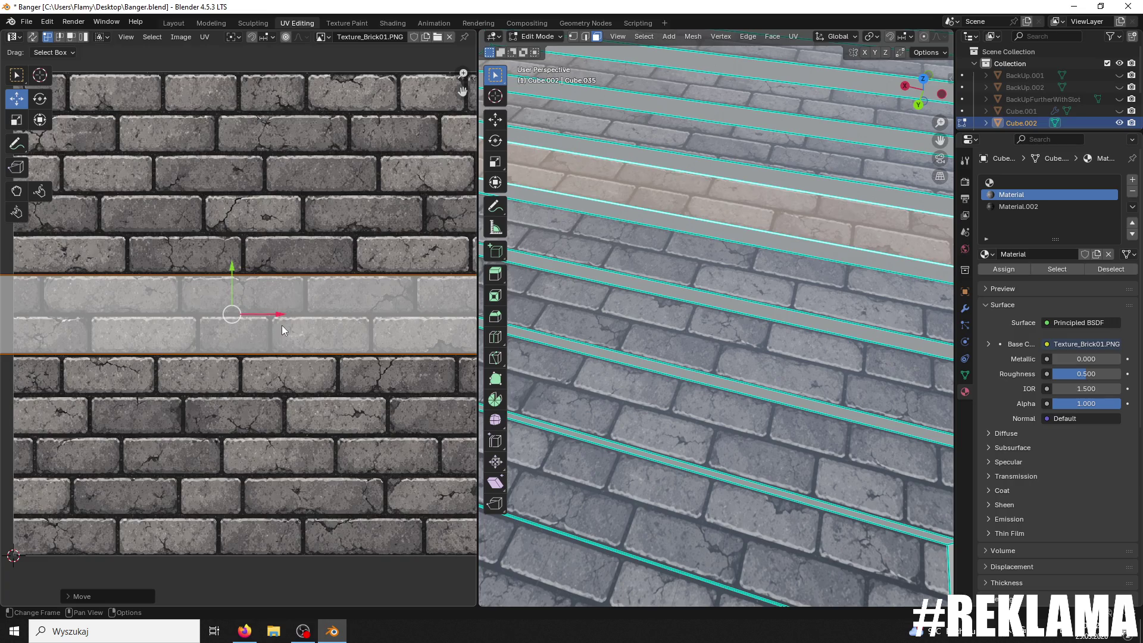
key(r)
click(281, 324)
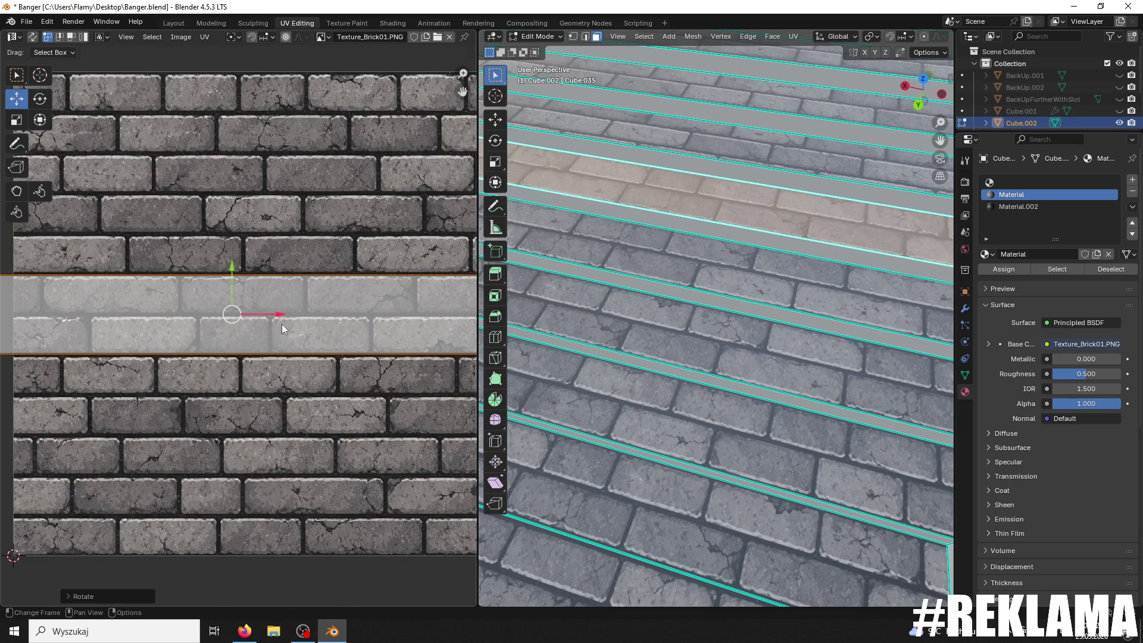
key(s)
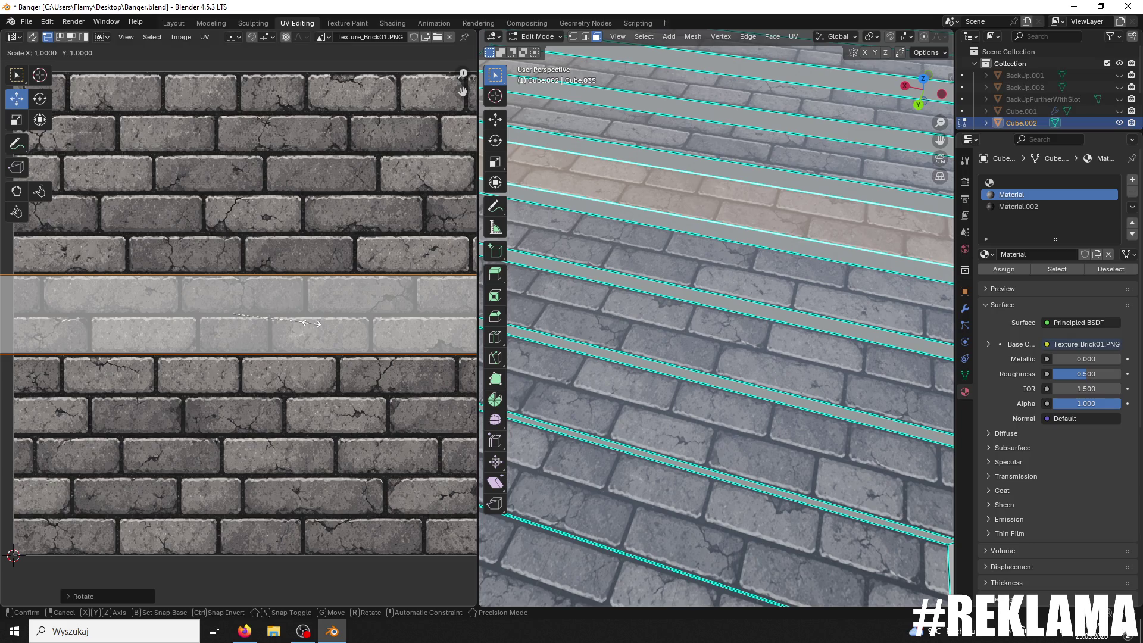
click(312, 322)
mouse_move(745, 215)
middle_down()
mouse_move(781, 199)
mouse_move(801, 536)
mouse_move(799, 363)
middle_up()
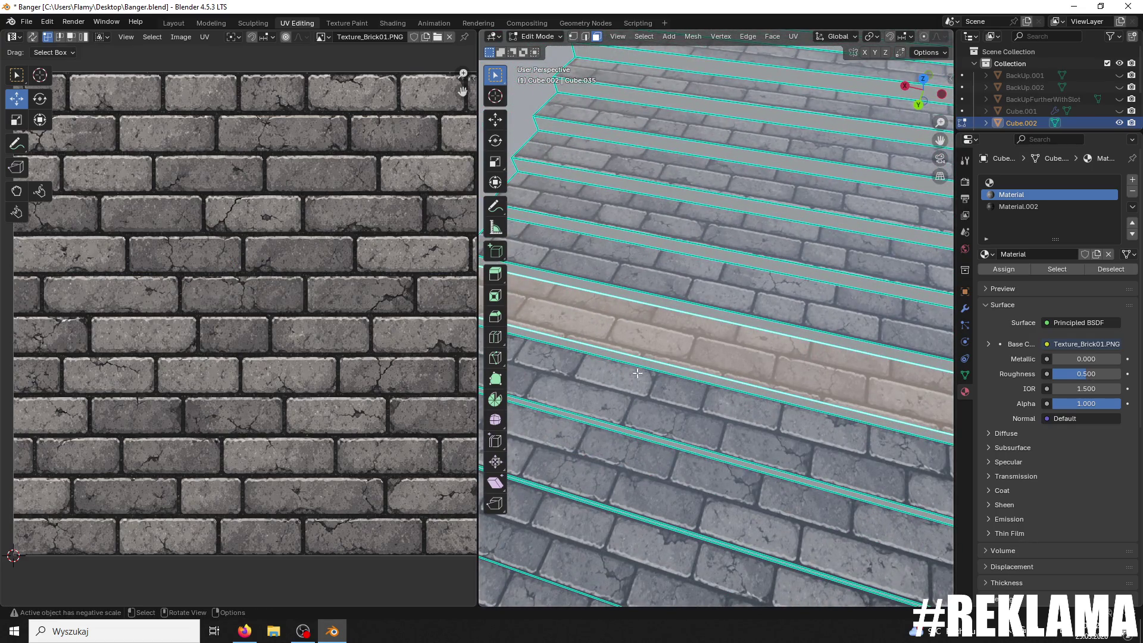
Step: Flip the current stair strip's UVs 180°, slide it across the bricks and stretch its height
scroll(401, 370, down, 5)
text(r180)
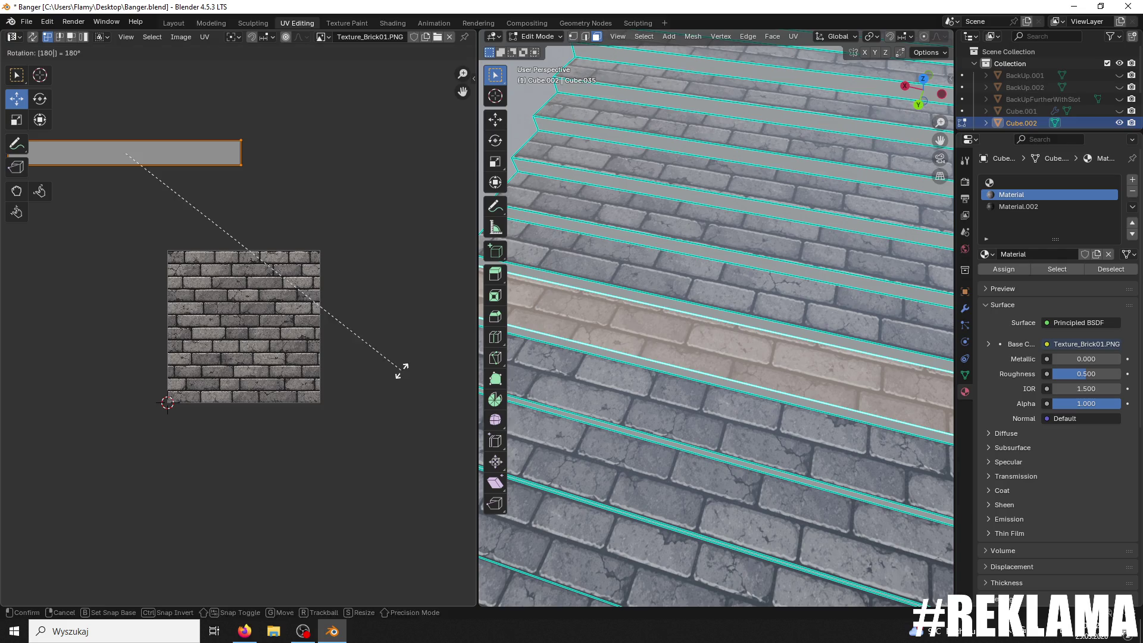
key(Return)
key(g)
key(y)
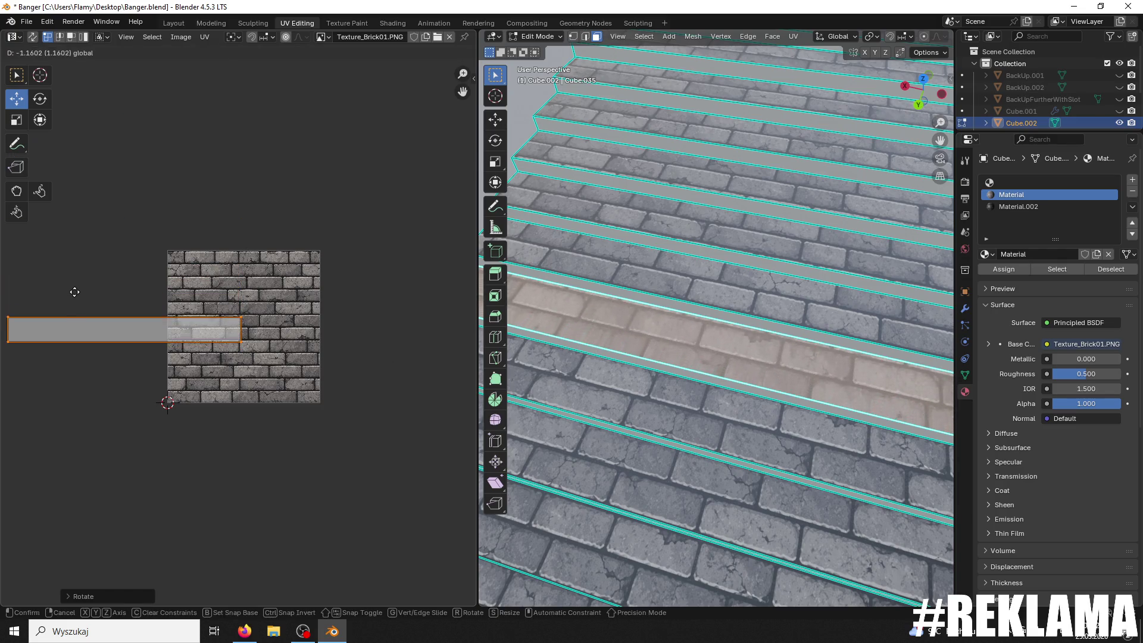
click(76, 291)
drag(172, 335, 295, 329)
scroll(299, 323, up, 5)
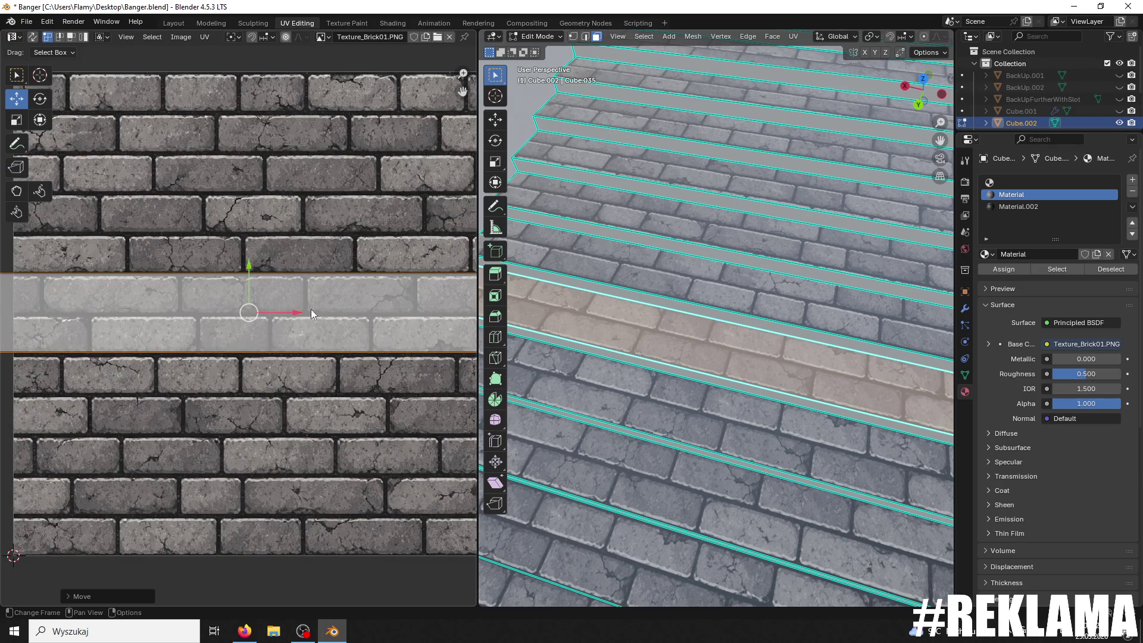
key(s)
key(y)
click(248, 268)
drag(248, 268, 245, 269)
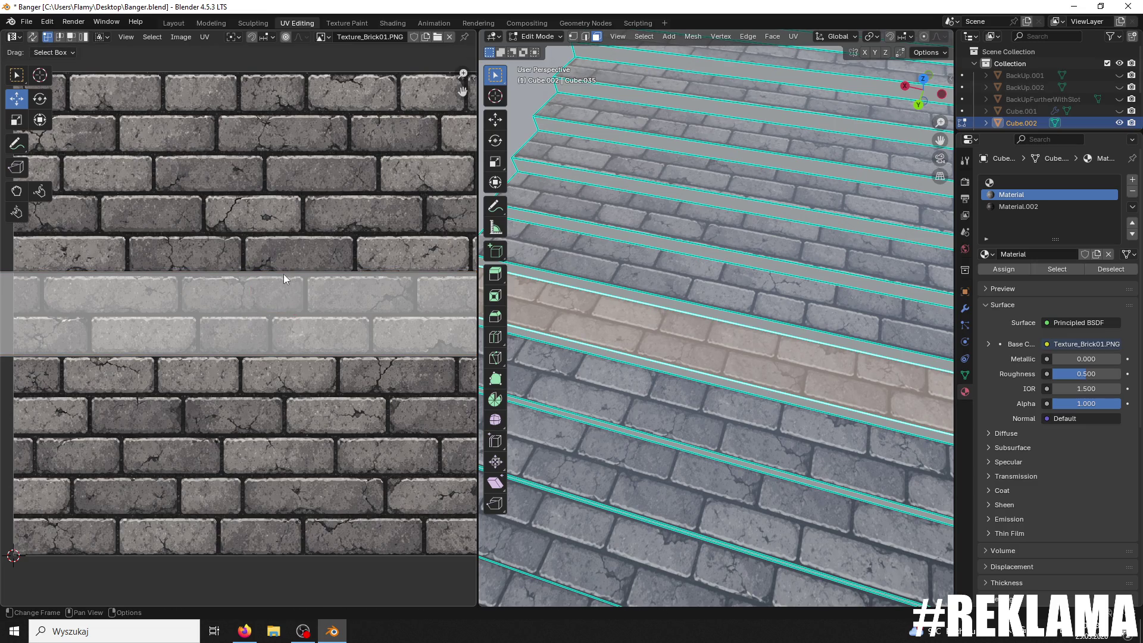
key(s)
click(285, 275)
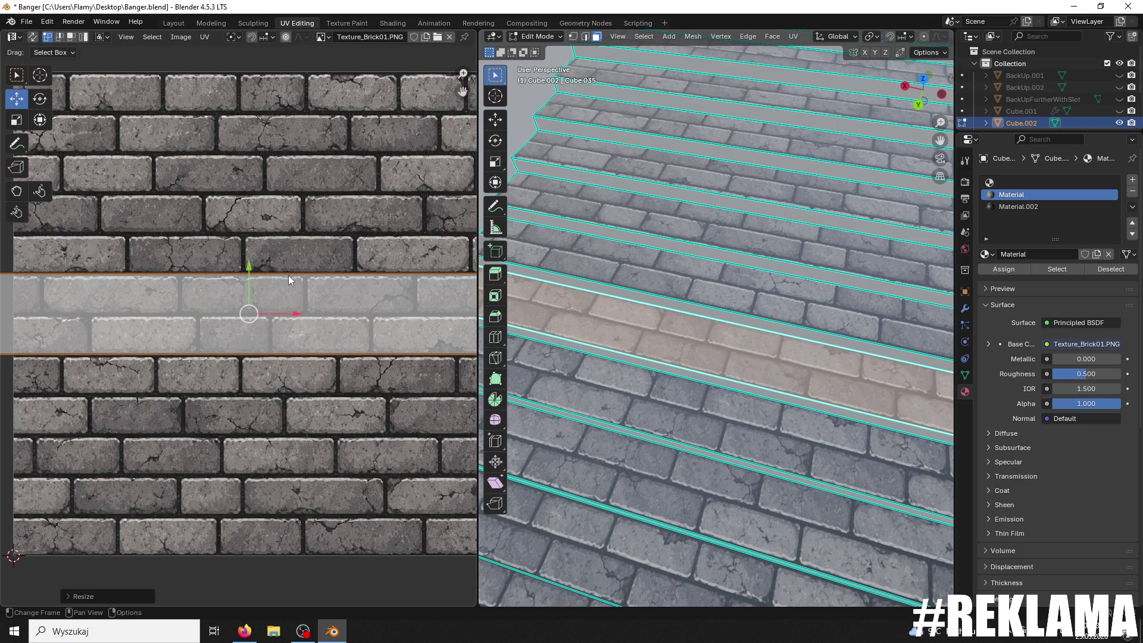
Step: Flip the next step's UV strip 180°, move it onto the texture and make it slightly taller
click(703, 284)
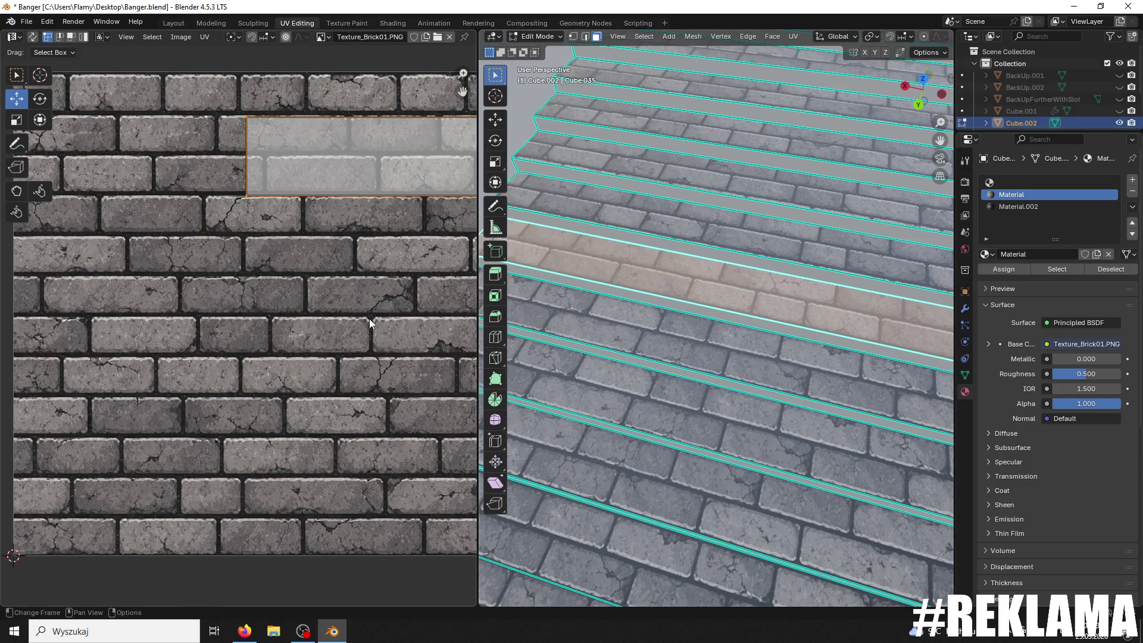
scroll(370, 319, down, 2)
text(r)
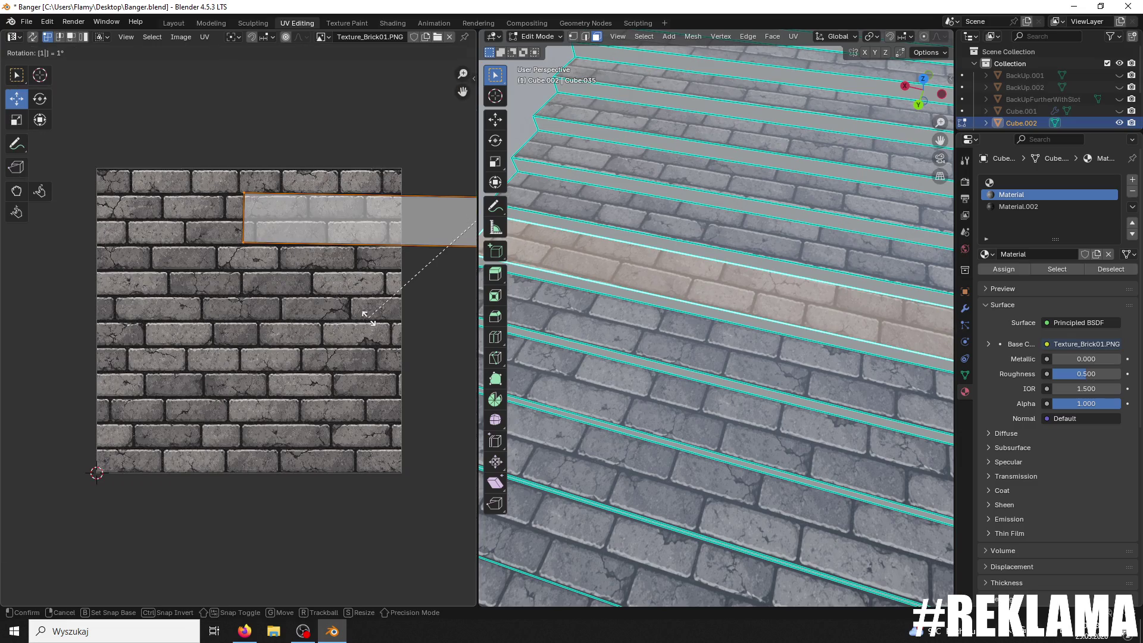
text(180)
key(Return)
scroll(424, 256, down, 1)
drag(468, 251, 277, 251)
key(g)
key(y)
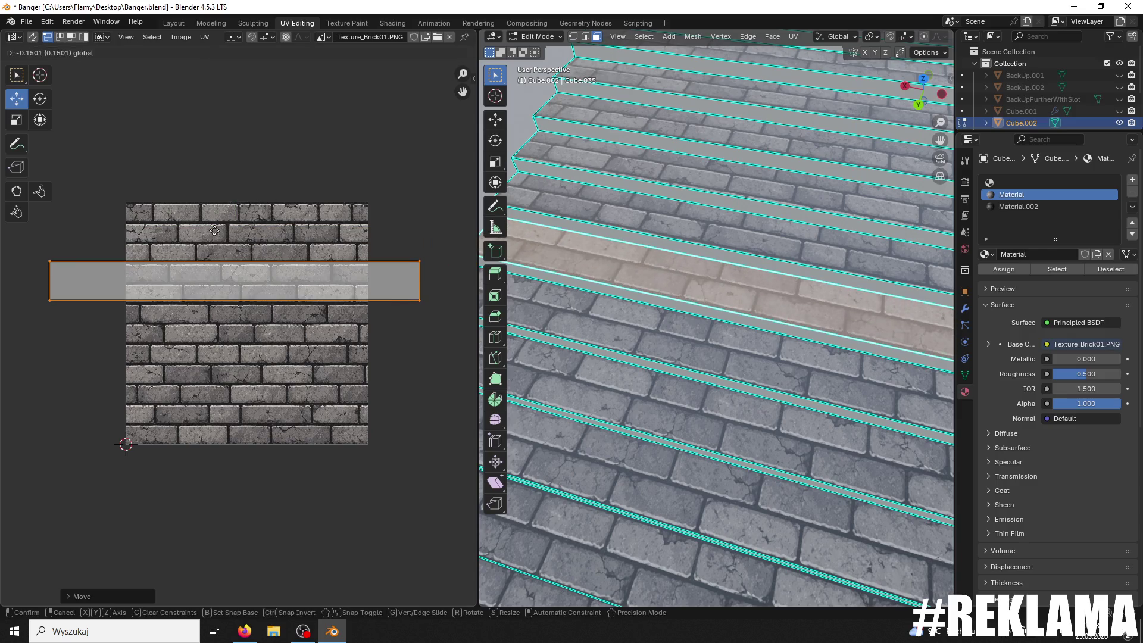
click(214, 227)
scroll(273, 244, up, 3)
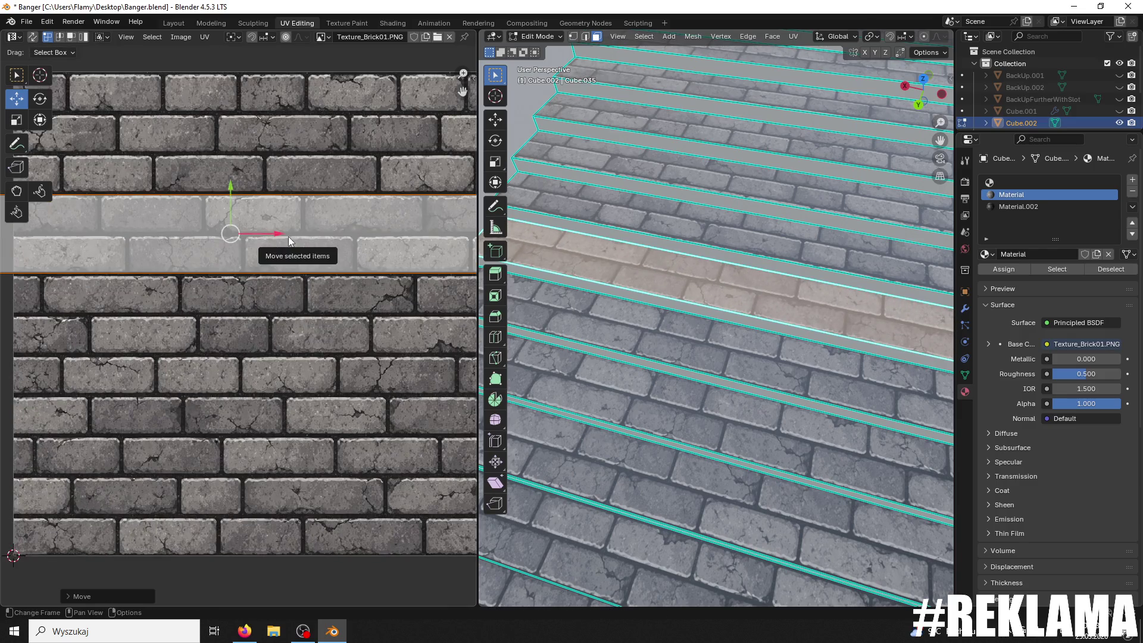
scroll(288, 237, up, 1)
key(s)
key(y)
click(317, 245)
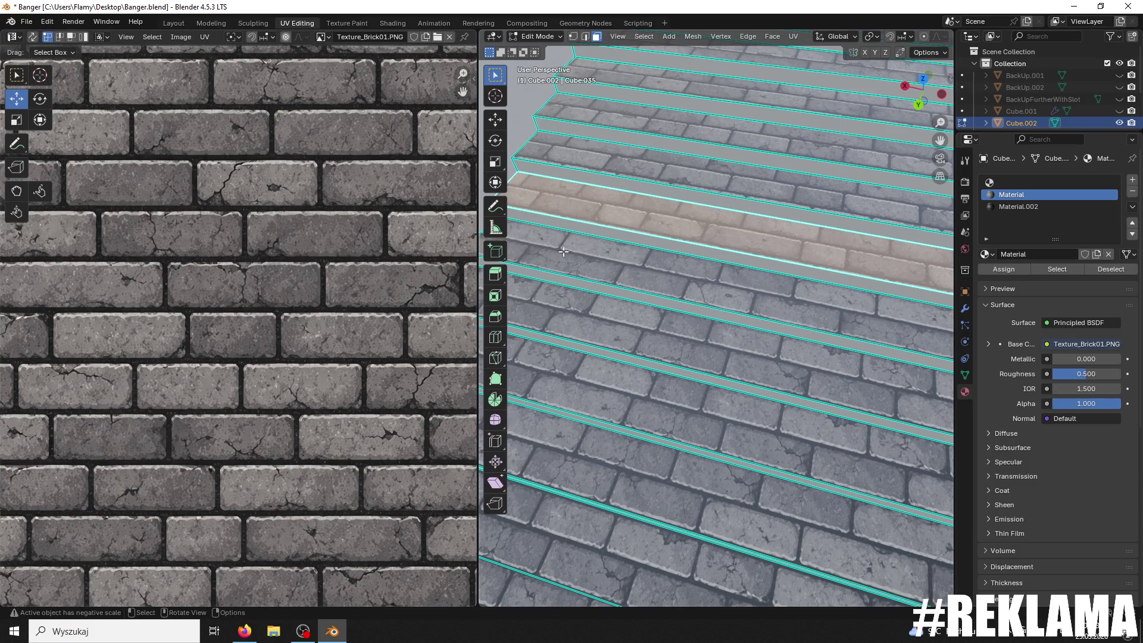
Step: Refit that strip over the full brick texture, enlarge it and turn it 180° again
key(Home)
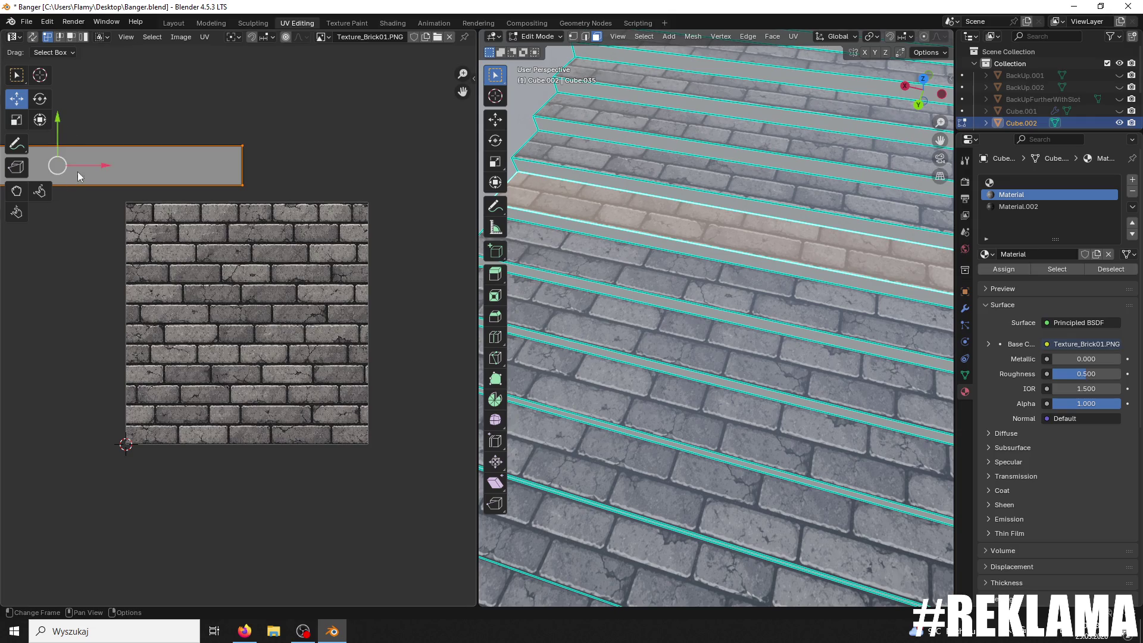
drag(63, 124, 27, 249)
mouse_move(91, 291)
mouse_down()
mouse_move(302, 284)
mouse_move(245, 224)
mouse_move(291, 224)
mouse_up()
scroll(301, 285, up, 1)
key(s)
scroll(291, 224, up, 2)
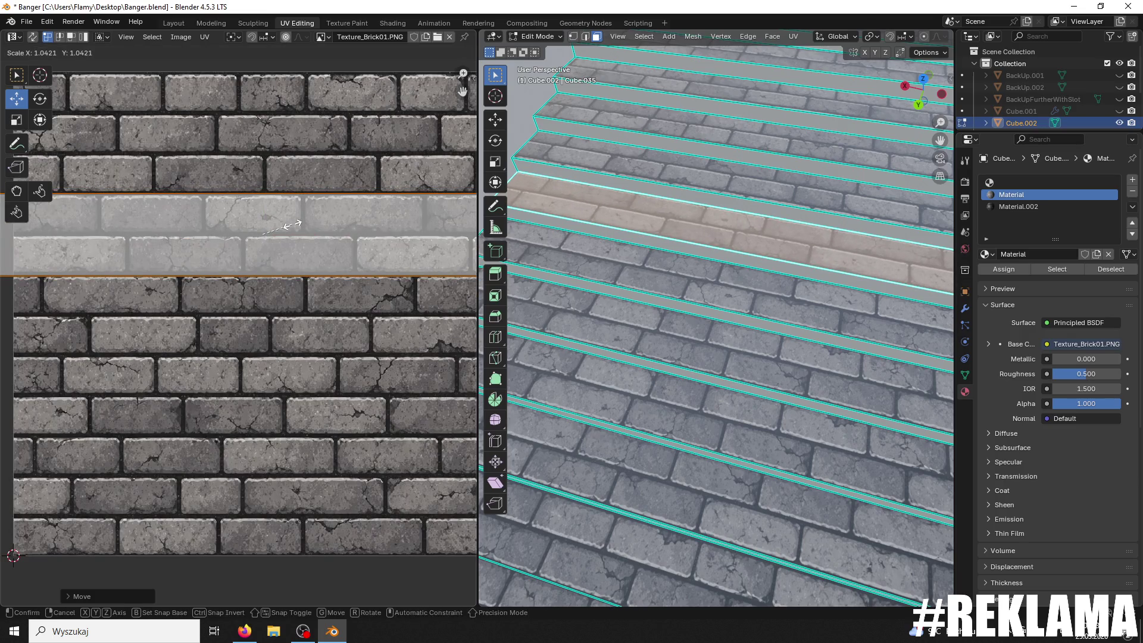
click(292, 223)
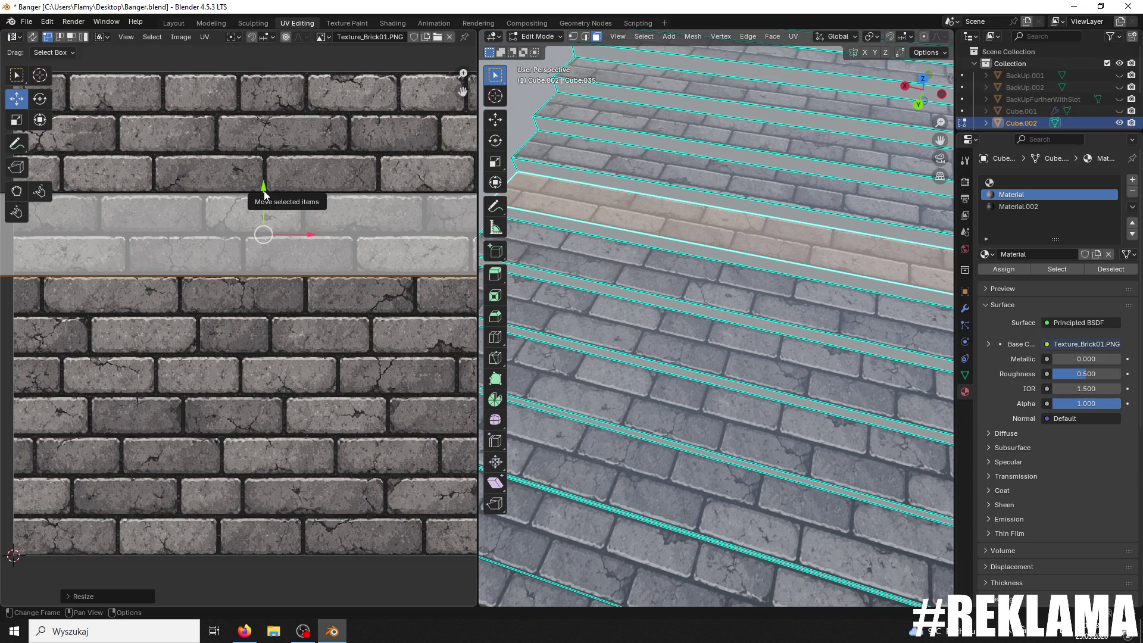
text(r180)
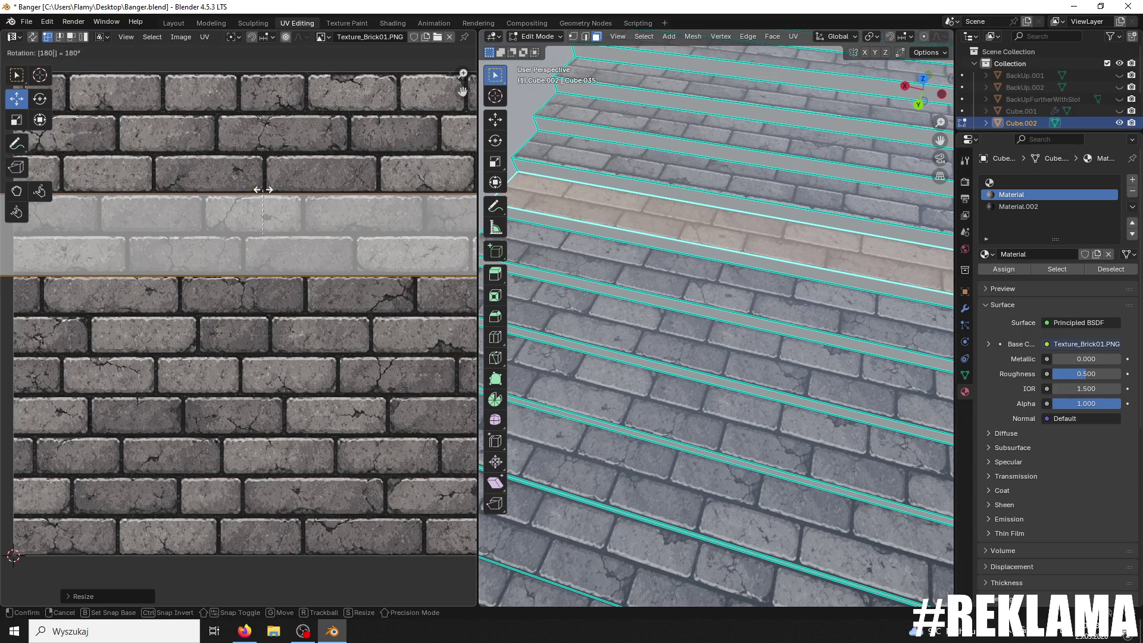
key(Return)
Step: Drop the following step's UV strip onto the brick texture and give it a half turn
click(607, 162)
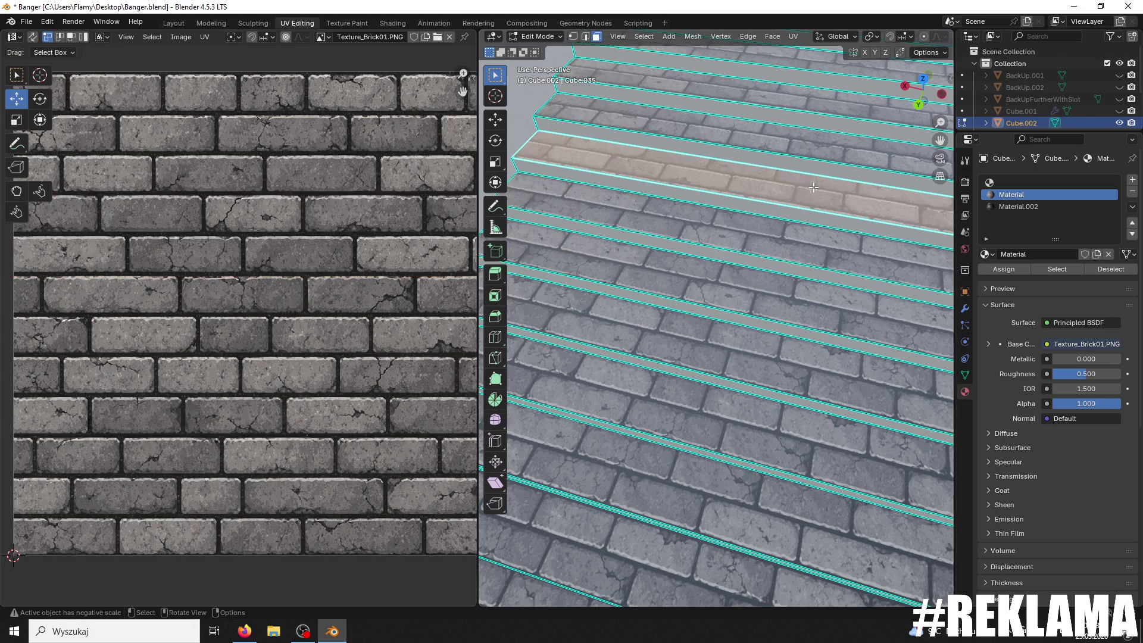
scroll(327, 271, down, 6)
drag(93, 102, 93, 290)
drag(137, 328, 259, 329)
drag(218, 287, 202, 293)
scroll(244, 308, up, 3)
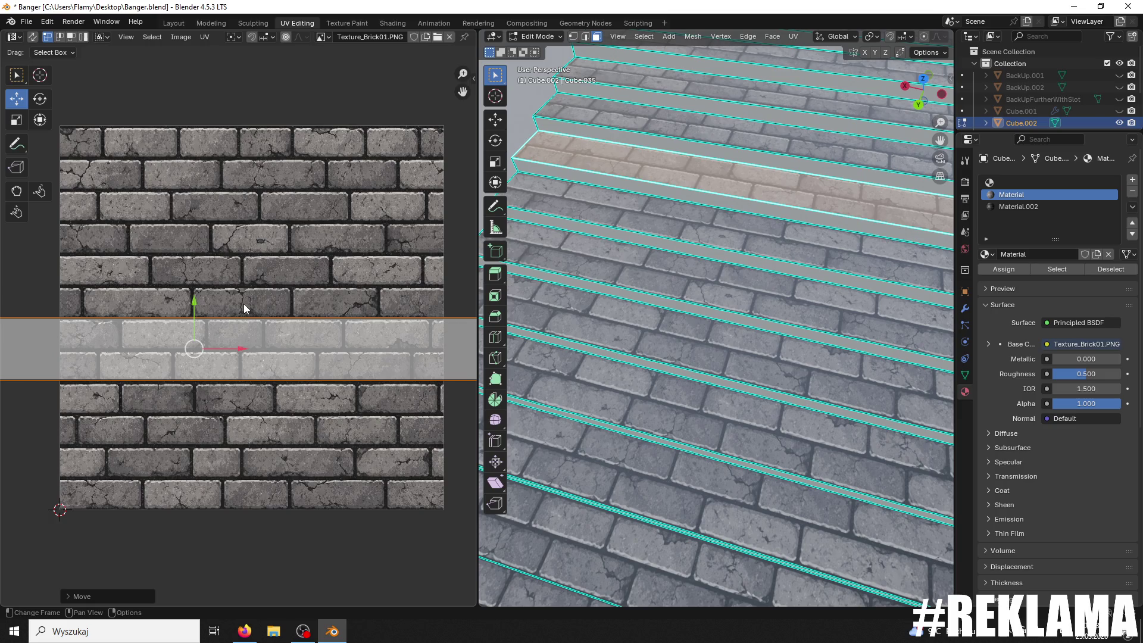
key(r)
text(180)
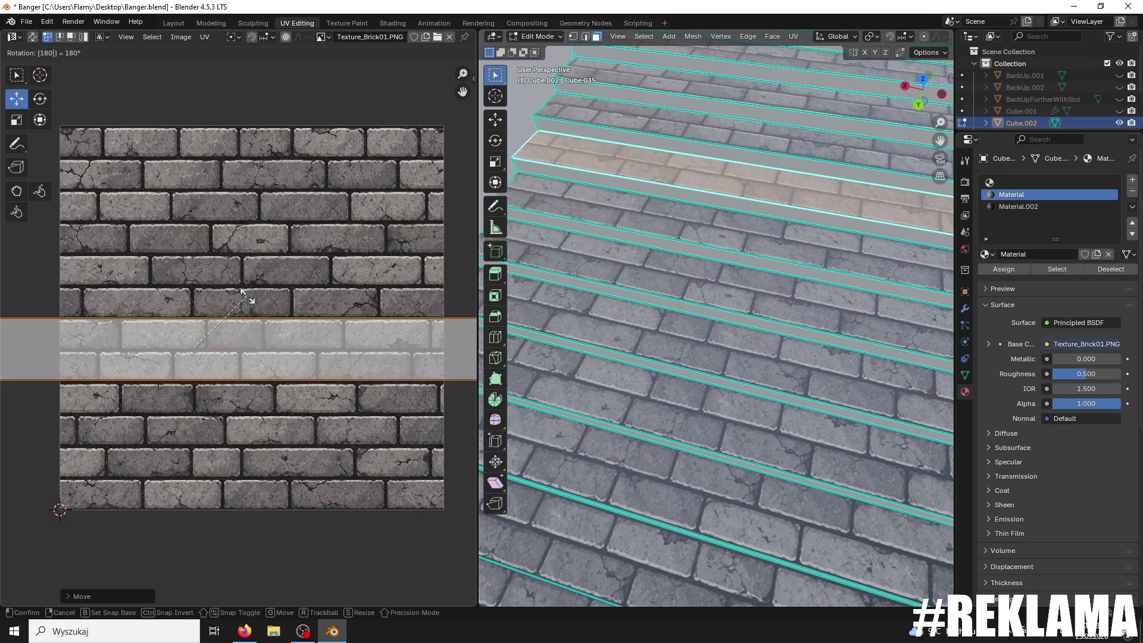
key(Return)
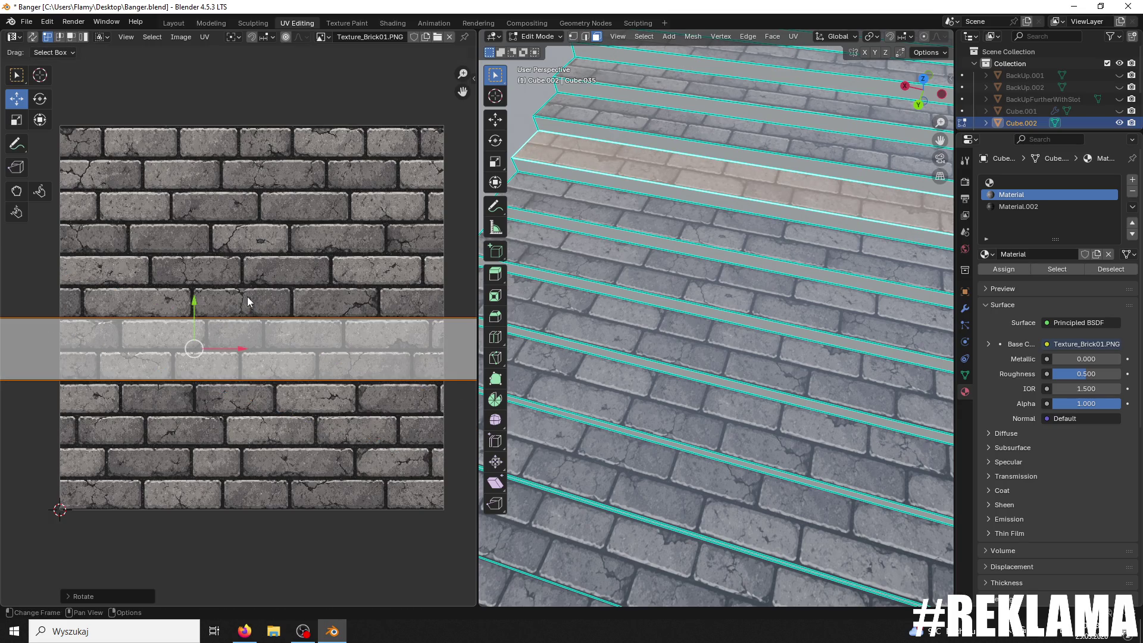
Step: Reposition that strip near the top of the texture, rotate it level and enlarge it
drag(238, 350, 470, 131)
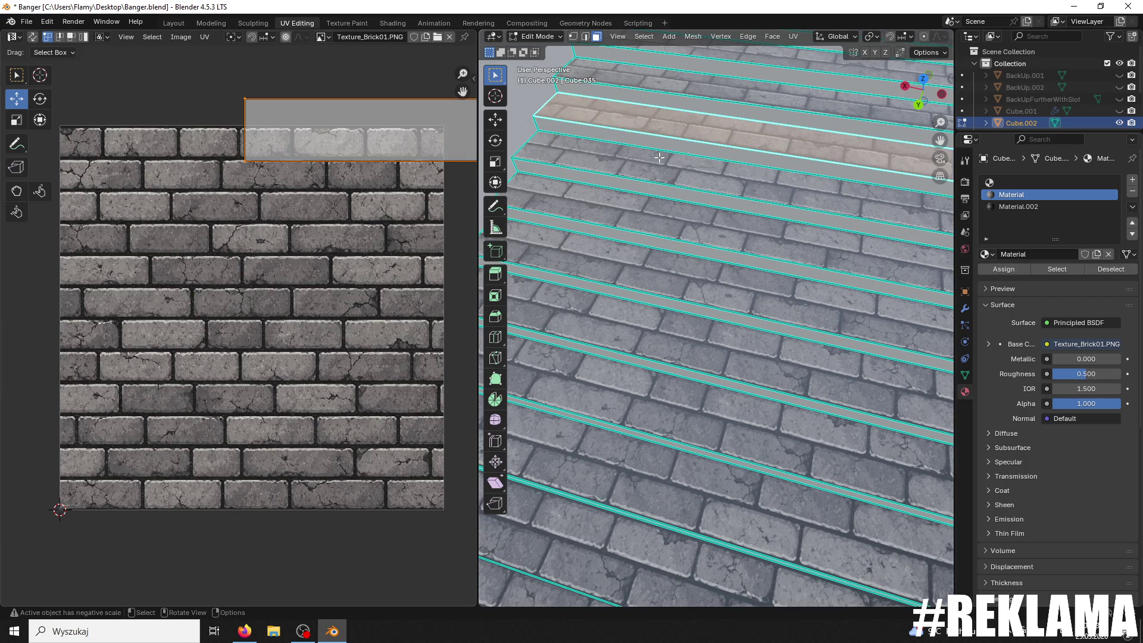
middle_drag(320, 234, 145, 318)
key(g)
key(y)
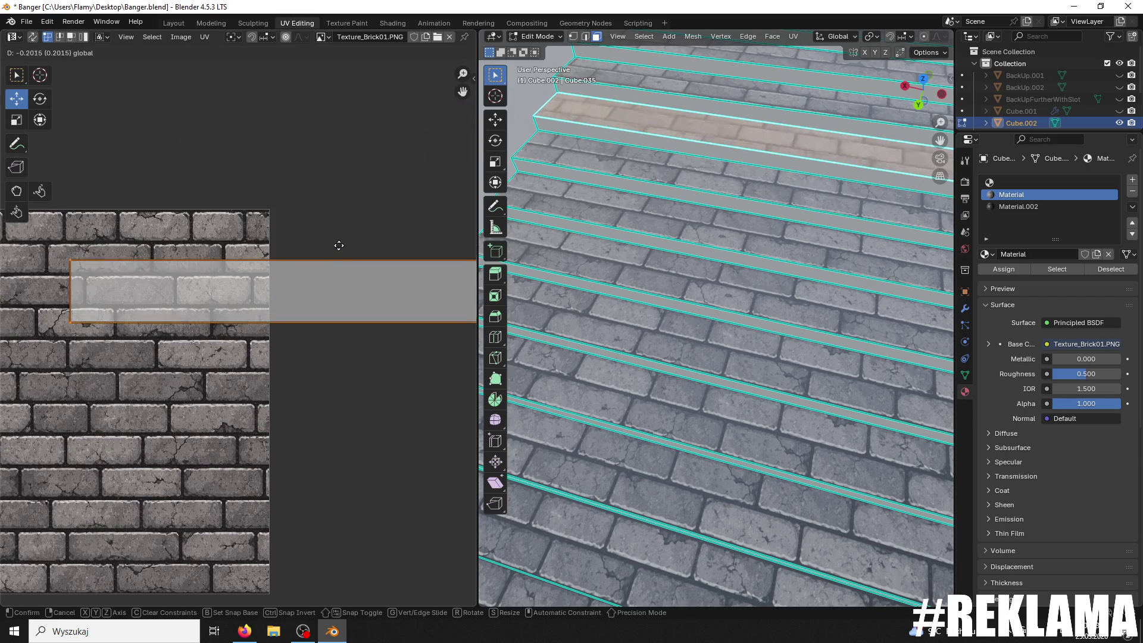
click(328, 258)
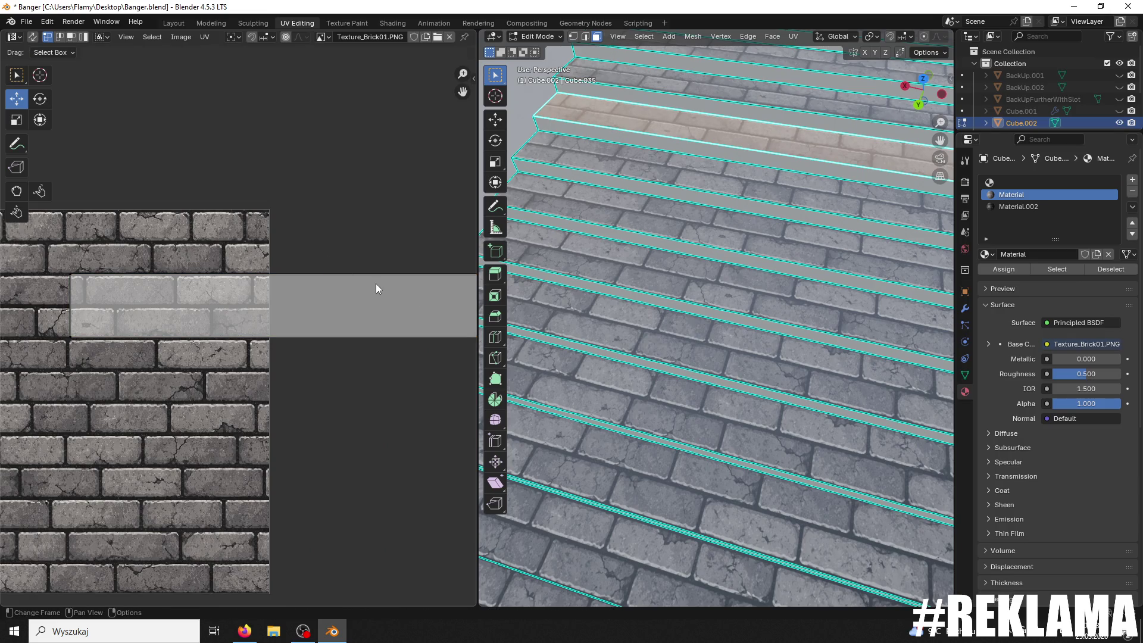
drag(364, 263, 356, 263)
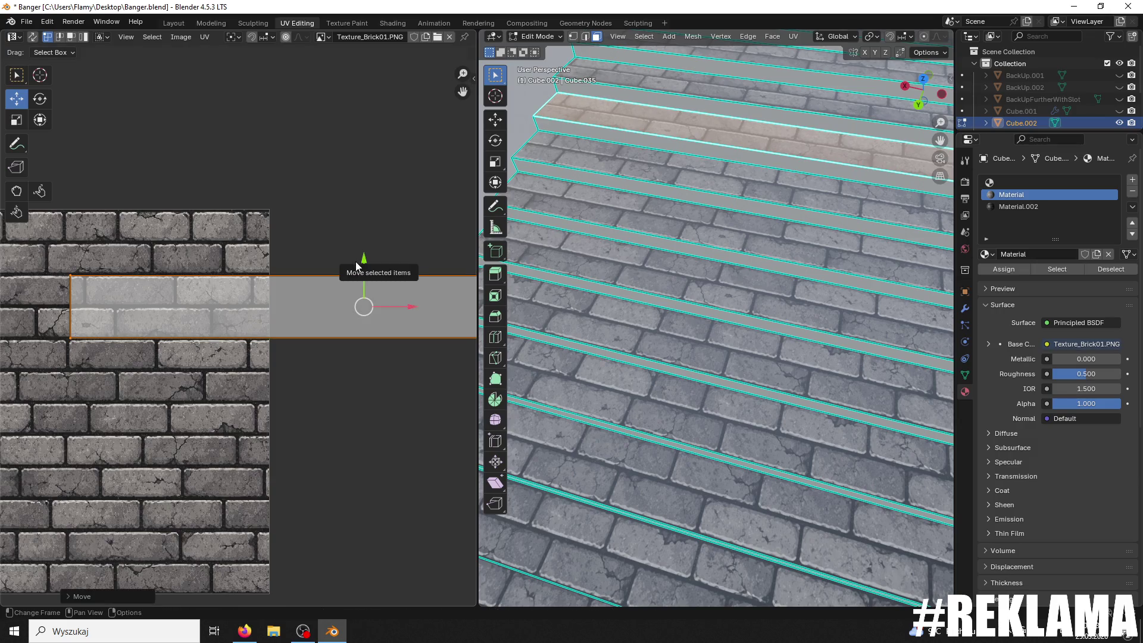
key(r)
click(355, 257)
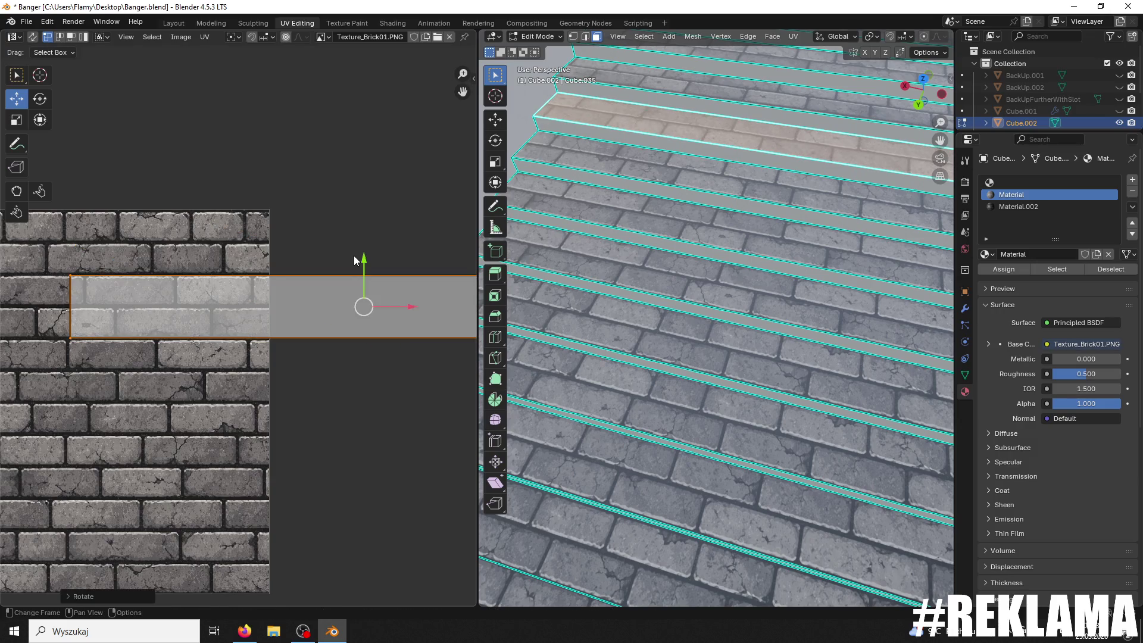
key(s)
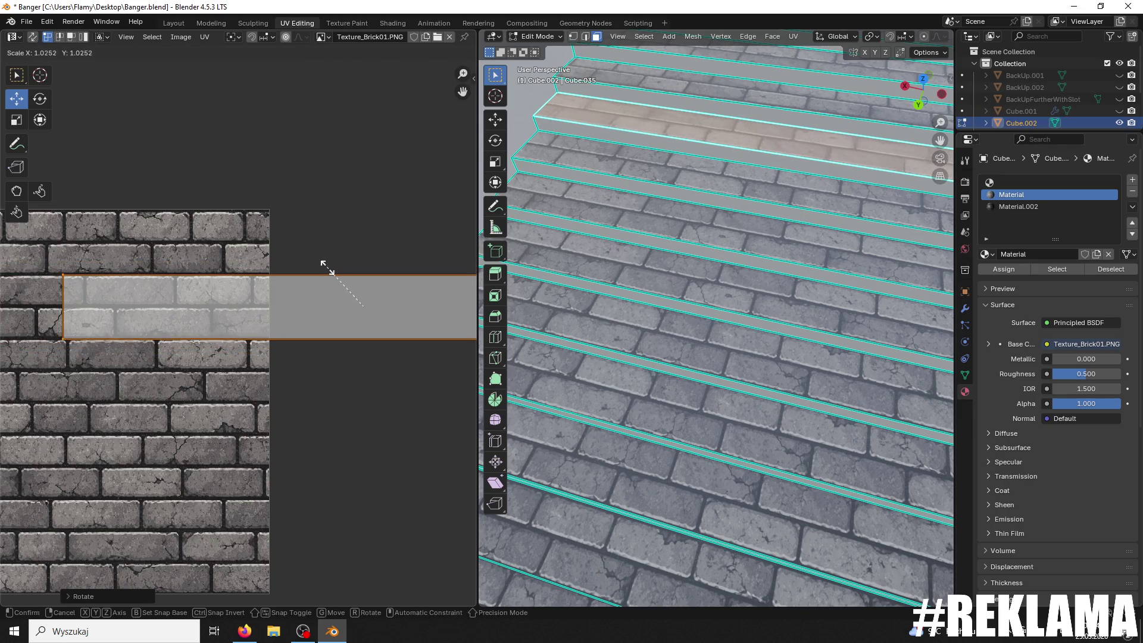
click(329, 273)
middle_drag(667, 393, 647, 385)
click(649, 244)
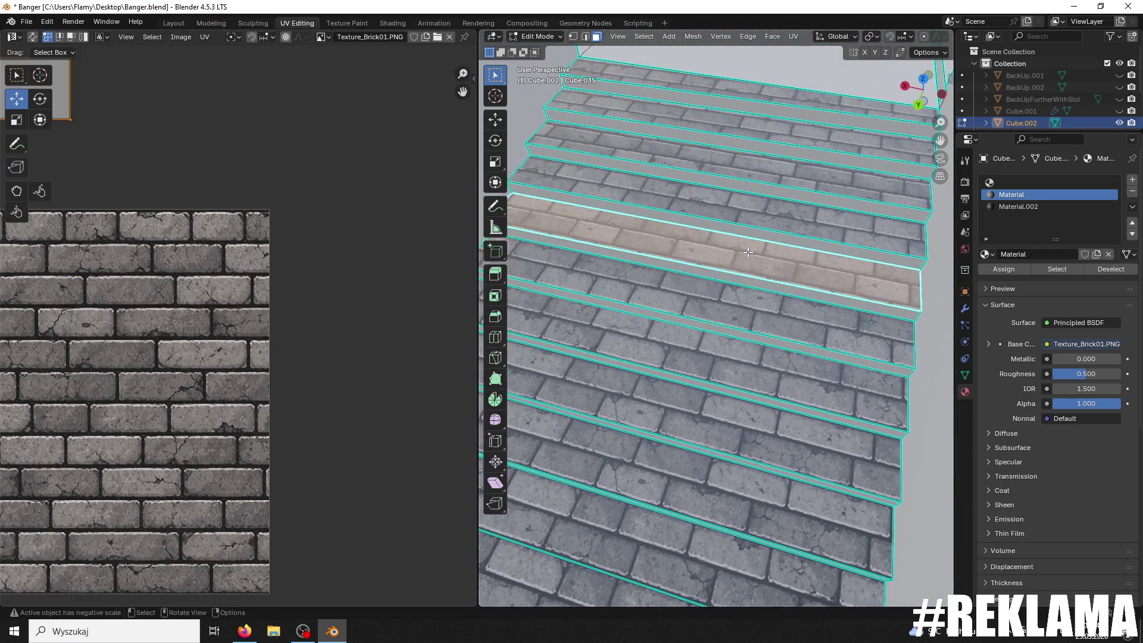
Step: Move the new tread strip down onto a brick row and scale it slightly wider
scroll(241, 326, down, 3)
drag(276, 185, 262, 319)
scroll(259, 311, up, 2)
drag(172, 311, 287, 312)
drag(298, 266, 290, 280)
scroll(289, 280, up, 2)
key(s)
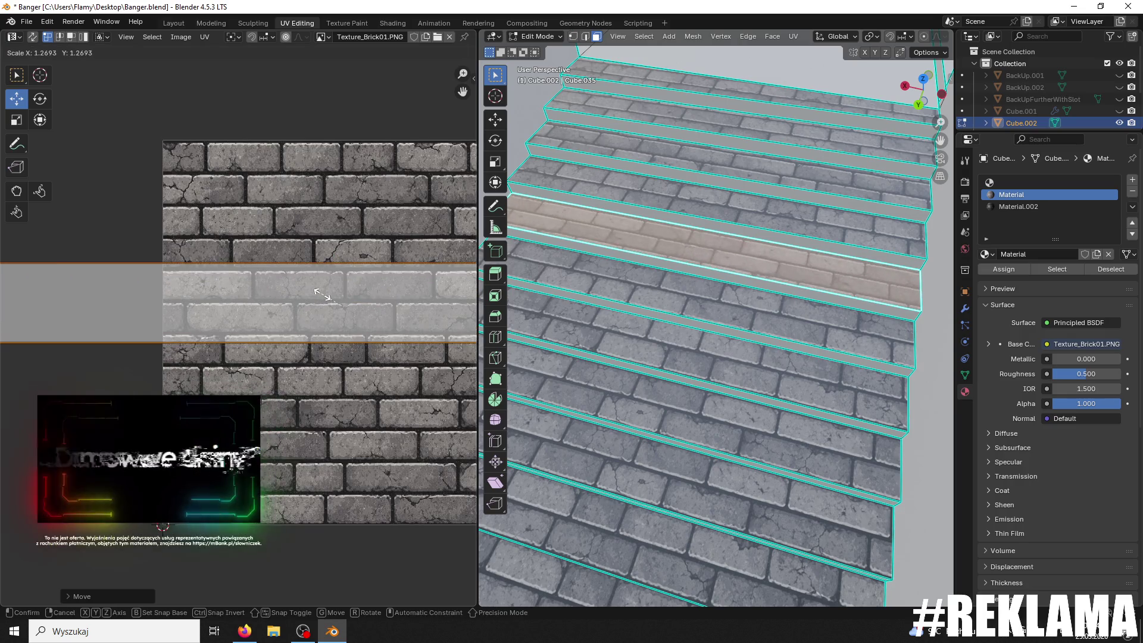
click(326, 300)
click(335, 268)
key(s)
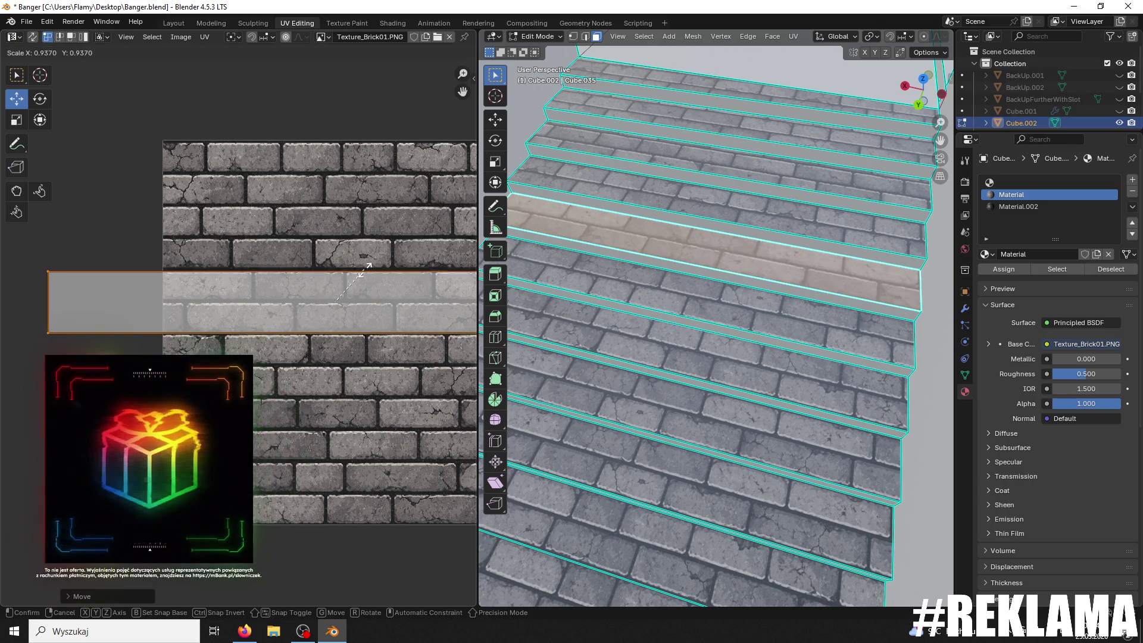
click(368, 270)
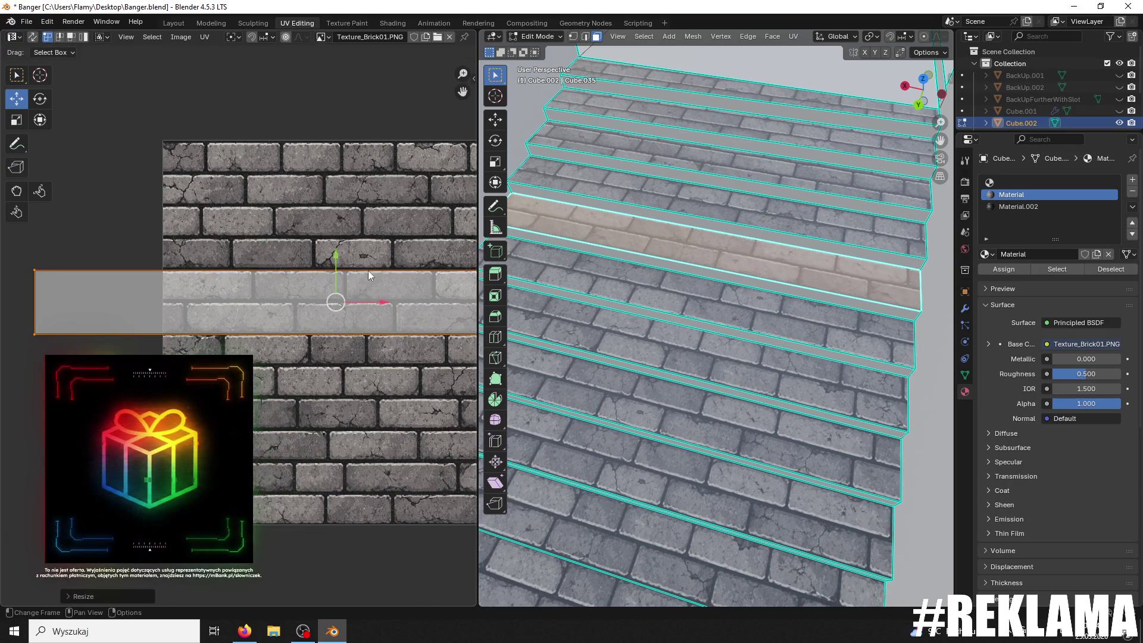
Step: Reselect the tread strip and rotate it a half turn so it sits level
click(333, 255)
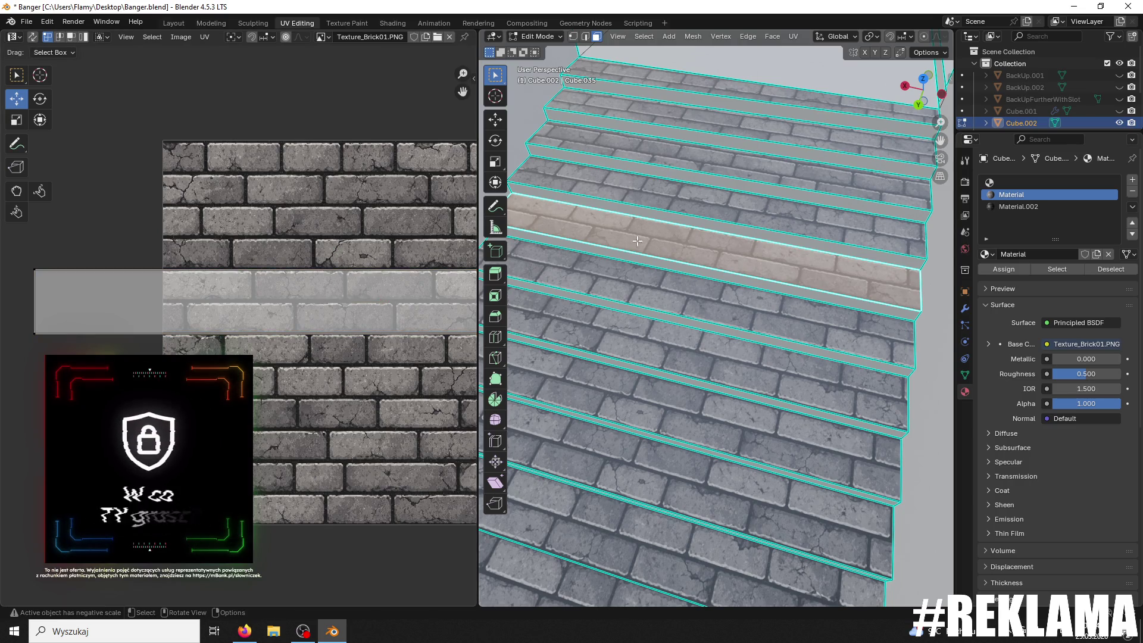
click(405, 309)
key(r)
key(1)
key(Return)
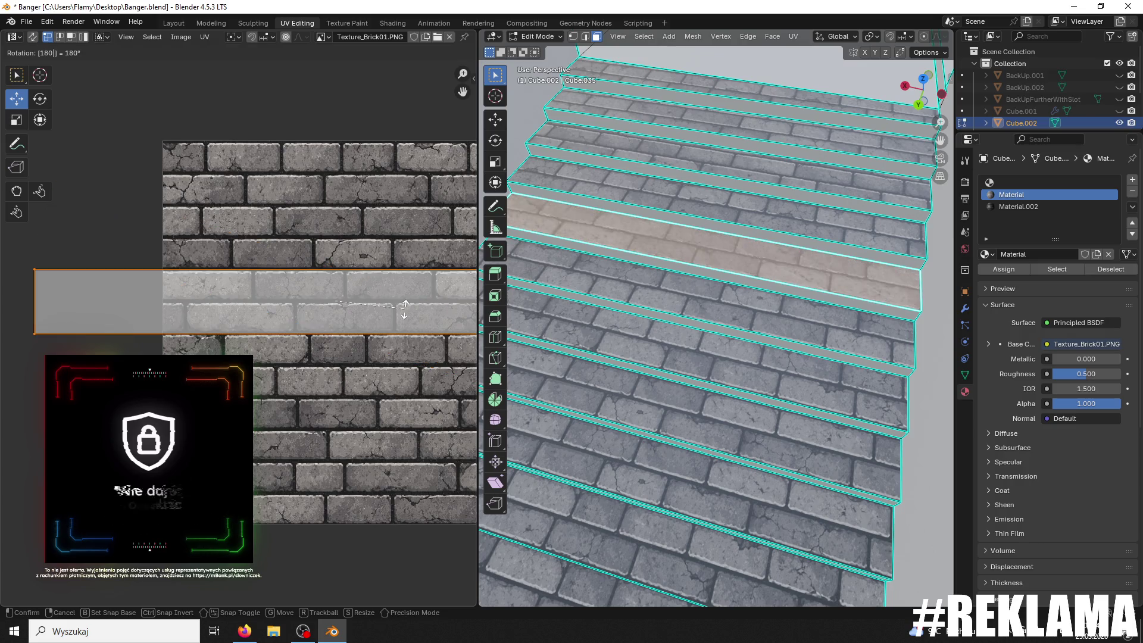
Step: Rotate the next step's top-face UVs 180° and move them down onto the texture
click(703, 196)
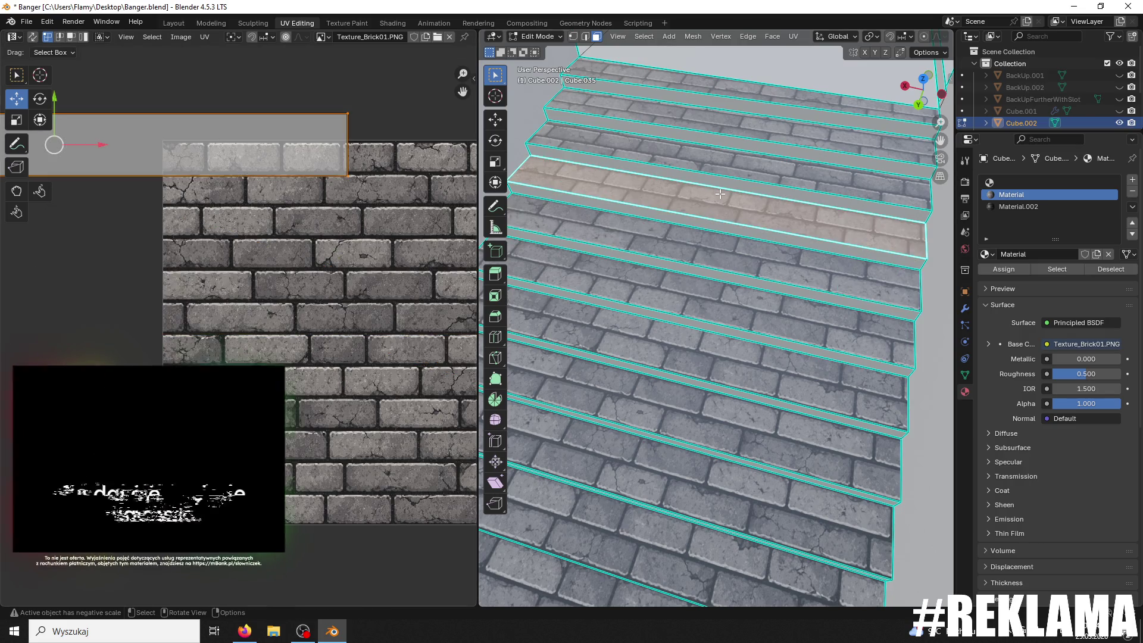
key(r)
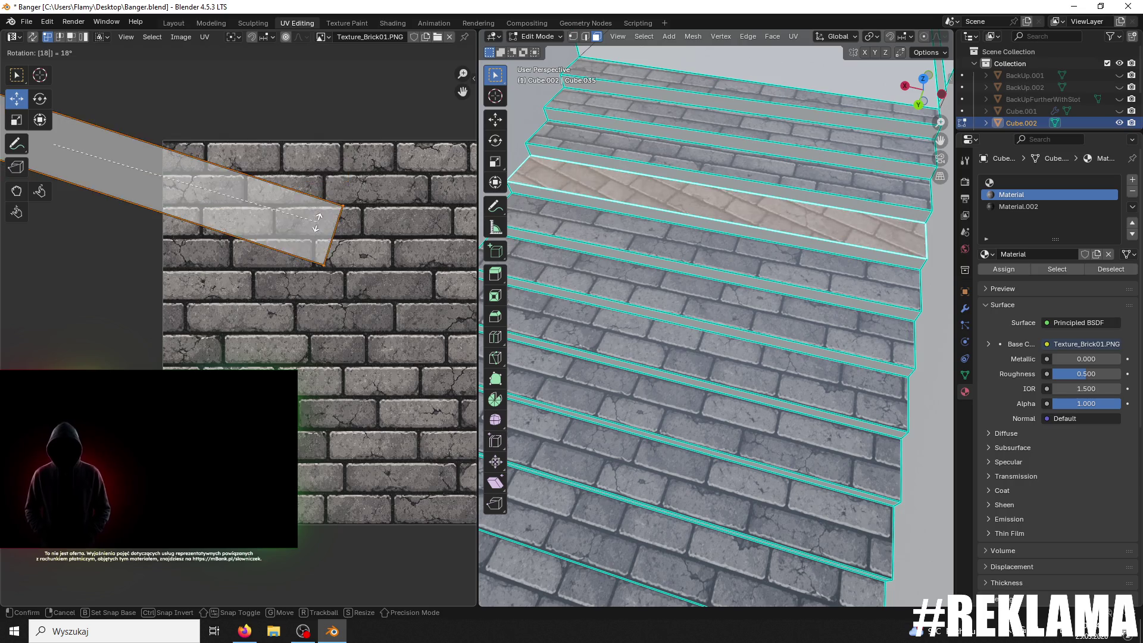
key(1)
key(8)
key(0)
key(Return)
key(g)
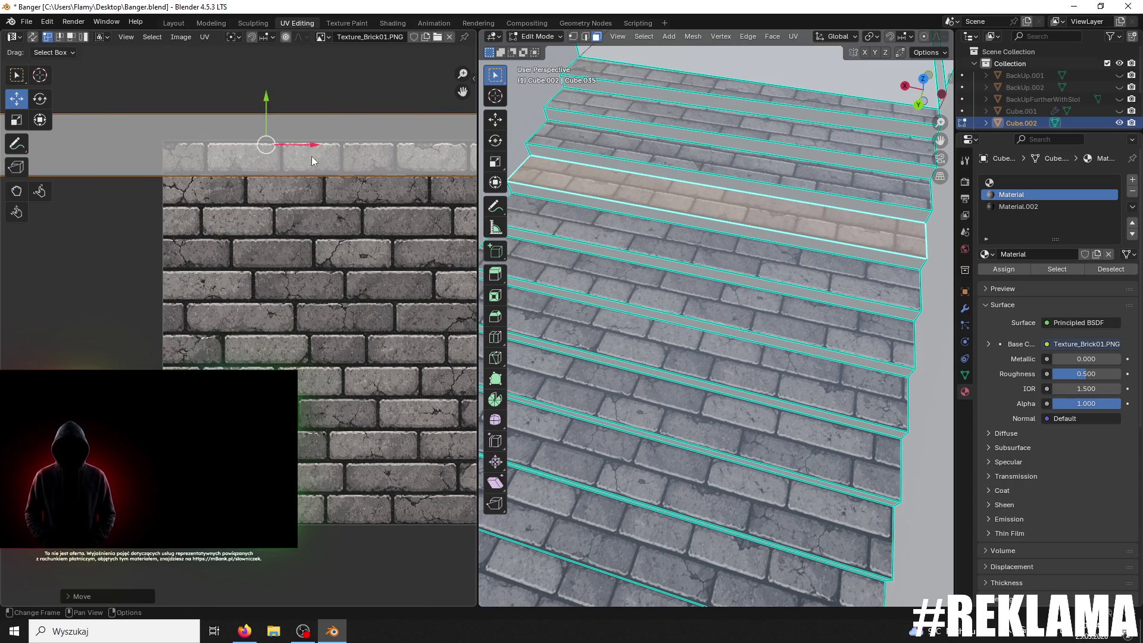
key(y)
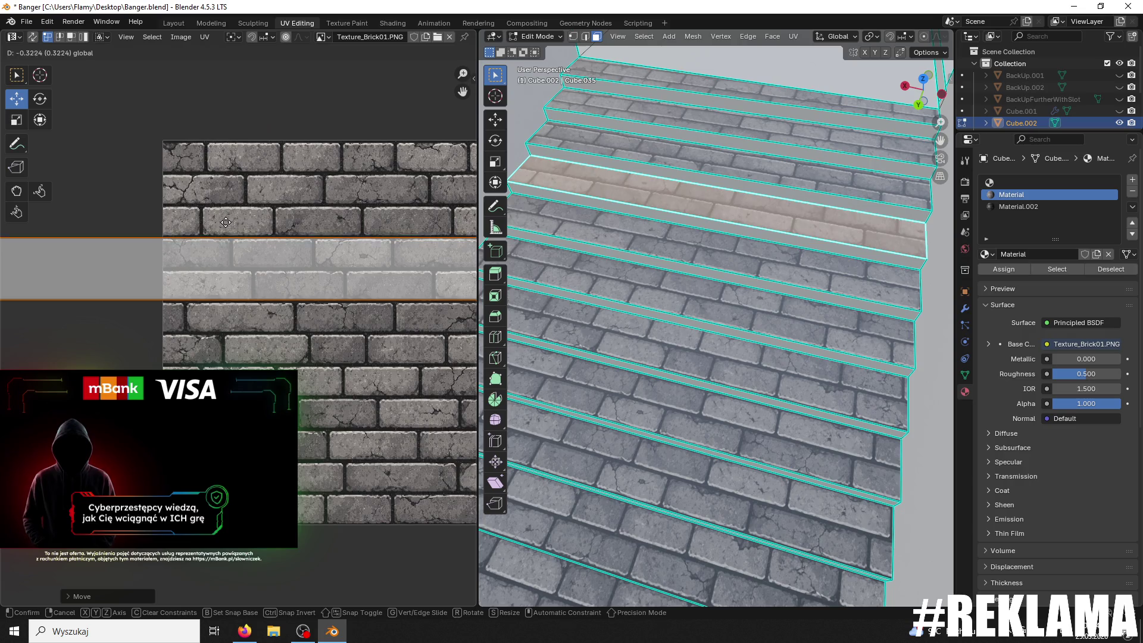
click(243, 234)
Step: Flip that strip 180° again and enlarge it slightly, about 1.03×, over a brick row
click(303, 231)
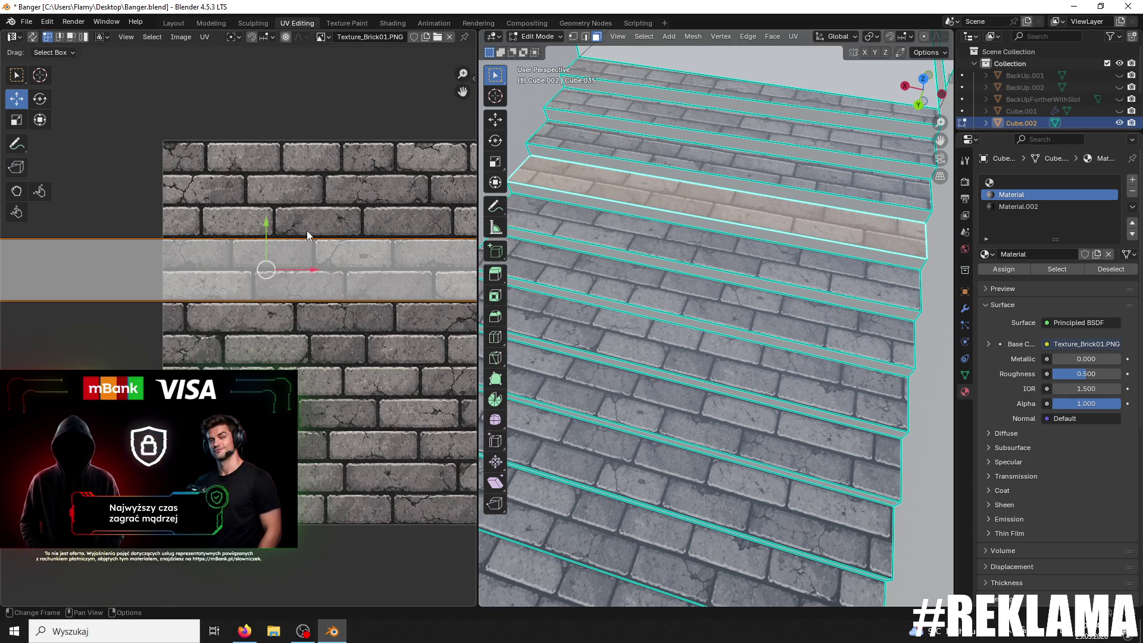
text(r180)
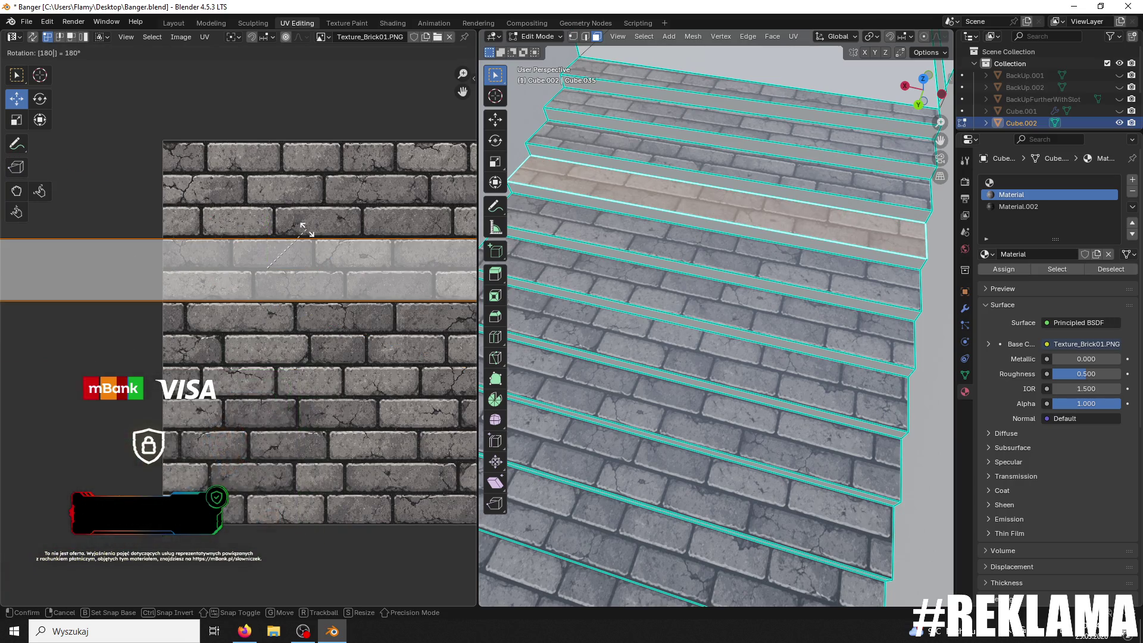
key(Return)
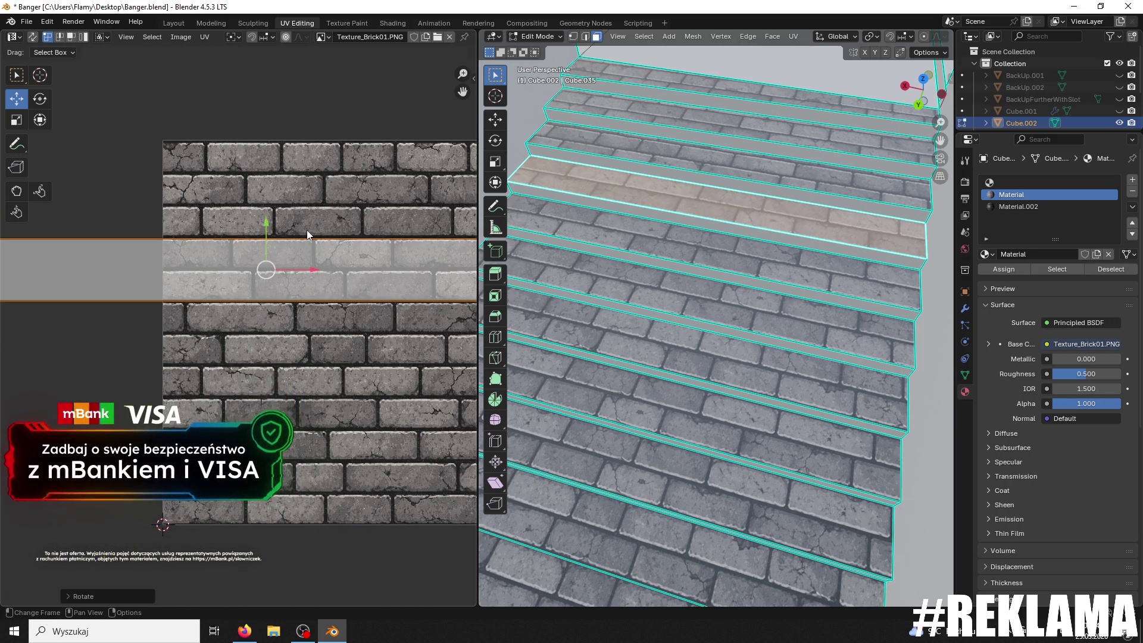
key(s)
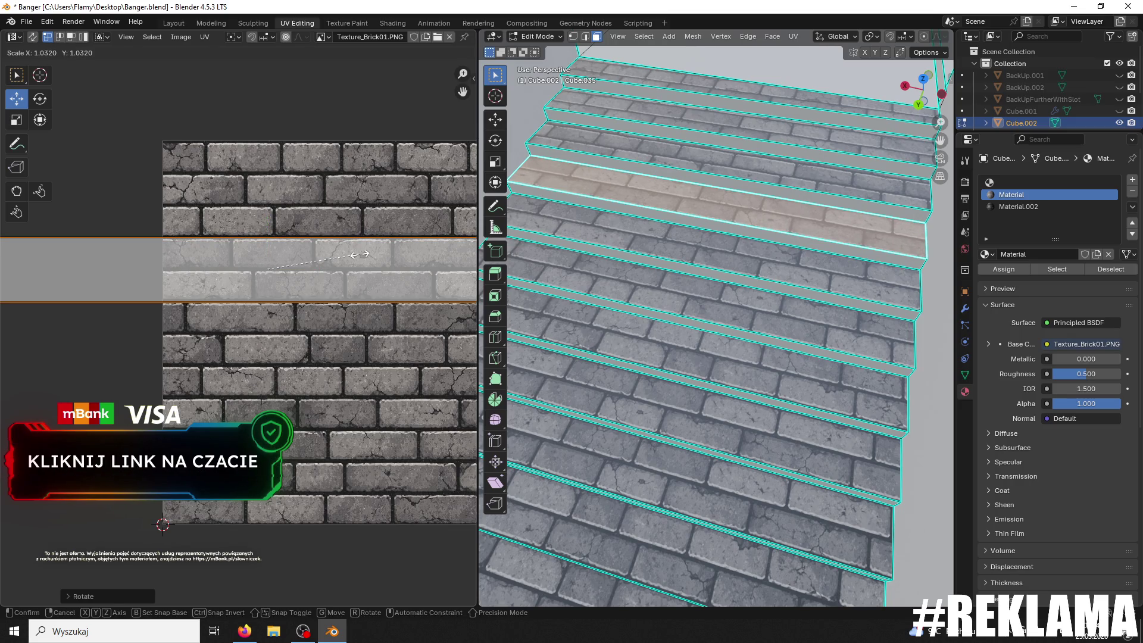
click(360, 255)
scroll(741, 218, down, 1)
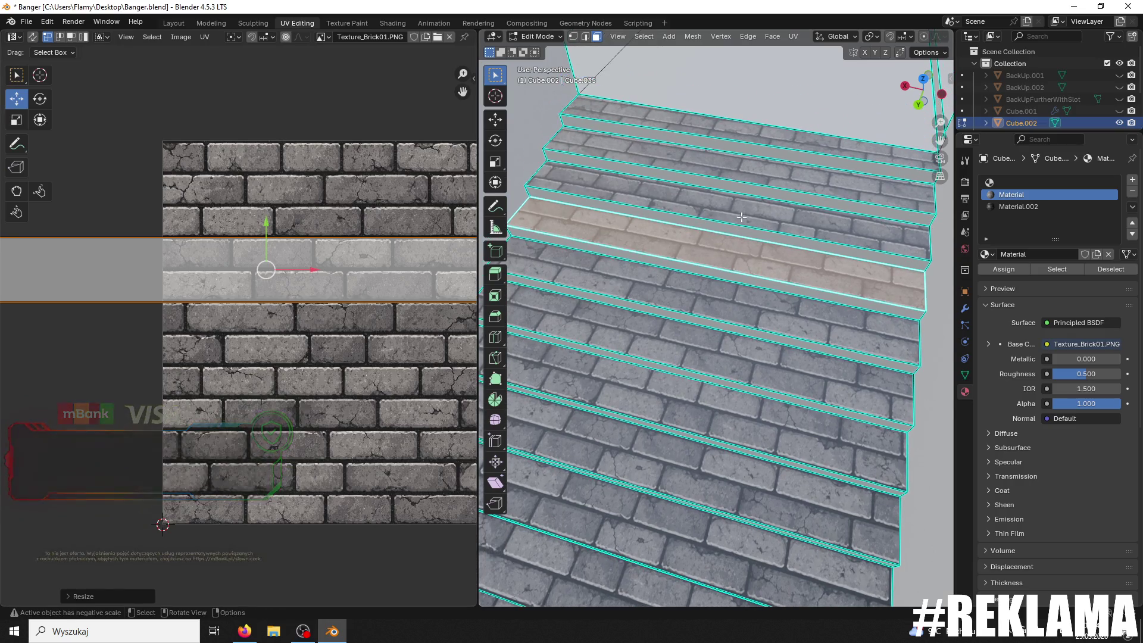
Step: Move the next tread's UV strip up onto the brick texture, enlarge it, flip it 180°, and save Banger.blend
click(742, 217)
scroll(317, 290, down, 4)
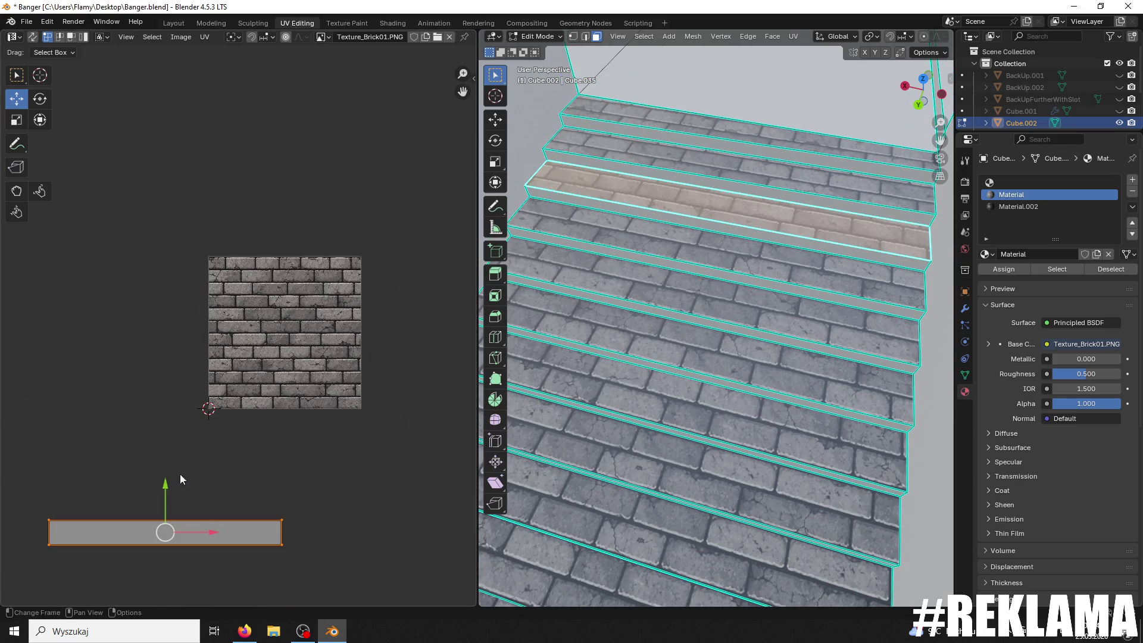
key(g)
key(y)
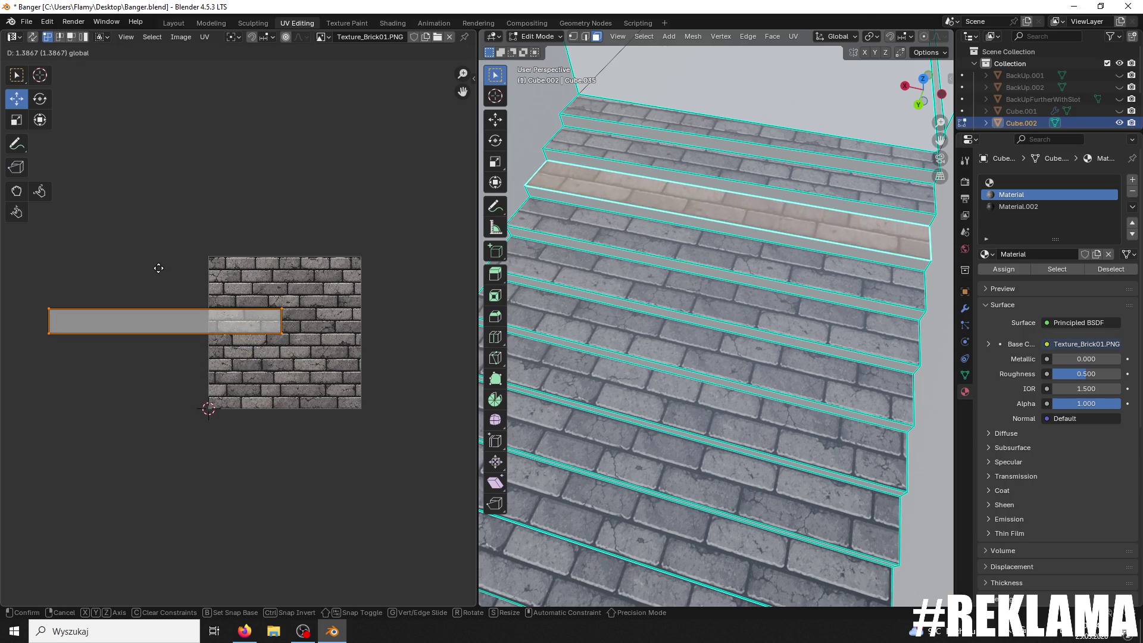
click(158, 268)
scroll(229, 331, up, 3)
key(s)
scroll(324, 311, up, 1)
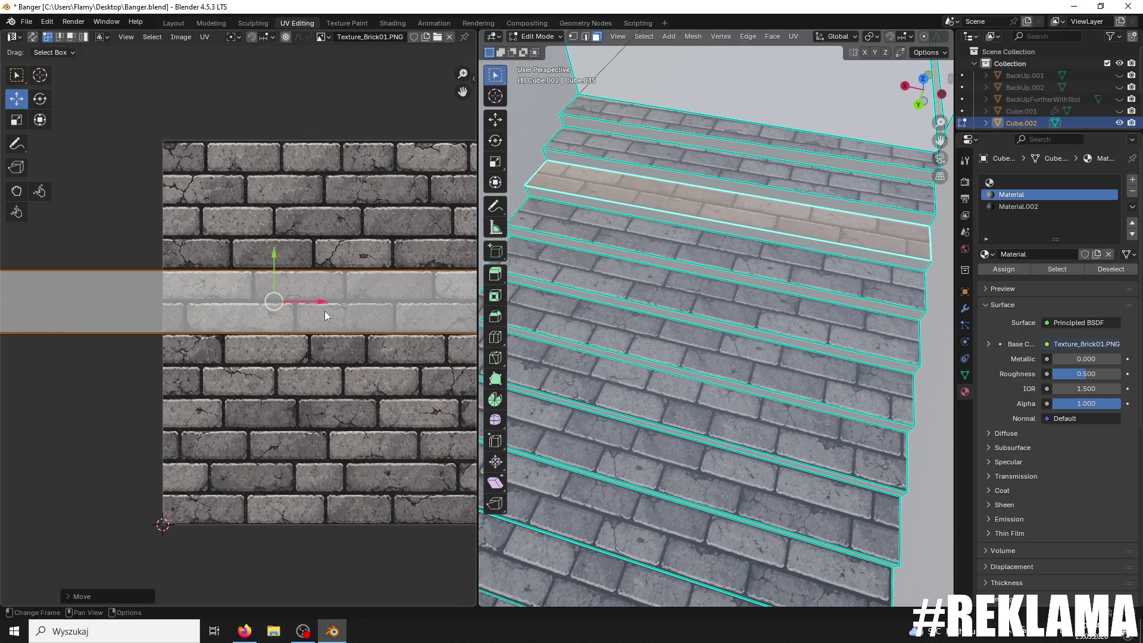
click(326, 312)
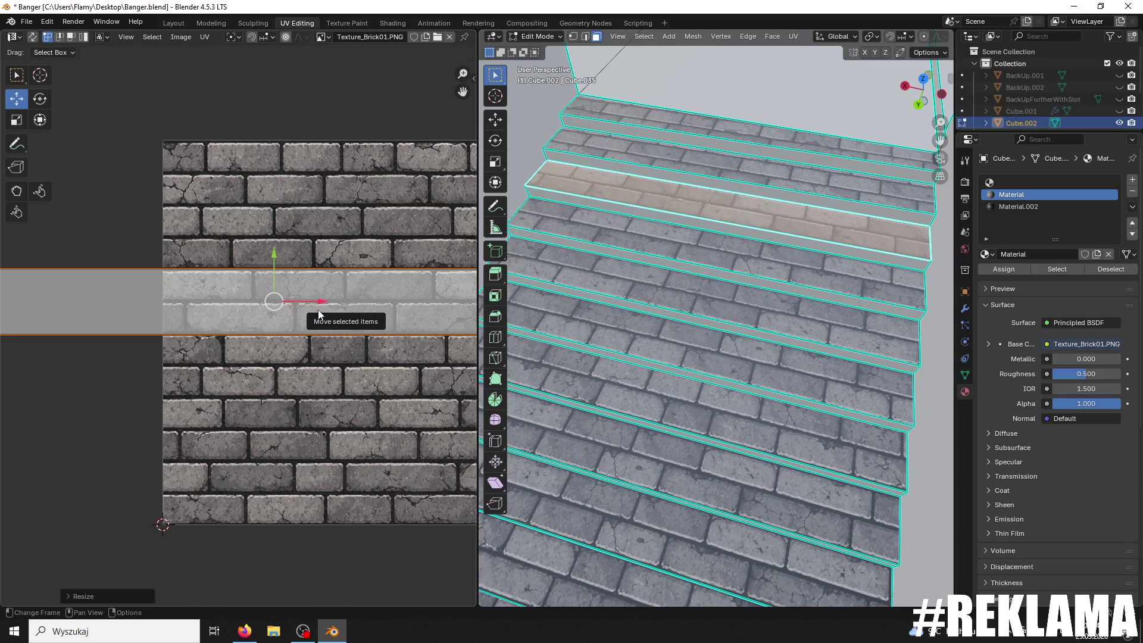
text(r180)
key(Return)
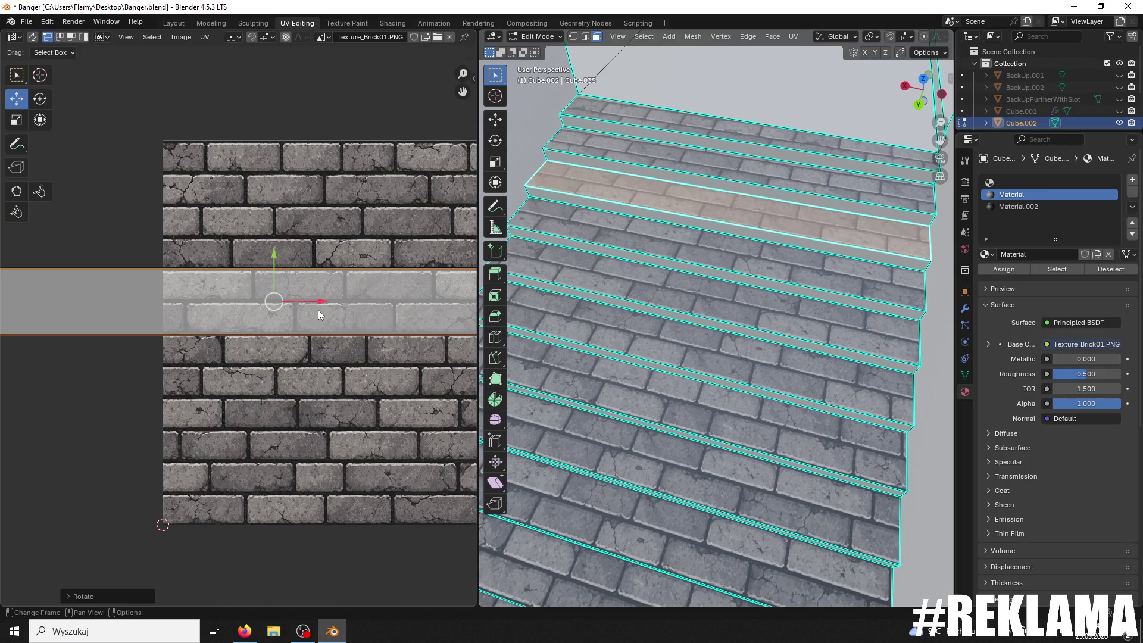
middle_drag(554, 274, 572, 264)
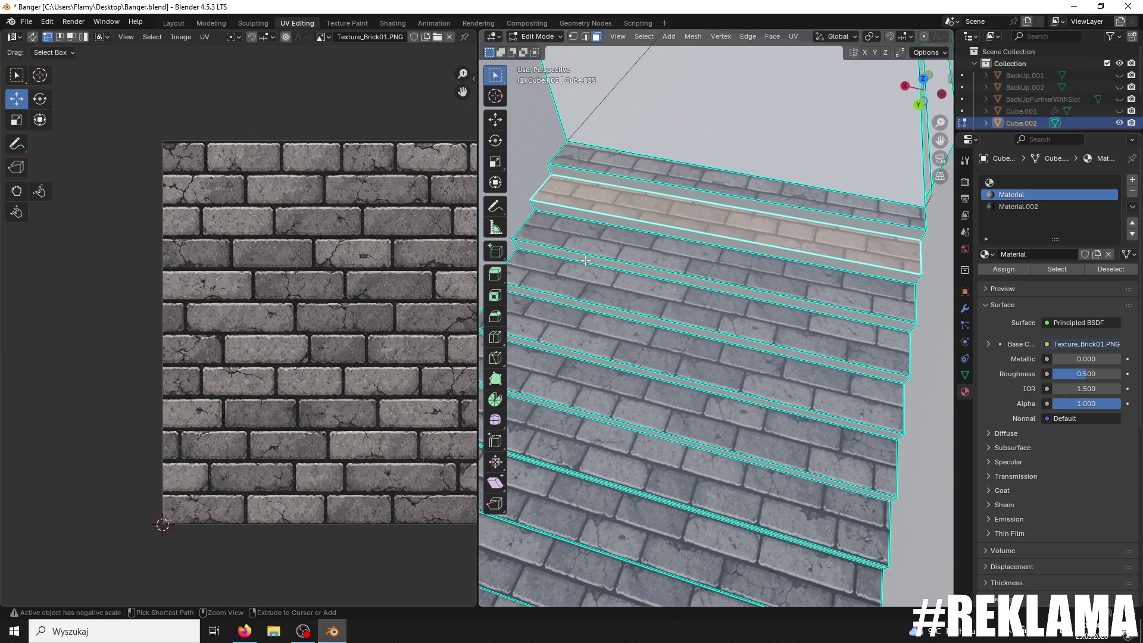
key(ctrl+s)
Step: Reposition the strip down and right onto a brick row, then scale it by 80
scroll(366, 284, down, 4)
drag(199, 136, 159, 300)
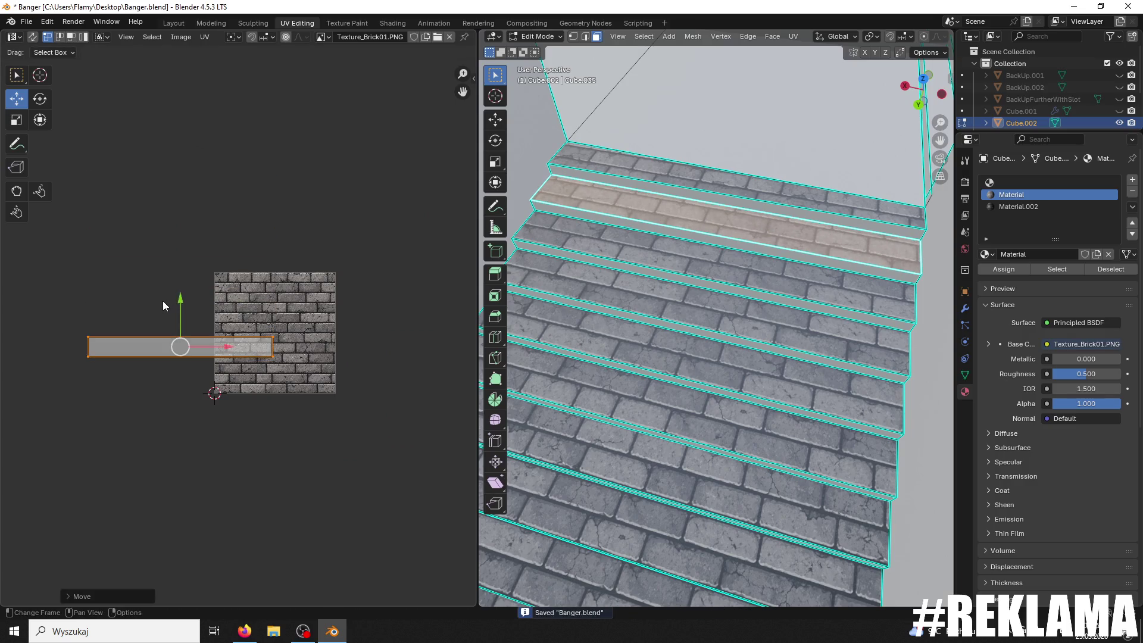
drag(228, 347, 342, 348)
scroll(332, 366, up, 7)
scroll(332, 366, down, 2)
drag(409, 337, 387, 287)
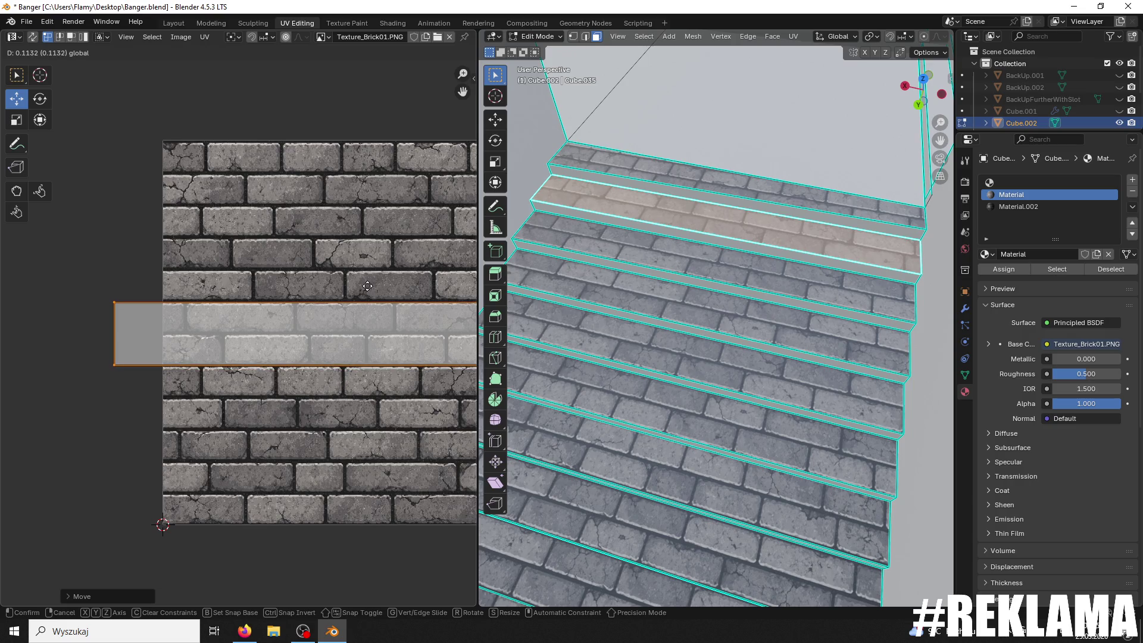
click(366, 285)
key(s)
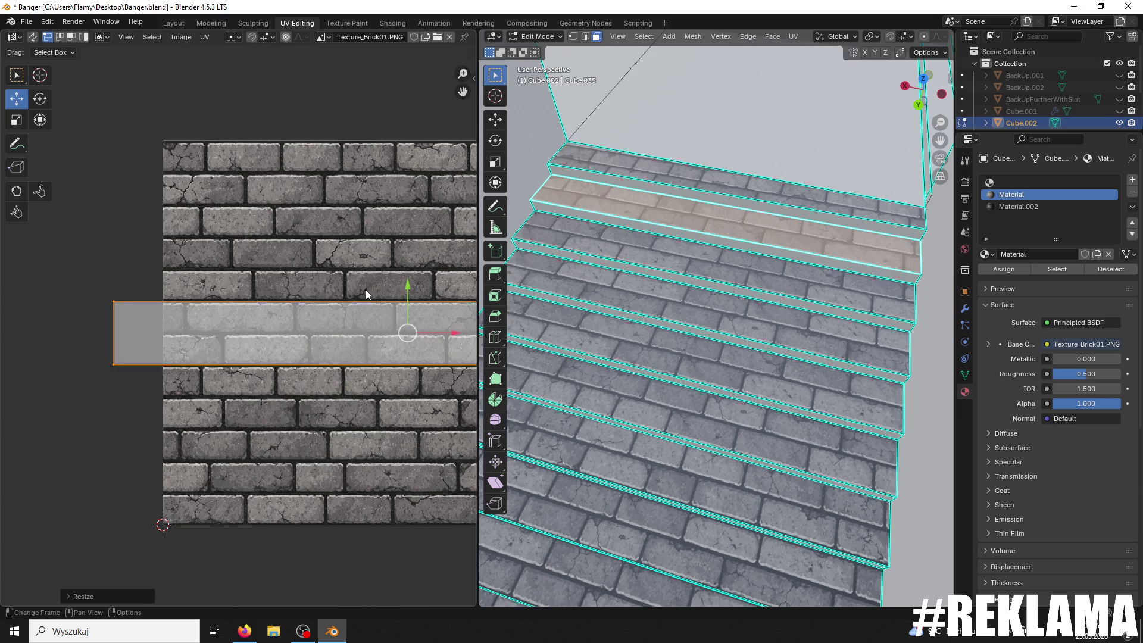
text(180)
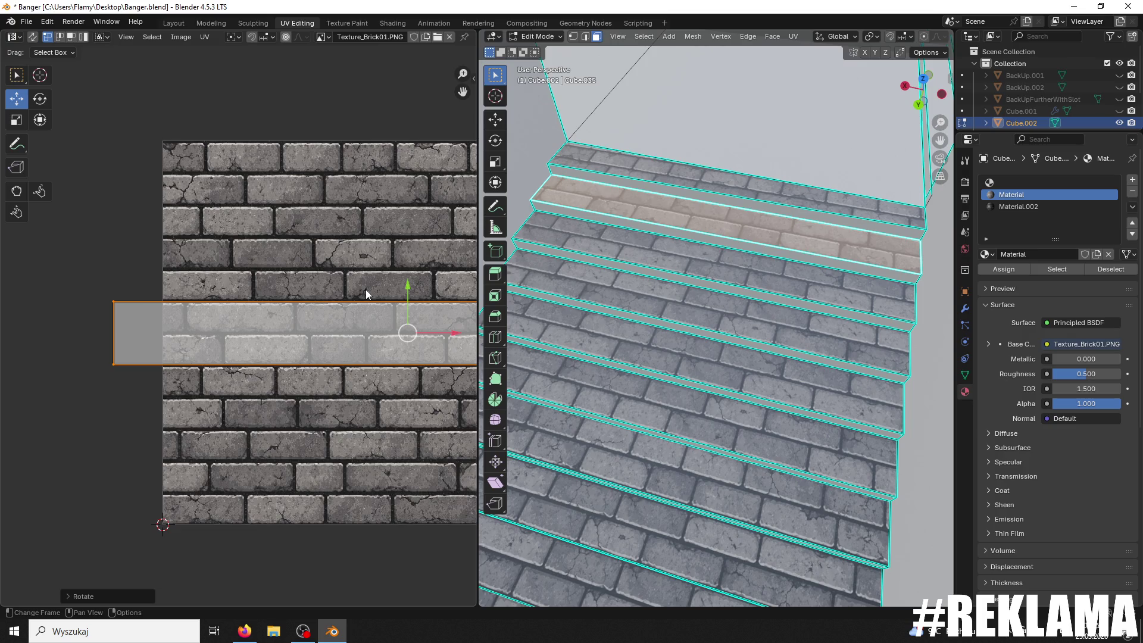
Step: Place the top step's UV strip on the texture, rotated level and nudged into position
click(627, 157)
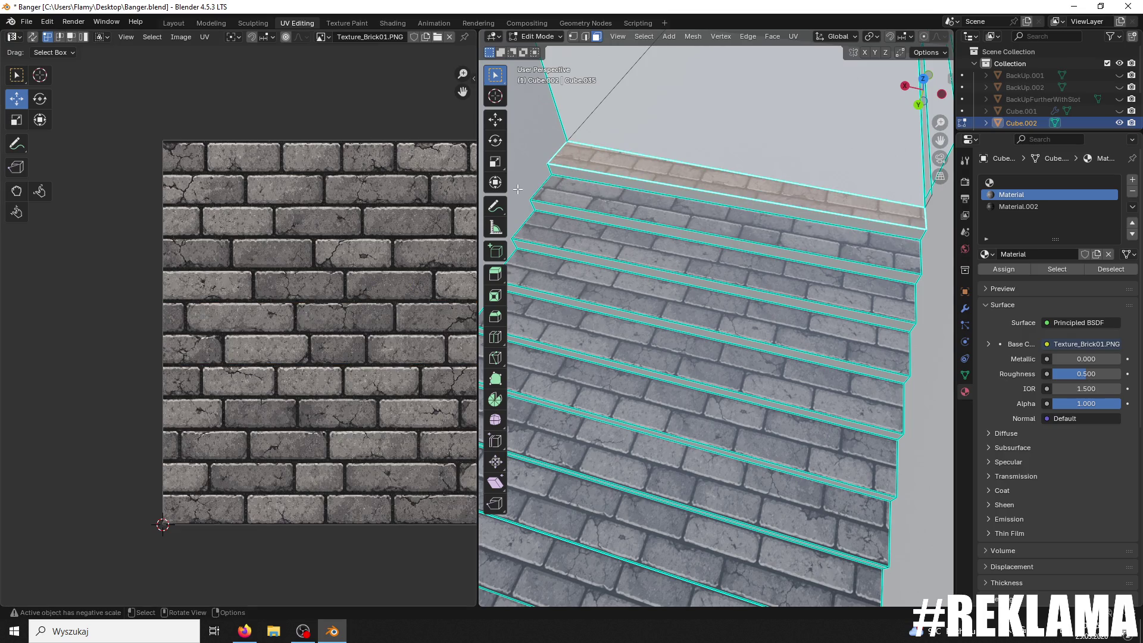
scroll(536, 196, down, 2)
scroll(384, 267, down, 4)
text(r)
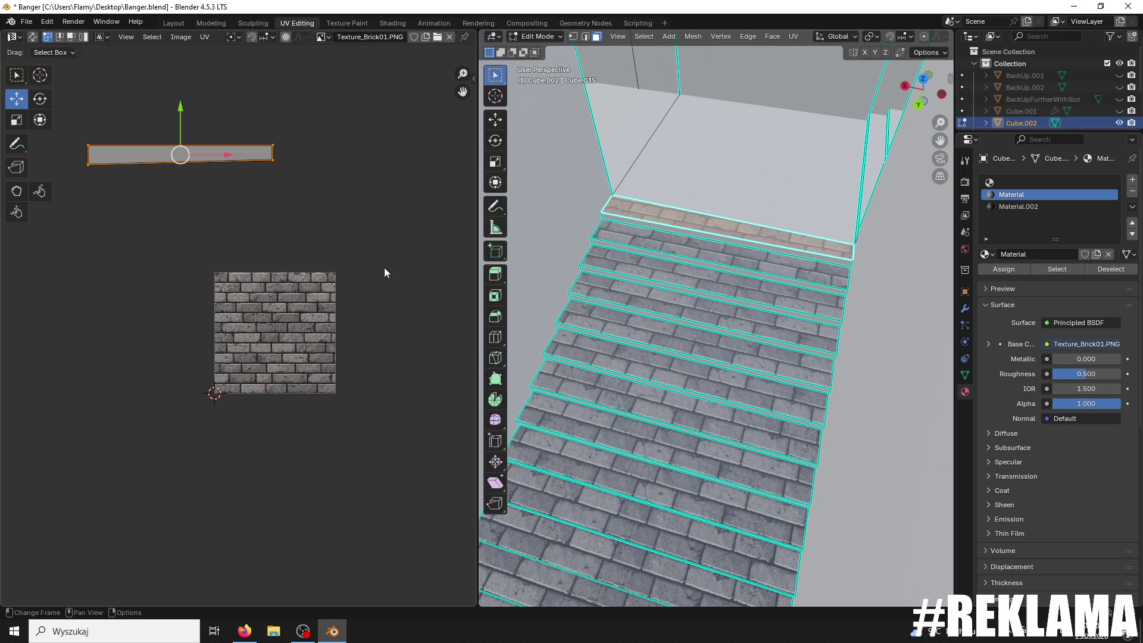
text(80)
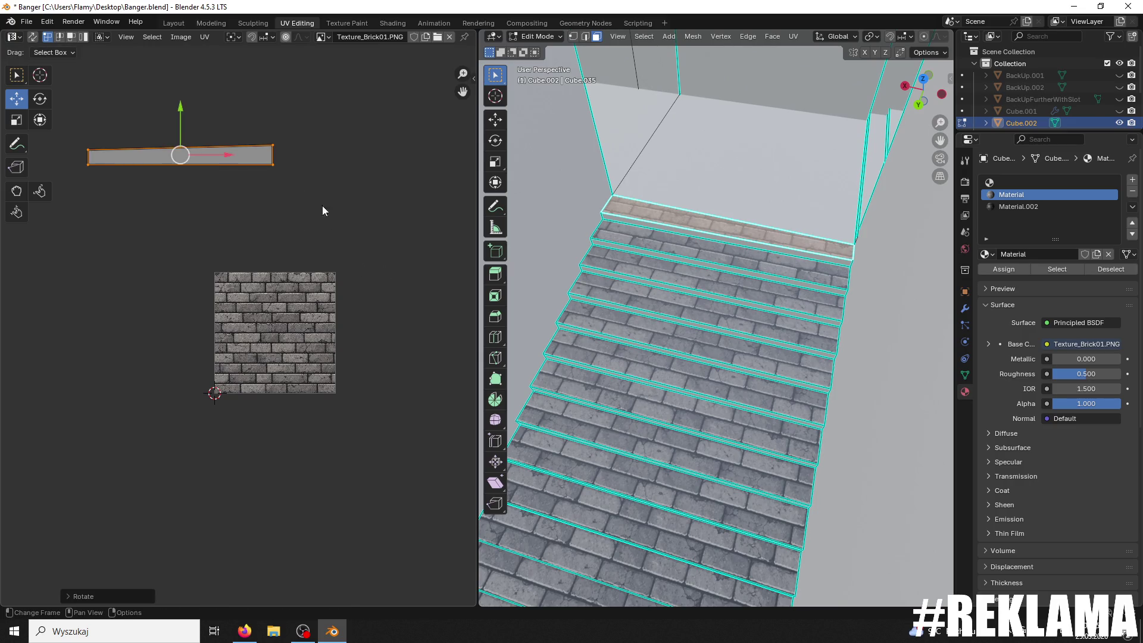
drag(182, 122, 181, 288)
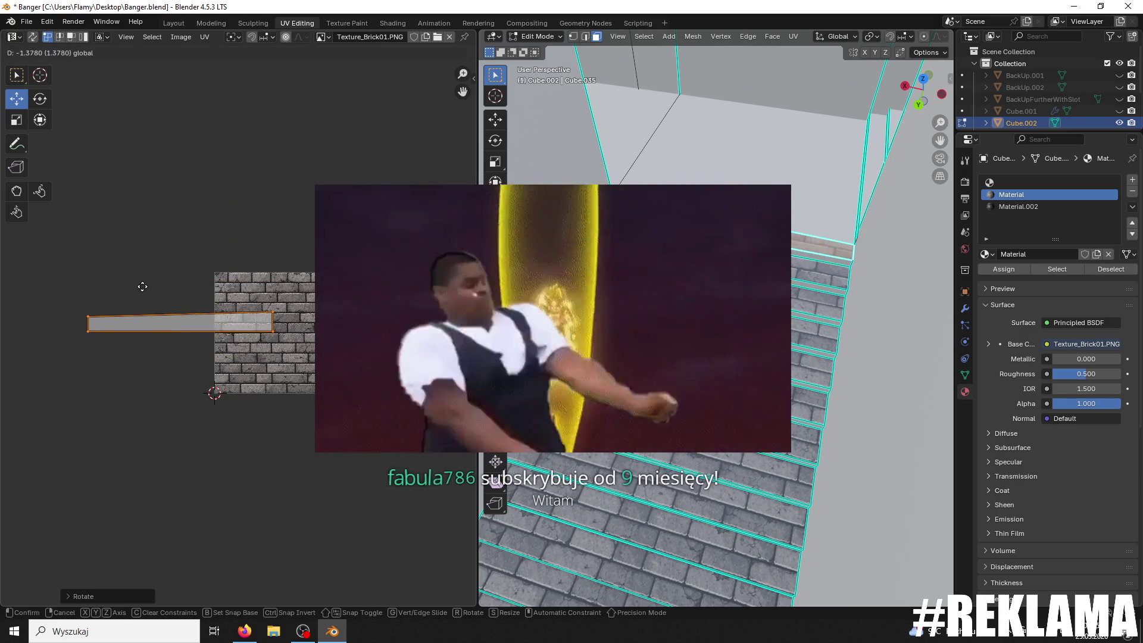
scroll(265, 328, up, 2)
key(g)
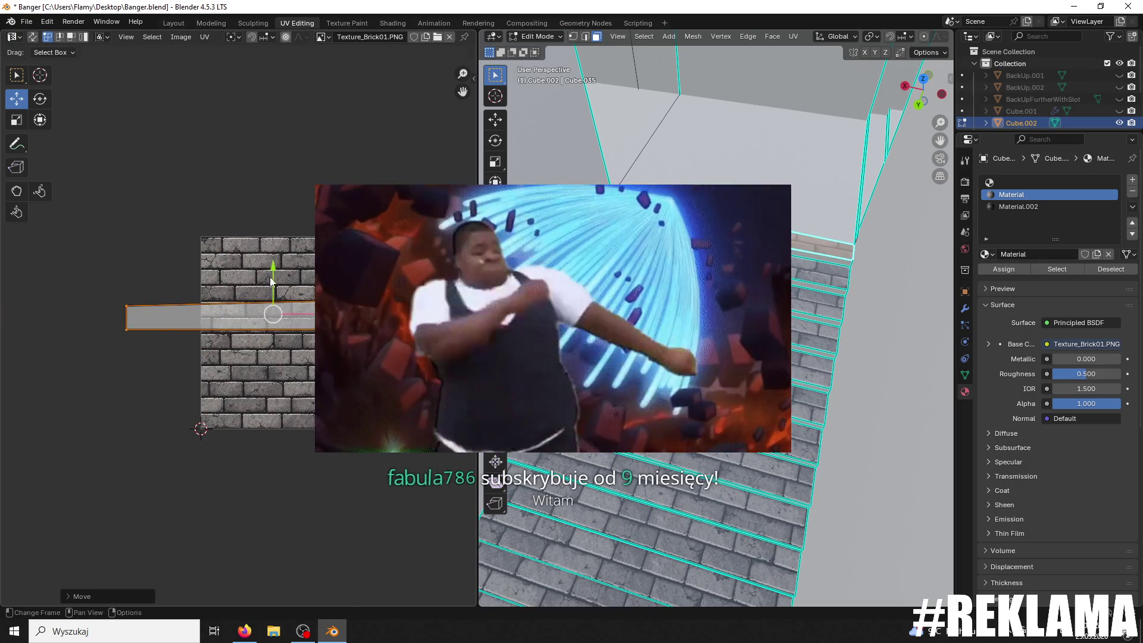
click(258, 271)
scroll(257, 271, up, 3)
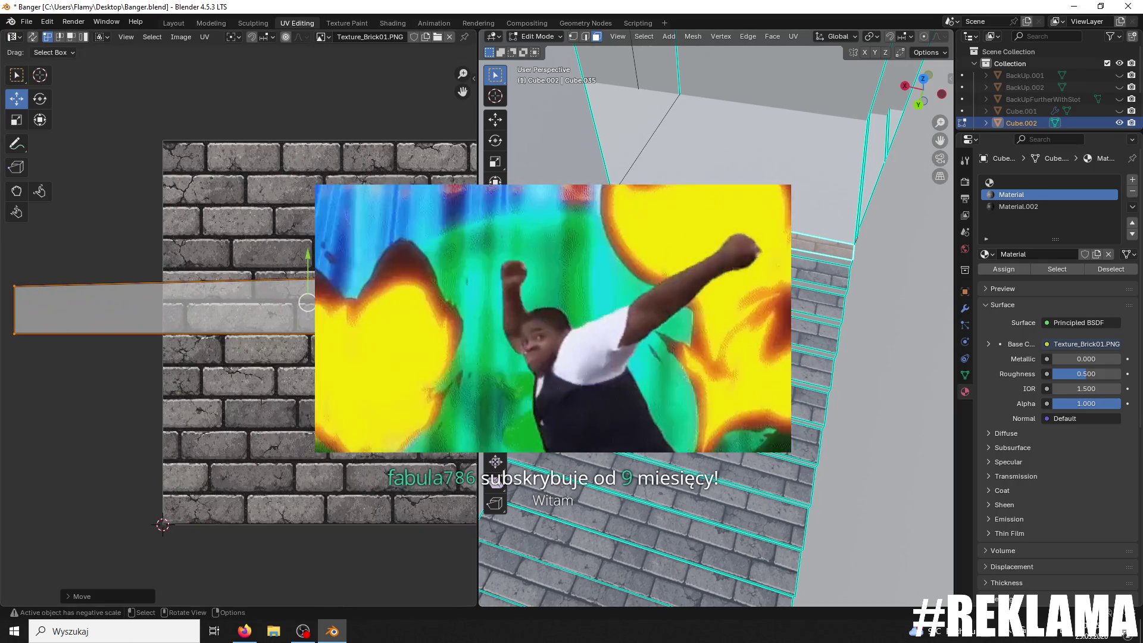
scroll(715, 322, up, 3)
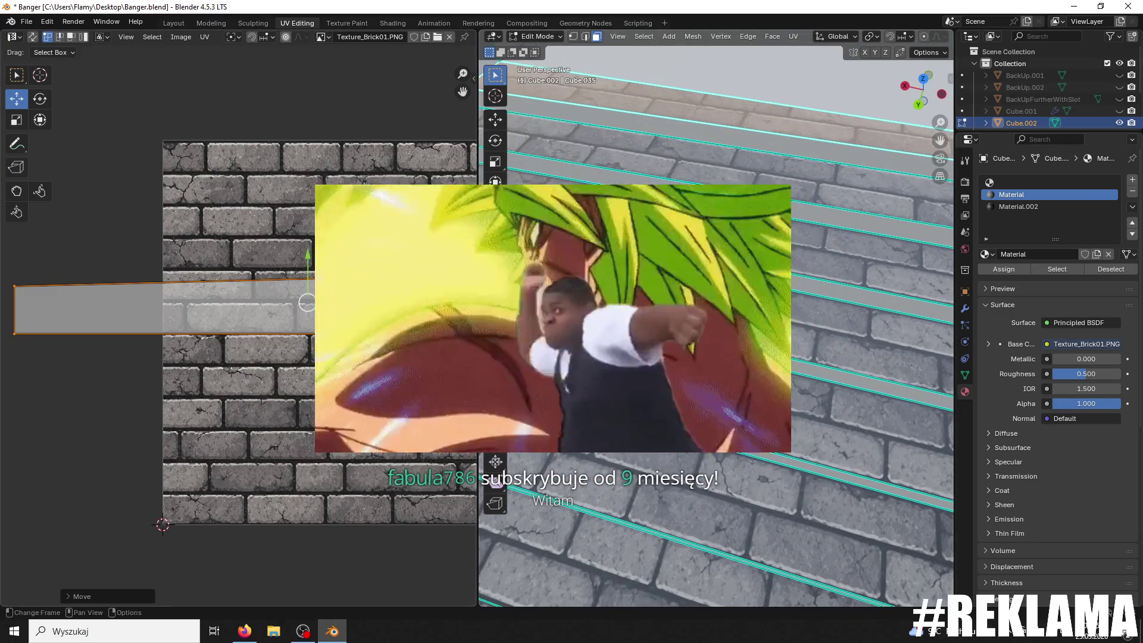
key(r)
click(309, 257)
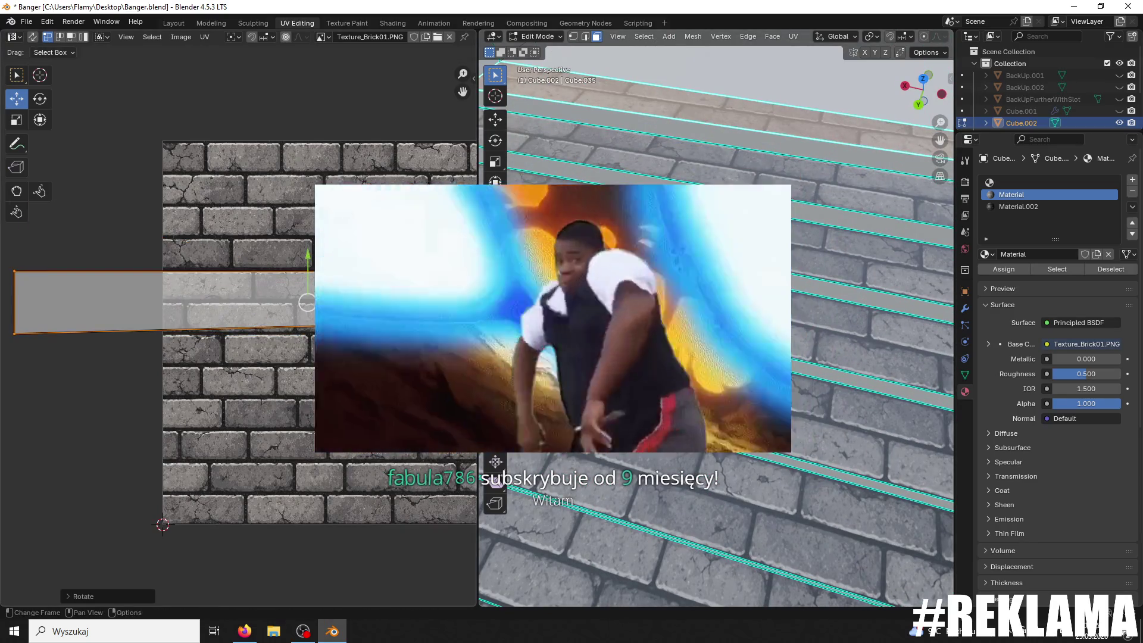
key(g)
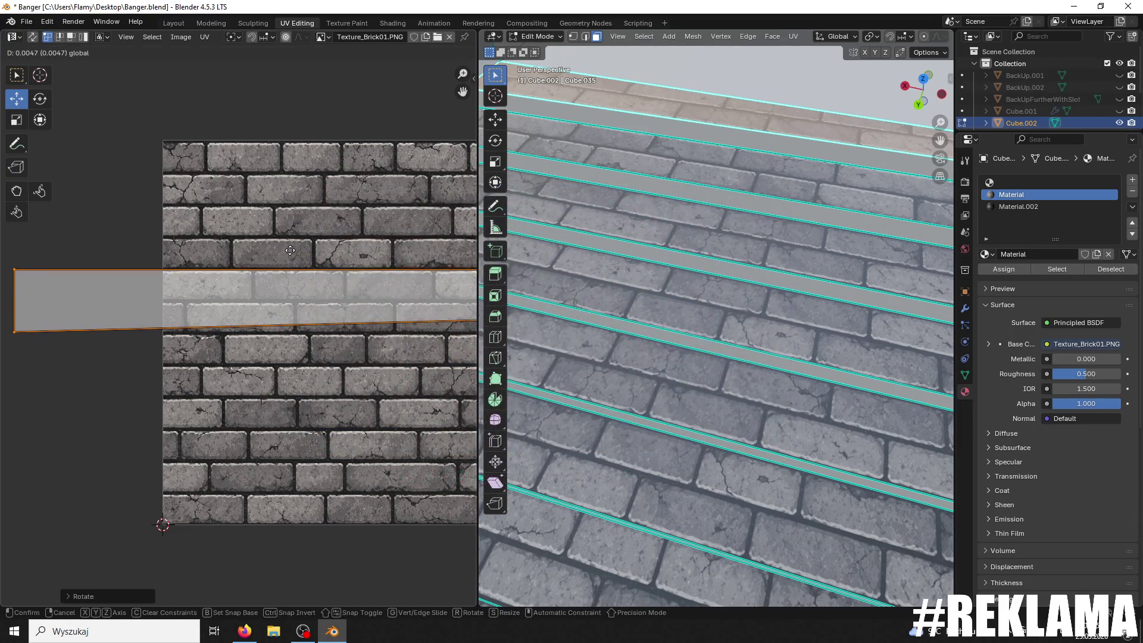
Step: Select another tread face, then leave mesh editing for Object Mode
click(647, 212)
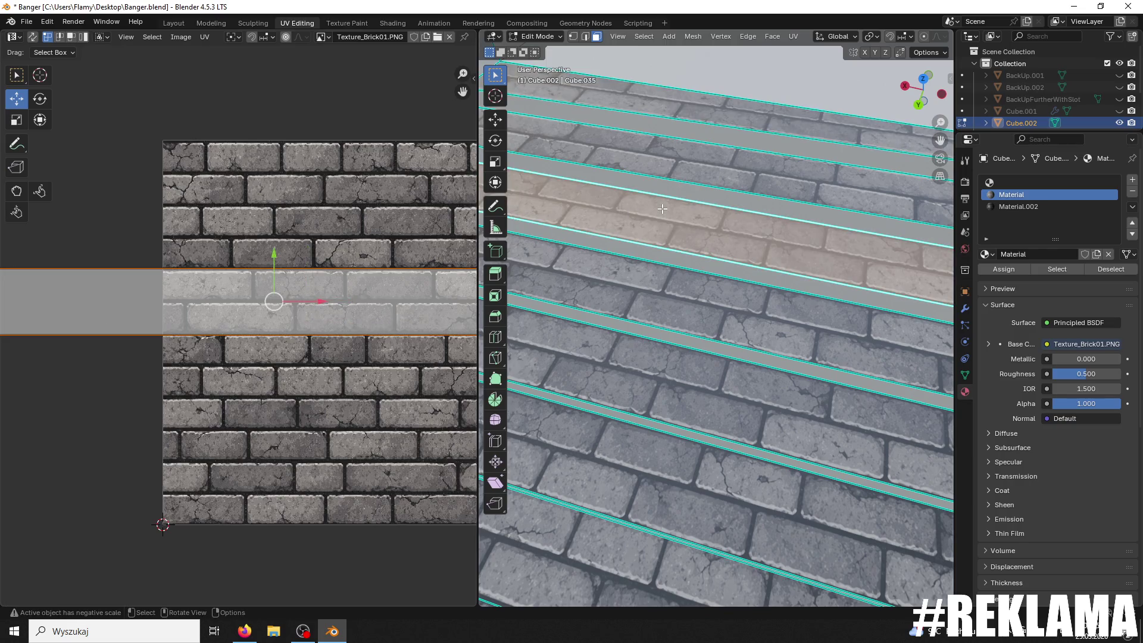
scroll(663, 209, down, 5)
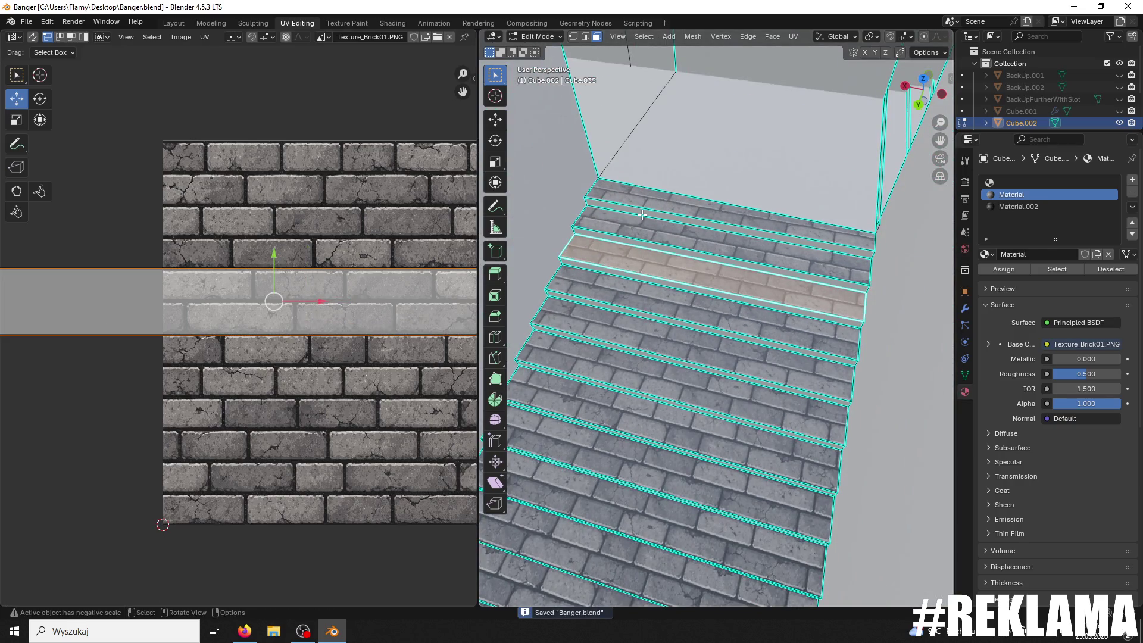
scroll(642, 214, down, 3)
click(538, 37)
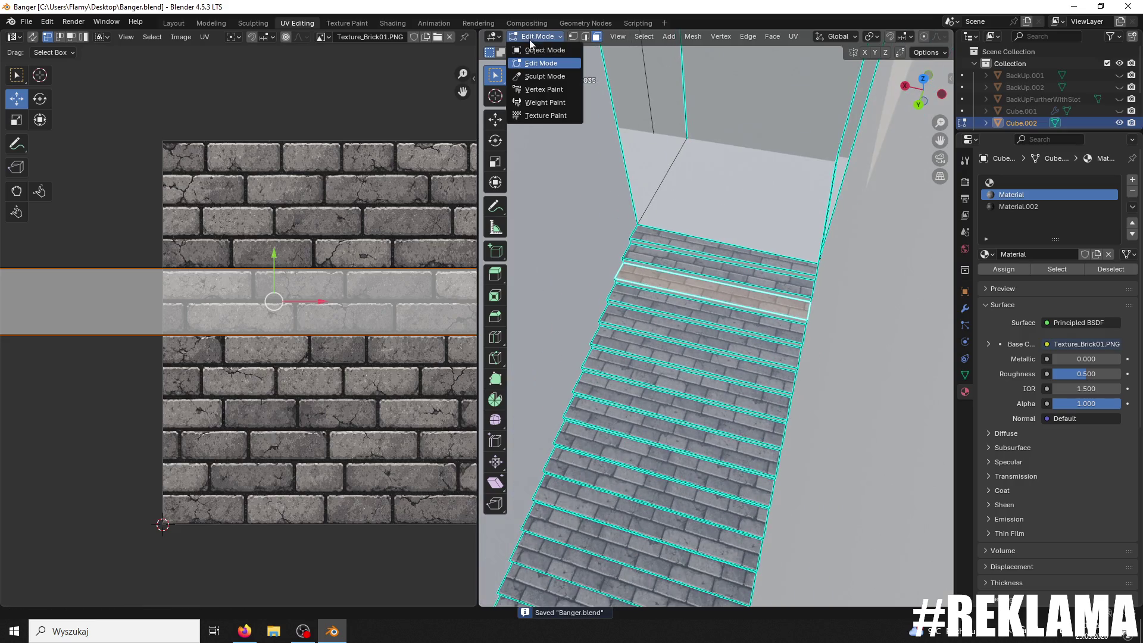
Step: Return to Object Mode and frame the whole model from above
click(527, 50)
scroll(714, 250, down, 4)
mouse_move(706, 249)
middle_down()
mouse_move(761, 213)
mouse_move(825, 278)
middle_up()
shift+middle_drag(831, 328, 672, 237)
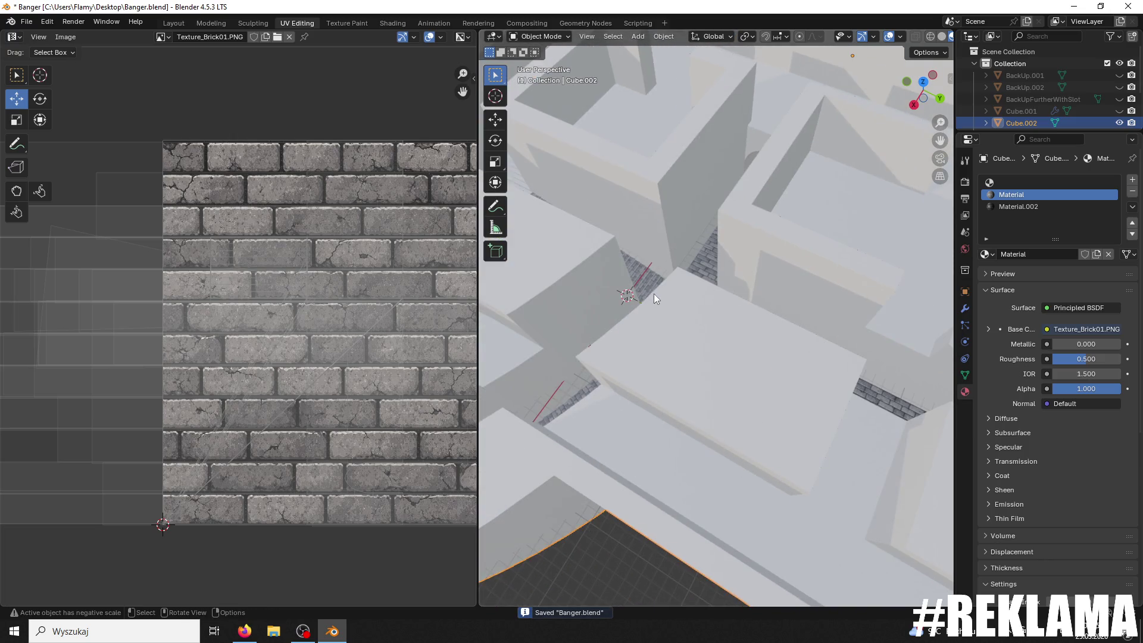
scroll(587, 310, down, 5)
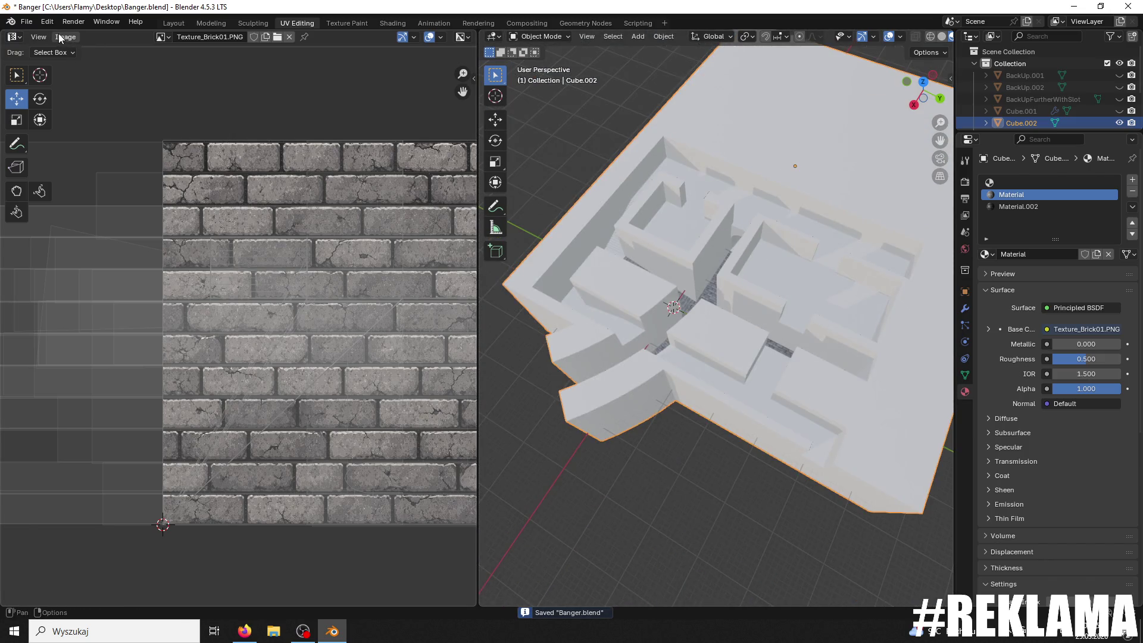
Step: Export the scene as Banger1111.fbx to the Desktop and minimize Blender
click(33, 24)
mouse_move(87, 205)
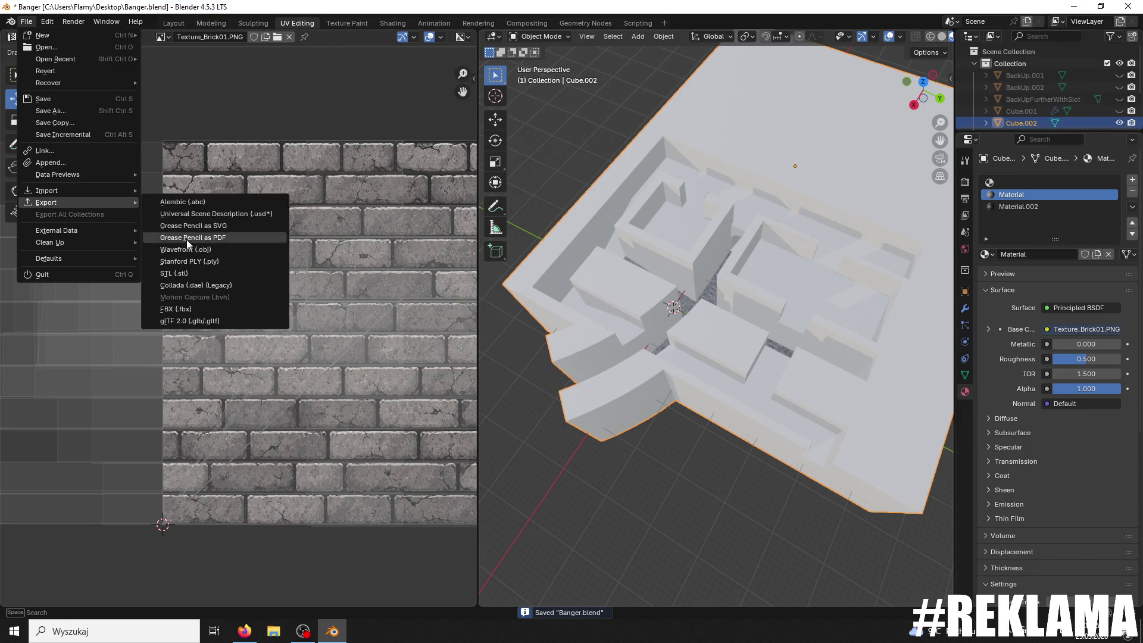
click(178, 311)
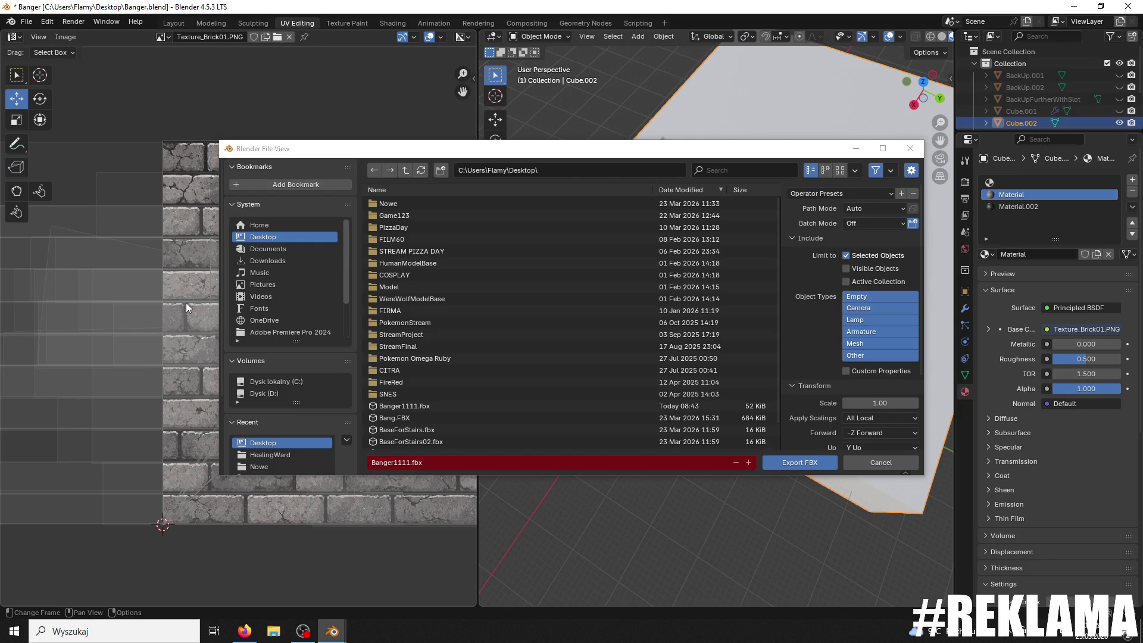
click(798, 463)
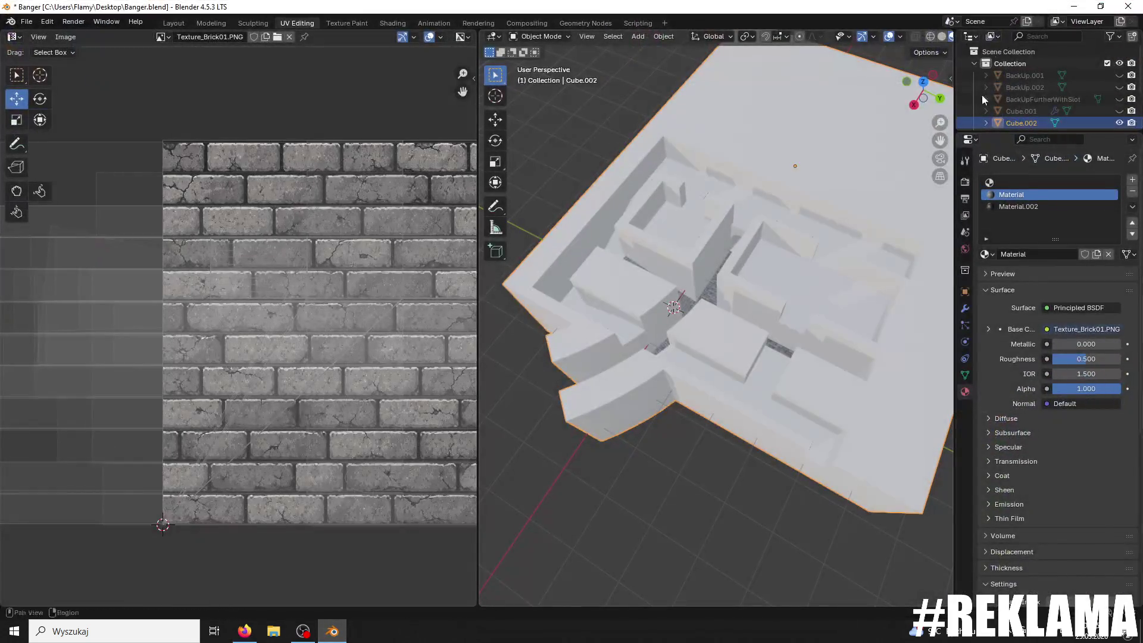
click(1070, 6)
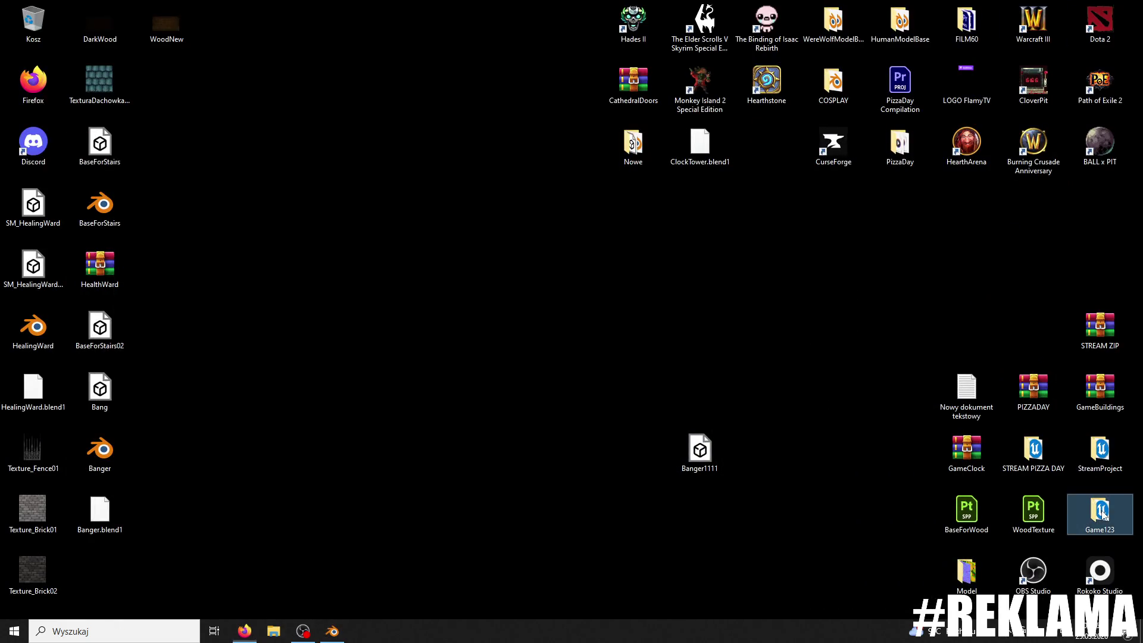
Step: Launch the Game .uproject from the Game123 folder and close the Explorer window
double_click(1102, 516)
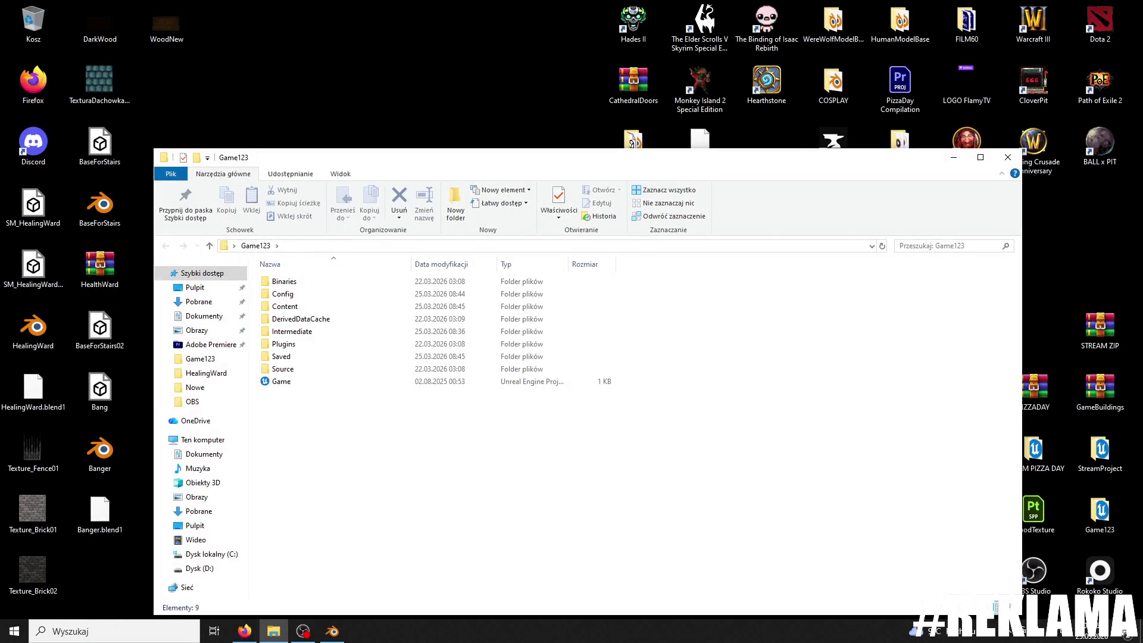
double_click(331, 381)
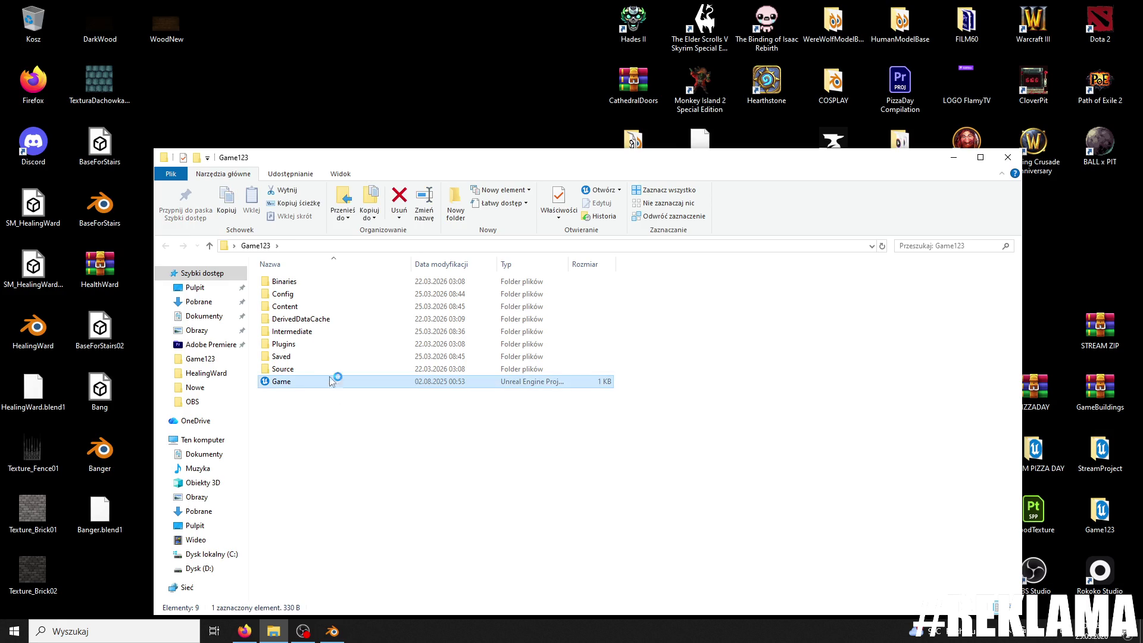
click(1007, 159)
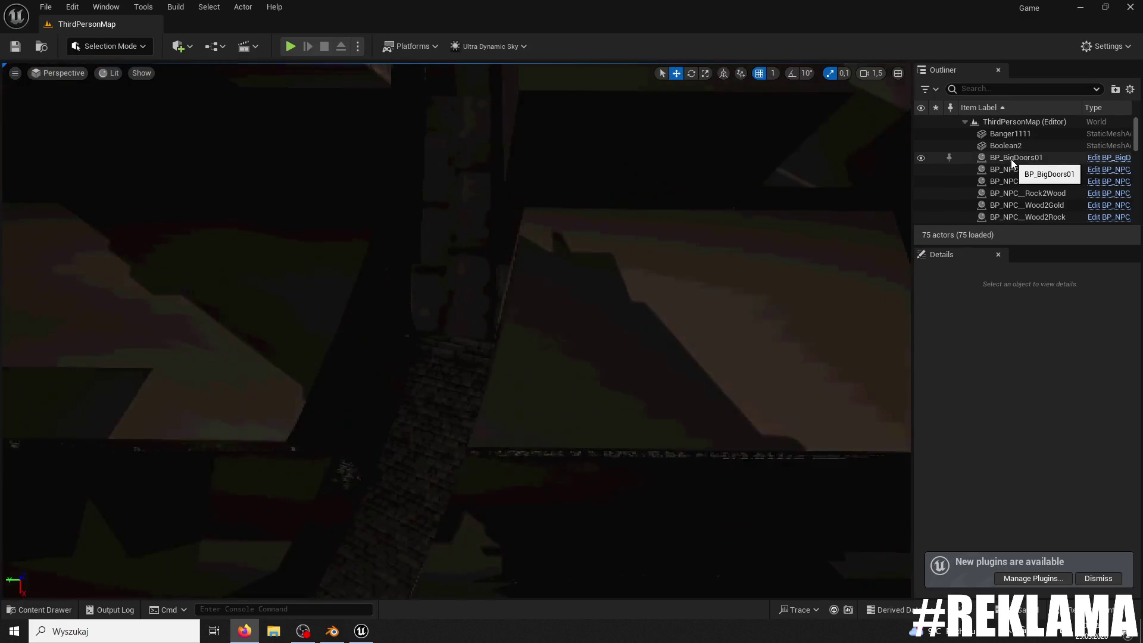
Step: Select the Banger1111 staircase and reimport its asset from the updated FBX
right_drag(283, 324, 447, 309)
click(447, 309)
key(ctrl+b)
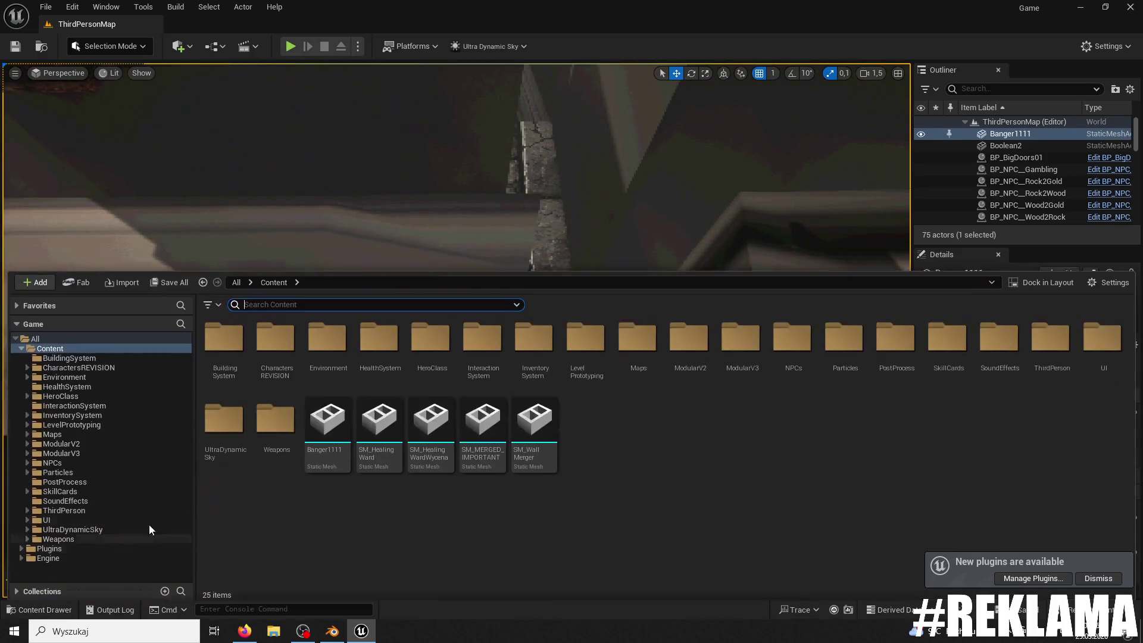
right_click(329, 424)
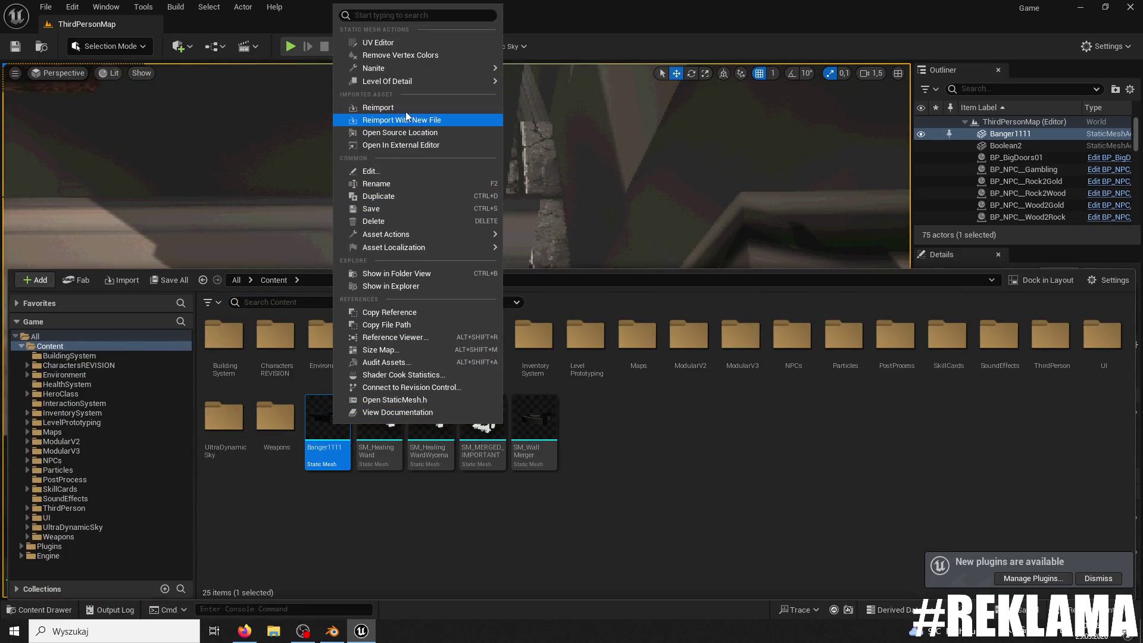
click(413, 122)
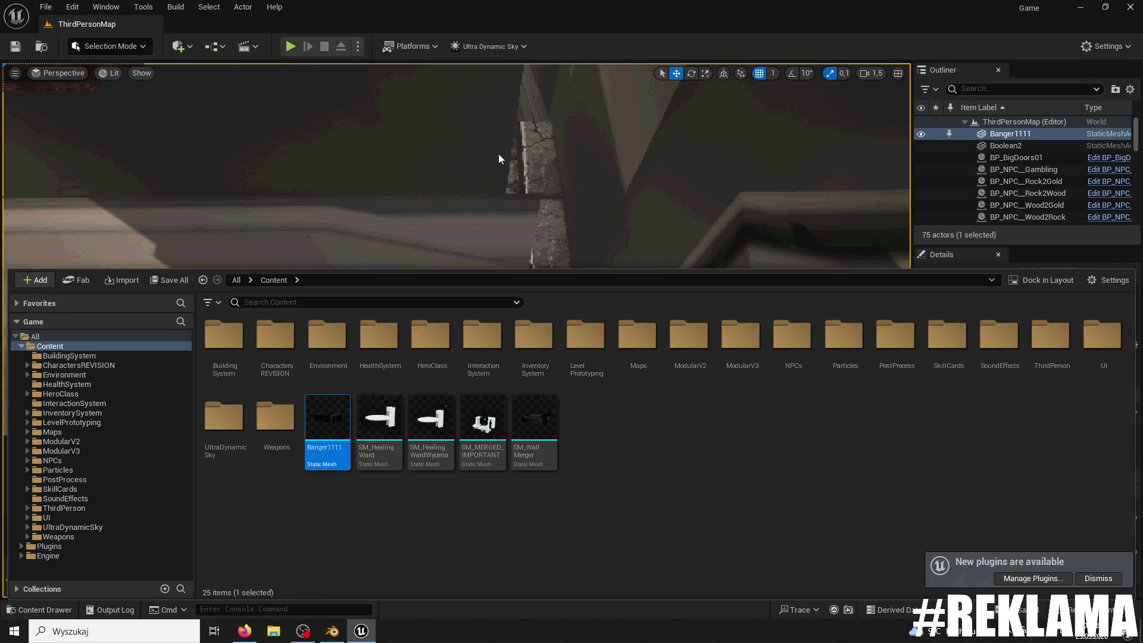
right_drag(524, 227, 316, 191)
Step: Recompute the staircase normals in Modeling Mode, accept them, and start playing the level
click(110, 46)
click(127, 126)
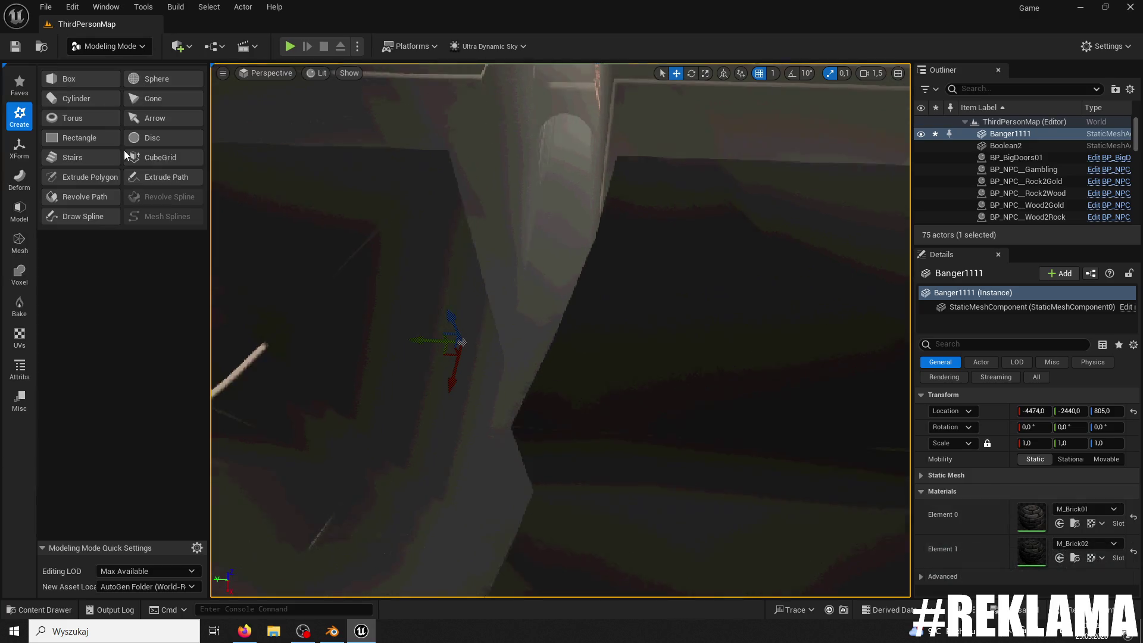
click(20, 370)
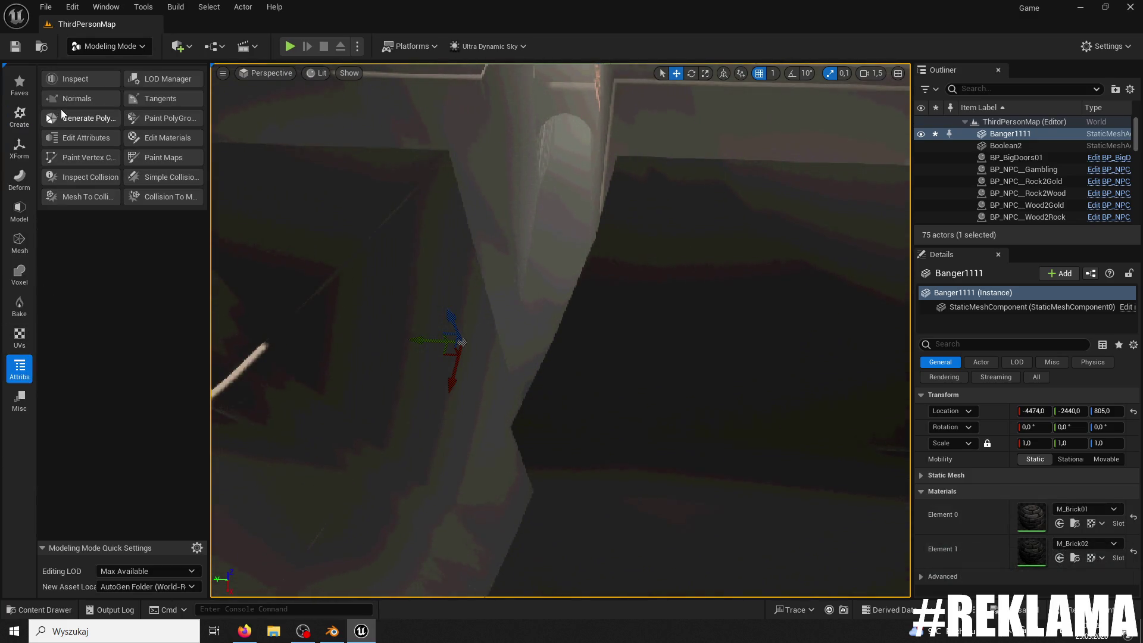
click(75, 115)
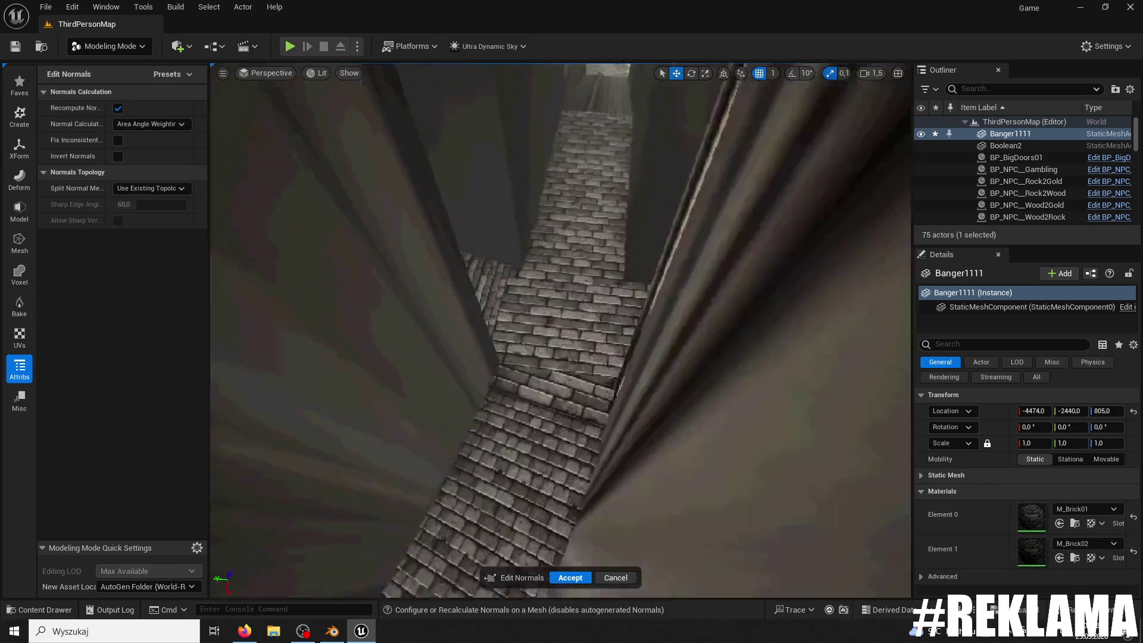
mouse_move(560, 327)
right_down()
mouse_move(560, 268)
mouse_move(464, 256)
mouse_move(465, 292)
mouse_move(470, 256)
right_up()
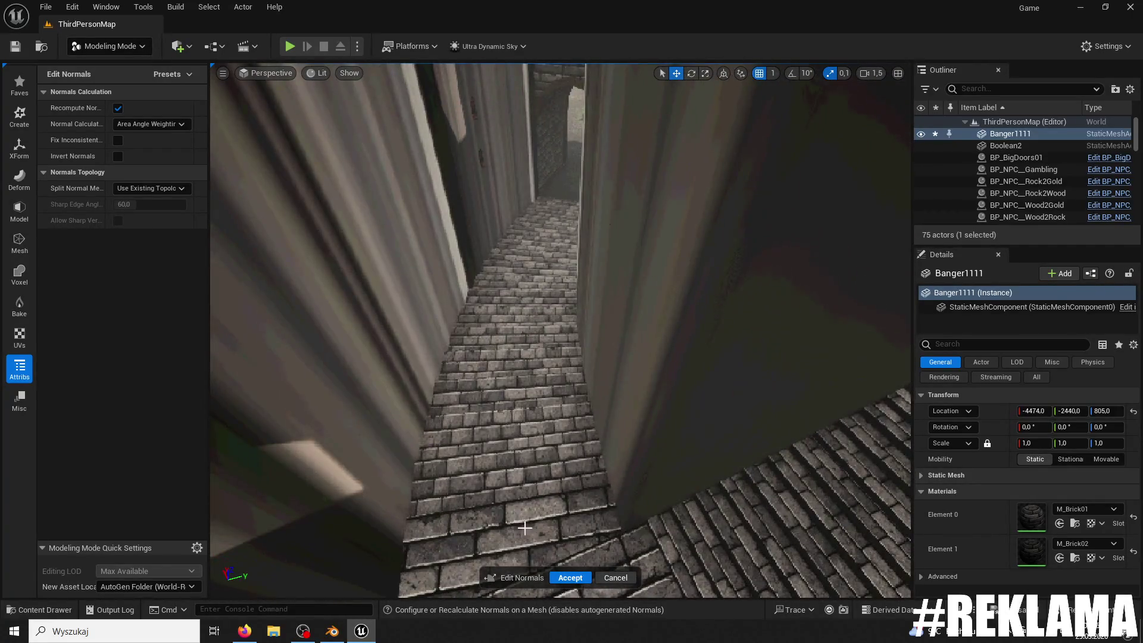
click(570, 577)
click(110, 46)
click(95, 66)
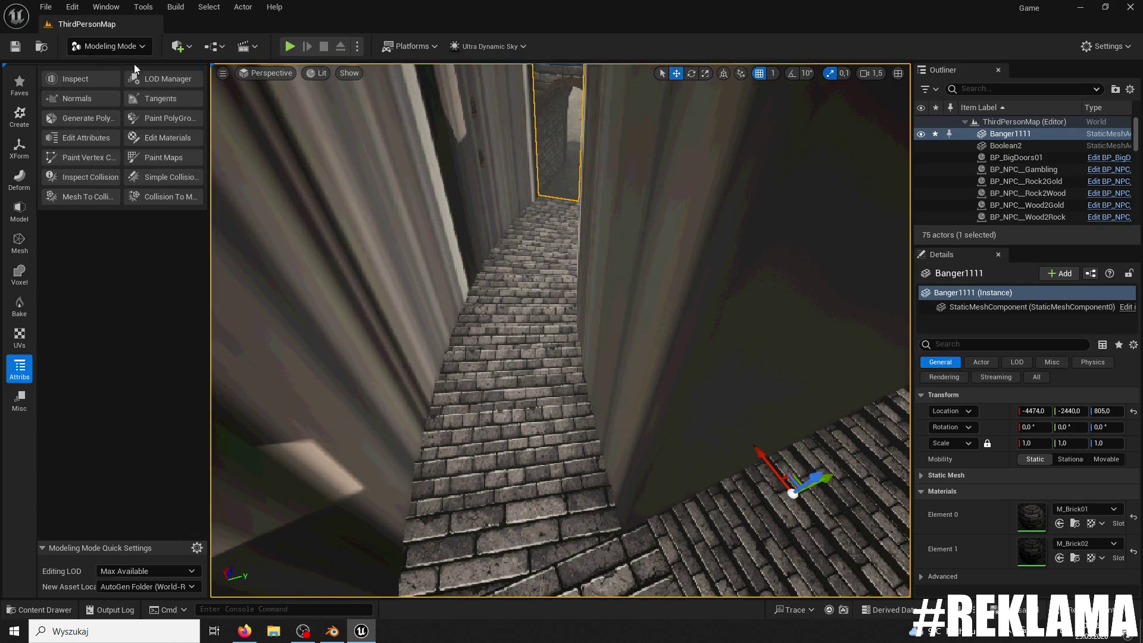
click(290, 46)
Step: Jump and run the character up the brick staircase, then stop the play session
key(w)
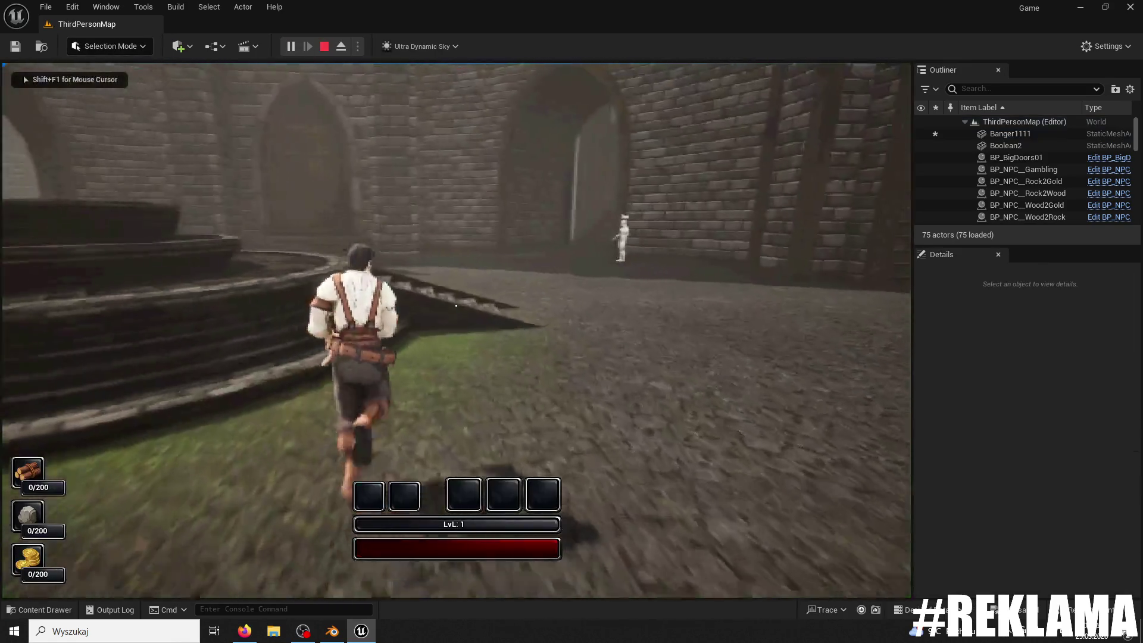
key(space)
key(w)
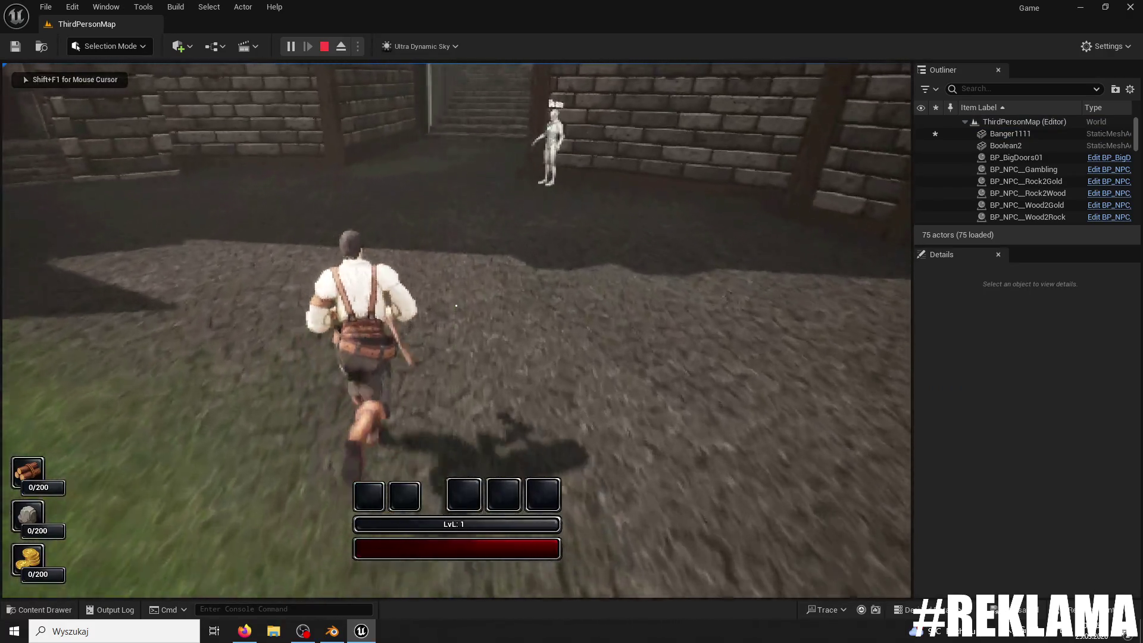
key(w)
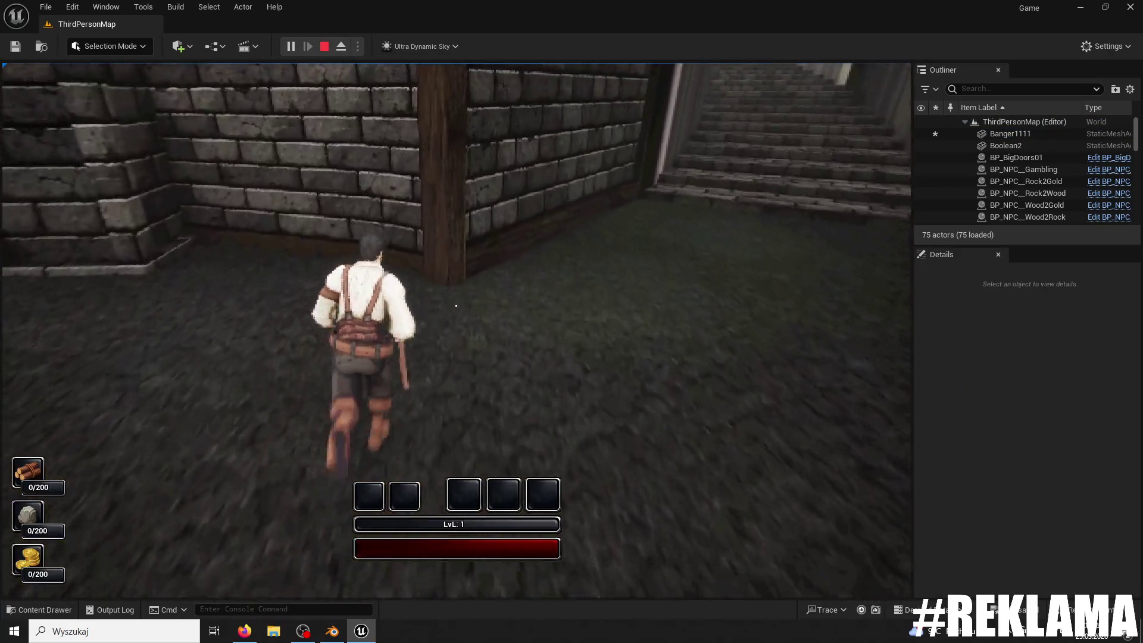
key(w)
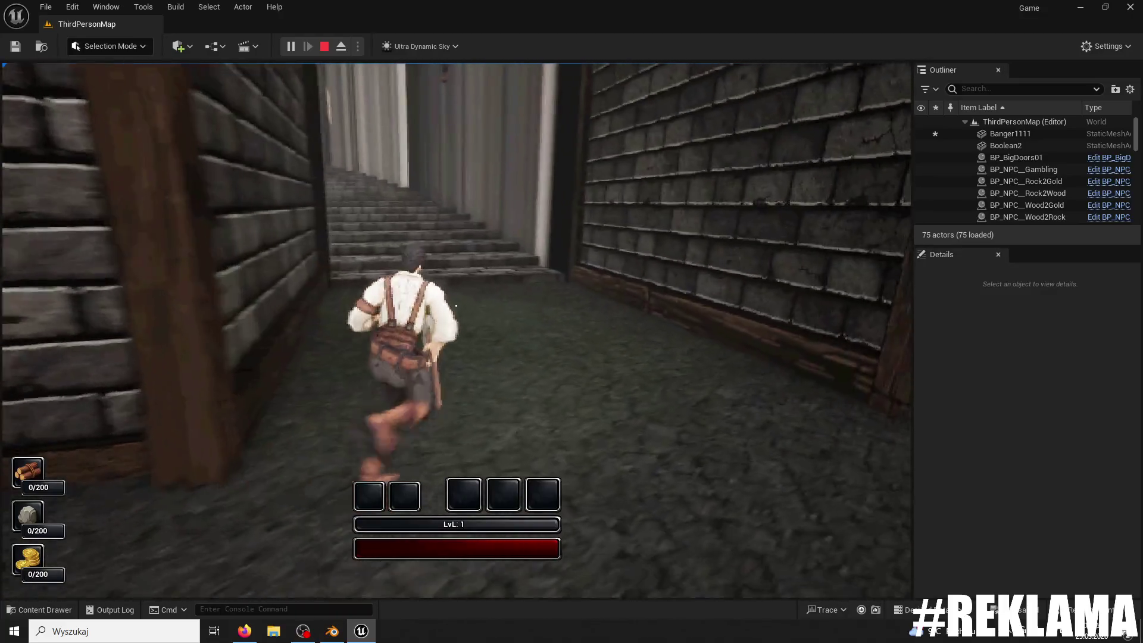
key(w)
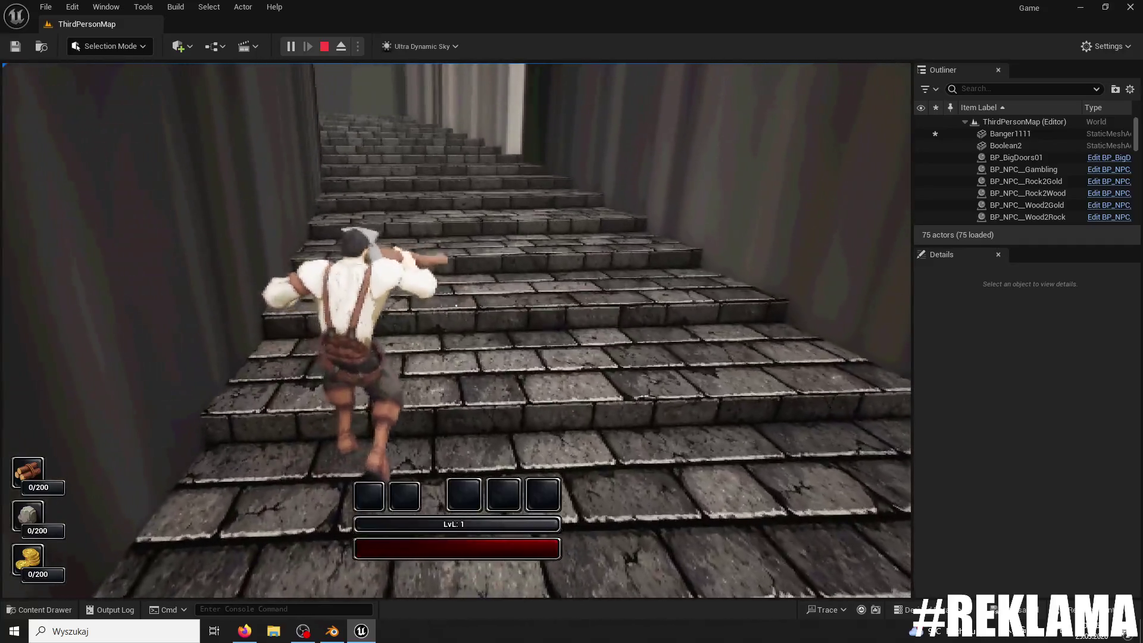
key(Escape)
click(189, 474)
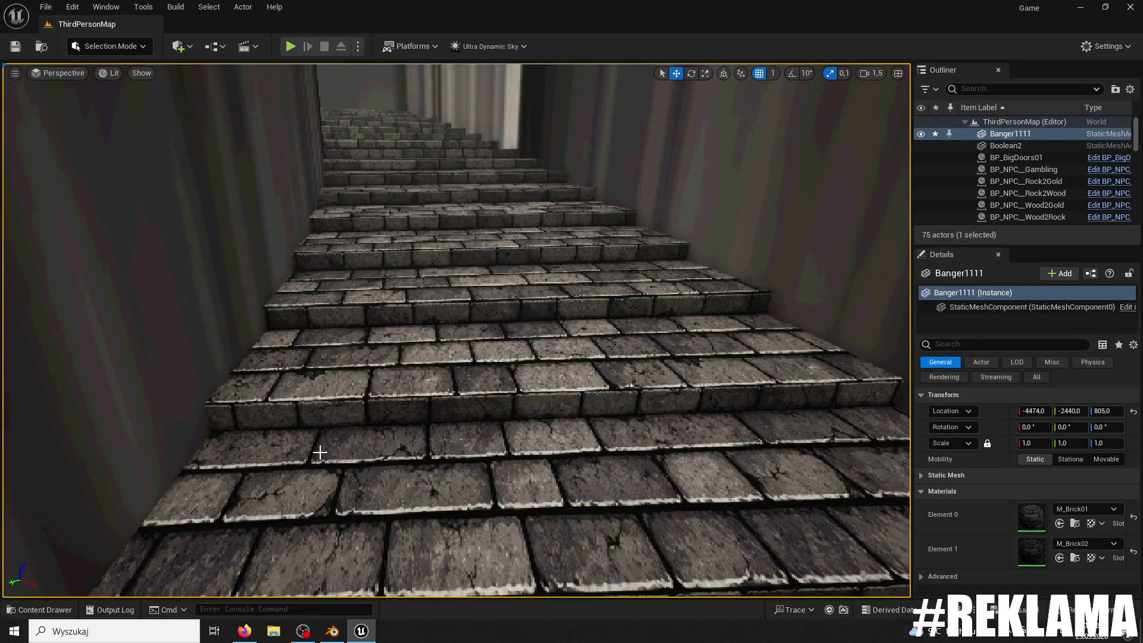
mouse_move(418, 359)
right_down()
mouse_move(411, 381)
mouse_move(419, 359)
right_up()
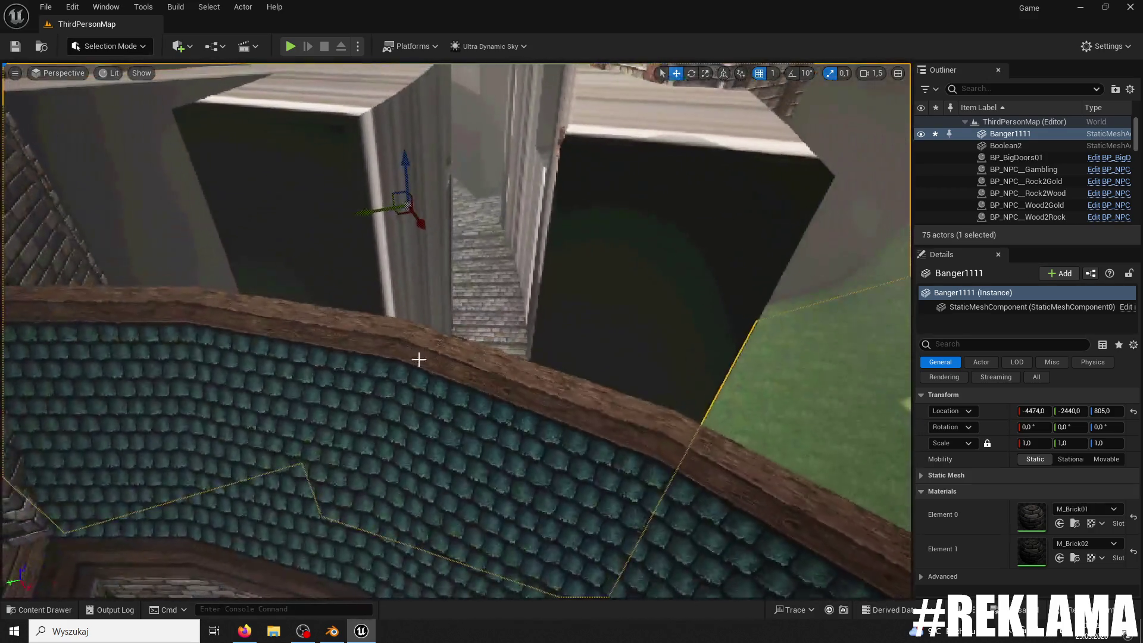
Step: Open the Banger1111 mesh, add another collision shape, and save it
click(42, 611)
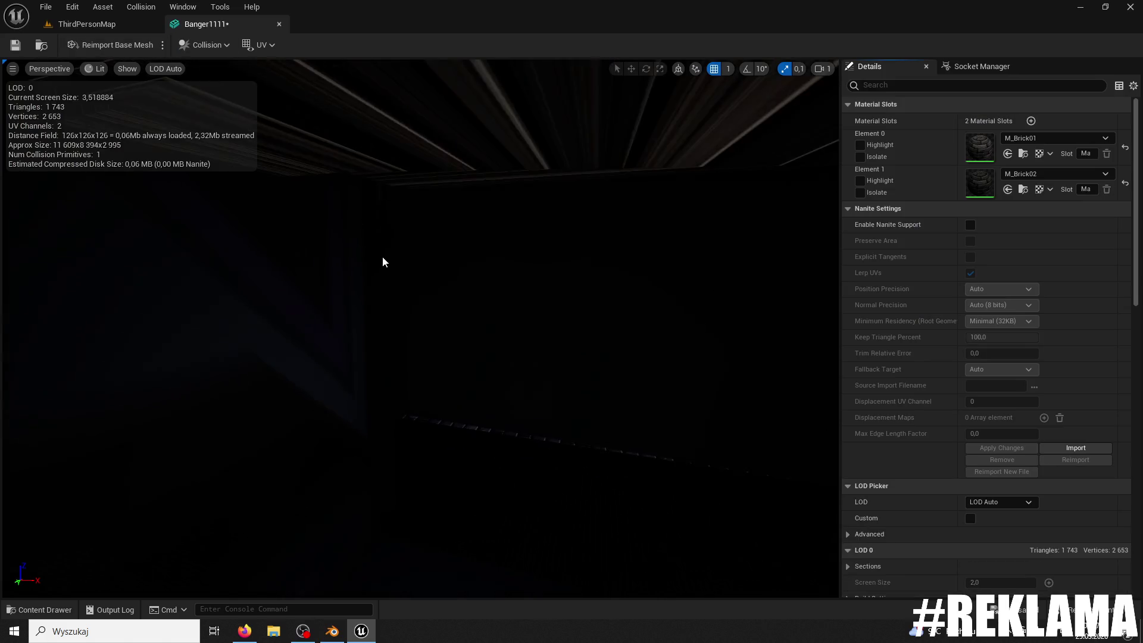
right_drag(392, 280, 393, 283)
click(204, 44)
click(232, 94)
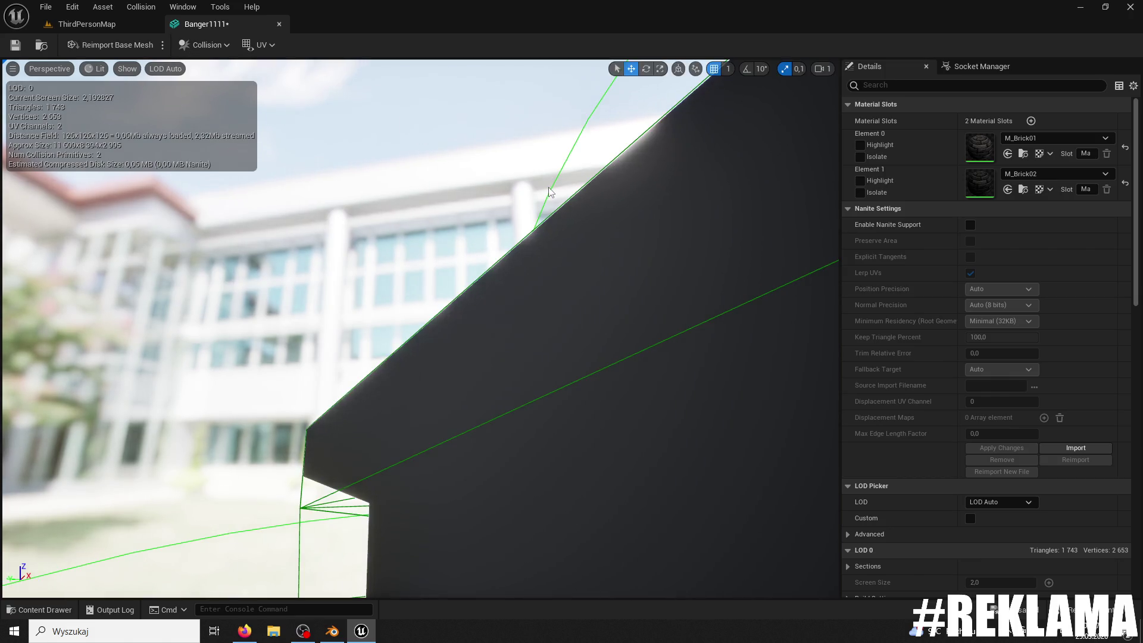
click(21, 46)
Step: Return to ThirdPersonMap and play-test the stairs with Alt+P, then stop
click(120, 23)
key(alt+p)
key(w)
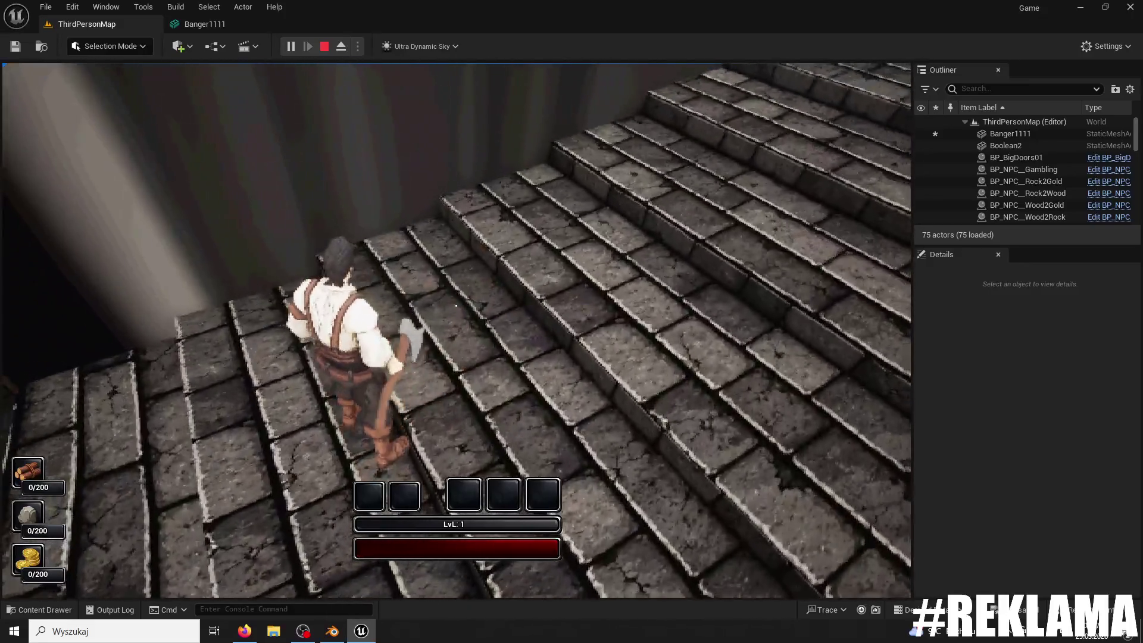
key(Escape)
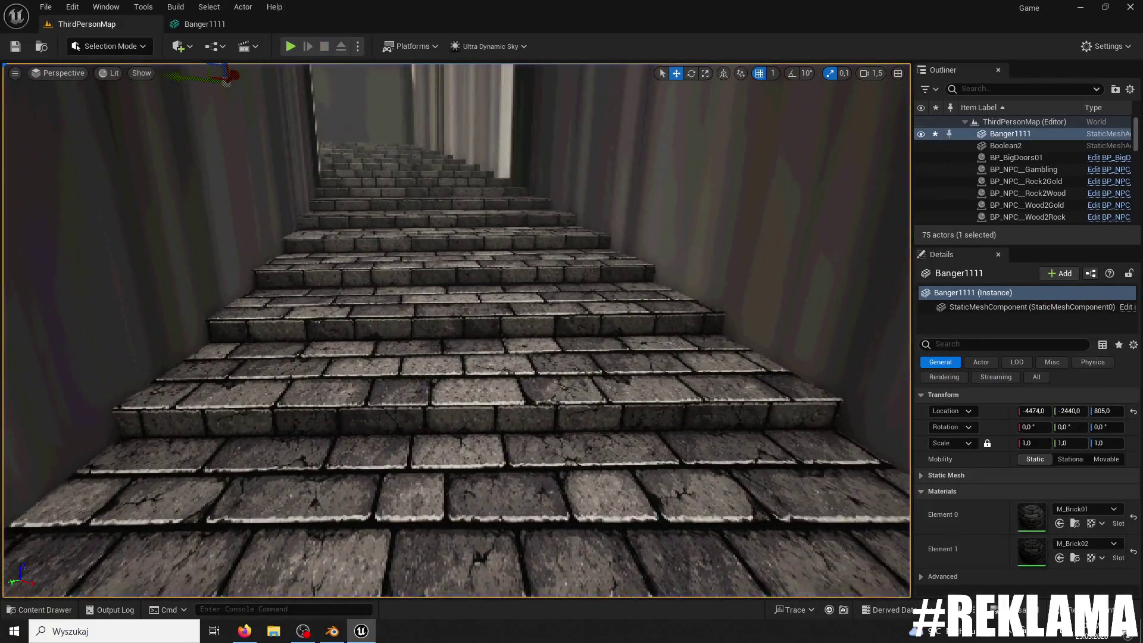
click(110, 46)
Step: Recompute Banger1111's normals again in Modeling Mode, accept, and start an Alt+P play test
click(118, 117)
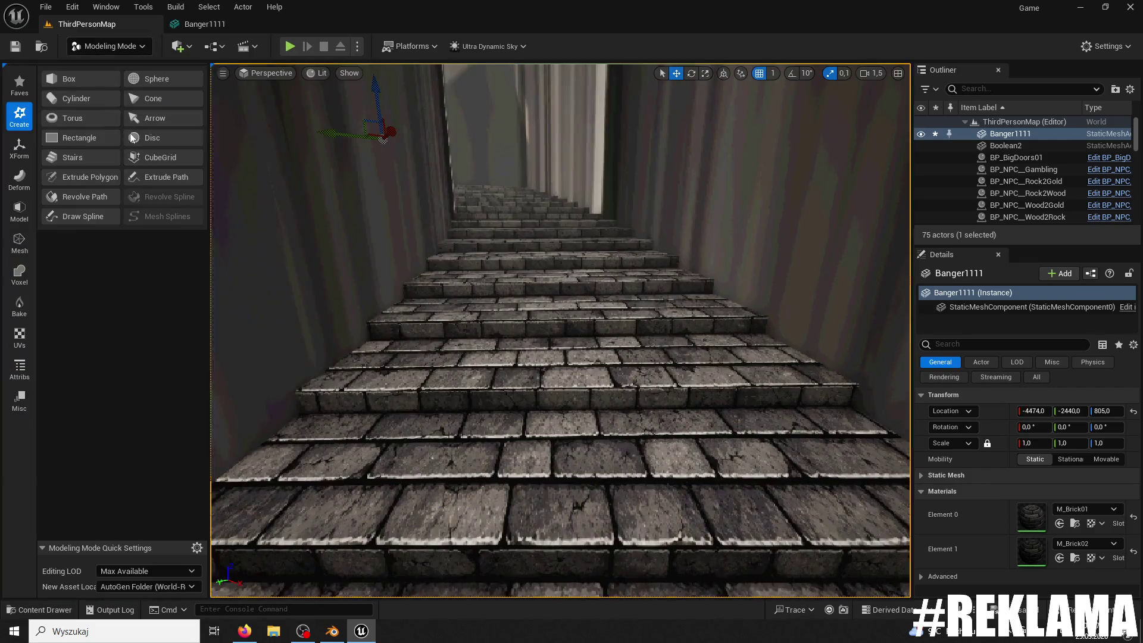
click(19, 367)
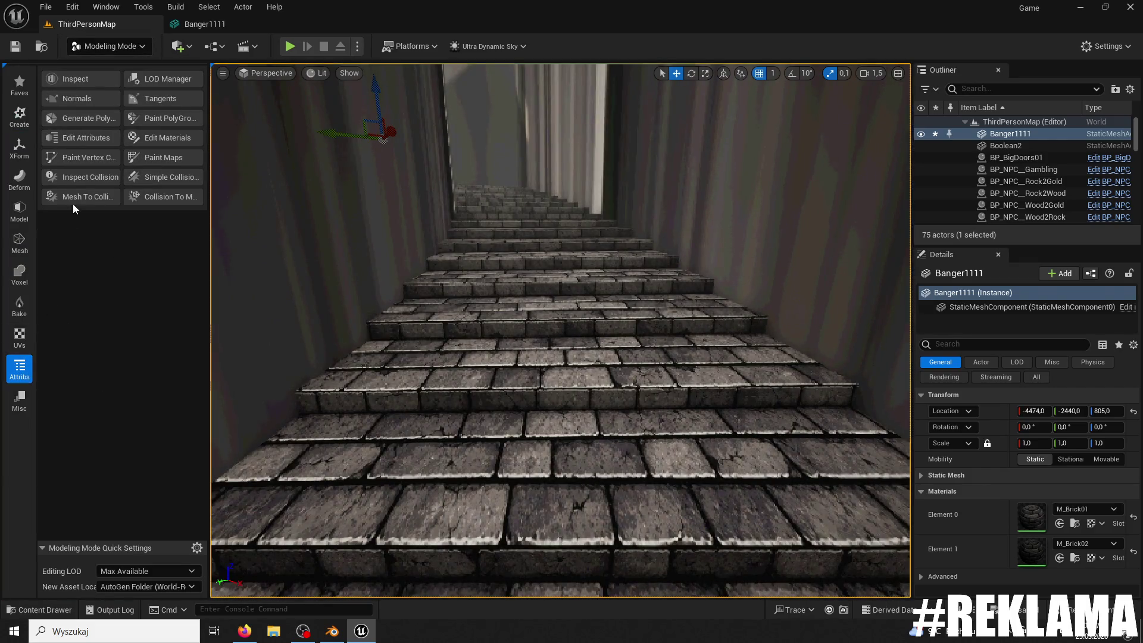
click(58, 97)
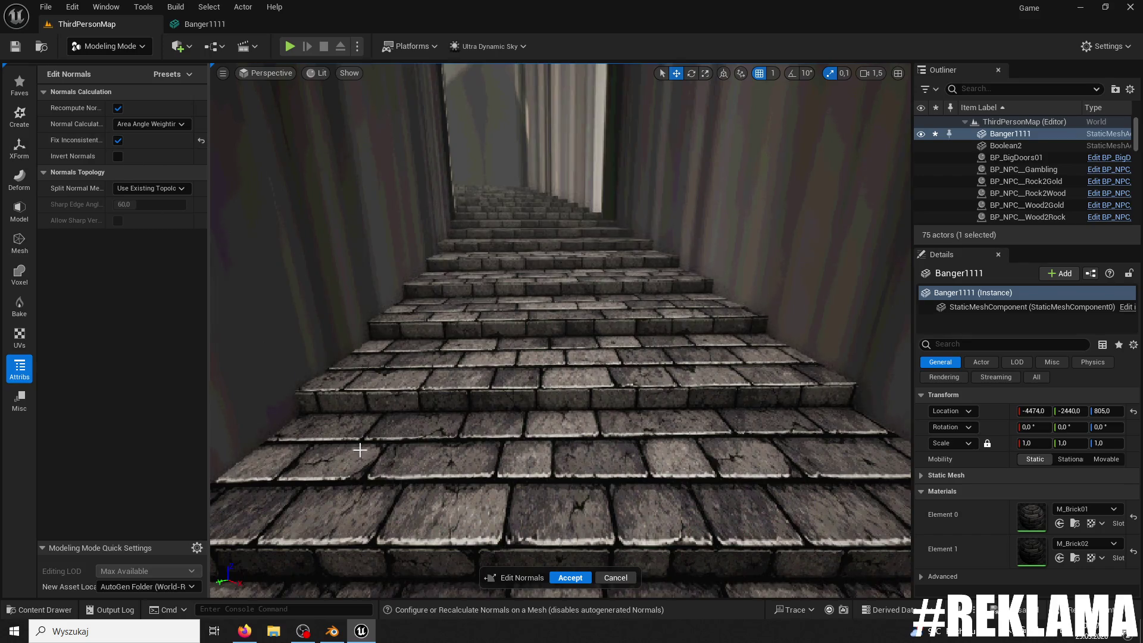
click(570, 577)
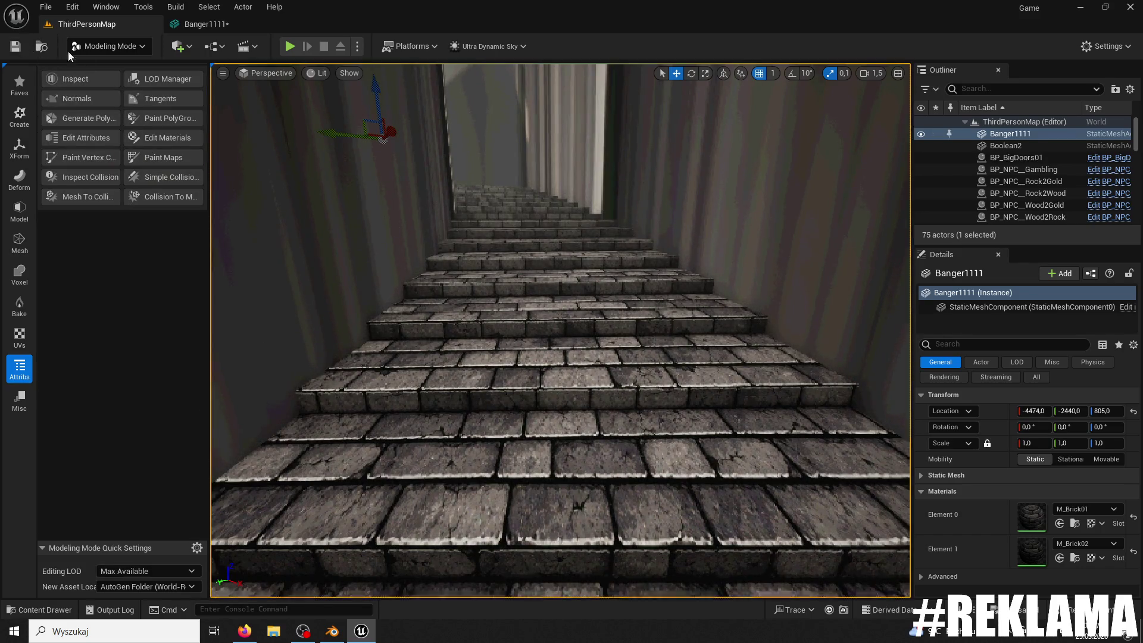
key(alt+p)
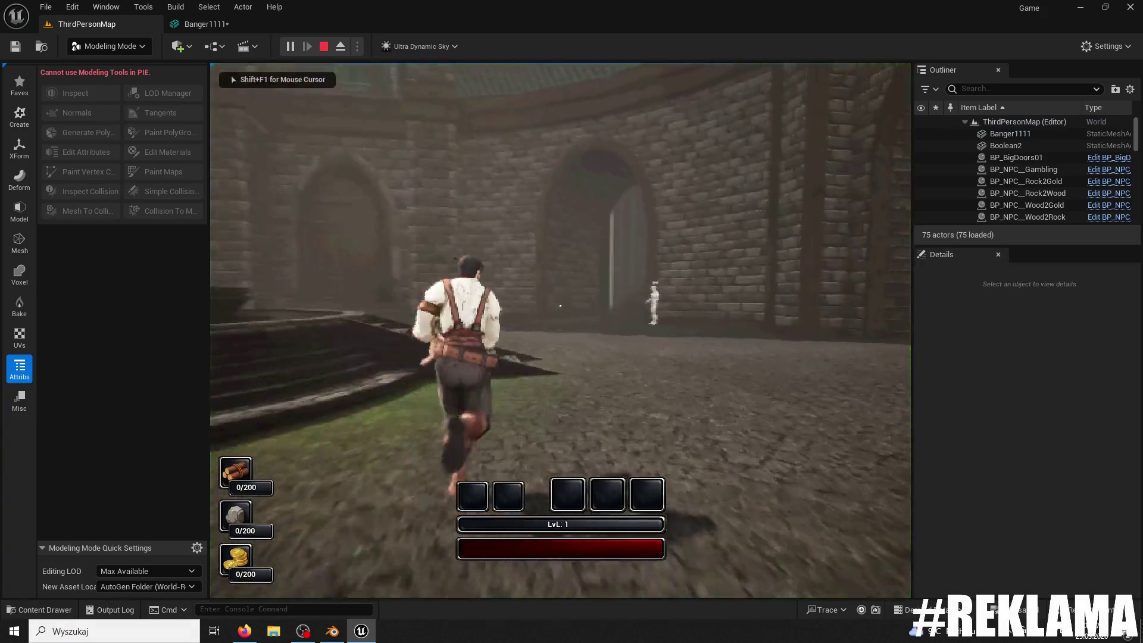
Step: Run the character through the archway and up the stairway, stop playing, and return to Blender
key(w)
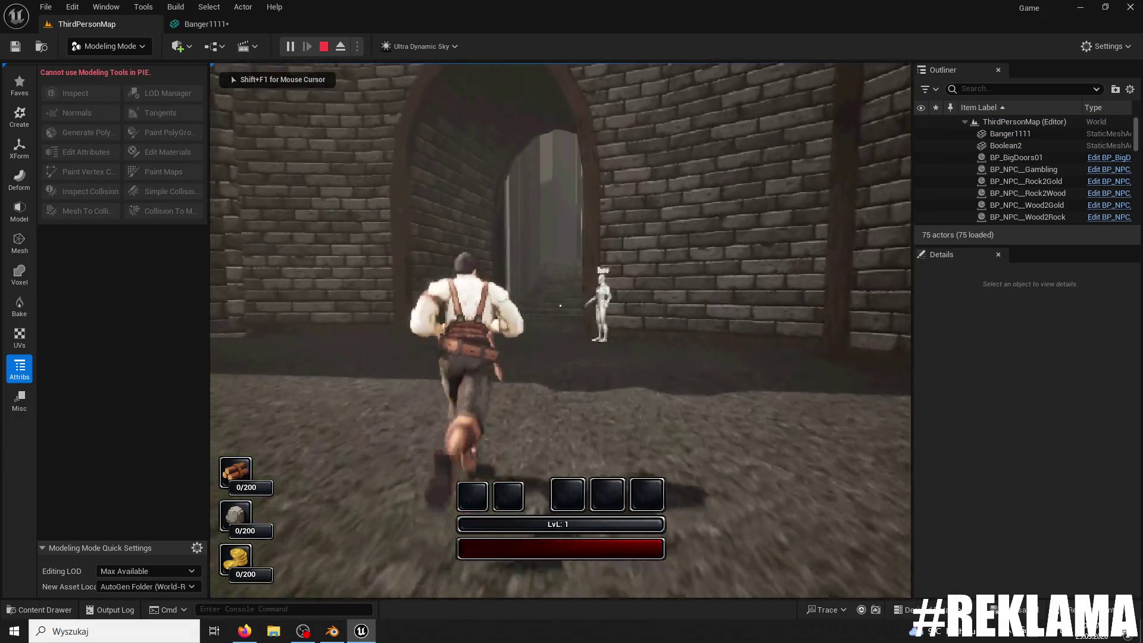
key(w)
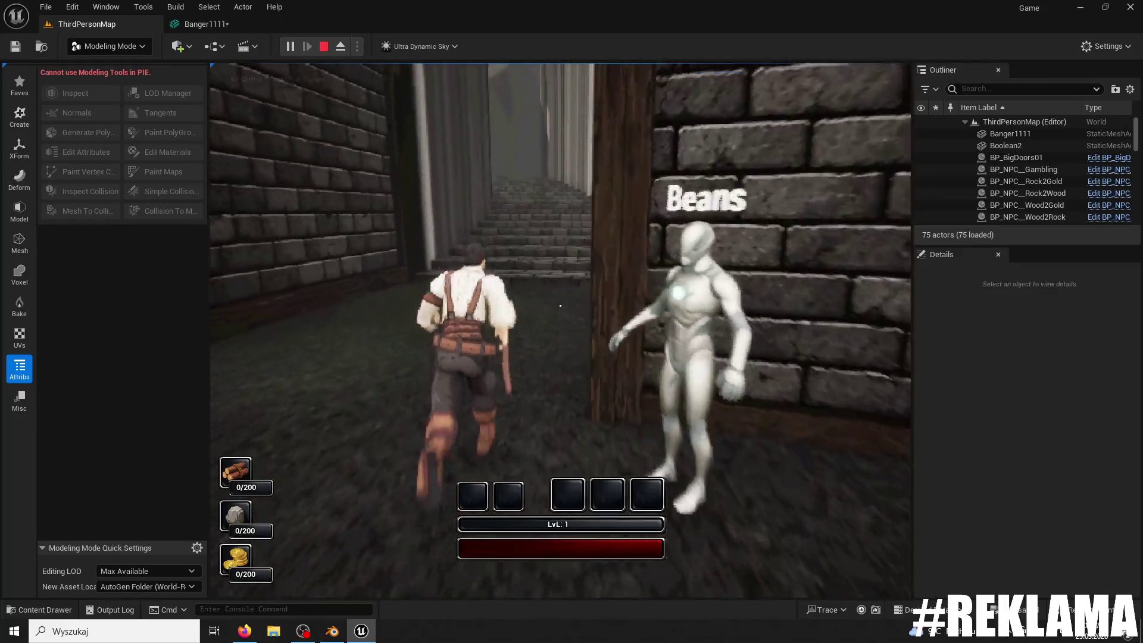
key(w)
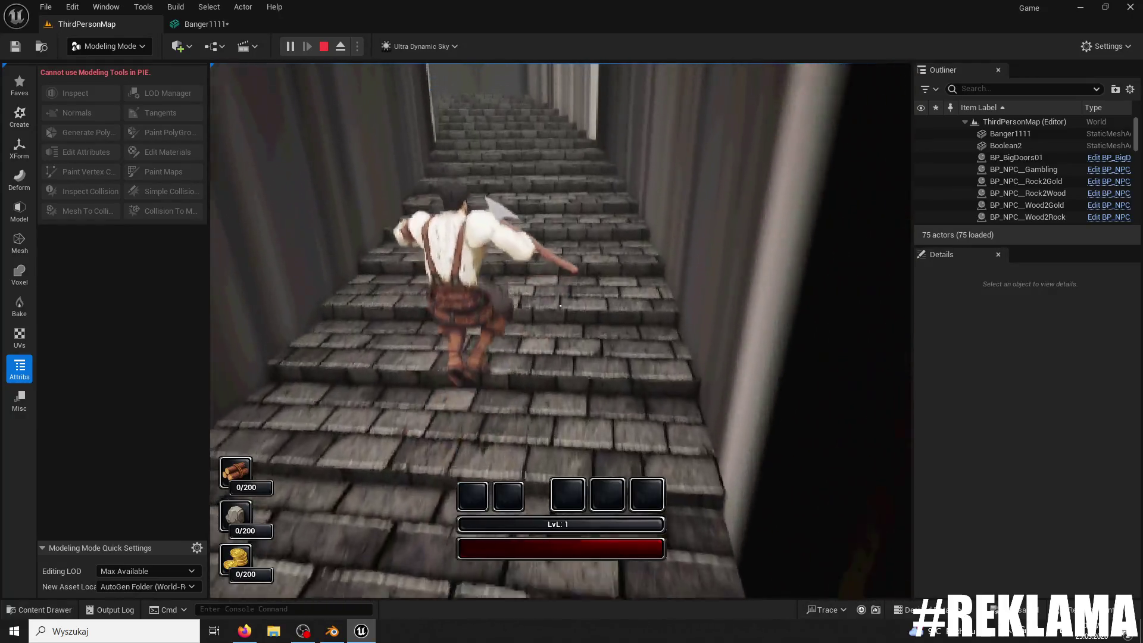
key(w)
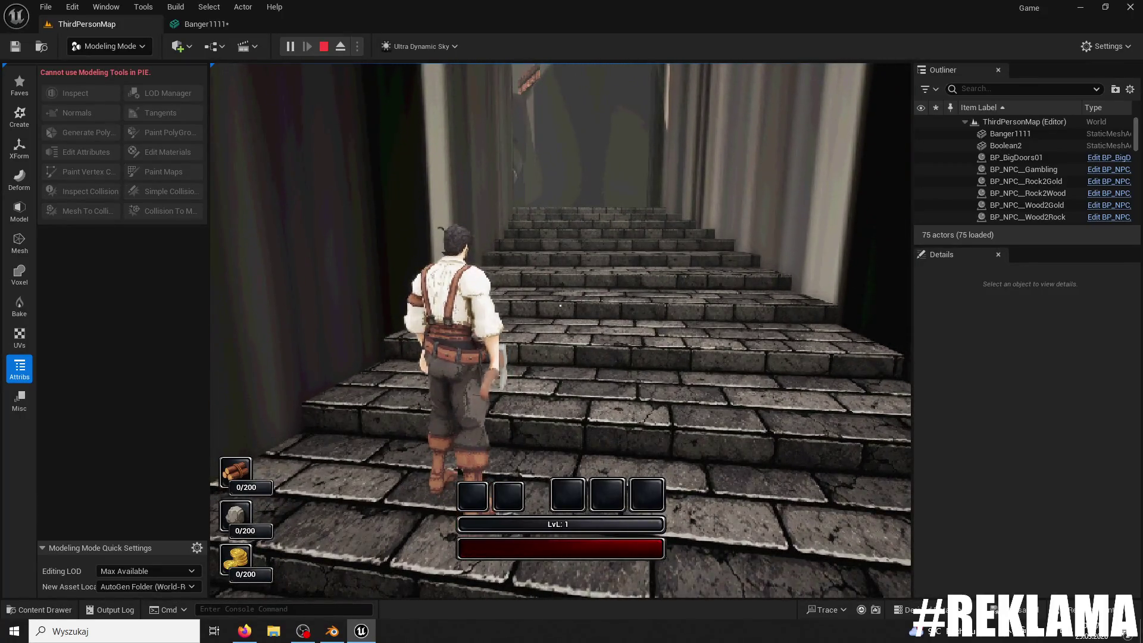
key(w)
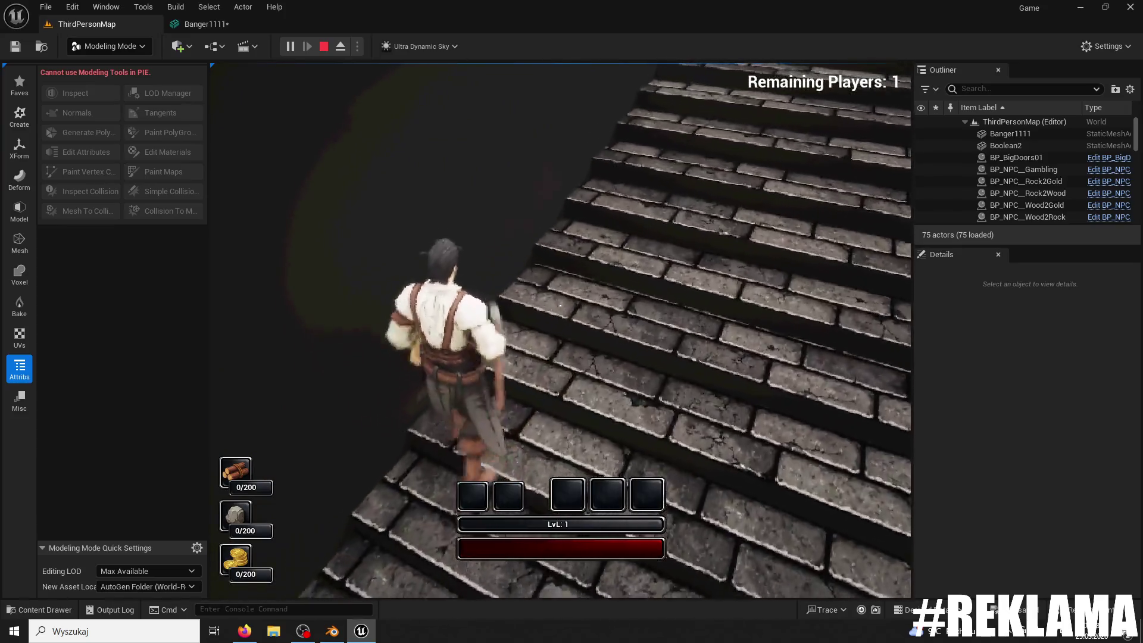
key(Escape)
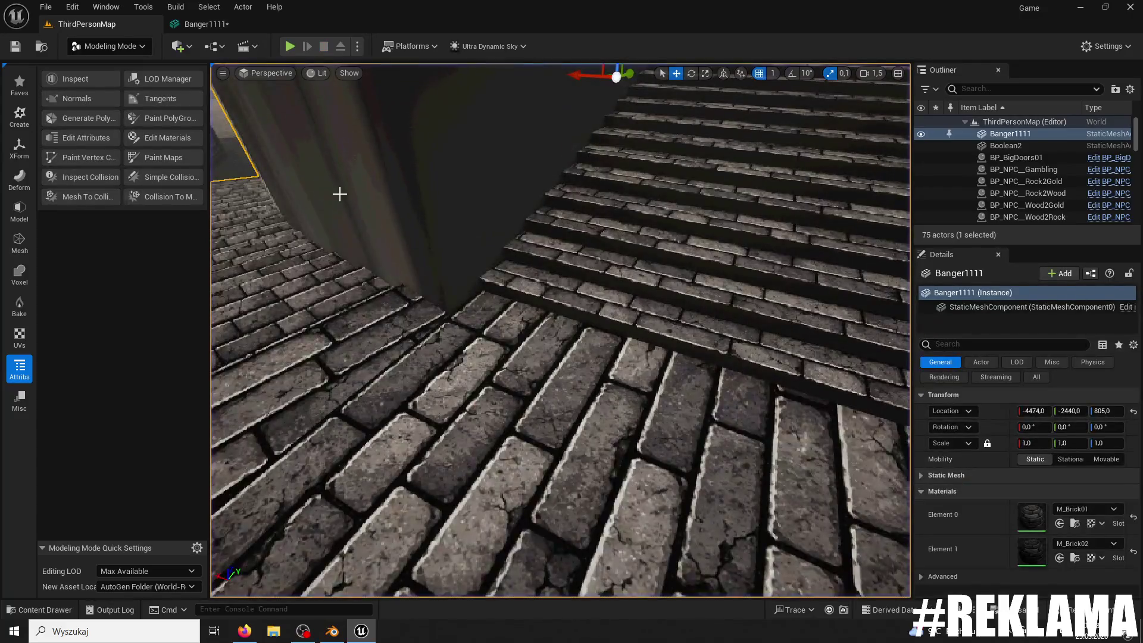
click(338, 630)
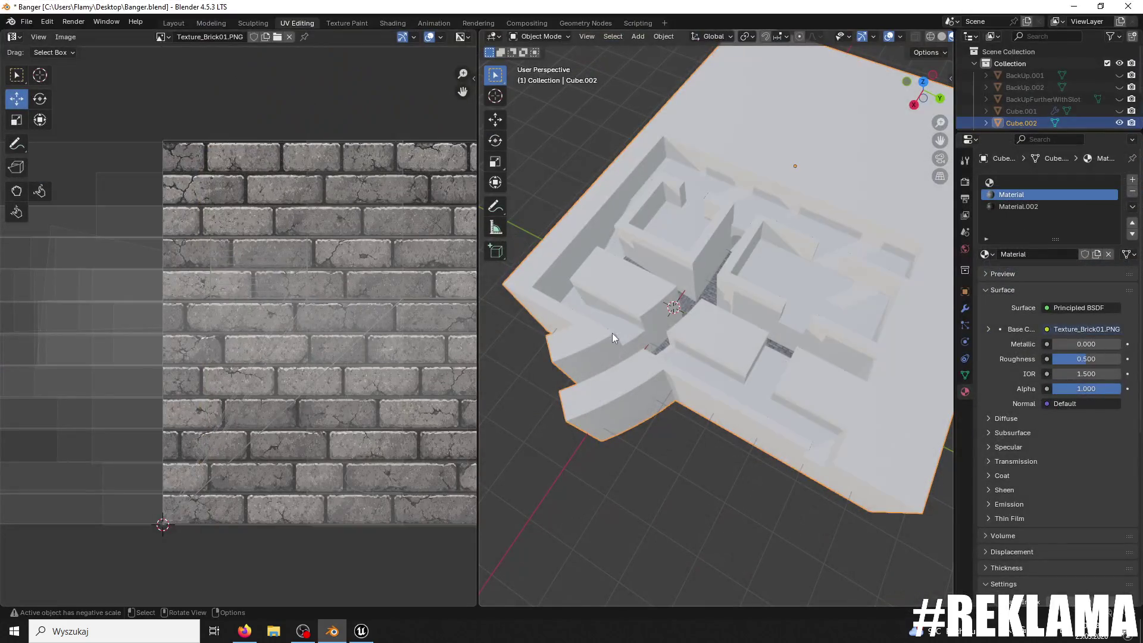
mouse_move(672, 316)
middle_down()
mouse_move(548, 298)
mouse_move(592, 348)
middle_up()
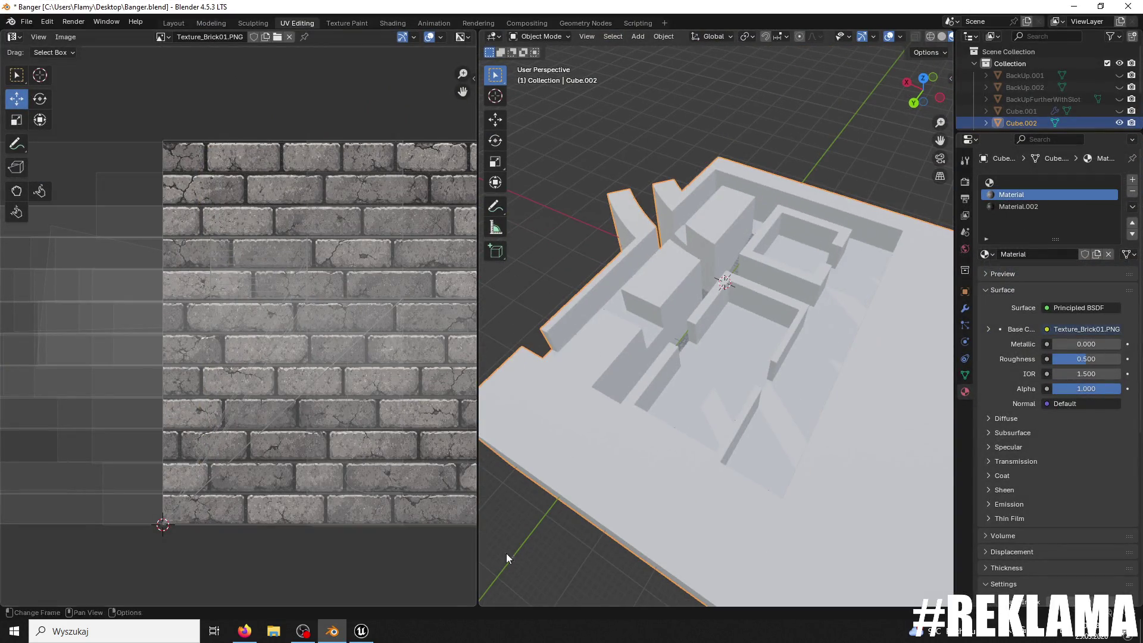
Step: Save the modified Banger1111 mesh in Unreal with Ctrl+S, then Alt+Tab back to Blender
click(362, 634)
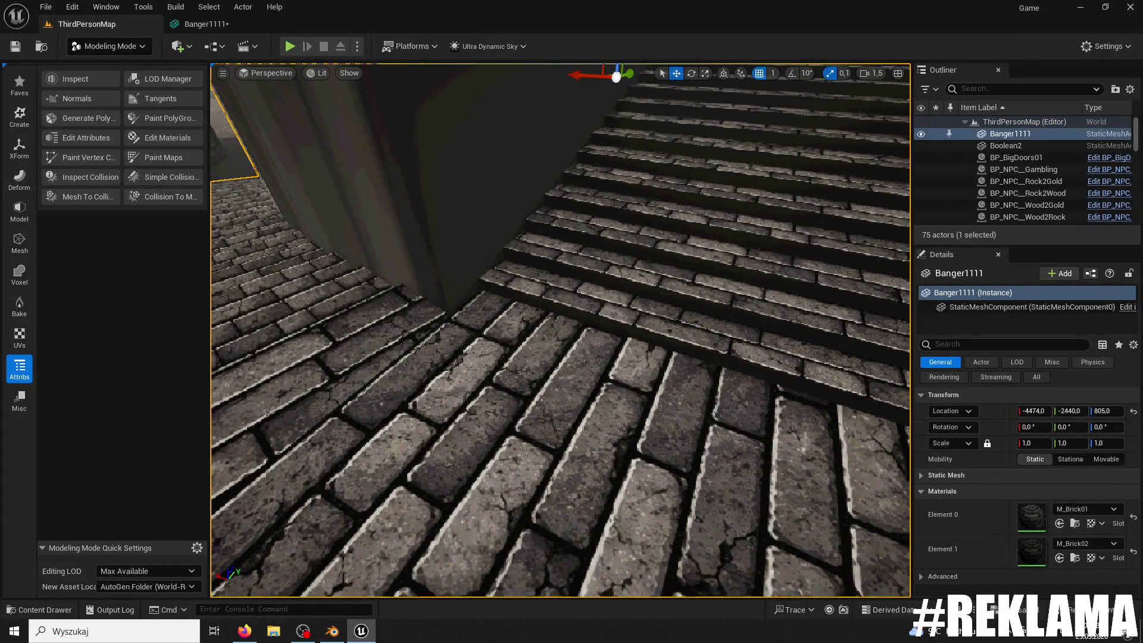
click(1107, 7)
click(1023, 73)
key(ctrl+s)
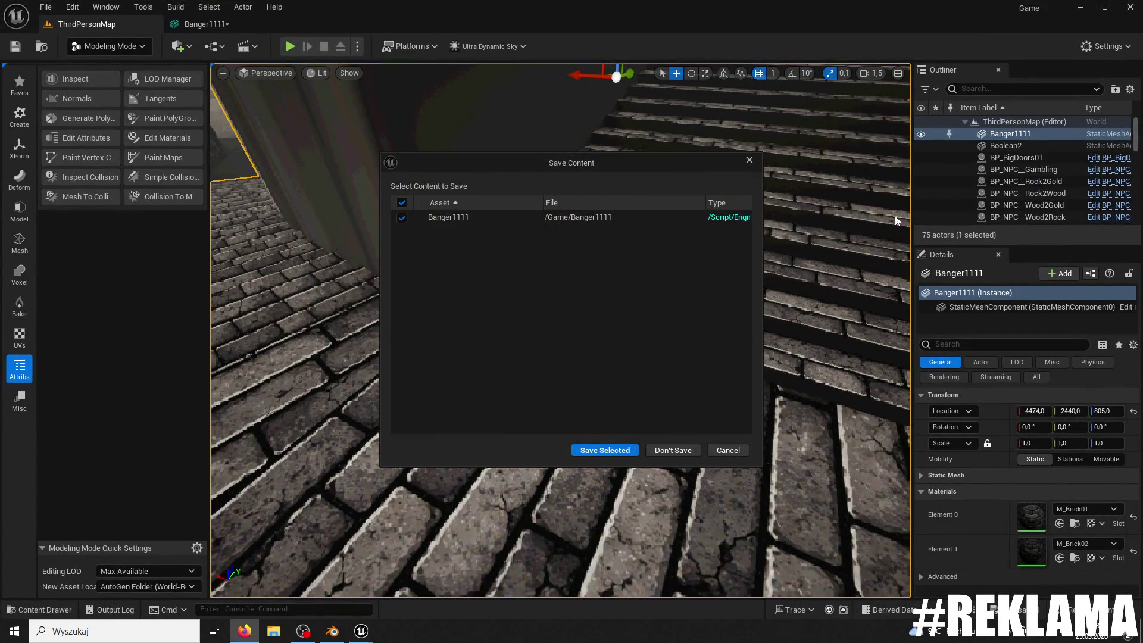
click(611, 449)
key(alt+Tab)
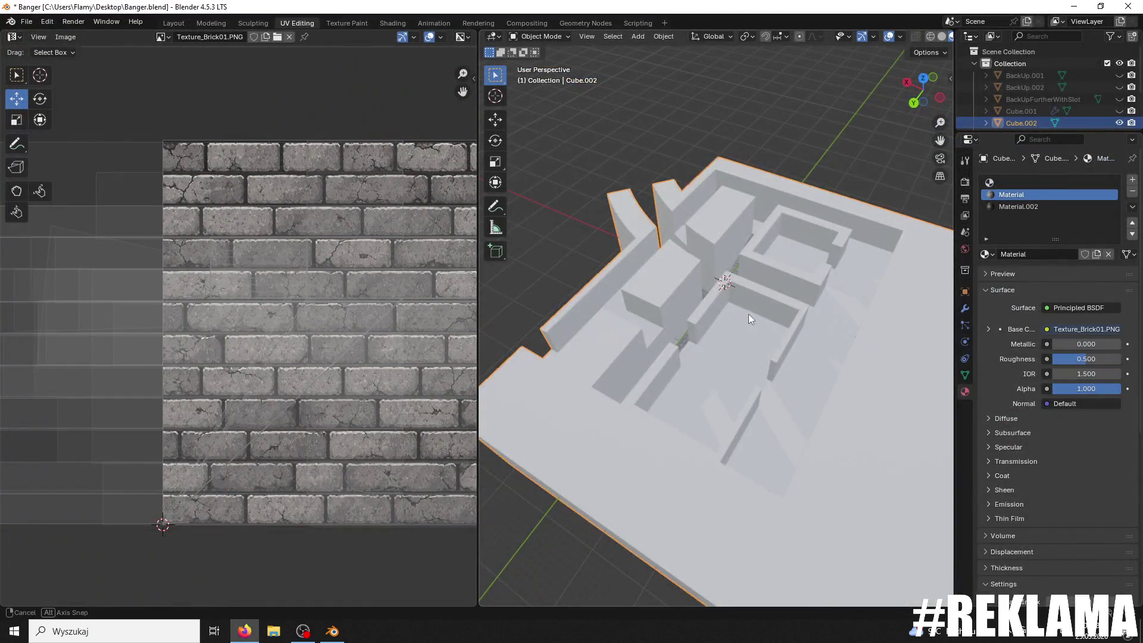
Step: Orbit and zoom to look along the brick-textured treads of the Cube.002 staircase
middle_drag(748, 314, 763, 273)
scroll(702, 462, up, 10)
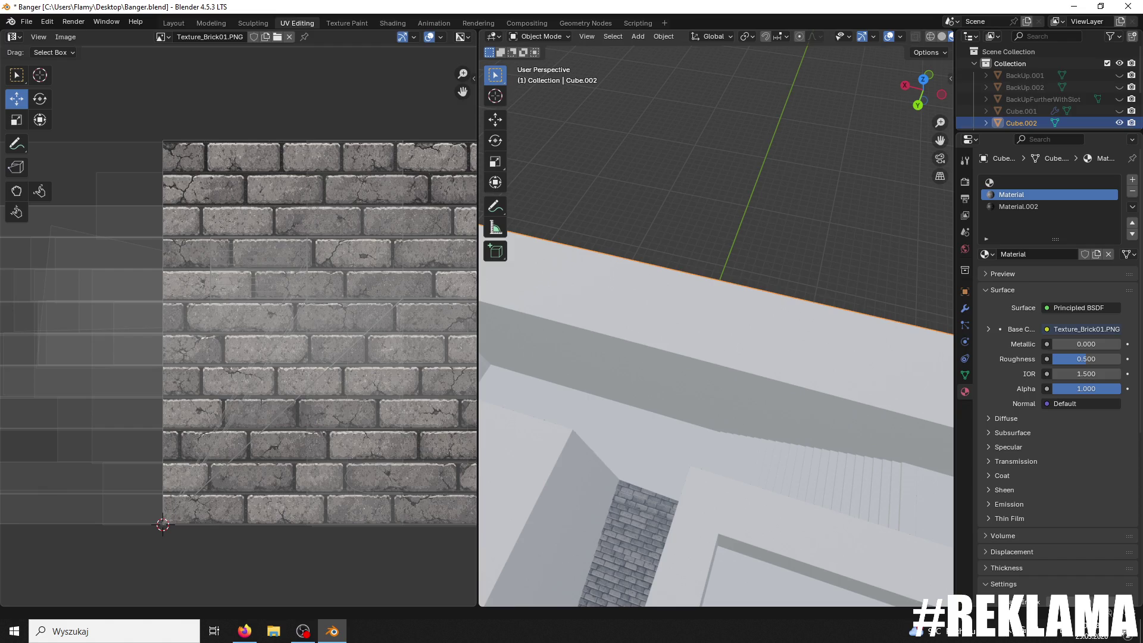
mouse_move(592, 355)
middle_down()
mouse_move(731, 154)
mouse_move(751, 212)
mouse_move(748, 275)
mouse_move(756, 252)
mouse_move(736, 277)
mouse_move(784, 278)
mouse_move(778, 298)
middle_up()
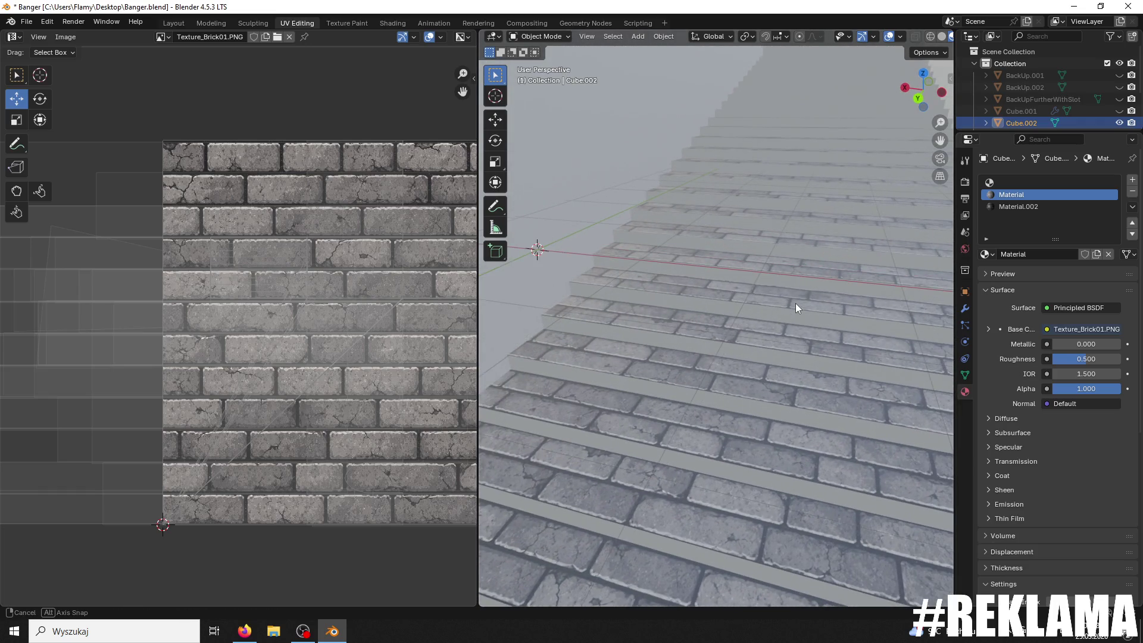
mouse_move(781, 330)
middle_down()
mouse_move(785, 317)
mouse_move(768, 327)
mouse_move(773, 309)
middle_up()
scroll(765, 328, up, 3)
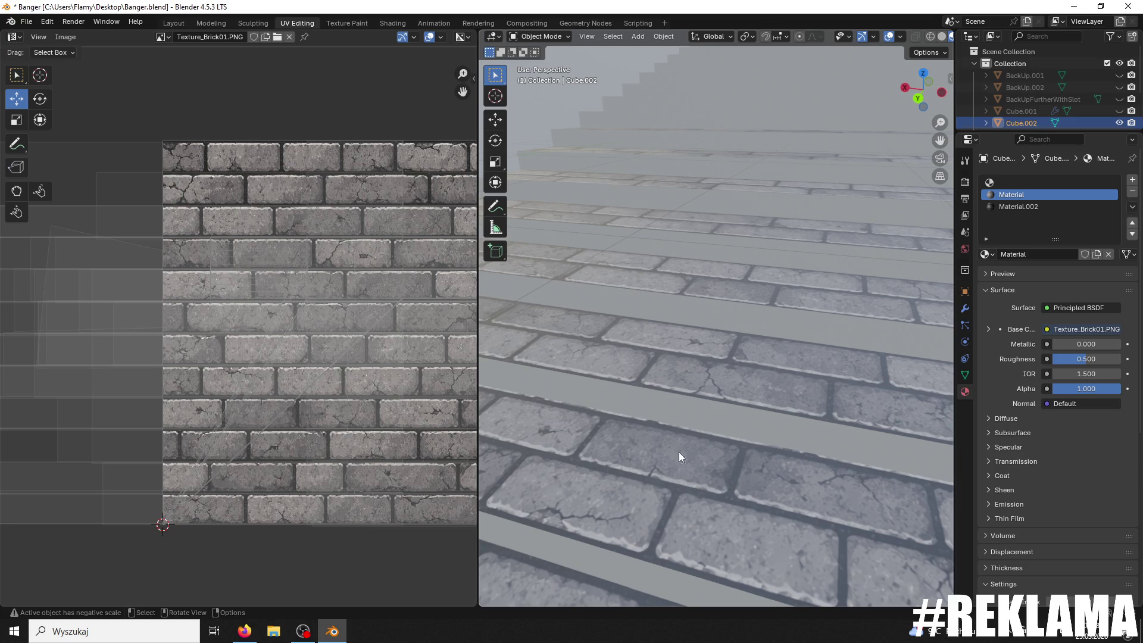
Step: Switch the stair mesh to Edit Mode and select a single stair face
click(516, 36)
click(536, 65)
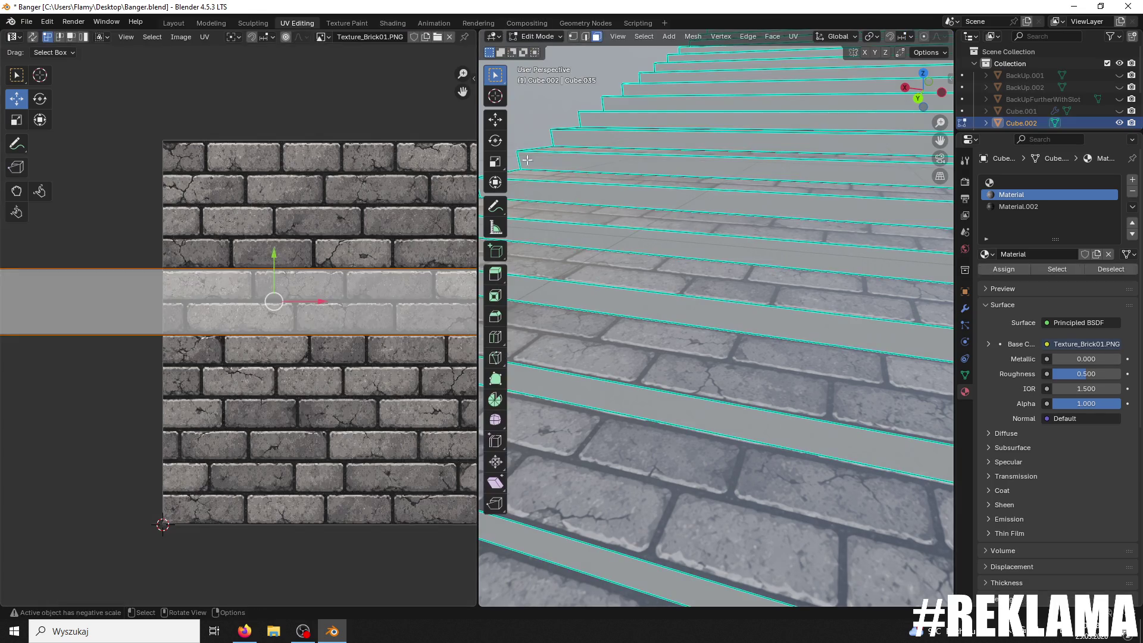
click(603, 471)
Step: Nudge that step's UV strip up about 0.0078 on Texture_Brick01 and activate the empty material slot
scroll(413, 363, up, 3)
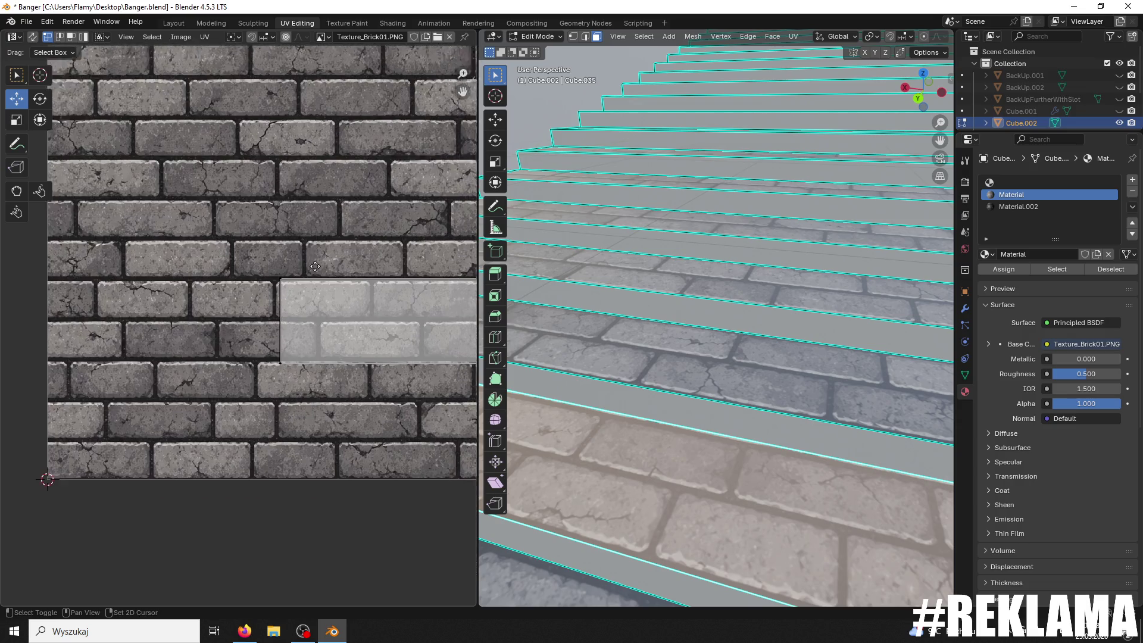
scroll(274, 343, down, 6)
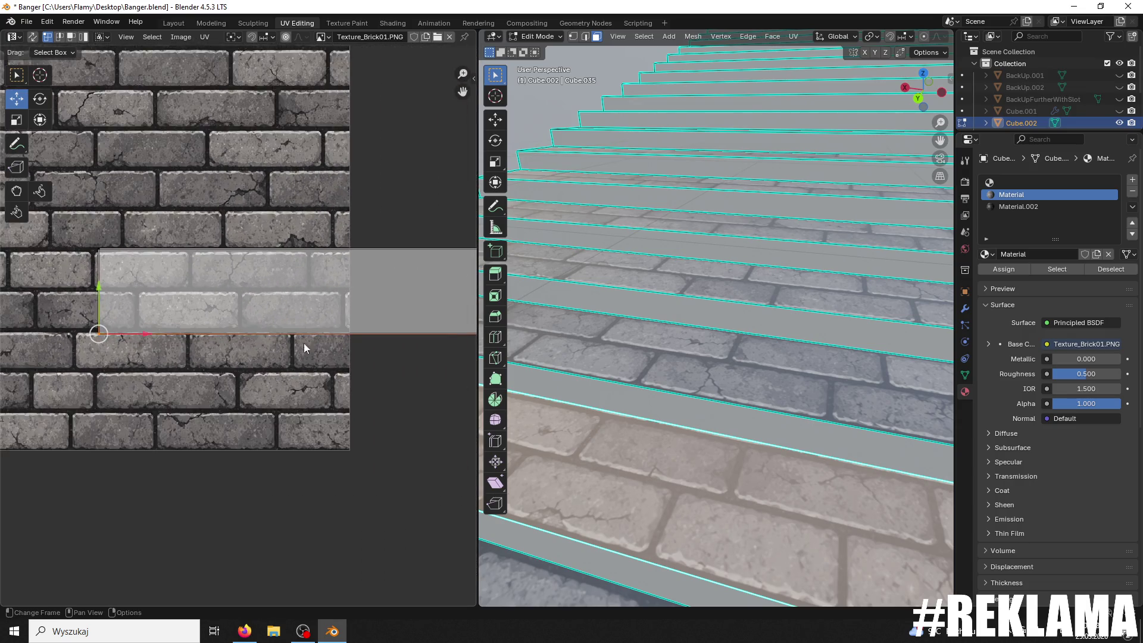
scroll(395, 345, up, 5)
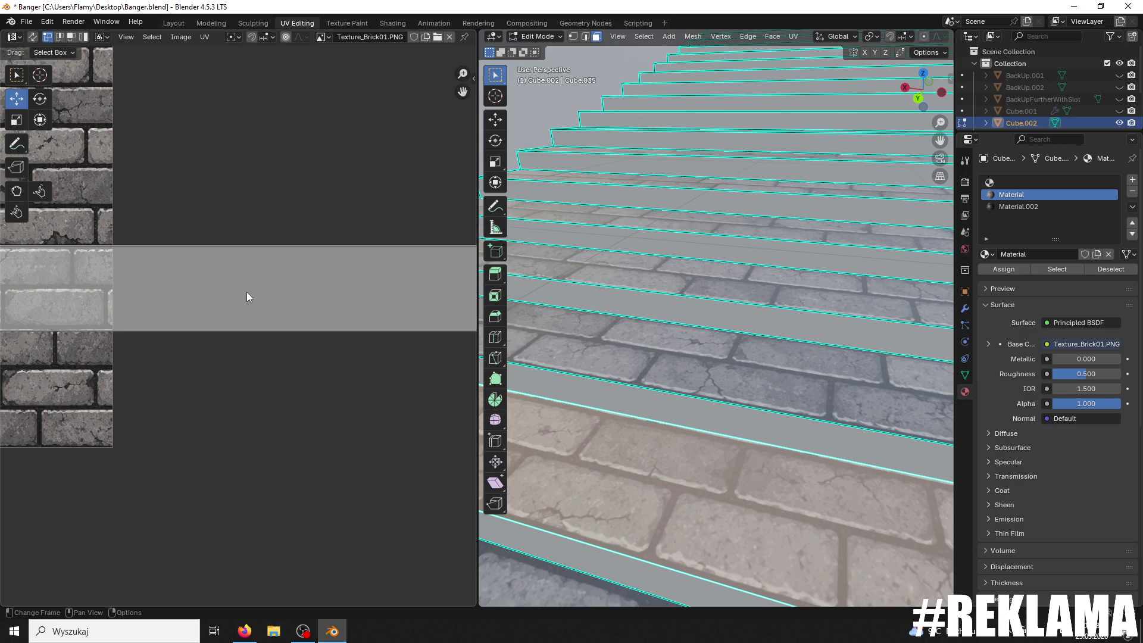
scroll(247, 292, down, 5)
scroll(230, 360, up, 1)
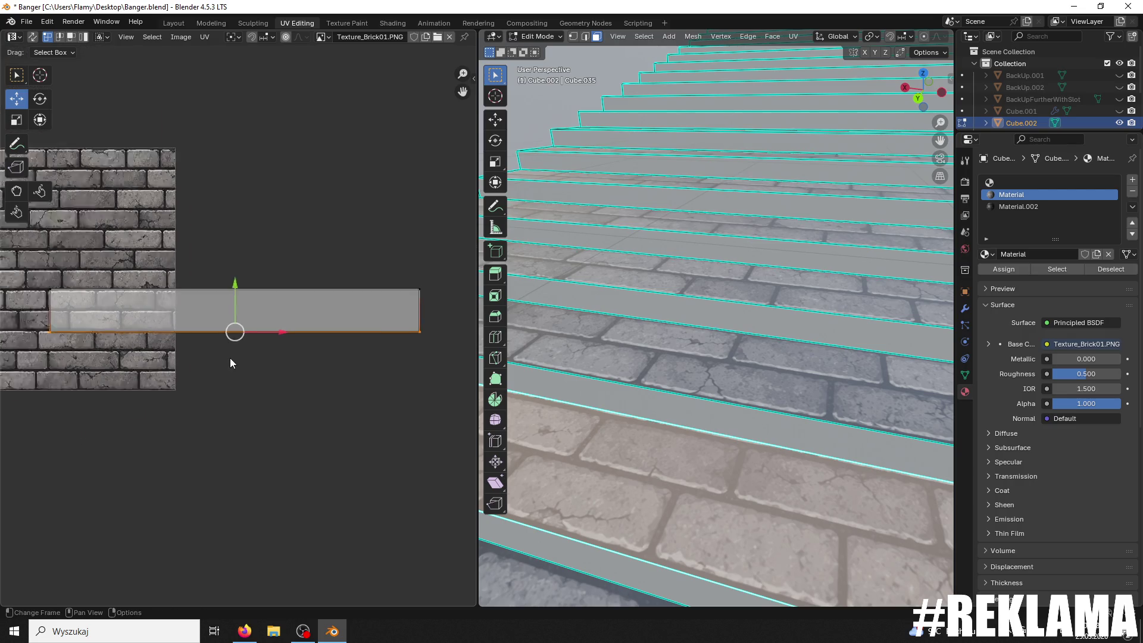
scroll(233, 333, up, 1)
drag(236, 290, 232, 327)
mouse_move(596, 322)
middle_down()
mouse_move(790, 340)
mouse_move(761, 248)
mouse_move(769, 297)
mouse_move(770, 288)
middle_up()
click(757, 223)
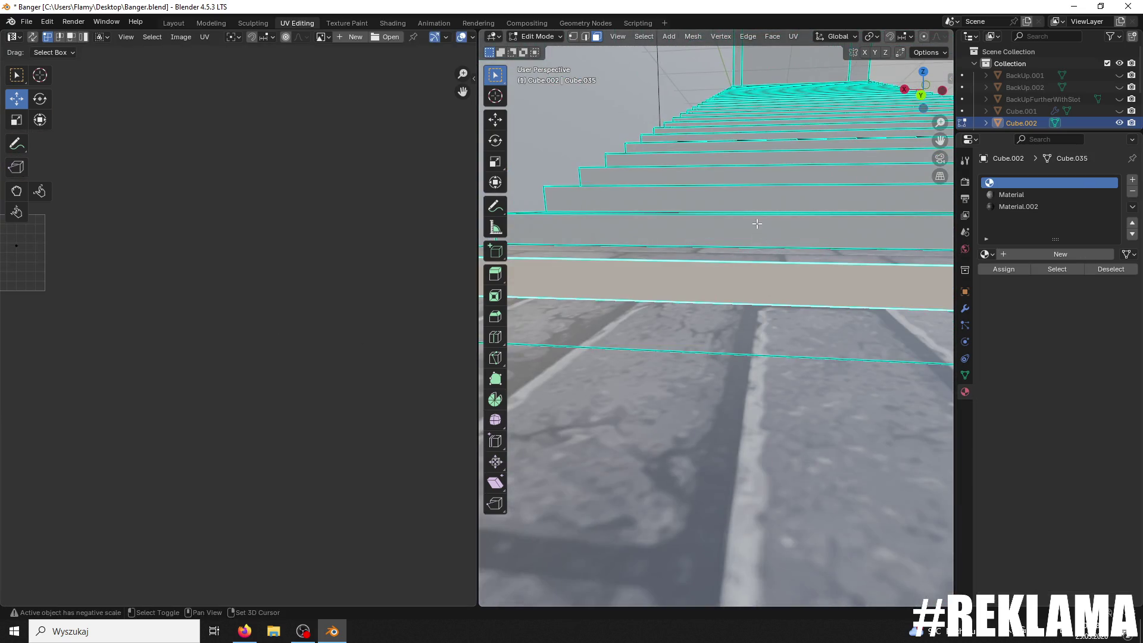
Step: Add six step faces to the selection, working up the stairs
scroll(757, 223, down, 8)
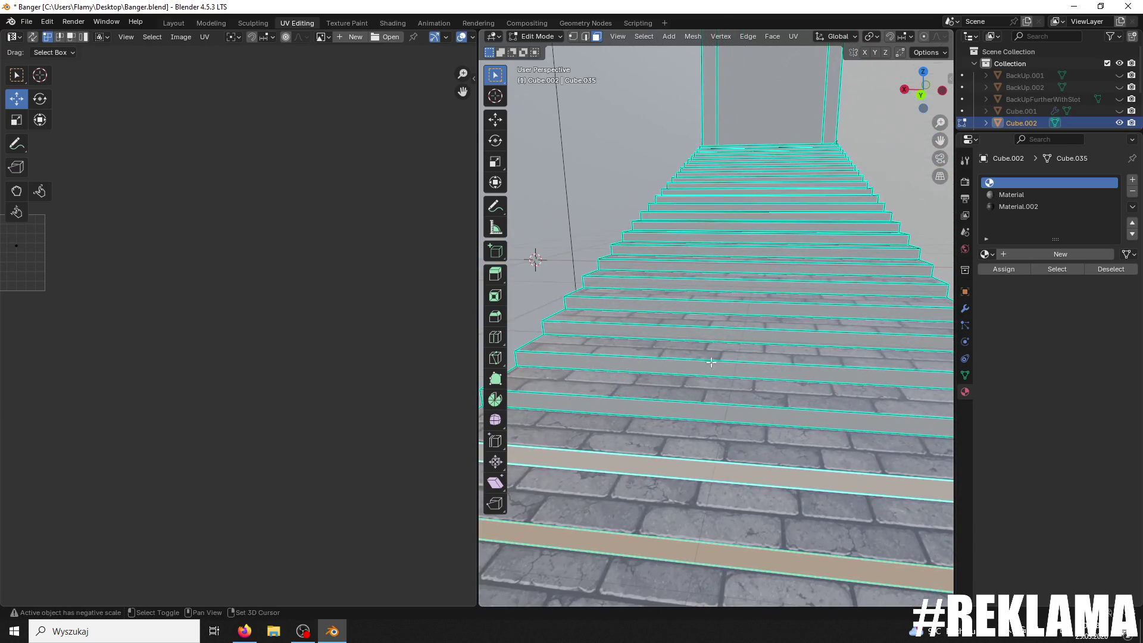
shift+click(687, 413)
shift+click(691, 370)
shift+click(699, 337)
shift+click(709, 308)
shift+click(723, 284)
shift+click(728, 270)
Step: Add four more step faces higher up, then look down on the whole staircase
scroll(721, 319, up, 2)
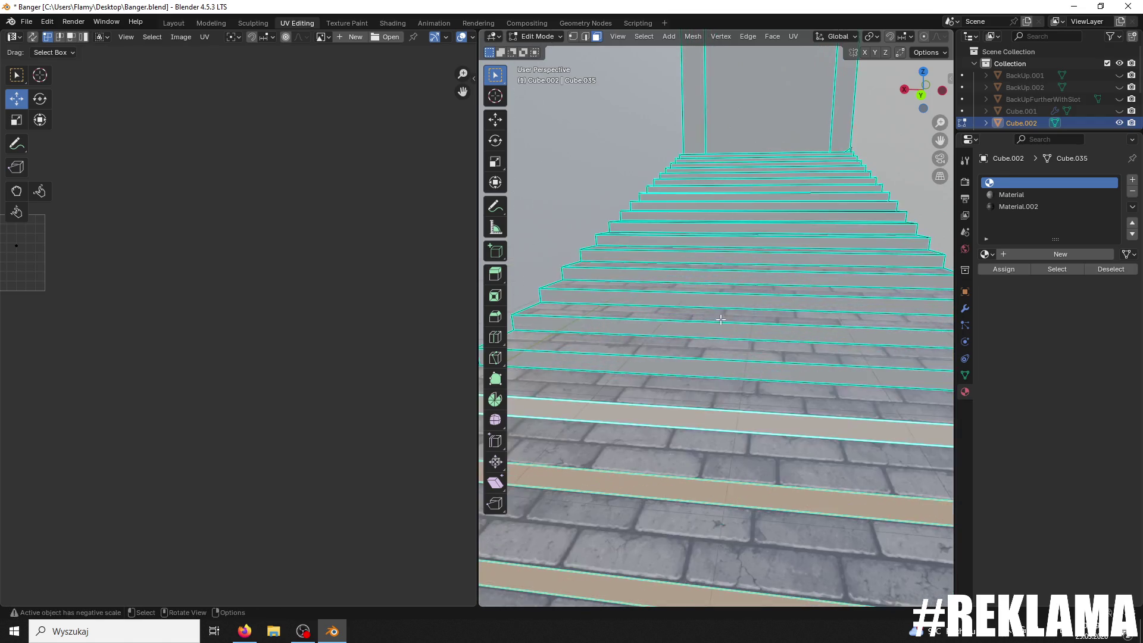
shift+click(710, 371)
shift+click(720, 337)
shift+click(728, 307)
shift+click(740, 274)
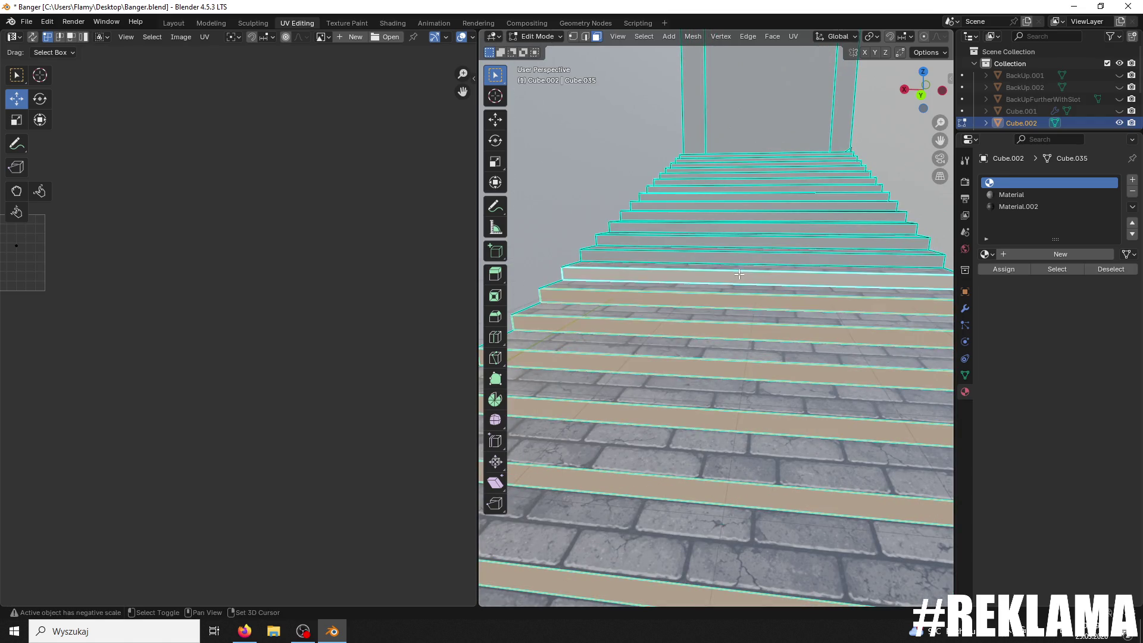
middle_drag(739, 274, 731, 291)
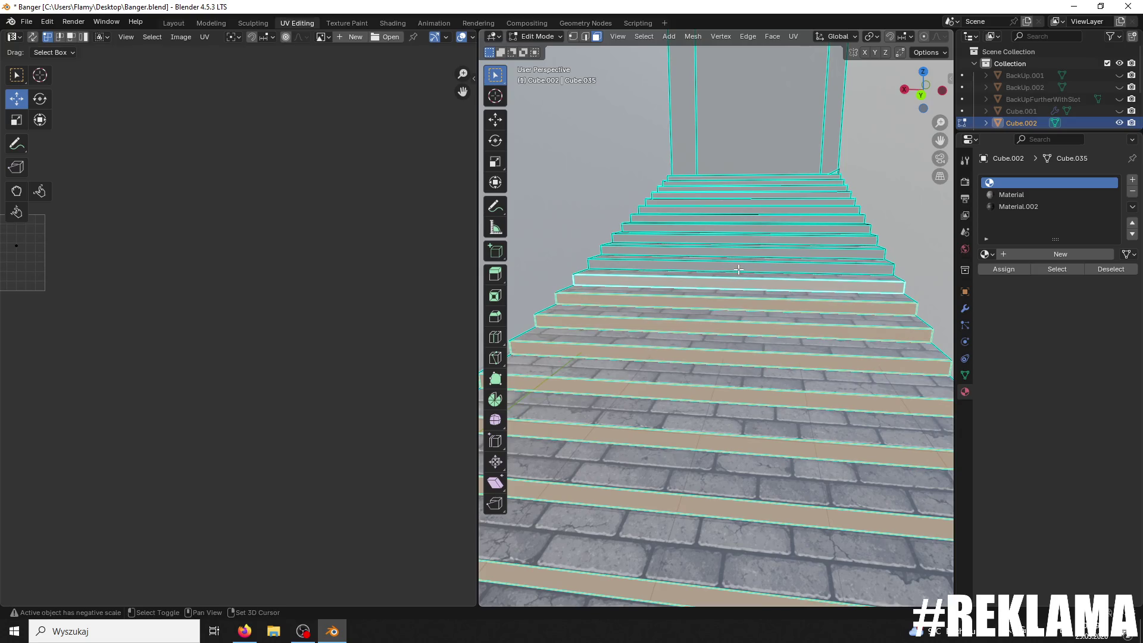
middle_drag(738, 263, 721, 307)
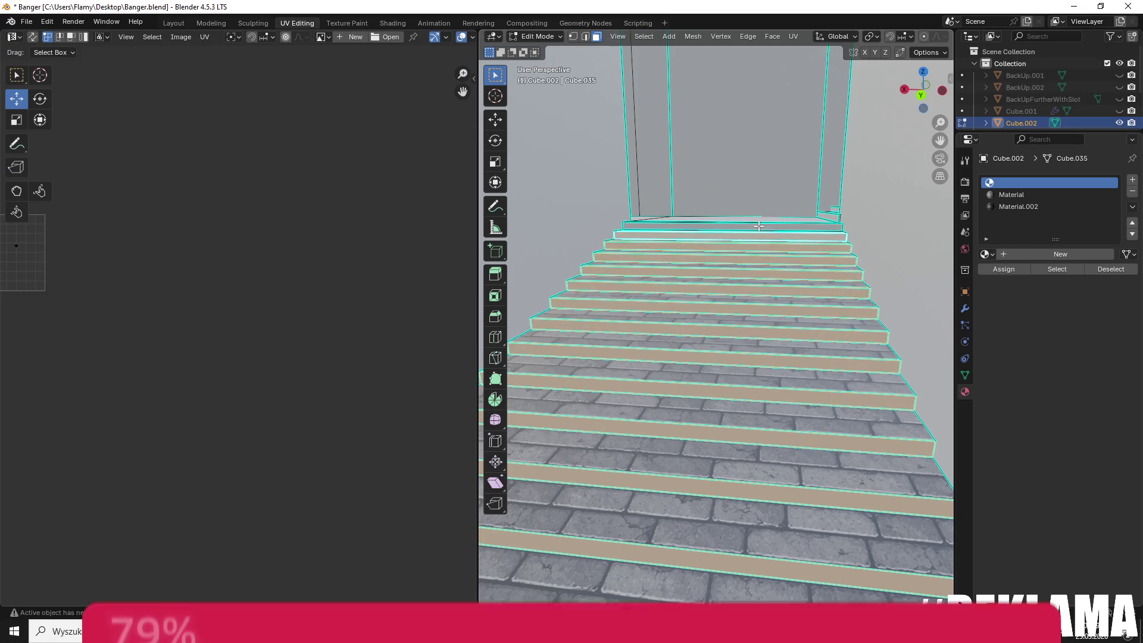
mouse_move(751, 237)
middle_down()
mouse_move(780, 293)
mouse_move(609, 332)
mouse_move(707, 337)
mouse_move(902, 252)
middle_up()
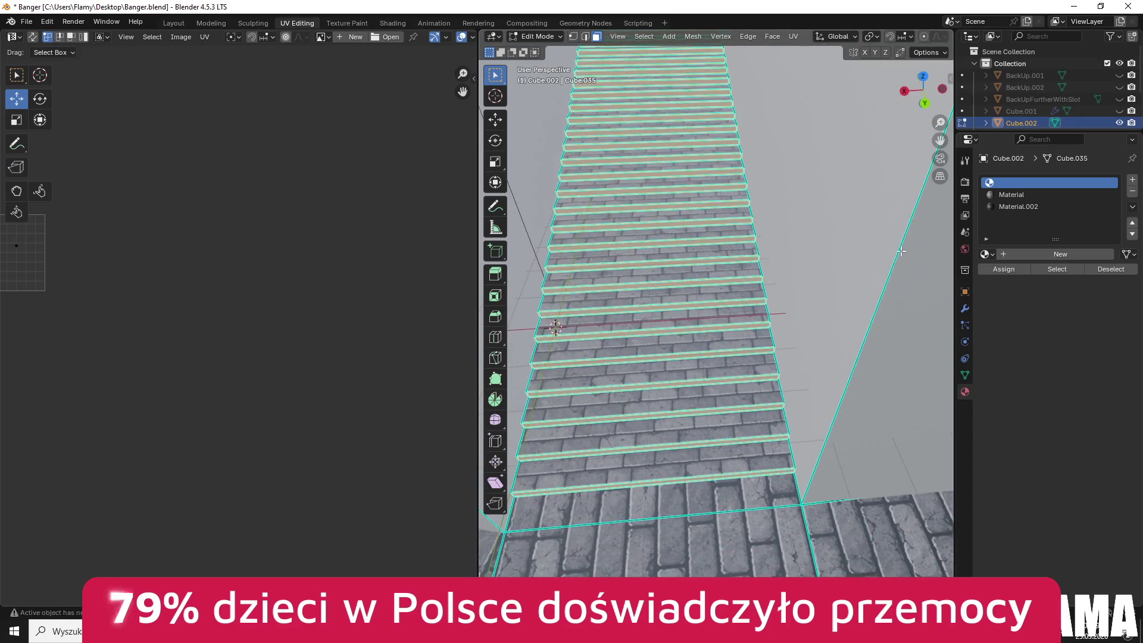
Step: Assign Material.002 to the selected step faces and unwrap their UVs
click(1003, 207)
click(1004, 269)
key(Home)
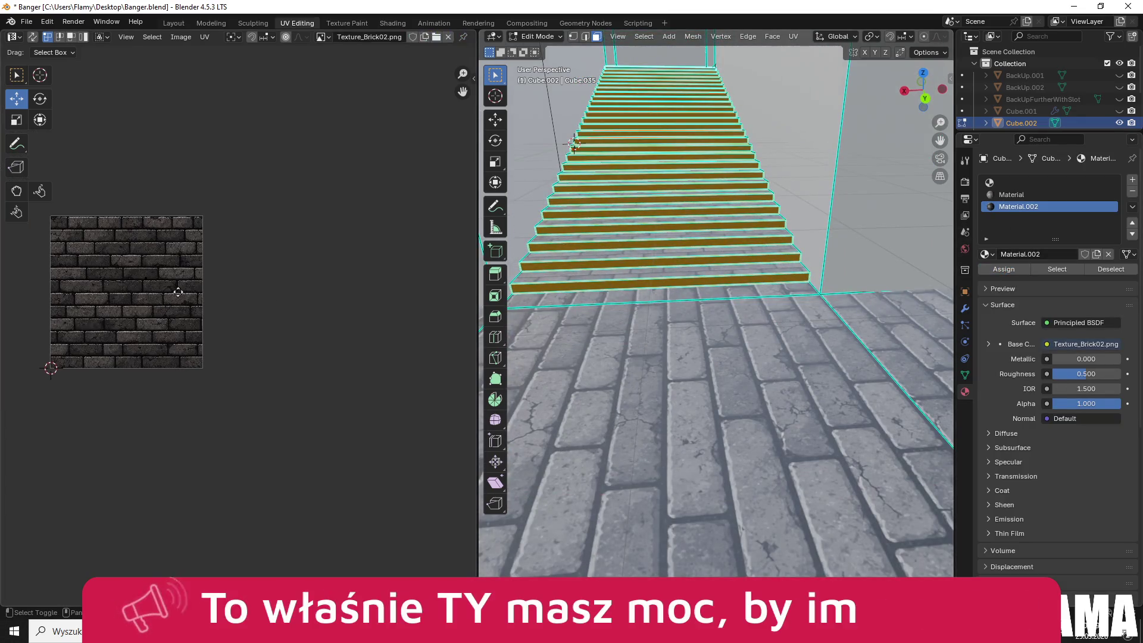
key(a)
key(u)
click(266, 291)
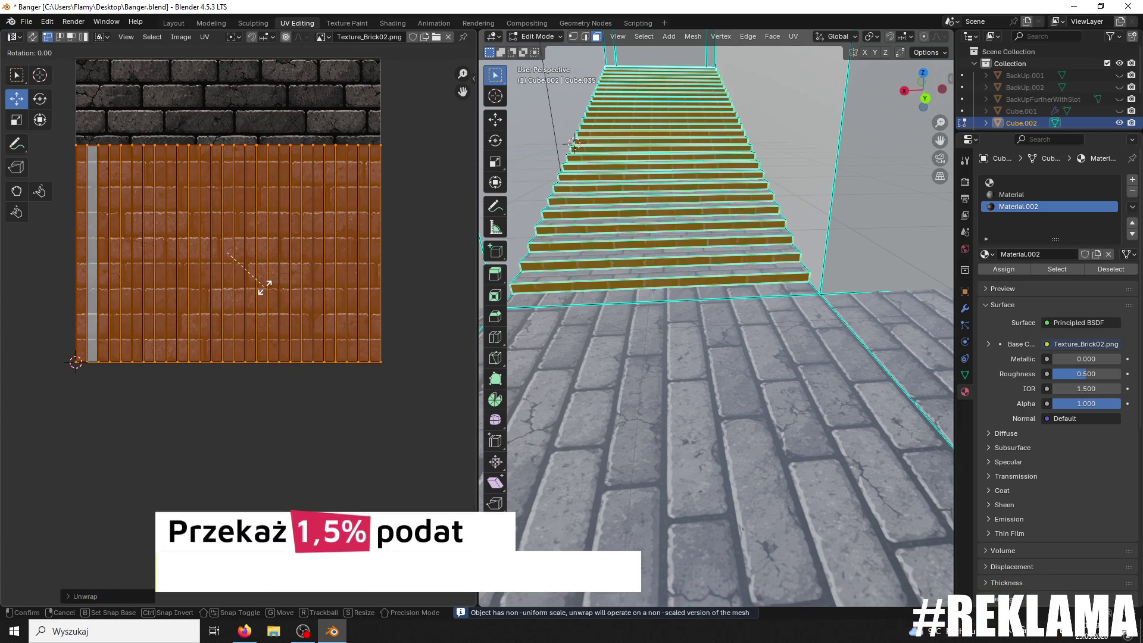
Step: Rotate the riser UVs 90° and rescale them to about 0.79
text(r90)
key(Return)
scroll(266, 292, up, 3)
key(s)
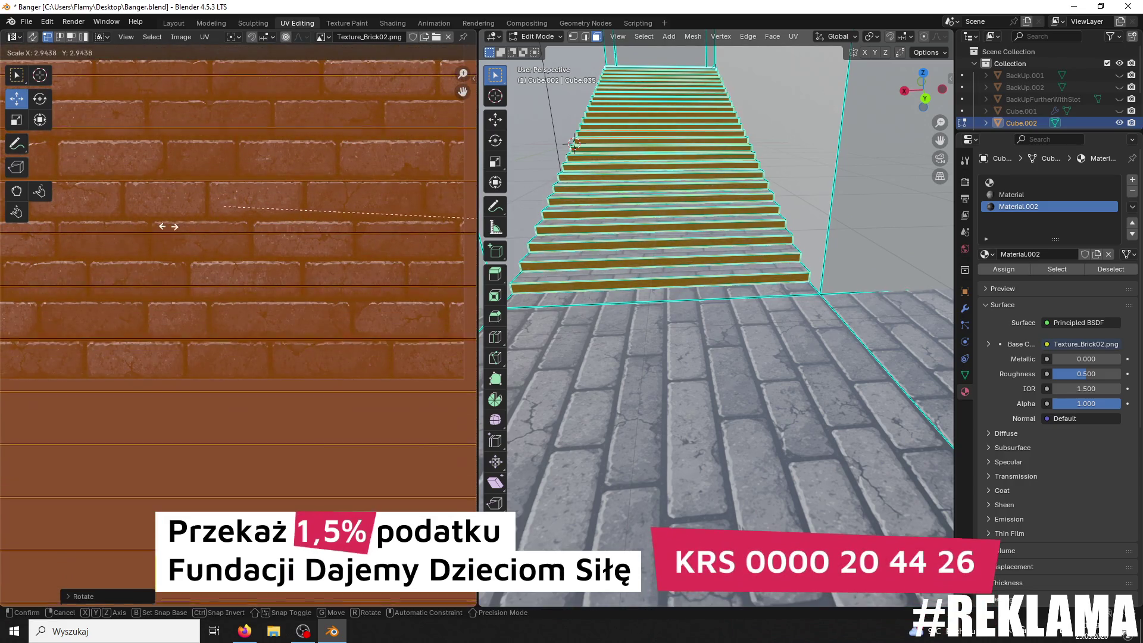
click(143, 245)
key(g)
click(280, 221)
key(s)
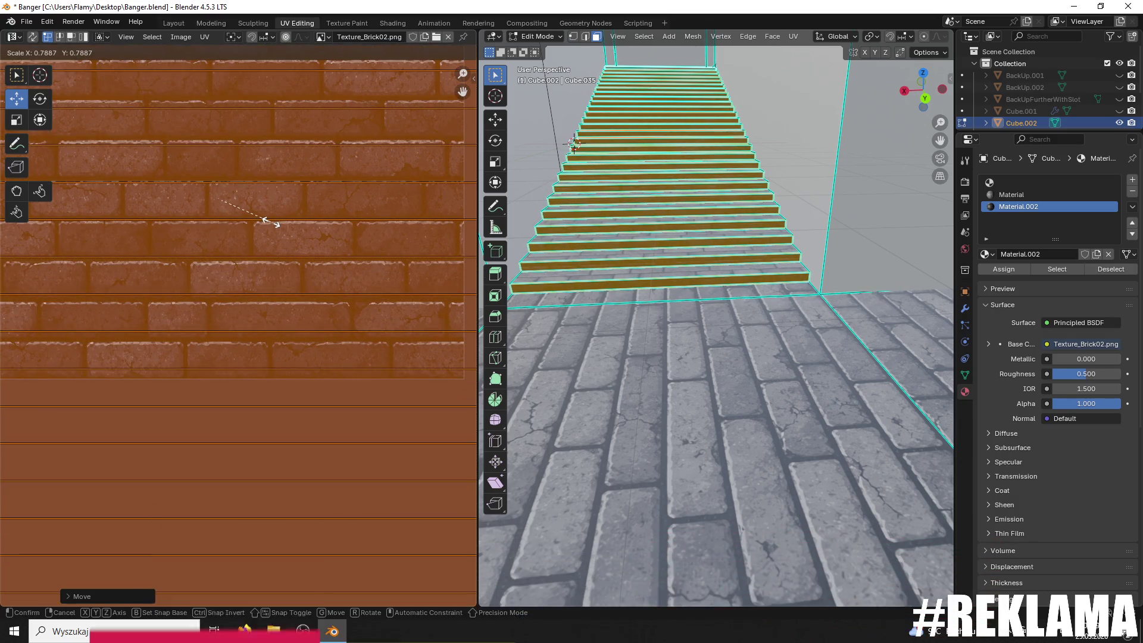
click(271, 221)
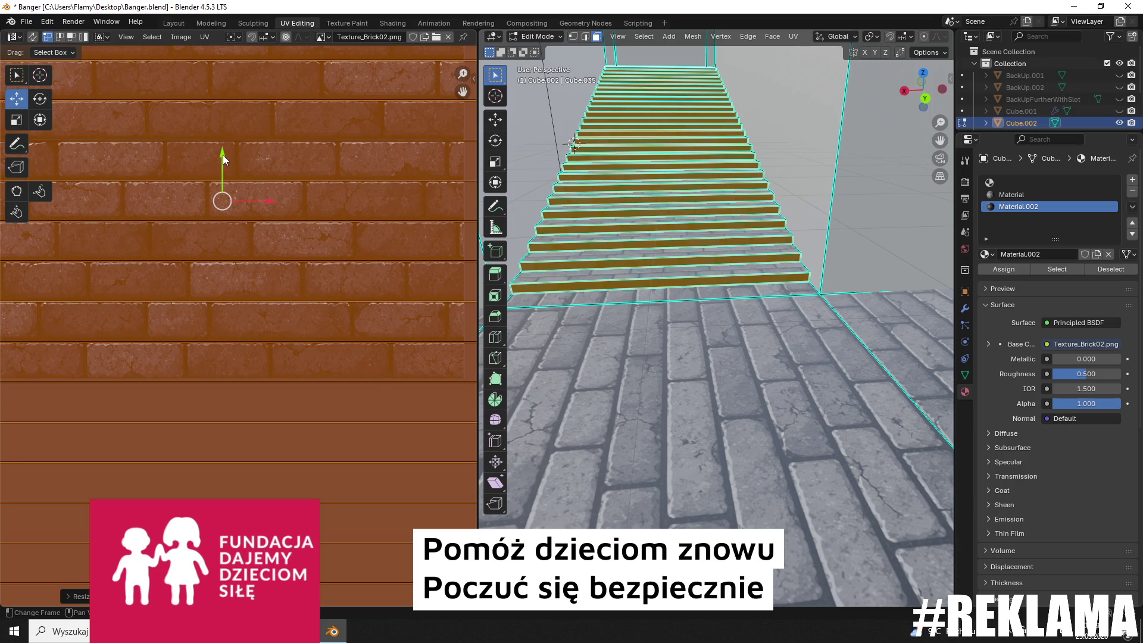
Step: Deselect all UVs and stair faces, and pan the view to show more steps
key(alt+a)
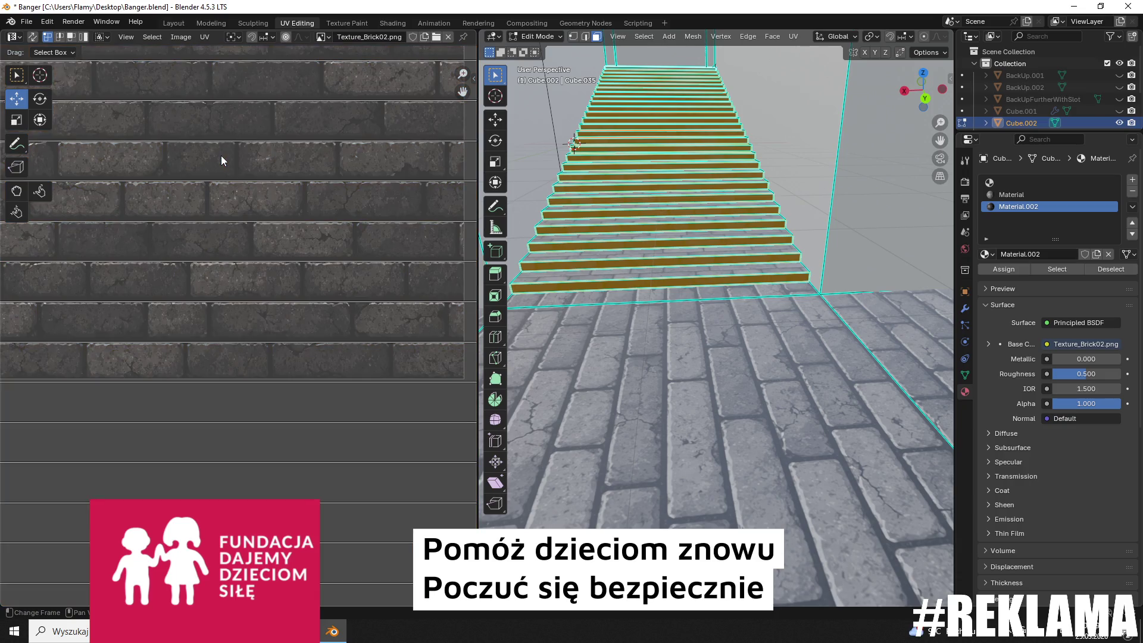
scroll(229, 157, down, 3)
scroll(622, 304, up, 5)
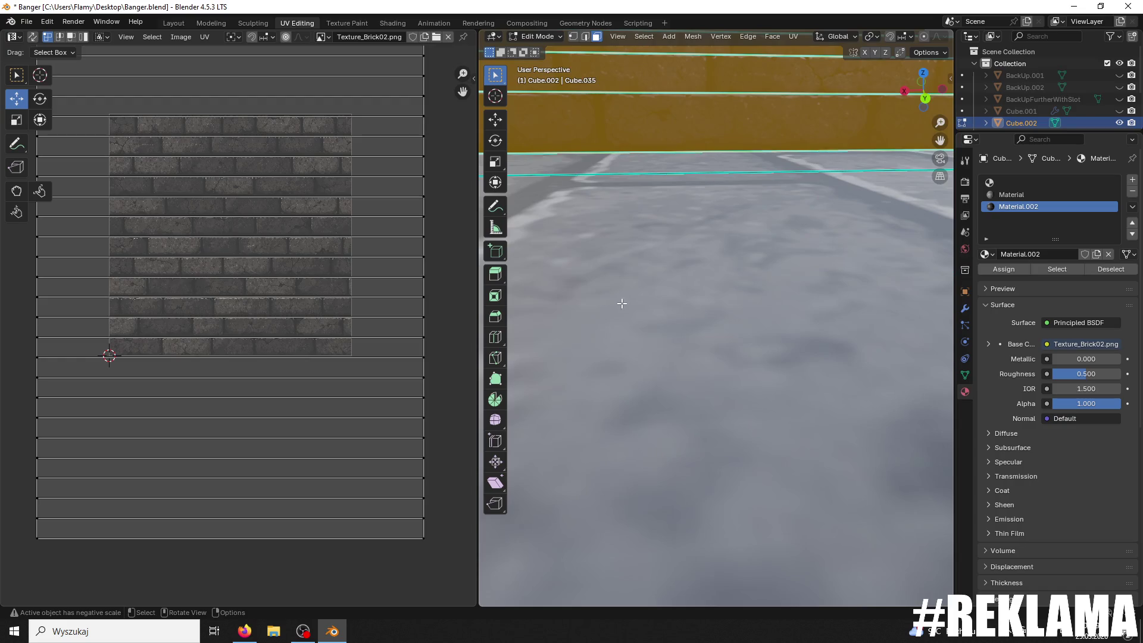
scroll(679, 264, down, 5)
scroll(690, 256, up, 5)
ctrl+middle_drag(690, 256, 704, 263)
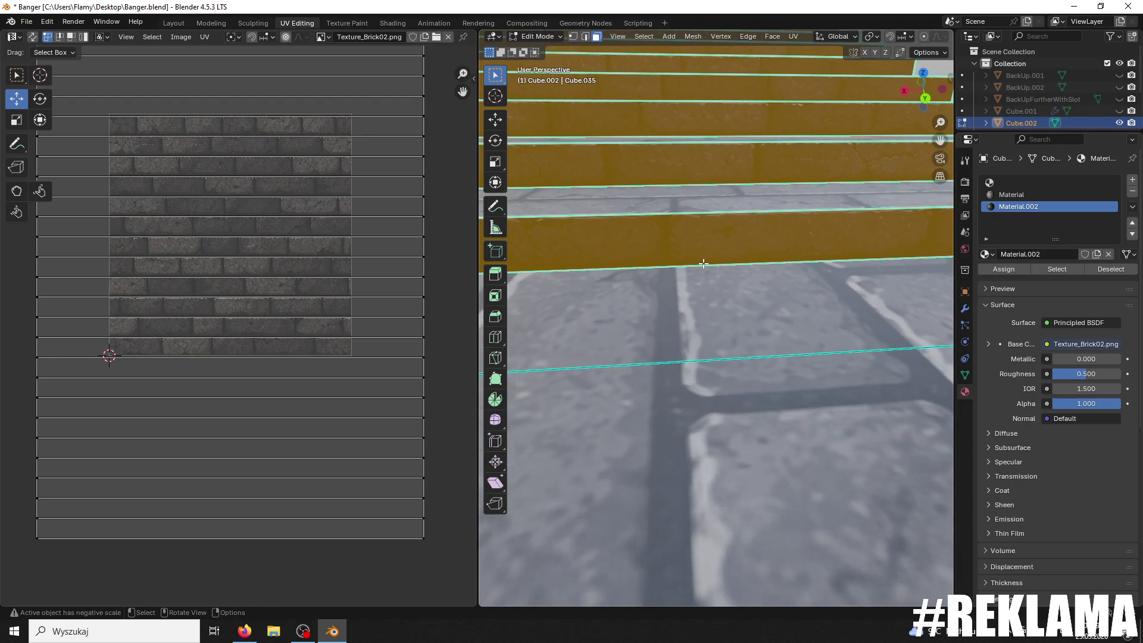
scroll(704, 264, down, 4)
key(ctrl+z)
shift+middle_drag(720, 267, 723, 311)
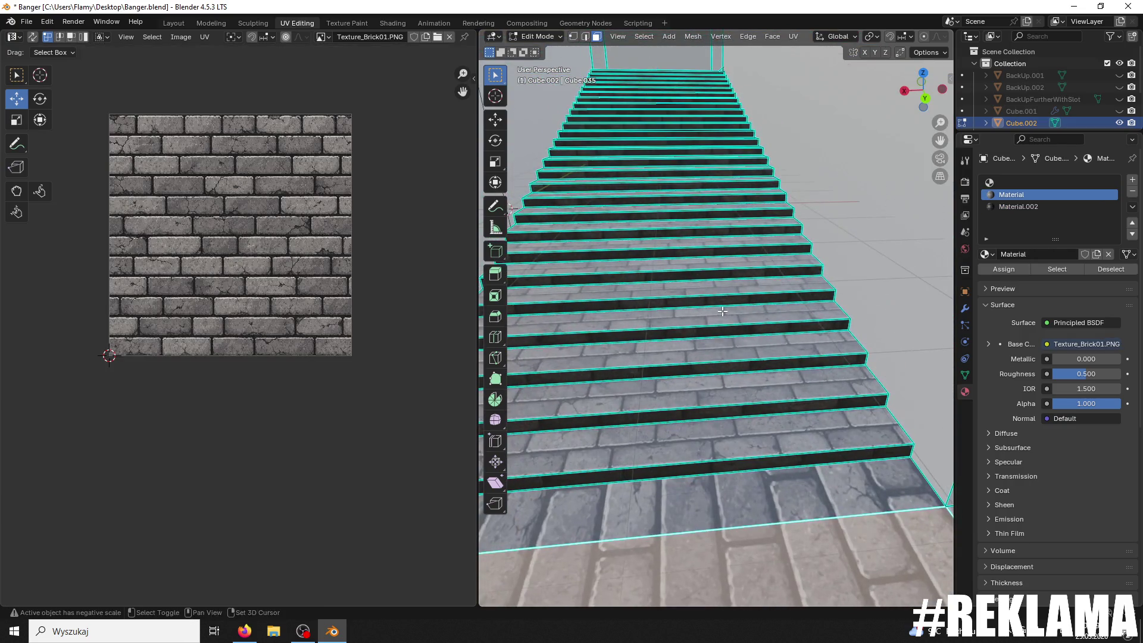
Step: Reselect the treads and stretch their UVs wider along X
key(ctrl+shift+z)
key(ctrl+shift+z)
key(ctrl+shift+z)
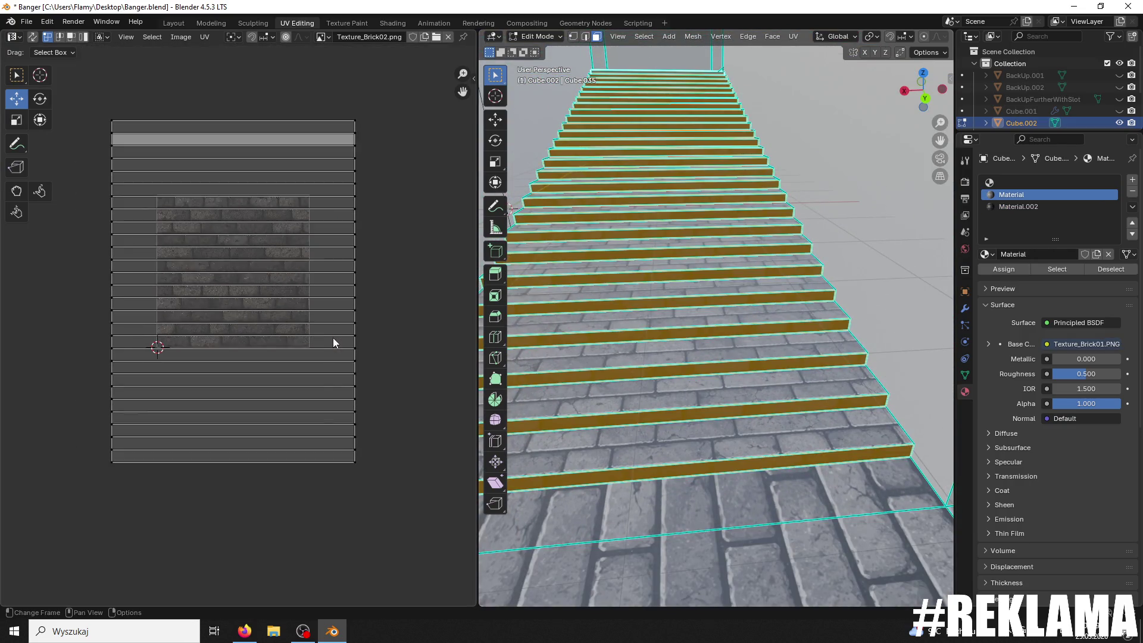
key(s)
key(Escape)
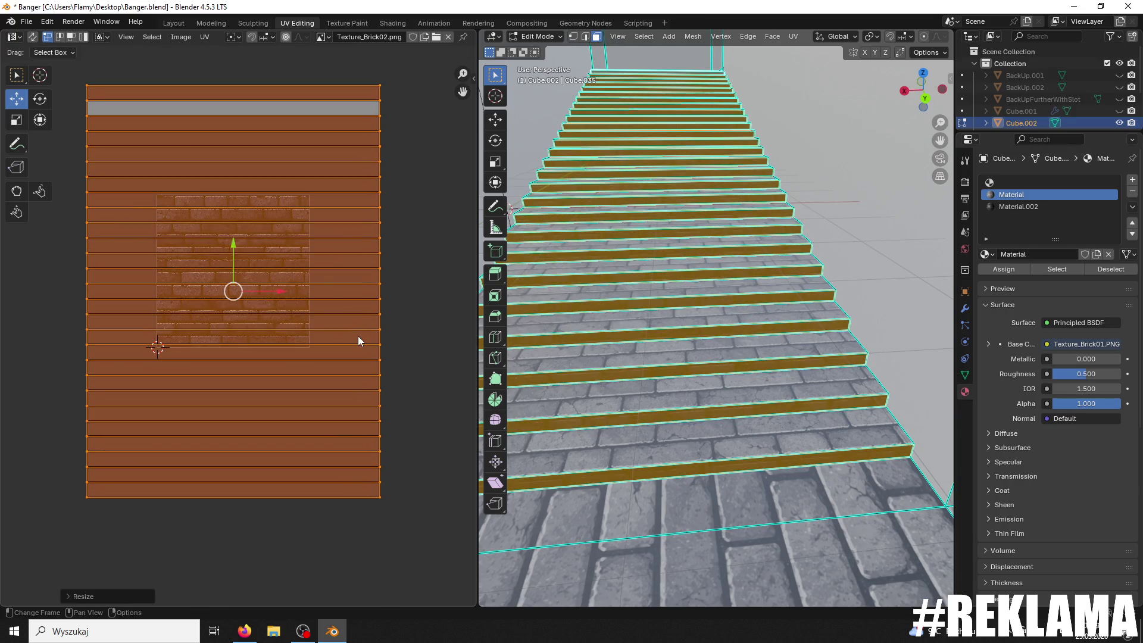
key(s)
key(Escape)
key(s)
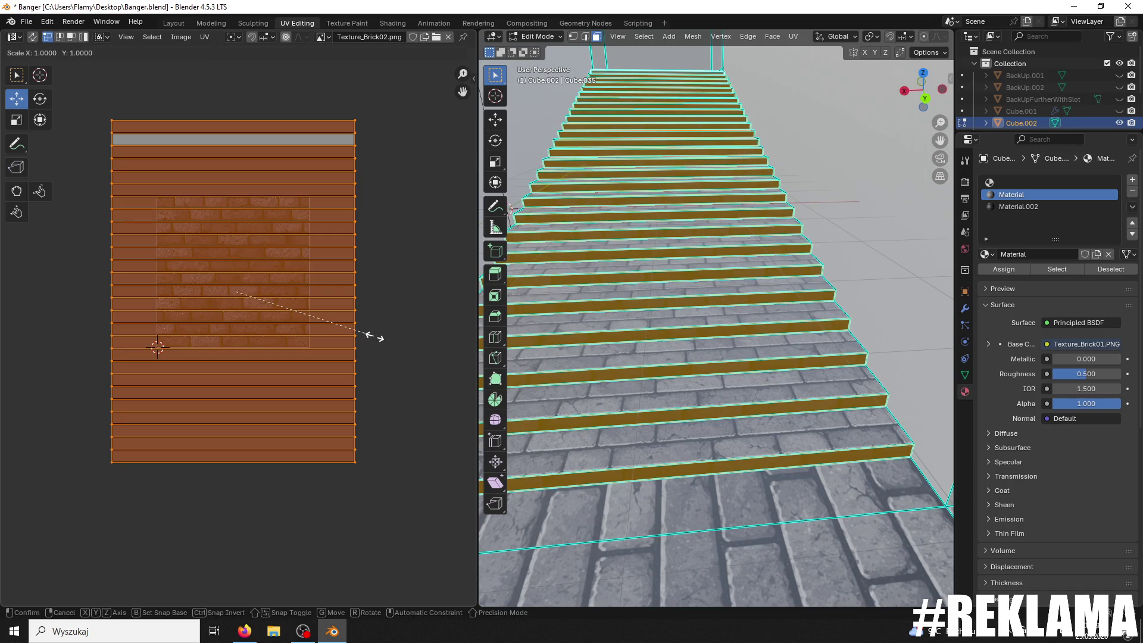
key(y)
key(x)
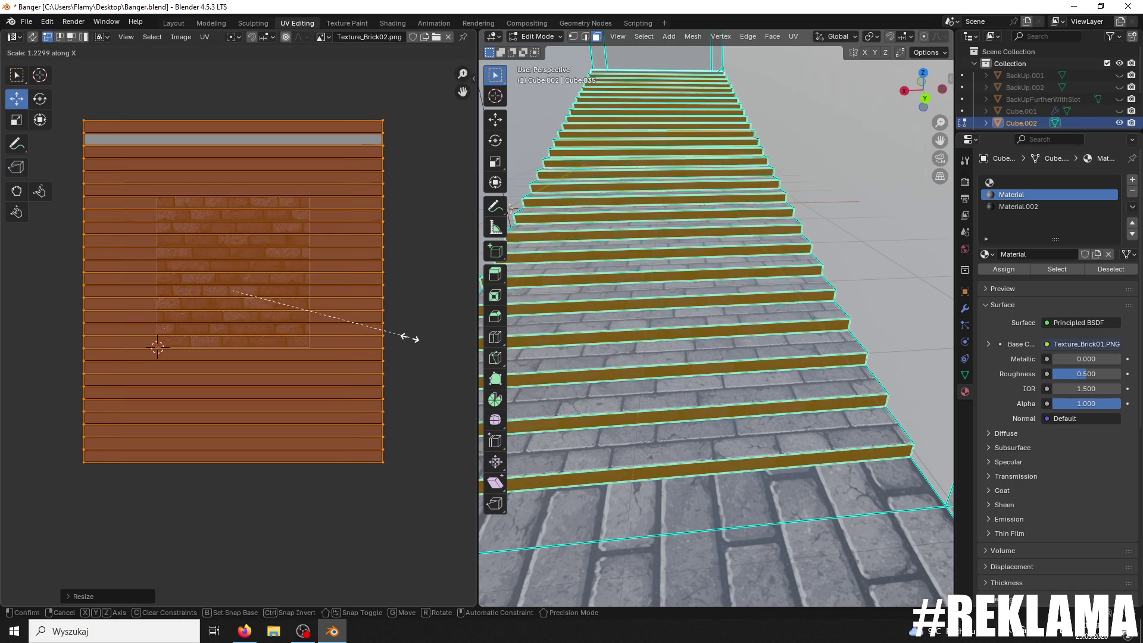
click(437, 337)
scroll(705, 395, up, 2)
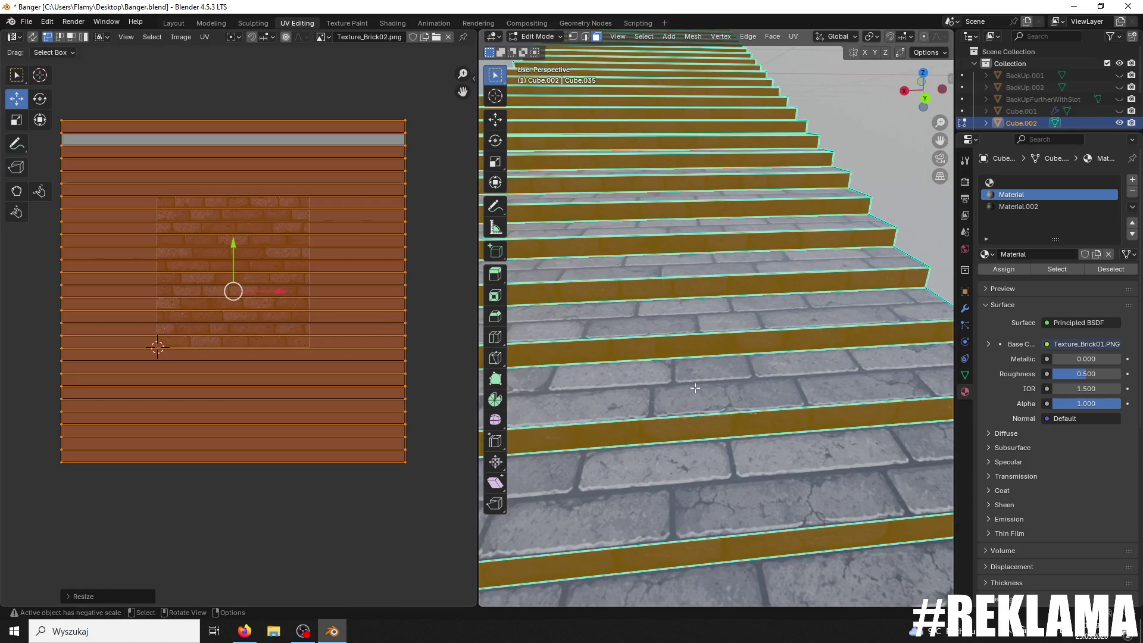
Step: Narrow the tread UVs slightly along X, then select a single step face to check it
key(s)
key(x)
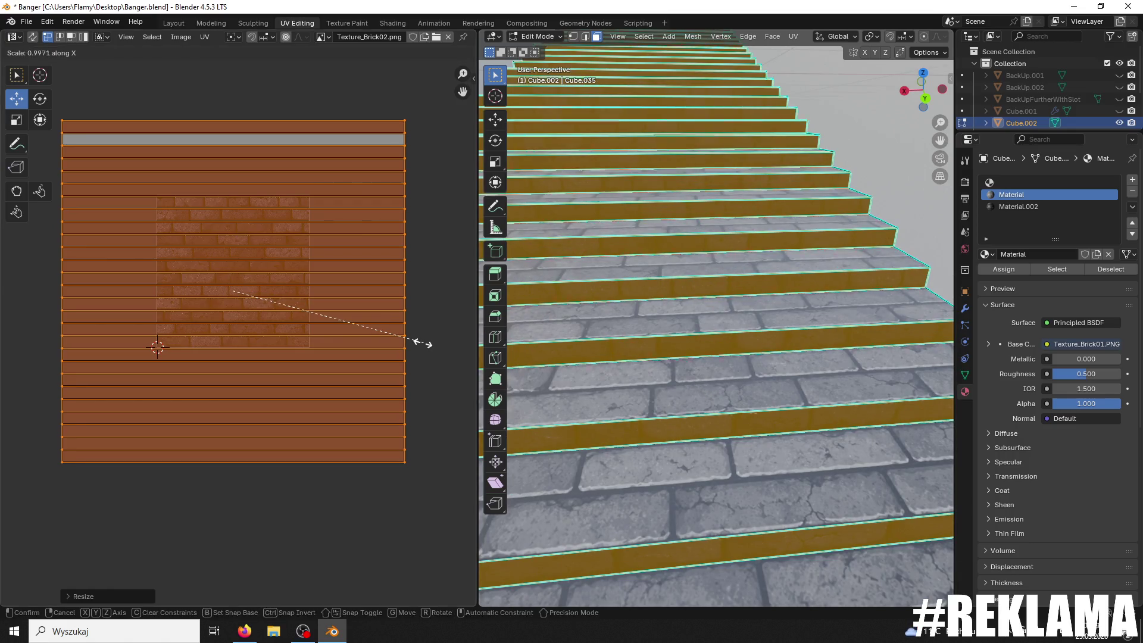
click(407, 342)
click(718, 270)
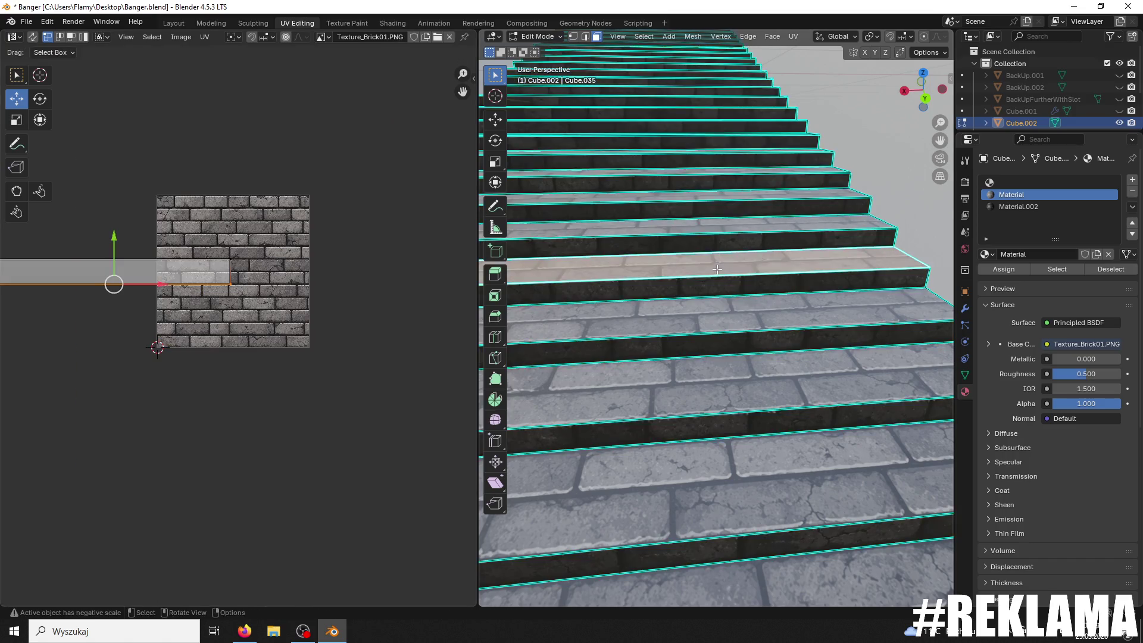
click(539, 37)
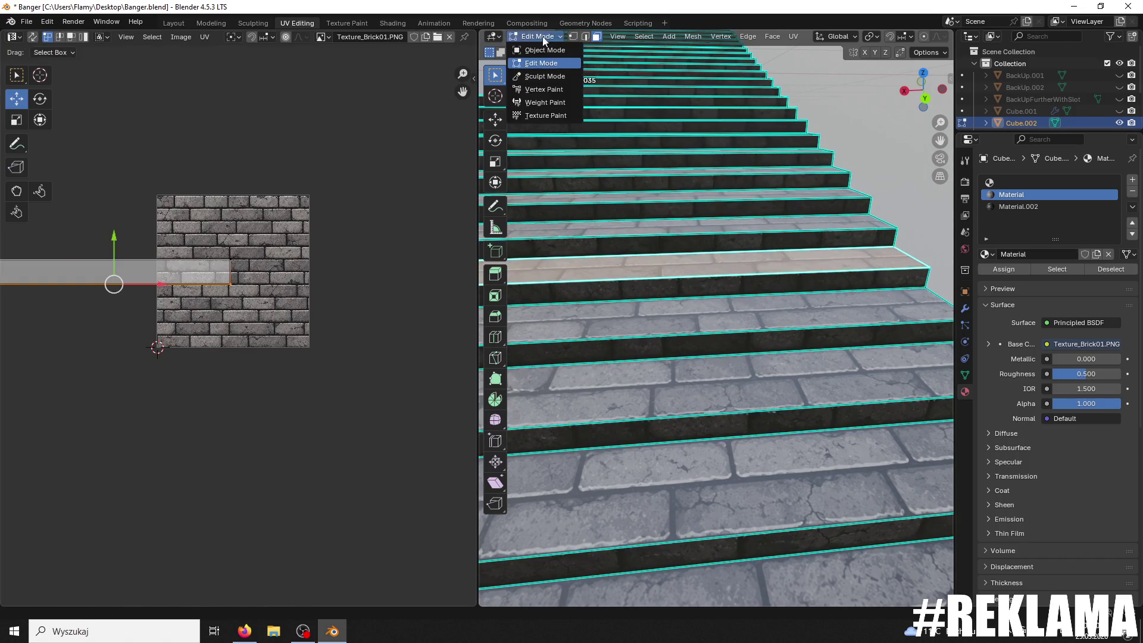
click(539, 50)
middle_drag(573, 97, 607, 120)
middle_drag(618, 186, 628, 212)
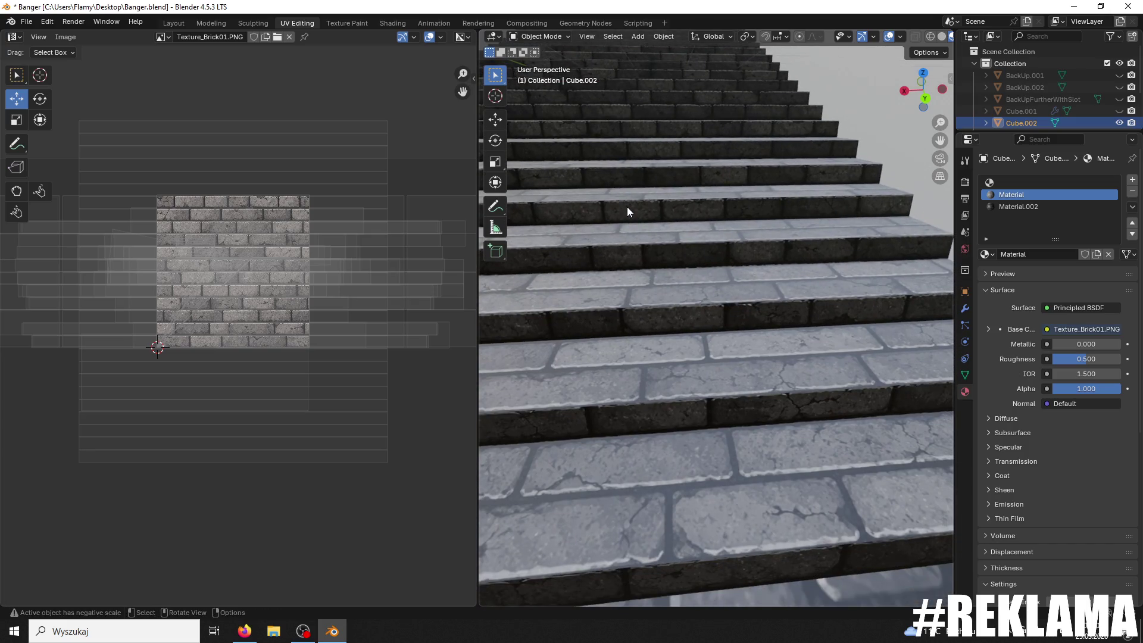
scroll(627, 206, down, 5)
scroll(670, 277, up, 4)
mouse_move(671, 277)
ctrl+middle_down()
mouse_move(677, 327)
mouse_move(679, 291)
mouse_move(699, 309)
mouse_move(660, 249)
mouse_move(675, 330)
mouse_move(666, 288)
ctrl+middle_up()
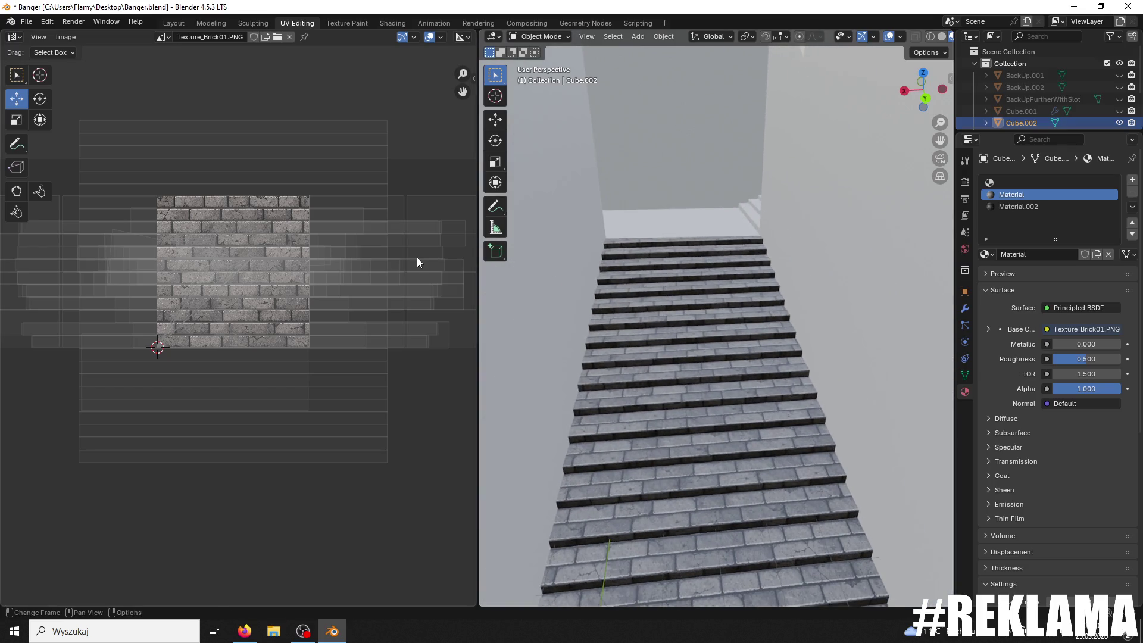
key(Tab)
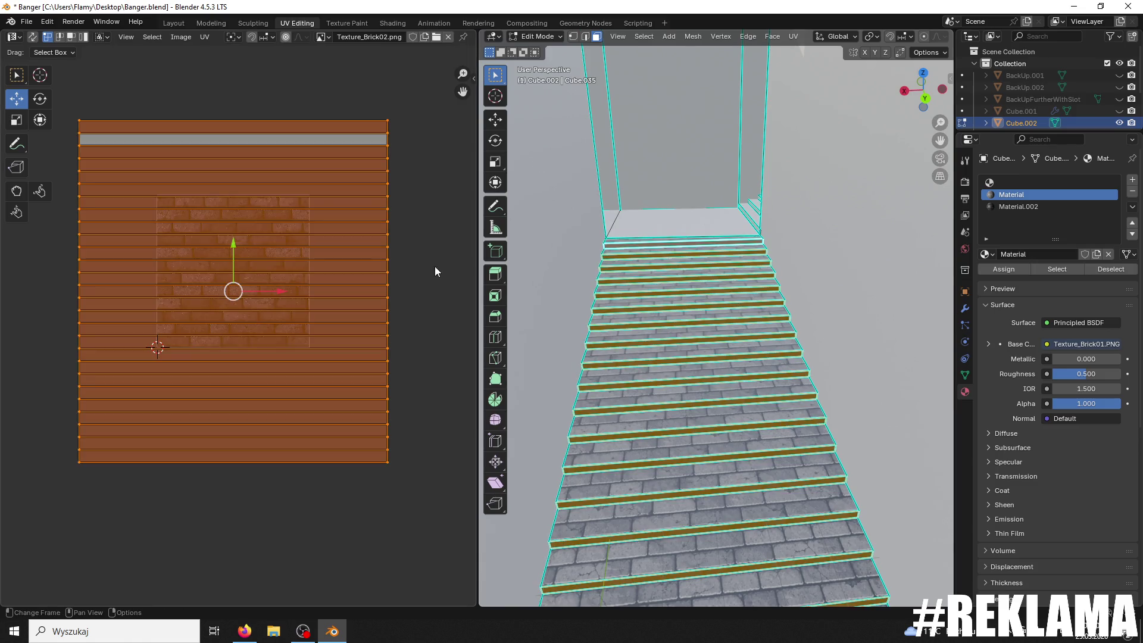
Step: Nudge the UVs up about 0.0023 on Texture_Brick02 and return the staircase to Object Mode
scroll(435, 272, up, 7)
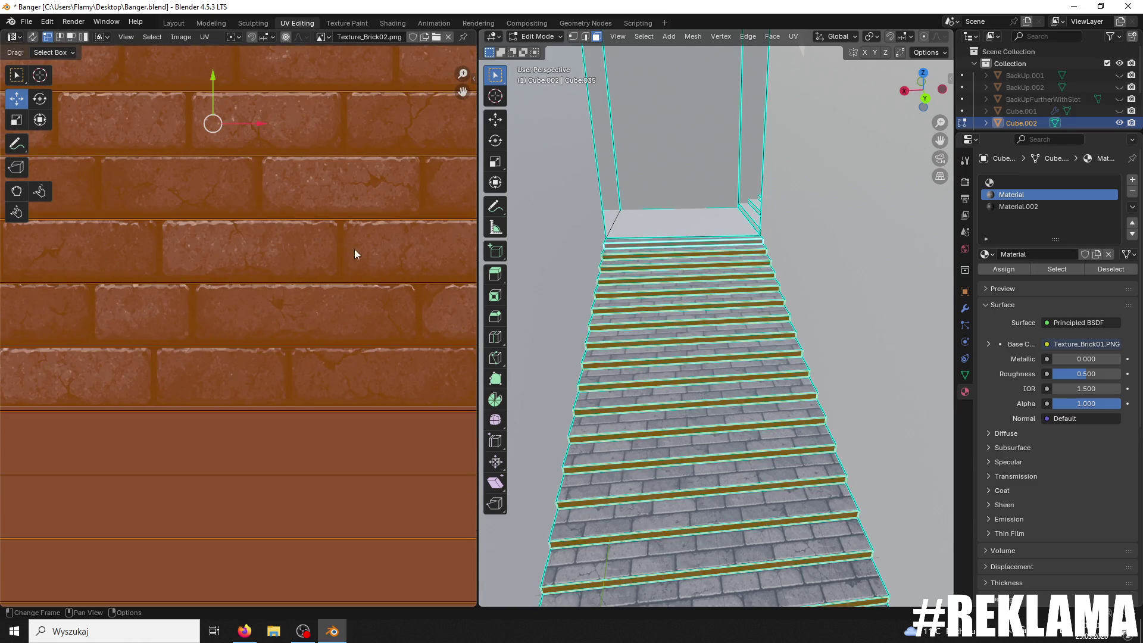
drag(212, 70, 198, 67)
click(538, 37)
click(539, 50)
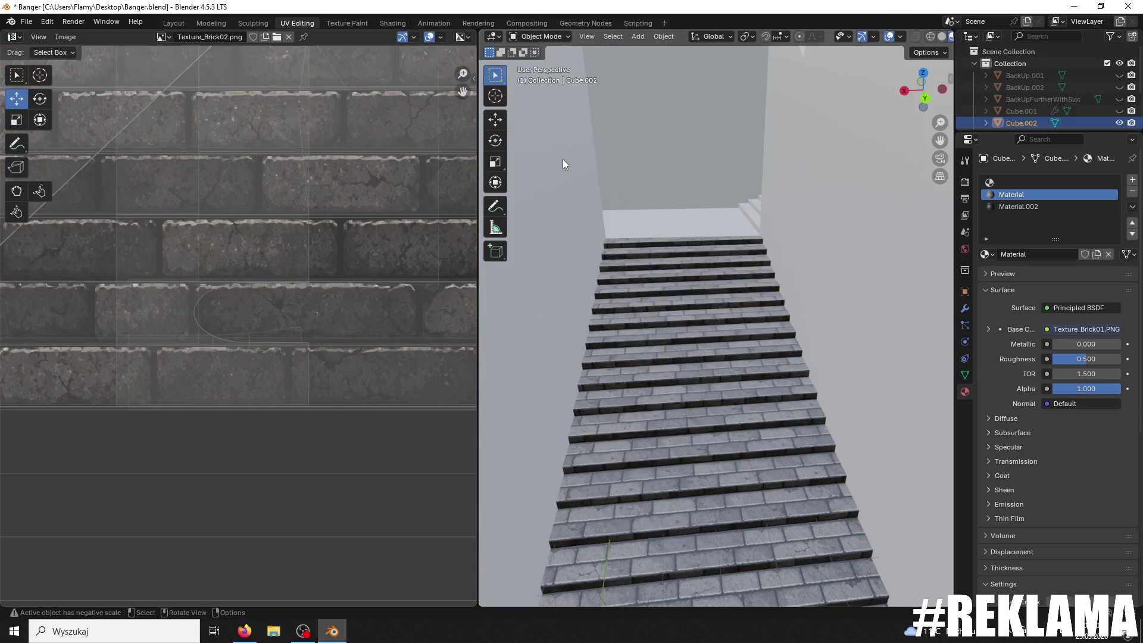
scroll(672, 283, up, 5)
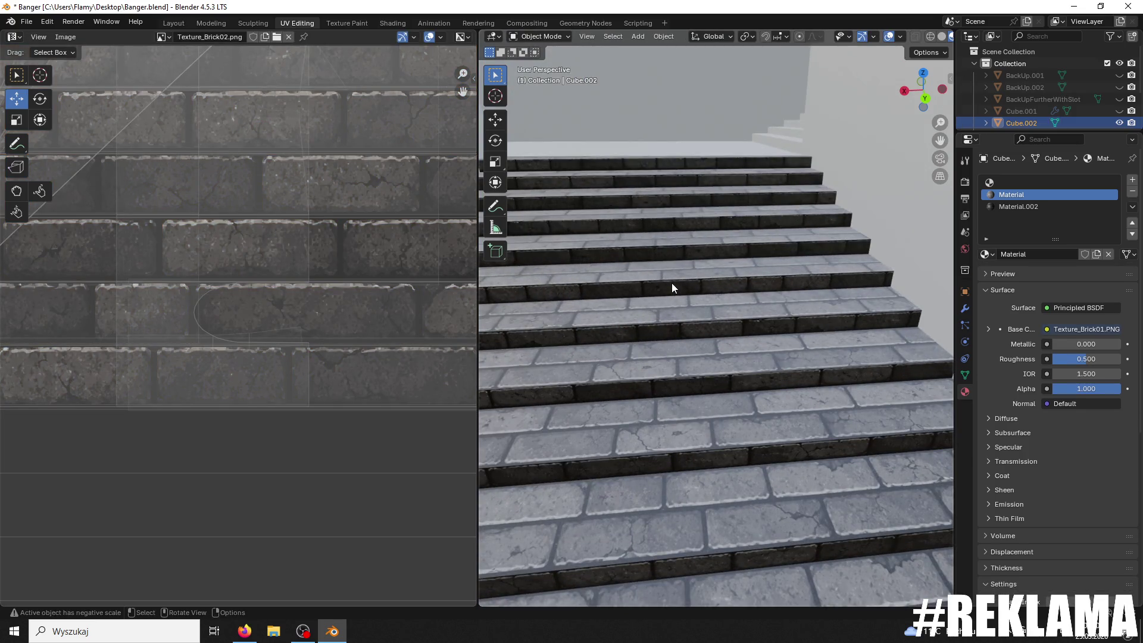
scroll(613, 155, down, 5)
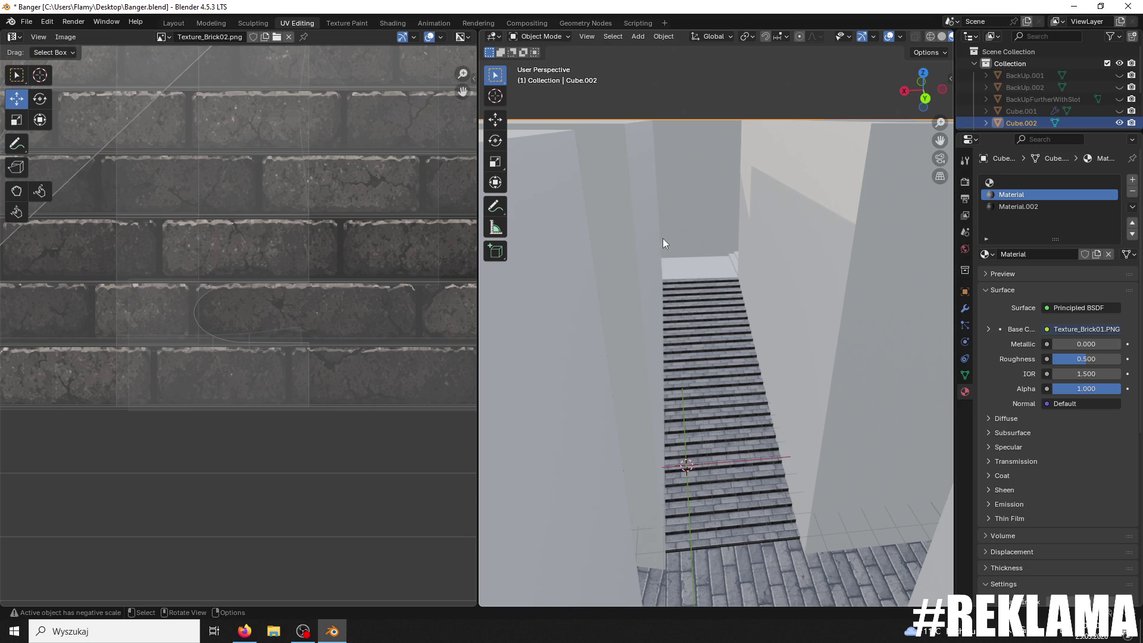
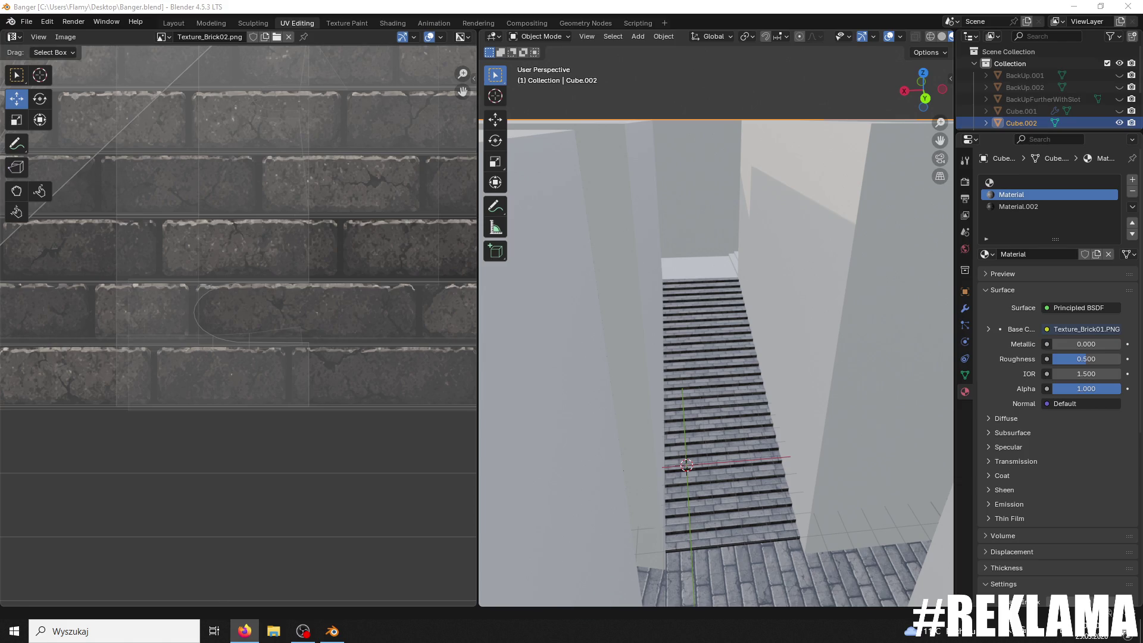
Step: Orbit around the brick stairs and put the staircase into Edit Mode
mouse_move(739, 302)
middle_down()
mouse_move(845, 369)
mouse_move(871, 331)
mouse_move(597, 312)
mouse_move(517, 292)
middle_up()
scroll(660, 327, up, 4)
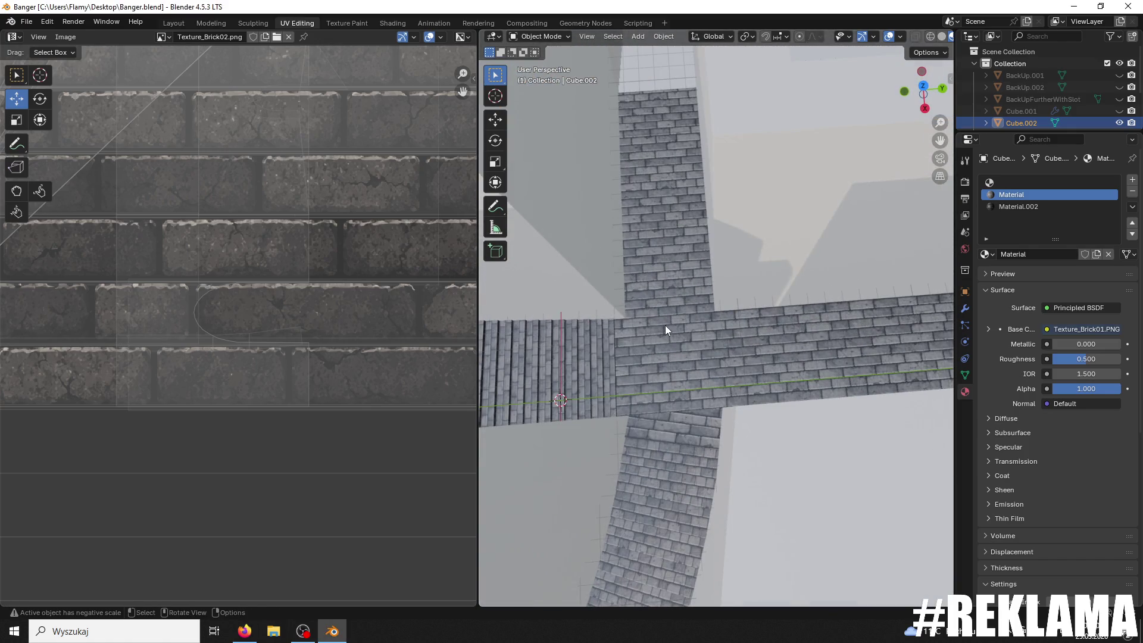
scroll(666, 325, up, 5)
mouse_move(662, 329)
middle_down()
mouse_move(693, 327)
mouse_move(771, 260)
middle_up()
mouse_move(722, 325)
middle_down()
mouse_move(734, 273)
mouse_move(710, 312)
middle_up()
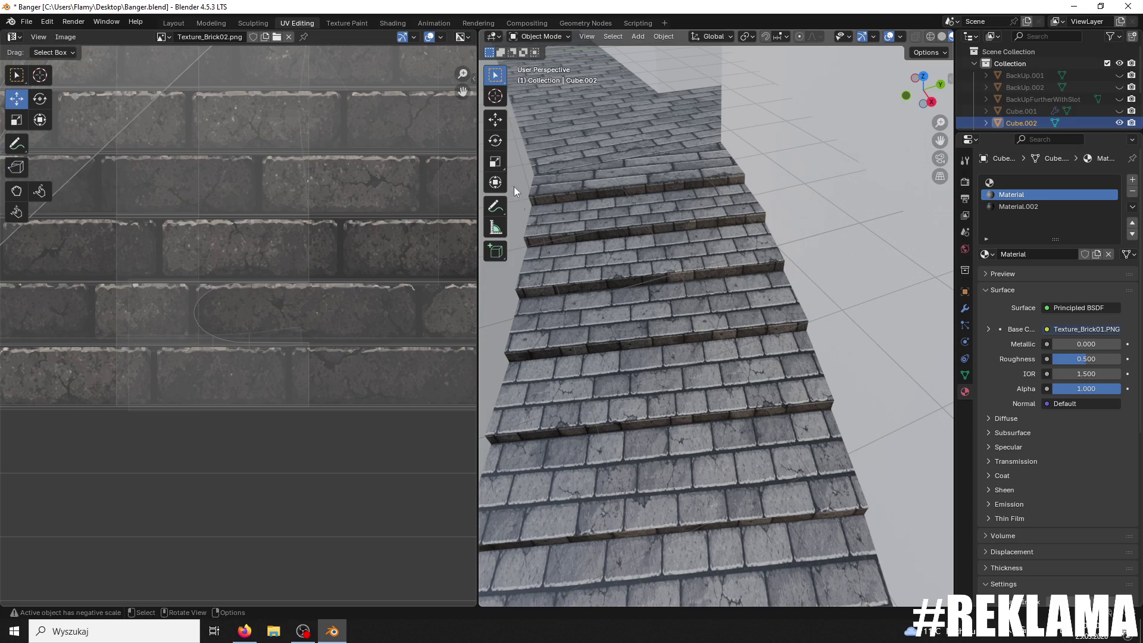
click(544, 36)
click(539, 59)
Step: Select the stair faces, starting from the top step downward
click(622, 169)
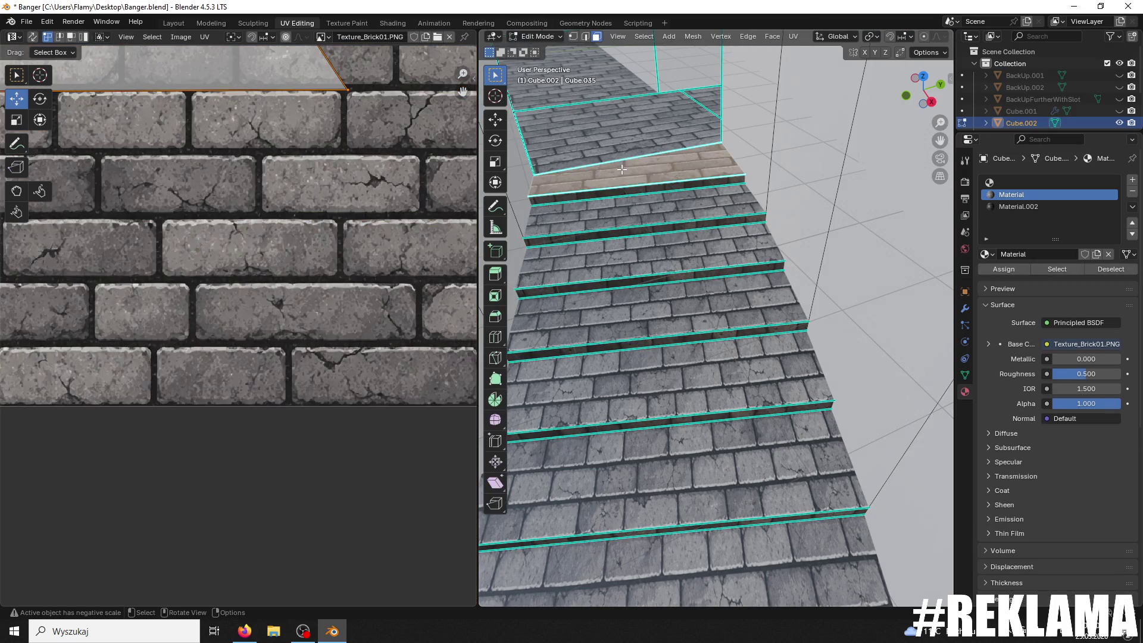
shift+click(634, 227)
shift+click(648, 253)
shift+click(662, 310)
shift+click(679, 385)
shift+click(696, 484)
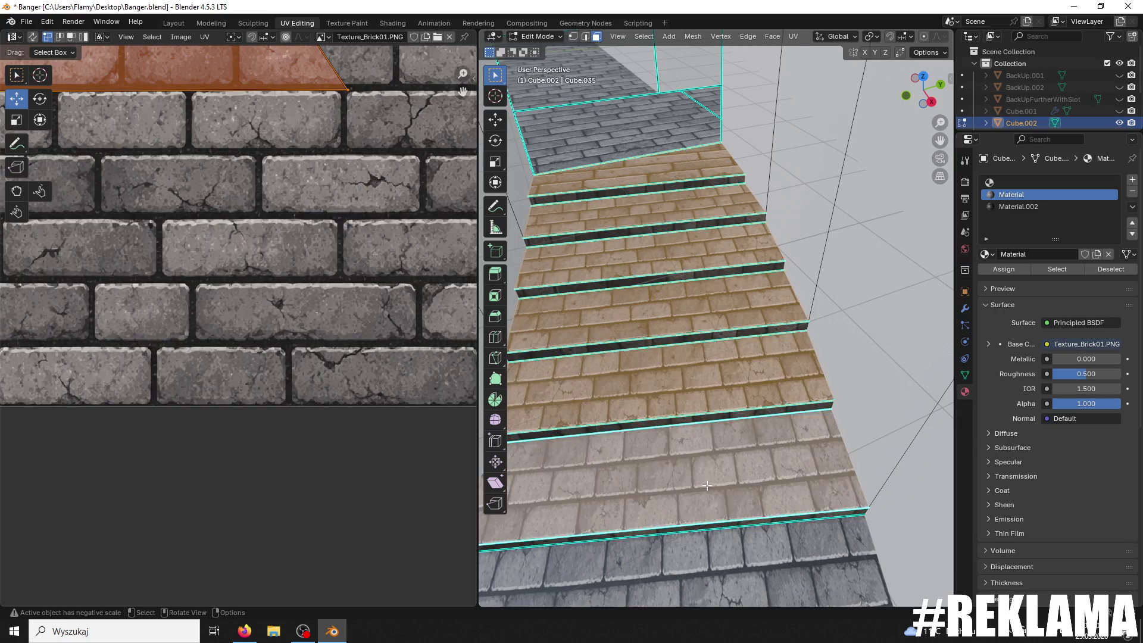
scroll(699, 481, down, 2)
scroll(698, 481, up, 2)
shift+click(720, 380)
shift+click(722, 320)
shift+click(724, 278)
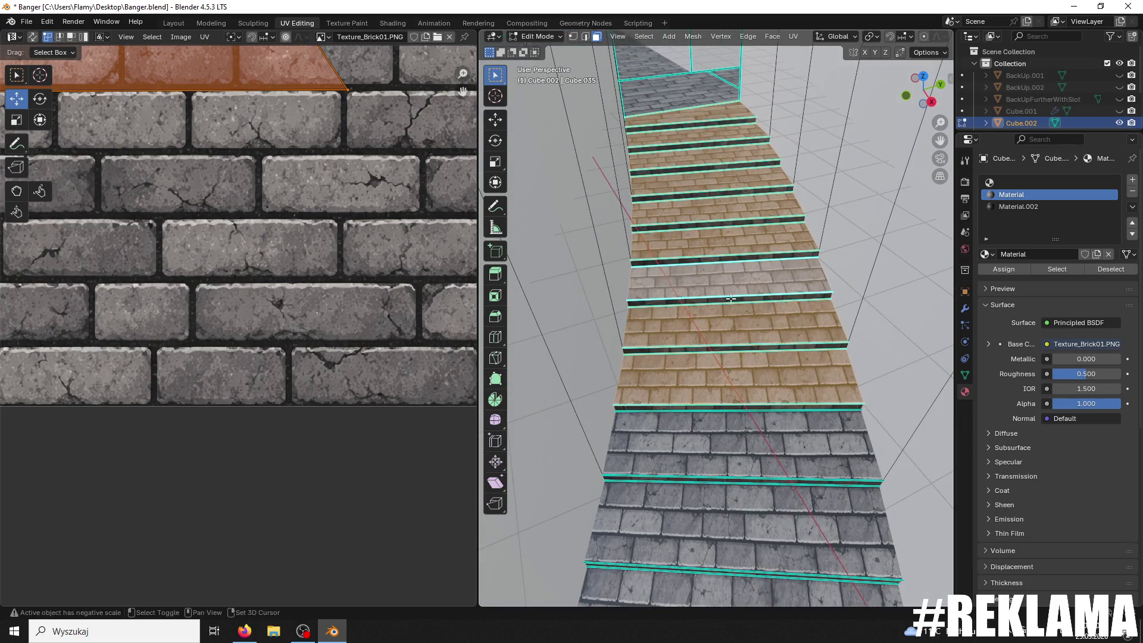
shift+click(713, 425)
Step: Add the remaining lower stair faces to the selection
scroll(712, 490, down, 2)
shift+click(737, 386)
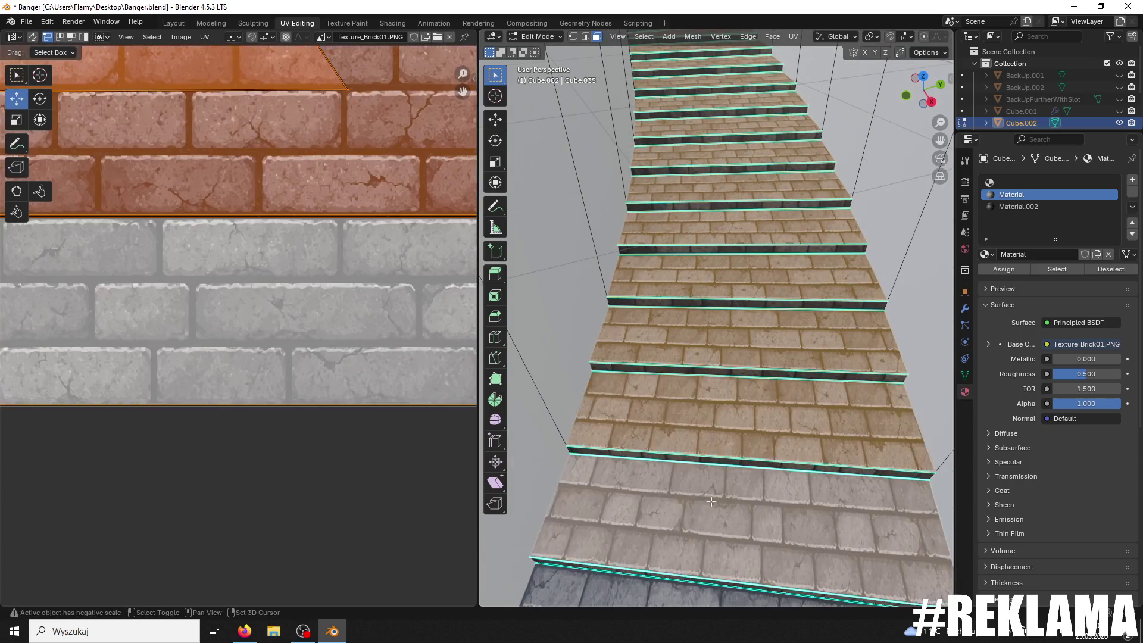
scroll(736, 387, up, 3)
scroll(737, 387, down, 3)
shift+click(706, 476)
shift+click(718, 429)
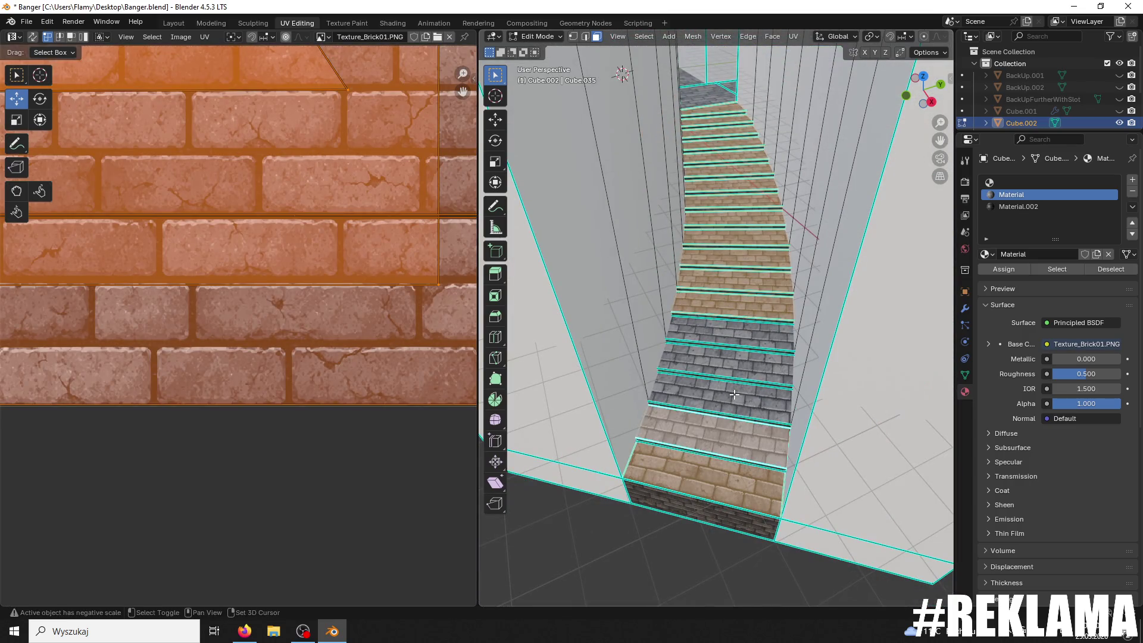
shift+click(732, 396)
shift+click(740, 362)
shift+click(742, 335)
scroll(421, 244, down, 5)
Step: Shrink and shift the stair UVs, then undo back to the original grey-brick layout
key(s)
key(x)
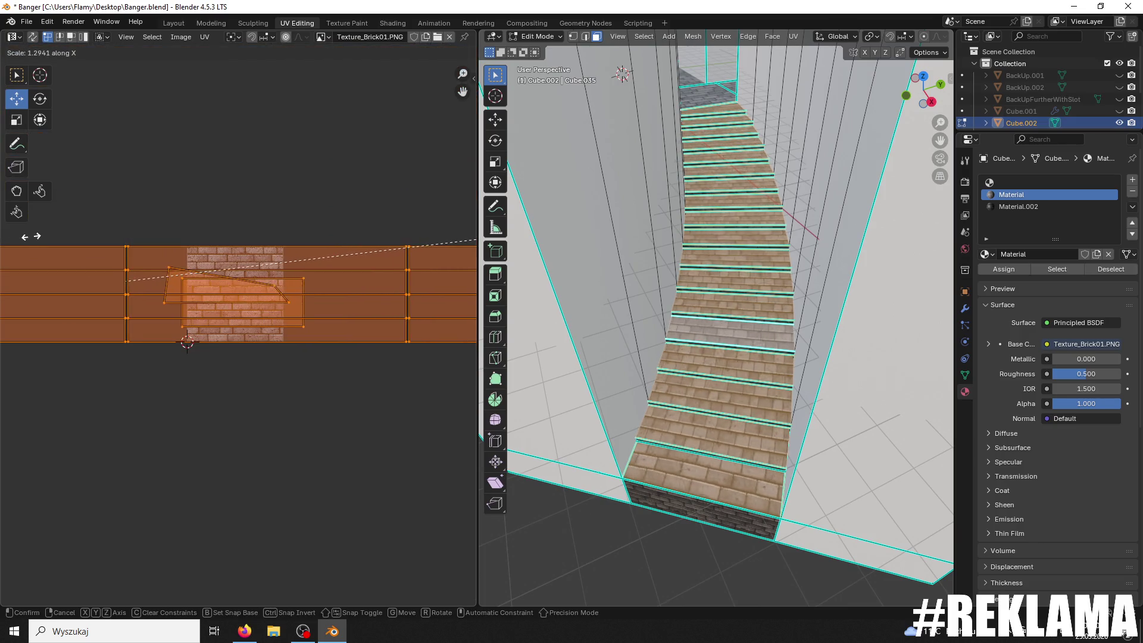
click(326, 268)
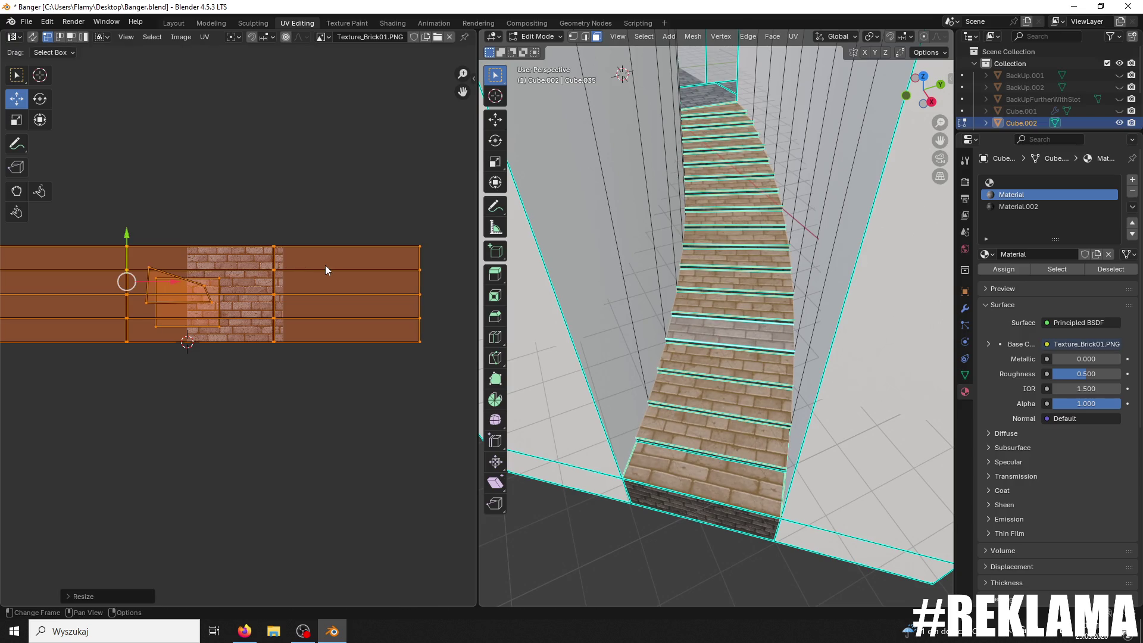
middle_drag(685, 298, 694, 345)
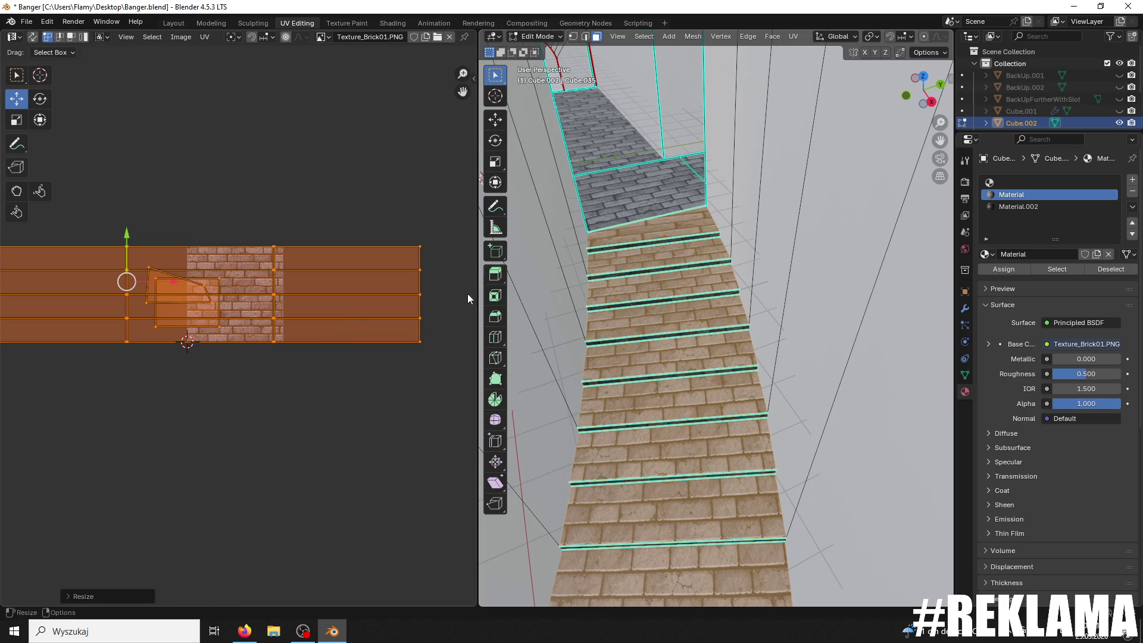
key(s)
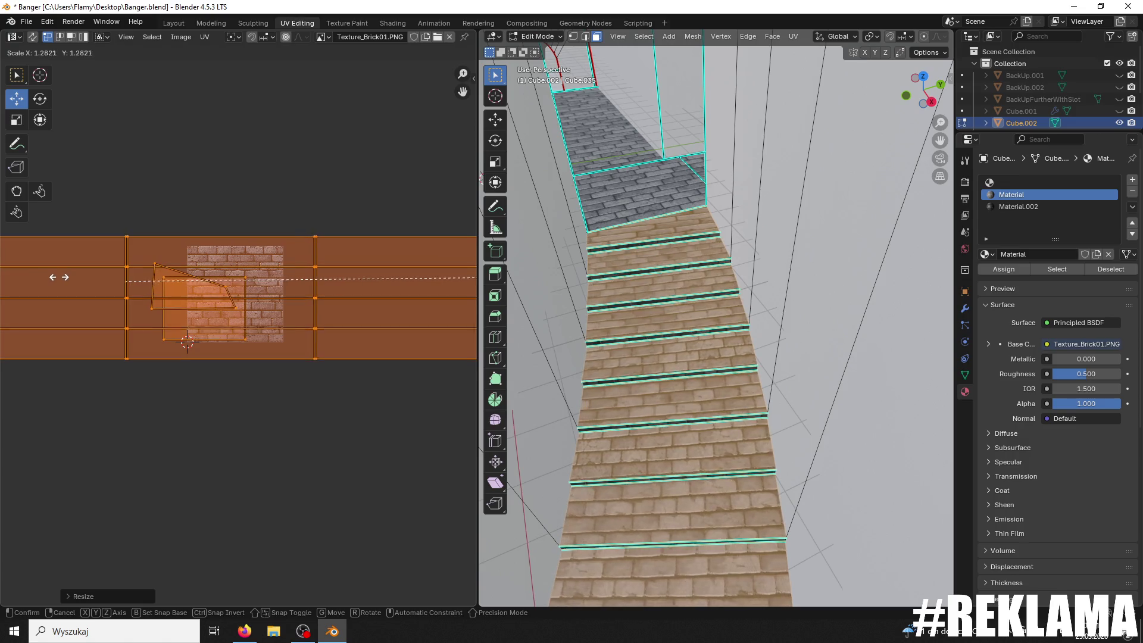
click(35, 283)
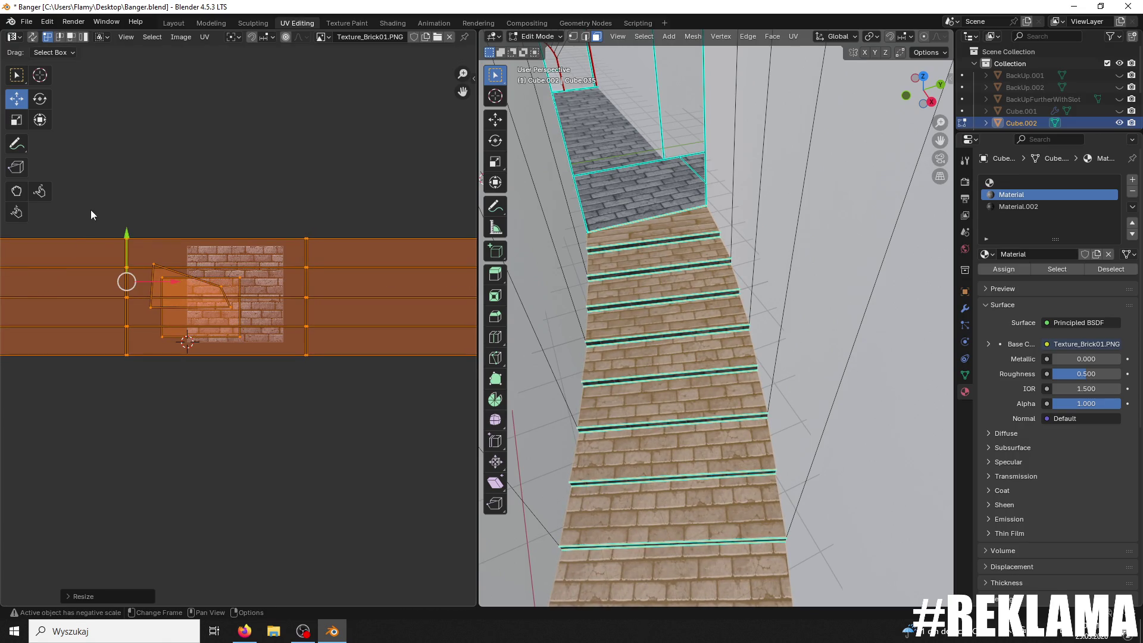
drag(127, 235, 111, 239)
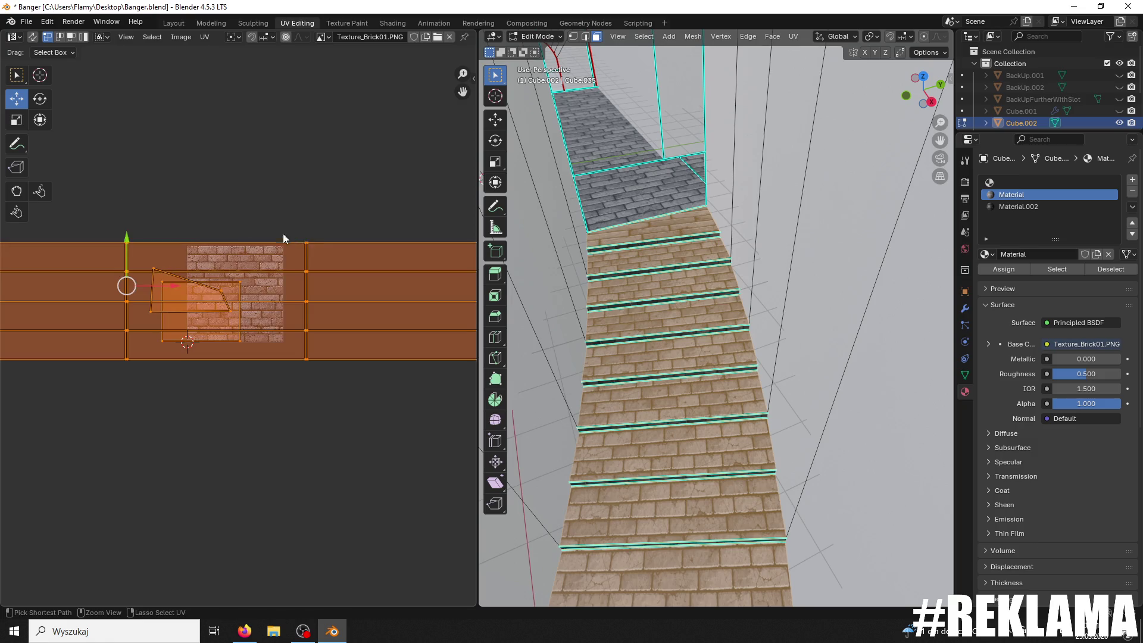
key(ctrl+z)
key(ctrl+z)
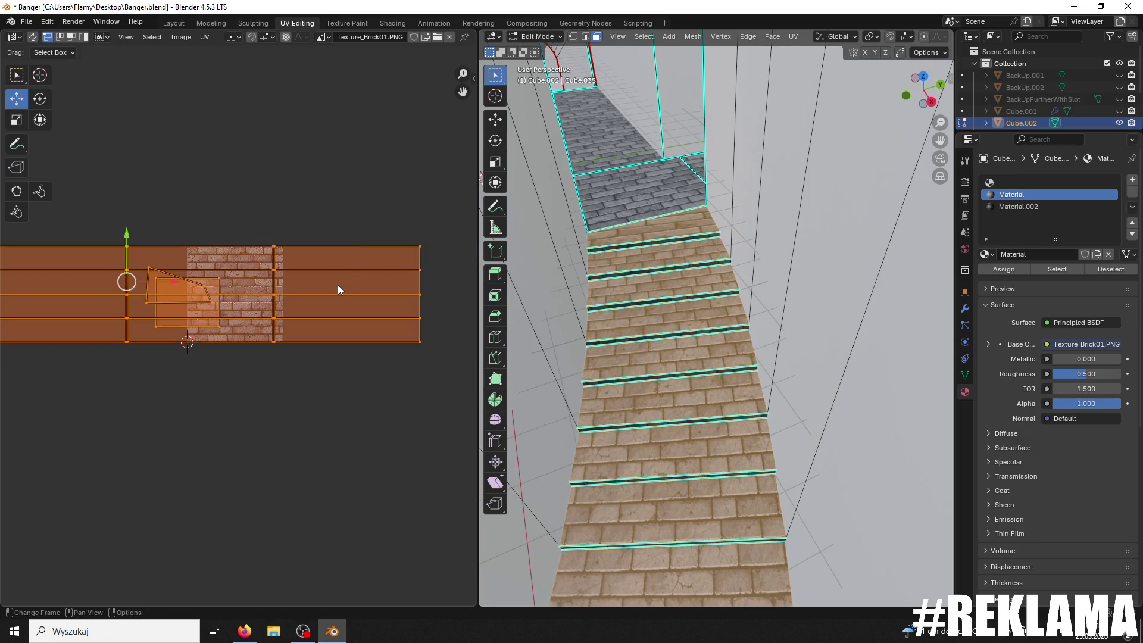
key(ctrl+z)
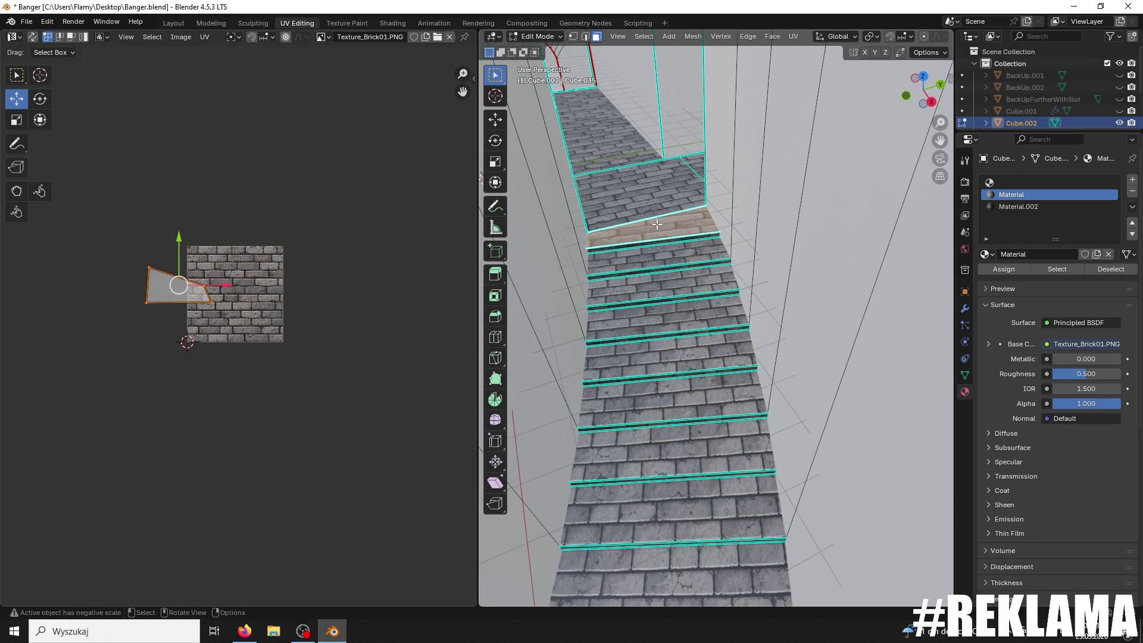
Step: Return to Object Mode and save the blend file
scroll(656, 222, up, 4)
mouse_move(633, 199)
middle_down()
mouse_move(766, 361)
mouse_move(701, 38)
middle_up()
mouse_move(616, 6)
middle_down()
mouse_move(944, 314)
mouse_move(801, 302)
middle_up()
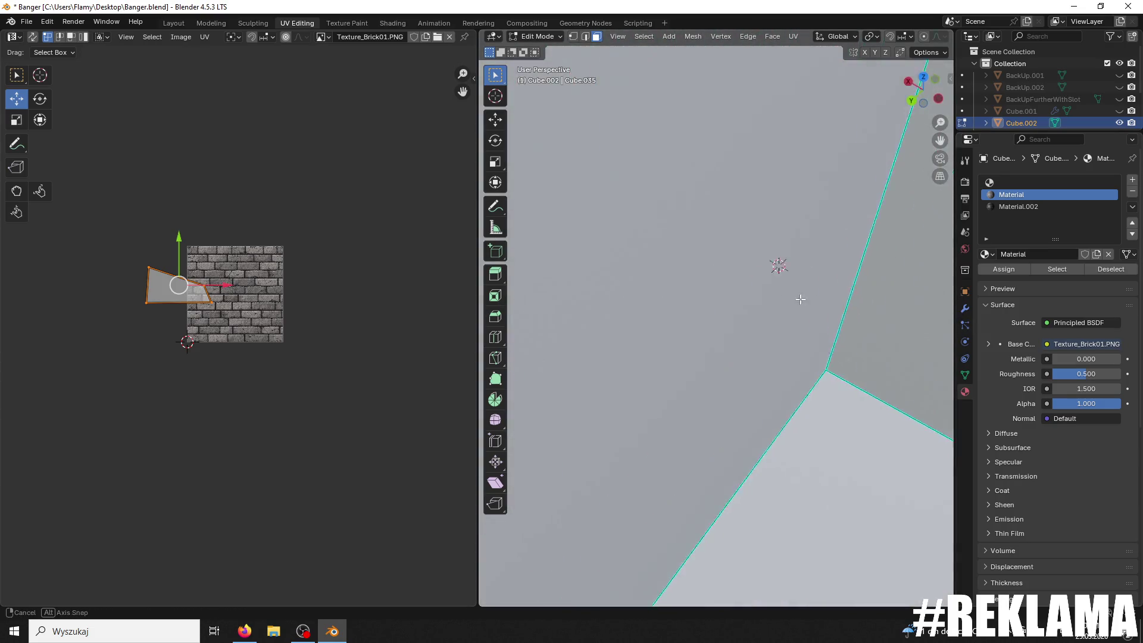
scroll(836, 292, down, 5)
click(536, 37)
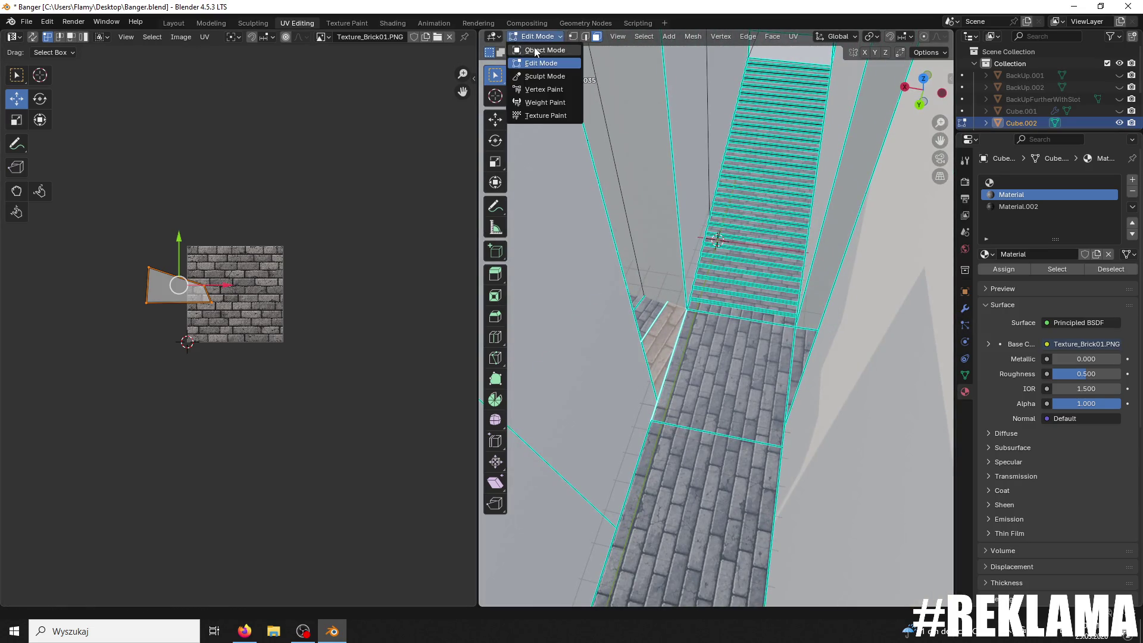
click(534, 48)
key(ctrl+s)
Step: In Edit Mode, assign the brick material to the corridor face beside the stairs
mouse_move(746, 109)
middle_down()
mouse_move(731, 390)
mouse_move(733, 379)
mouse_move(655, 368)
mouse_move(652, 555)
mouse_move(926, 467)
mouse_move(799, 460)
mouse_move(824, 296)
mouse_move(697, 352)
mouse_move(538, 273)
mouse_move(536, 178)
middle_up()
click(537, 36)
click(539, 50)
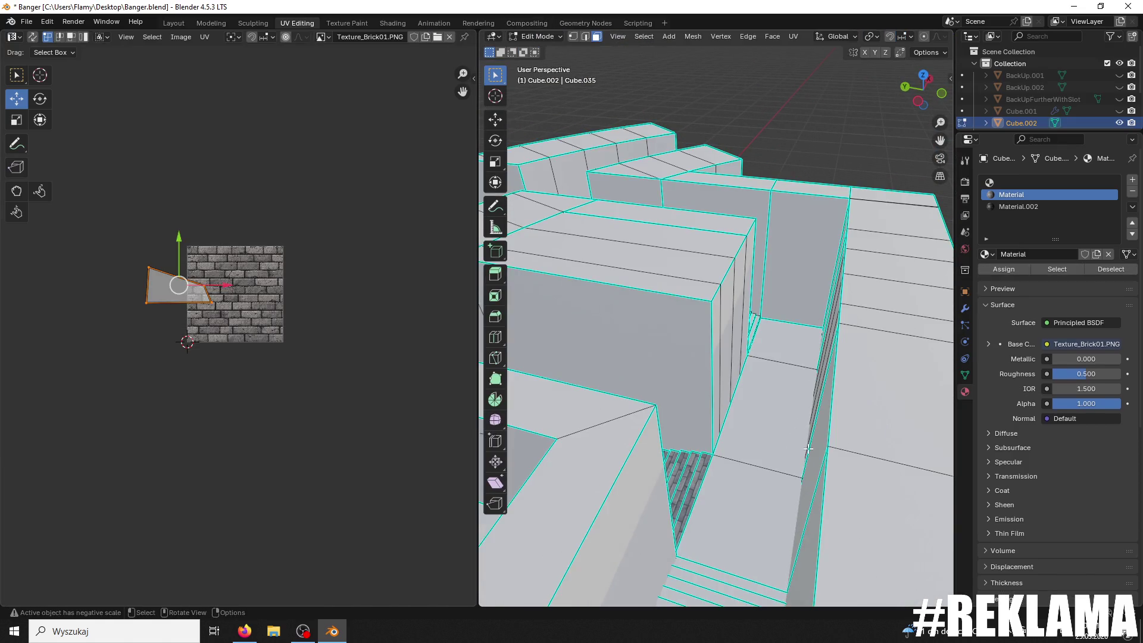
click(794, 330)
middle_drag(794, 330, 515, 378)
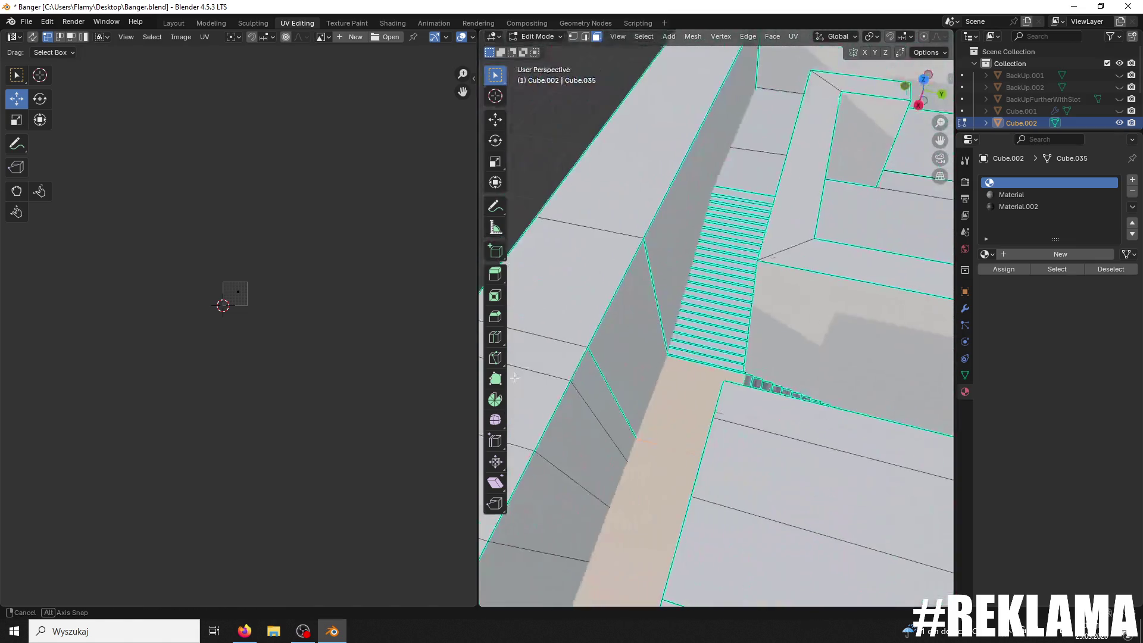
click(1012, 194)
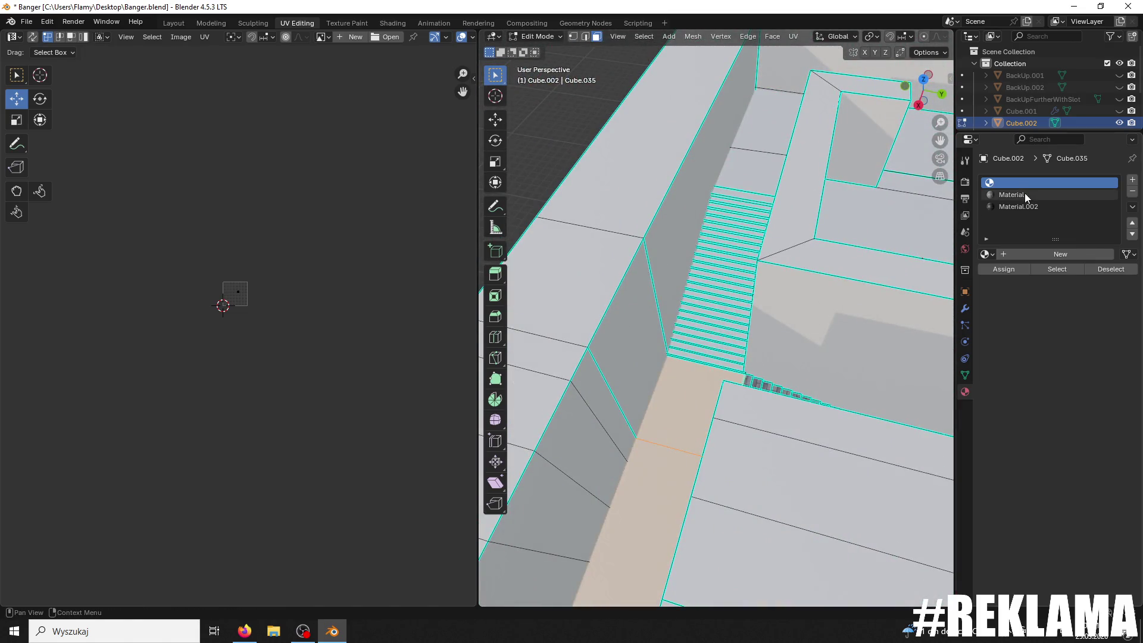
click(1004, 269)
Step: Unwrap that corridor face Angle Based onto the brick texture
mouse_move(715, 285)
middle_down()
mouse_move(585, 311)
mouse_move(611, 393)
mouse_move(482, 384)
middle_up()
scroll(293, 310, up, 4)
click(294, 310)
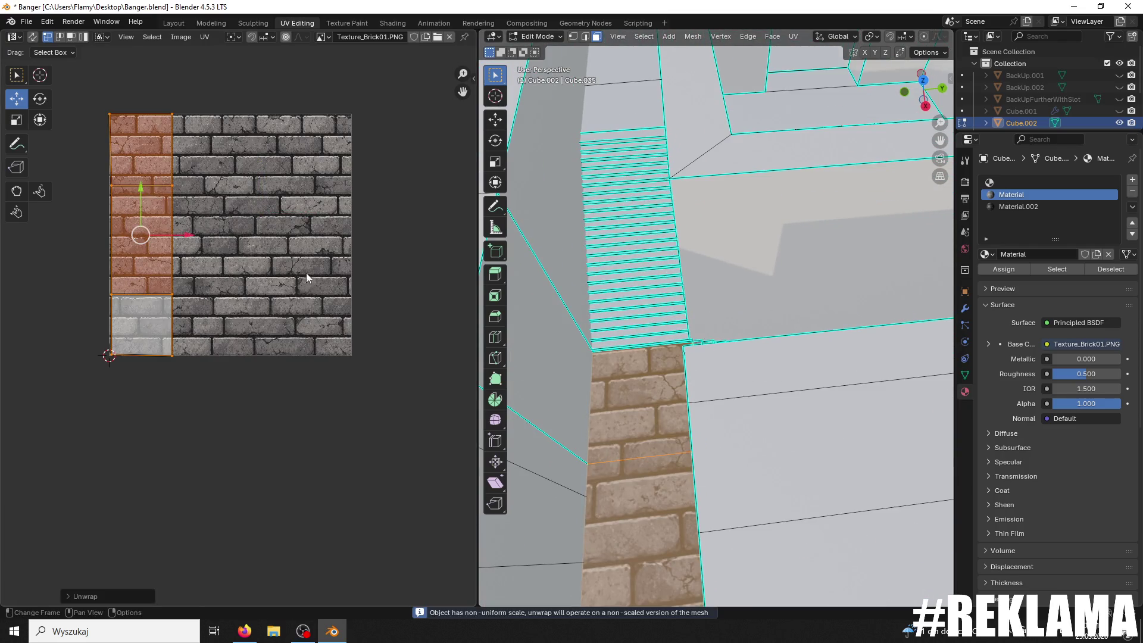
Step: Rotate the floor UV island 90° and flatten it with sx0y
middle_drag(620, 286, 587, 302)
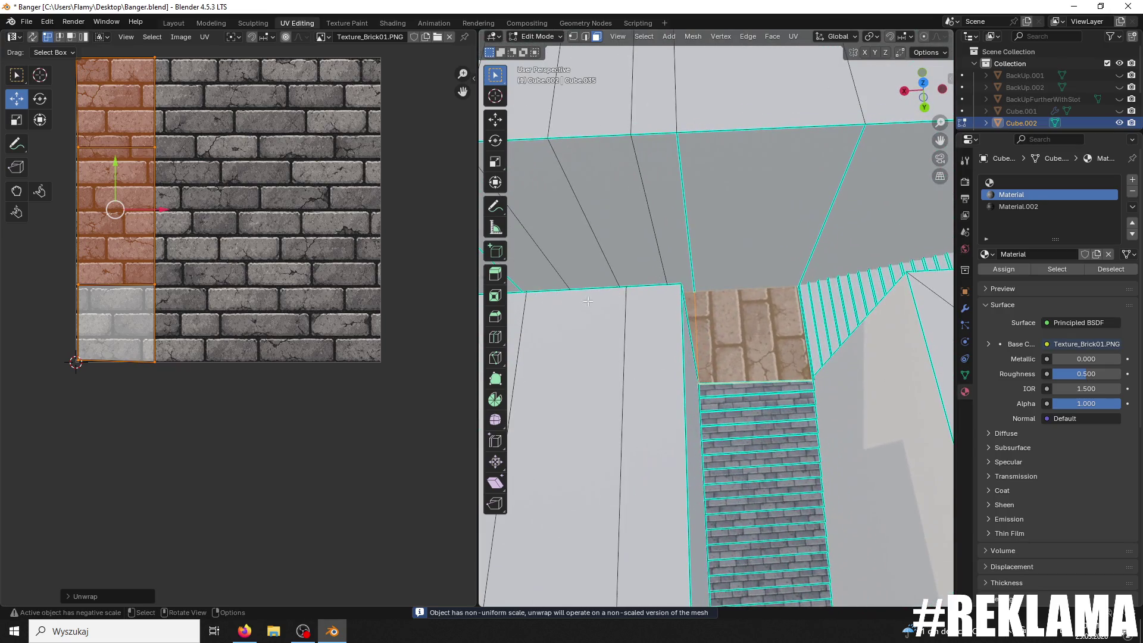
text(r90)
key(Return)
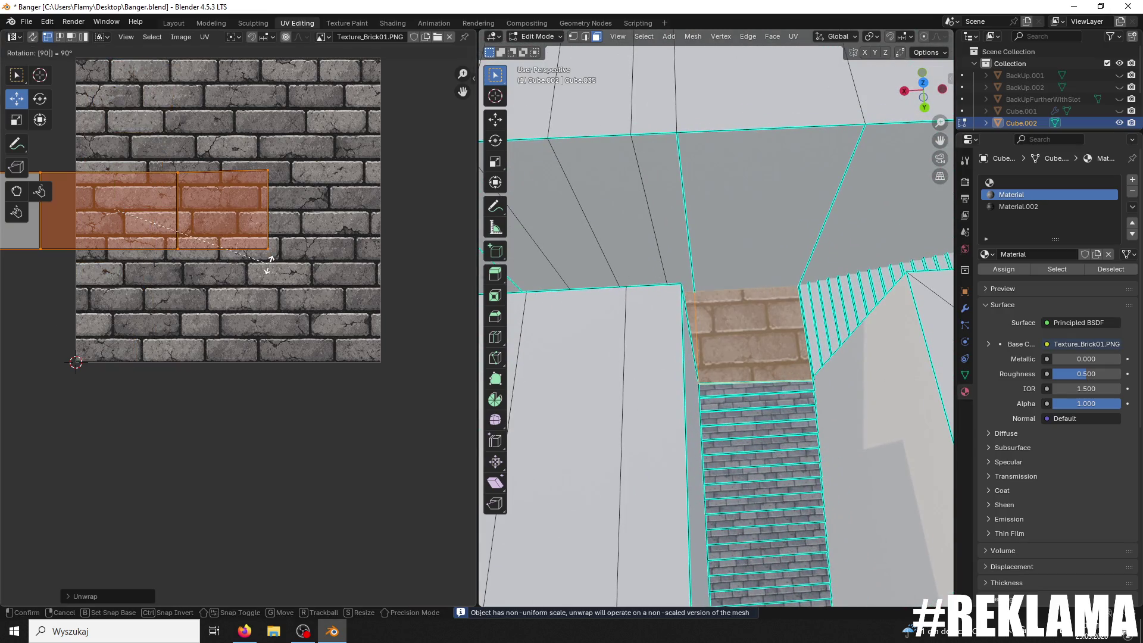
scroll(313, 274, down, 3)
middle_drag(286, 268, 334, 268)
text(sx0)
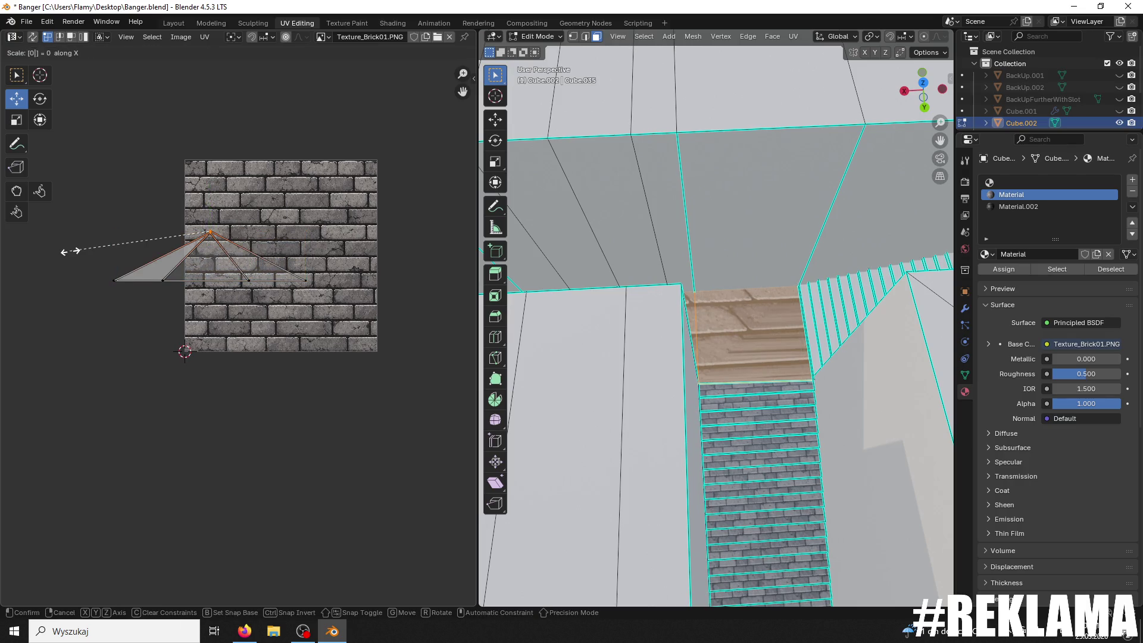
text(y)
key(Return)
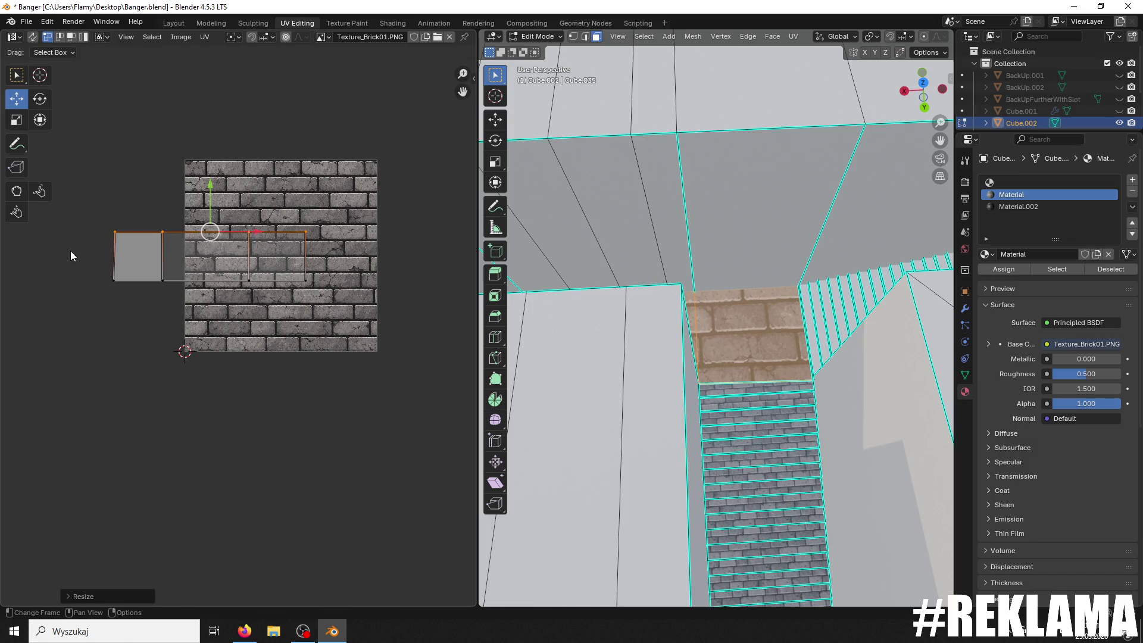
Step: Flatten the island's bottom edge with sy0 and straighten an inner vertical edge with sx0
drag(351, 271, 34, 344)
text(sy)
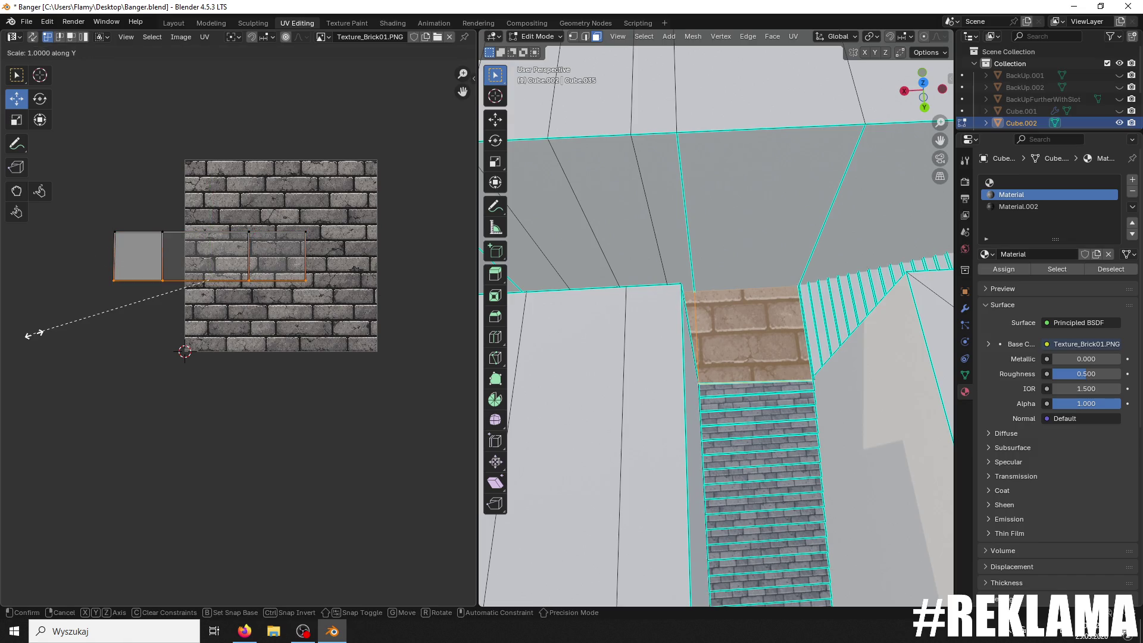
text(0)
key(Return)
drag(278, 206, 216, 363)
text(sx0)
key(Return)
Step: Straighten the island's right, inner and left vertical edges with sx0
drag(300, 220, 327, 352)
text(sx0)
key(Return)
drag(178, 214, 125, 353)
text(sx)
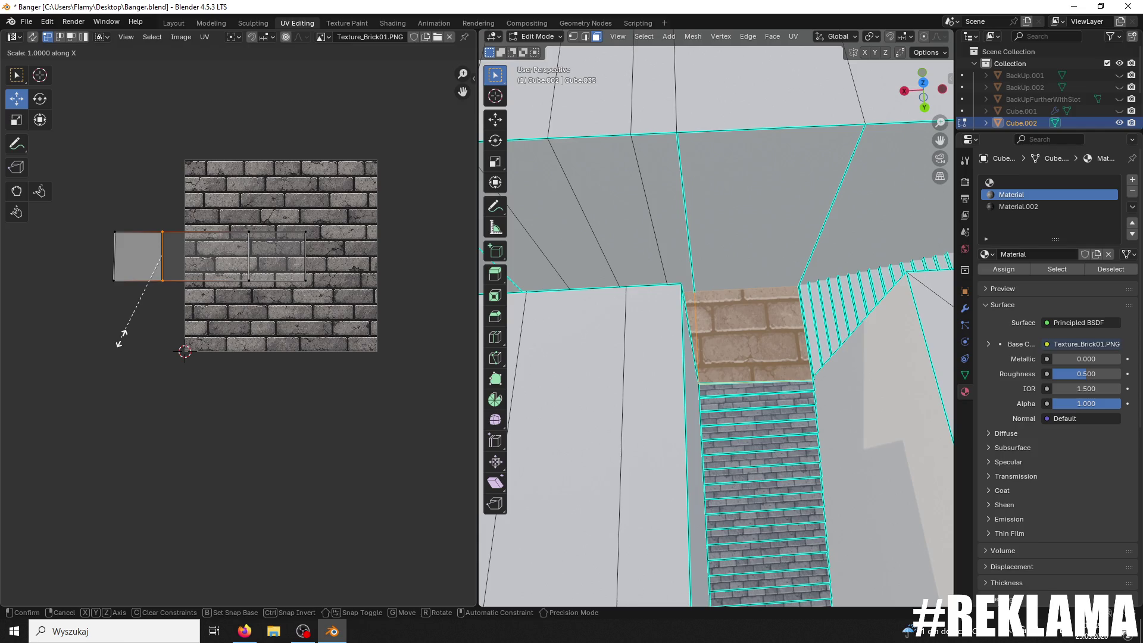
text(0)
key(Return)
drag(148, 213, 44, 320)
text(s)
text(x0)
key(Return)
Step: Scale the whole floor UV island so its bricks match the stairs' grey brick size
scroll(265, 271, up, 2)
key(a)
key(s)
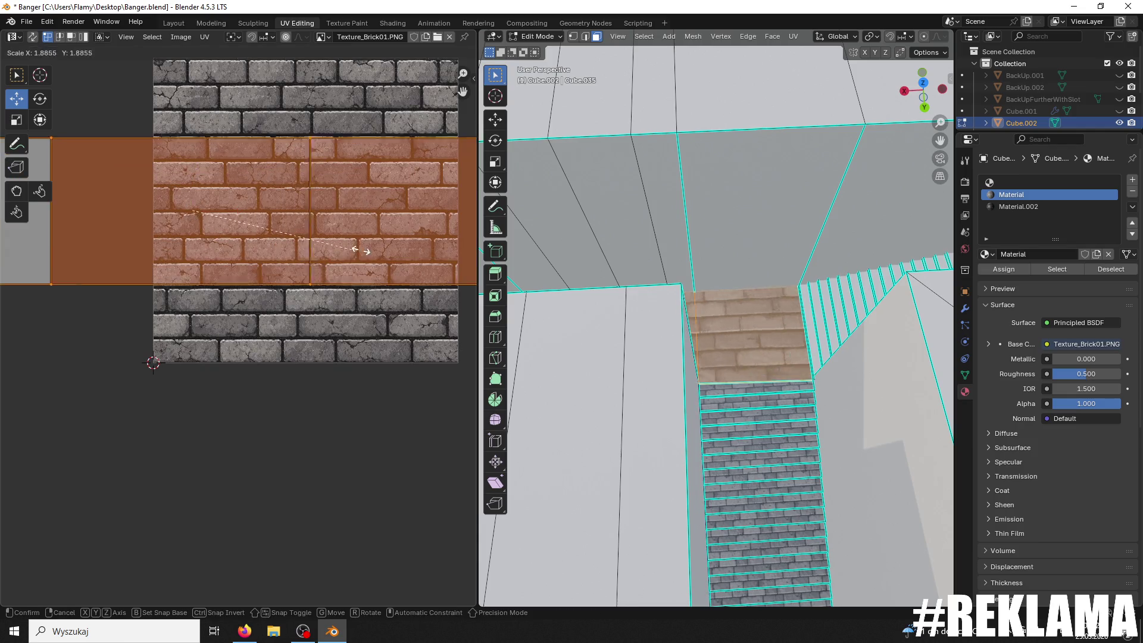
click(430, 239)
mouse_move(655, 333)
middle_down()
mouse_move(732, 379)
mouse_move(668, 340)
middle_up()
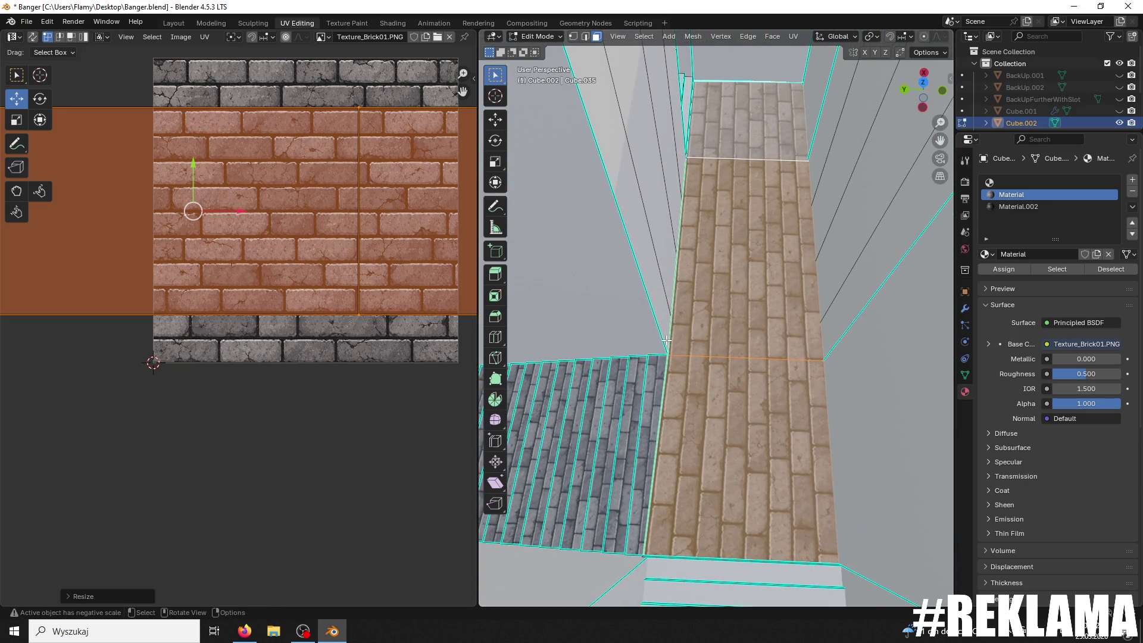
middle_drag(677, 366, 690, 245)
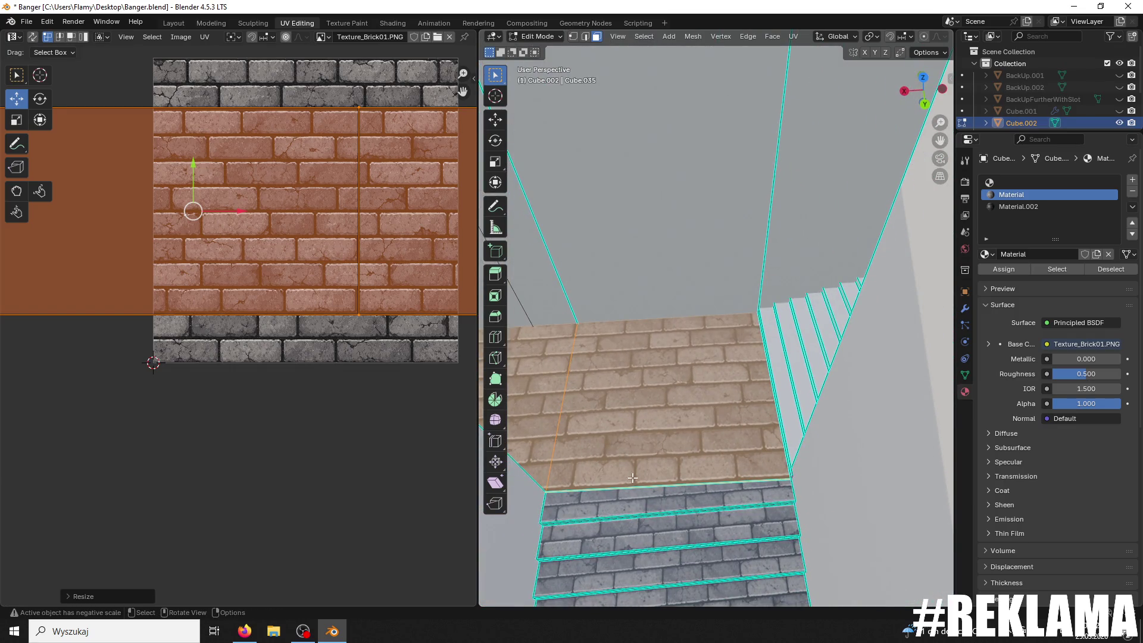
Step: With vertex select and the Move tool, pick a corner vertex of the top landing
mouse_move(739, 472)
middle_down()
mouse_move(664, 171)
mouse_move(610, 80)
middle_up()
key(1)
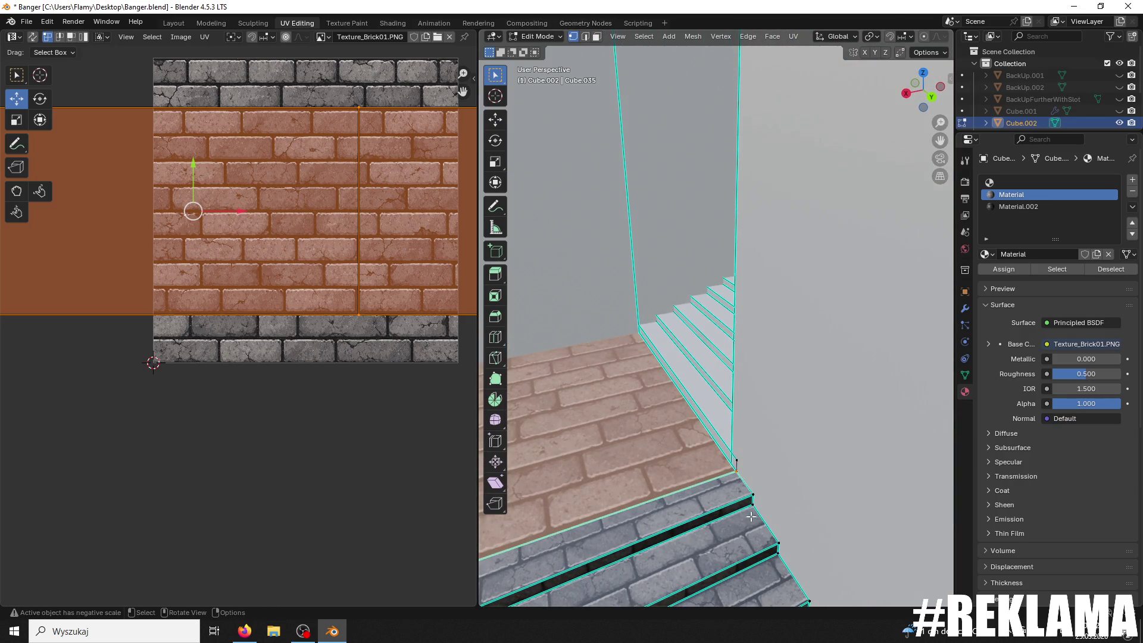
middle_drag(739, 459, 554, 197)
click(496, 120)
mouse_move(595, 297)
middle_down()
mouse_move(715, 387)
mouse_move(822, 426)
mouse_move(742, 387)
middle_up()
click(726, 331)
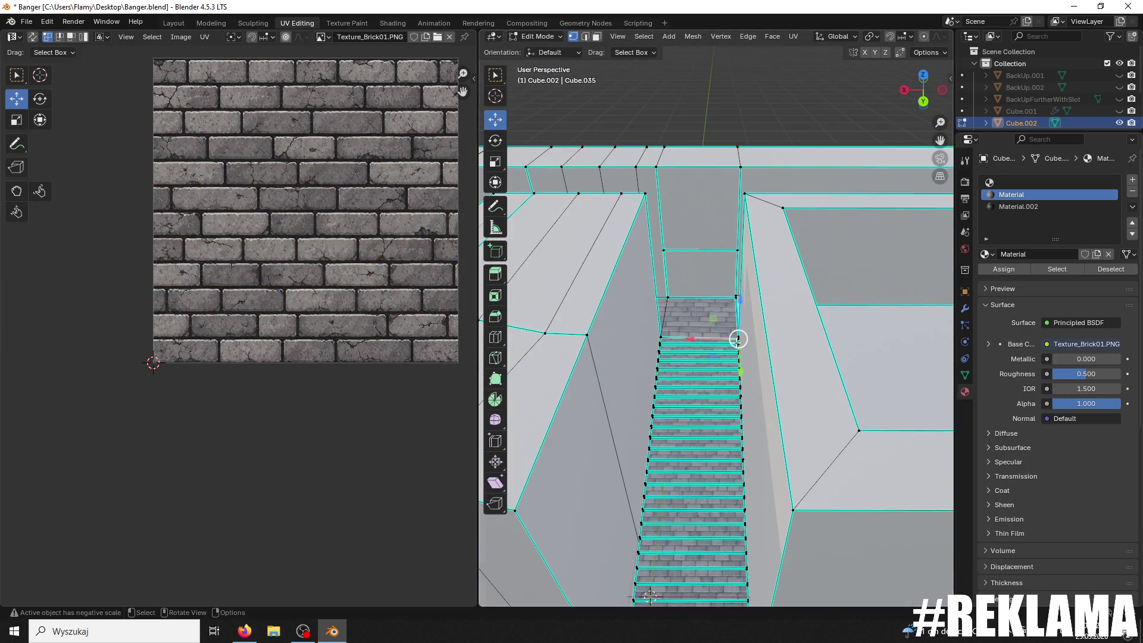
Step: Nudge the landing's corner vertex slightly upward
scroll(739, 337, up, 4)
middle_drag(738, 337, 783, 381)
drag(795, 385, 795, 383)
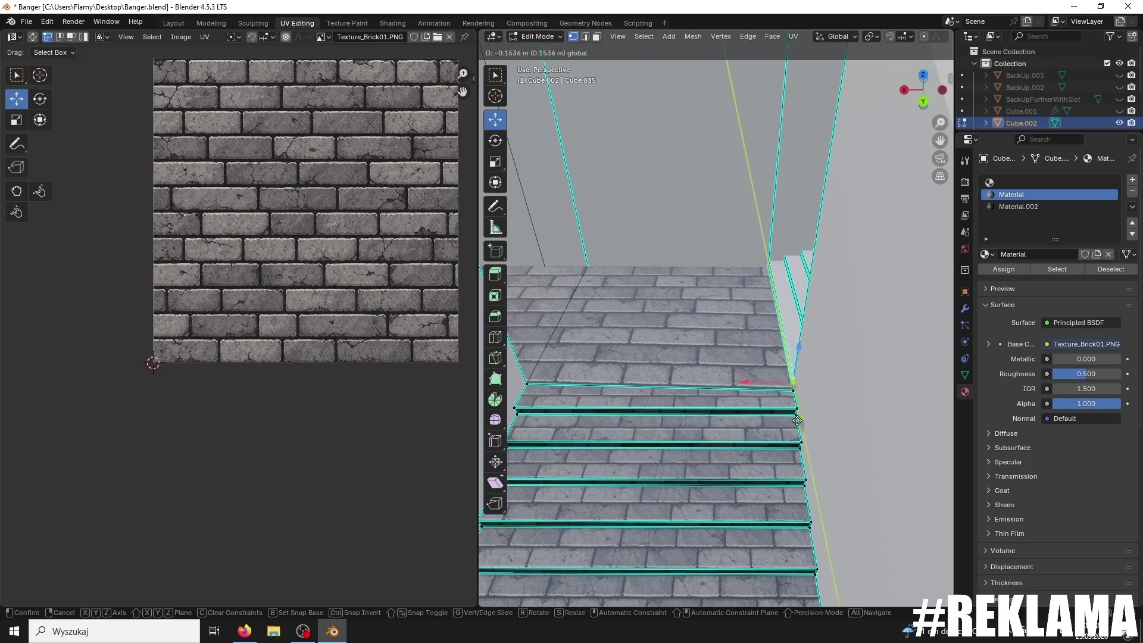
scroll(782, 420, up, 2)
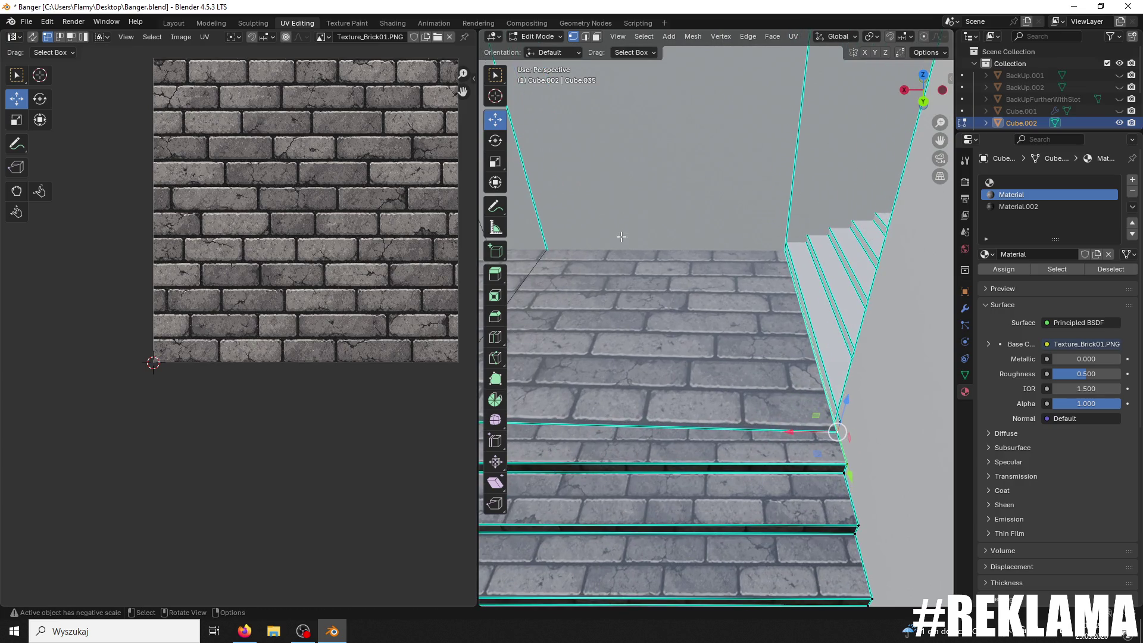
Step: Select the landing's front edge and the vertex at its right end
key(2)
click(708, 427)
click(574, 36)
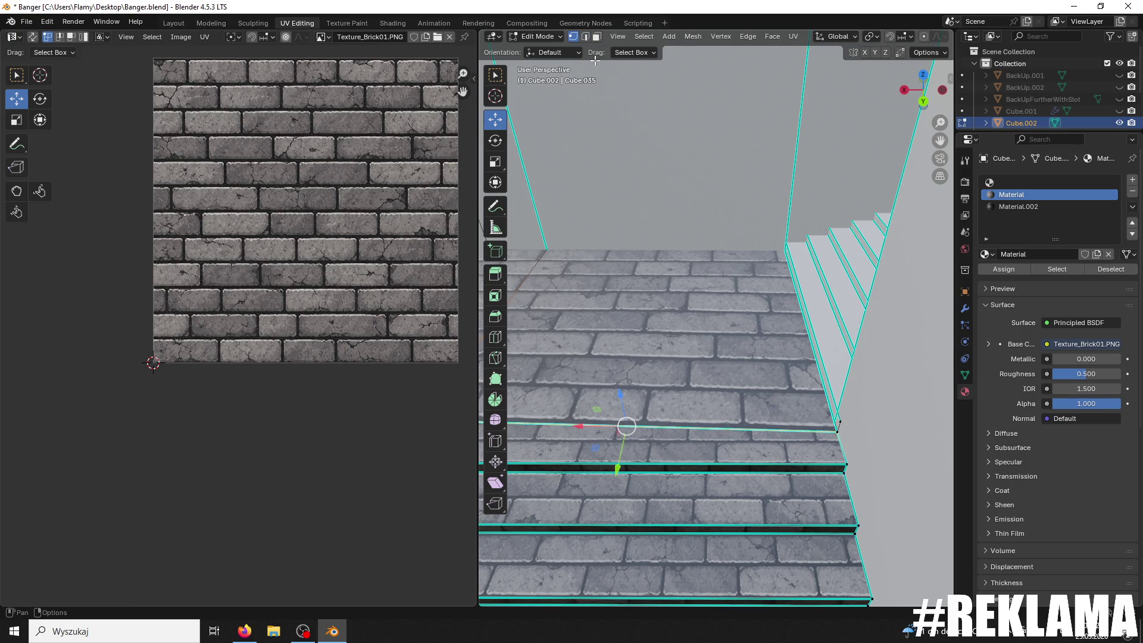
click(838, 435)
Step: Slide the selected landing vertices about -0.15 m along Y
mouse_move(853, 470)
middle_down()
mouse_move(834, 441)
mouse_move(673, 417)
mouse_move(810, 457)
mouse_move(792, 440)
middle_up()
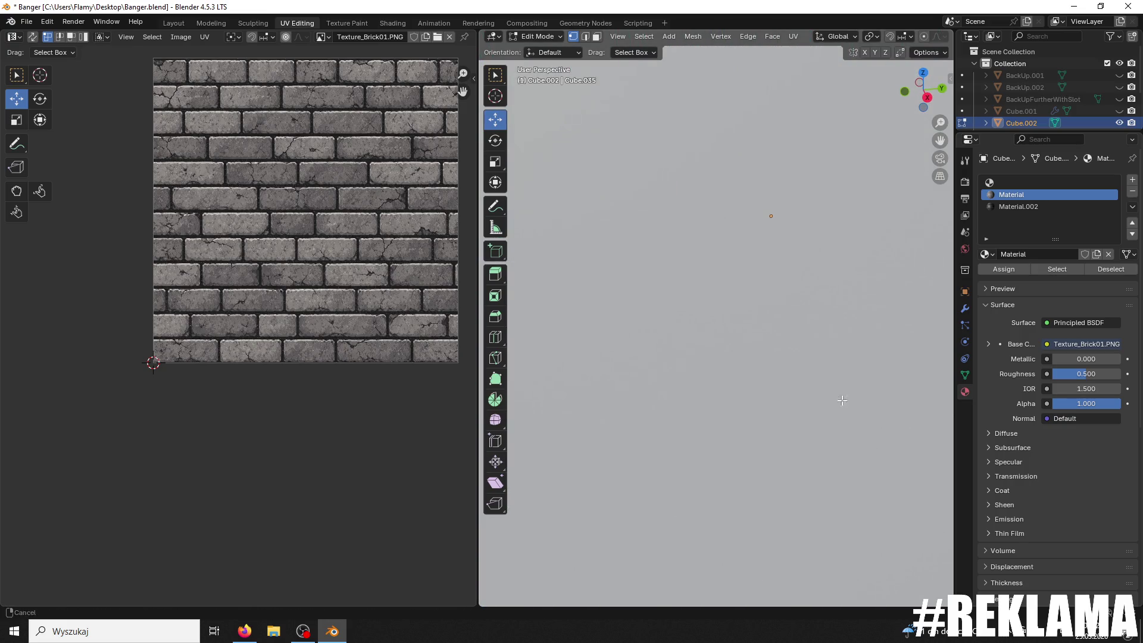
key(KP_Decimal)
scroll(204, 298, up, 2)
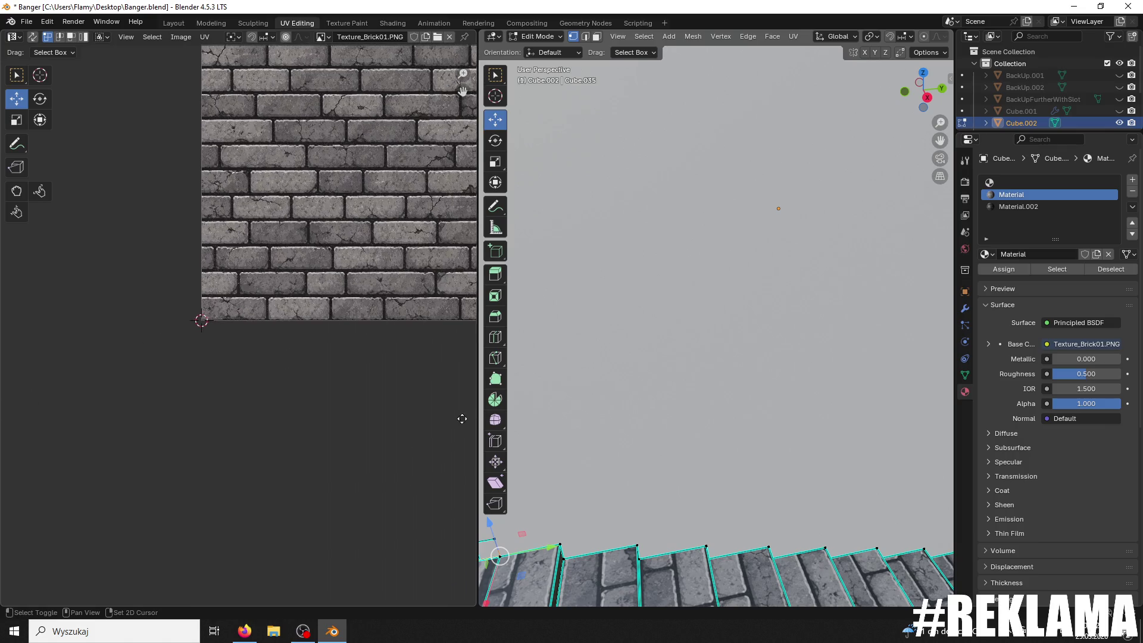
ctrl+middle_drag(521, 214, 521, 165)
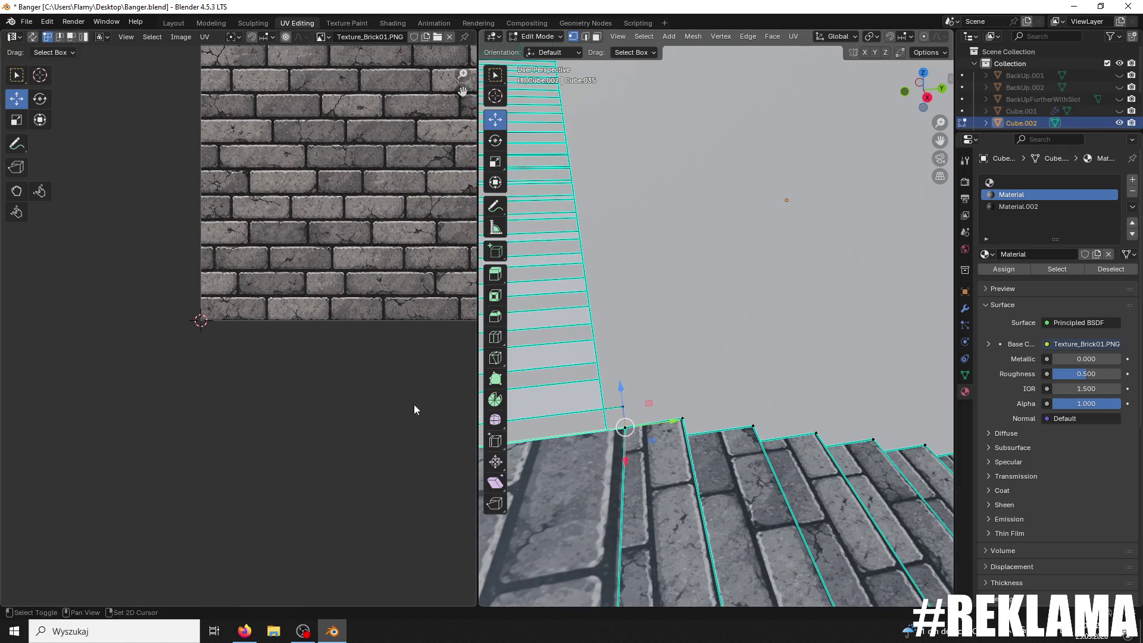
drag(655, 428, 636, 434)
mouse_move(636, 434)
middle_down()
mouse_move(682, 420)
mouse_move(681, 462)
middle_up()
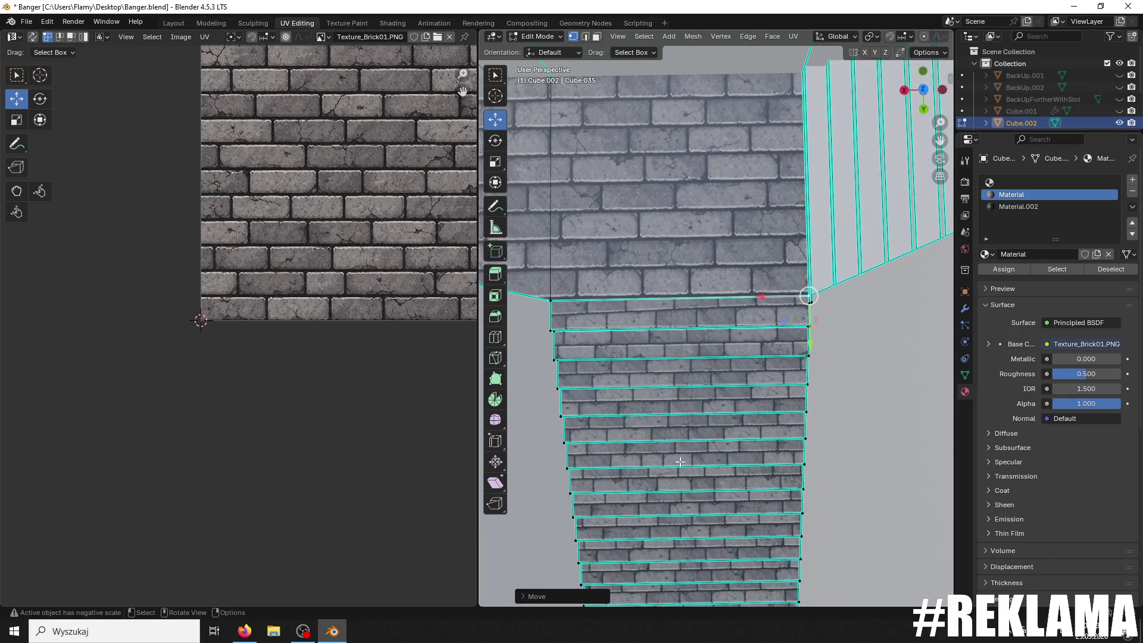
Step: Select the top step face and box-select the lower edge of its UV strip
click(597, 36)
click(711, 316)
scroll(339, 206, down, 2)
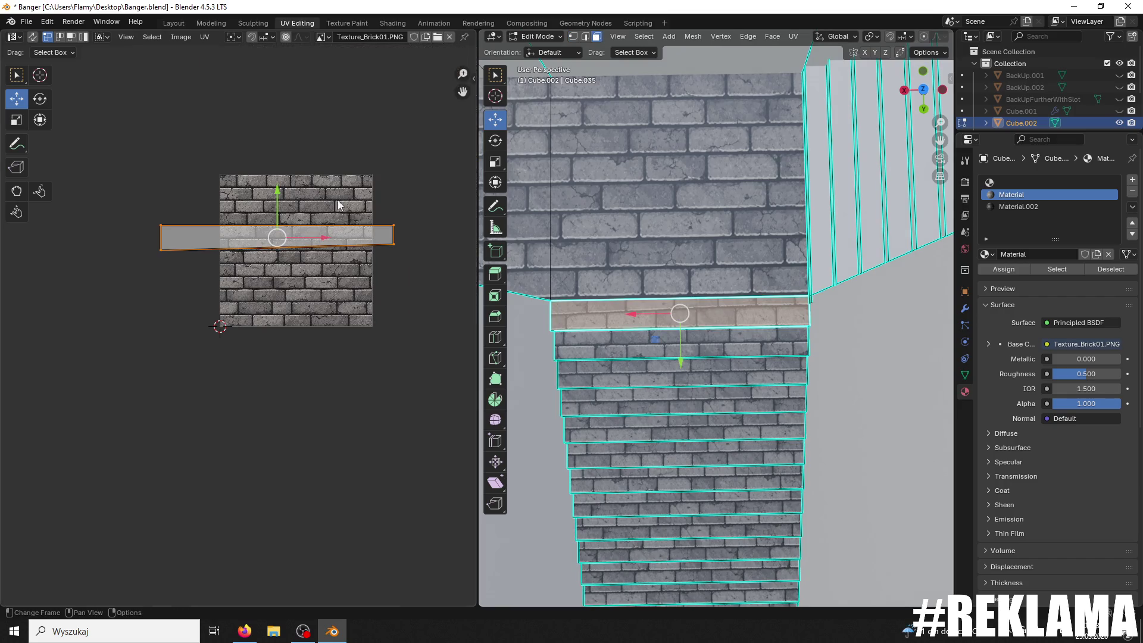
scroll(417, 232, up, 2)
middle_drag(417, 232, 317, 238)
drag(379, 232, 387, 172)
middle_drag(395, 244, 423, 245)
mouse_move(448, 194)
mouse_down()
mouse_move(31, 335)
mouse_move(51, 298)
mouse_up()
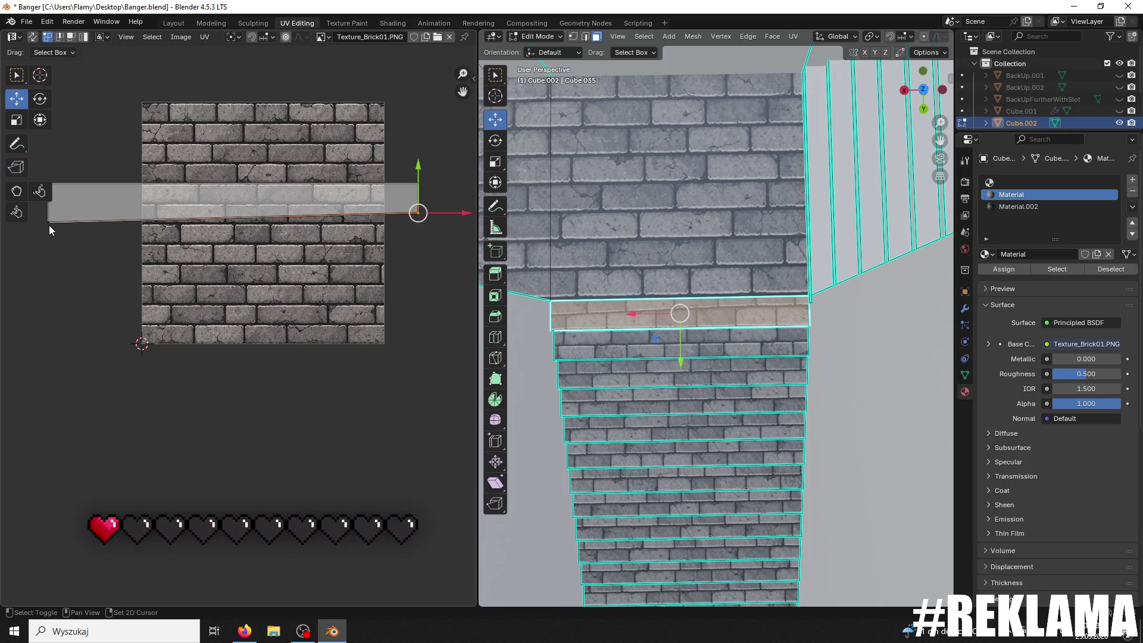
middle_drag(66, 239, 116, 275)
Step: Flatten that UV edge into a straight line and lower the strip onto a brick row
key(s)
key(x)
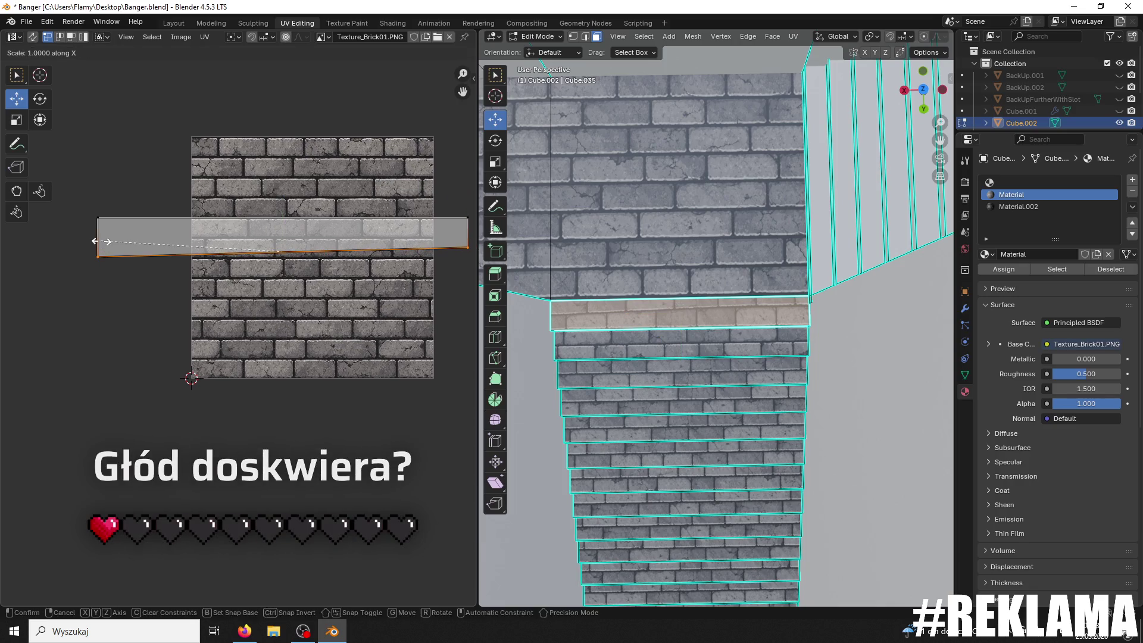
key(0)
key(y)
key(Return)
drag(283, 207, 269, 212)
Step: Select a lower step face, then the tan corridor floor faces
middle_drag(673, 196, 687, 176)
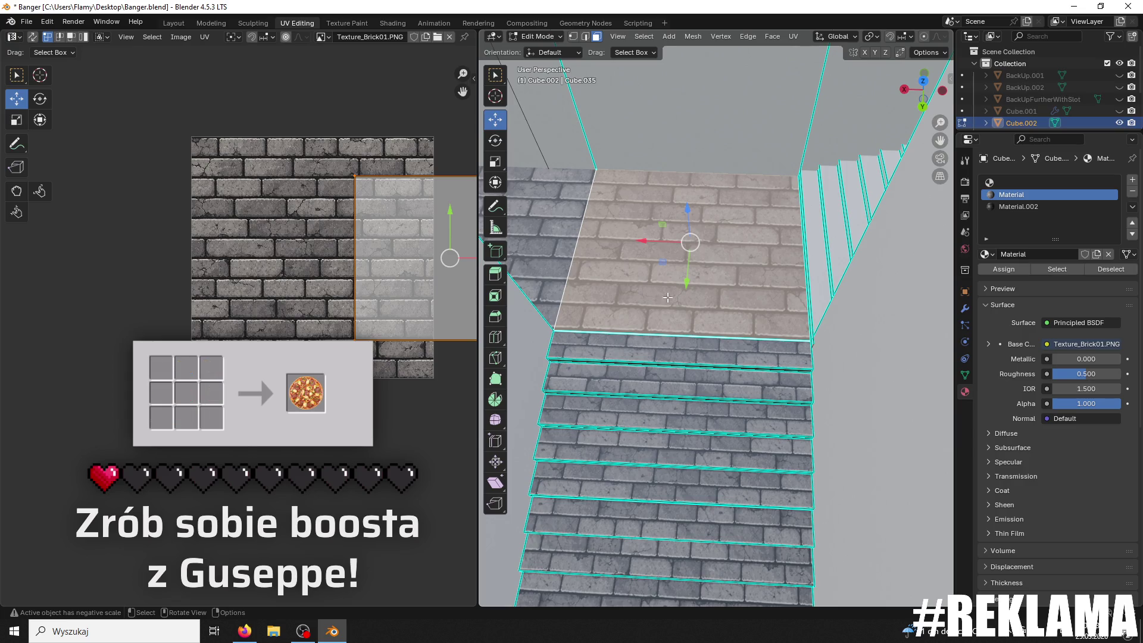
click(679, 377)
mouse_move(679, 377)
middle_down()
mouse_move(655, 342)
mouse_move(531, 341)
mouse_move(694, 331)
mouse_move(739, 300)
mouse_move(816, 473)
mouse_move(762, 405)
mouse_move(822, 453)
mouse_move(846, 456)
mouse_move(687, 321)
mouse_move(710, 466)
mouse_move(933, 517)
mouse_move(711, 286)
mouse_move(786, 314)
mouse_move(637, 279)
middle_up()
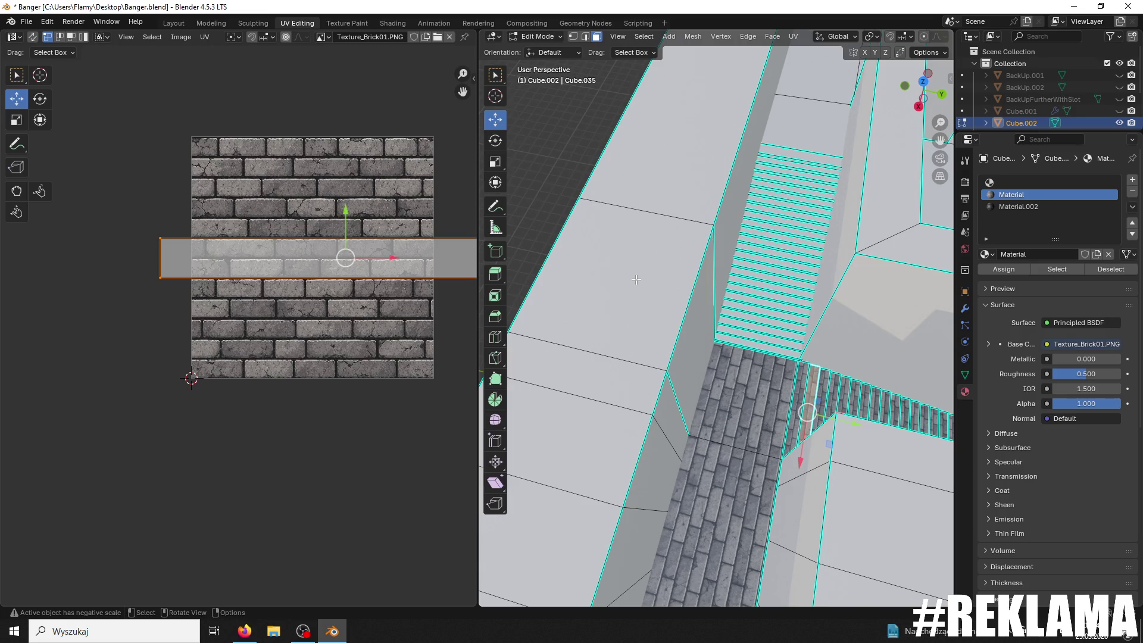
mouse_move(636, 280)
middle_down()
mouse_move(929, 295)
mouse_move(858, 262)
mouse_move(567, 373)
mouse_move(619, 393)
middle_up()
click(768, 357)
shift+click(643, 417)
scroll(610, 403, down, 5)
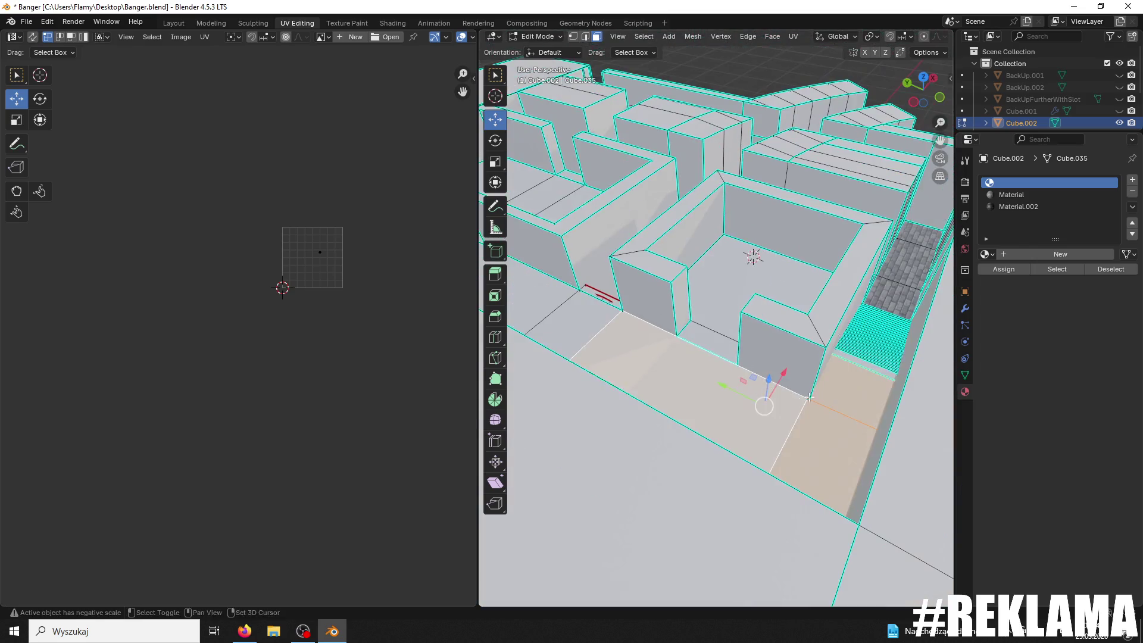
Step: Select the lowest stair strip and add each strip above it, partway up the stairs
middle_drag(610, 403, 643, 364)
click(643, 365)
scroll(643, 364, up, 8)
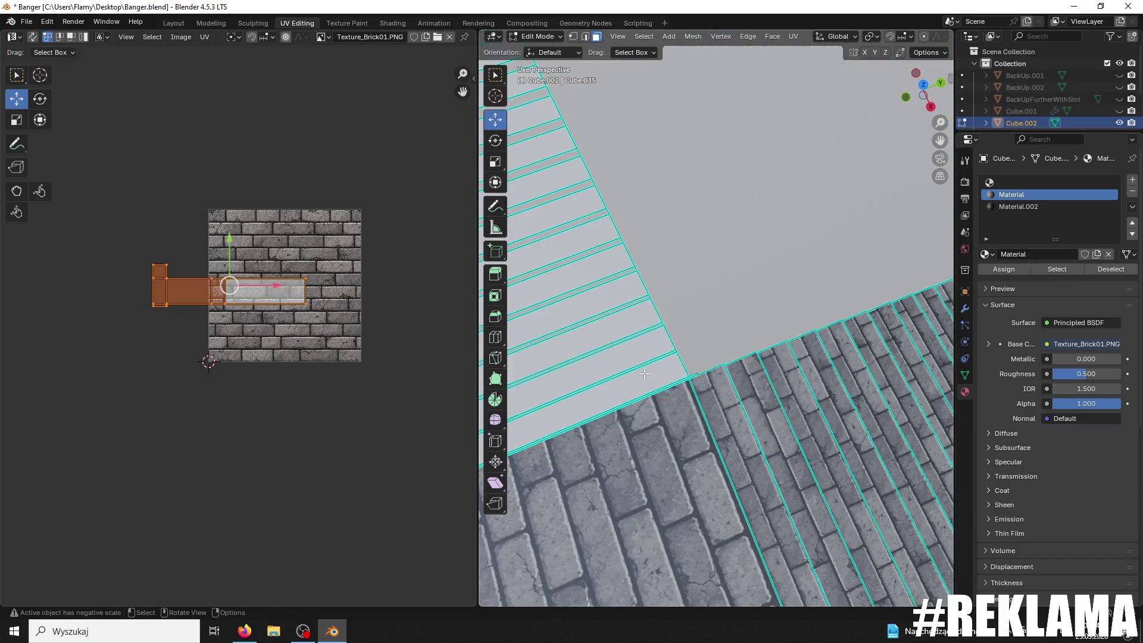
click(649, 375)
shift+click(626, 361)
shift+click(614, 334)
shift+click(602, 307)
shift+click(593, 280)
shift+click(581, 253)
shift+click(571, 230)
shift+click(560, 203)
middle_drag(560, 199, 685, 357)
shift+click(732, 369)
shift+click(723, 337)
shift+click(715, 300)
shift+click(709, 258)
shift+click(693, 221)
shift+click(676, 188)
shift+click(661, 152)
shift+click(649, 122)
Step: Add the stair strips further up the staircase to the selection
mouse_move(661, 126)
shift+middle_down()
mouse_move(641, 191)
mouse_move(671, 256)
shift+middle_up()
shift+click(691, 296)
shift+click(673, 269)
shift+click(659, 233)
shift+click(648, 200)
shift+click(639, 174)
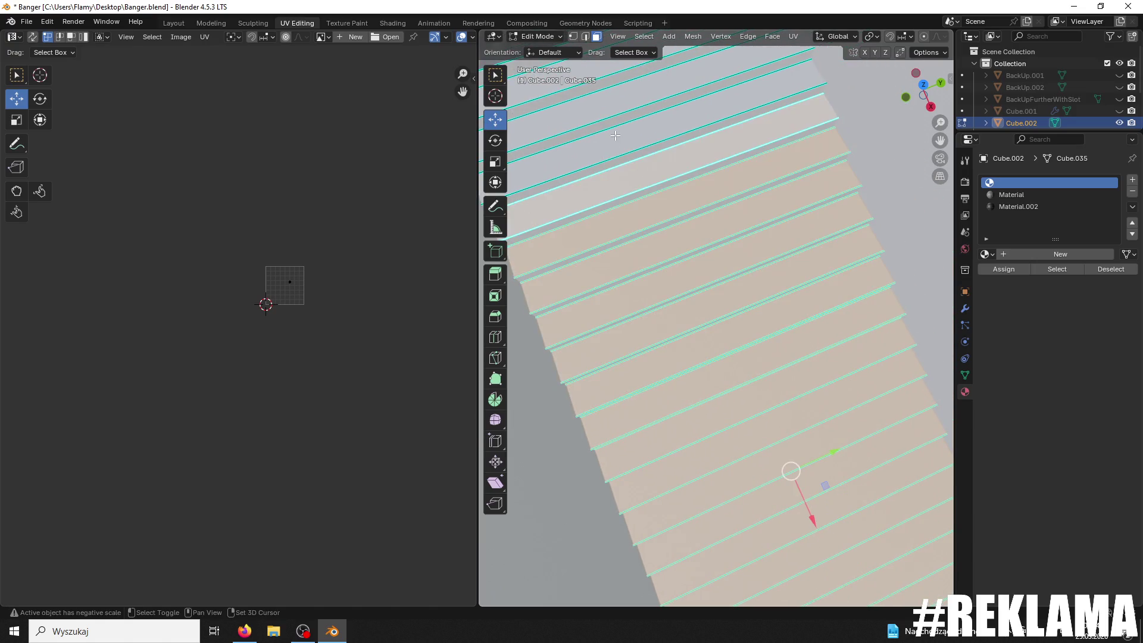
shift+click(632, 141)
shift+middle_drag(633, 142, 696, 206)
shift+click(681, 231)
shift+click(660, 210)
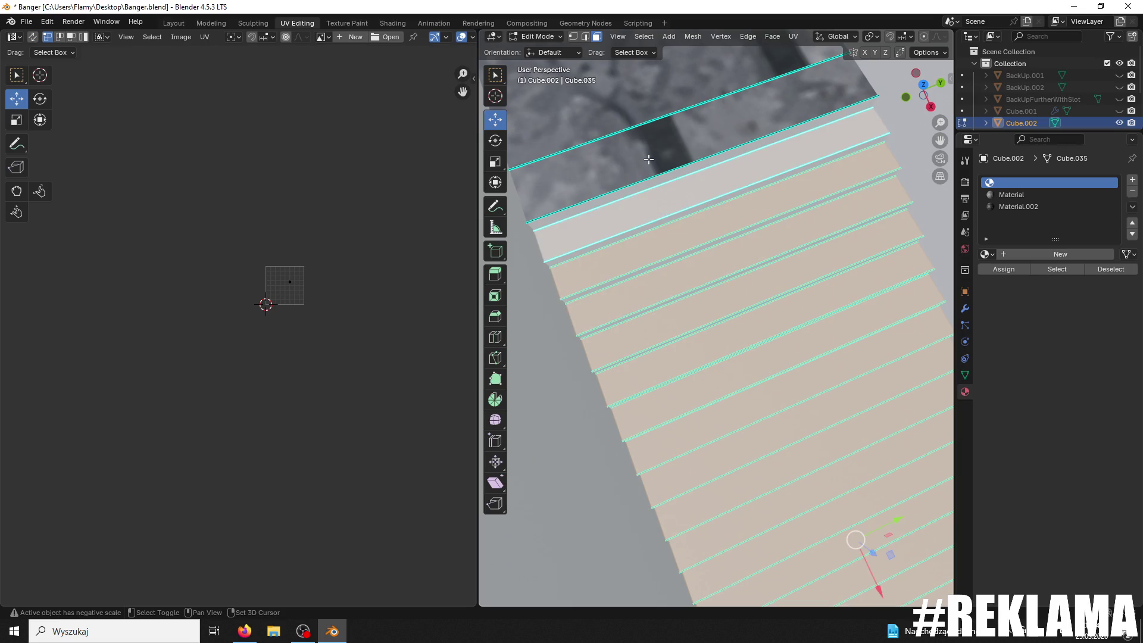
Step: Make the brick Material slot active and add the last stair strip near the dark brick wall
shift+click(648, 159)
scroll(746, 365, down, 4)
mouse_move(746, 366)
middle_down()
mouse_move(689, 327)
mouse_move(737, 277)
middle_up()
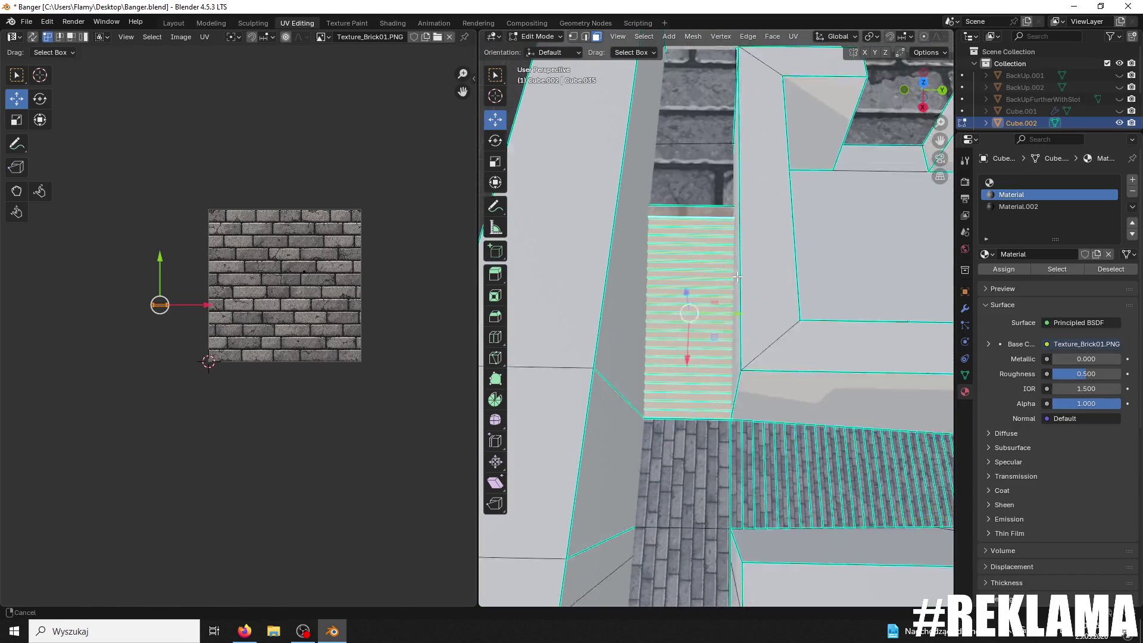
scroll(737, 277, up, 3)
scroll(685, 226, down, 2)
shift+scroll(675, 182, down, 2)
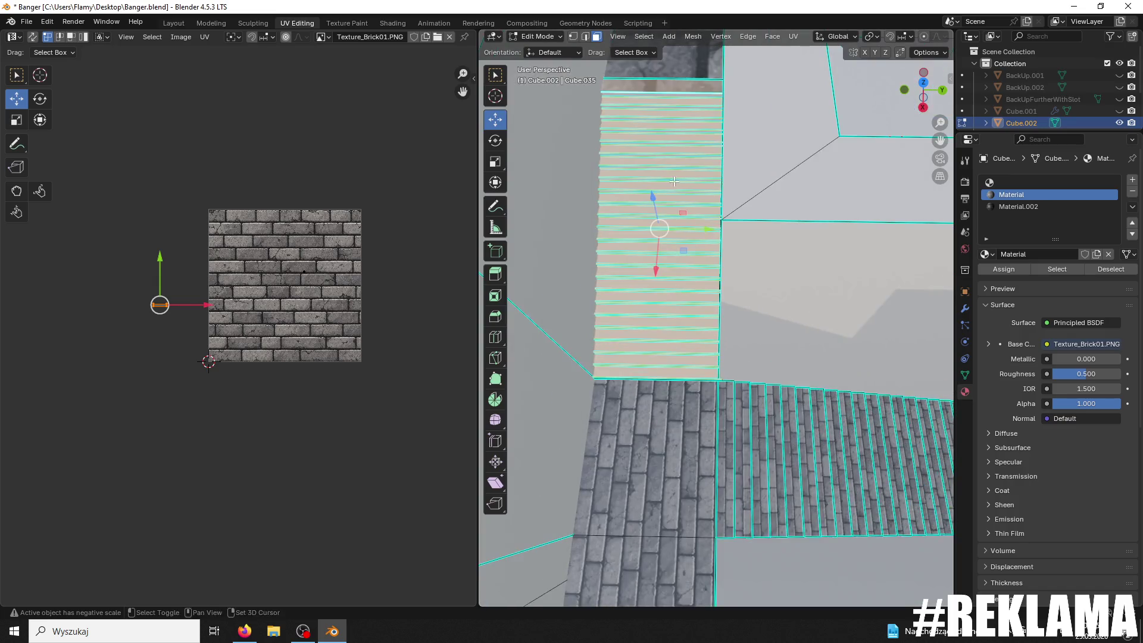
shift+middle_drag(674, 182, 707, 298)
shift+click(713, 303)
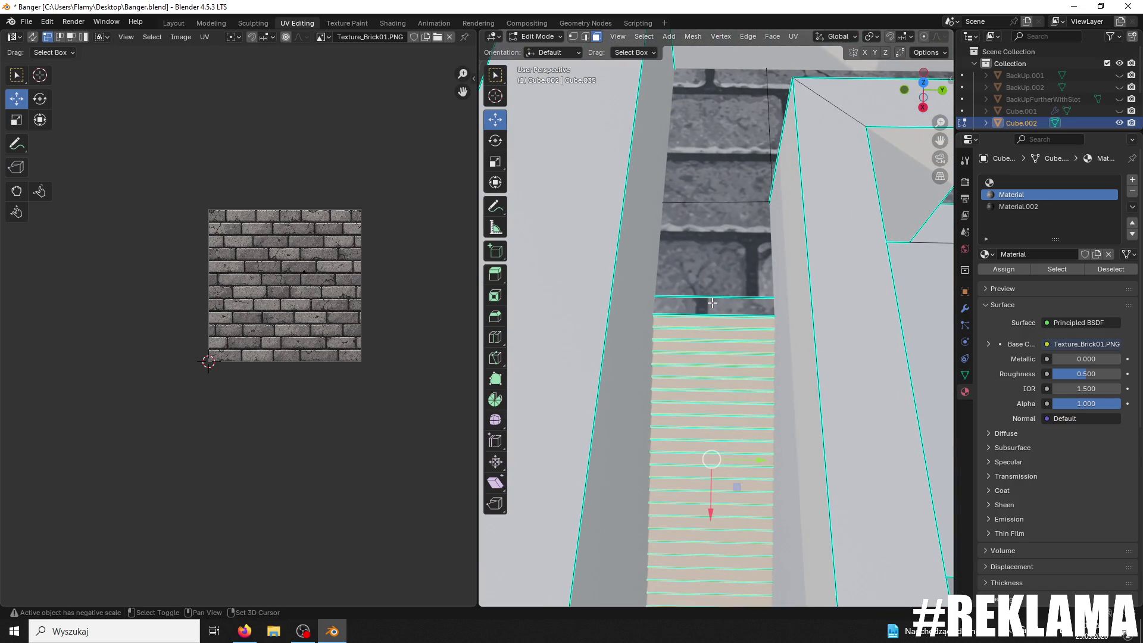
Step: Unwrap the selected stair strips and assign the brick material to them
key(u)
click(416, 340)
scroll(416, 340, up, 3)
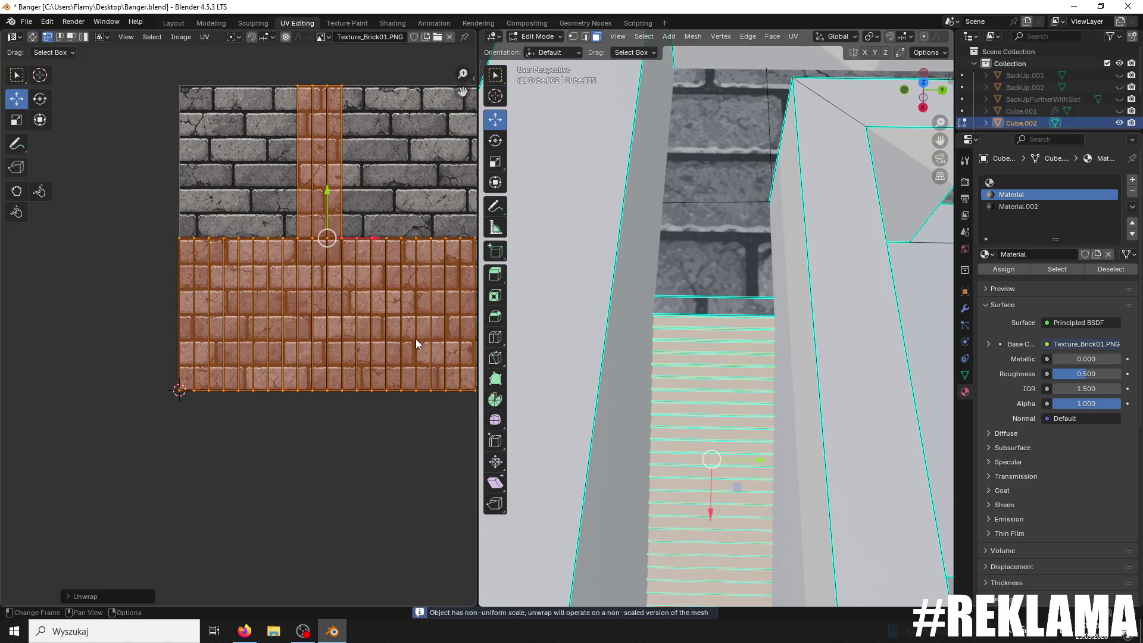
click(1004, 269)
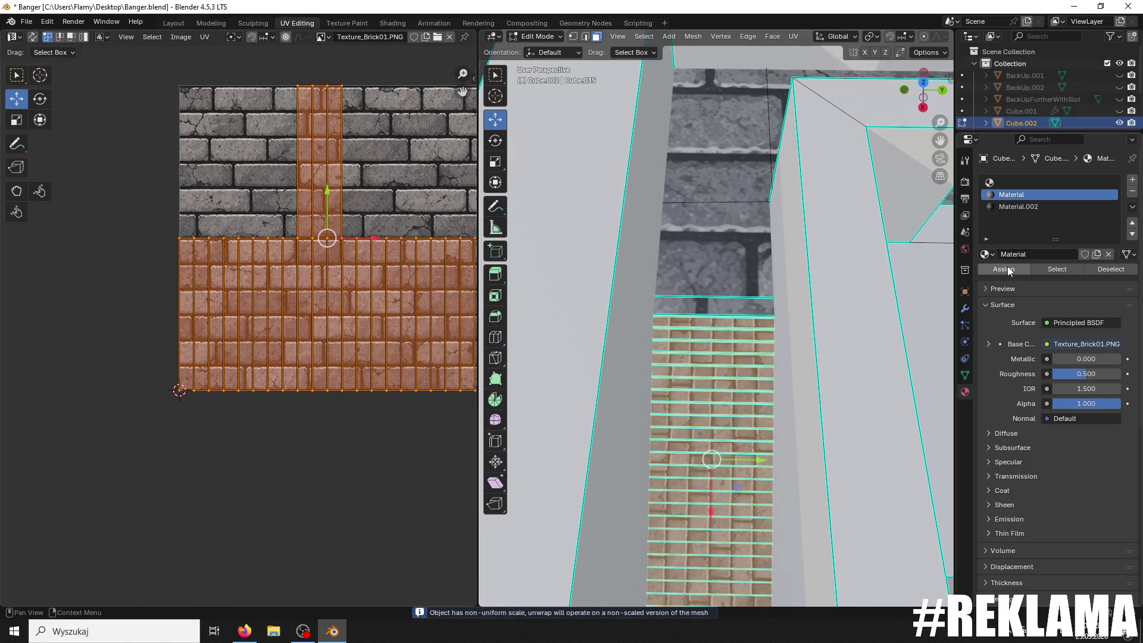
scroll(484, 402, up, 5)
Step: Rotate the stair-strip UVs 90° and scale them about 3.362× so bricks run lengthwise
text(r)
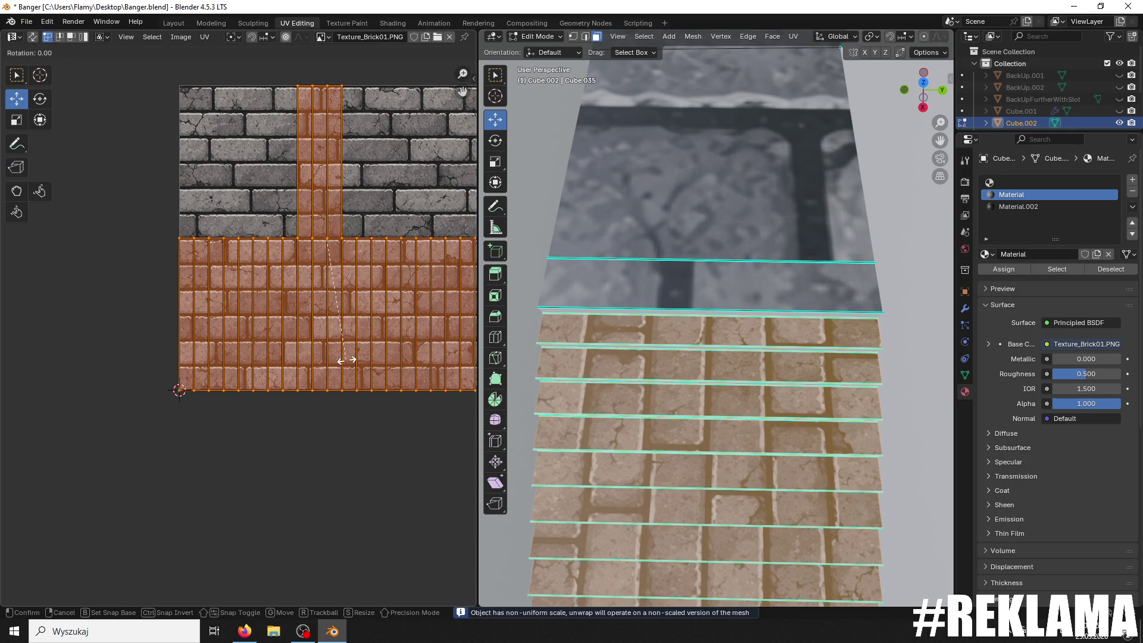
text(90)
key(Return)
scroll(391, 305, up, 1)
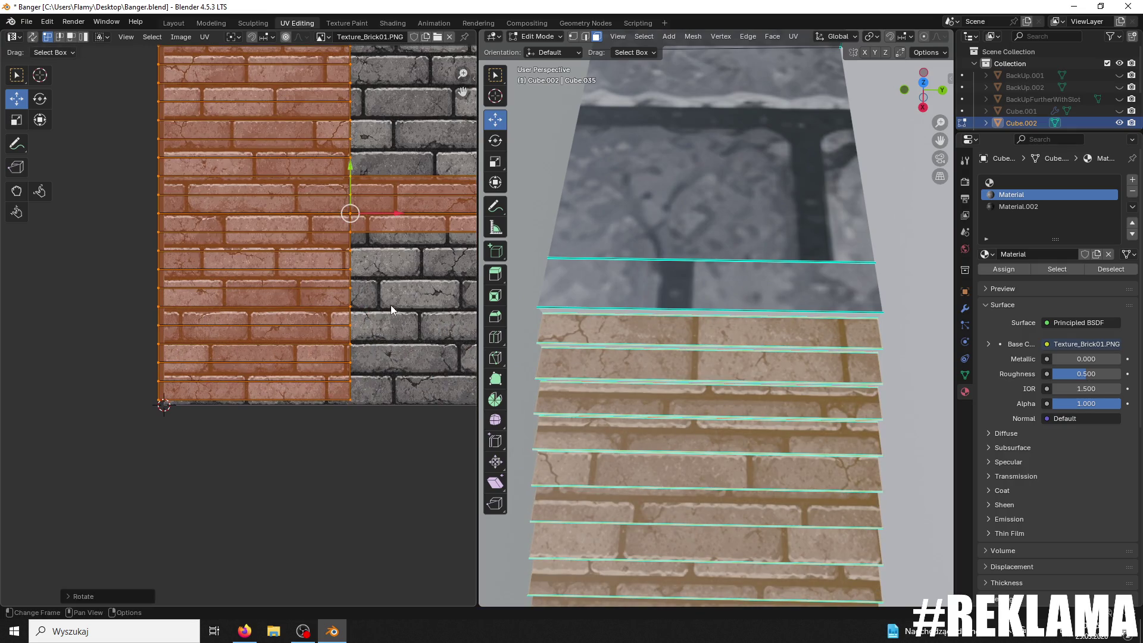
key(s)
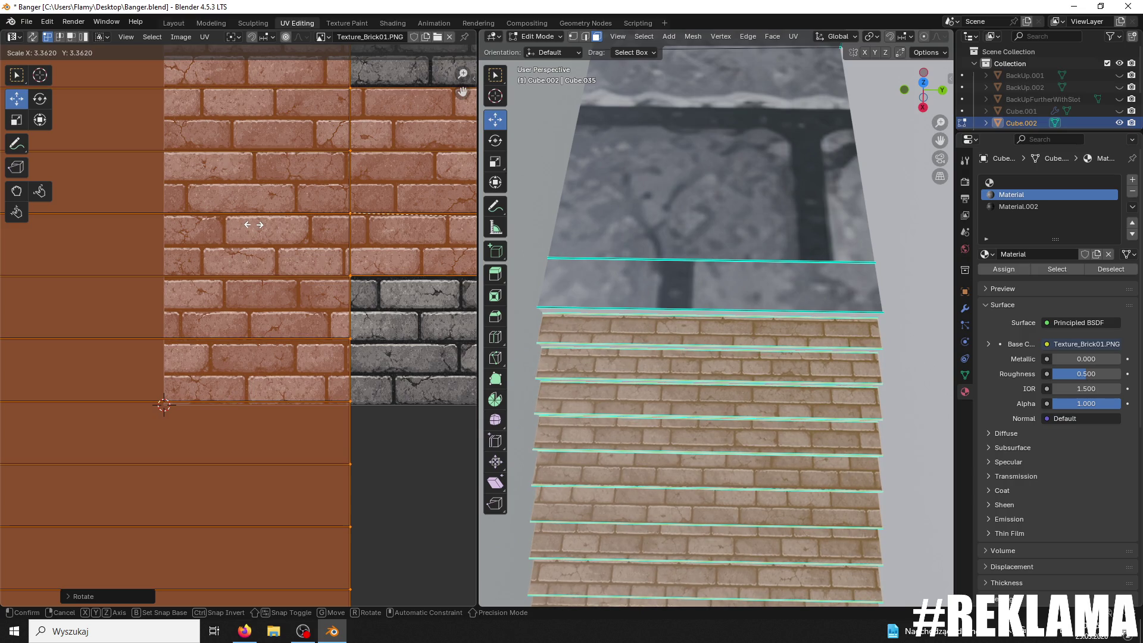
click(253, 225)
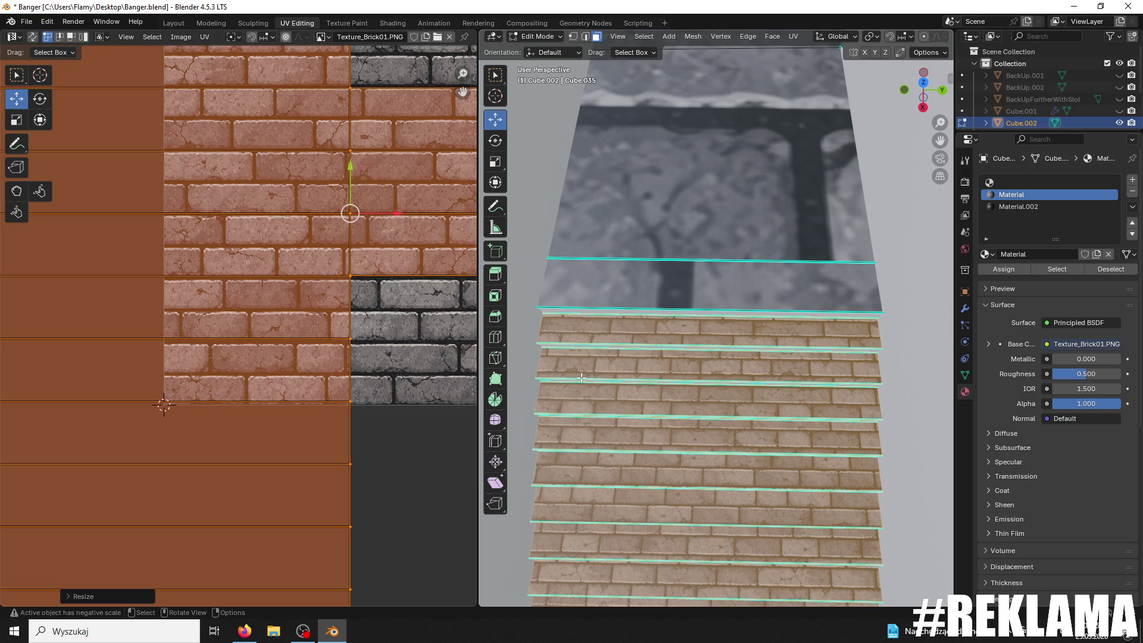
middle_drag(582, 377, 738, 337)
click(738, 337)
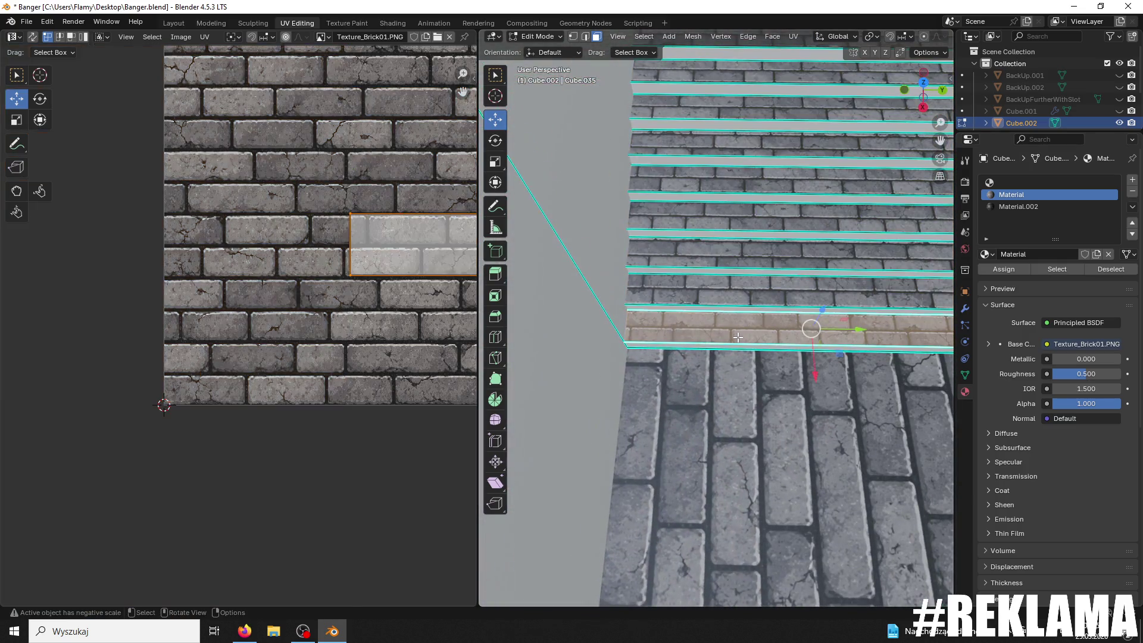
Step: Enlarge the riser strip's UV island slightly and rotate it so its bricks sit level
scroll(268, 268, up, 2)
middle_drag(341, 318, 170, 356)
scroll(270, 305, down, 2)
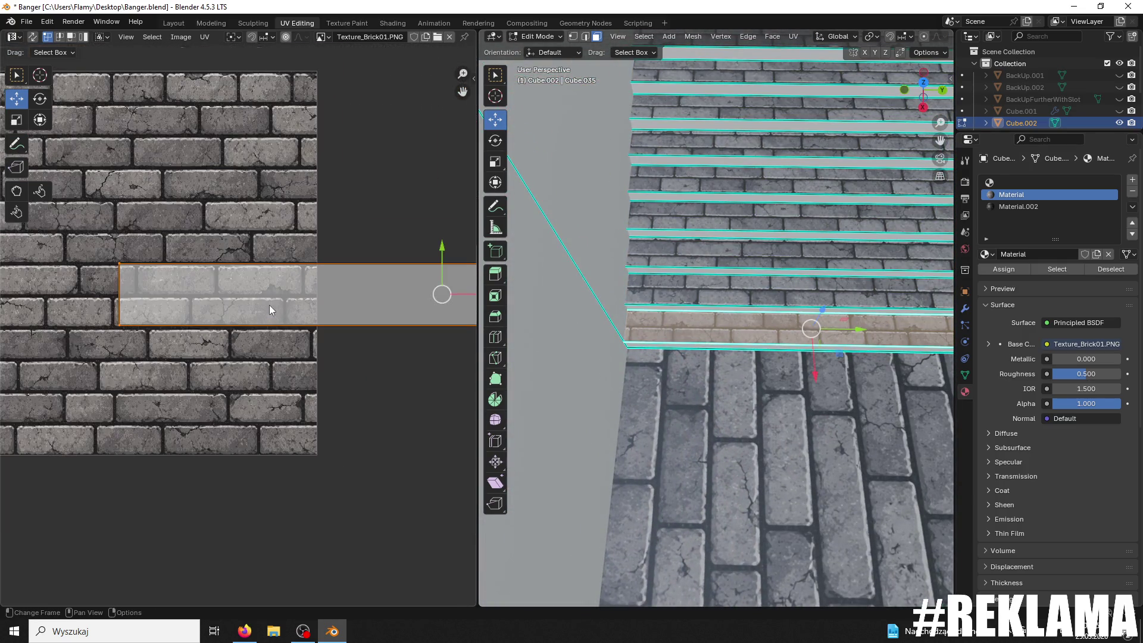
drag(443, 250, 442, 253)
key(s)
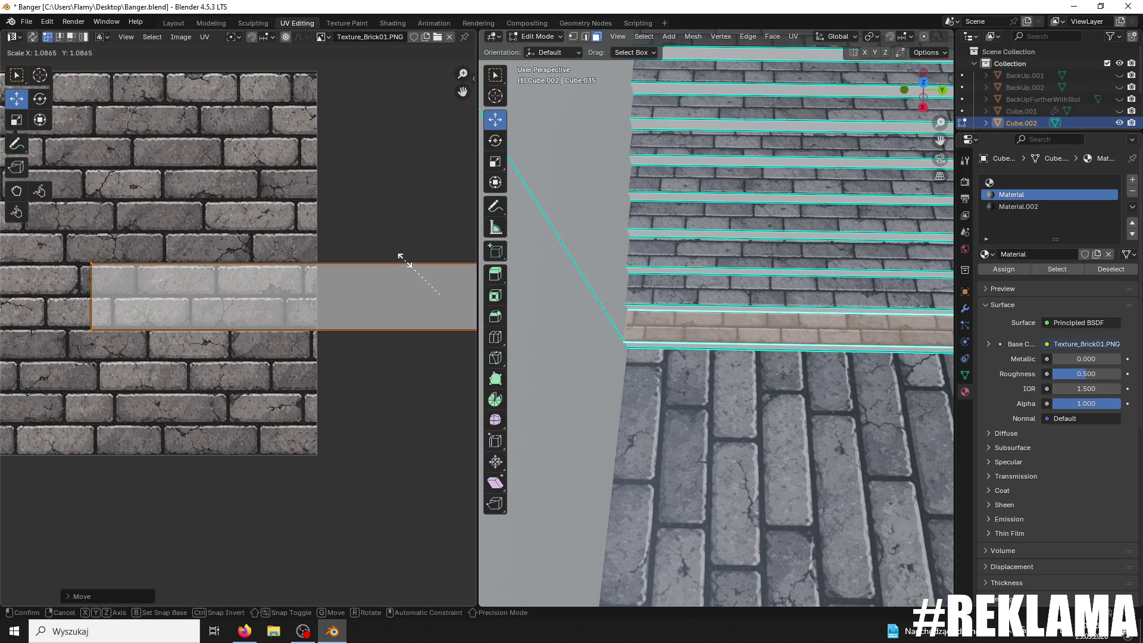
click(408, 262)
key(KP_Decimal)
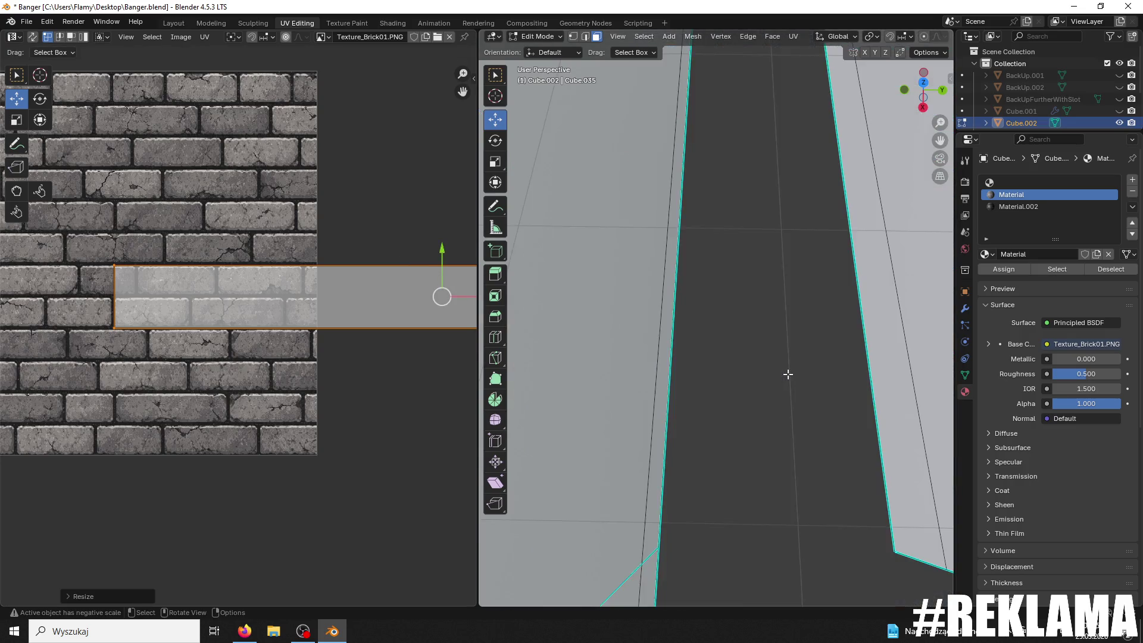
text(r)
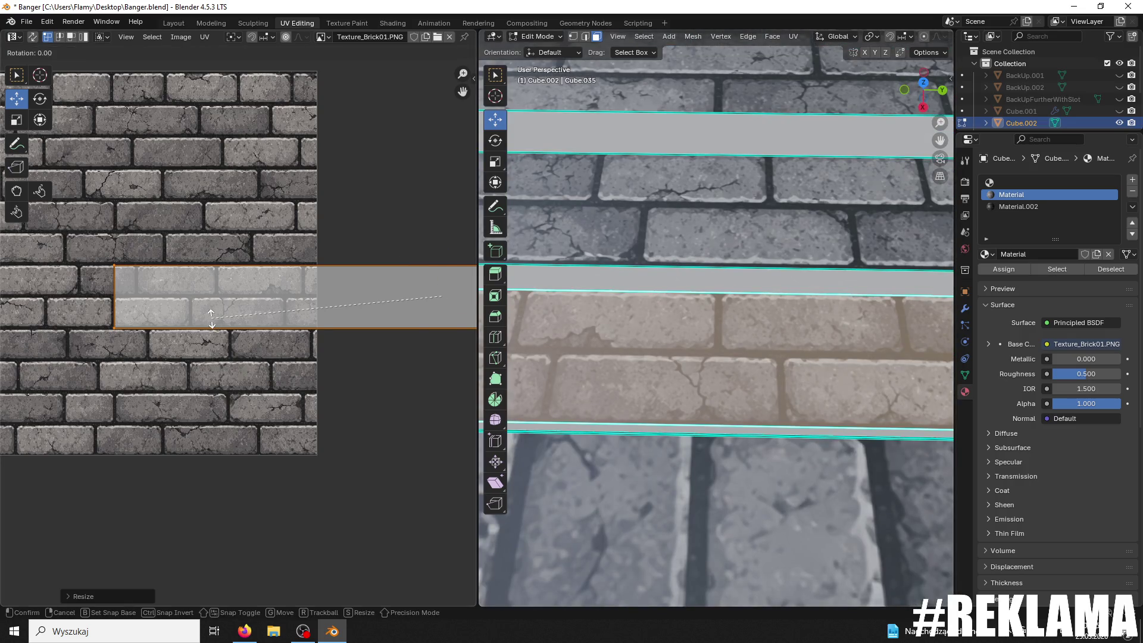
text(19)
key(BackSpace)
key(BackSpace)
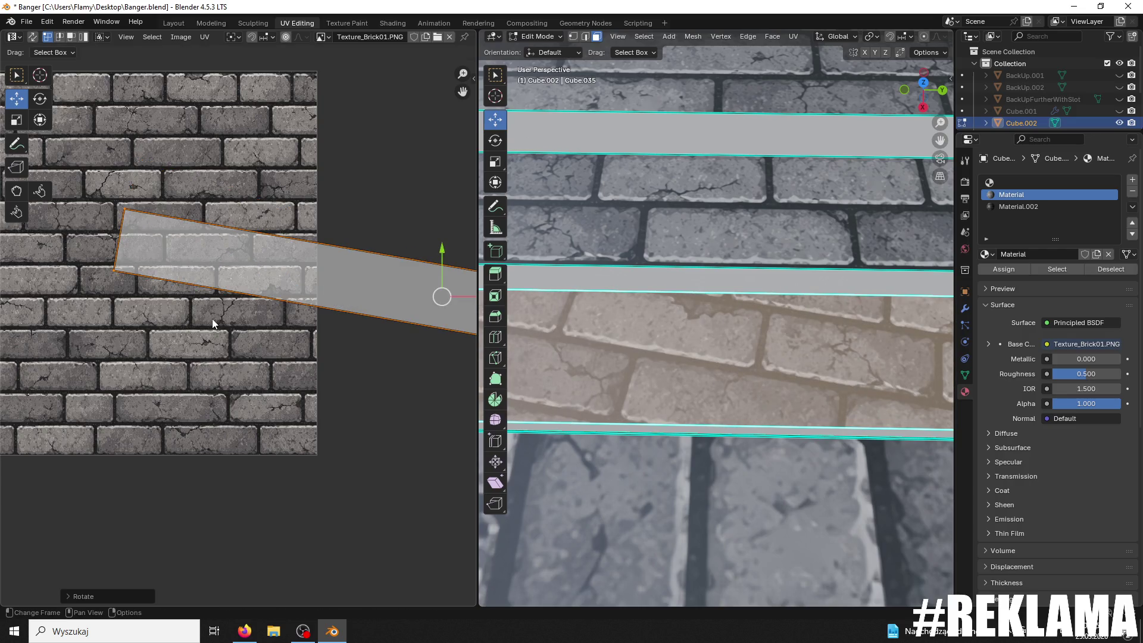
text(1)
key(BackSpace)
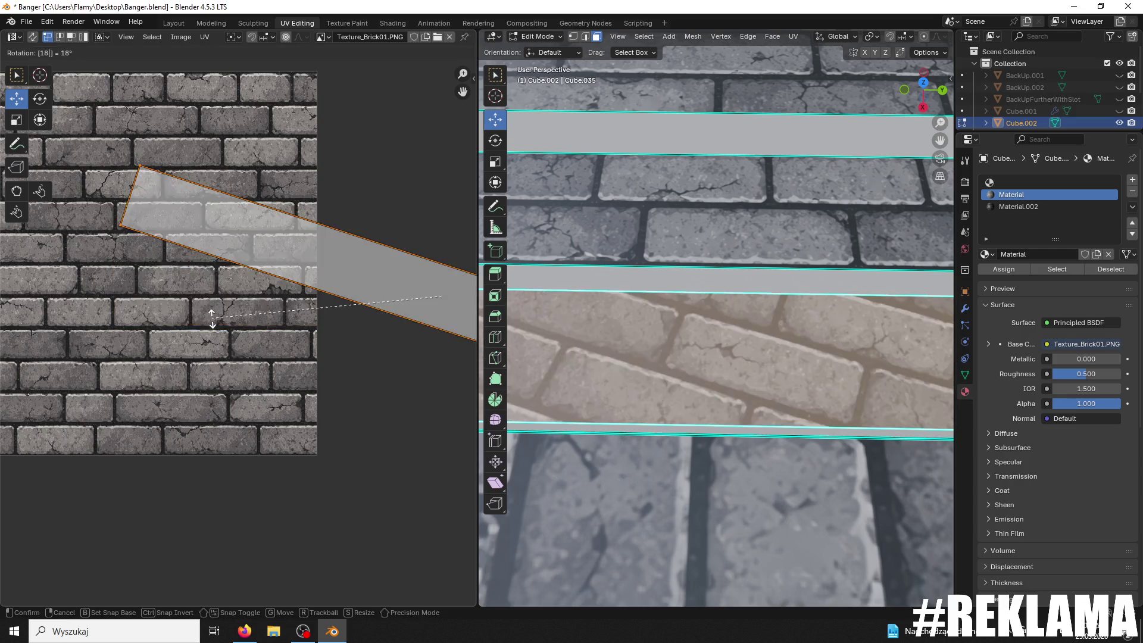
text(0)
key(Return)
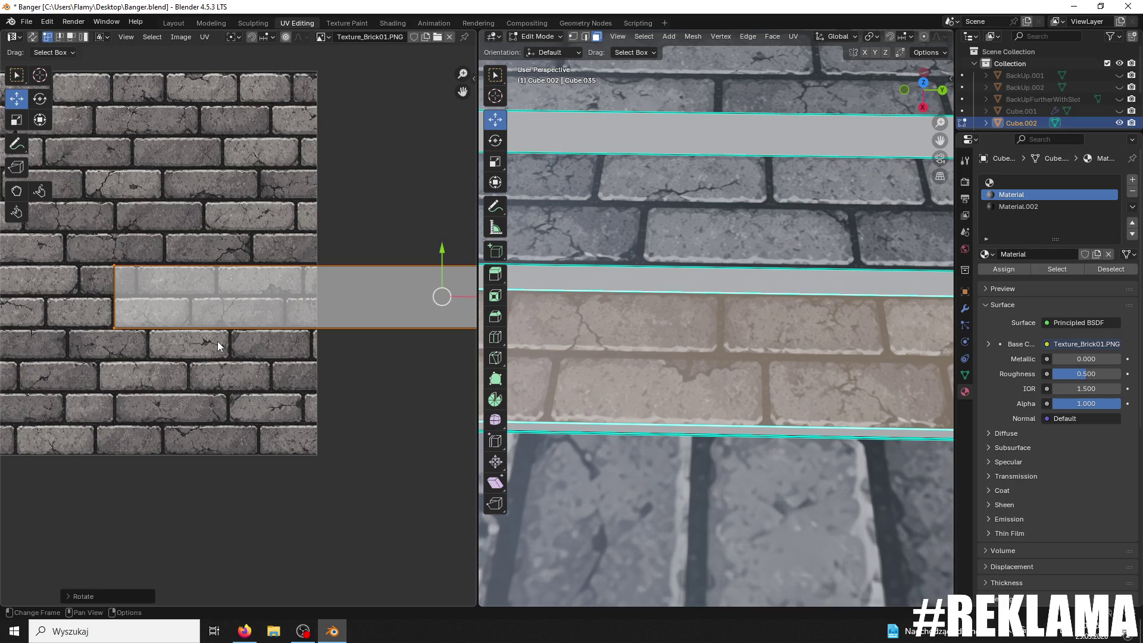
Step: Select a brick step face and turn its UV island 180° and then back again
mouse_move(608, 346)
middle_down()
mouse_move(625, 337)
mouse_move(593, 362)
mouse_move(680, 406)
mouse_move(736, 377)
mouse_move(733, 399)
mouse_move(709, 388)
middle_up()
click(674, 395)
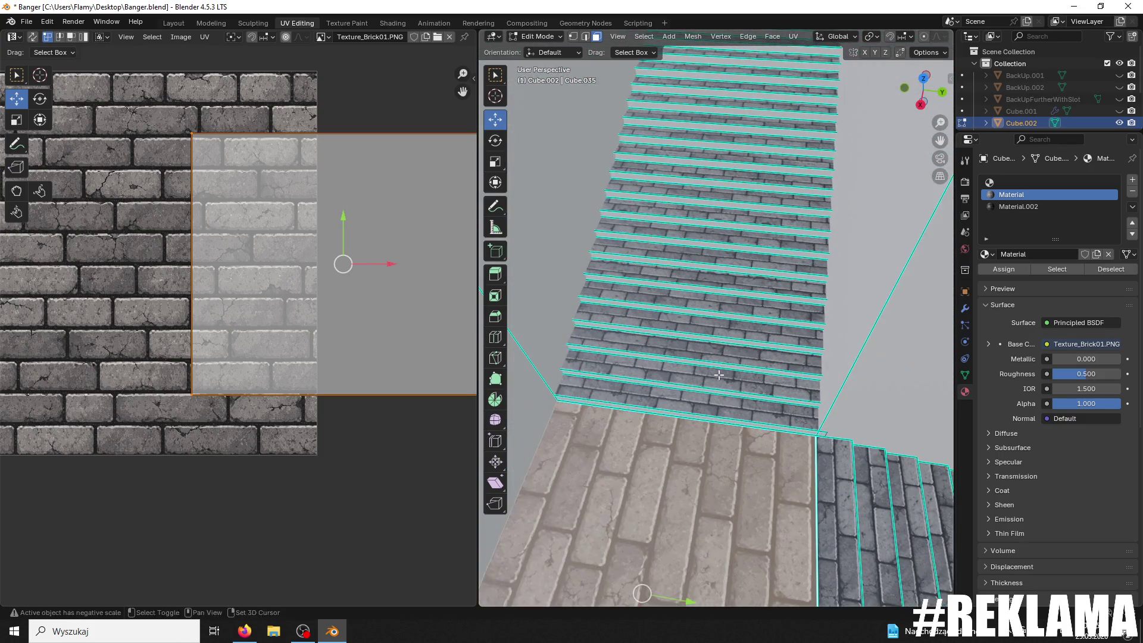
click(694, 379)
middle_drag(240, 370, 383, 363)
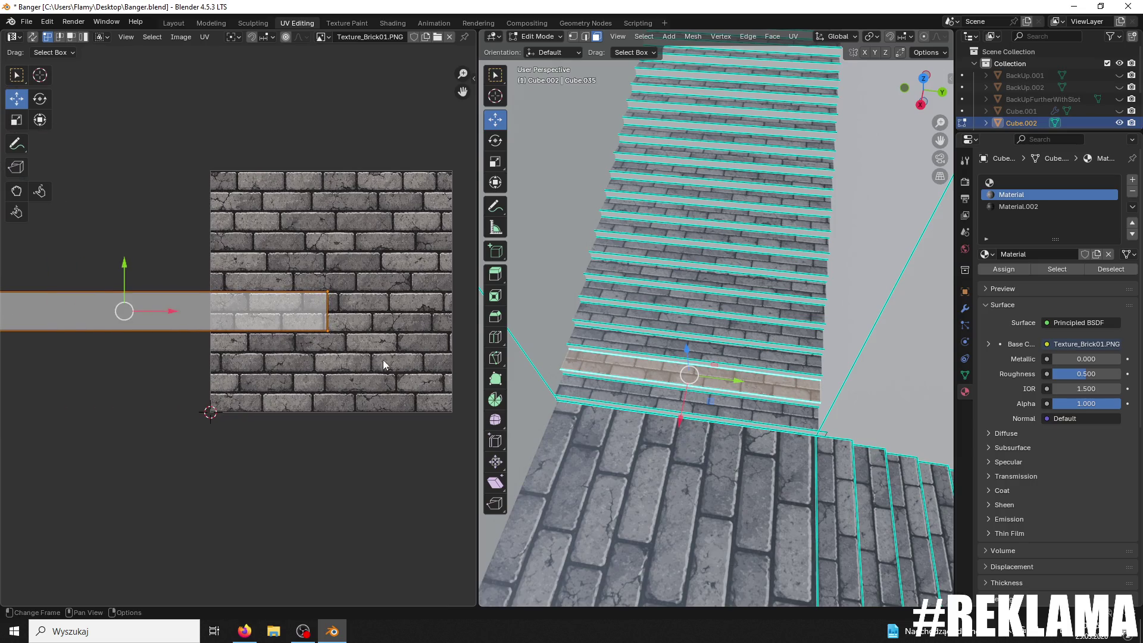
text(r180)
key(Return)
scroll(756, 446, up, 5)
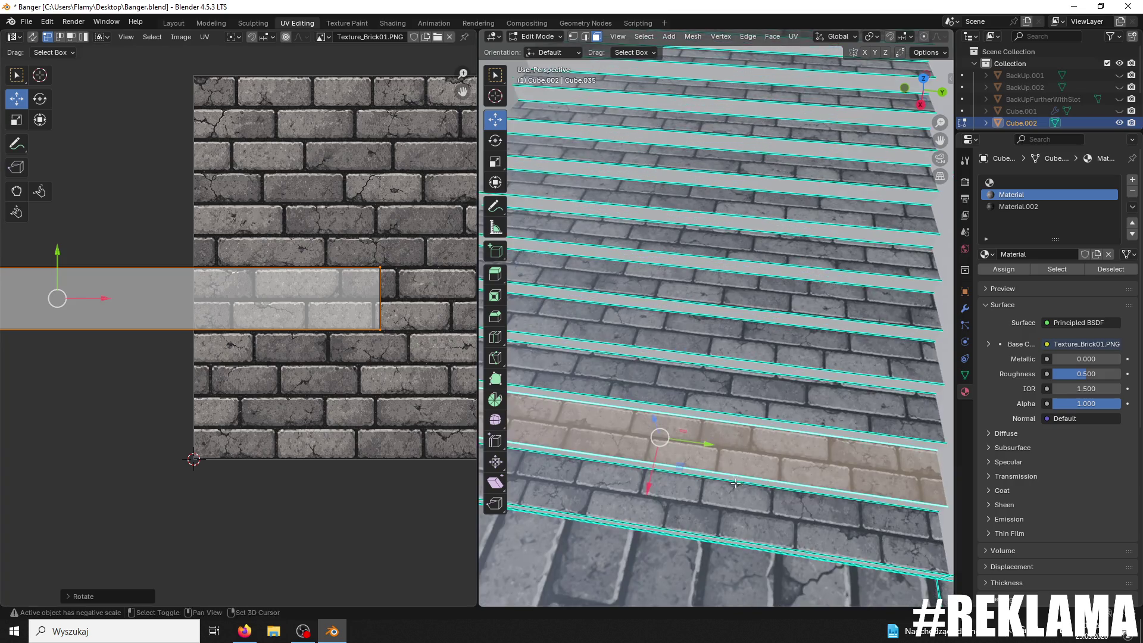
scroll(756, 446, up, 4)
scroll(737, 414, down, 6)
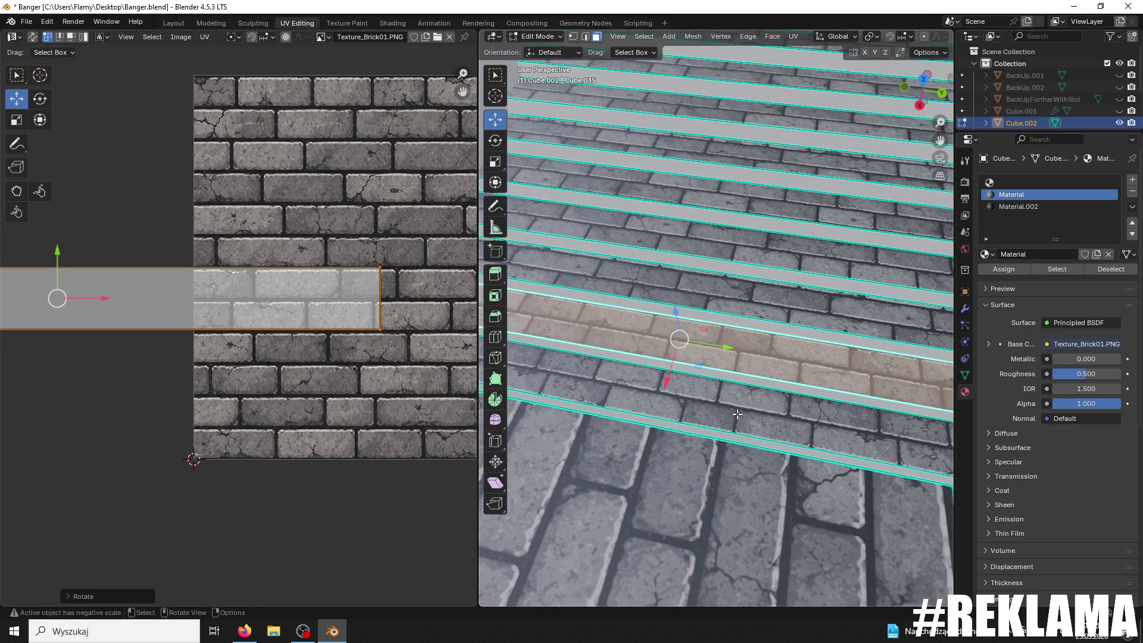
text(r180)
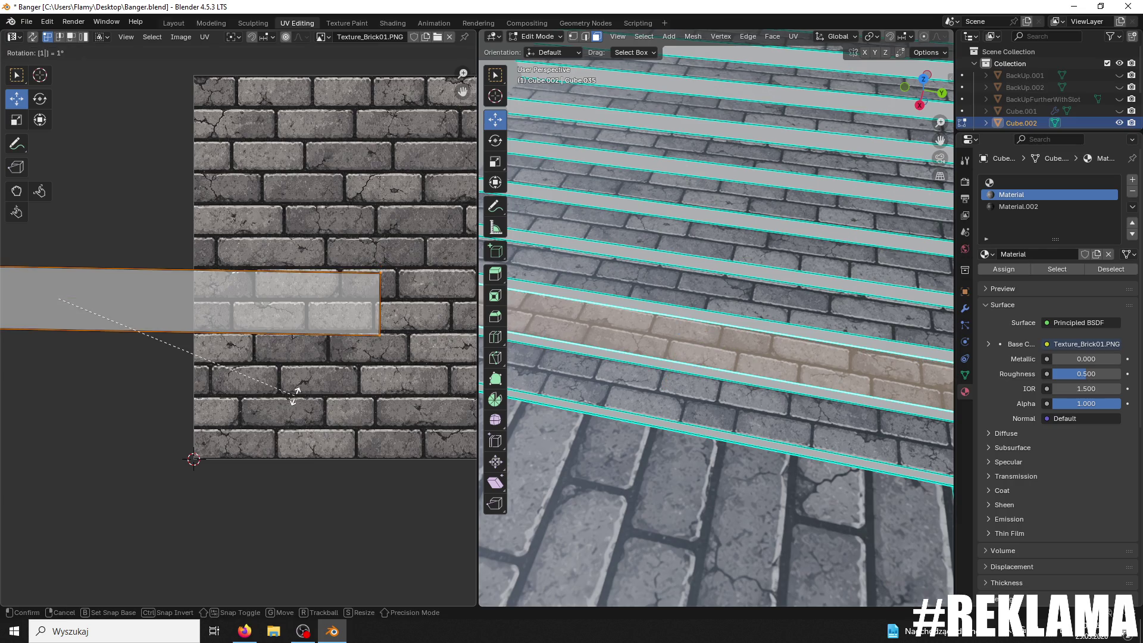
key(Return)
scroll(353, 400, down, 3)
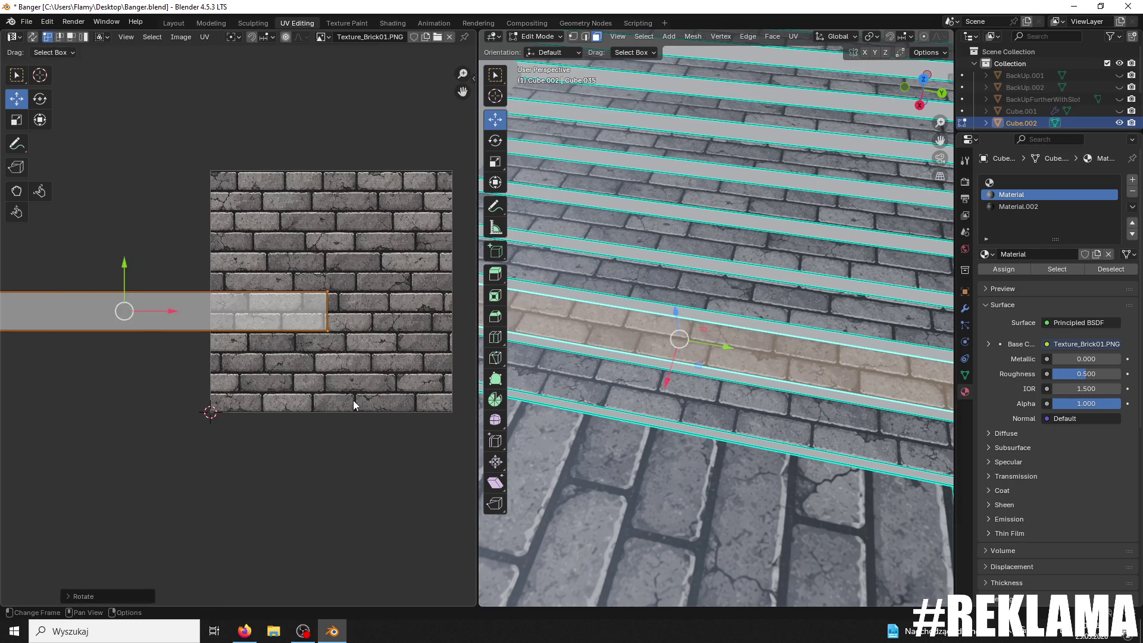
scroll(653, 422, up, 6)
scroll(653, 421, down, 8)
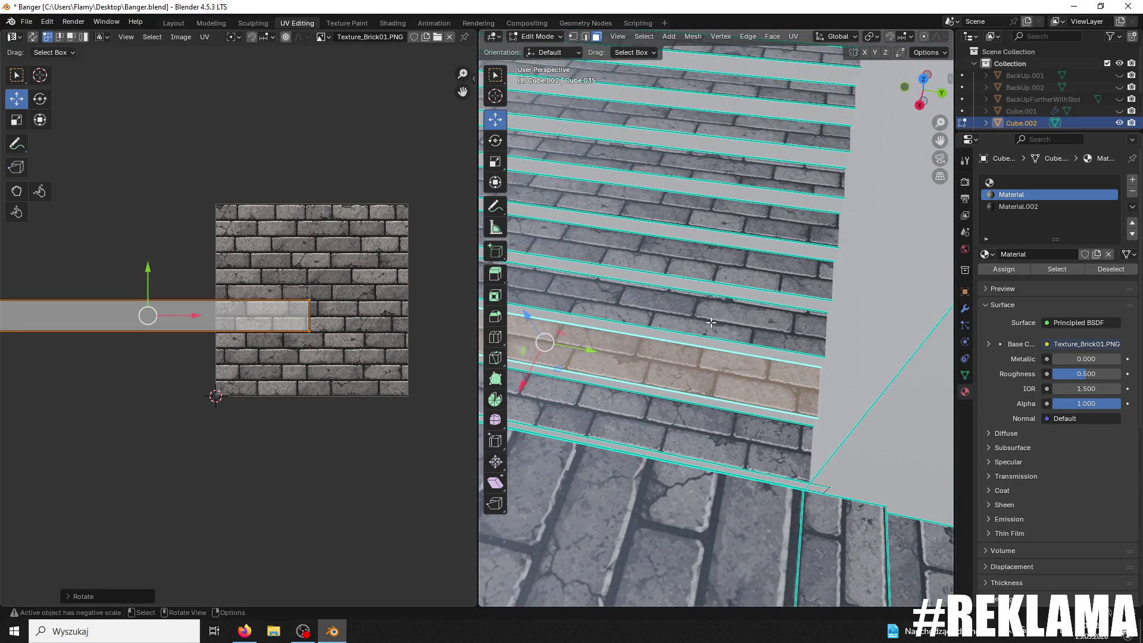
Step: Try a -9° tilt on the next brick strip's UV island, then undo it and leave it level
click(711, 323)
middle_drag(197, 185, 313, 312)
scroll(314, 312, up, 1)
text(r)
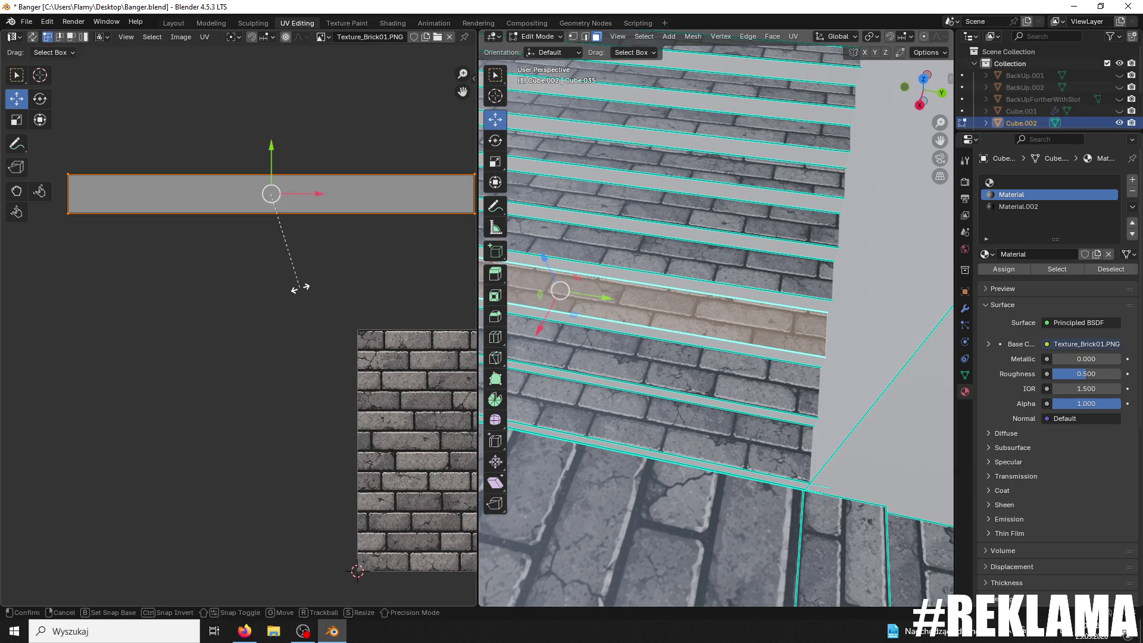
text(-9)
key(Return)
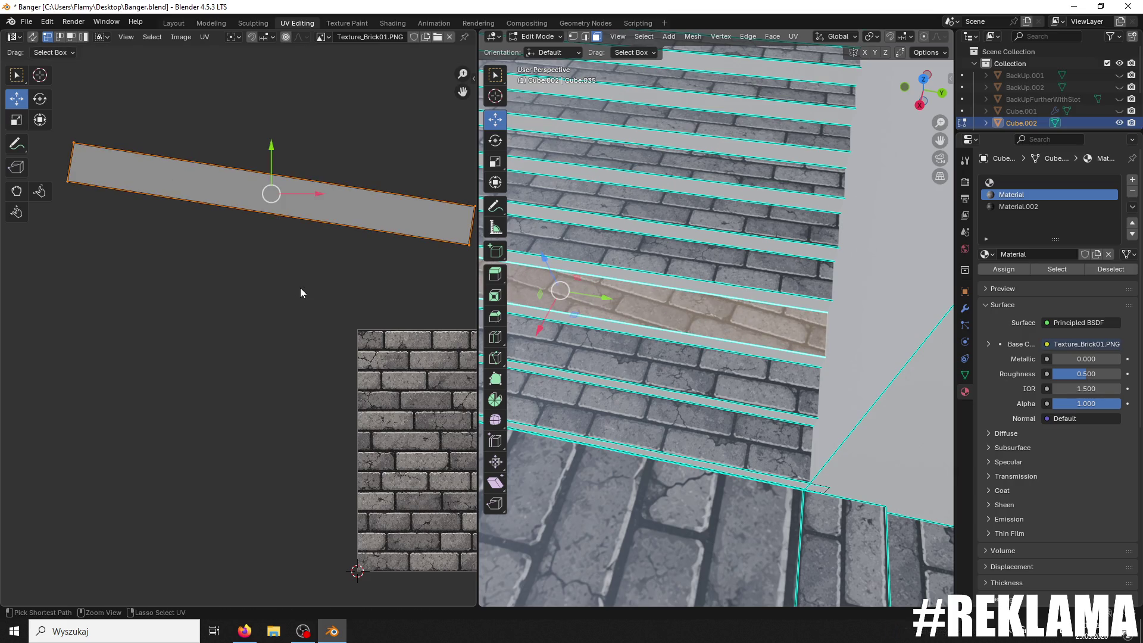
key(ctrl+z)
key(r)
key(BackSpace)
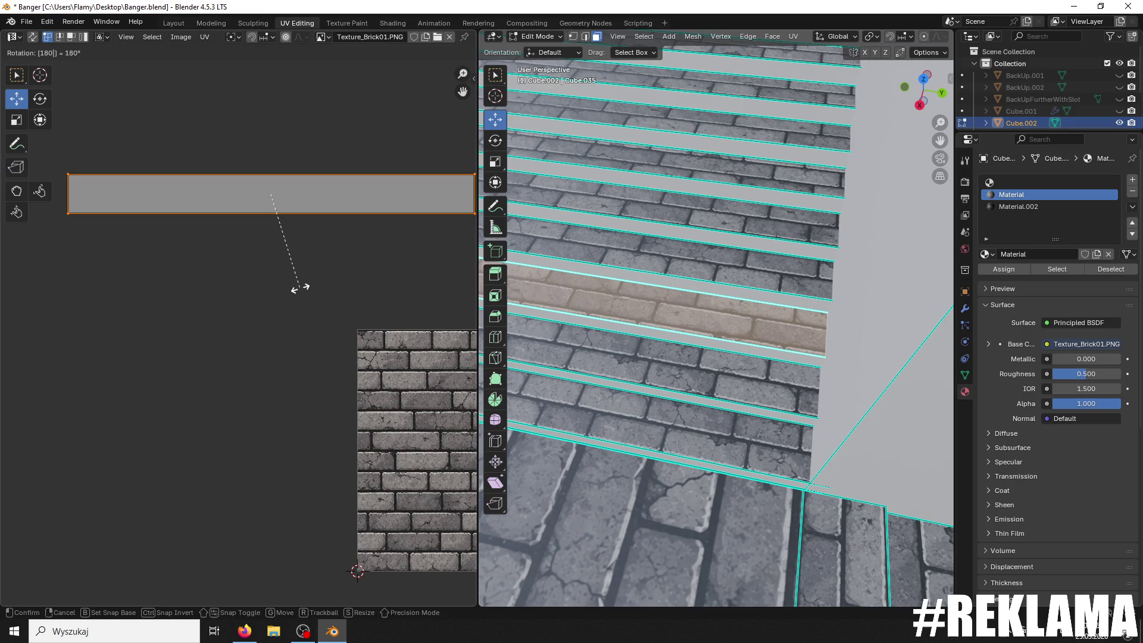
key(Return)
Step: Move that UV island down onto the brick rows and fine-tune its level orientation
mouse_move(272, 150)
mouse_down()
mouse_move(237, 370)
mouse_move(196, 344)
mouse_up()
scroll(553, 327, up, 5)
scroll(557, 322, down, 5)
scroll(683, 340, up, 5)
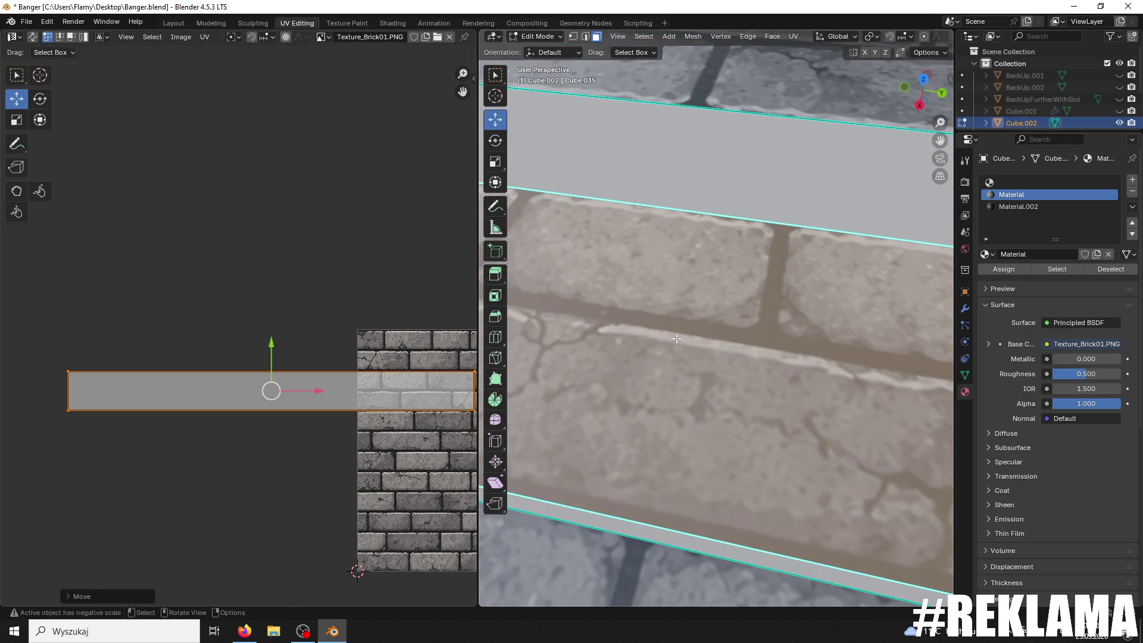
drag(272, 349, 259, 340)
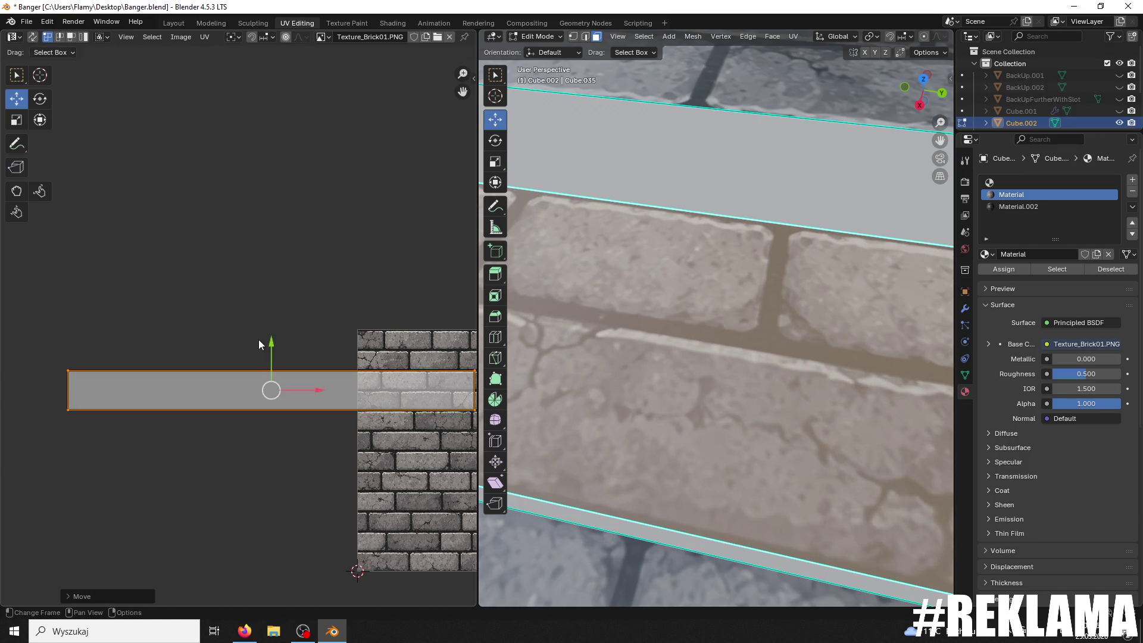
key(r)
click(697, 336)
scroll(696, 337, down, 5)
Step: Rotate the UV island of the tread above and reposition it onto the brick rows
click(673, 276)
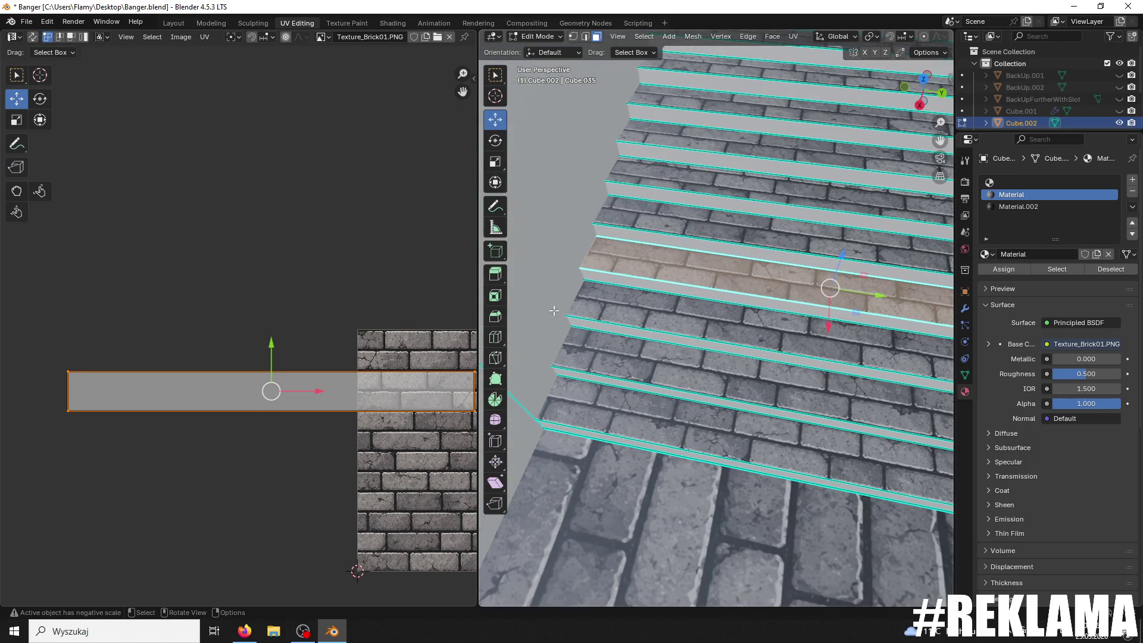
click(735, 334)
click(737, 281)
scroll(736, 280, up, 5)
scroll(737, 280, down, 5)
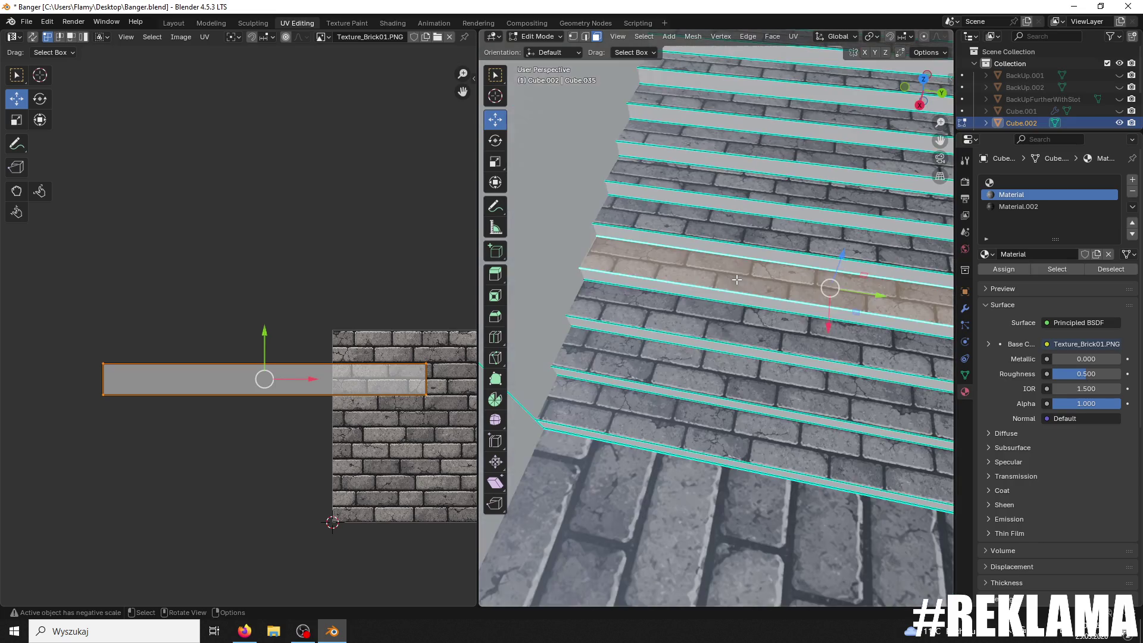
key(r)
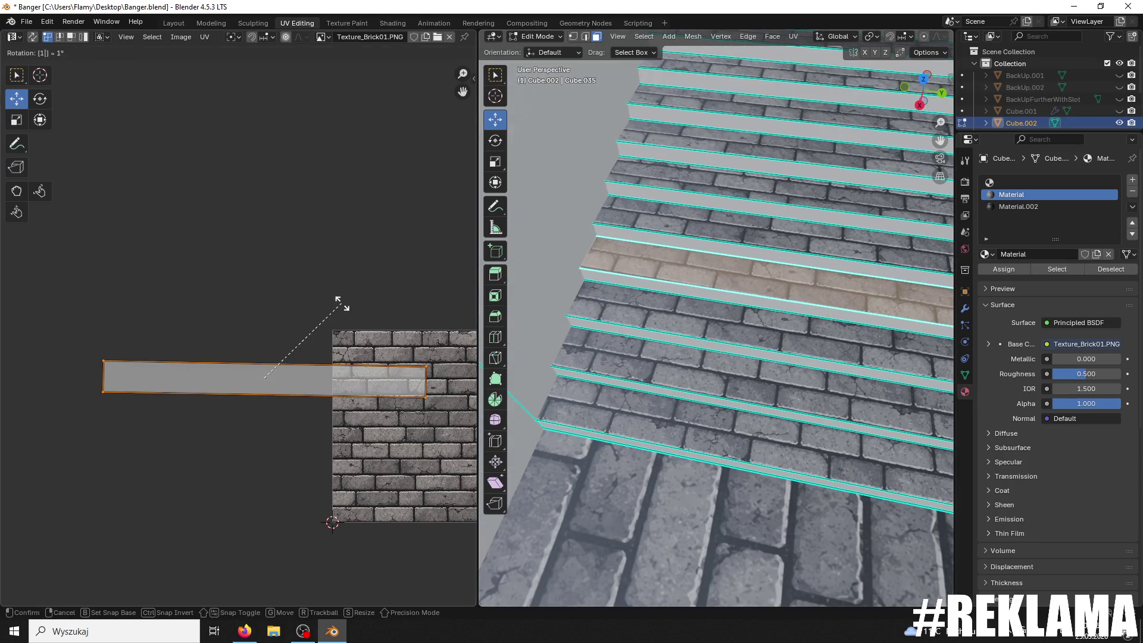
click(383, 399)
scroll(398, 403, up, 3)
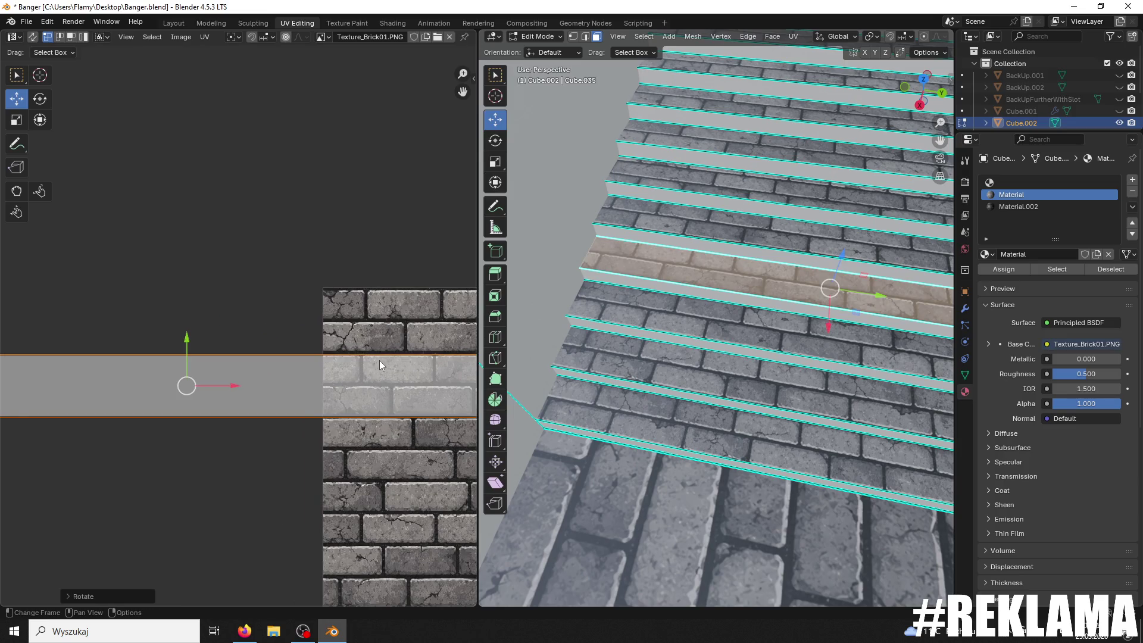
scroll(380, 359, down, 2)
drag(425, 331, 1, 365)
scroll(178, 358, up, 2)
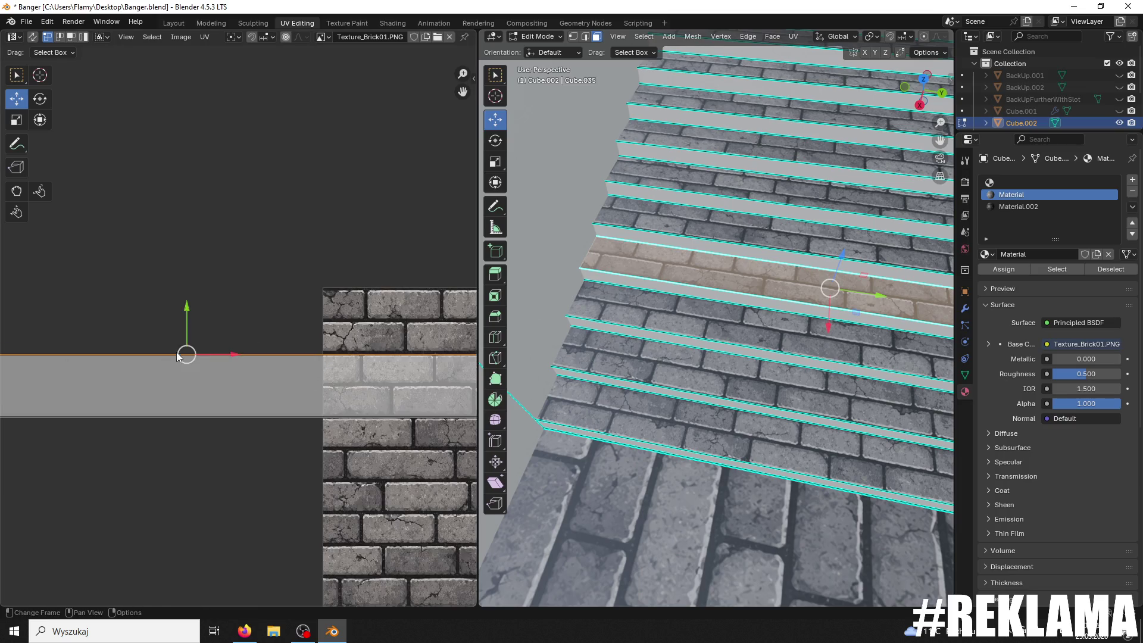
key(g)
click(174, 310)
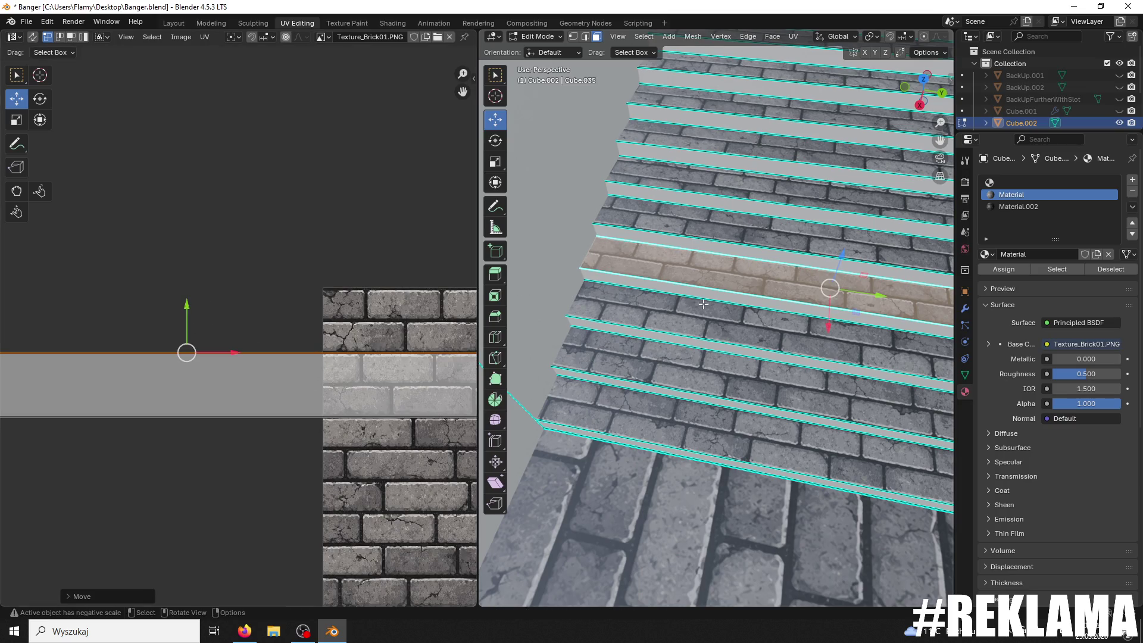
scroll(768, 312, up, 5)
scroll(769, 314, down, 5)
Step: Rotate the UV island of the strip one row up to align its bricks
click(773, 347)
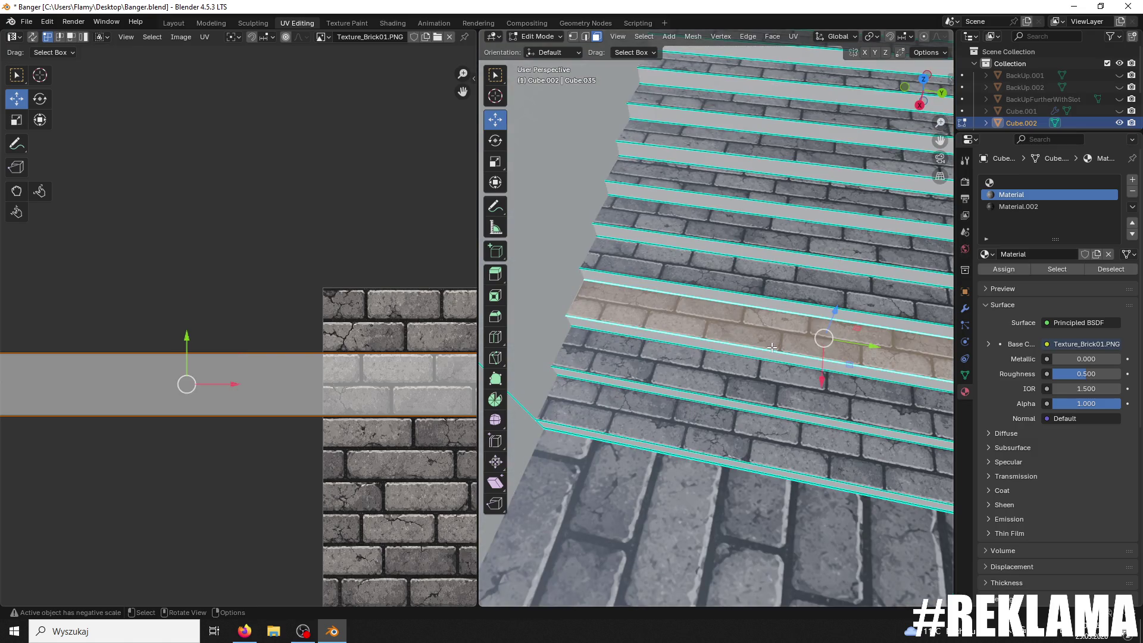
click(752, 286)
scroll(360, 331, down, 2)
key(r)
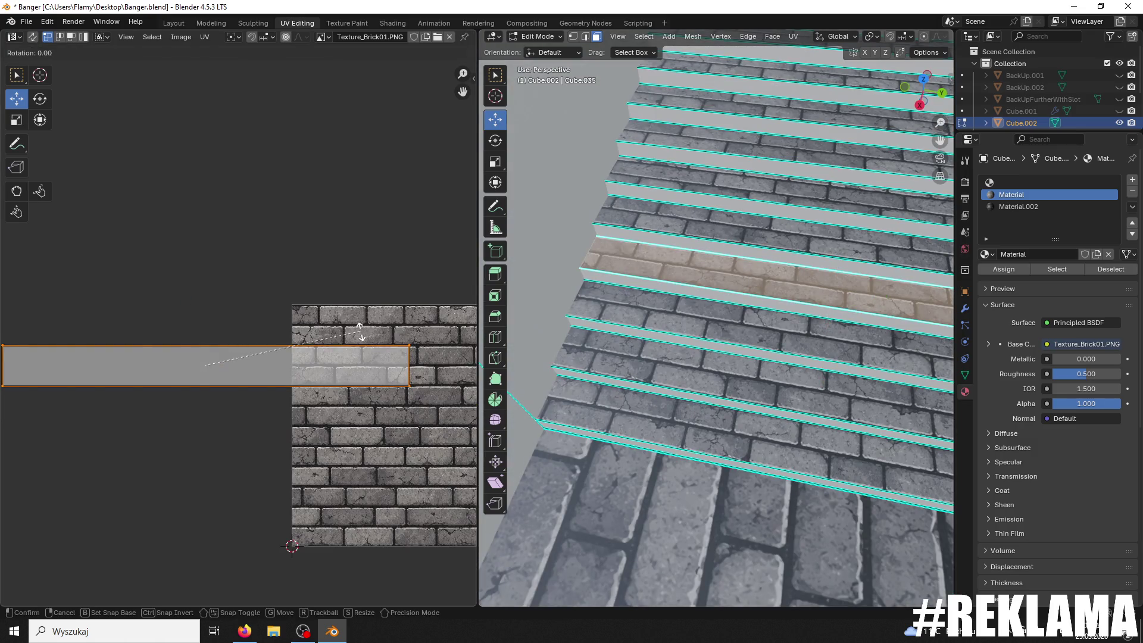
click(359, 331)
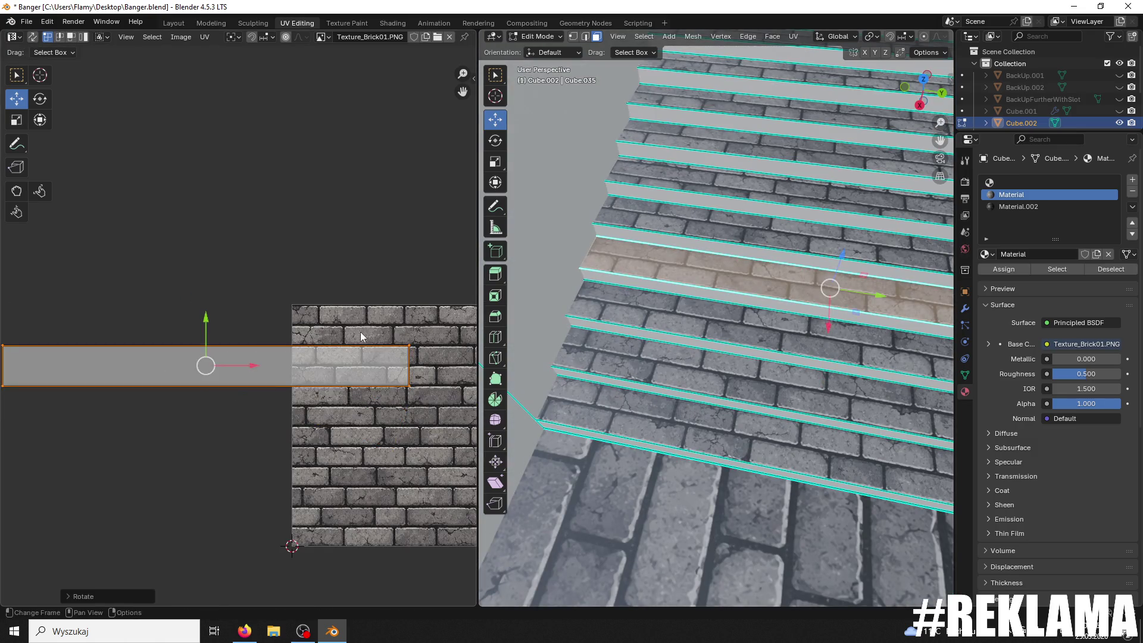
Step: Check the UV islands of the upper stair strips, then save Banger.blend
click(734, 237)
scroll(757, 314, up, 5)
scroll(756, 314, down, 5)
click(744, 262)
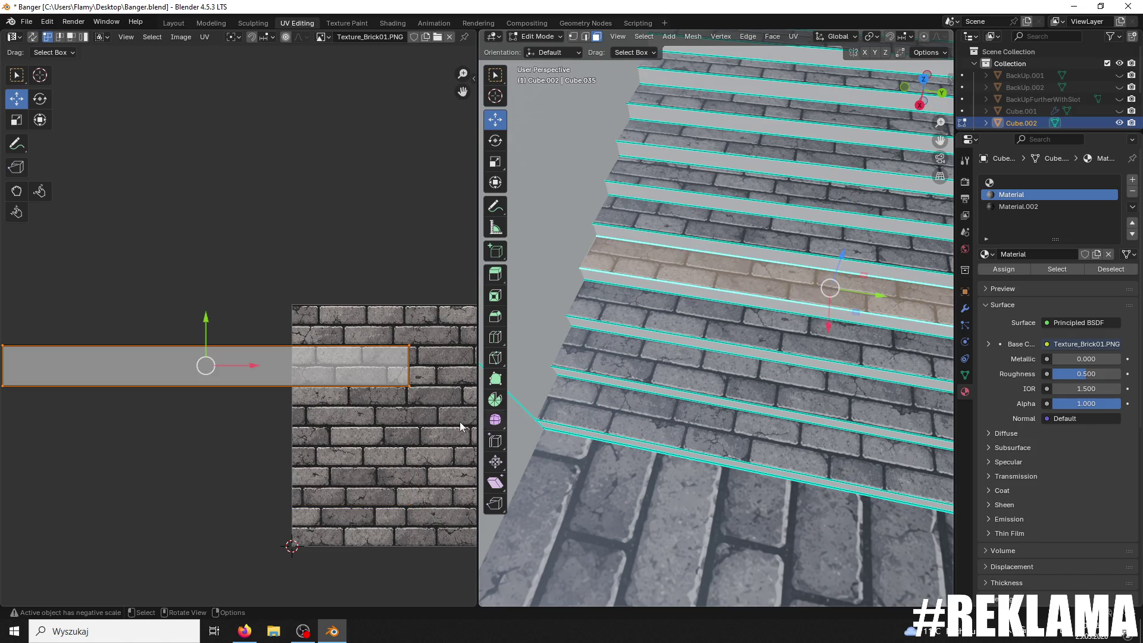
scroll(377, 400, up, 1)
click(456, 347)
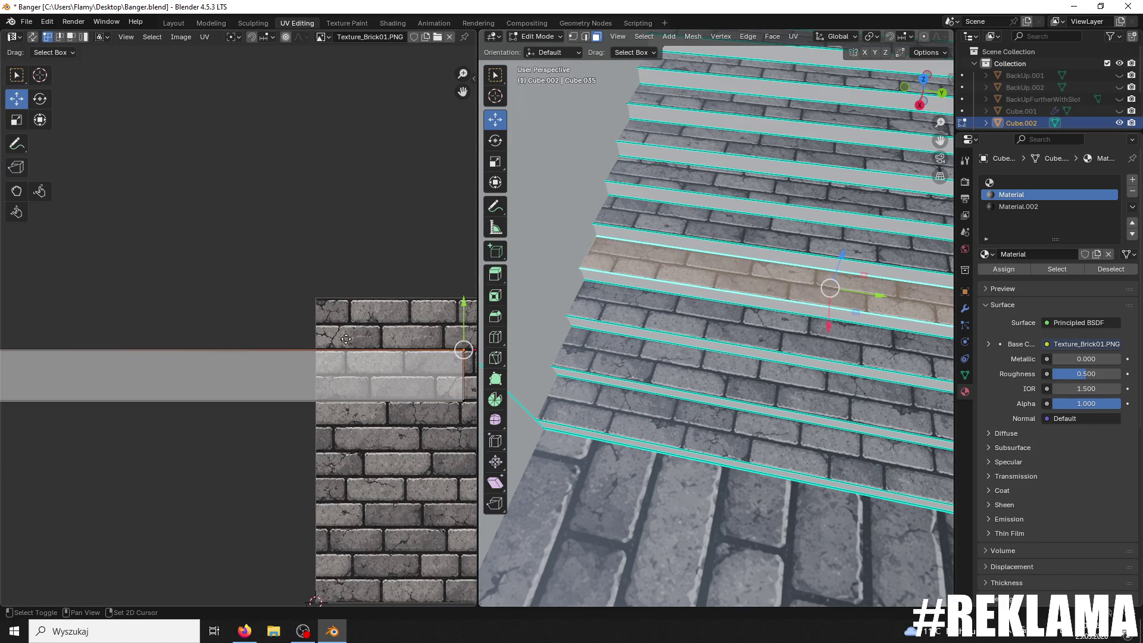
click(140, 348)
scroll(328, 326, up, 1)
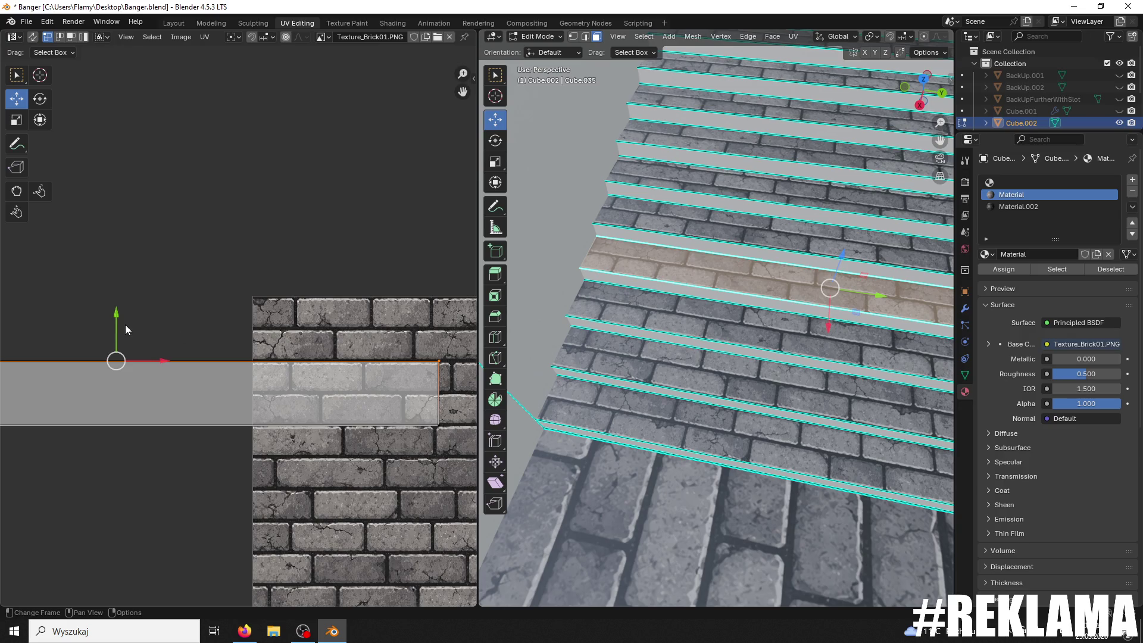
click(721, 233)
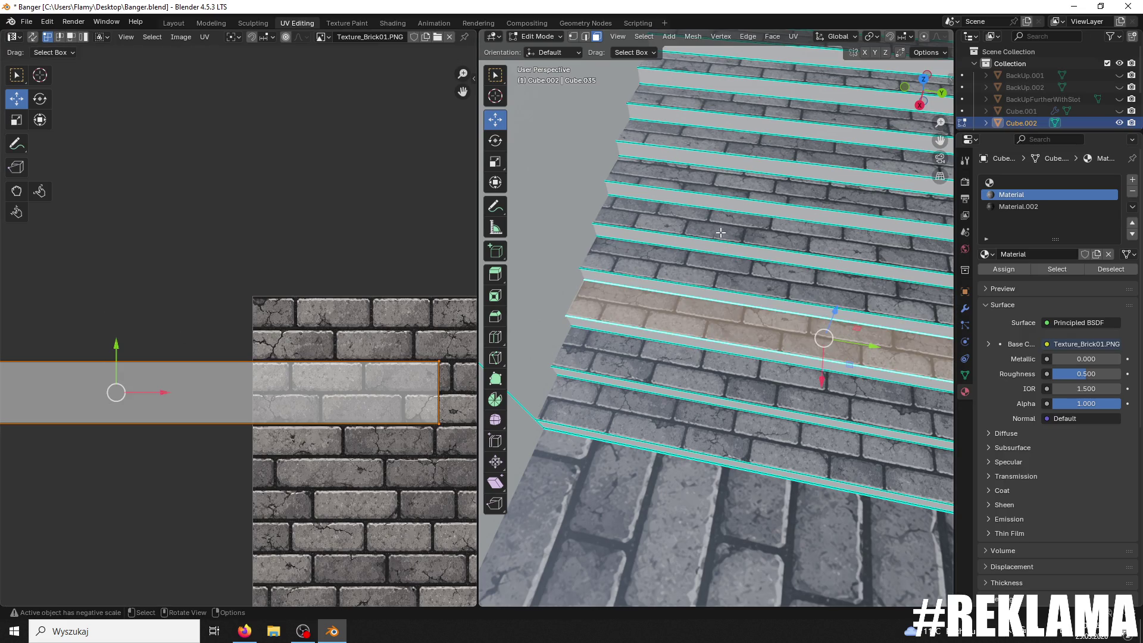
key(ctrl+s)
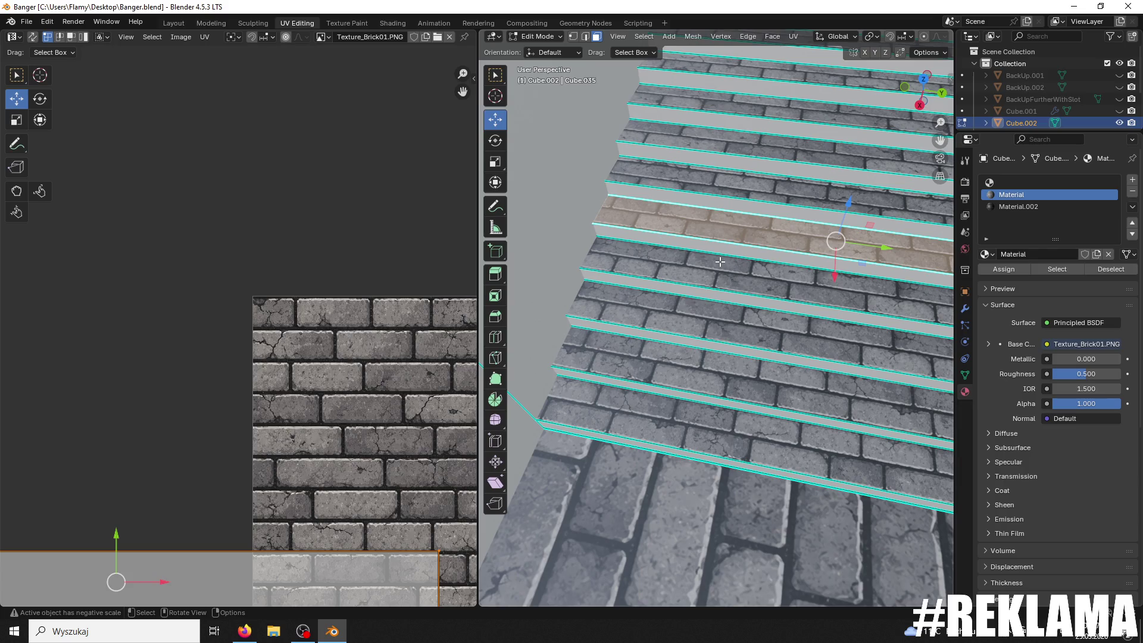
Step: Select the next riser face and move its UV strip down onto the bricks, then shift it right
click(782, 187)
scroll(381, 427, down, 2)
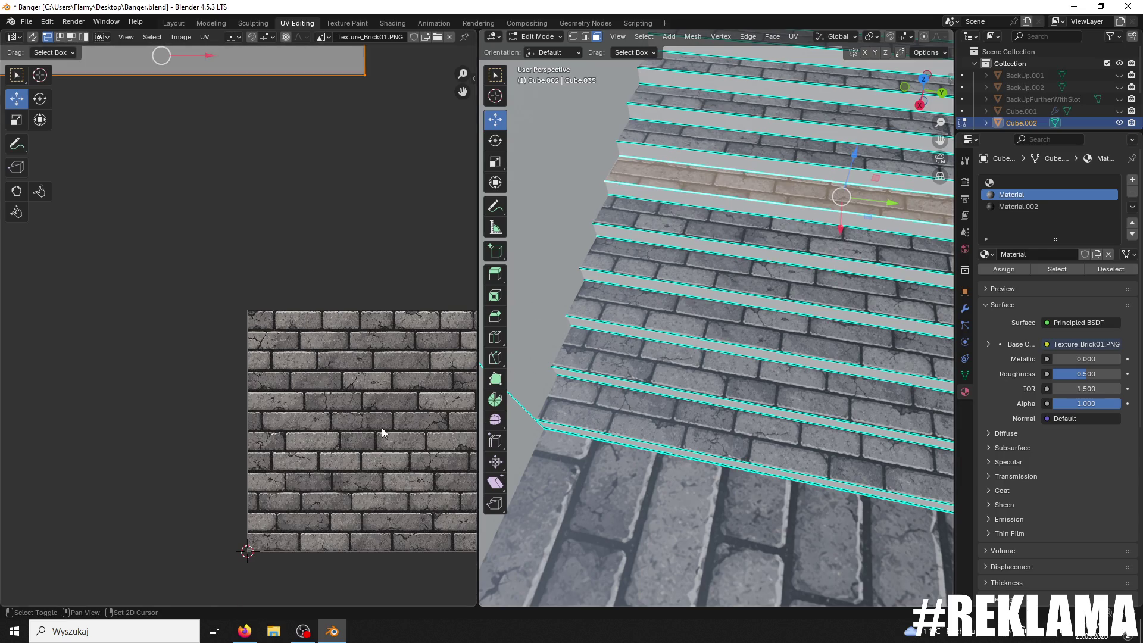
middle_drag(381, 427, 332, 467)
mouse_move(125, 72)
mouse_down()
mouse_move(145, 383)
mouse_move(125, 368)
mouse_up()
click(125, 368)
scroll(56, 467, up, 3)
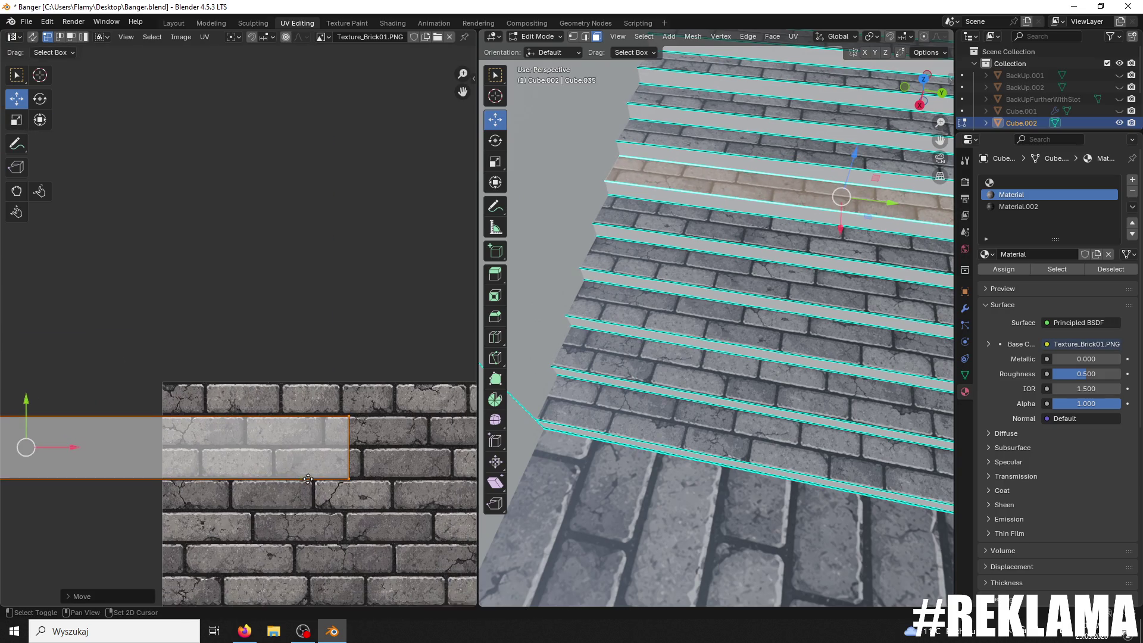
key(g)
key(x)
click(173, 432)
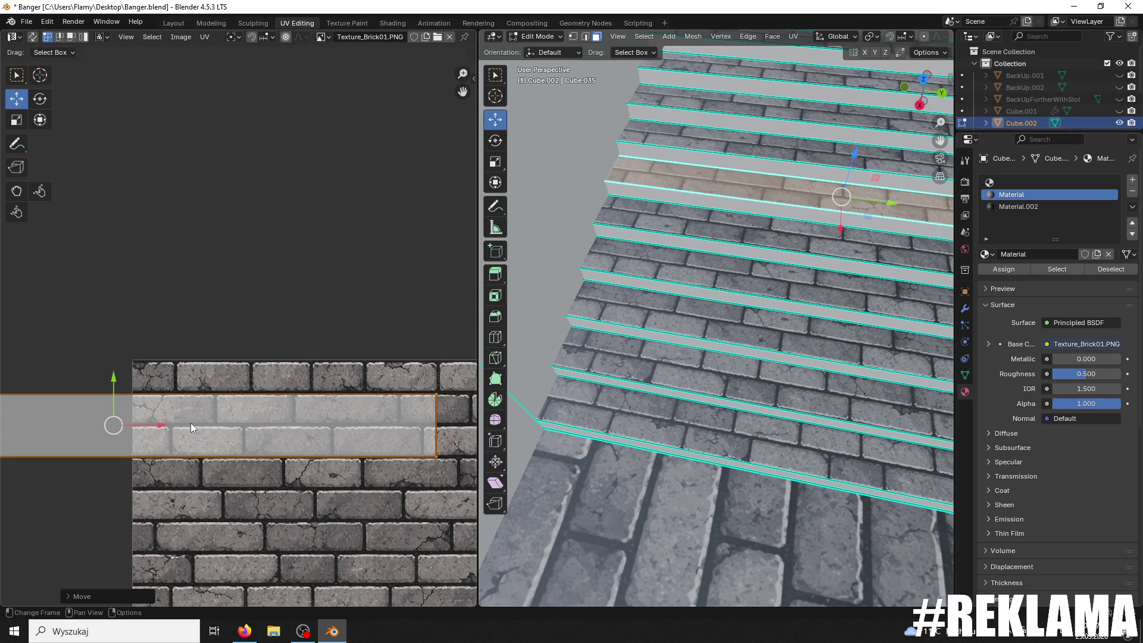
Step: Rotate the riser's UV strip 180° with r180
key(r)
click(191, 423)
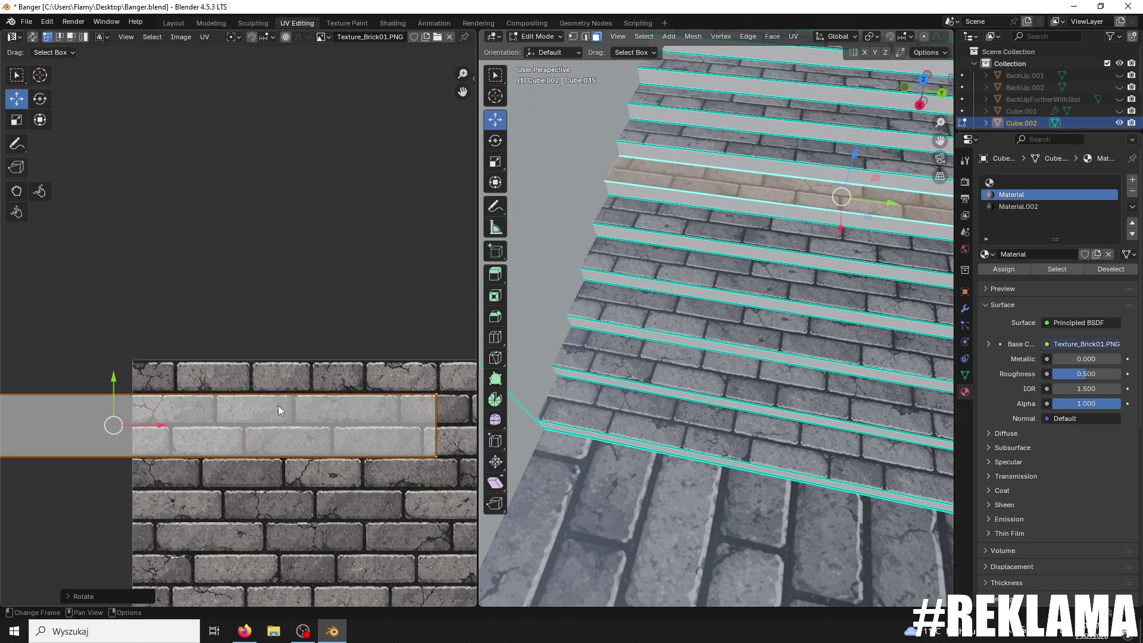
mouse_move(722, 320)
ctrl+middle_down()
mouse_move(737, 296)
mouse_move(722, 337)
mouse_move(723, 305)
mouse_move(724, 316)
ctrl+middle_up()
text(r)
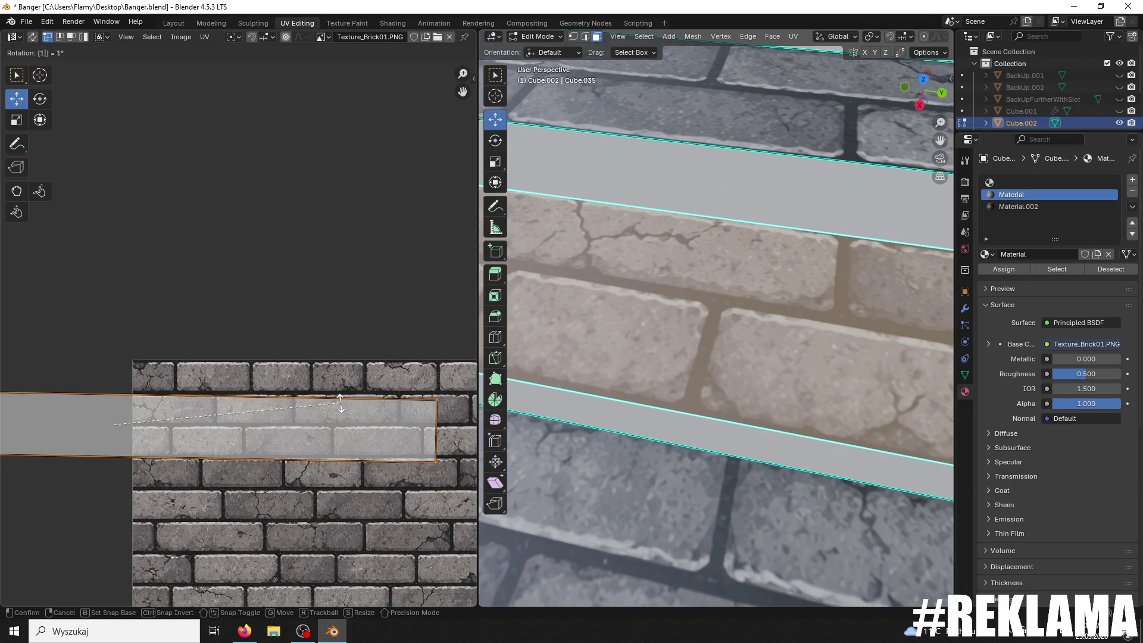
text(180)
key(Return)
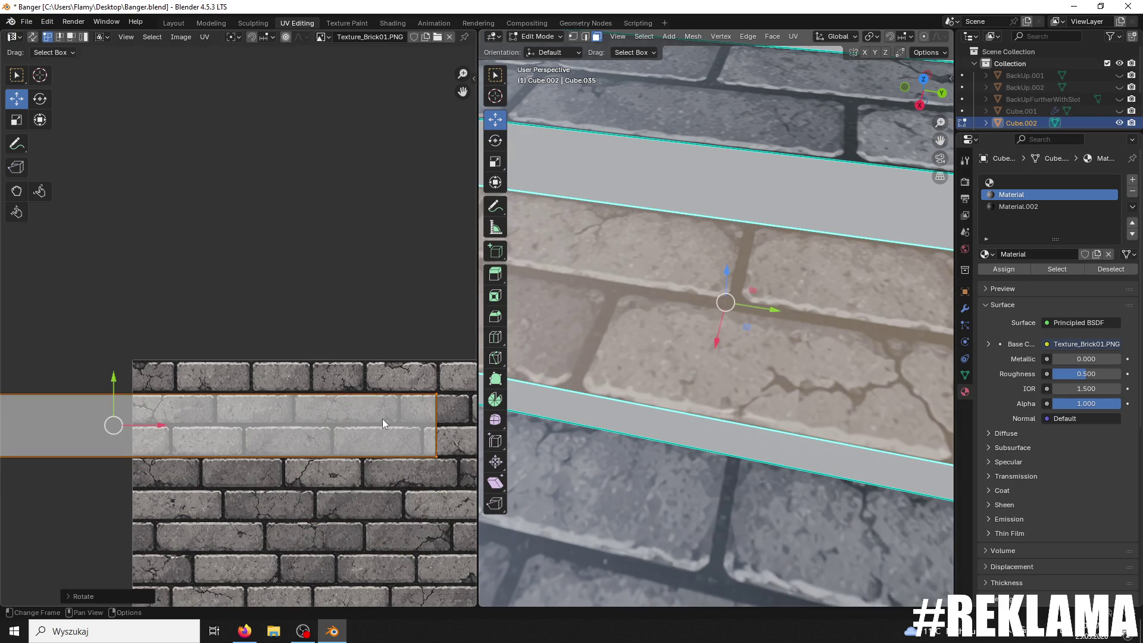
Step: Widen the strip slightly along X and nudge it down to line up with a brick row
key(s)
key(x)
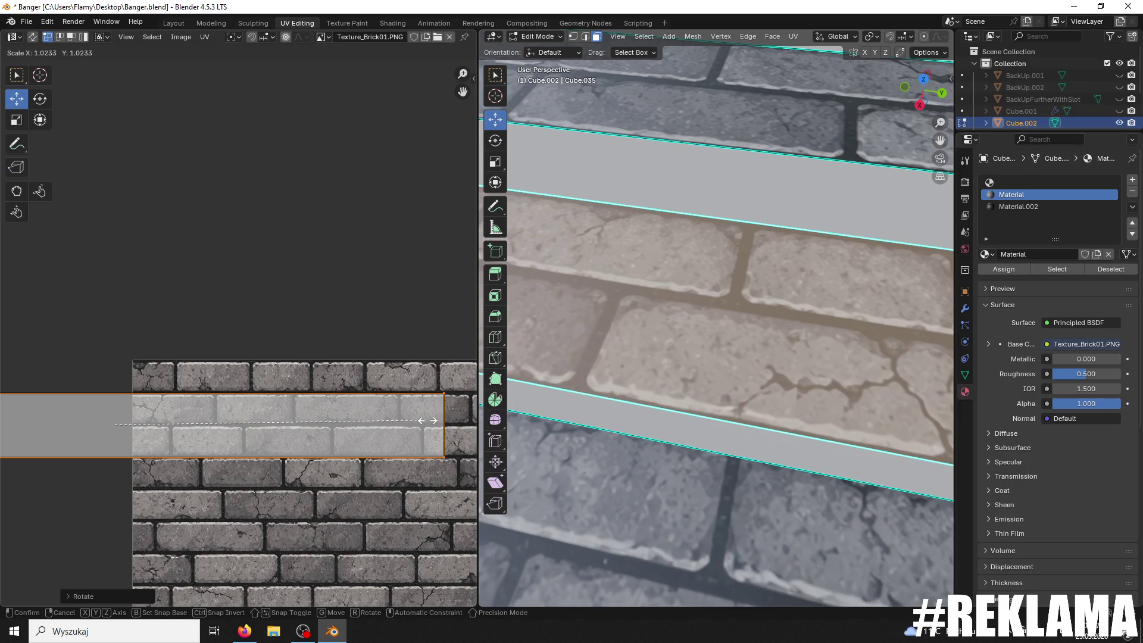
click(411, 422)
drag(113, 378, 113, 379)
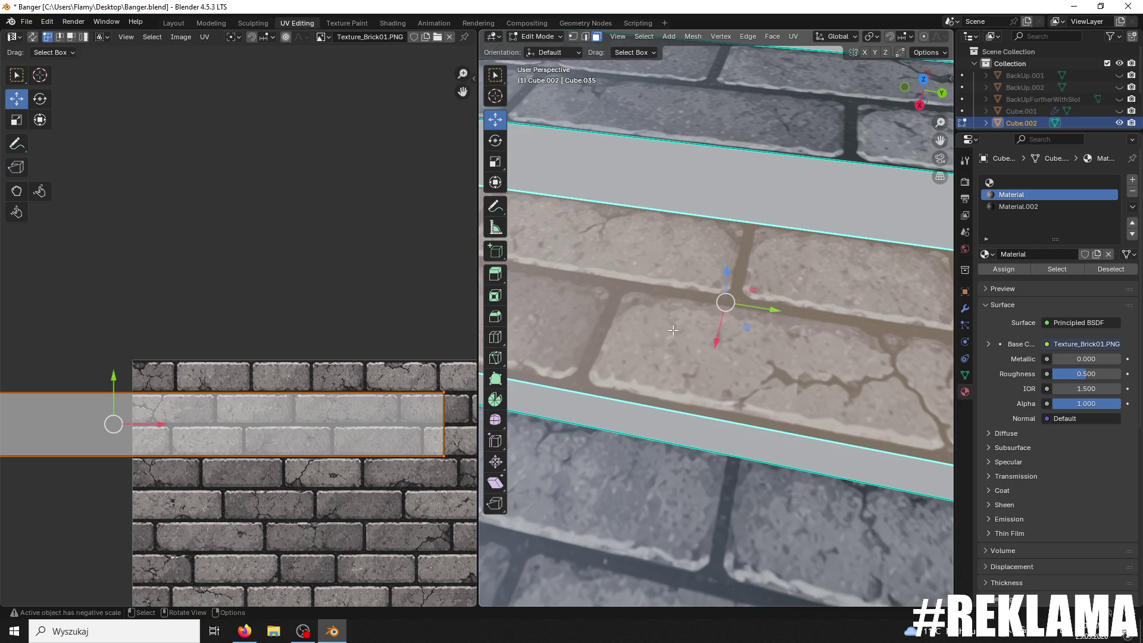
mouse_move(402, 399)
middle_down()
mouse_move(461, 399)
mouse_move(2, 408)
mouse_move(393, 383)
middle_up()
middle_drag(238, 384, 395, 342)
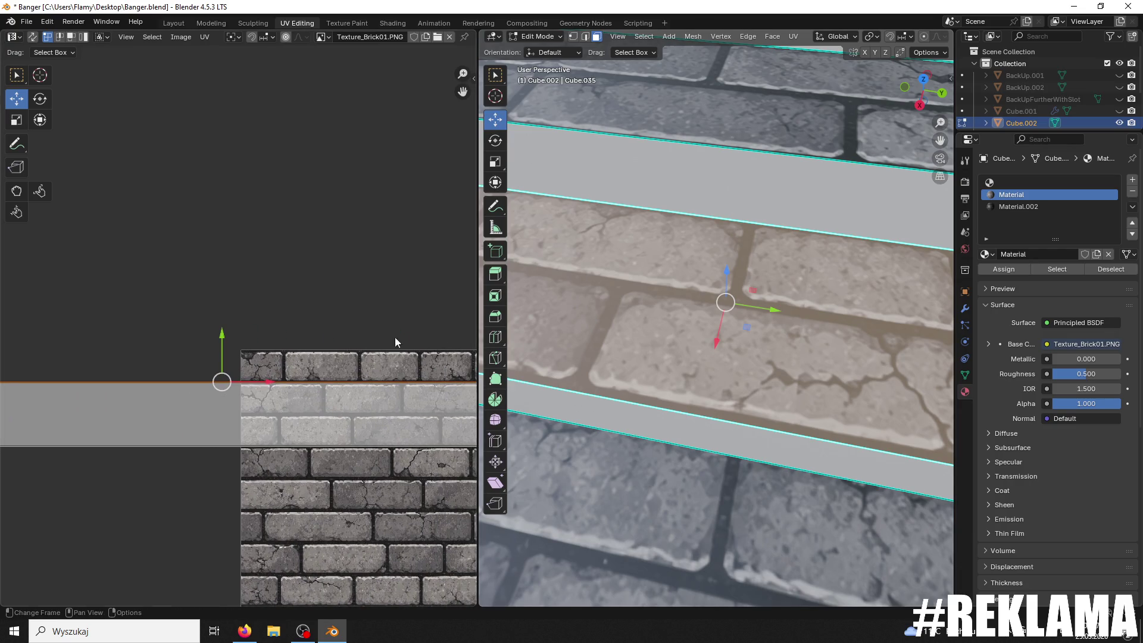
drag(222, 331, 218, 298)
scroll(715, 268, down, 5)
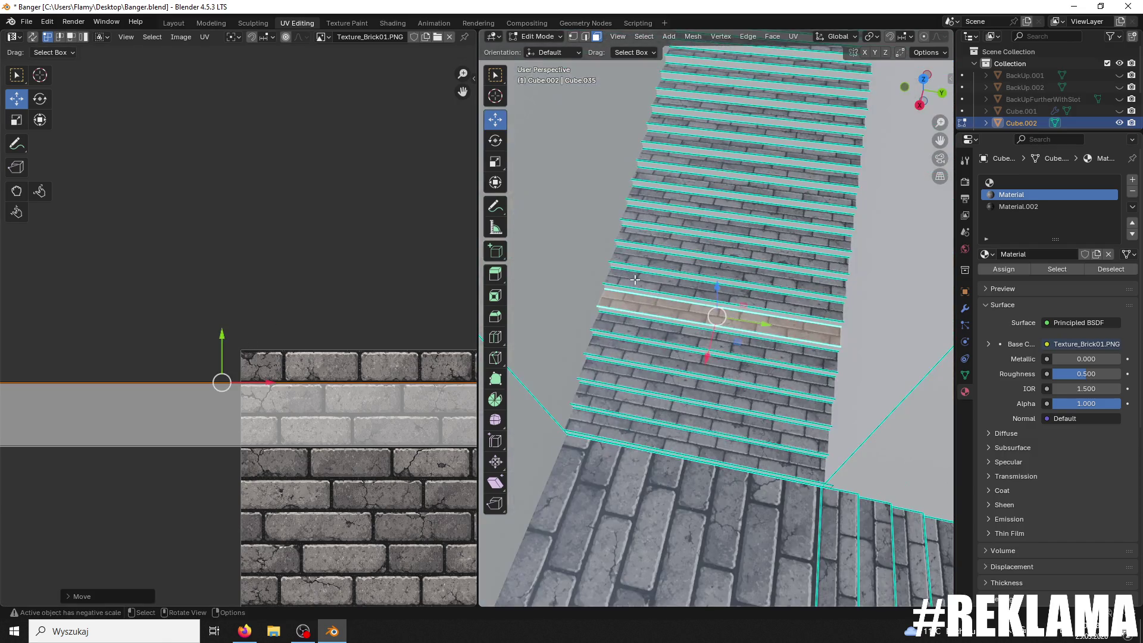
Step: Select the riser strip's top UV edge and raise it slightly to fit the brick row
drag(257, 356, 257, 483)
middle_drag(313, 494, 337, 411)
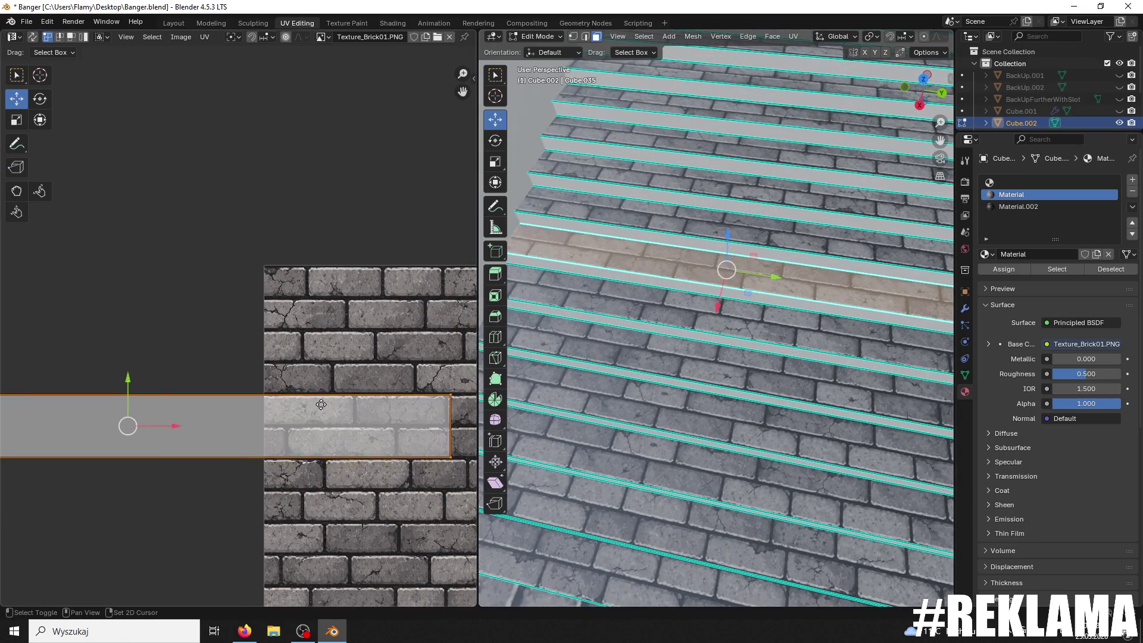
scroll(322, 416, up, 1)
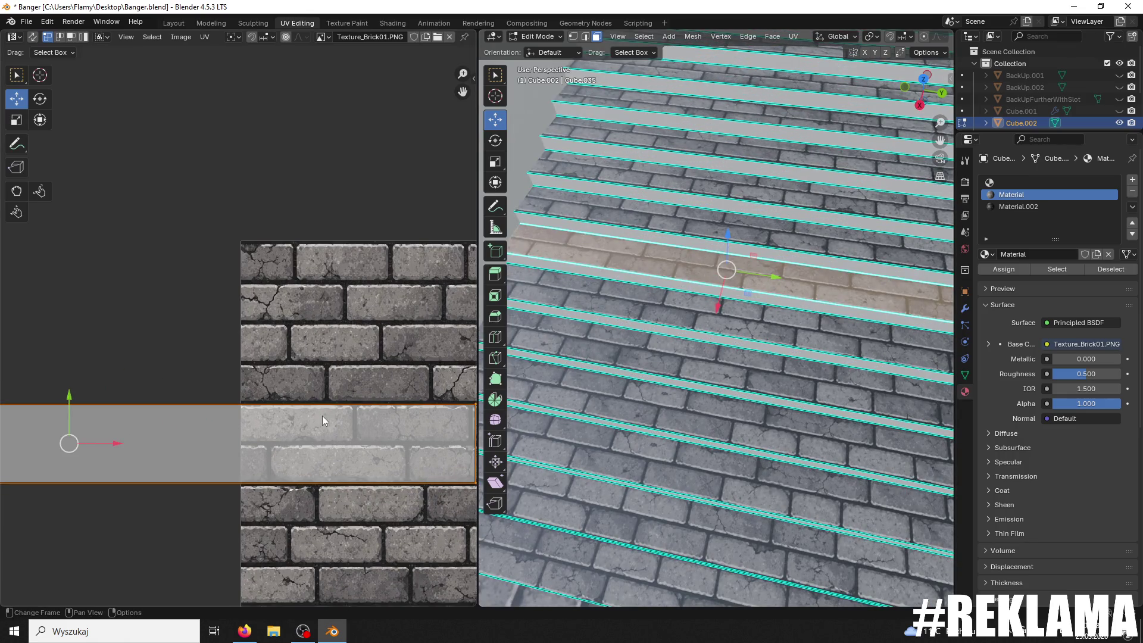
scroll(648, 299, up, 5)
scroll(268, 396, down, 1)
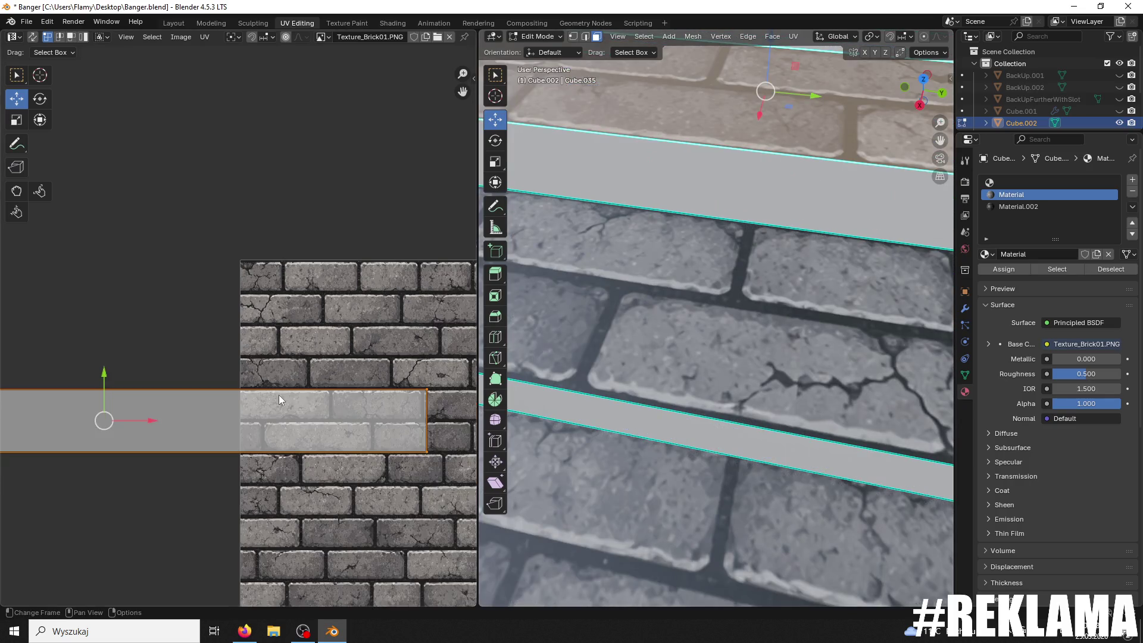
click(433, 383)
ctrl+scroll(221, 405, left, 5)
ctrl+scroll(221, 405, left, 5)
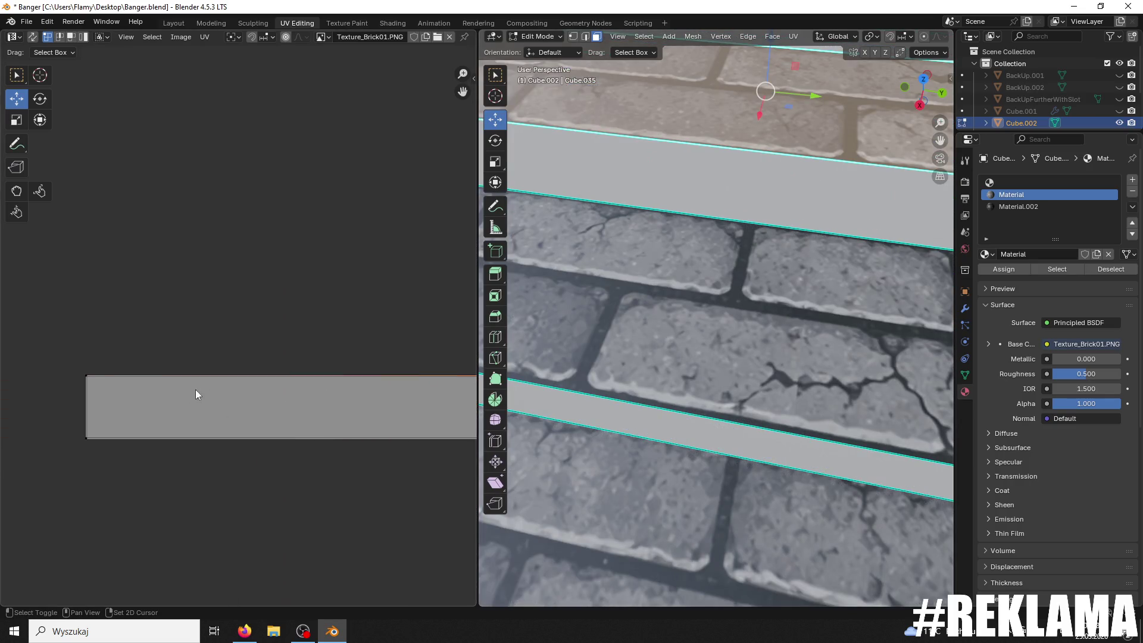
click(227, 375)
ctrl+scroll(227, 375, right, 5)
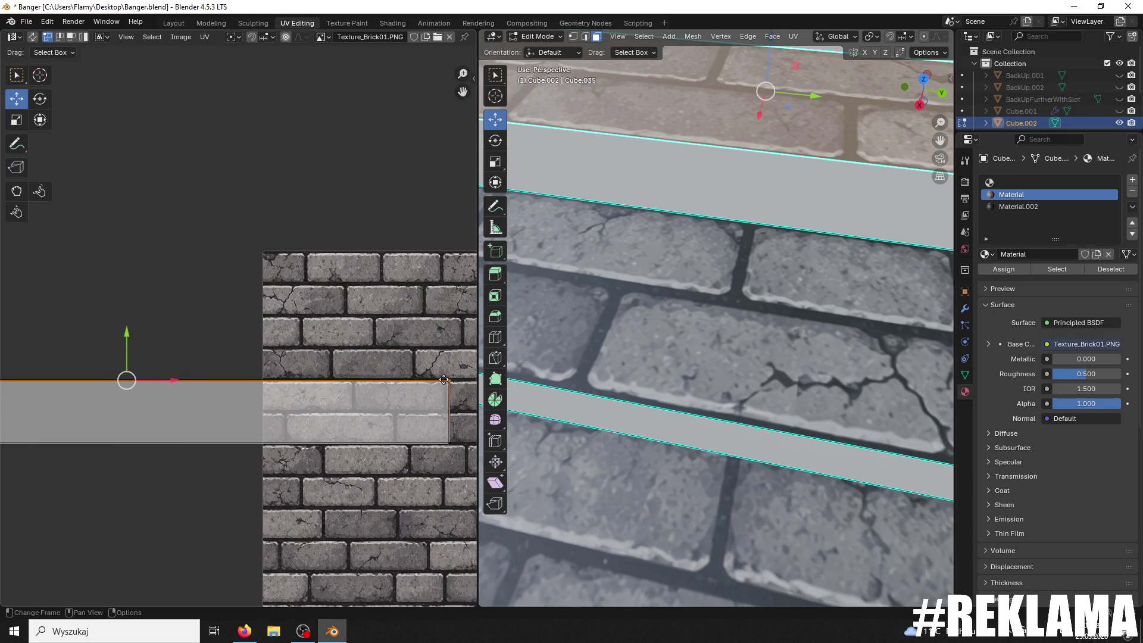
drag(86, 328, 89, 321)
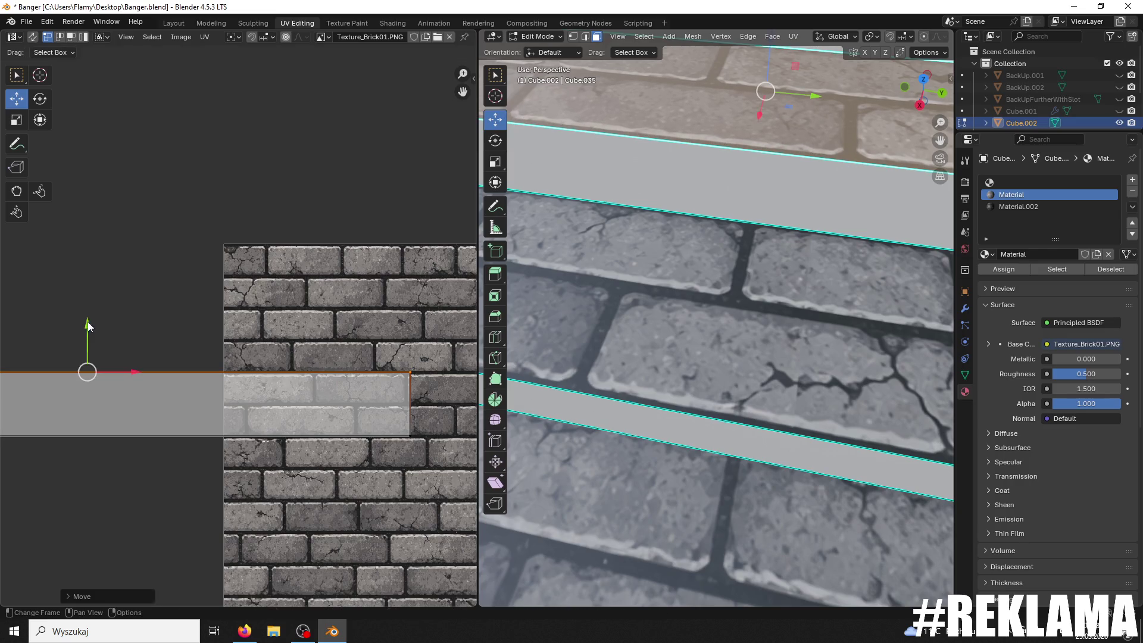
Step: Return the staircase mesh to Object Mode
scroll(238, 309, up, 2)
scroll(623, 226, down, 8)
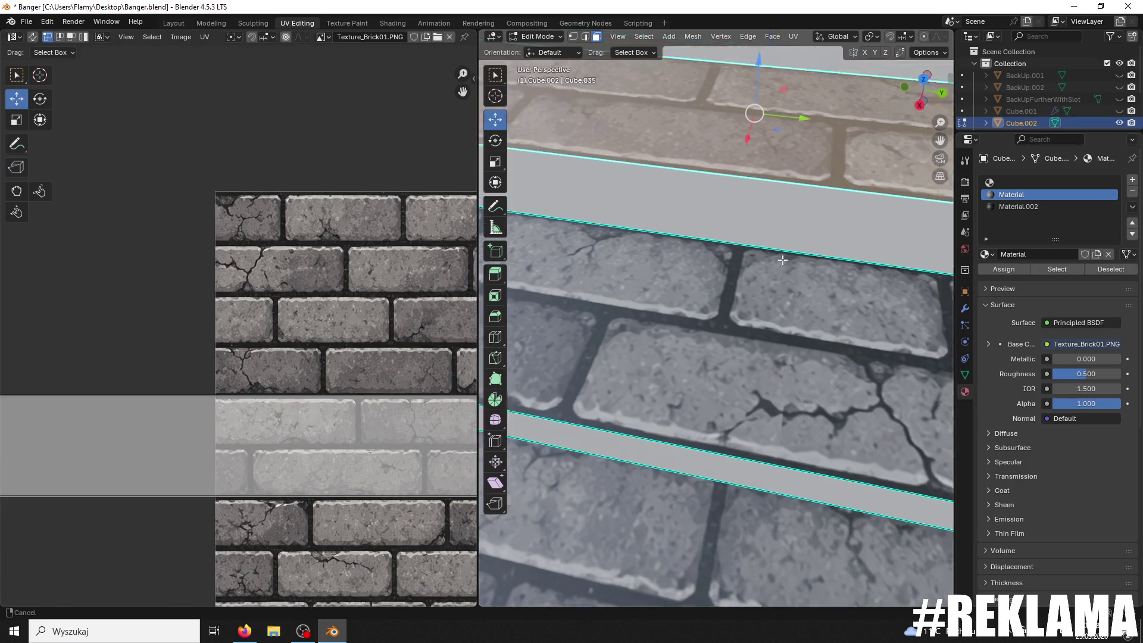
key(Tab)
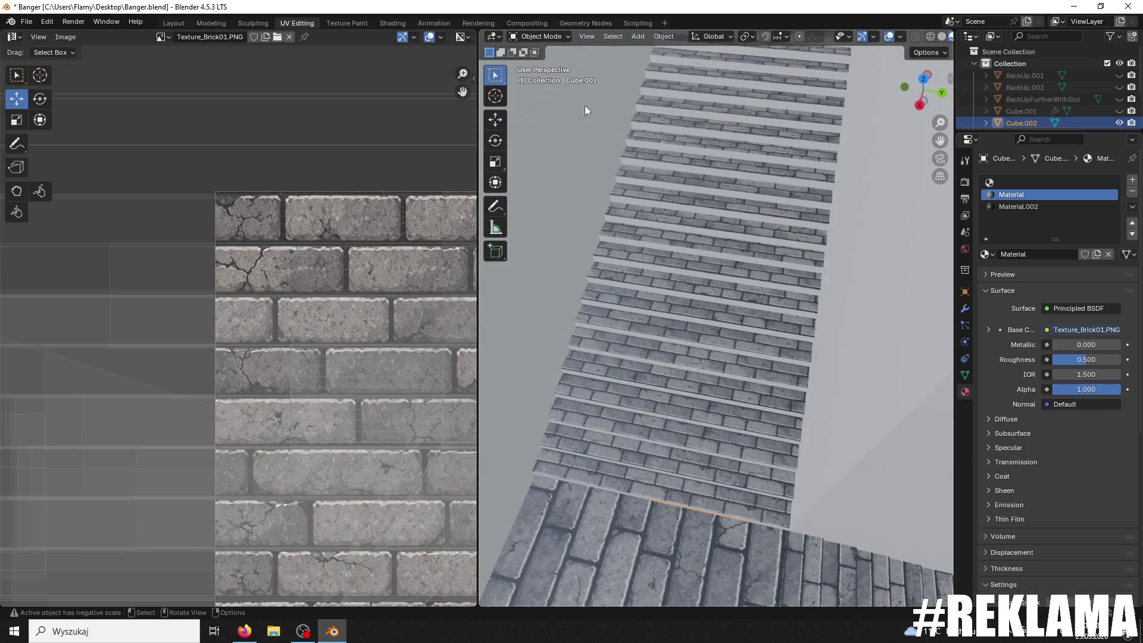
Step: Save the blend file
scroll(595, 131, up, 5)
key(ctrl+s)
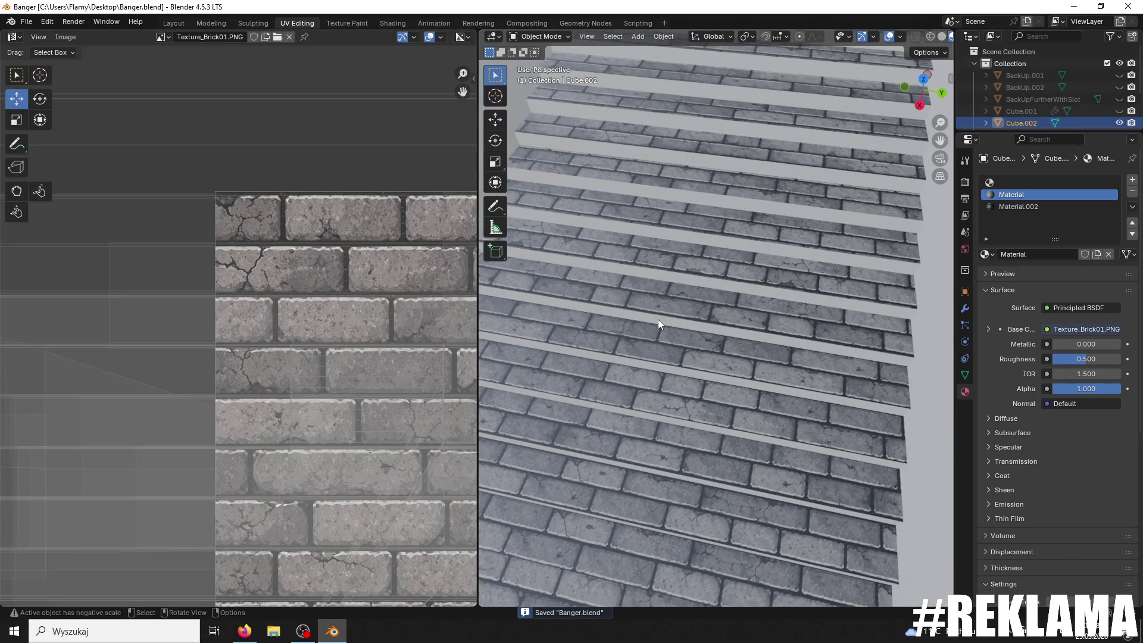
scroll(839, 339, up, 5)
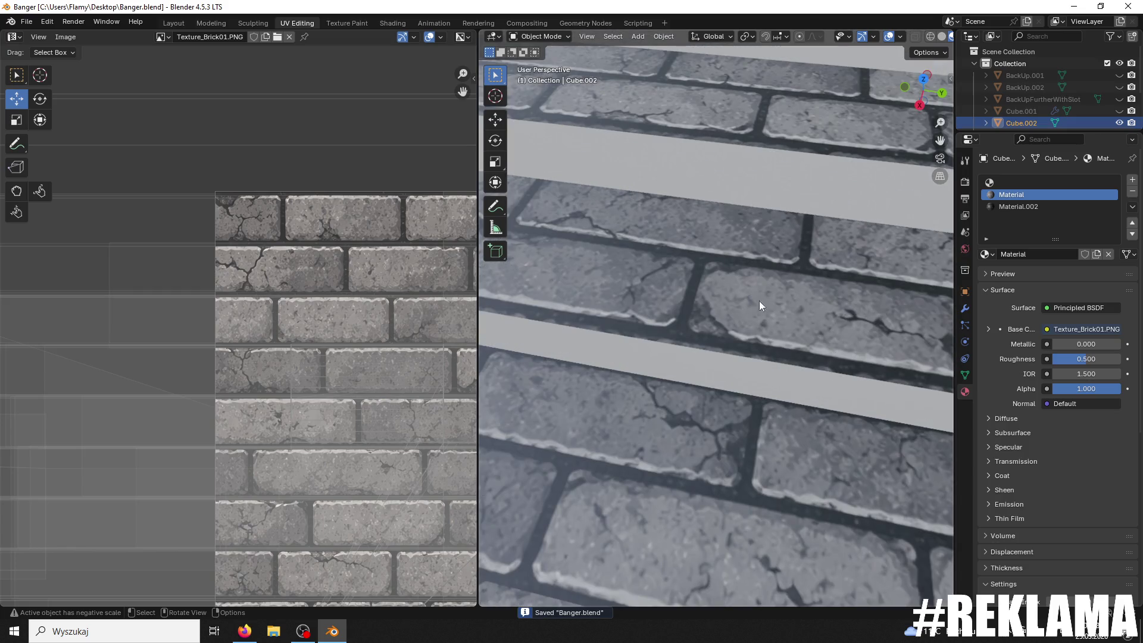
Step: Switch the staircase mesh back to Edit Mode from the mode dropdown
click(541, 37)
click(541, 63)
scroll(652, 275, down, 5)
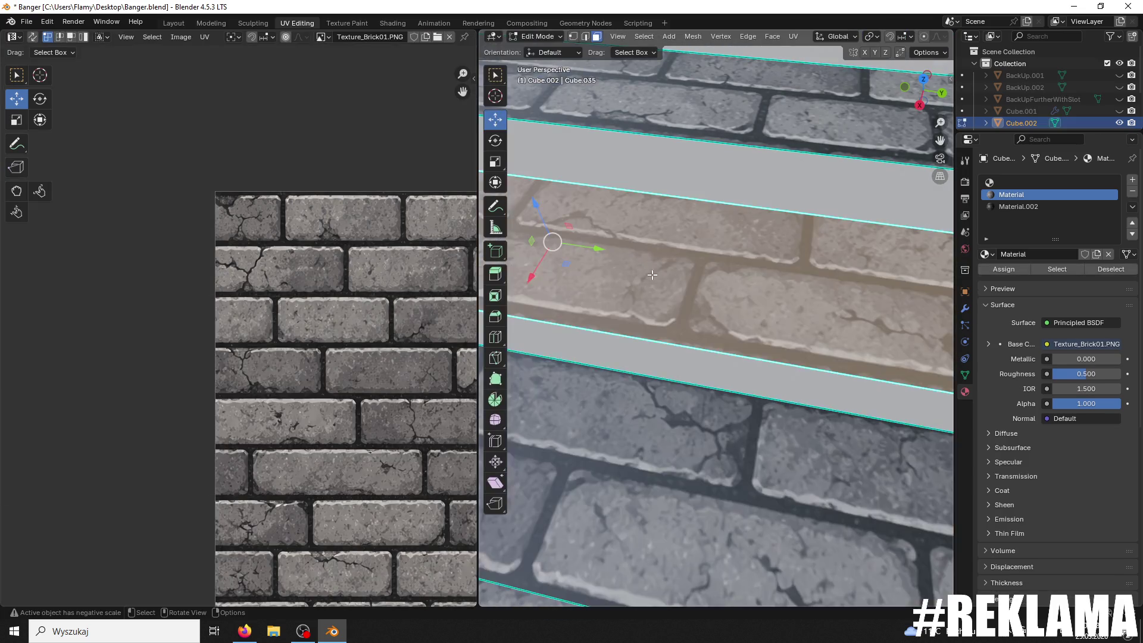
scroll(661, 287, up, 3)
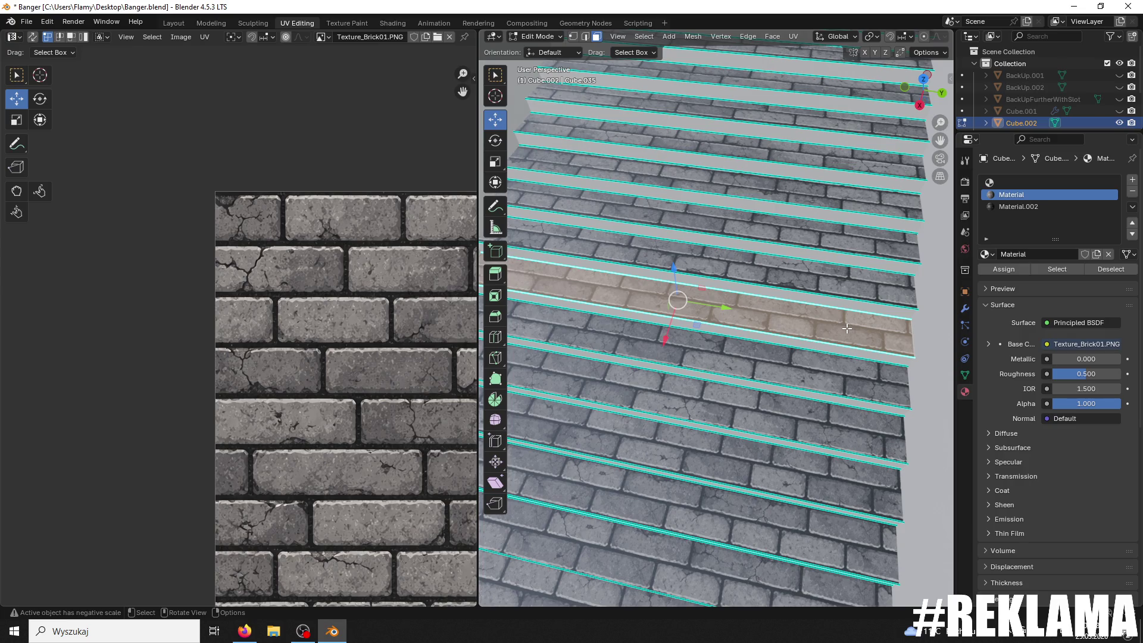
scroll(821, 345, up, 5)
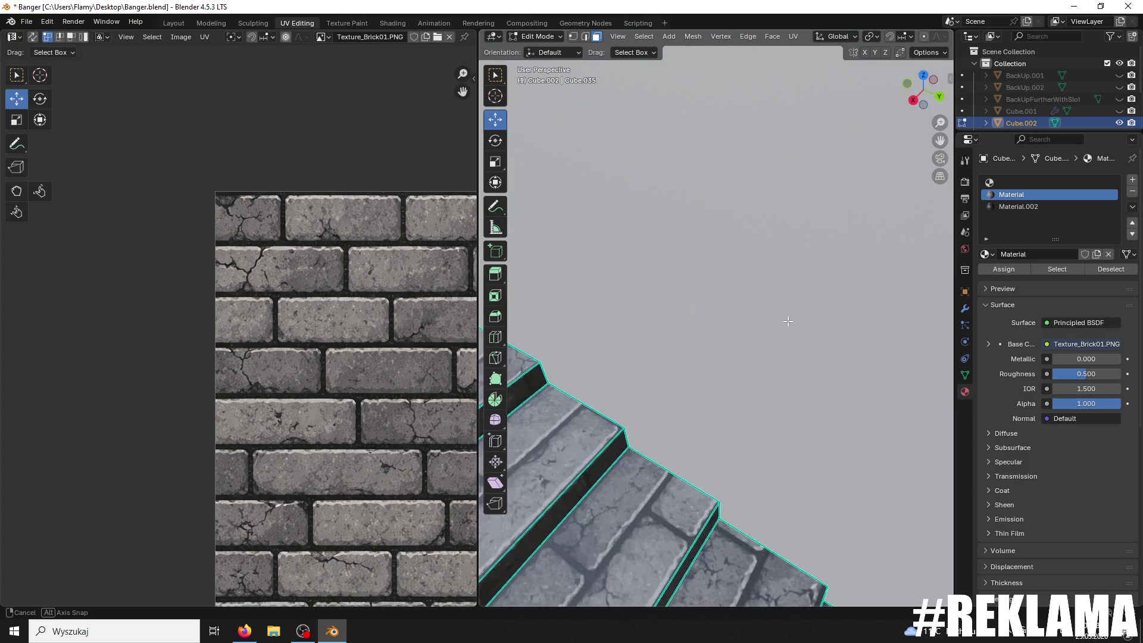
Step: Orbit over the stair strips, try nudging the UV strip down, then undo it
mouse_move(672, 281)
middle_down()
mouse_move(664, 246)
mouse_move(693, 256)
middle_up()
middle_drag(713, 206, 705, 222)
scroll(306, 382, down, 2)
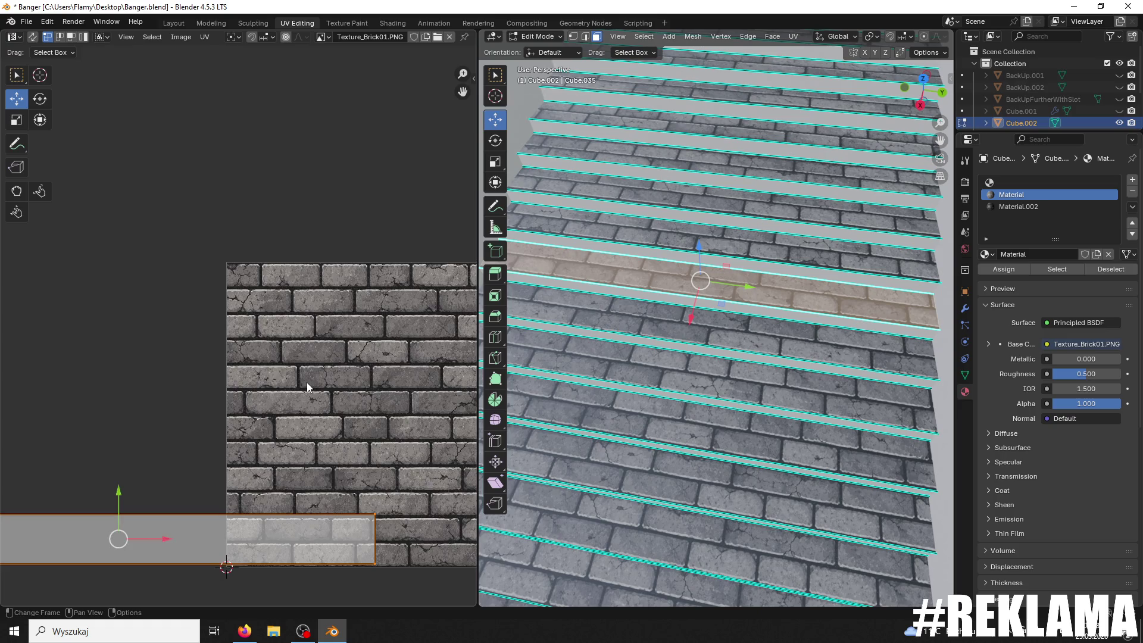
mouse_move(280, 403)
middle_down()
mouse_move(306, 470)
mouse_move(367, 285)
middle_up()
scroll(285, 377, up, 1)
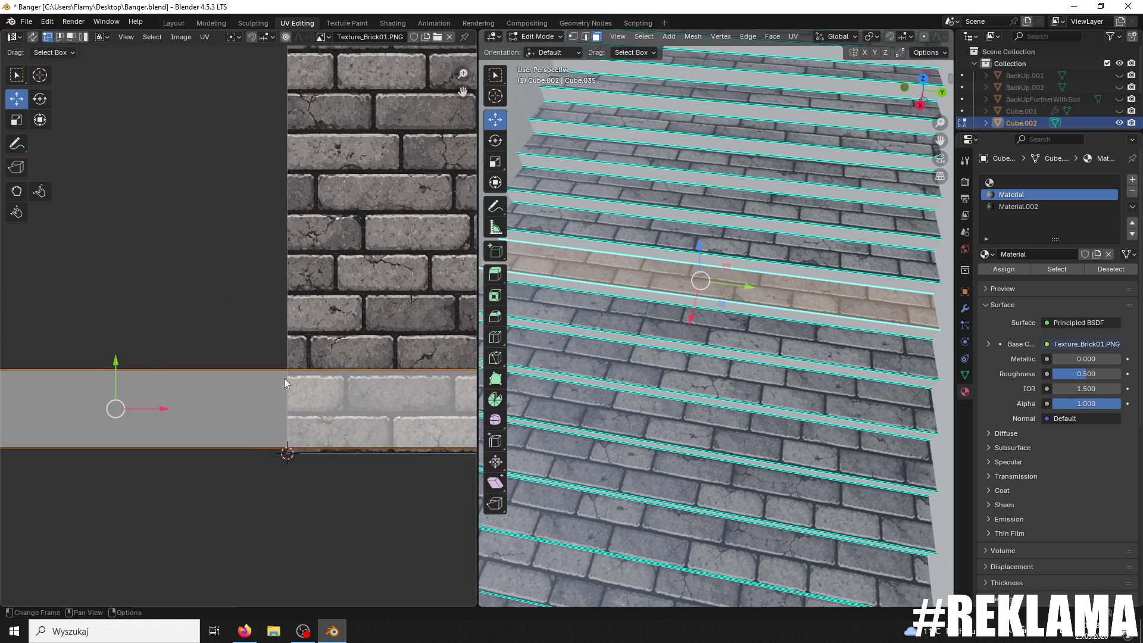
drag(117, 359, 102, 362)
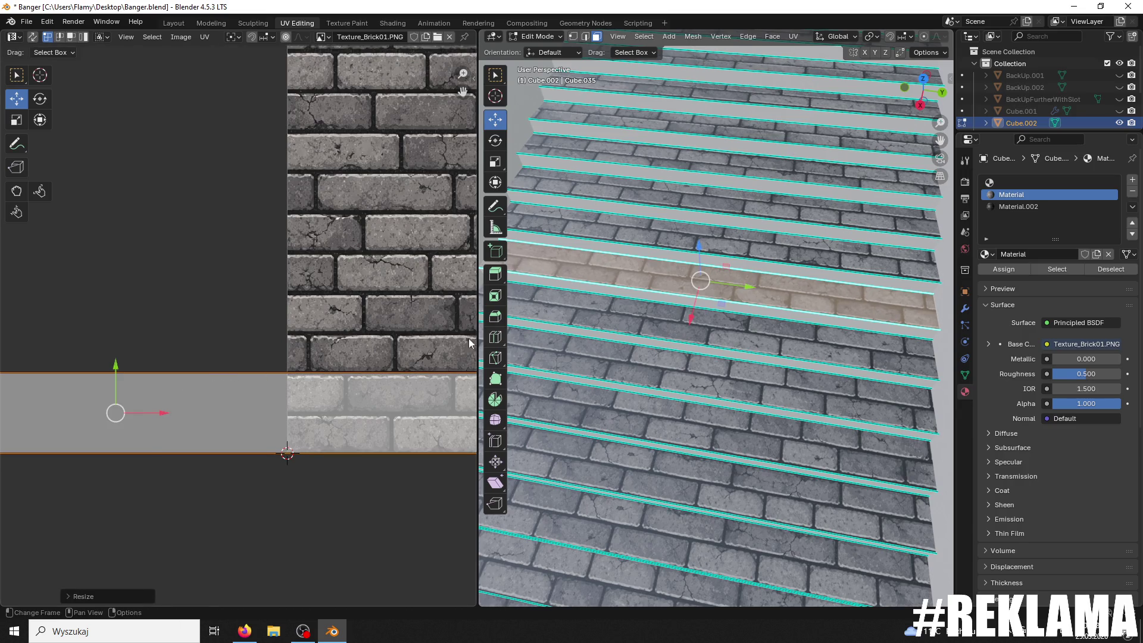
key(ctrl+z)
scroll(262, 436, down, 2)
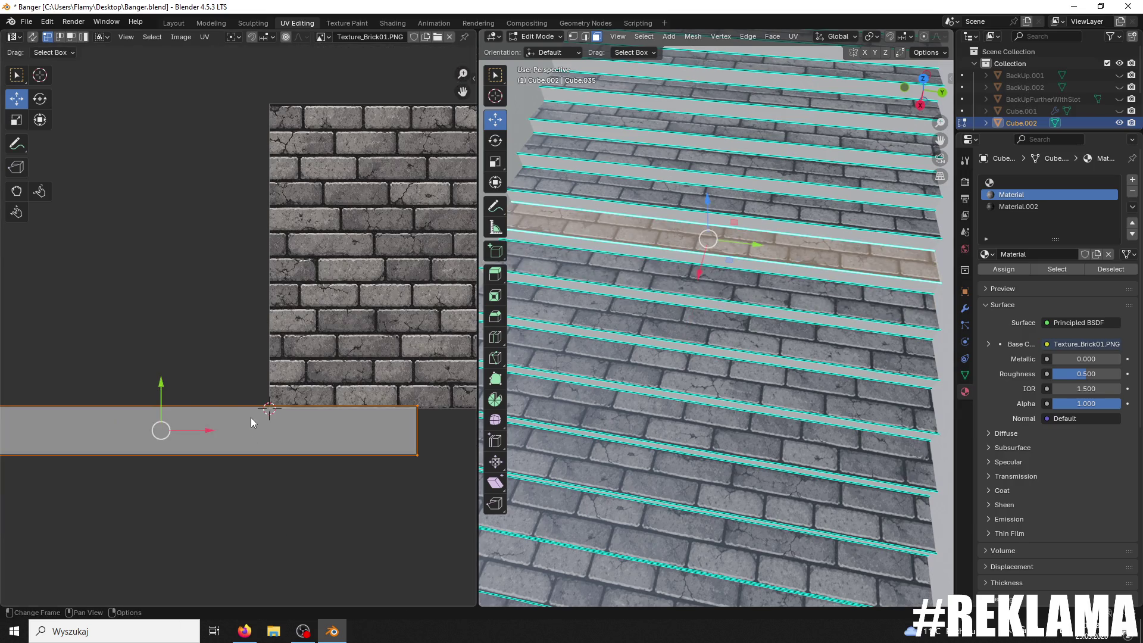
Step: Move the strip's UV island up onto the brick texture and enlarge it slightly
mouse_move(160, 381)
mouse_down()
mouse_move(222, 288)
mouse_move(209, 245)
mouse_move(148, 251)
mouse_up()
scroll(417, 301, up, 1)
key(s)
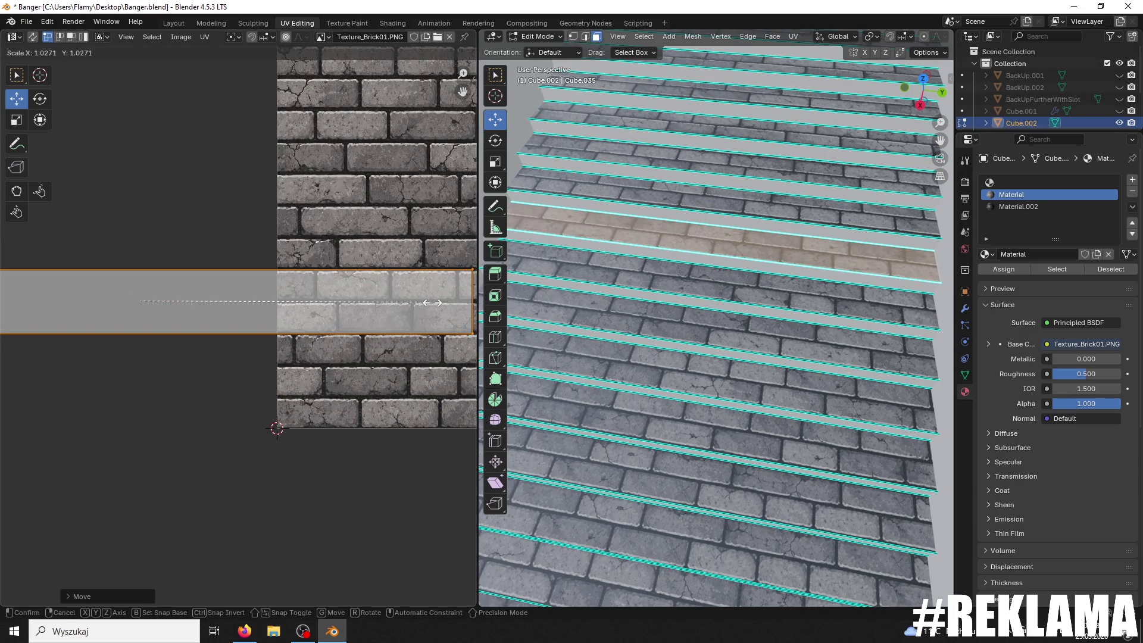
click(433, 302)
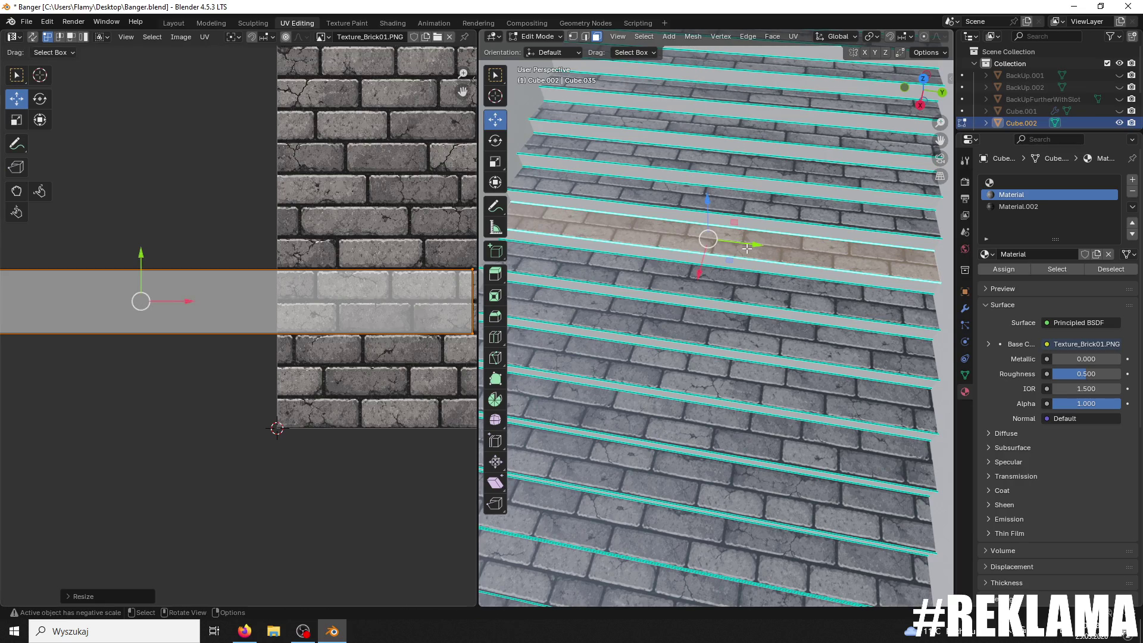
Step: Shift the island further up, make it slightly taller and nudge it onto a brick row
shift+middle_drag(747, 248, 694, 297)
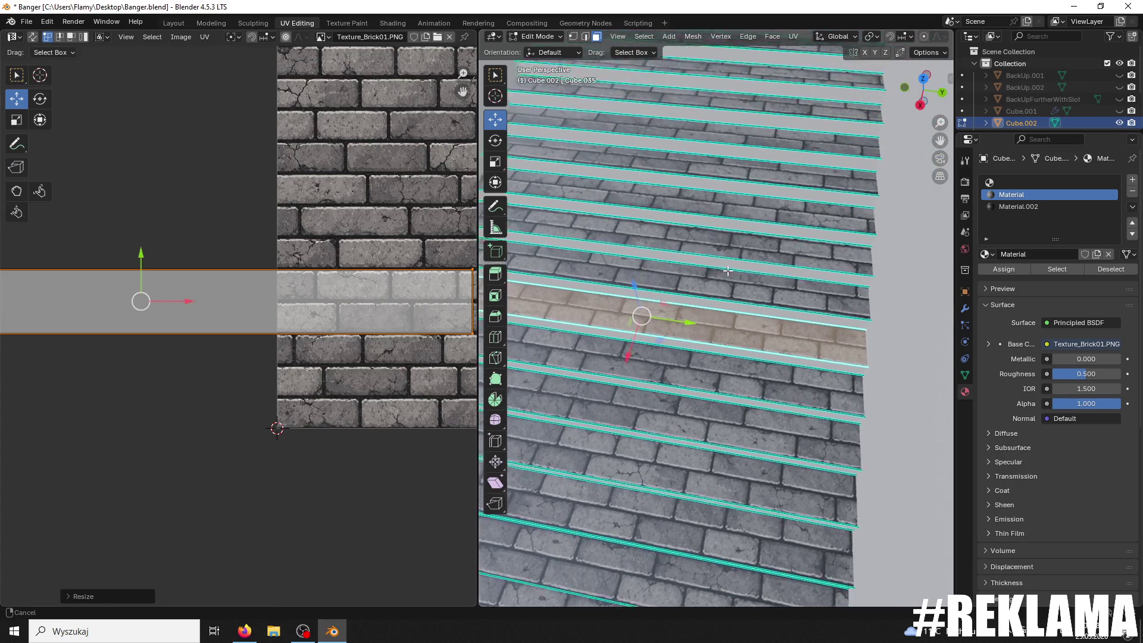
drag(355, 265, 355, 482)
drag(151, 479, 139, 247)
scroll(265, 287, up, 1)
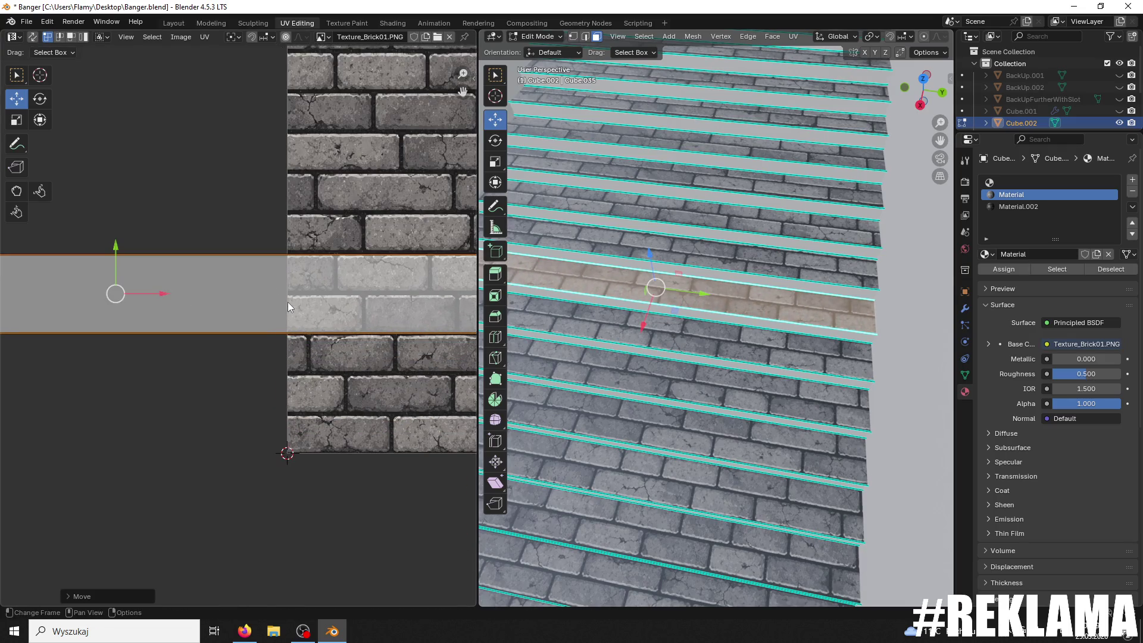
key(s)
click(211, 300)
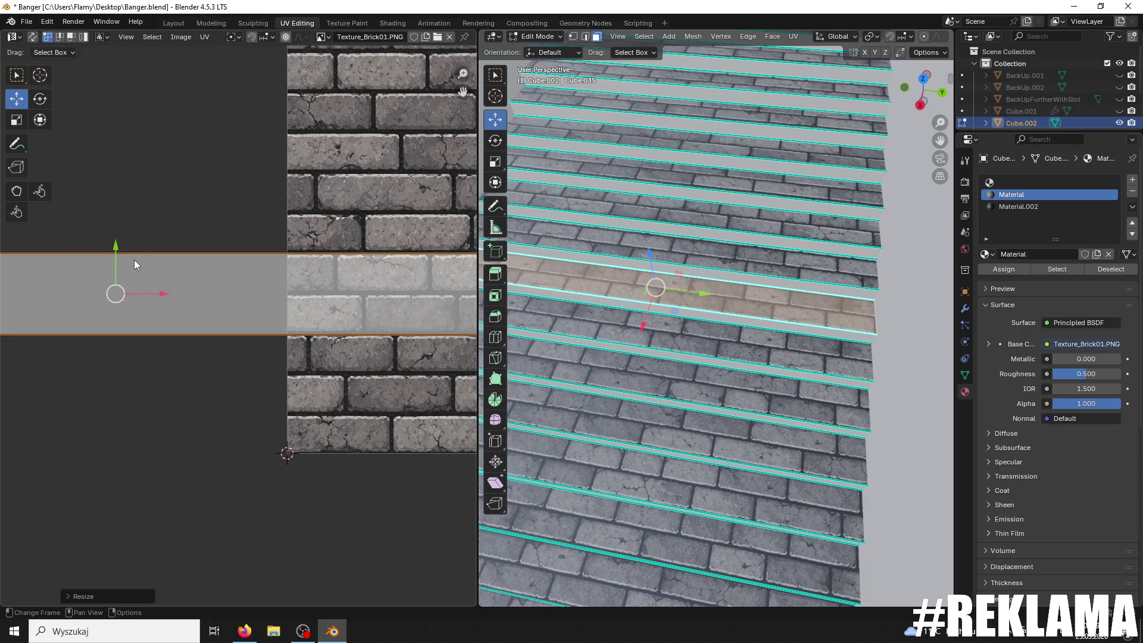
drag(115, 245, 101, 243)
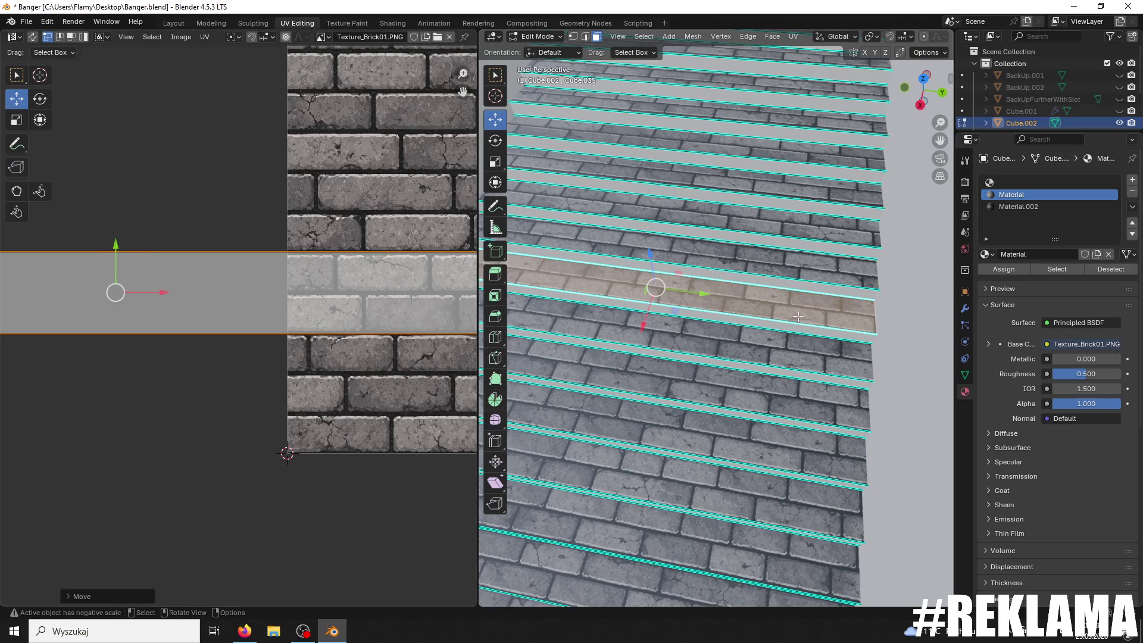
scroll(763, 277, up, 5)
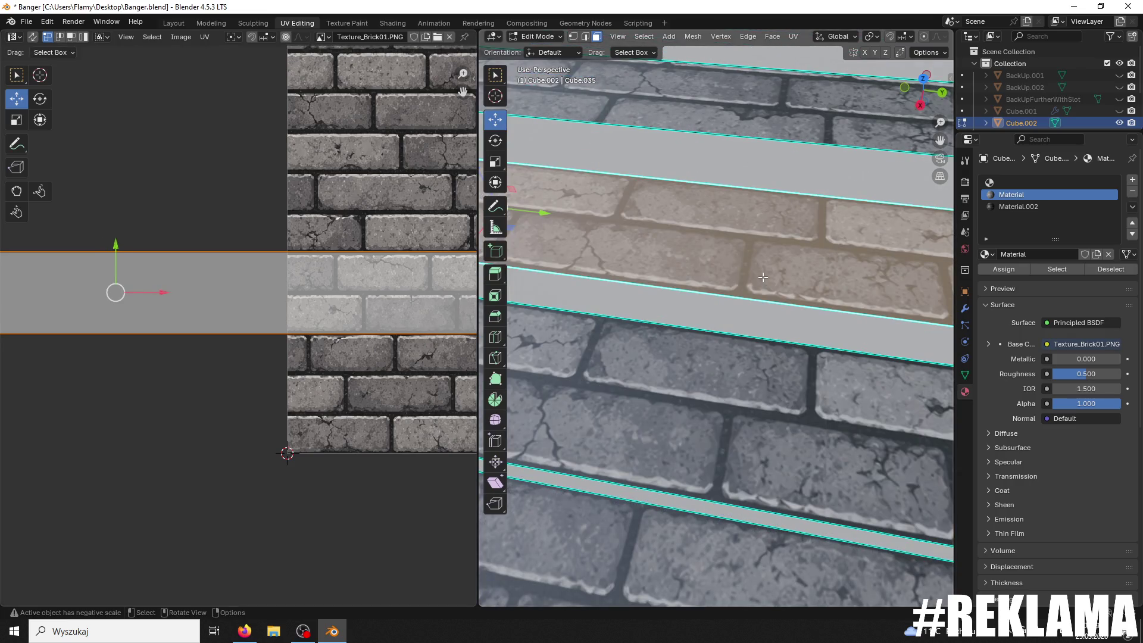
Step: Select the top brick strip, move its UV island down onto the bricks and stretch it horizontally
click(748, 399)
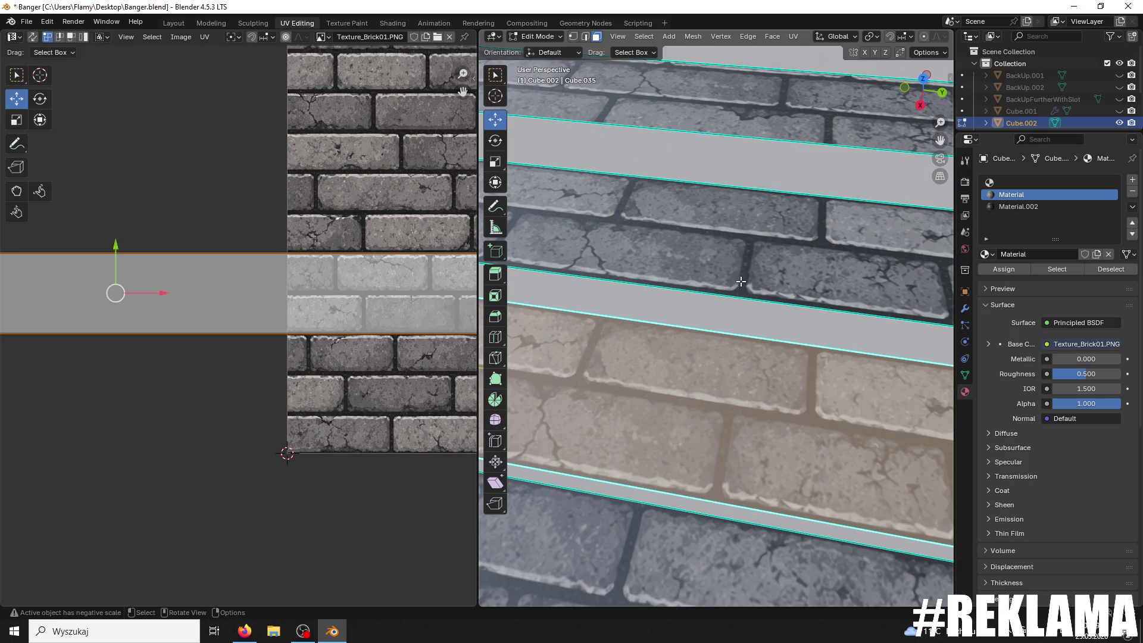
click(741, 281)
click(745, 118)
scroll(418, 311, down, 4)
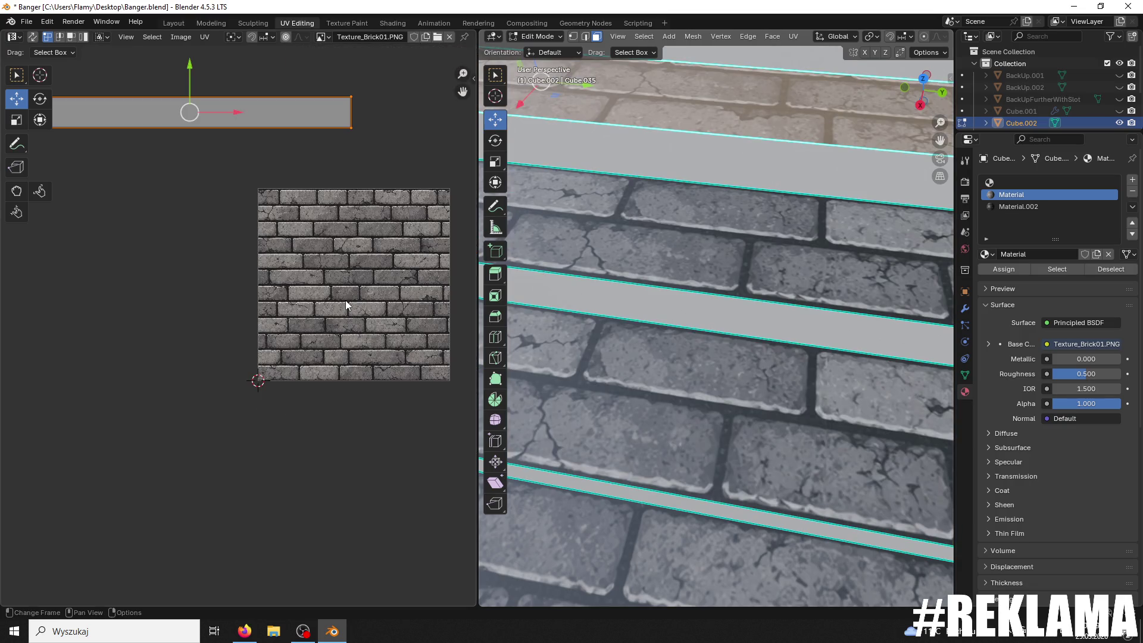
middle_drag(345, 300, 380, 348)
mouse_move(226, 116)
mouse_down()
mouse_move(227, 244)
mouse_move(431, 262)
mouse_up()
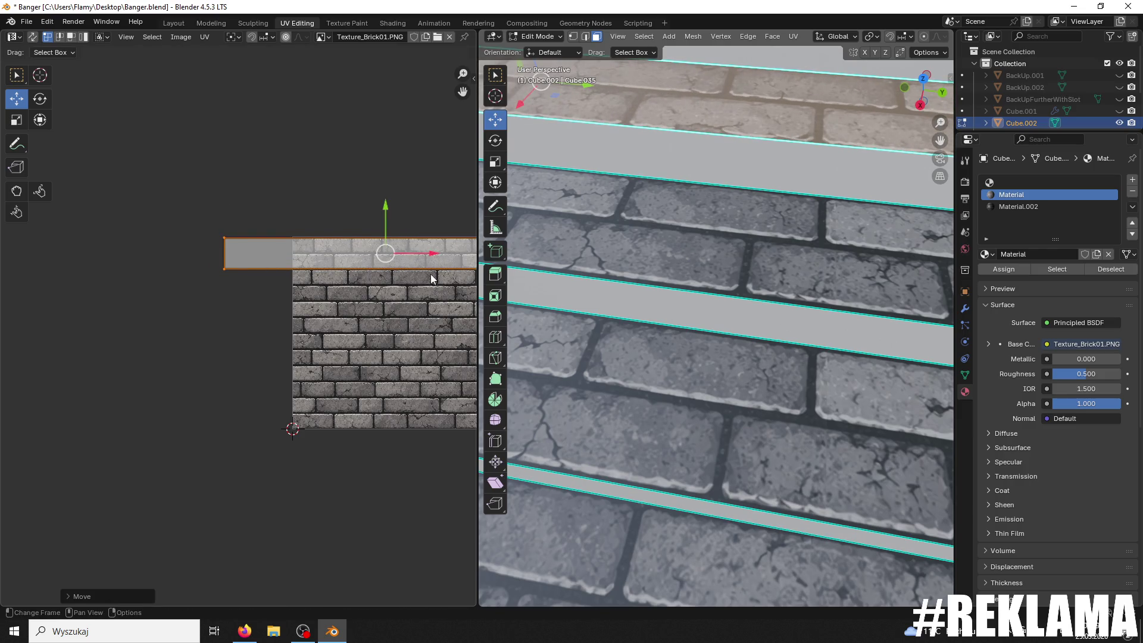
scroll(399, 268, up, 3)
key(s)
key(x)
click(383, 298)
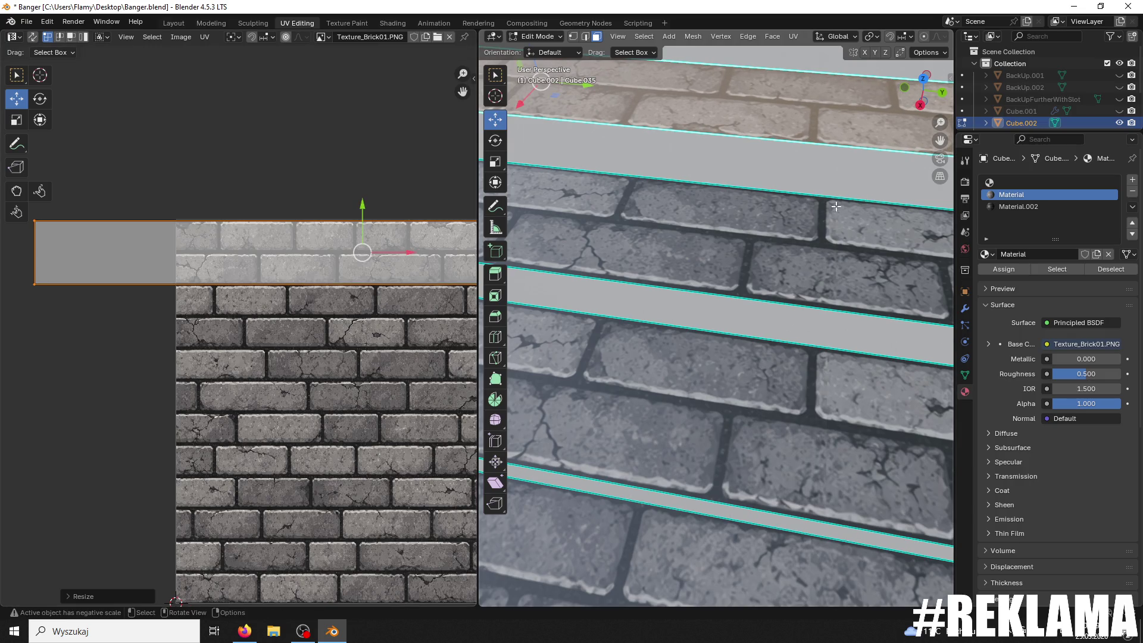
Step: Try moving the island down 0.5 units, then undo that move
key(ctrl+z)
key(ctrl+shift+z)
scroll(356, 317, up, 1)
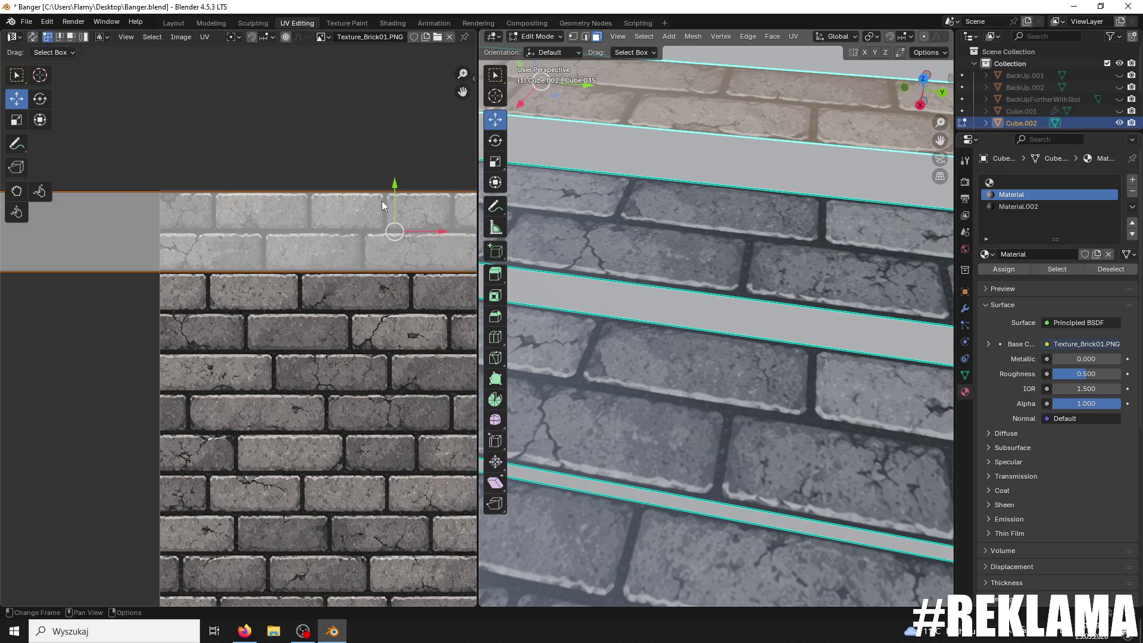
drag(391, 187, 387, 182)
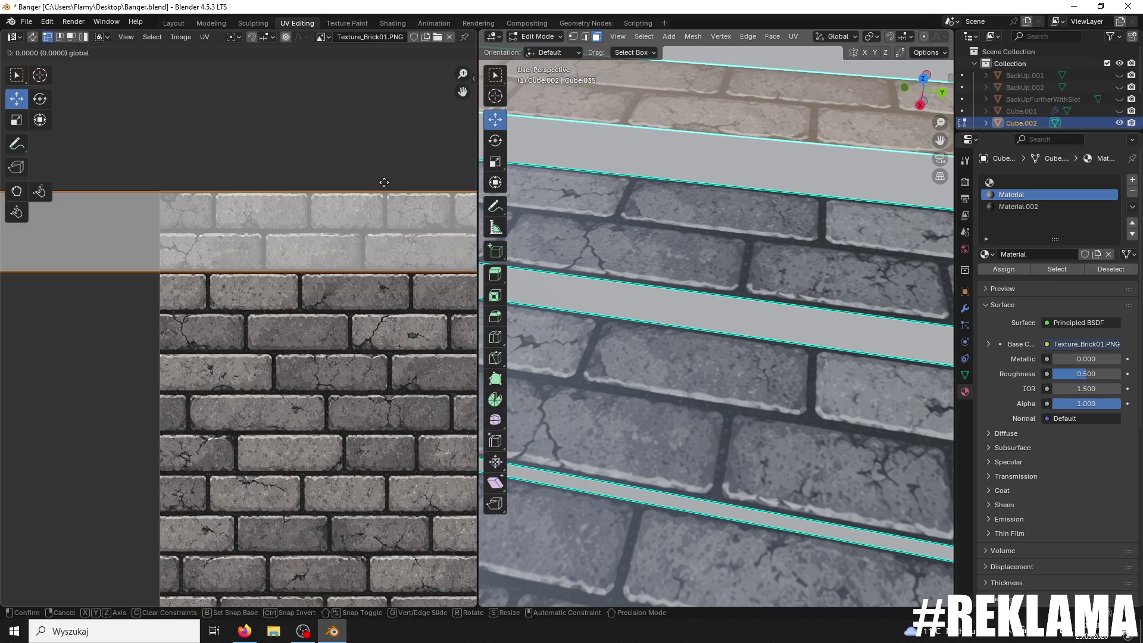
text(-0.5)
key(Return)
mouse_move(708, 286)
shift+middle_down()
mouse_move(710, 249)
mouse_move(676, 368)
shift+middle_up()
key(ctrl+z)
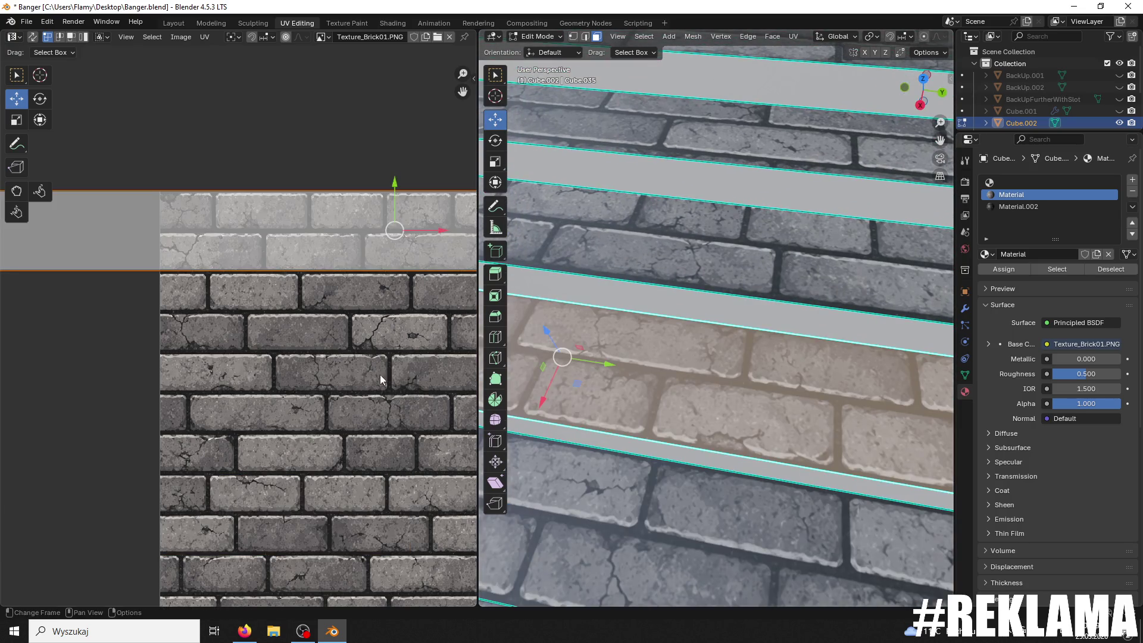
Step: Select the next brick strip, rotate its UV island level, nudge it up and enlarge it slightly
click(690, 245)
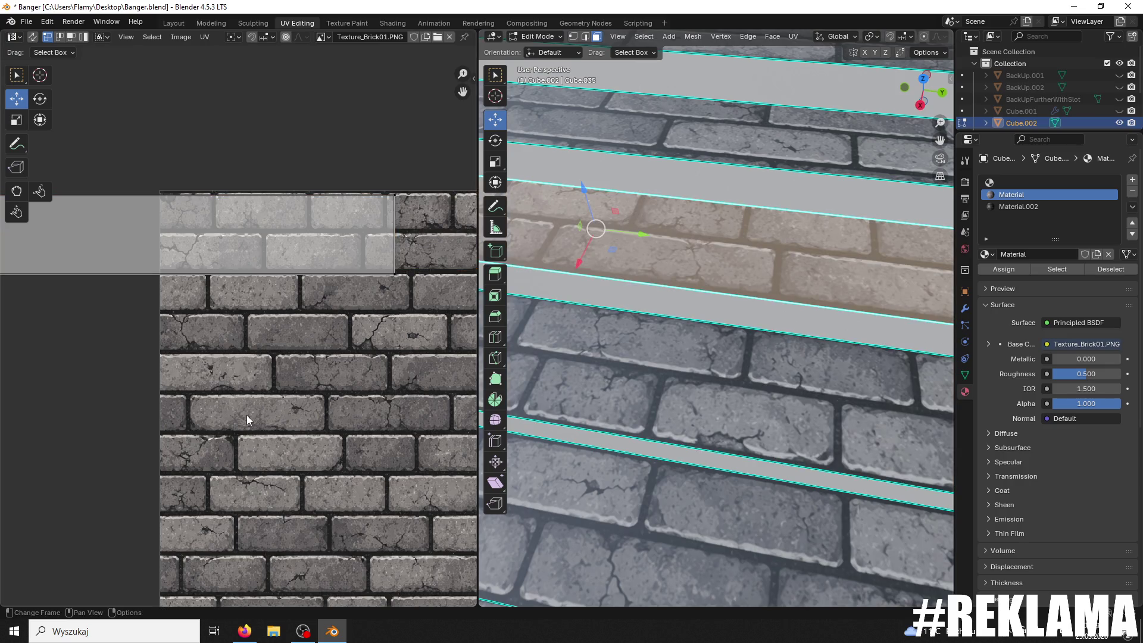
key(r)
click(256, 445)
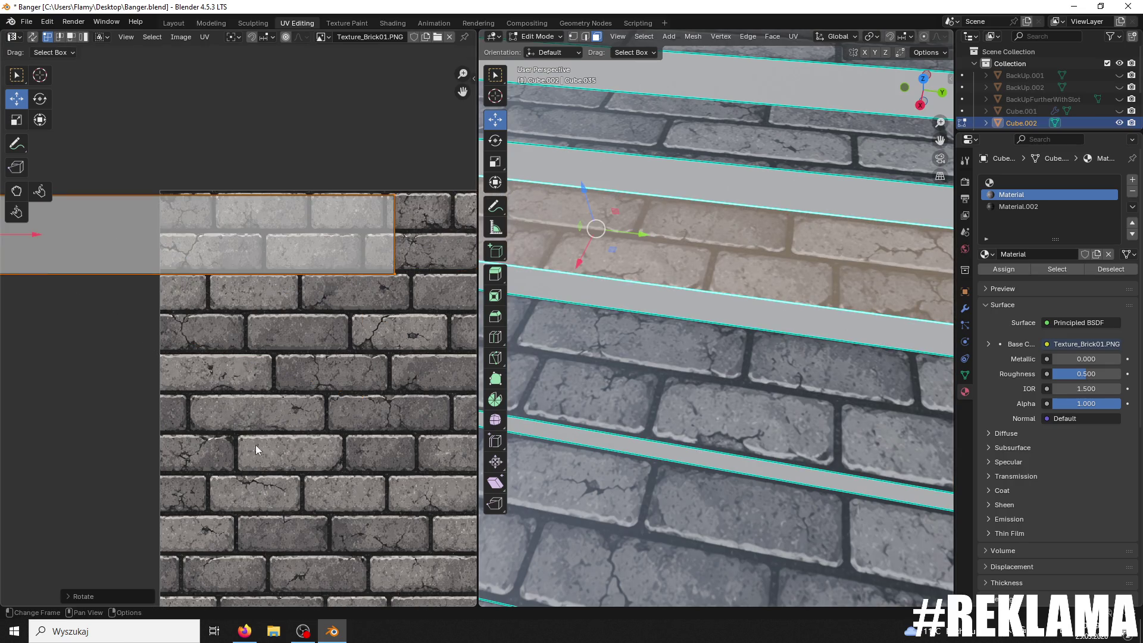
middle_drag(261, 302, 352, 318)
drag(73, 216, 72, 210)
key(s)
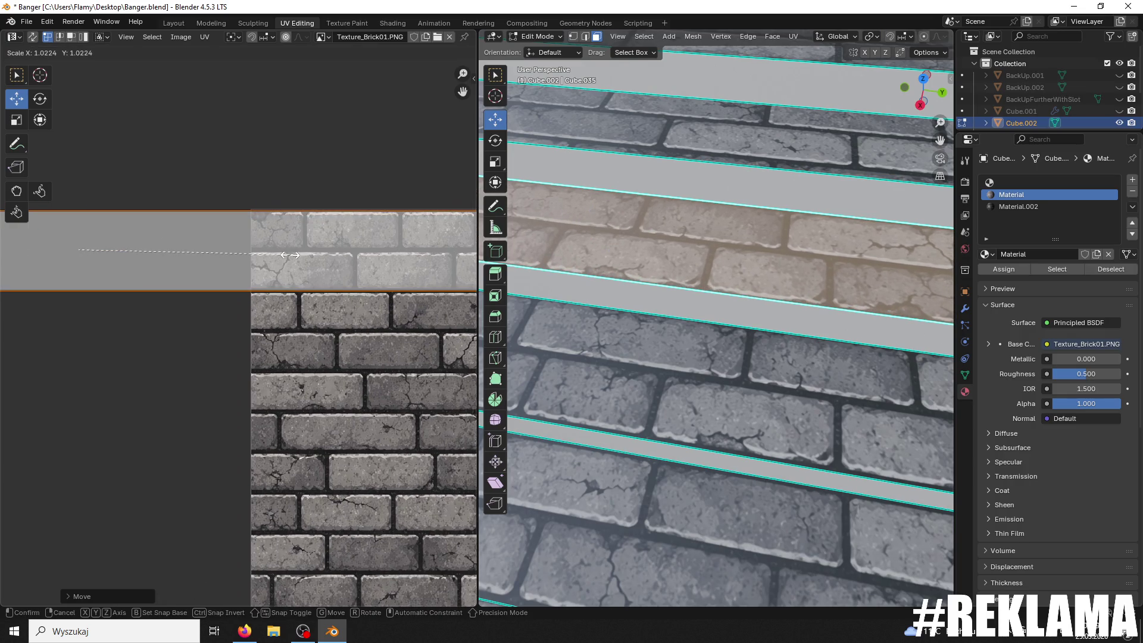
click(295, 258)
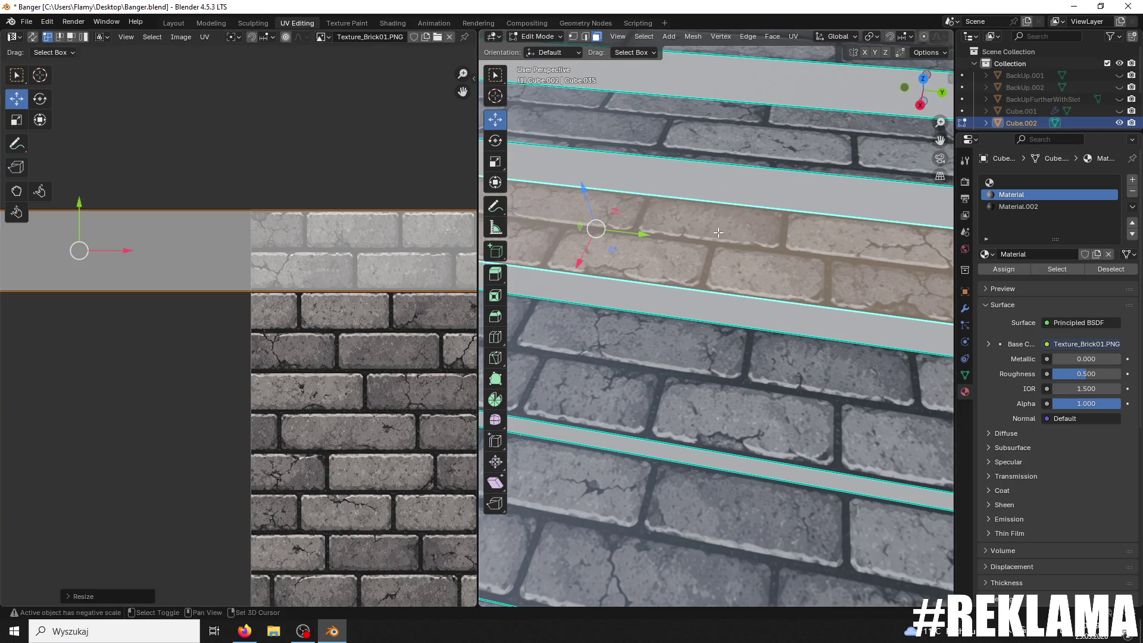
Step: For the strip above, move its UV island up onto the bricks and fine-tune its scale and position
click(703, 309)
click(703, 249)
scroll(405, 324, down, 4)
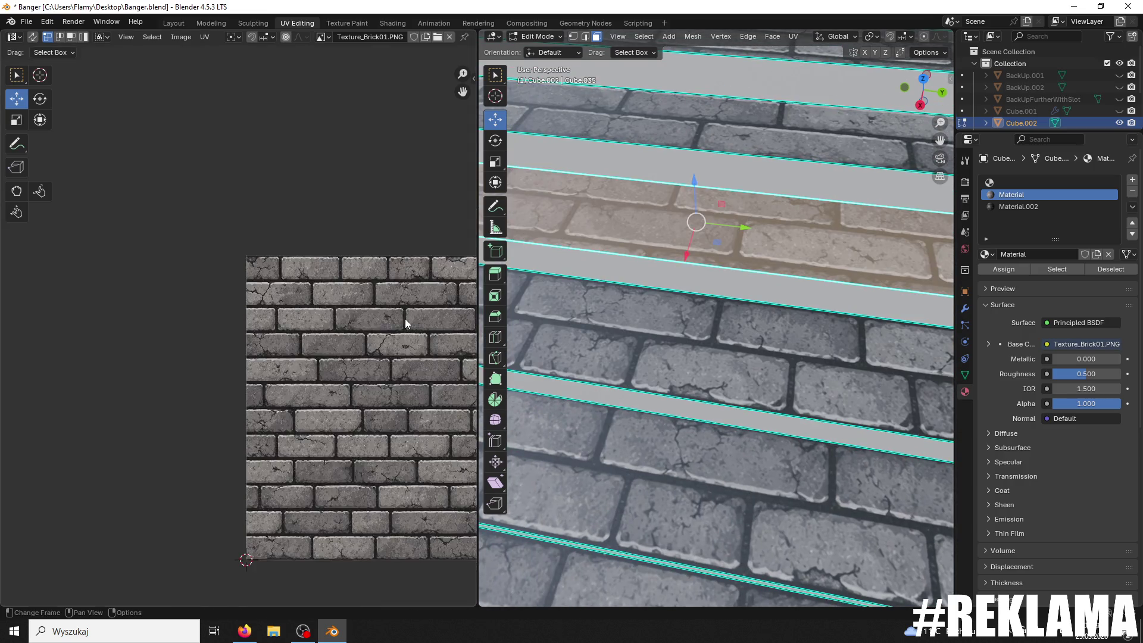
drag(171, 488, 183, 304)
scroll(233, 381, up, 3)
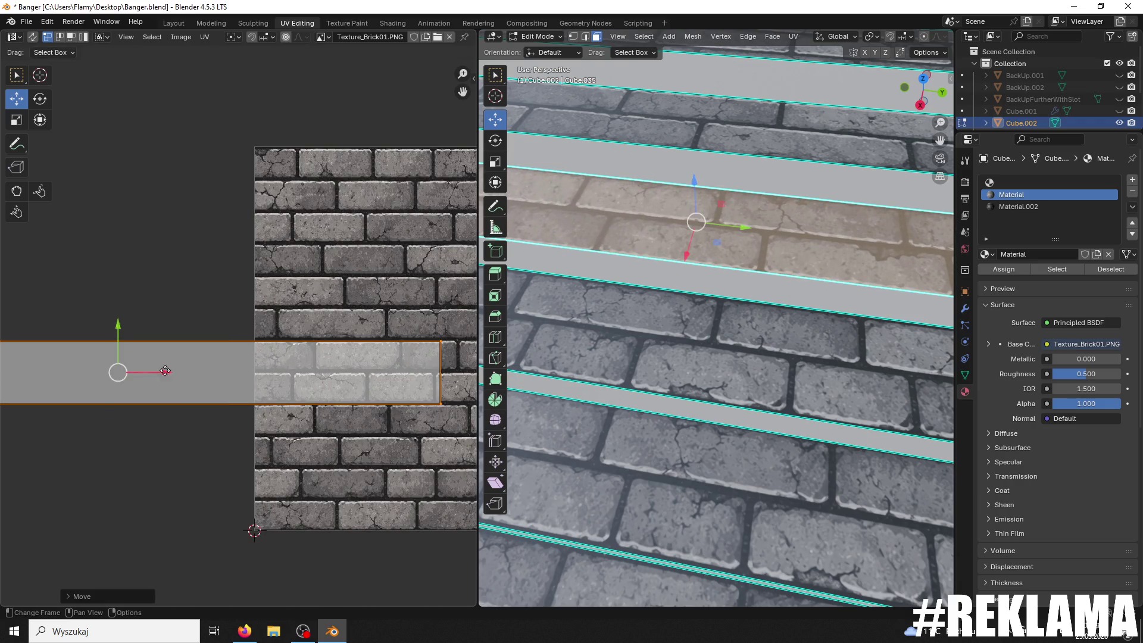
scroll(380, 380, up, 4)
key(s)
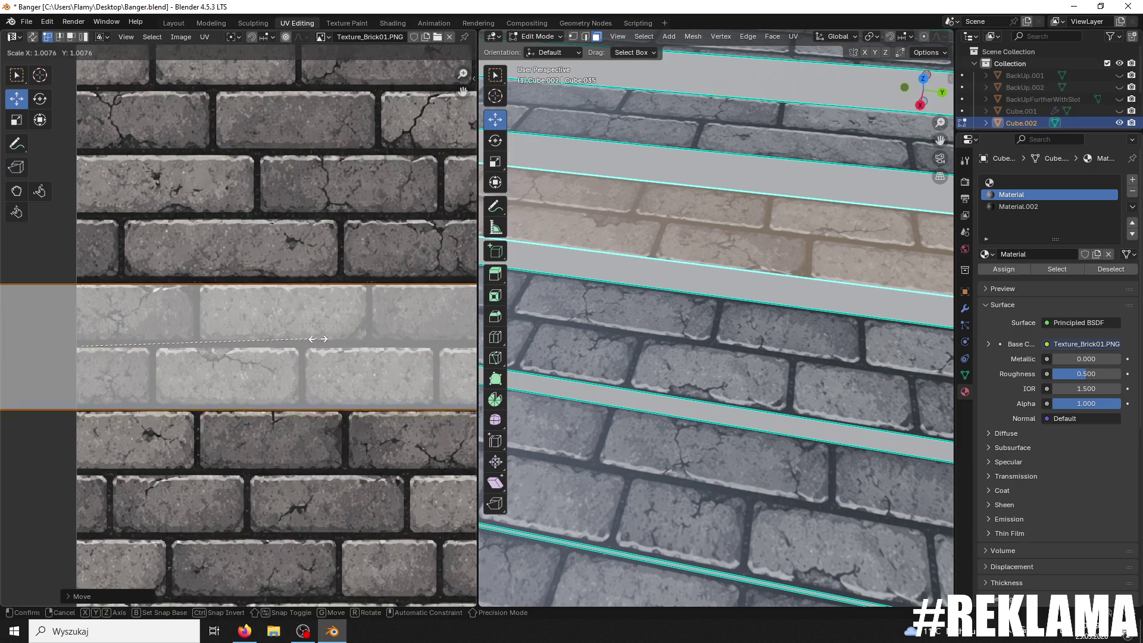
click(197, 331)
drag(82, 294, 79, 292)
key(s)
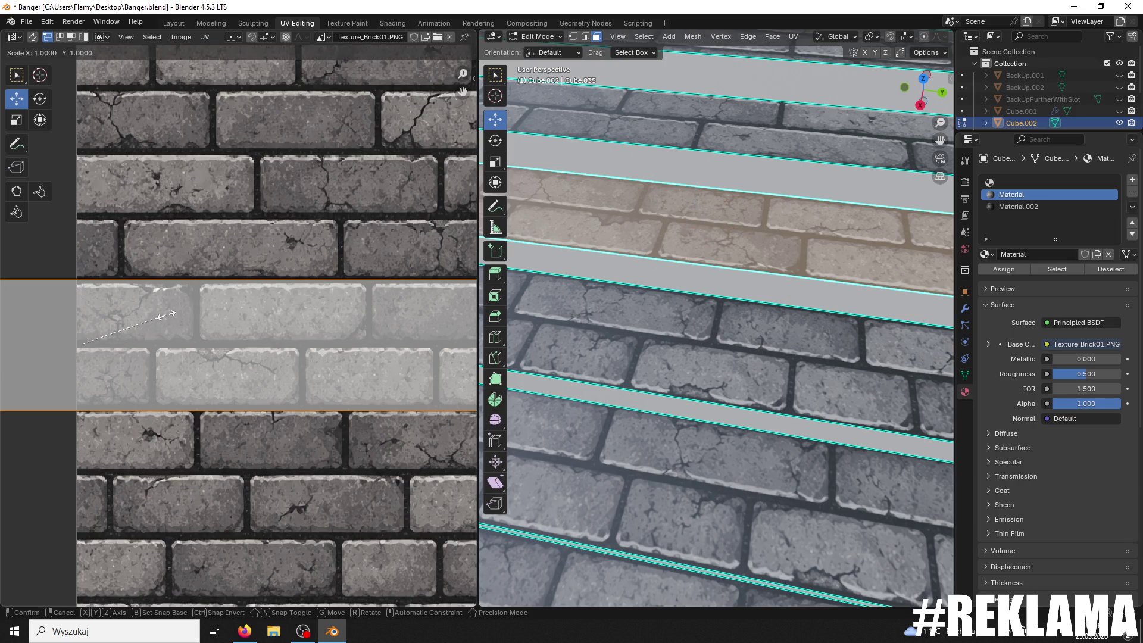
click(167, 317)
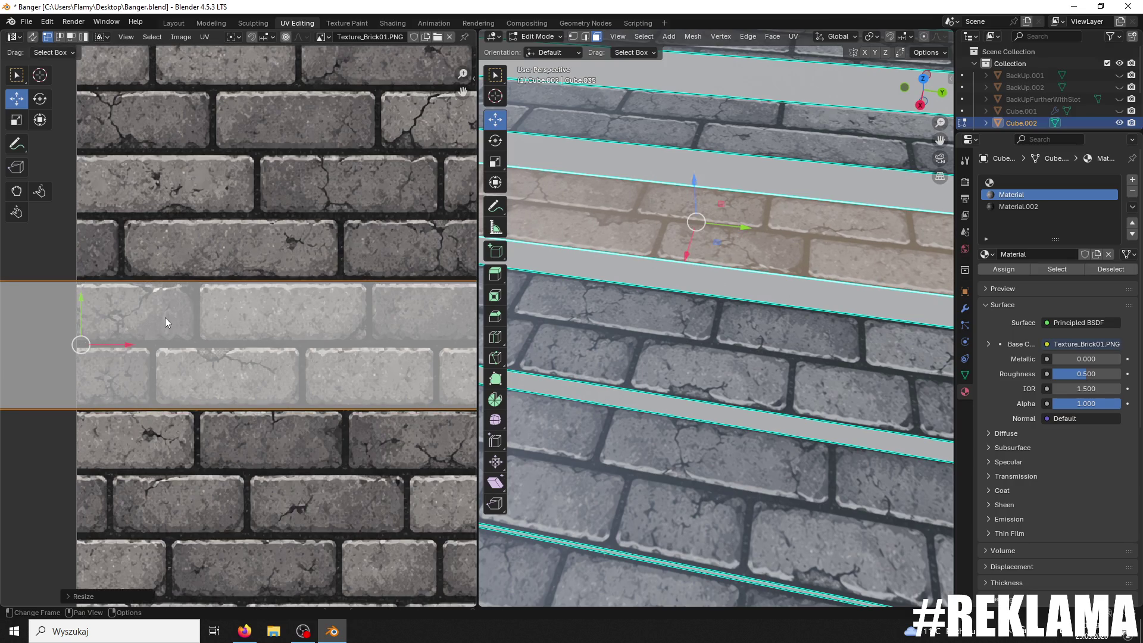
key(ctrl+z)
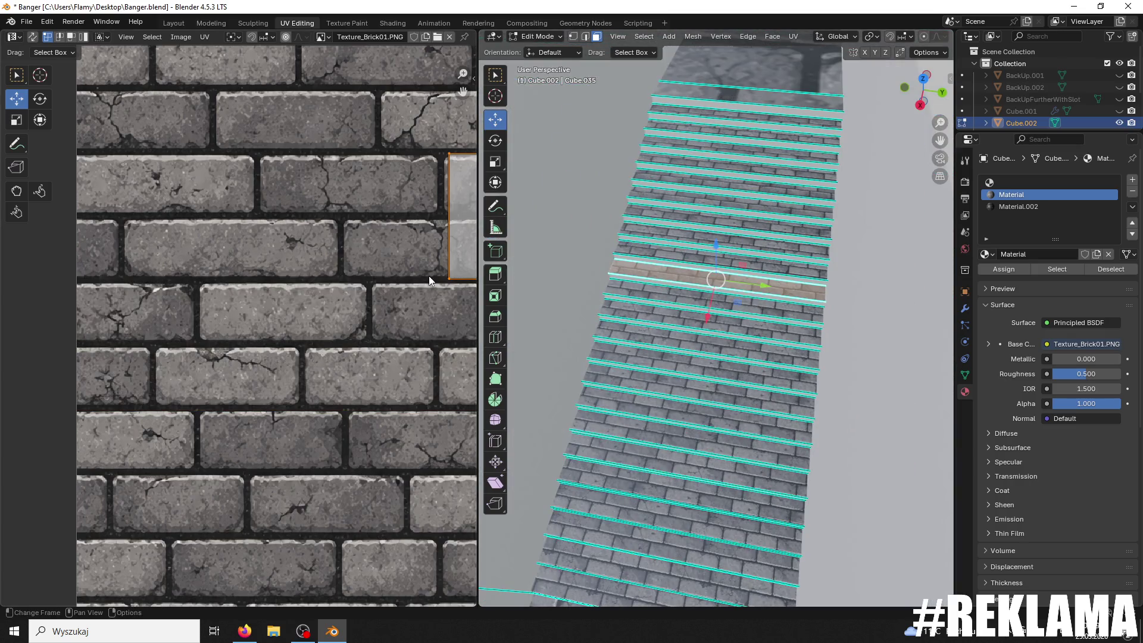
Step: Rotate the current strip's UV island to level it with the brick rows
middle_drag(362, 267, 96, 402)
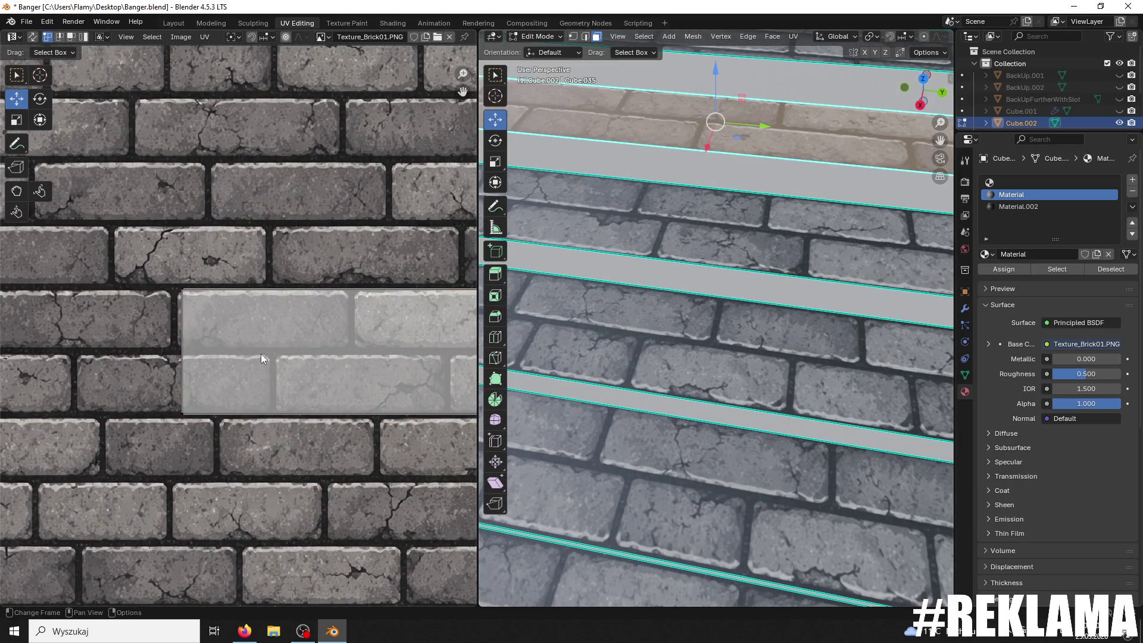
key(r)
key(Escape)
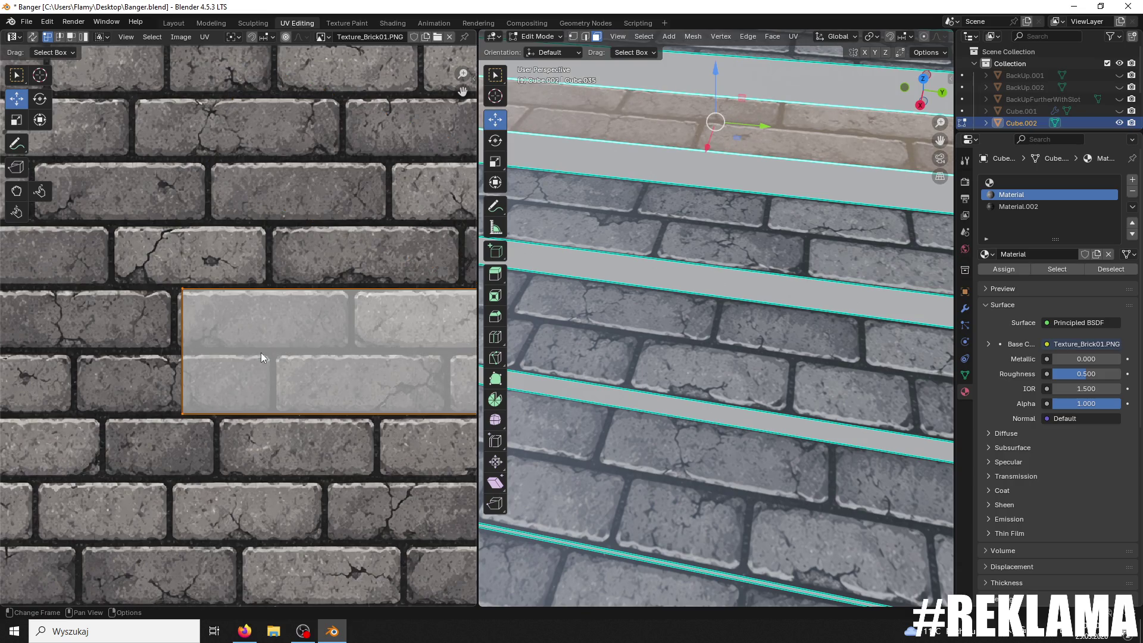
key(r)
click(260, 352)
scroll(288, 357, down, 1)
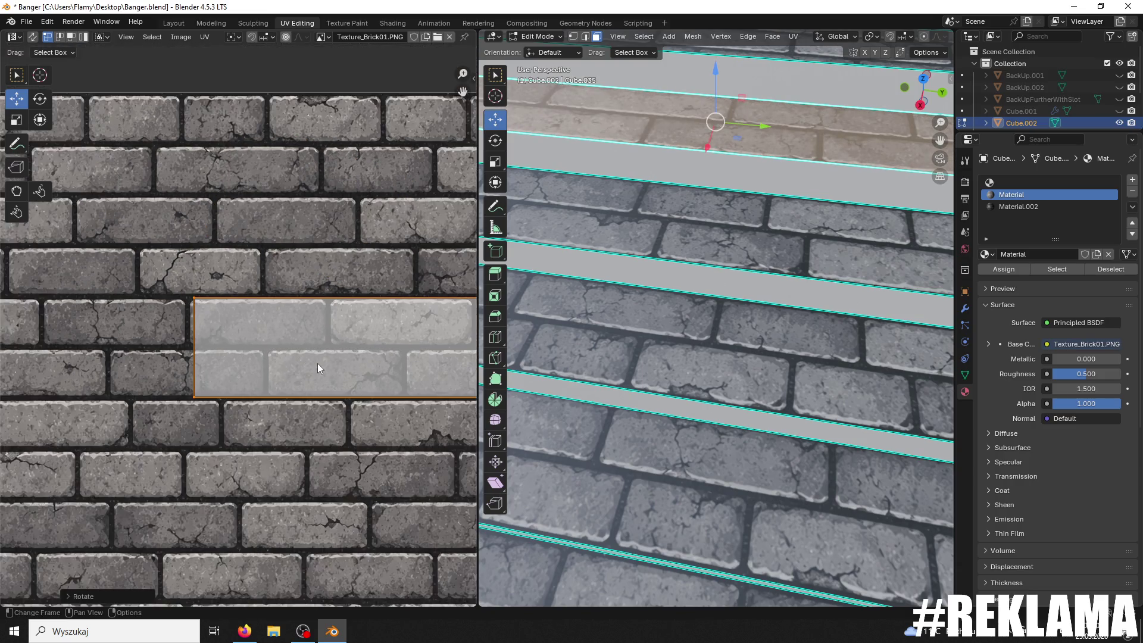
middle_drag(382, 371, 291, 400)
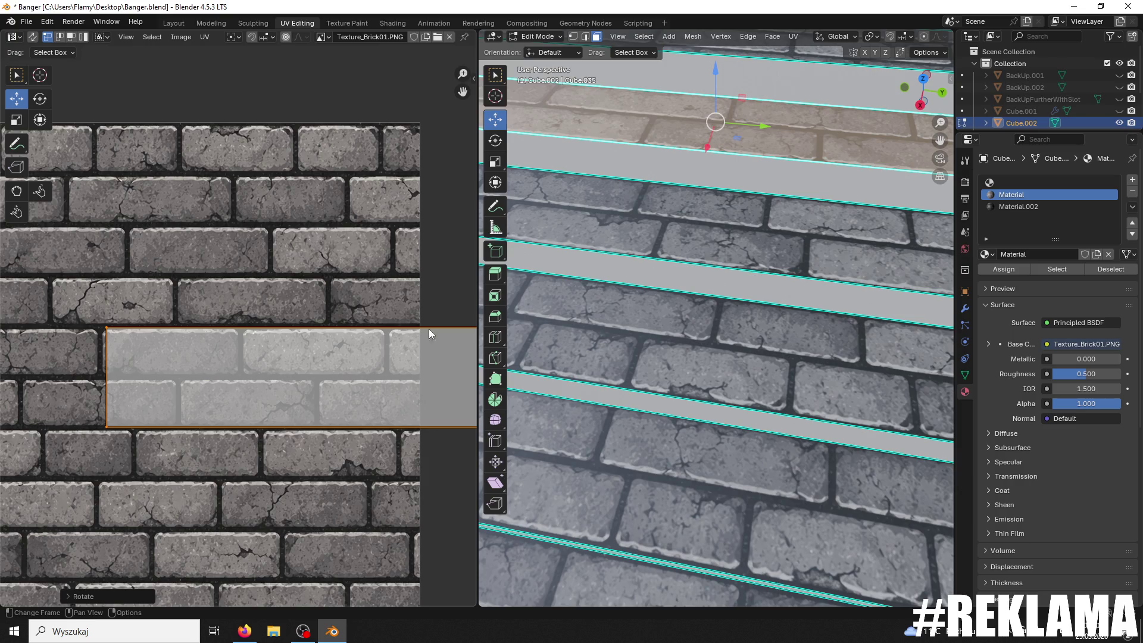
Step: Select another brick strip, move its UV island up and right onto the bricks, and enlarge it slightly
shift+middle_drag(758, 63, 709, 236)
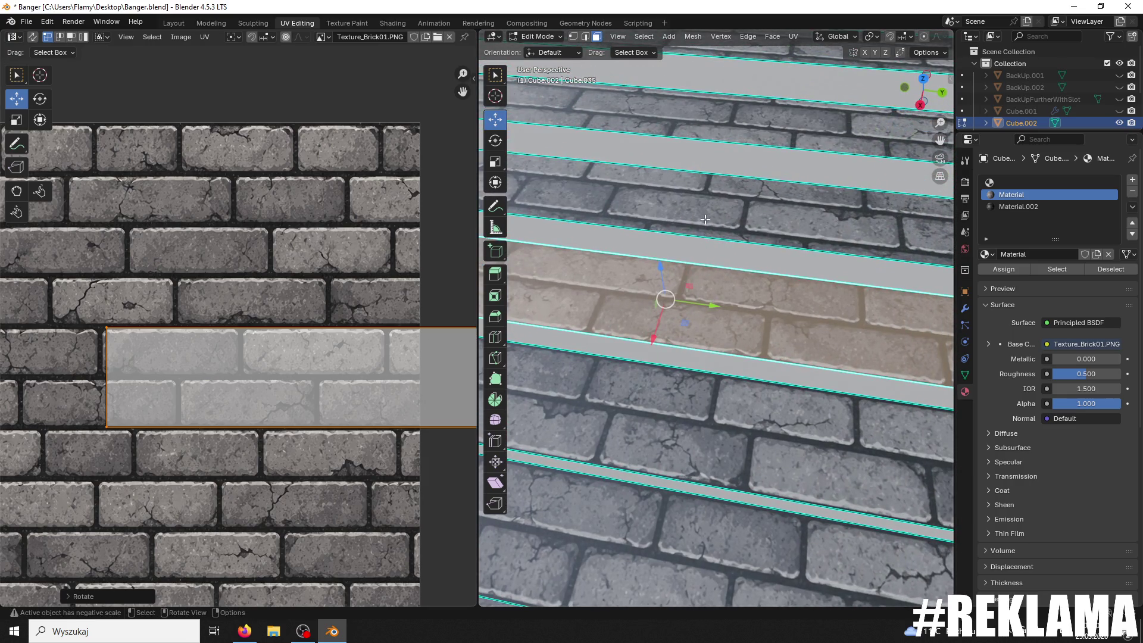
click(705, 219)
scroll(359, 320, down, 4)
scroll(137, 447, up, 2)
drag(110, 444, 111, 205)
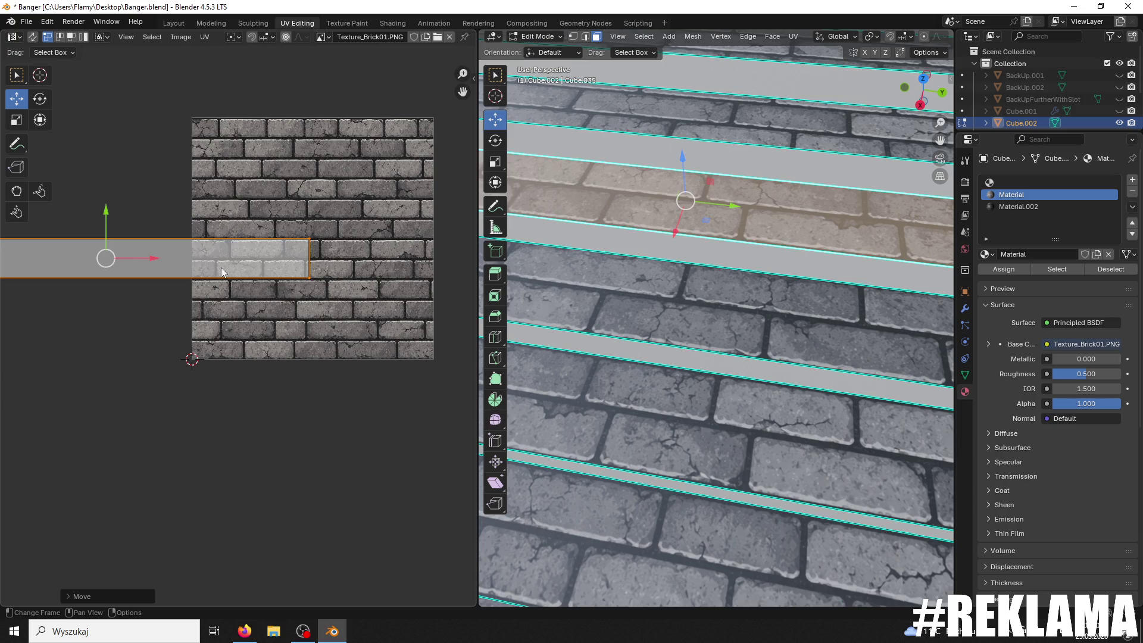
drag(155, 260, 369, 262)
scroll(334, 268, up, 4)
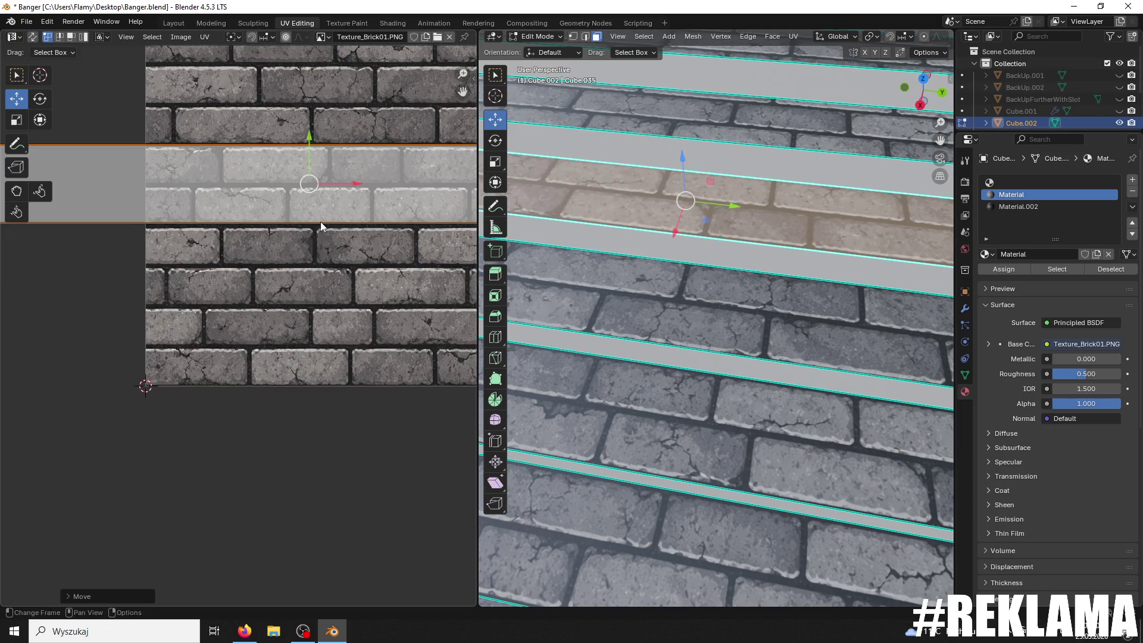
scroll(313, 256, up, 2)
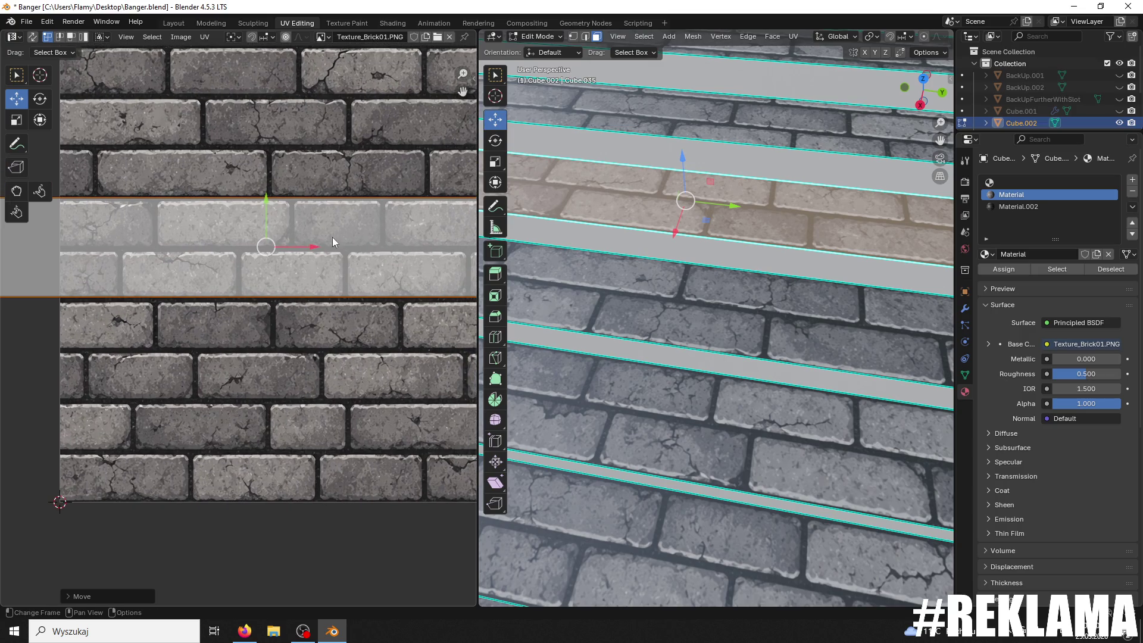
scroll(332, 238, up, 2)
key(s)
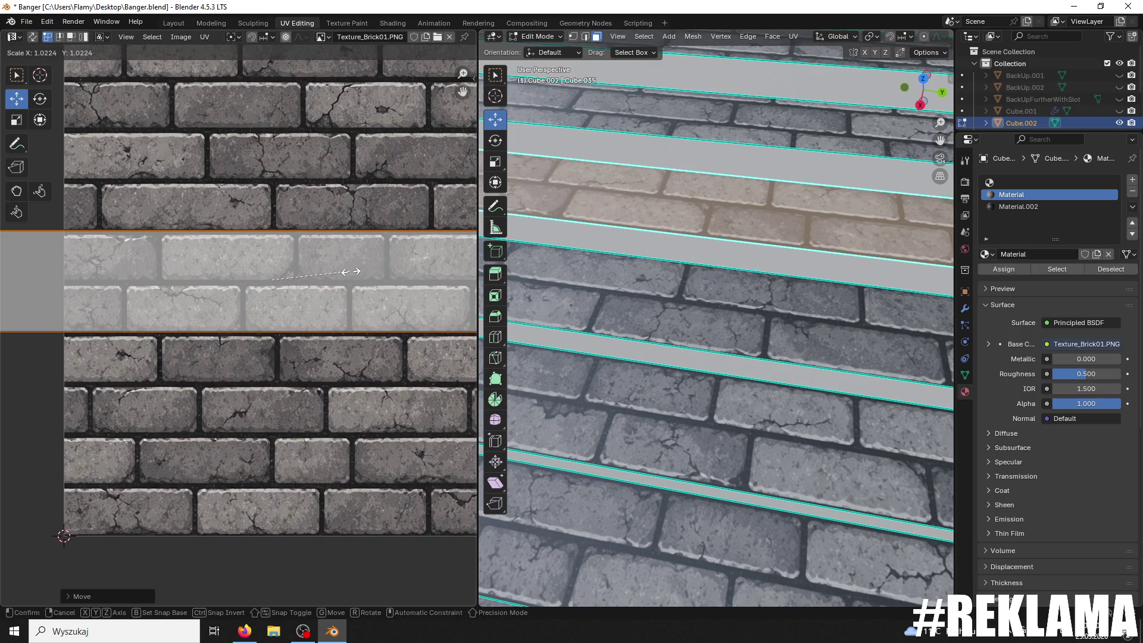
click(351, 272)
Step: Select the island's bottom edge and lower it onto a brick row line
scroll(351, 272, down, 5)
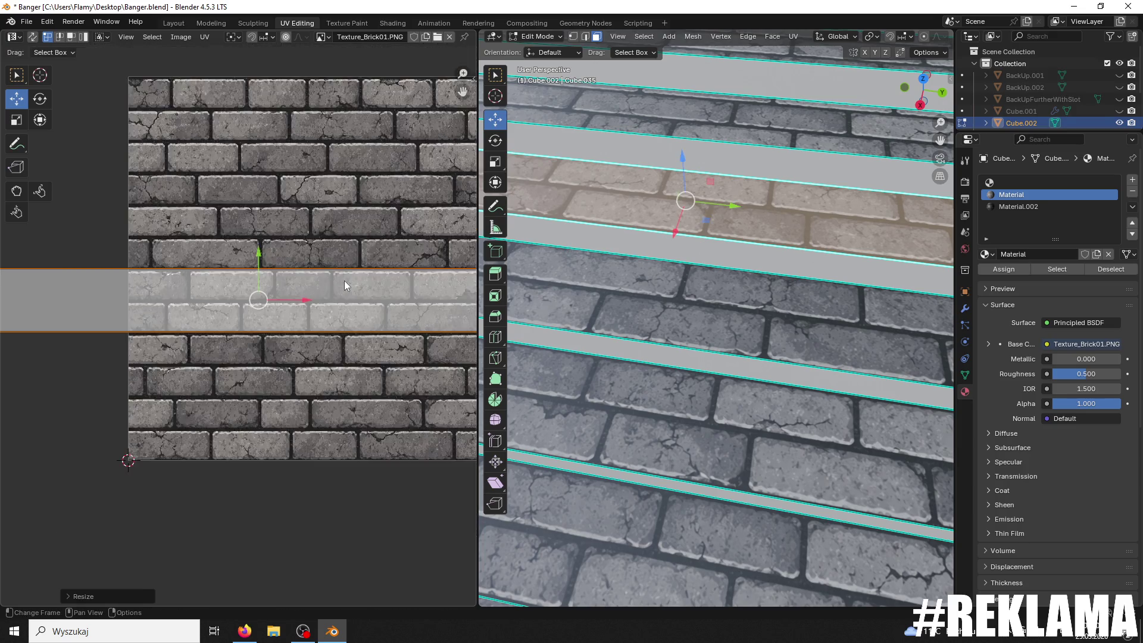
click(457, 332)
scroll(115, 336, up, 2)
scroll(217, 322, down, 2)
shift+click(72, 331)
scroll(170, 325, up, 1)
scroll(233, 316, up, 3)
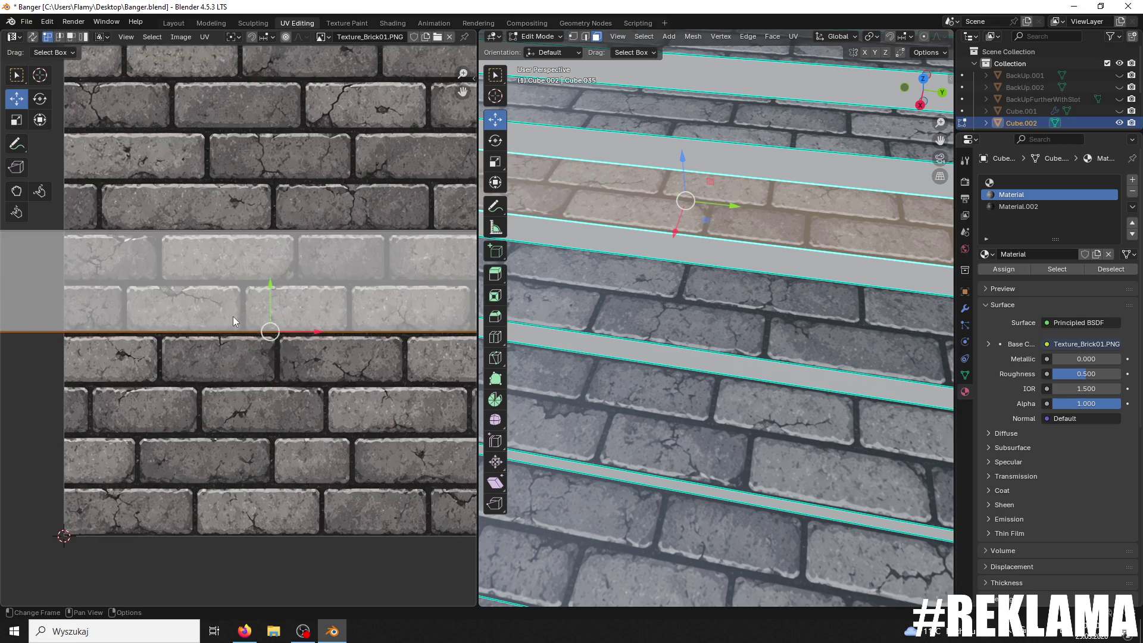
drag(279, 277, 279, 279)
shift+middle_drag(634, 93, 661, 295)
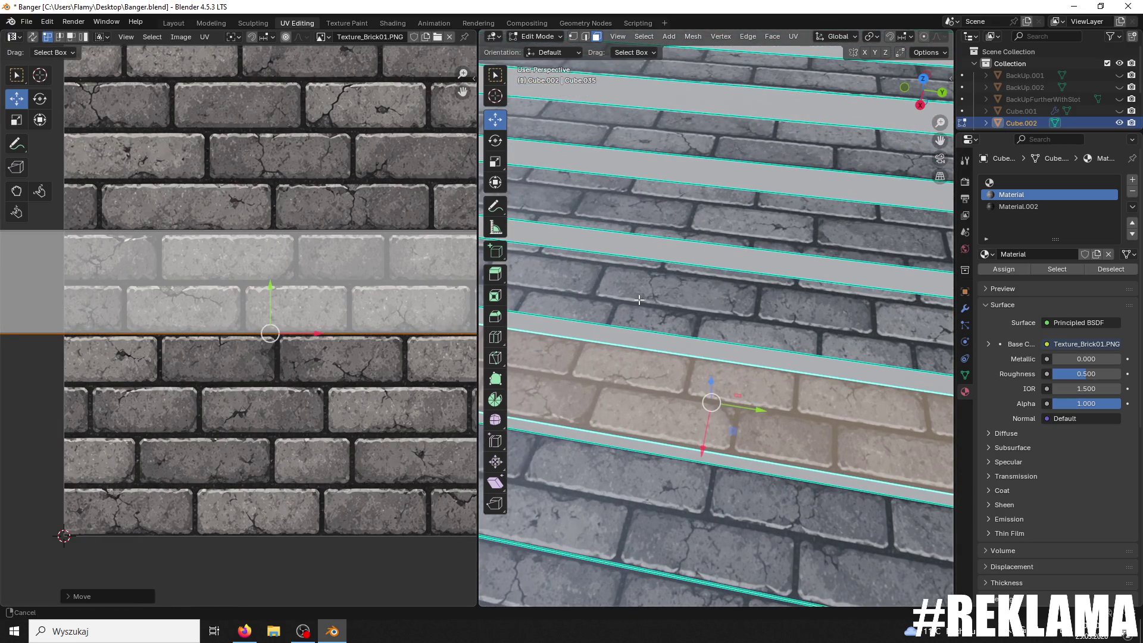
Step: Move the next stair strip's UV island down onto the bricks, scale it about 1.04× and nudge it vertically
click(660, 296)
scroll(389, 297, down, 8)
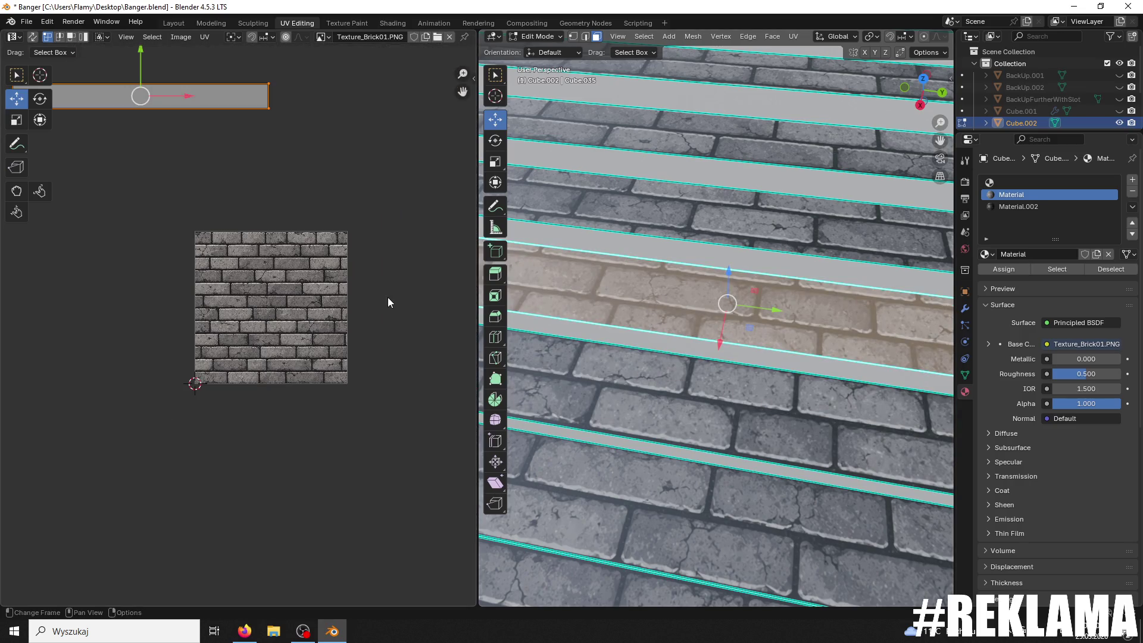
drag(140, 69, 141, 255)
scroll(309, 297, up, 5)
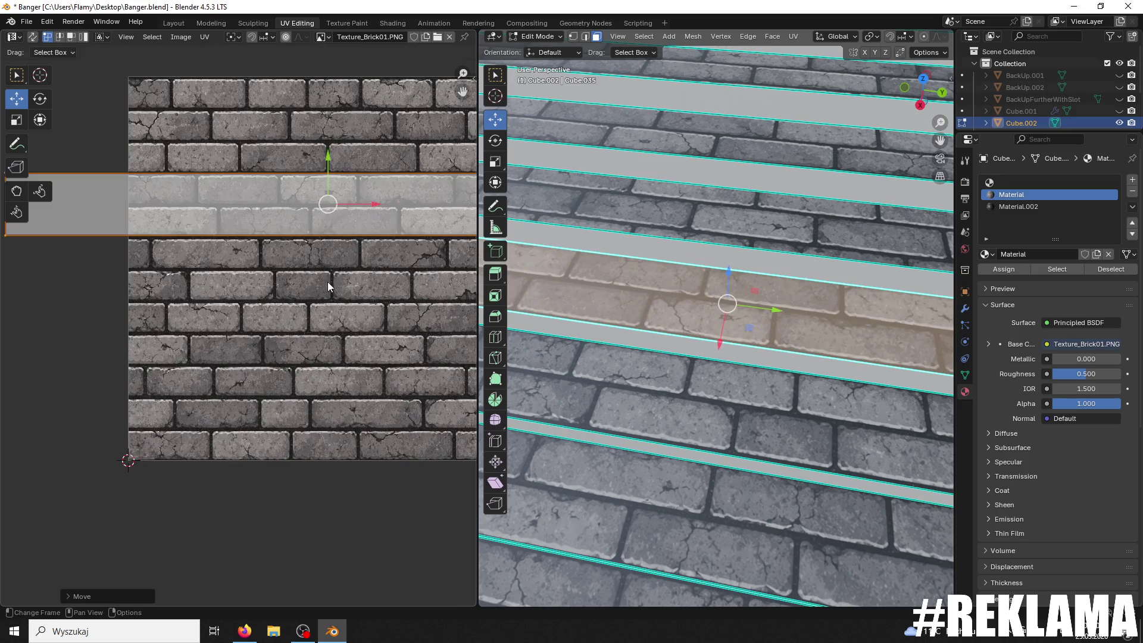
scroll(316, 293, up, 1)
key(s)
click(335, 285)
key(g)
key(y)
click(284, 183)
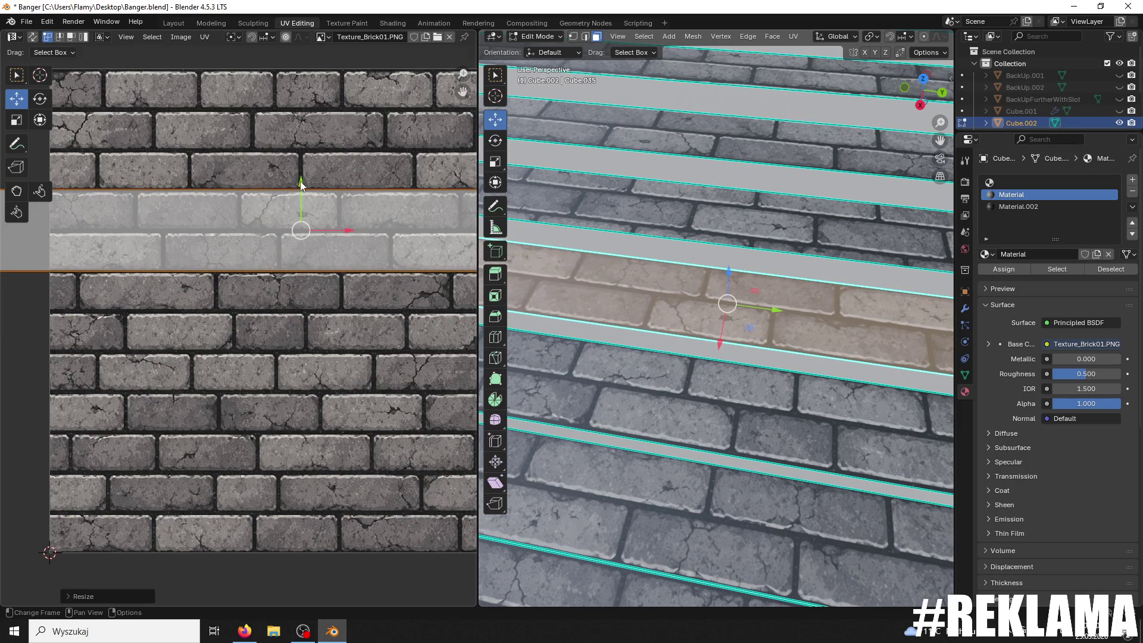
Step: Move another stair strip's UV island up and right onto the brick texture and enlarge it
key(alt+a)
mouse_move(655, 250)
middle_down()
mouse_move(674, 242)
mouse_move(715, 268)
middle_up()
click(736, 309)
middle_drag(735, 309, 744, 316)
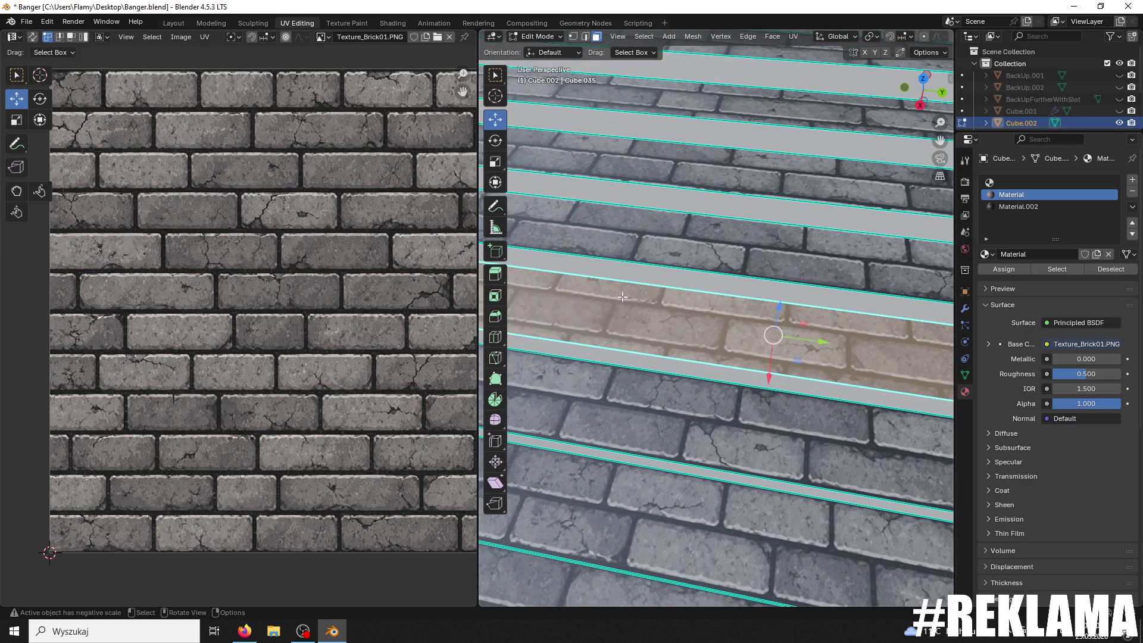
scroll(327, 277, down, 2)
scroll(328, 277, down, 1)
drag(95, 517, 96, 297)
drag(140, 341, 343, 341)
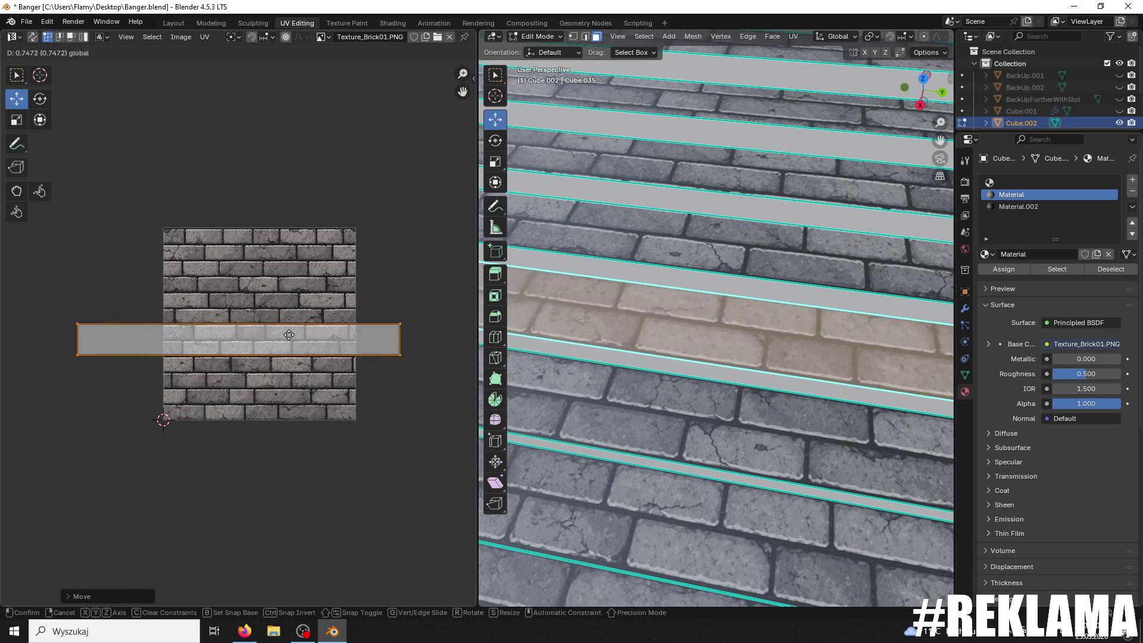
scroll(316, 358, up, 6)
key(s)
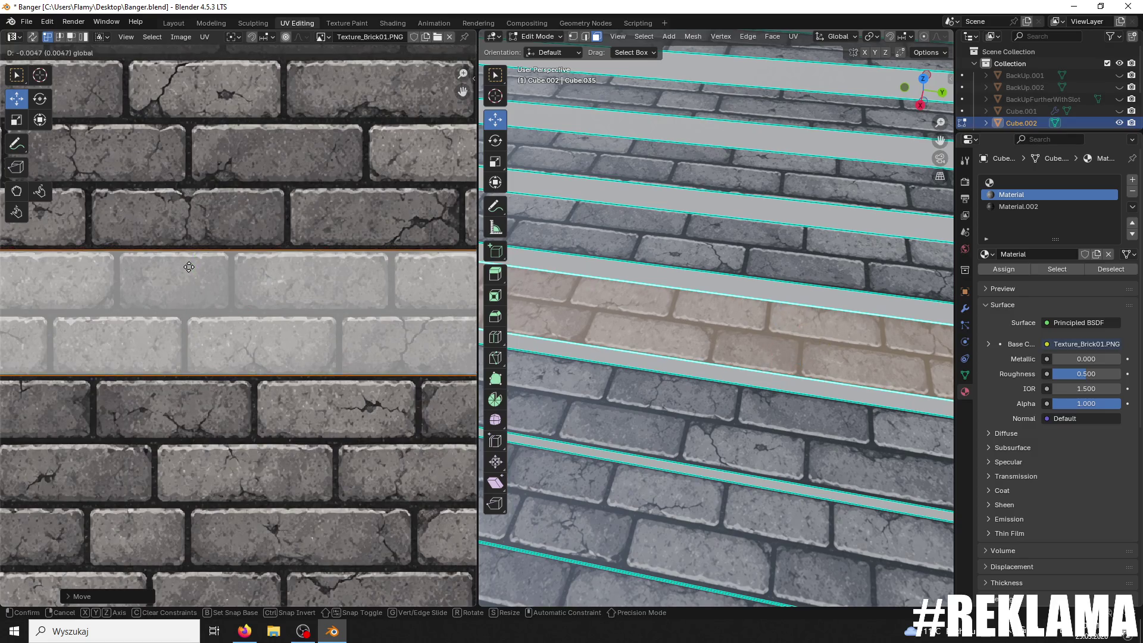
click(219, 274)
Step: Lower that island vertically, rescale it slightly and shift it to sit on a brick row
key(g)
key(y)
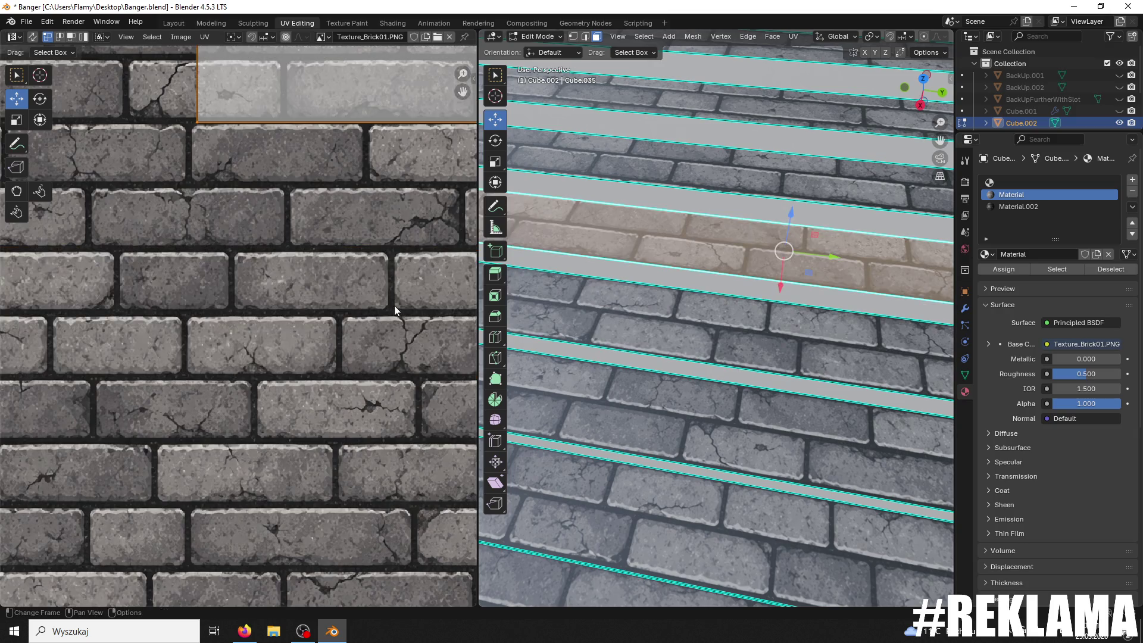
scroll(395, 250, down, 5)
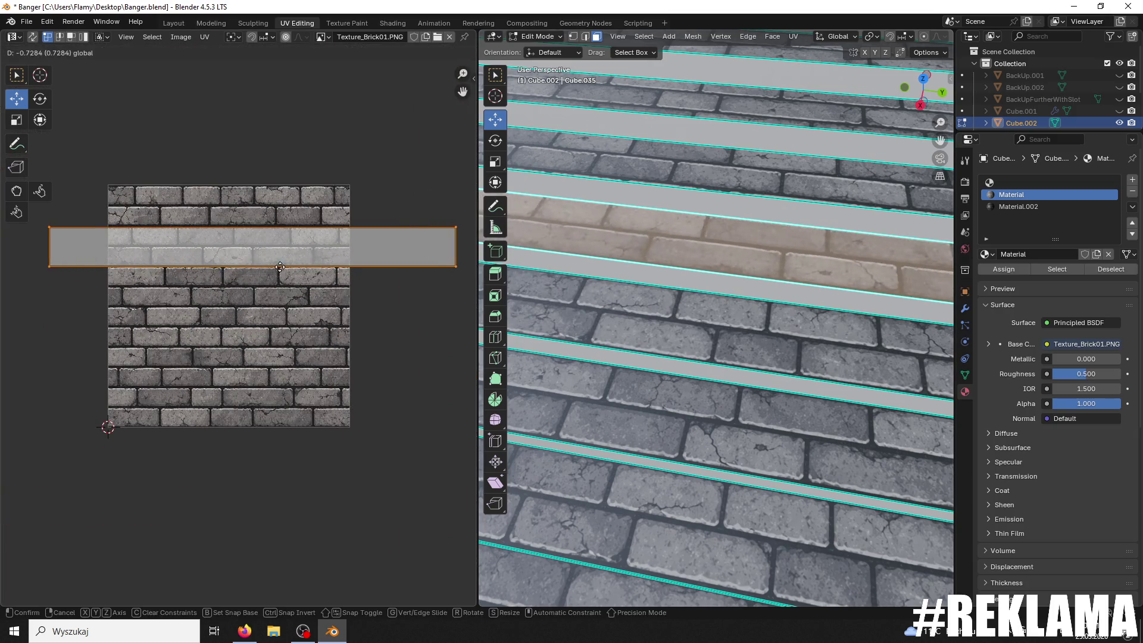
click(250, 262)
scroll(275, 265, up, 5)
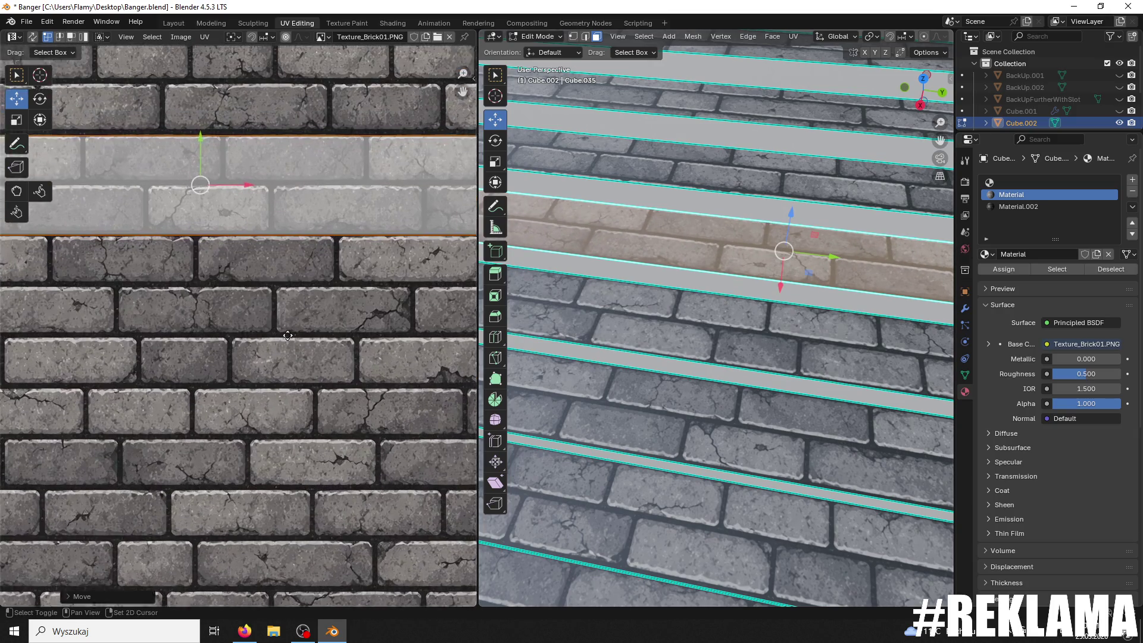
shift+scroll(288, 336, up, 1)
key(s)
click(282, 230)
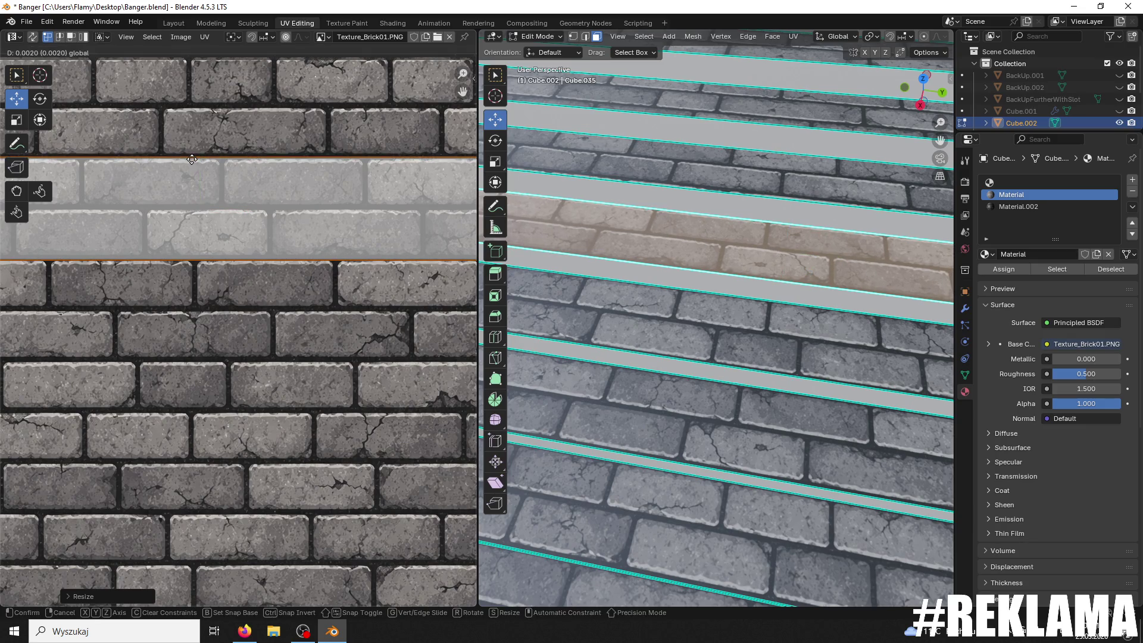
drag(197, 163, 198, 159)
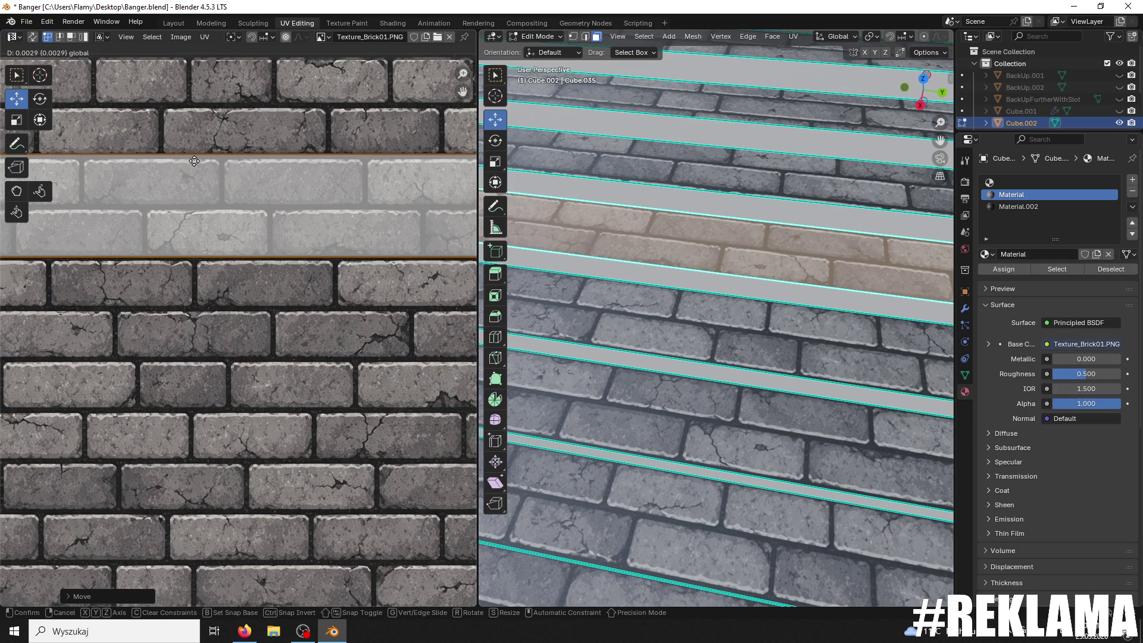
click(615, 281)
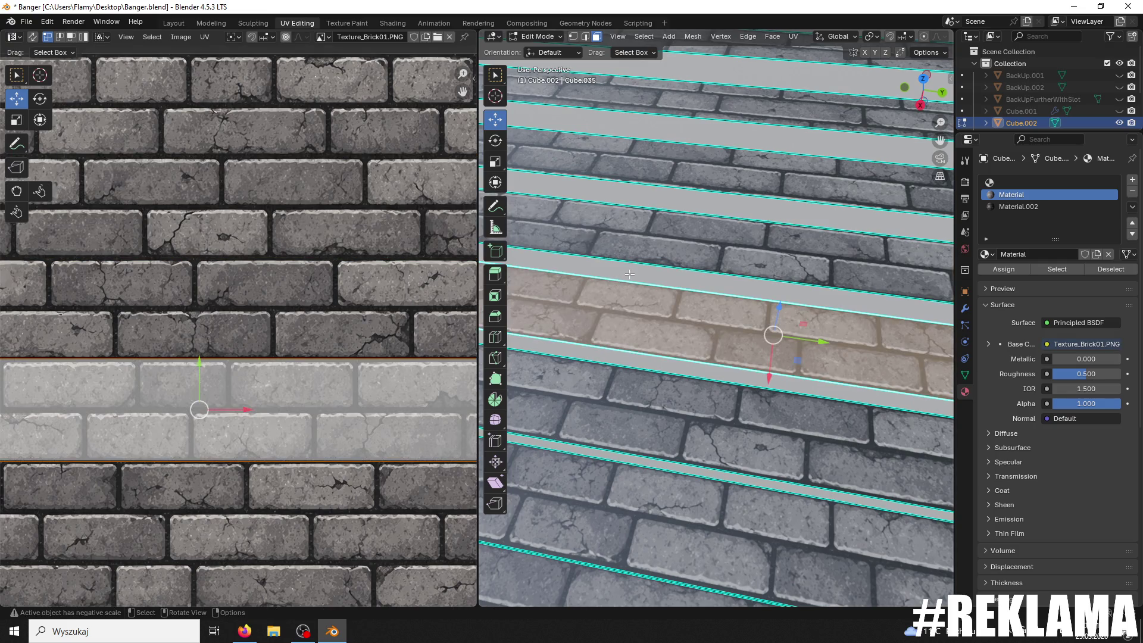
Step: Return to the original strip and rotate its UV island 180° with r180
shift+scroll(630, 275, up, 3)
key(ctrl+z)
text(r)
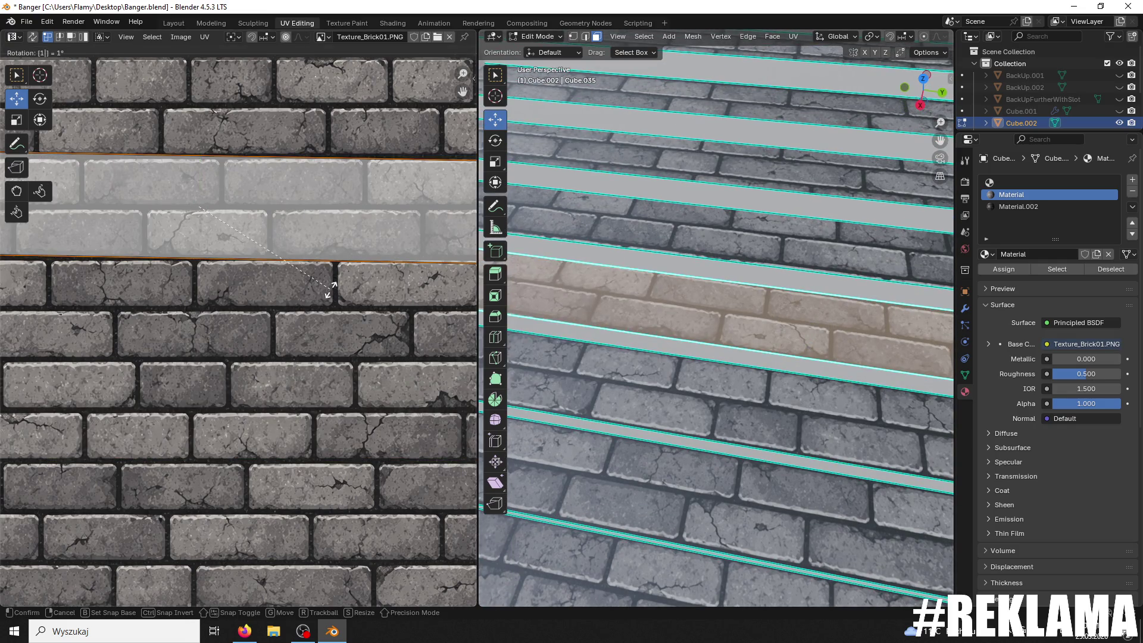
text(180)
key(Return)
Step: Move the strip above's UV island down onto a brick row, rotate it 180° and make it slightly taller
click(769, 224)
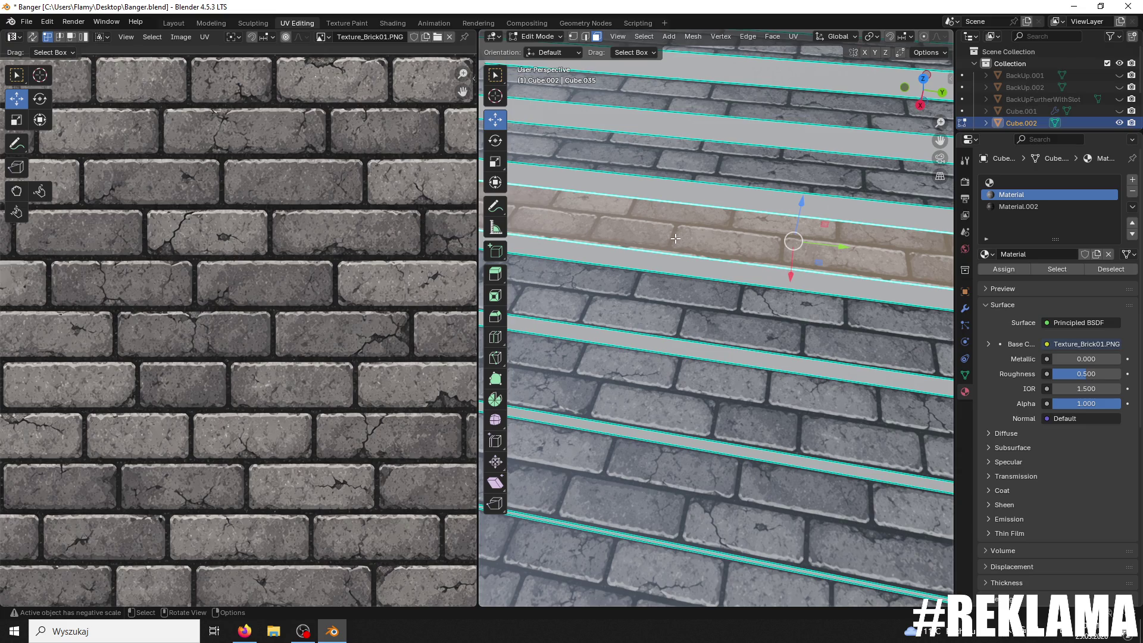
scroll(385, 335, down, 5)
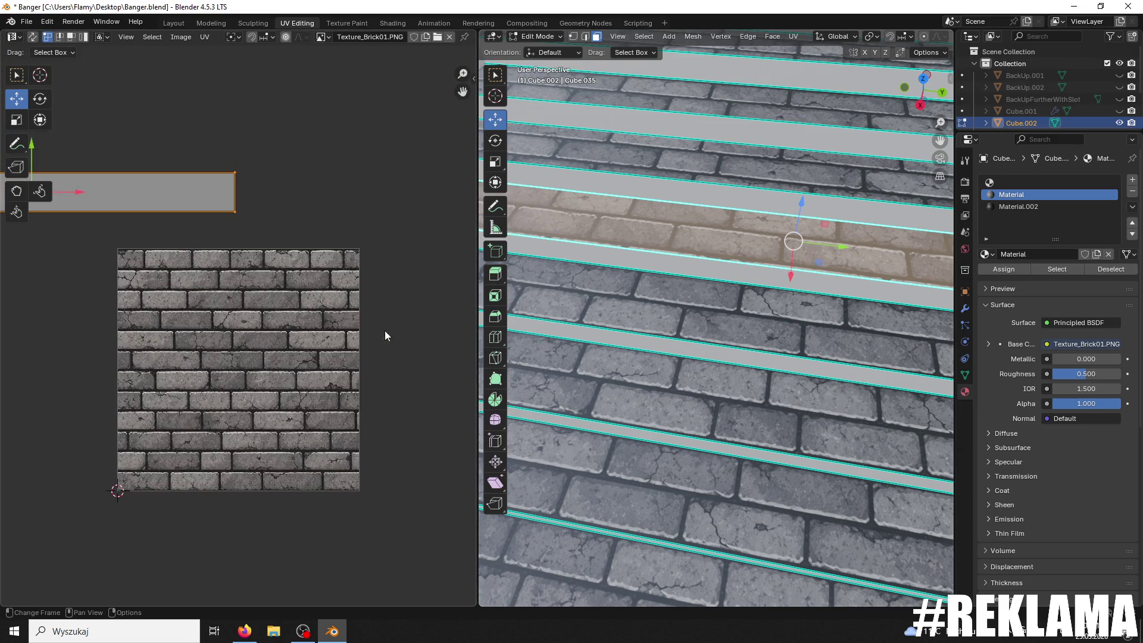
middle_drag(158, 197, 237, 208)
mouse_move(110, 155)
mouse_down()
mouse_move(79, 306)
mouse_move(65, 296)
mouse_up()
click(66, 296)
scroll(320, 355, up, 5)
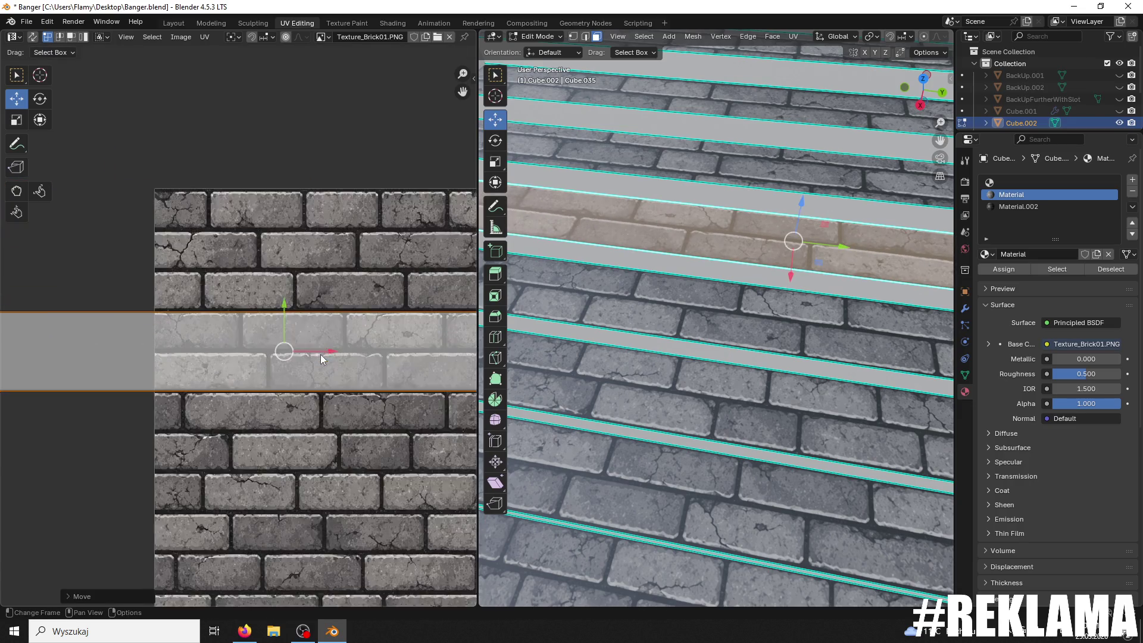
text(r180)
key(Return)
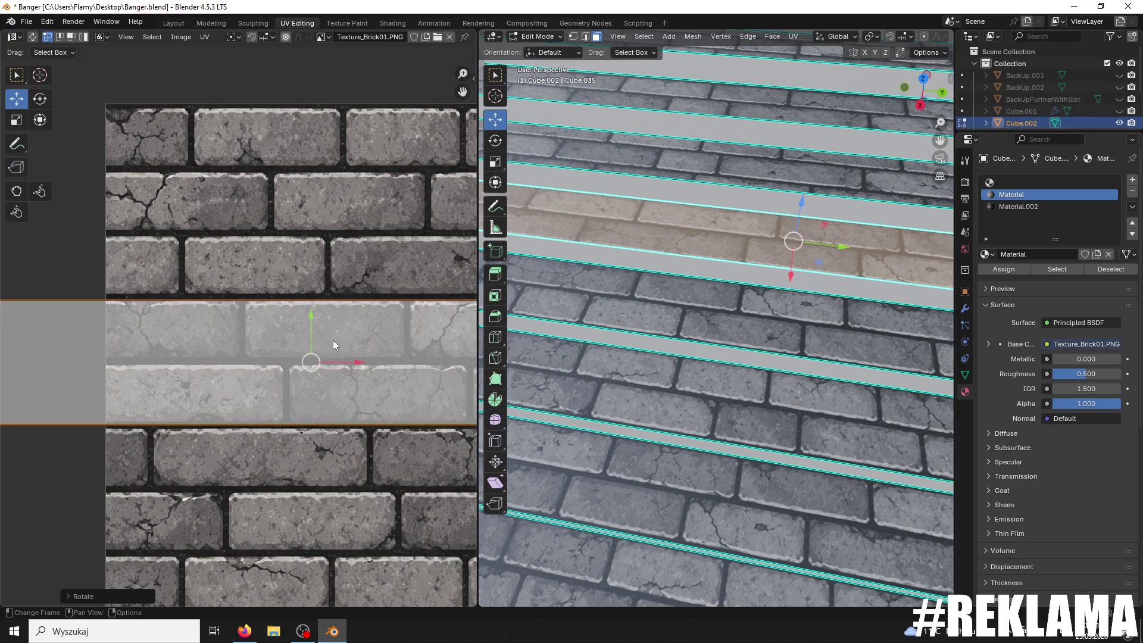
key(s)
key(Return)
key(alt+a)
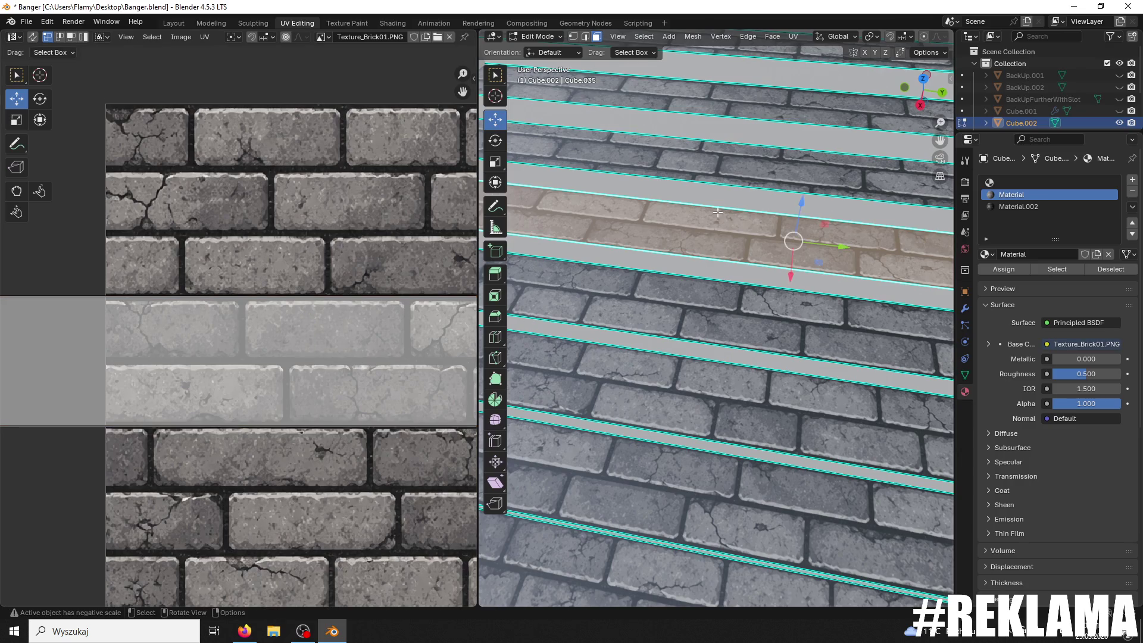
Step: Move another strip's UV island up beside the texture and slide it right across the bricks
click(728, 169)
scroll(456, 299, down, 8)
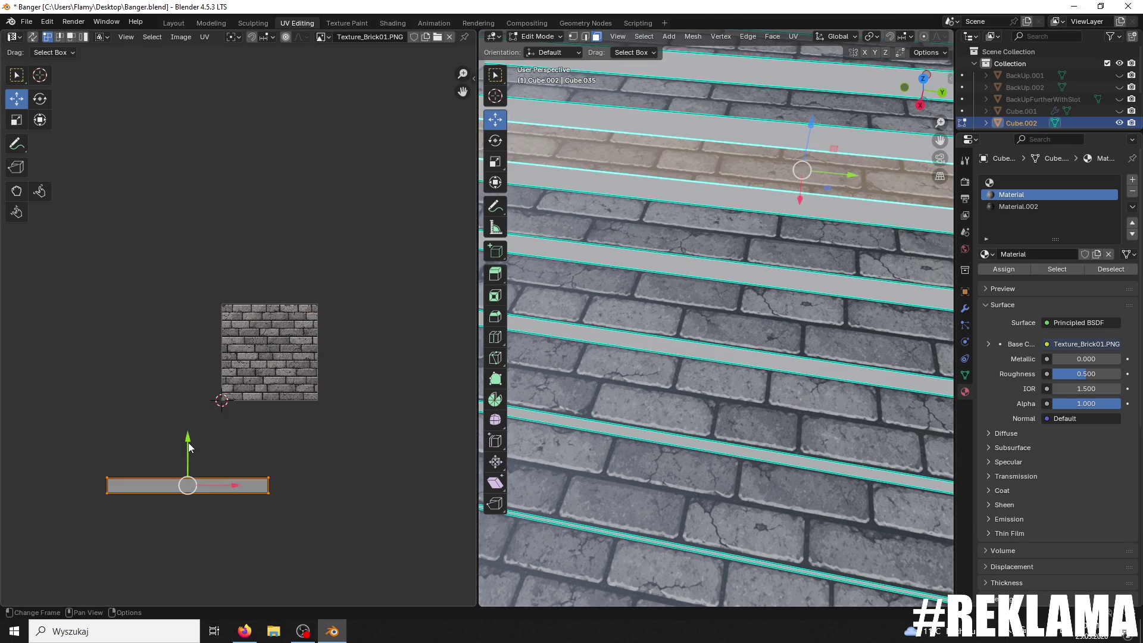
drag(188, 442, 189, 309)
scroll(206, 416, up, 7)
drag(60, 429, 290, 444)
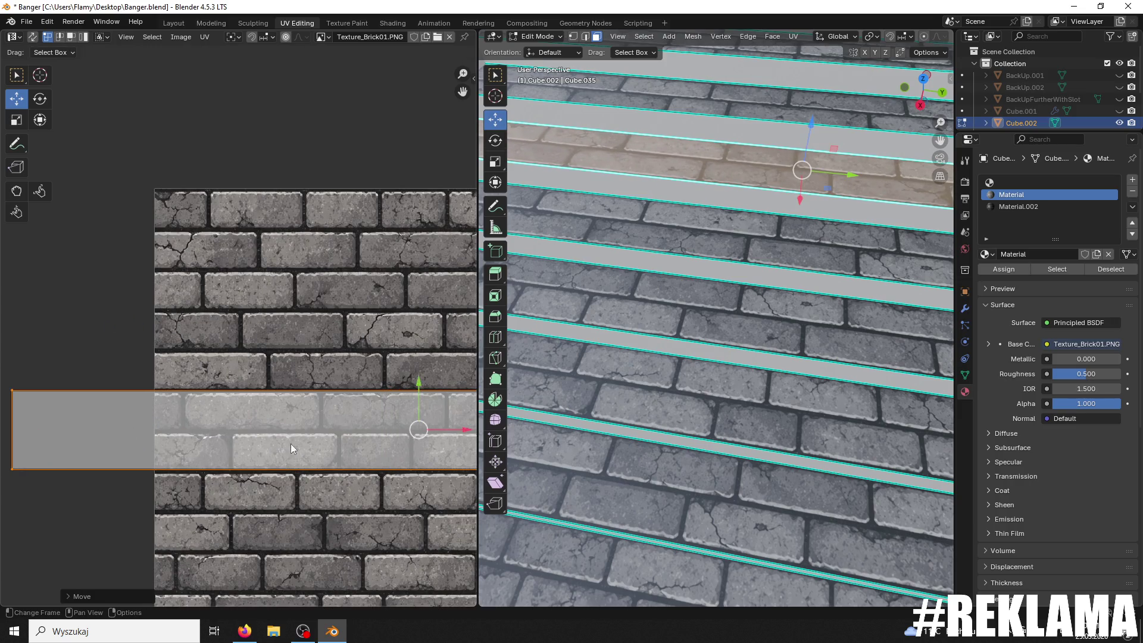
scroll(410, 432, down, 4)
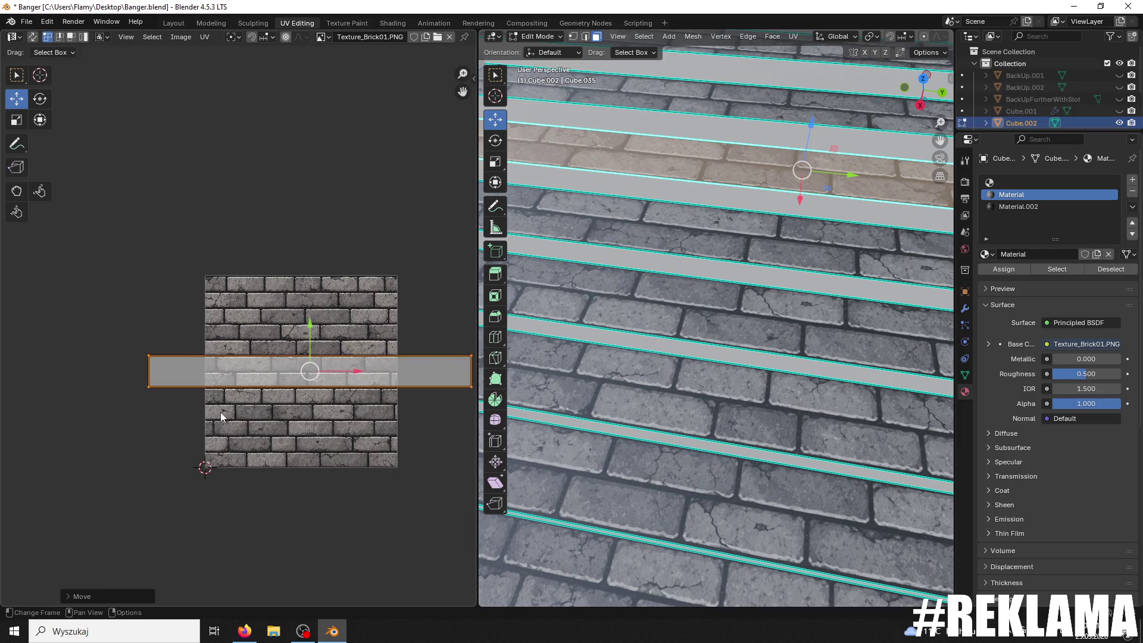
click(181, 391)
scroll(392, 396, down, 2)
scroll(228, 455, up, 5)
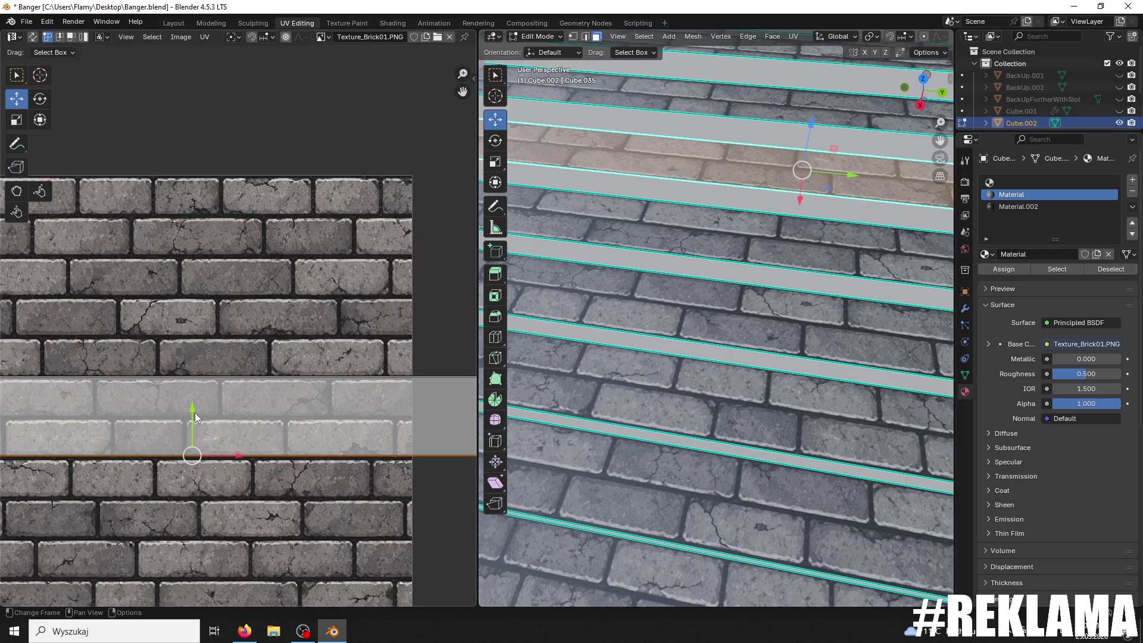
Step: Pick a higher stair strip and nudge its UV strip down onto a brick row
click(725, 274)
mouse_move(725, 274)
middle_down()
mouse_move(709, 262)
mouse_move(738, 280)
mouse_move(724, 296)
middle_up()
click(725, 297)
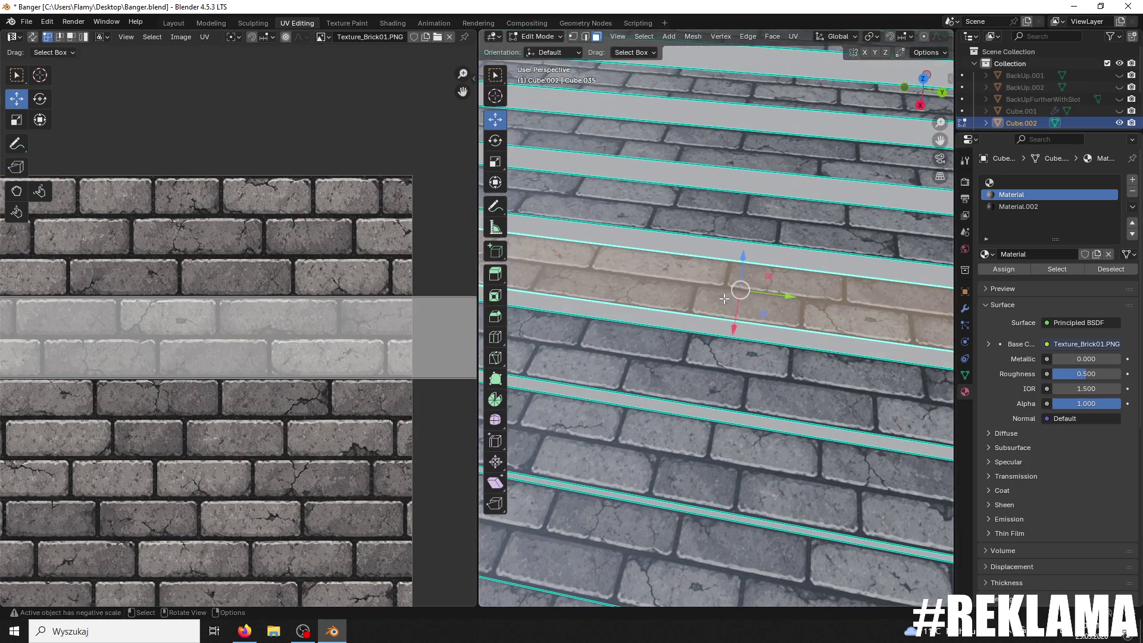
scroll(351, 348, down, 2)
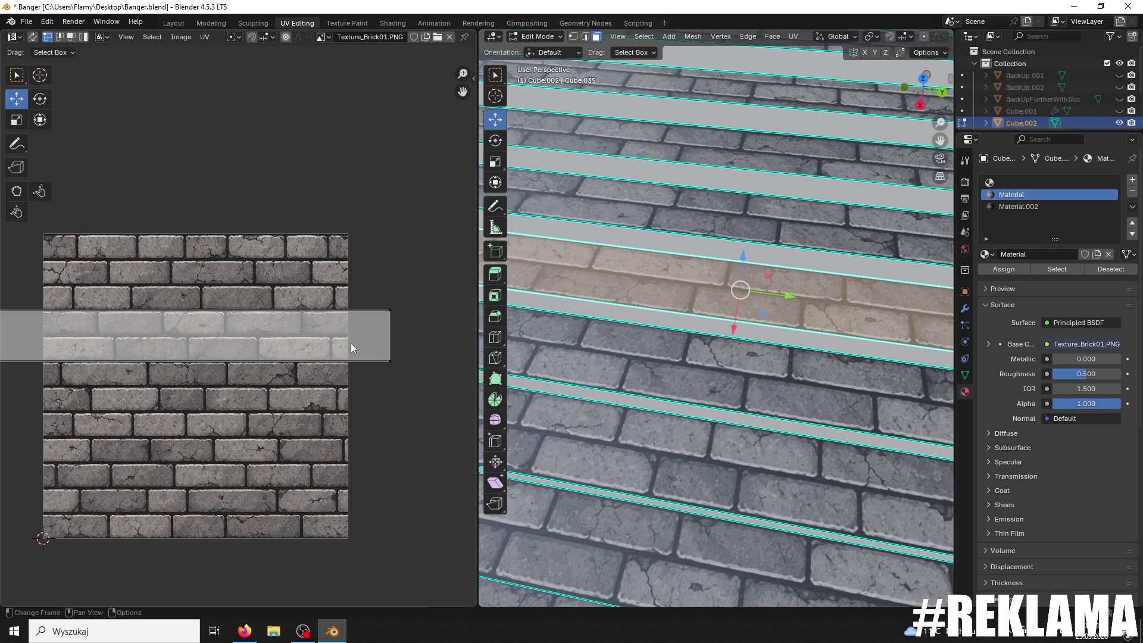
scroll(399, 337, up, 2)
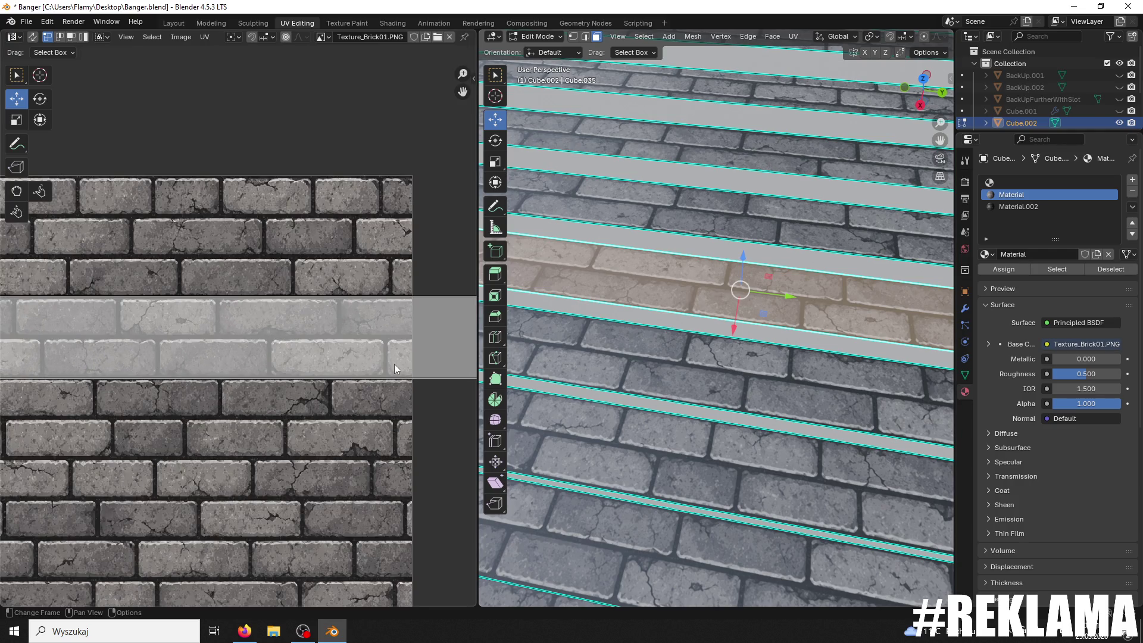
scroll(395, 368, down, 2)
click(725, 217)
scroll(327, 345, up, 1)
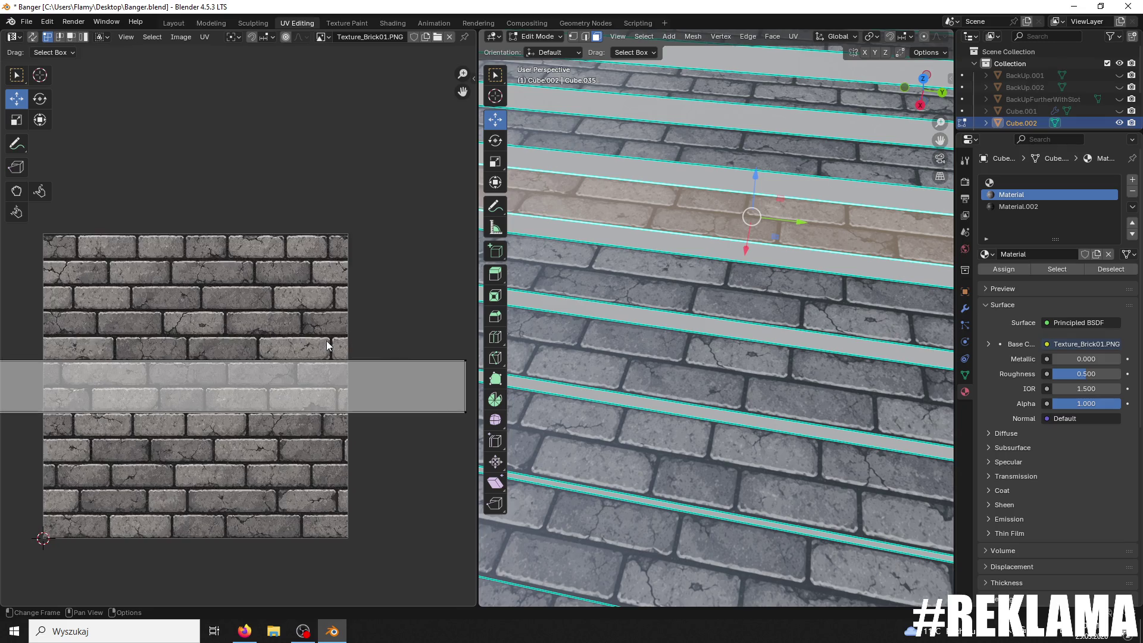
scroll(329, 357, up, 2)
scroll(327, 324, down, 2)
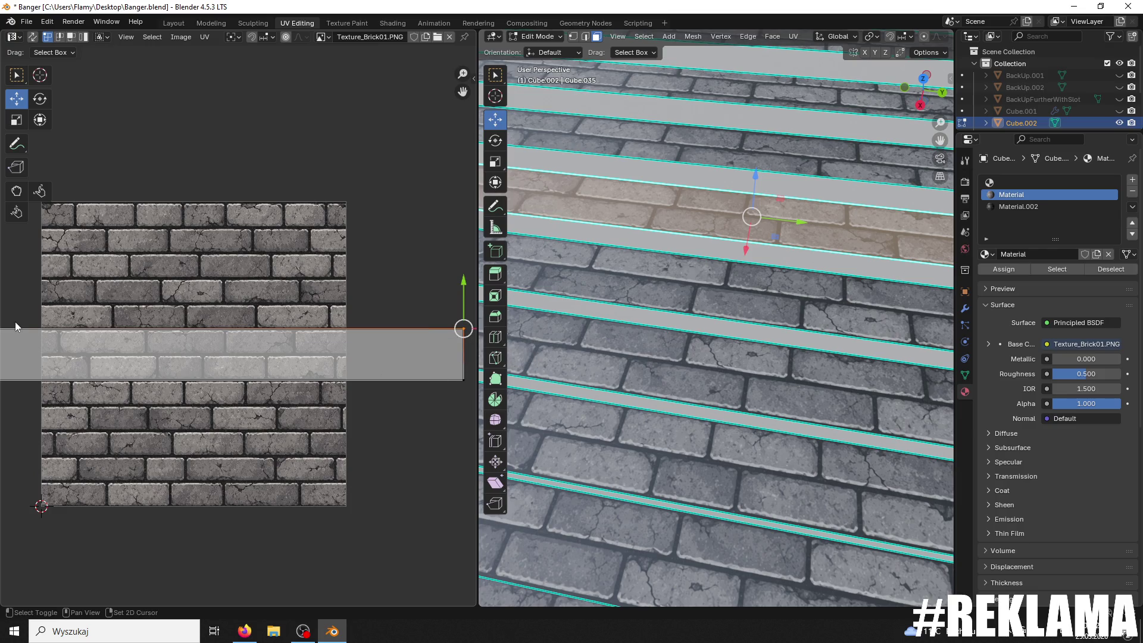
middle_drag(19, 331, 55, 334)
scroll(232, 332, up, 1)
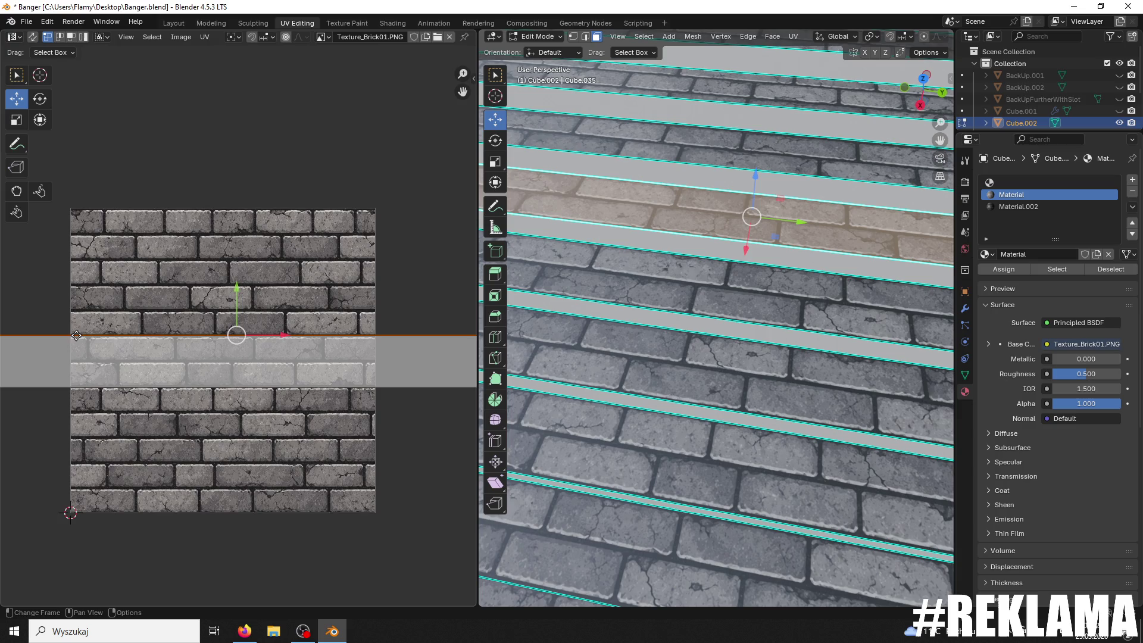
scroll(230, 315, up, 5)
drag(231, 302, 210, 301)
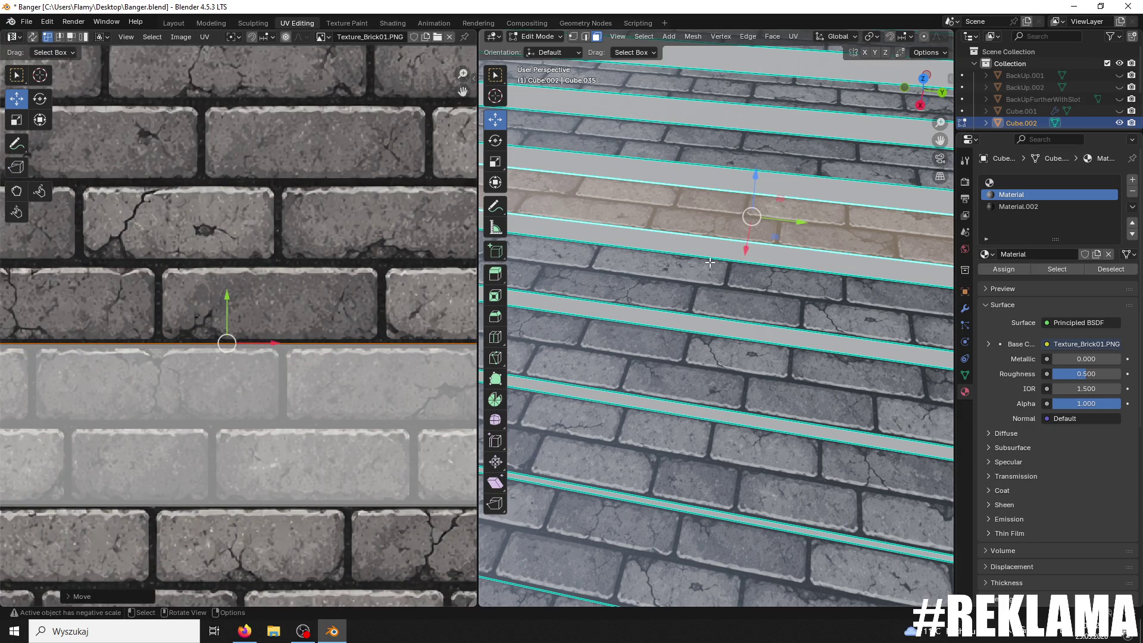
scroll(441, 397, down, 5)
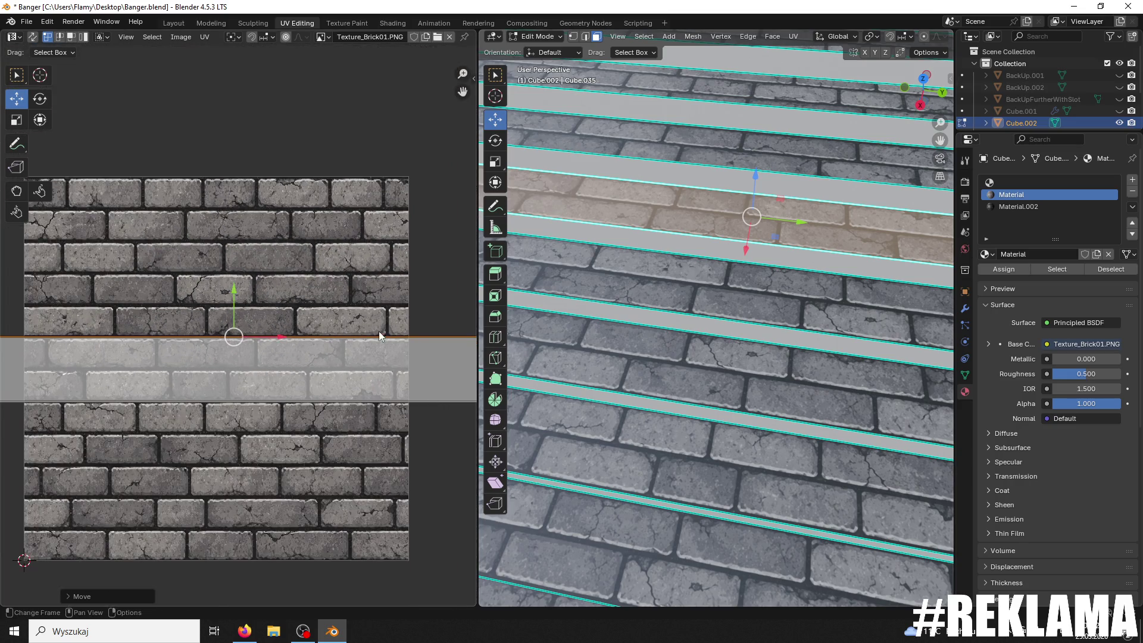
Step: Move the next riser's UV strip down onto the texture, stretch it vertically and slide it over the bricks
alt+click(665, 144)
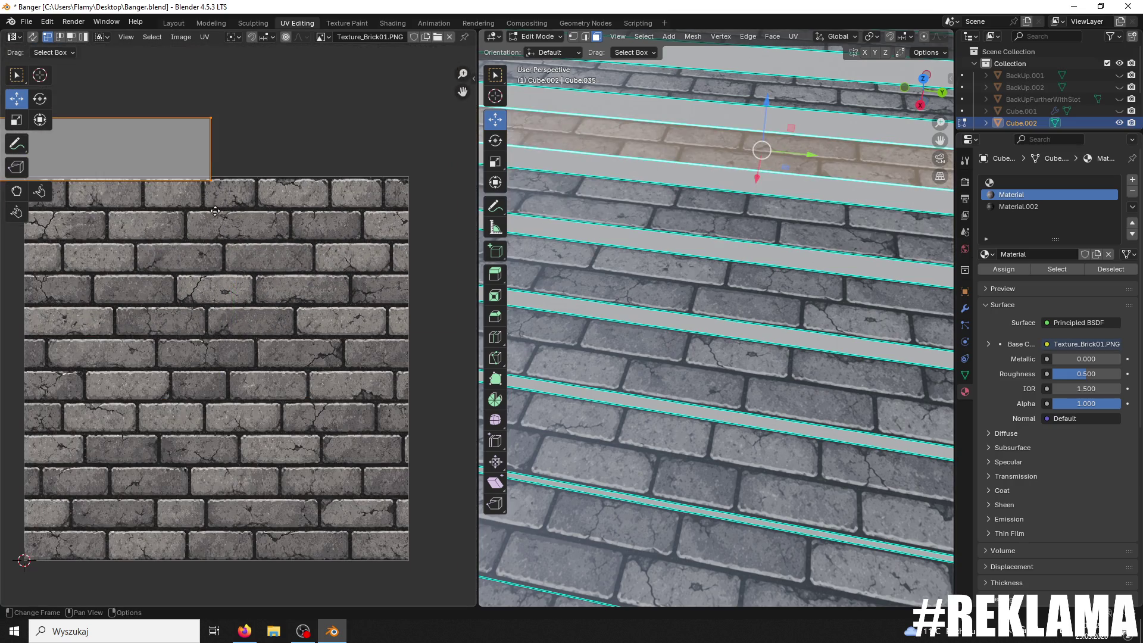
middle_drag(215, 210, 407, 250)
drag(81, 145, 24, 266)
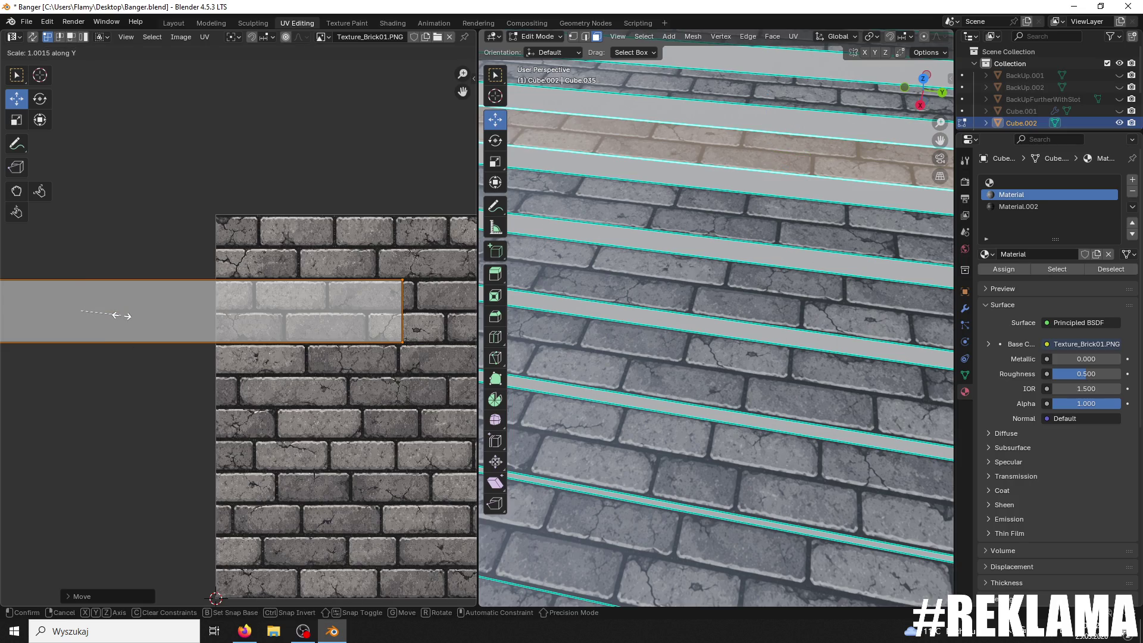
click(120, 315)
key(g)
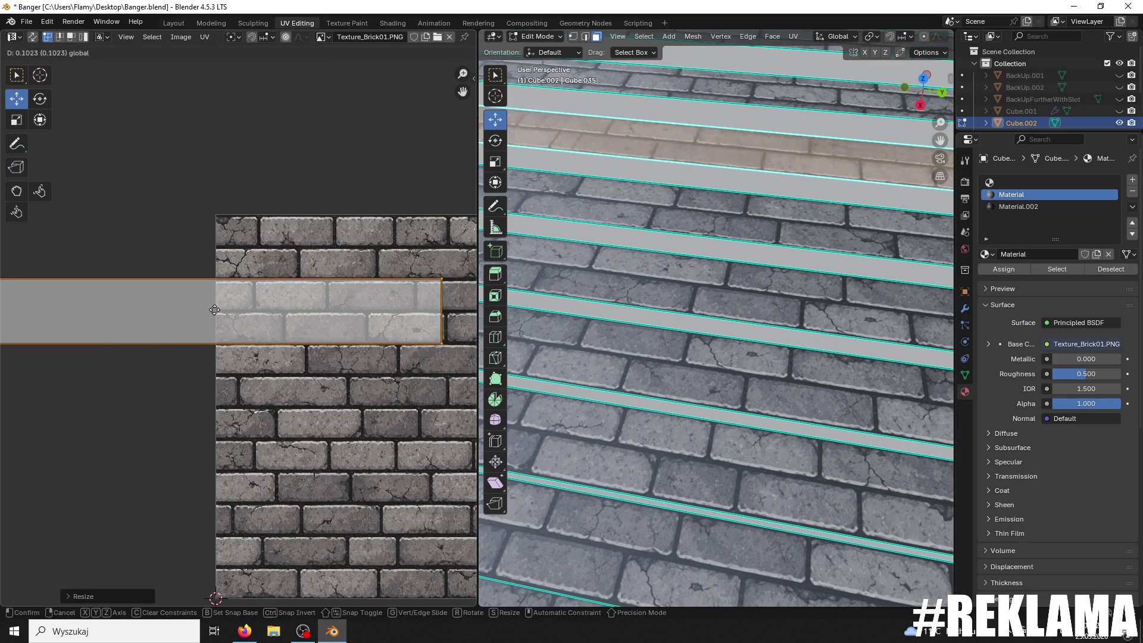
click(387, 310)
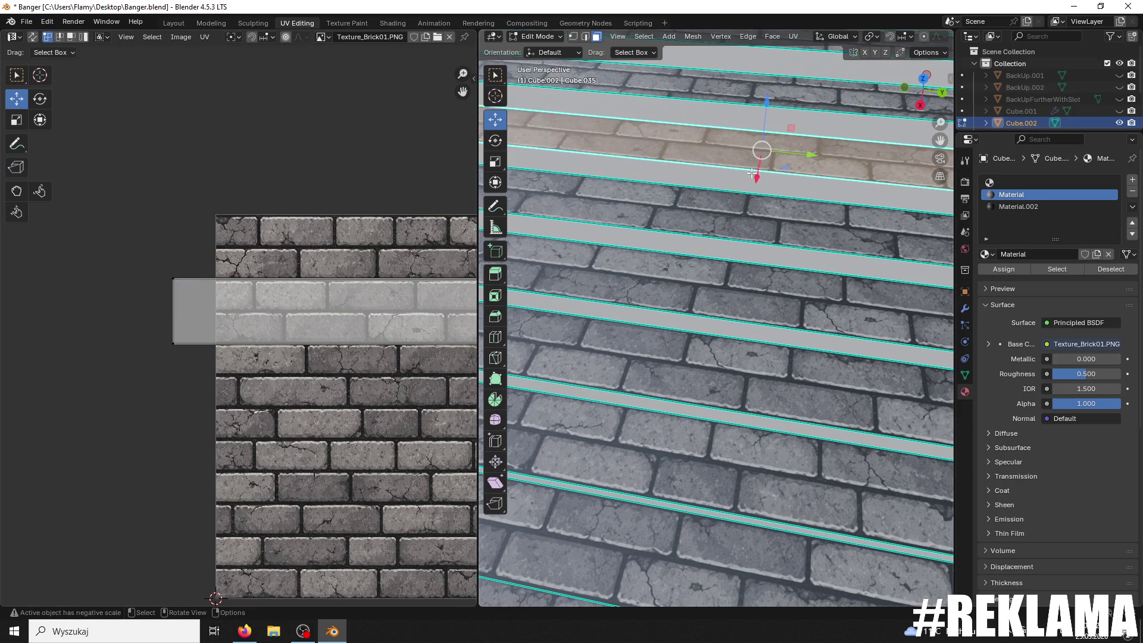
mouse_move(752, 173)
shift+middle_down()
mouse_move(735, 242)
mouse_move(744, 224)
shift+middle_up()
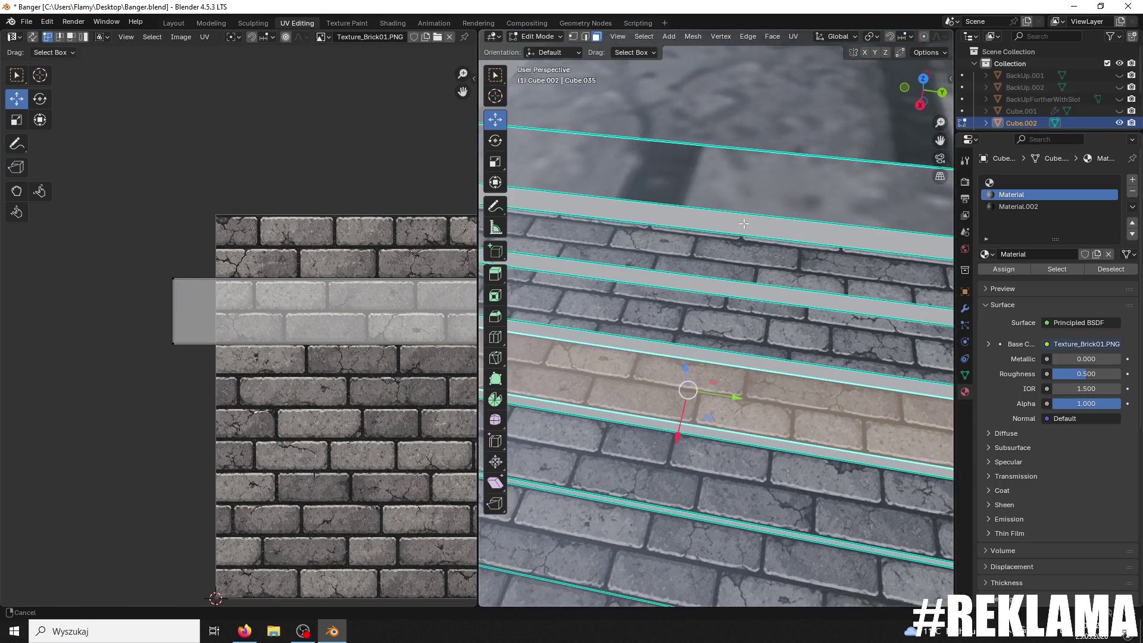
click(701, 320)
Step: Grab the new riser's UVs onto the texture, slide them right and lower them onto a brick row
scroll(357, 309, down, 6)
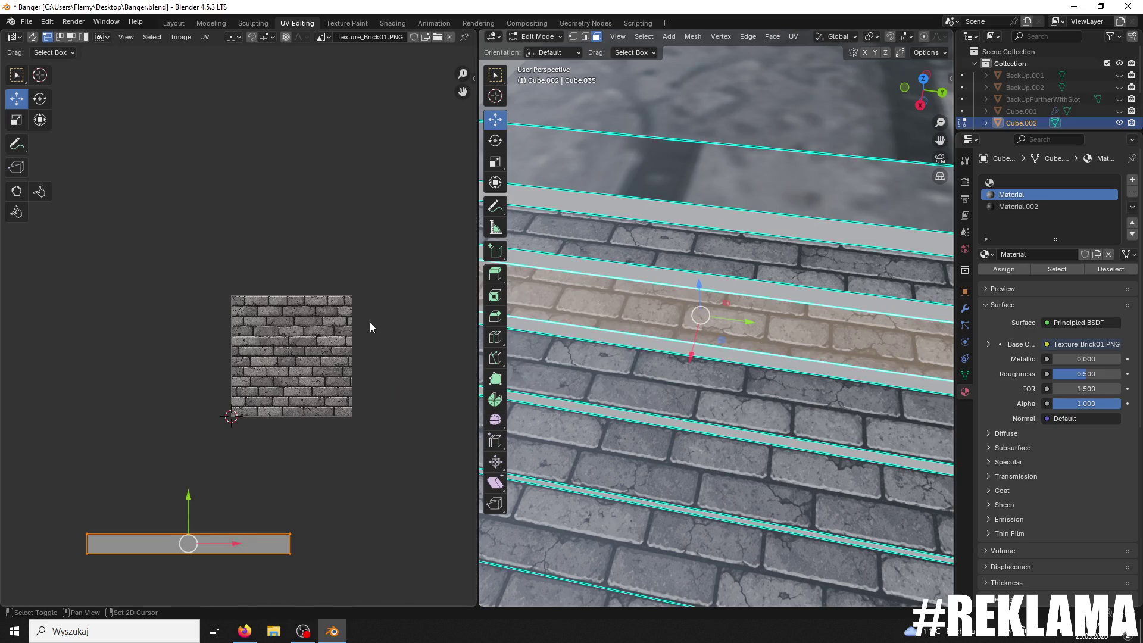
scroll(370, 323, down, 3)
key(g)
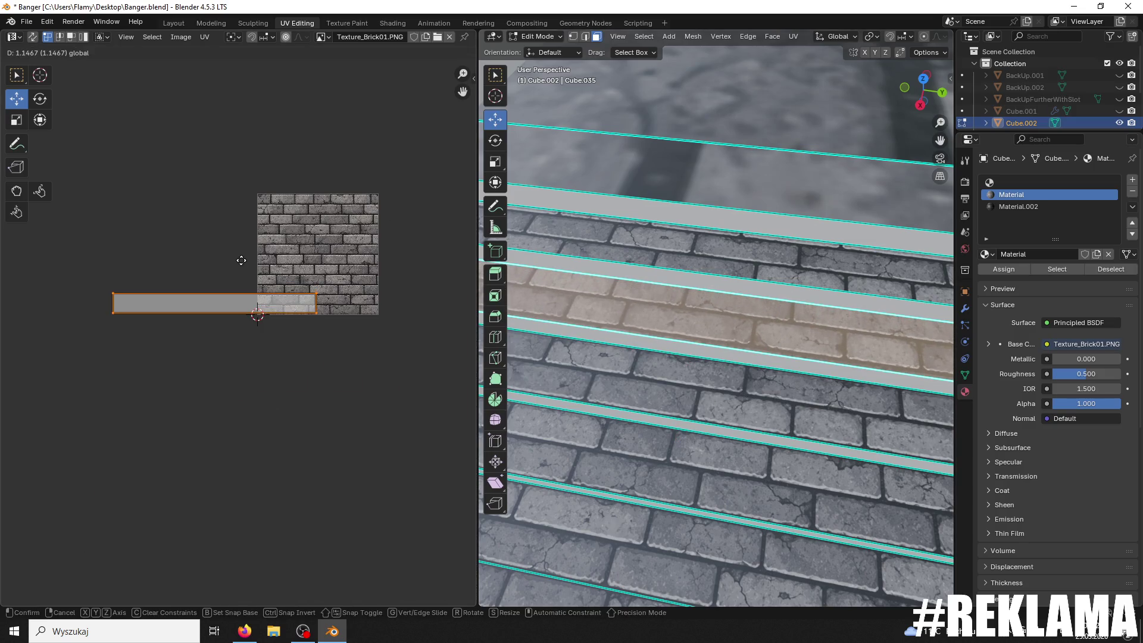
click(248, 260)
drag(265, 322, 441, 323)
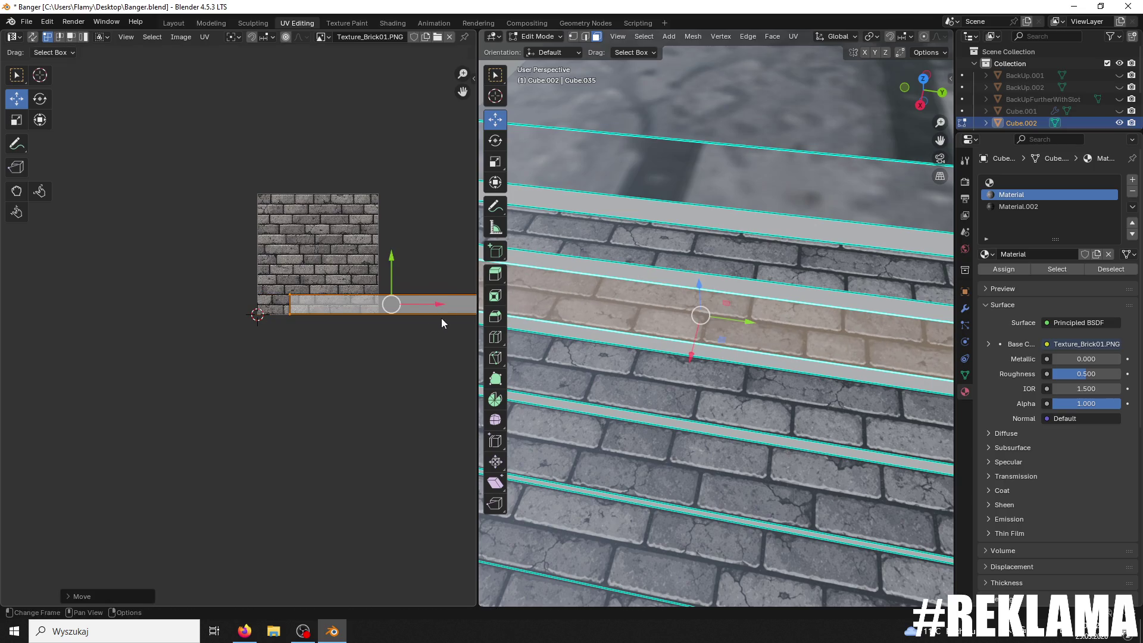
scroll(386, 323, up, 6)
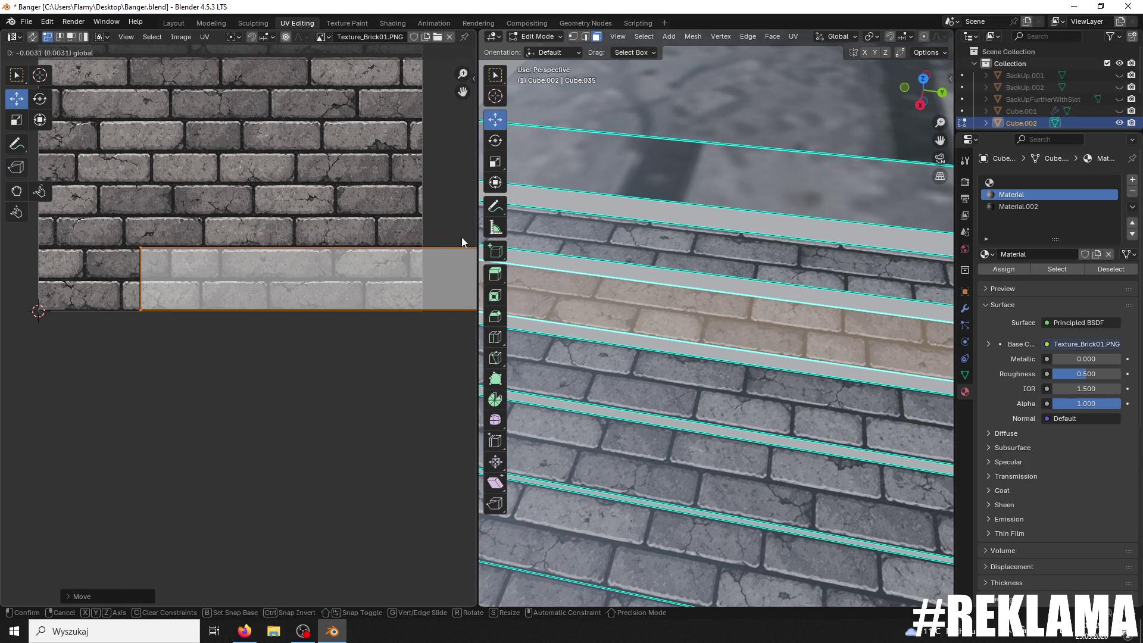
scroll(456, 246, down, 3)
mouse_move(381, 249)
mouse_down()
mouse_move(375, 272)
mouse_move(363, 271)
mouse_up()
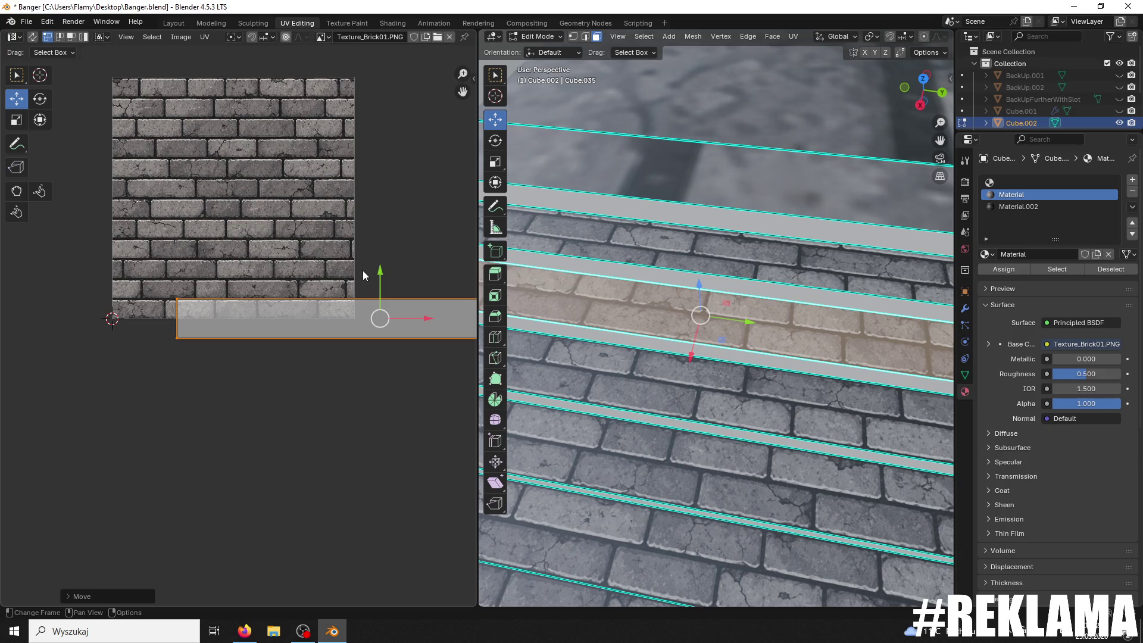
Step: Move the riser above's UVs down onto the bricks, fine-tune their position and stretch them vertically
click(711, 237)
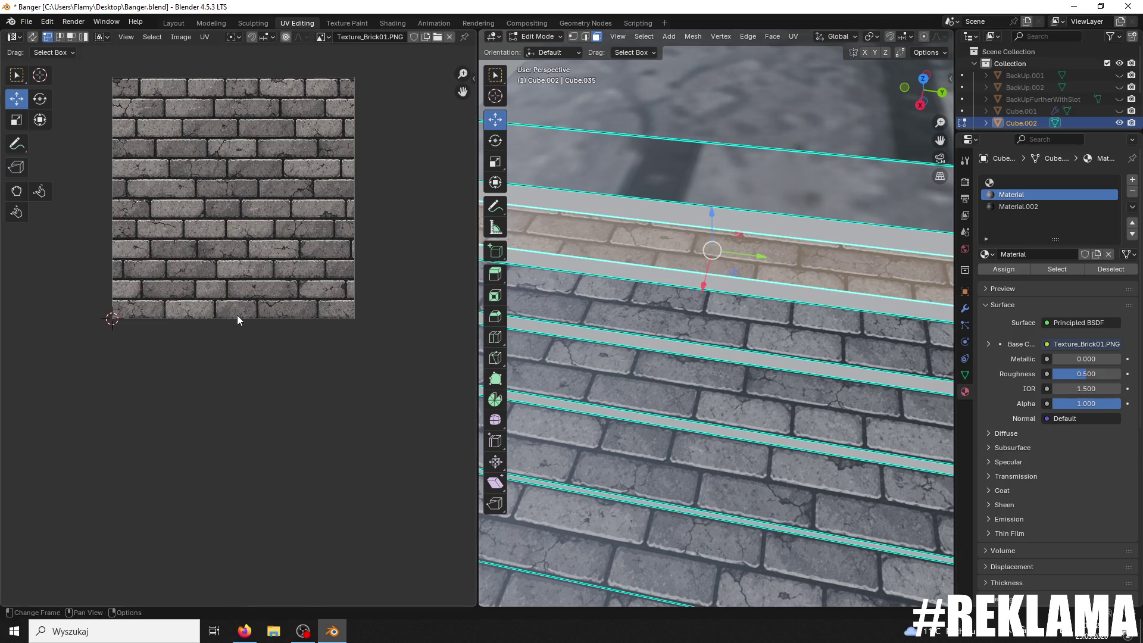
scroll(237, 316, down, 3)
drag(155, 136, 122, 209)
scroll(149, 227, up, 3)
scroll(161, 237, up, 2)
middle_drag(209, 245, 426, 399)
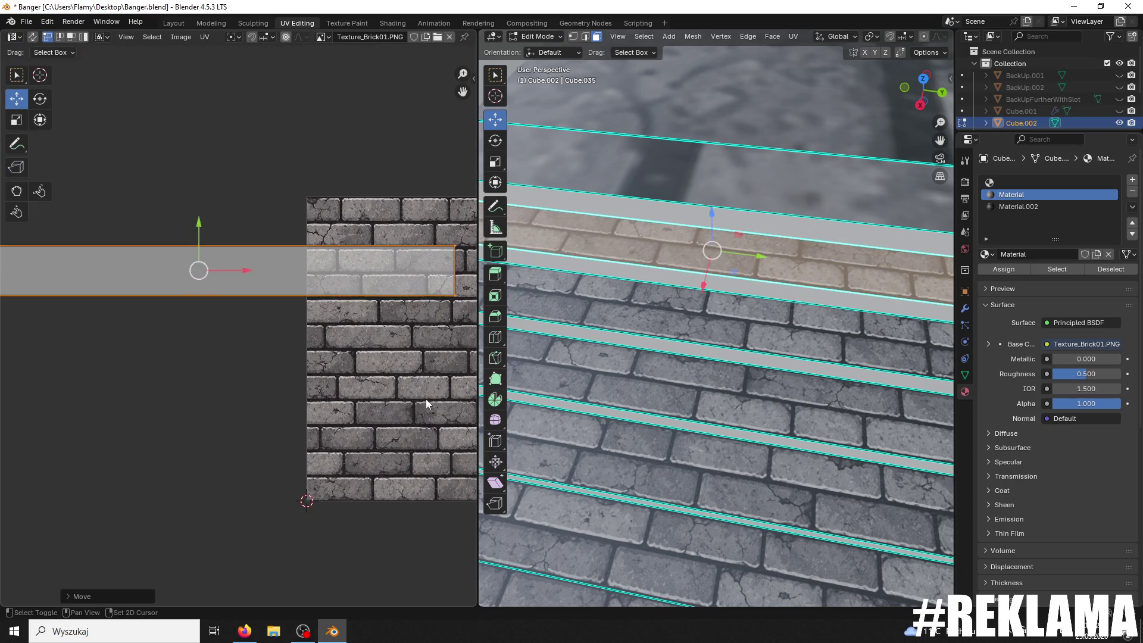
mouse_move(188, 214)
mouse_down()
mouse_move(179, 217)
mouse_move(244, 218)
mouse_up()
key(s)
key(y)
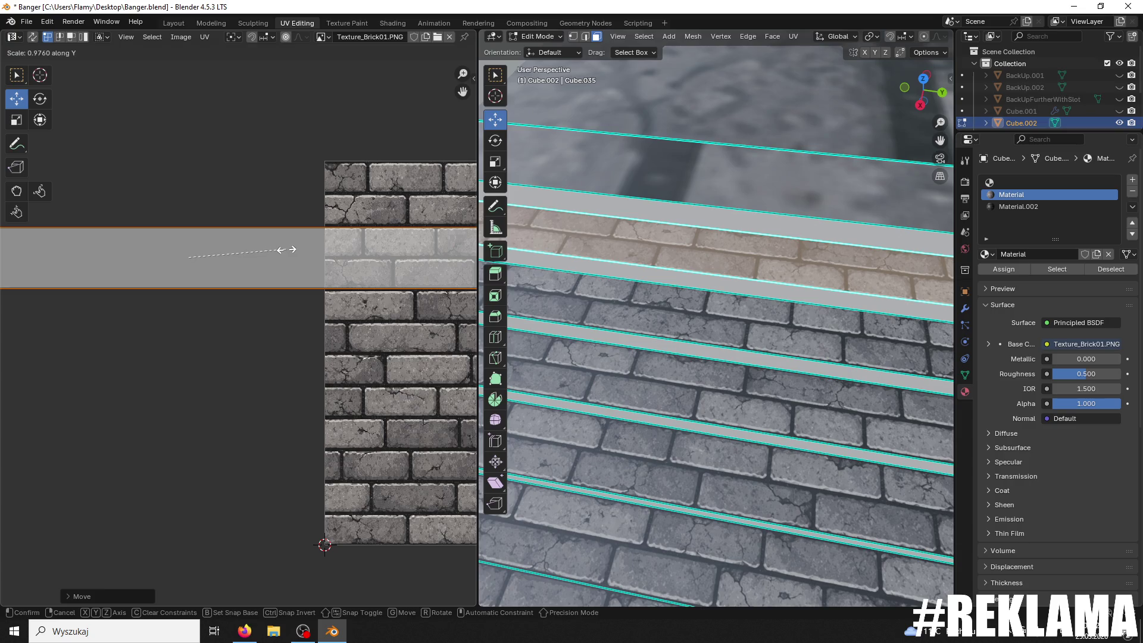
click(291, 260)
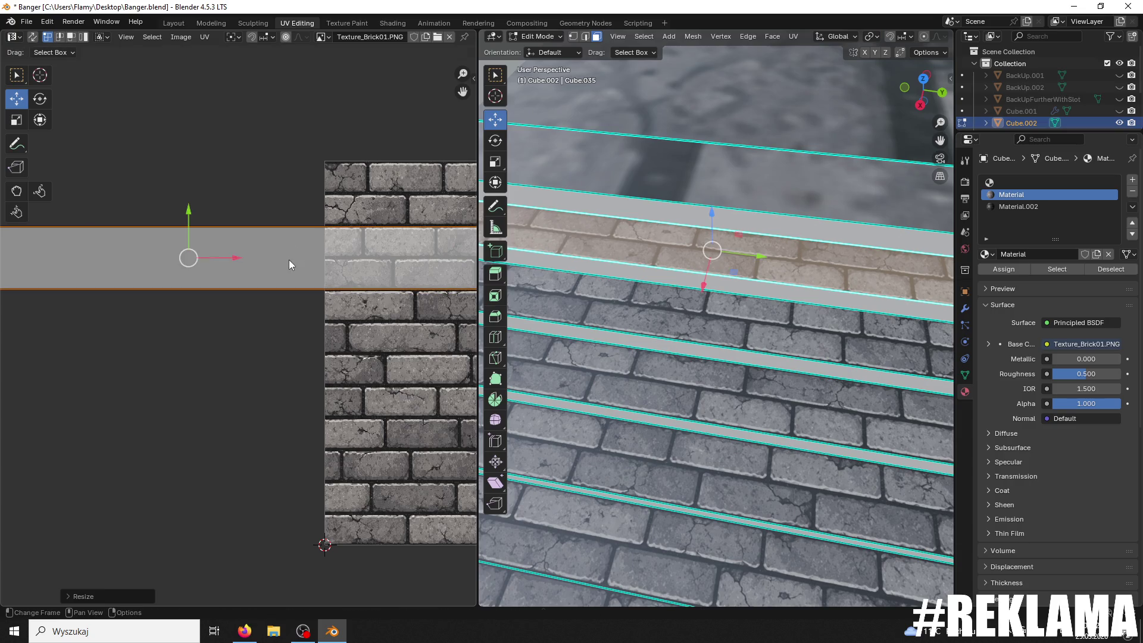
Step: Nudge one more brick strip's UVs up slightly to align, then save Banger.blend
click(753, 299)
click(721, 239)
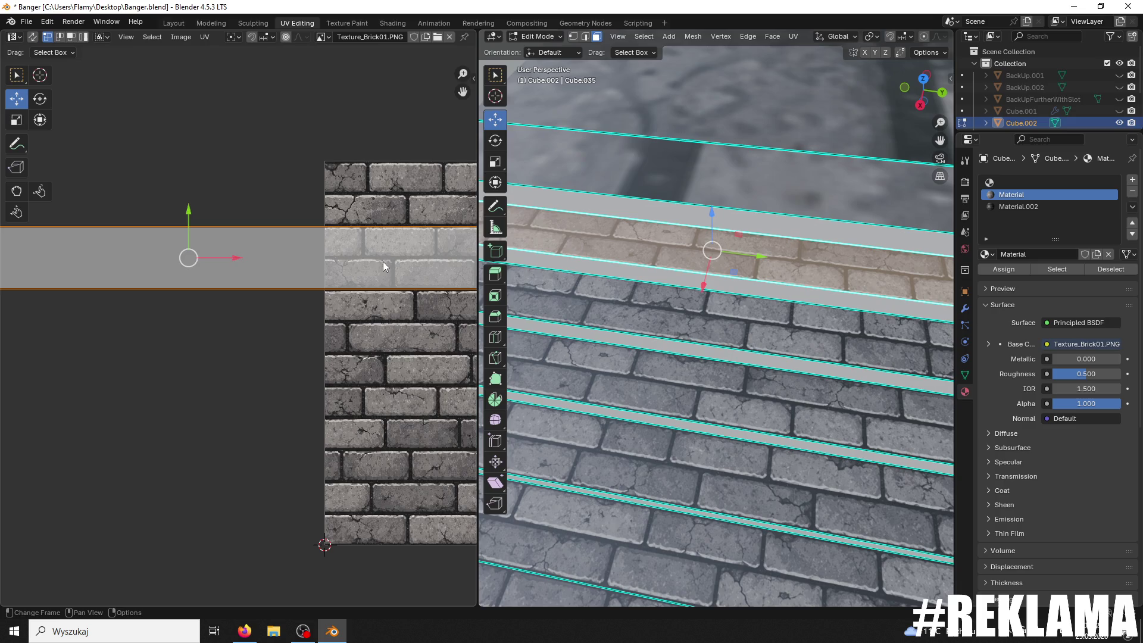
drag(189, 214, 183, 212)
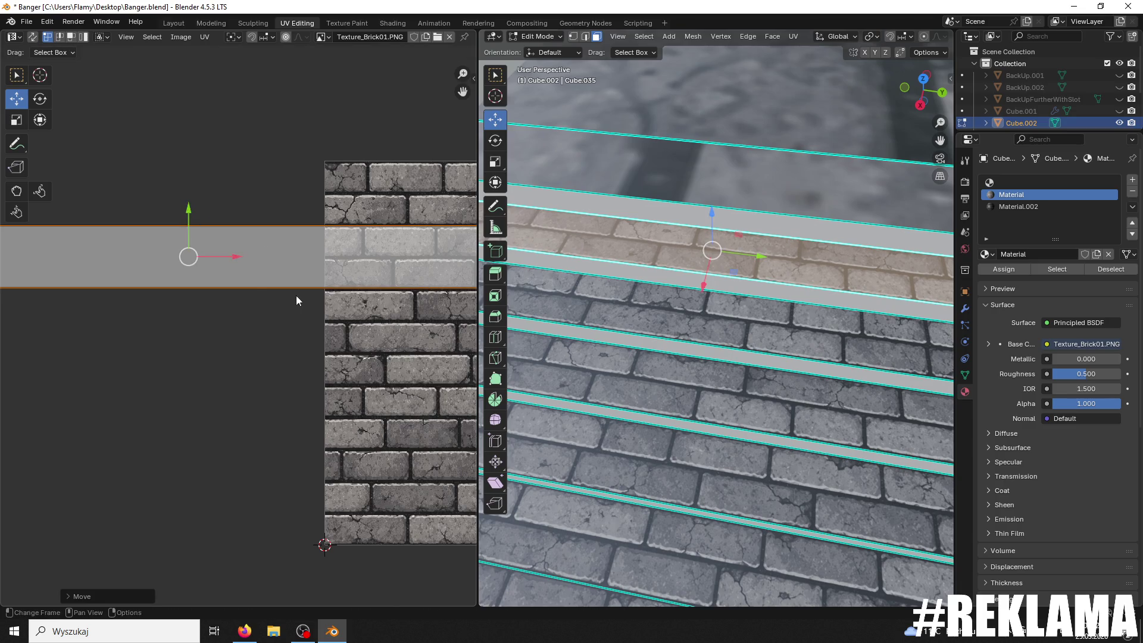
click(296, 297)
scroll(253, 296, down, 3)
click(375, 316)
scroll(82, 317, up, 4)
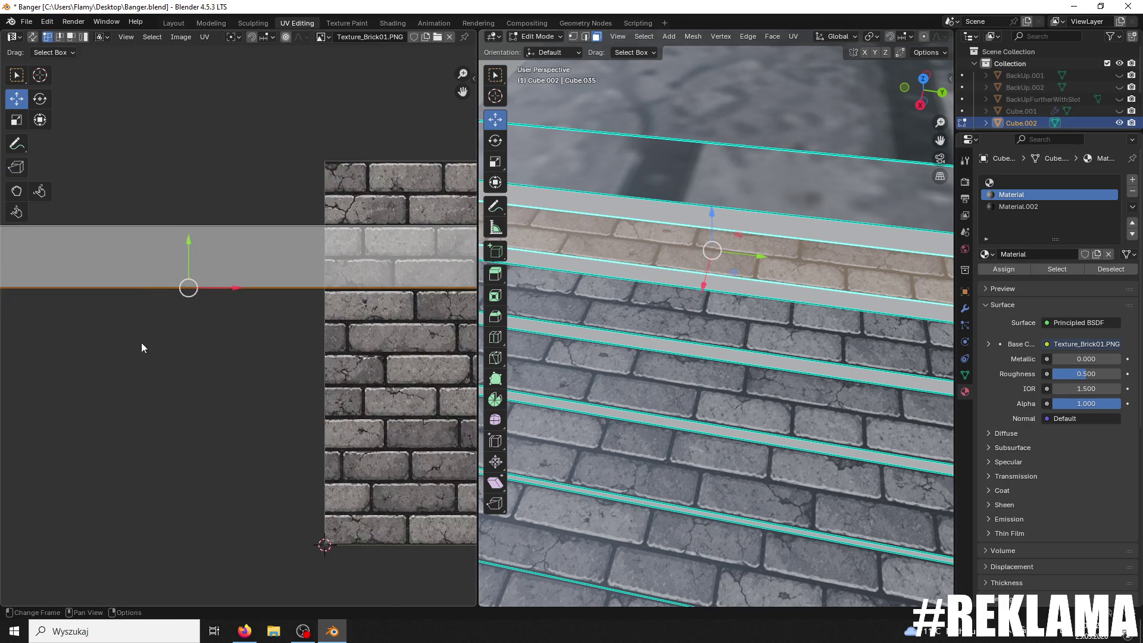
key(ctrl+z)
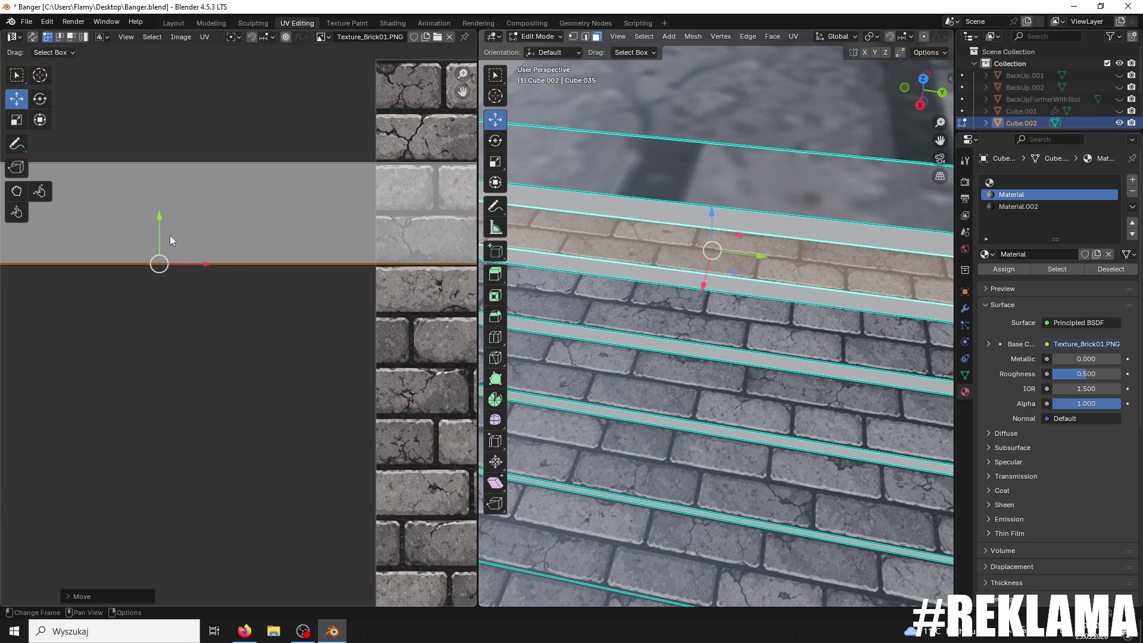
mouse_move(684, 298)
middle_down()
mouse_move(660, 320)
mouse_move(676, 324)
mouse_move(691, 359)
middle_up()
key(ctrl+s)
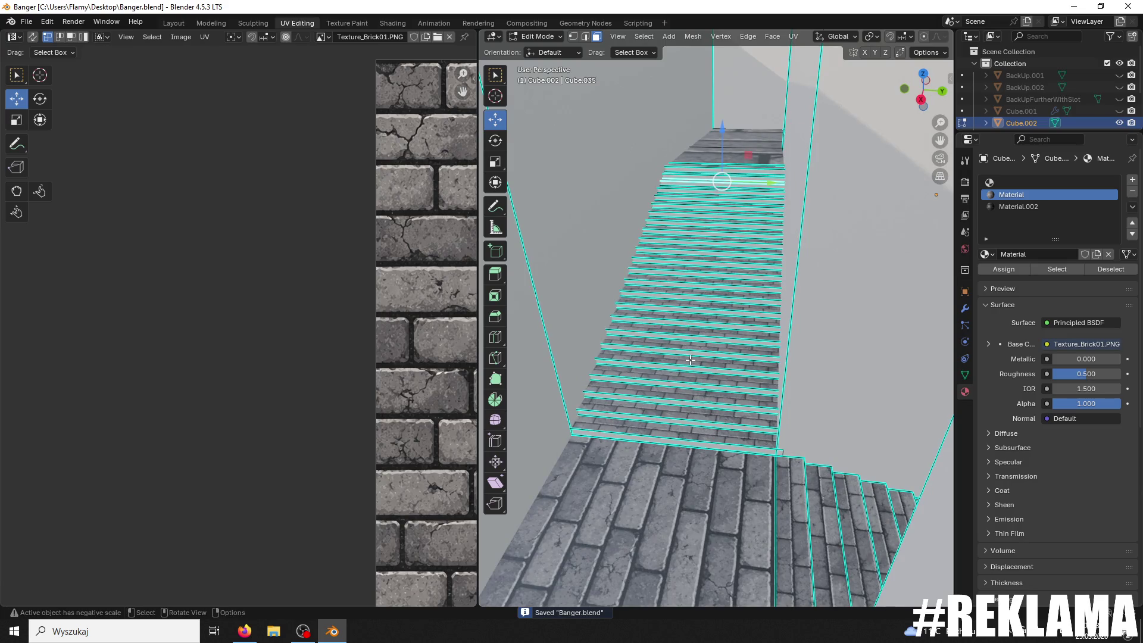
Step: Select the bottom riser face and Shift-add the next twelve risers up the lower stairs
click(736, 436)
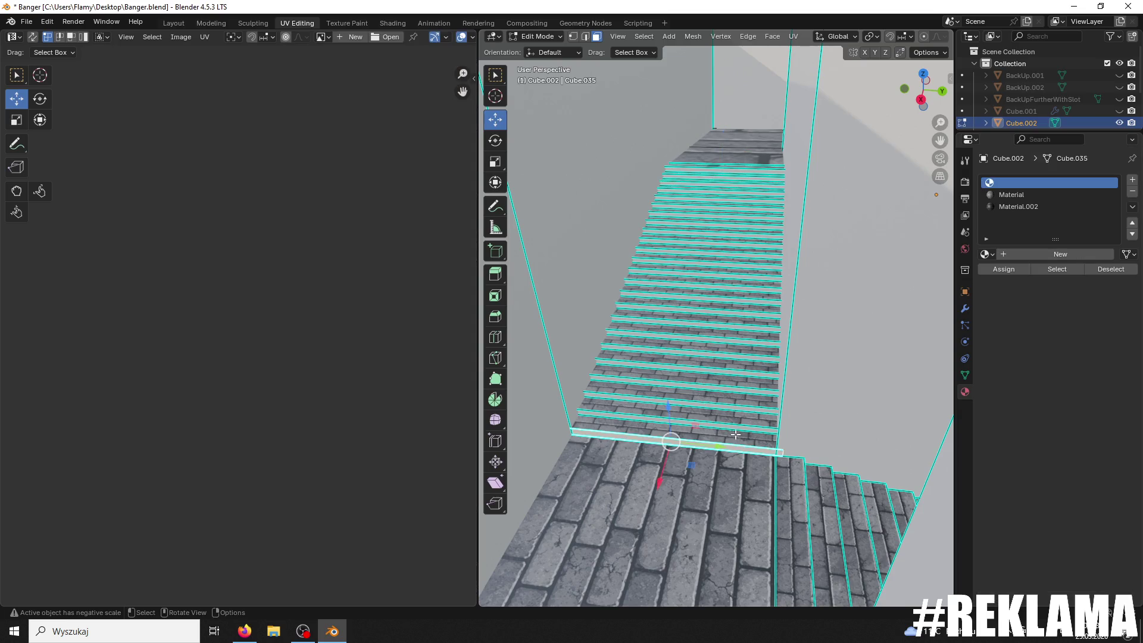
shift+click(744, 419)
shift+click(747, 408)
scroll(750, 409, up, 3)
shift+click(754, 446)
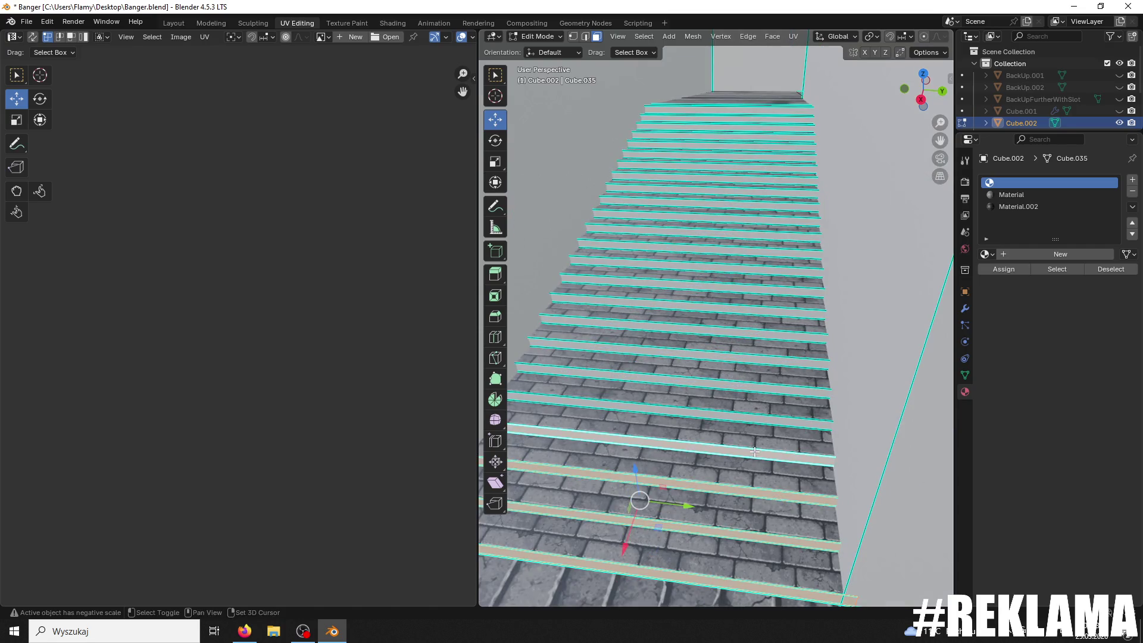
shift+click(757, 420)
shift+click(770, 368)
shift+click(770, 359)
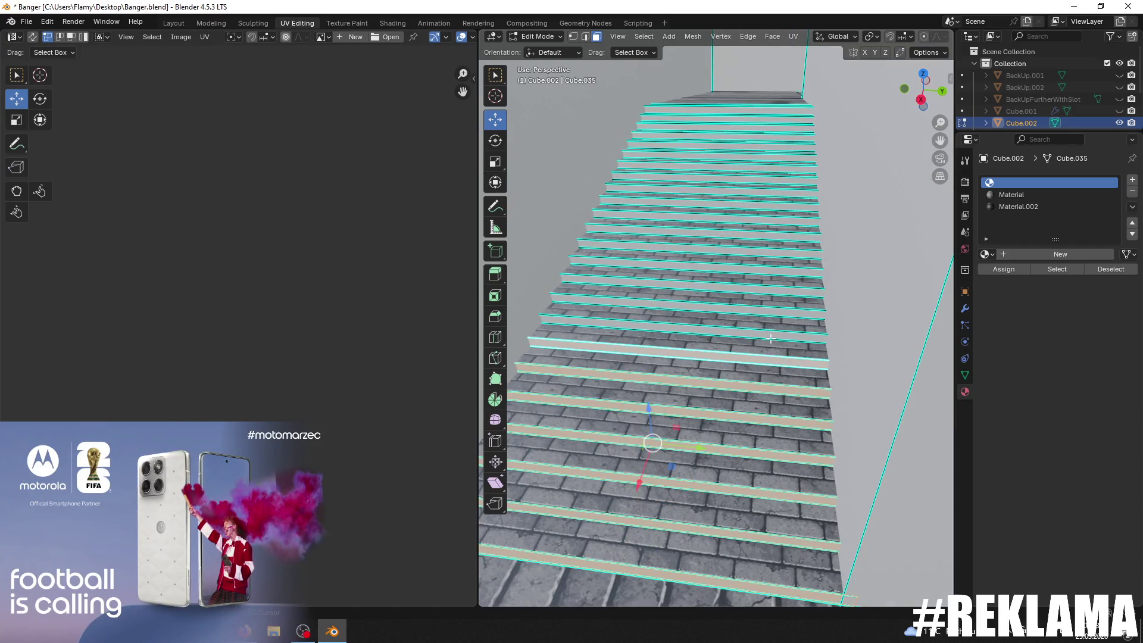
shift+click(772, 331)
shift+click(775, 303)
shift+click(776, 288)
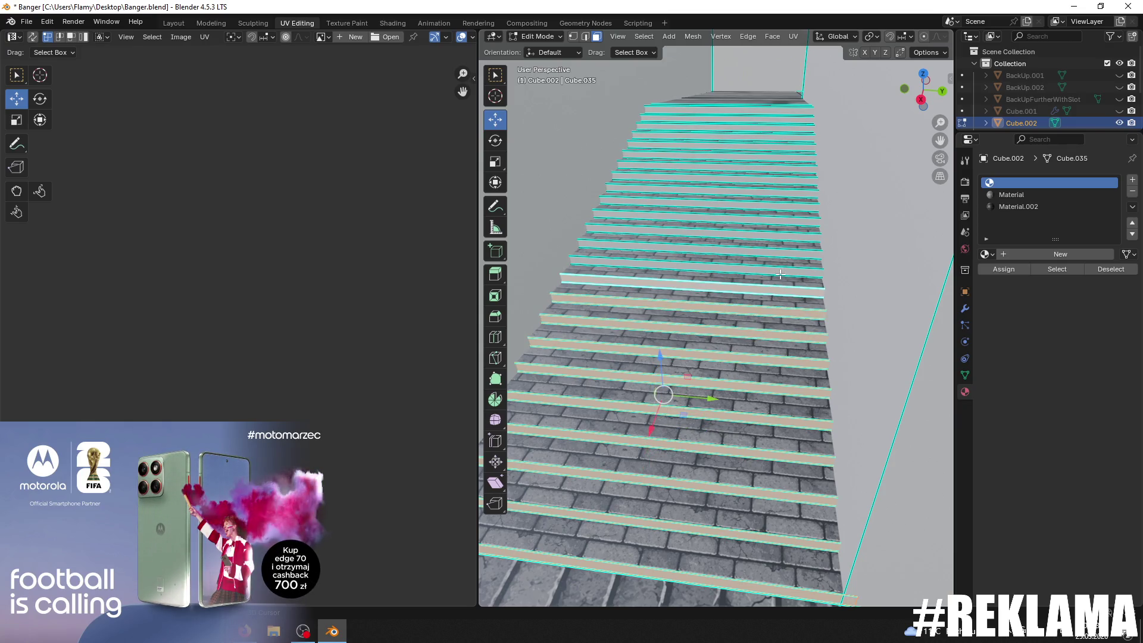
shift+click(781, 269)
shift+click(787, 253)
shift+click(793, 238)
Step: Add the eight upper risers to the selection and make the Material slot active
middle_drag(793, 238, 790, 291)
shift+click(790, 257)
shift+click(790, 243)
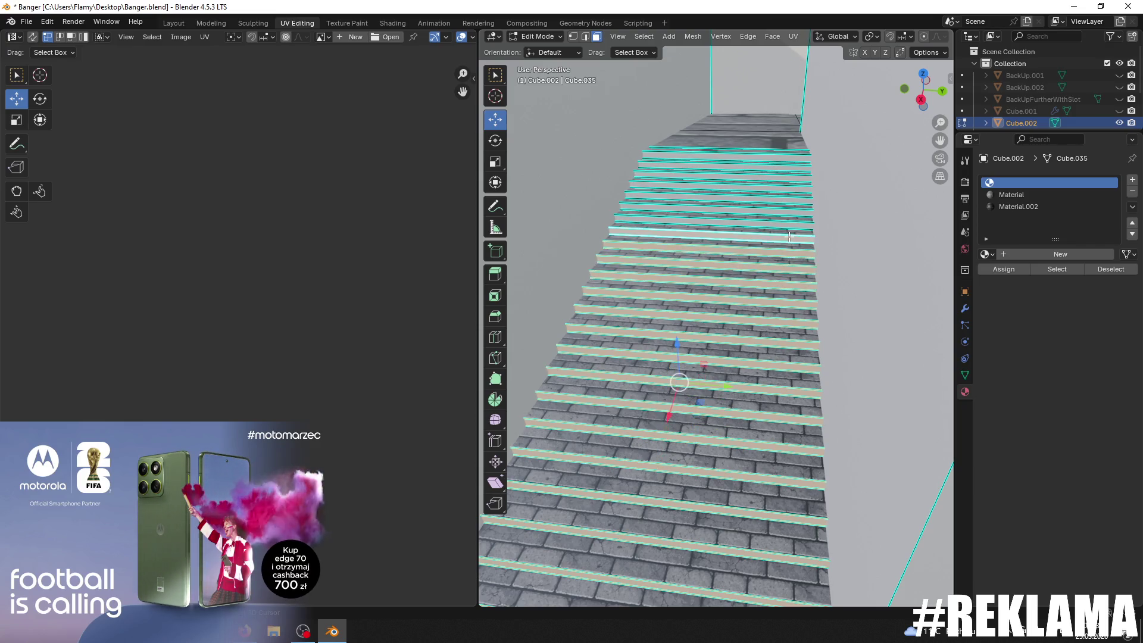
shift+click(790, 234)
shift+click(789, 225)
shift+click(790, 208)
shift+click(792, 198)
shift+click(795, 186)
shift+click(799, 174)
shift+click(800, 163)
middle_drag(801, 163, 787, 191)
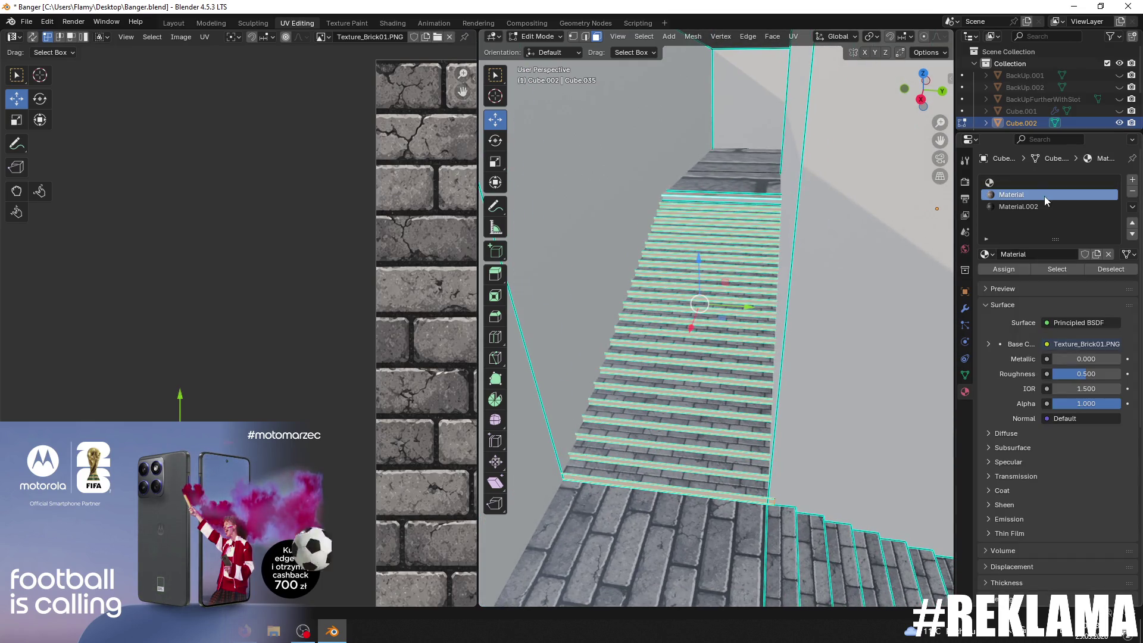
Step: Make Material.002 the active material slot for the stair risers
click(1018, 206)
middle_drag(774, 298, 702, 346)
scroll(702, 347, down, 10)
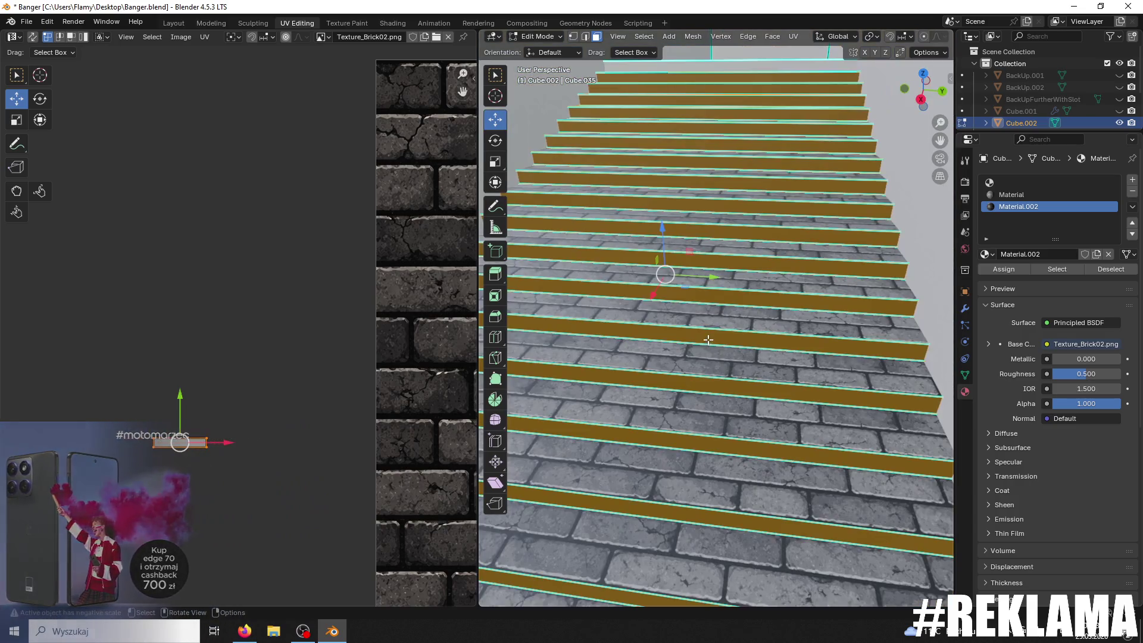
scroll(188, 446, down, 5)
scroll(341, 397, up, 3)
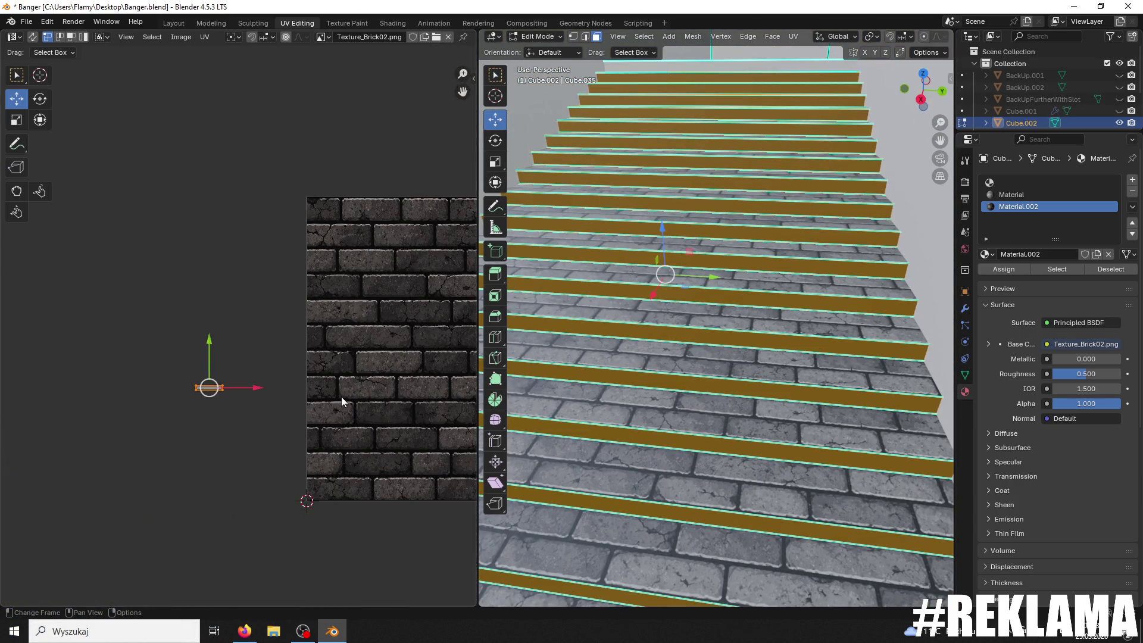
Step: Unwrap the selected riser faces, then re-unwrap them into a larger UV layout
key(u)
click(335, 384)
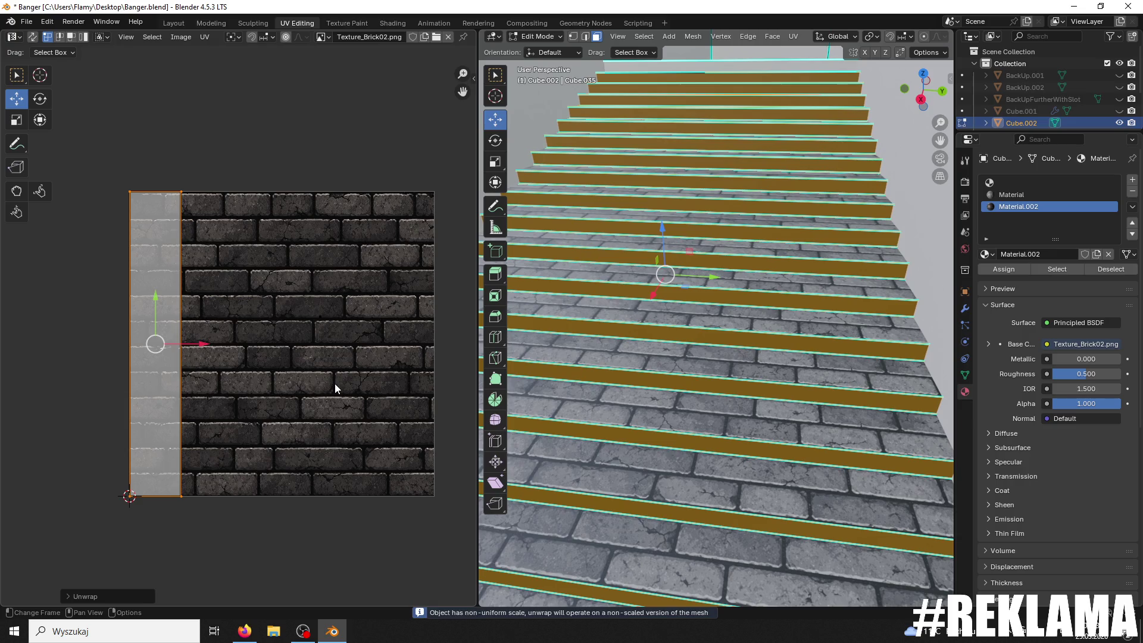
scroll(335, 386, down, 6)
scroll(336, 389, up, 4)
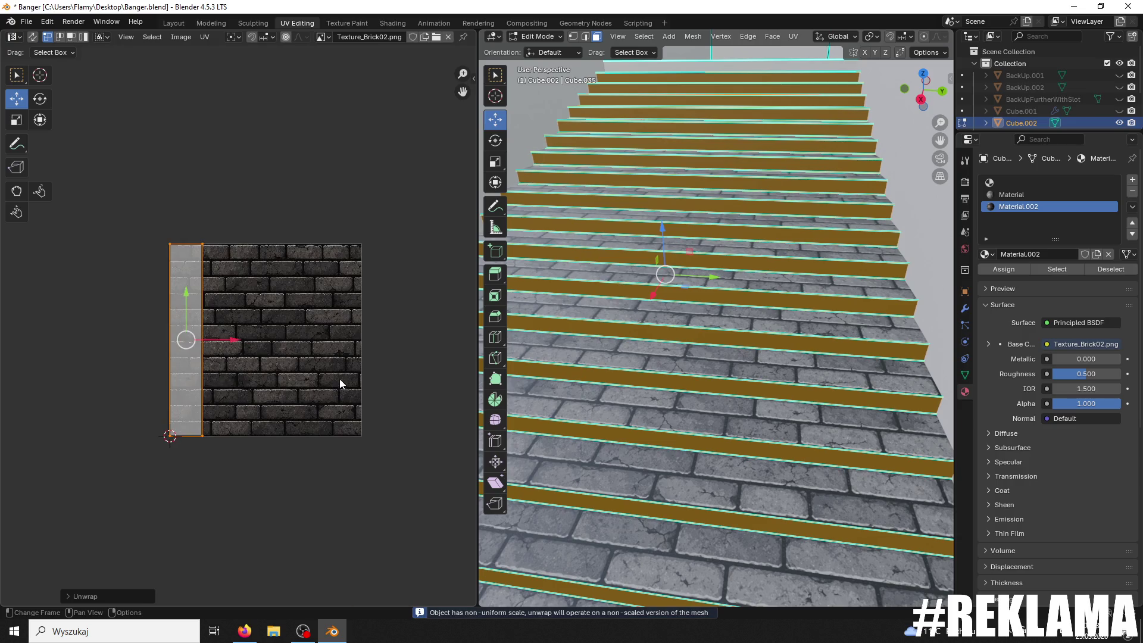
scroll(336, 376, down, 3)
scroll(330, 370, up, 3)
click(331, 371)
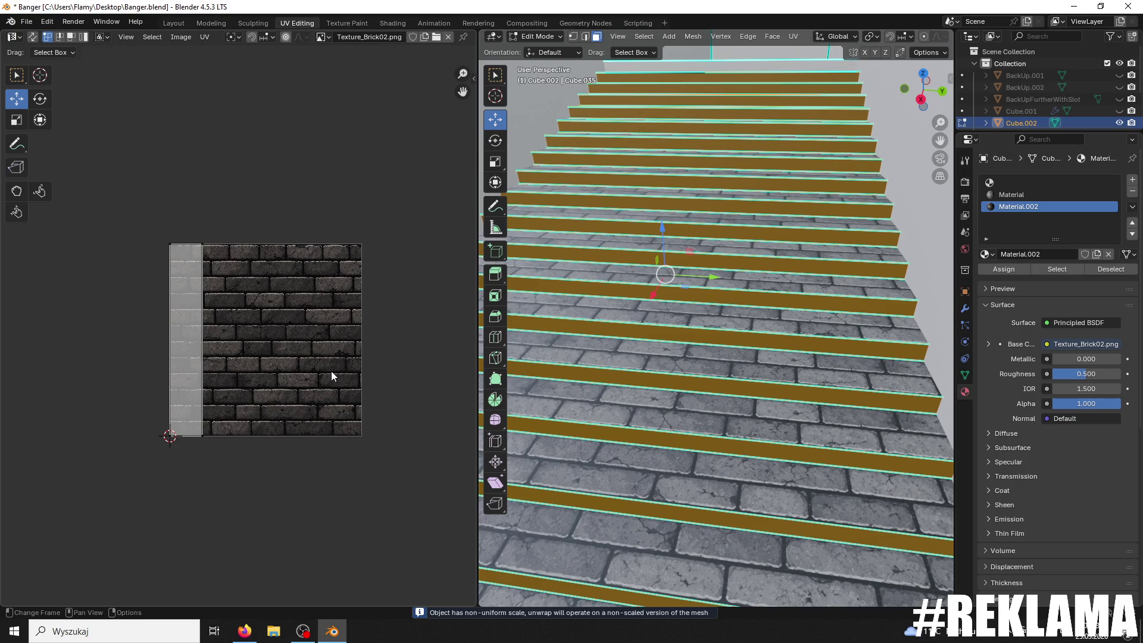
key(u)
click(331, 370)
scroll(331, 370, up, 2)
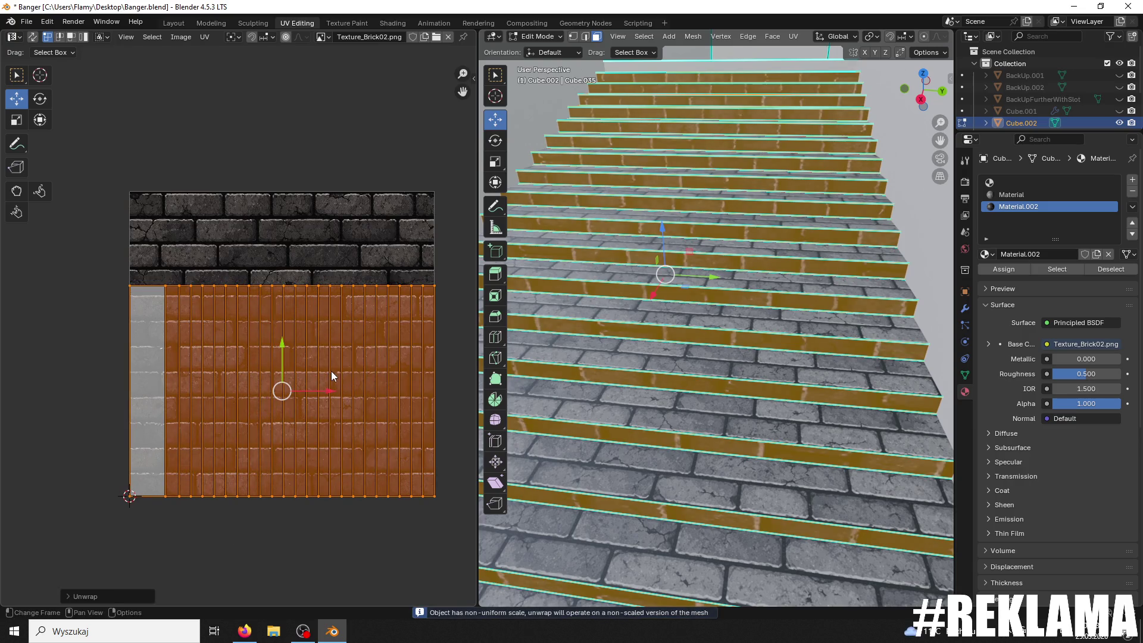
Step: Rotate the riser UVs 90 degrees so they run horizontally, then enlarge and shift them upward
key(r)
key(9)
key(0)
key(Return)
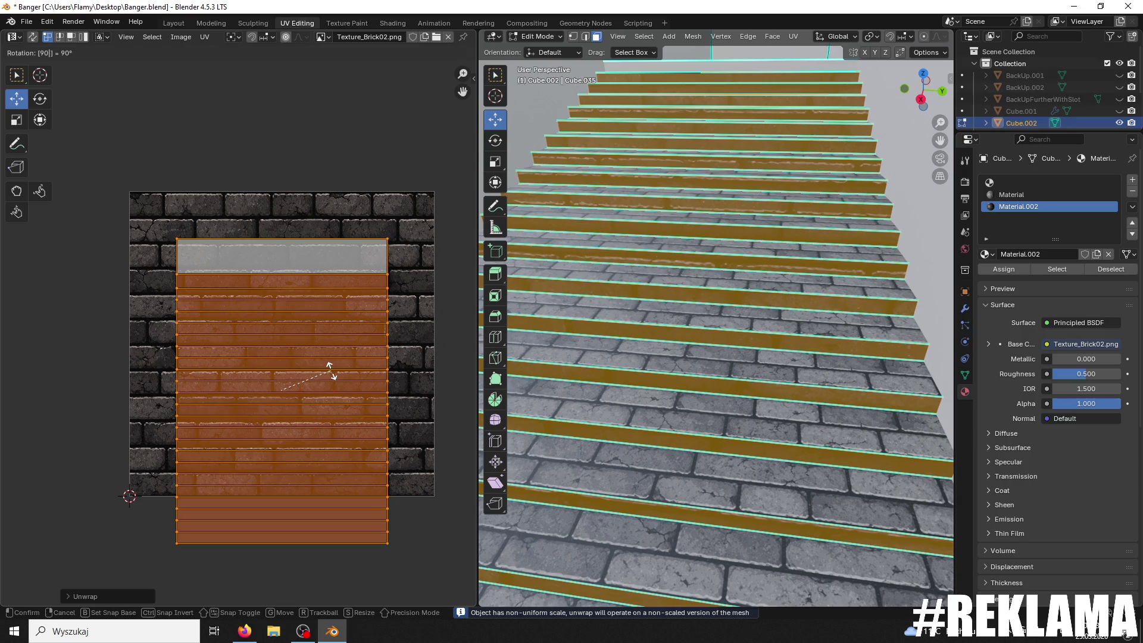
key(s)
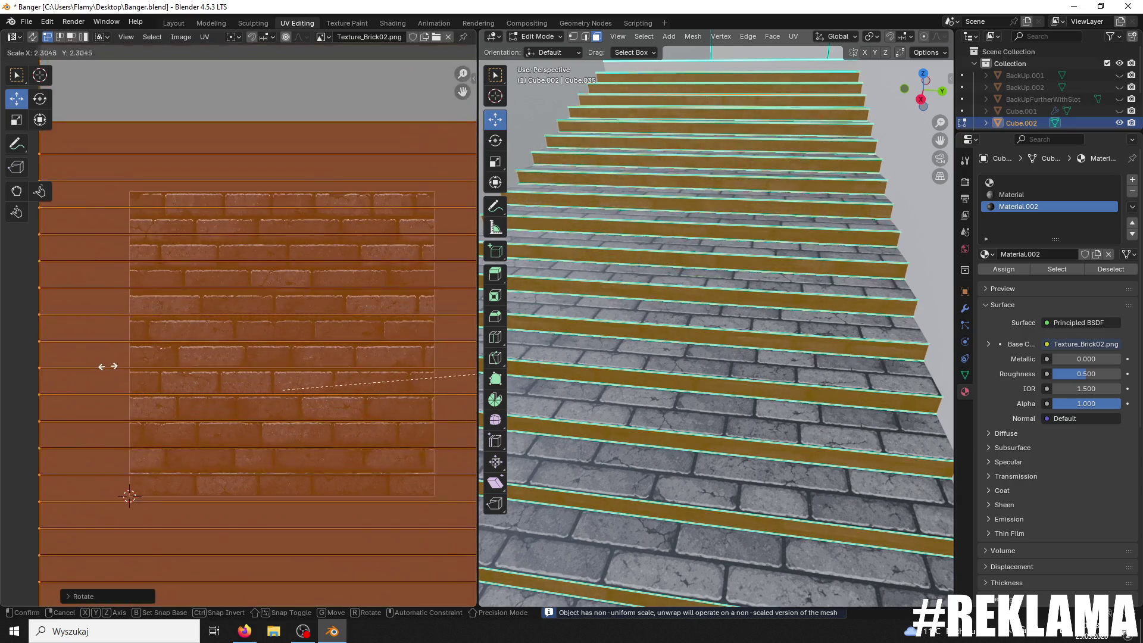
click(126, 361)
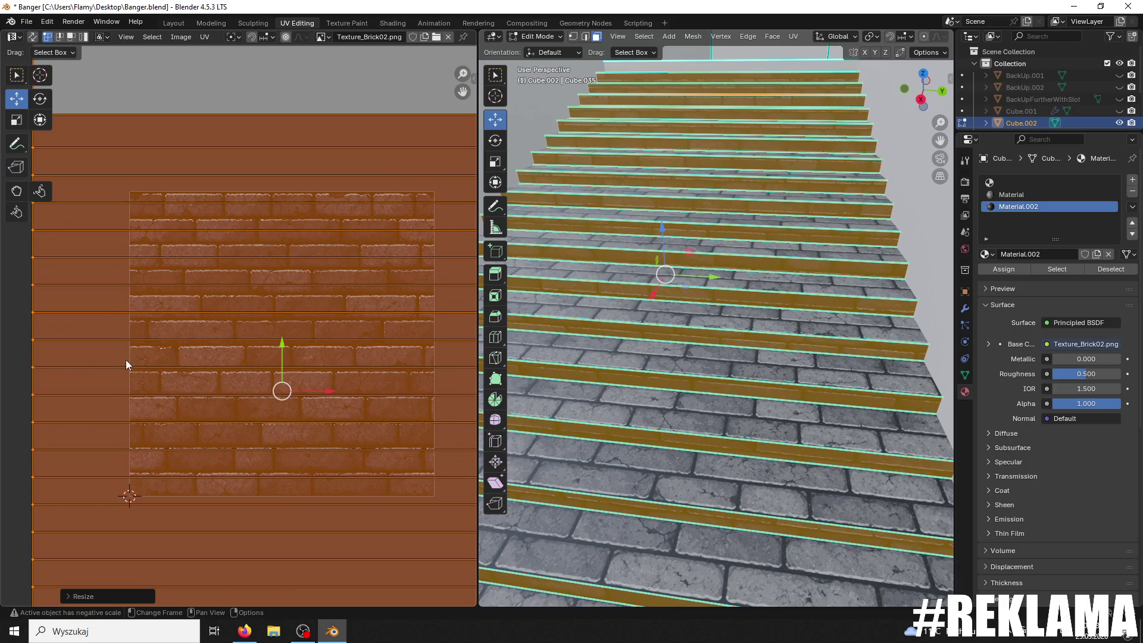
key(g)
click(264, 327)
key(s)
click(328, 331)
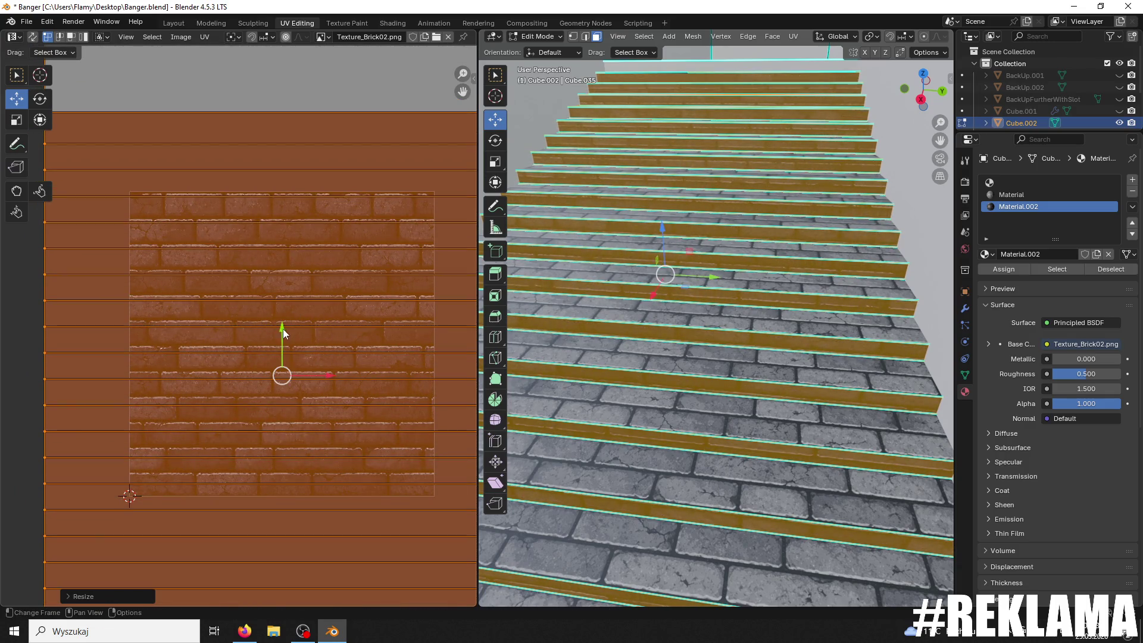
key(g)
key(y)
click(345, 354)
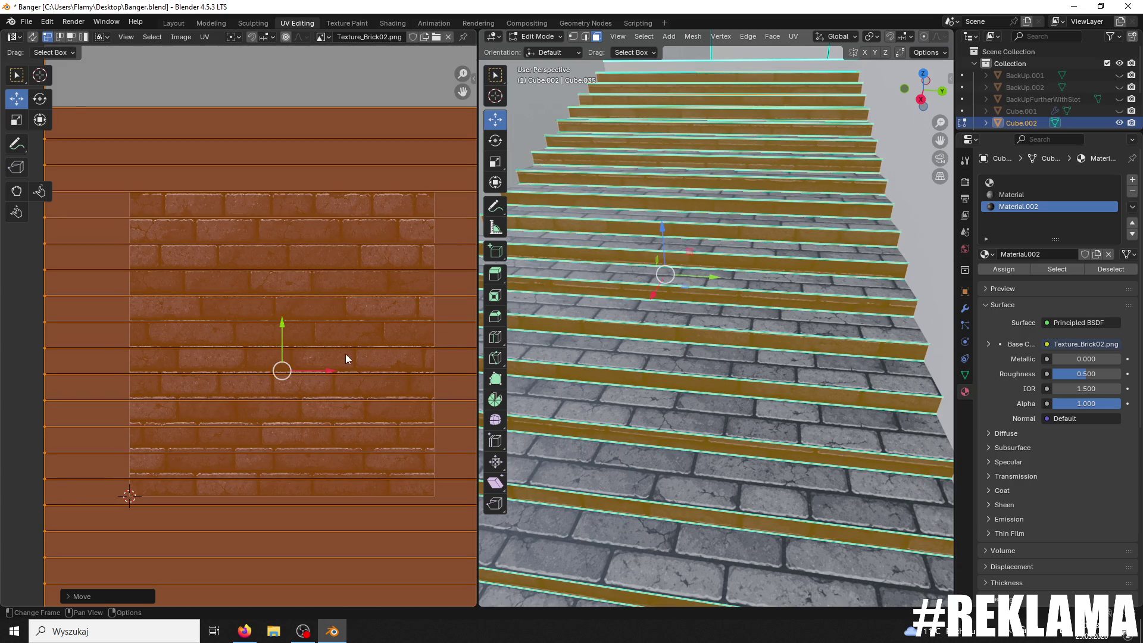
Step: Fine-tune the riser UV scale and vertical position so they line up with brick rows
scroll(346, 353, up, 1)
key(s)
click(360, 363)
key(g)
key(y)
click(320, 370)
key(s)
click(319, 369)
key(g)
key(y)
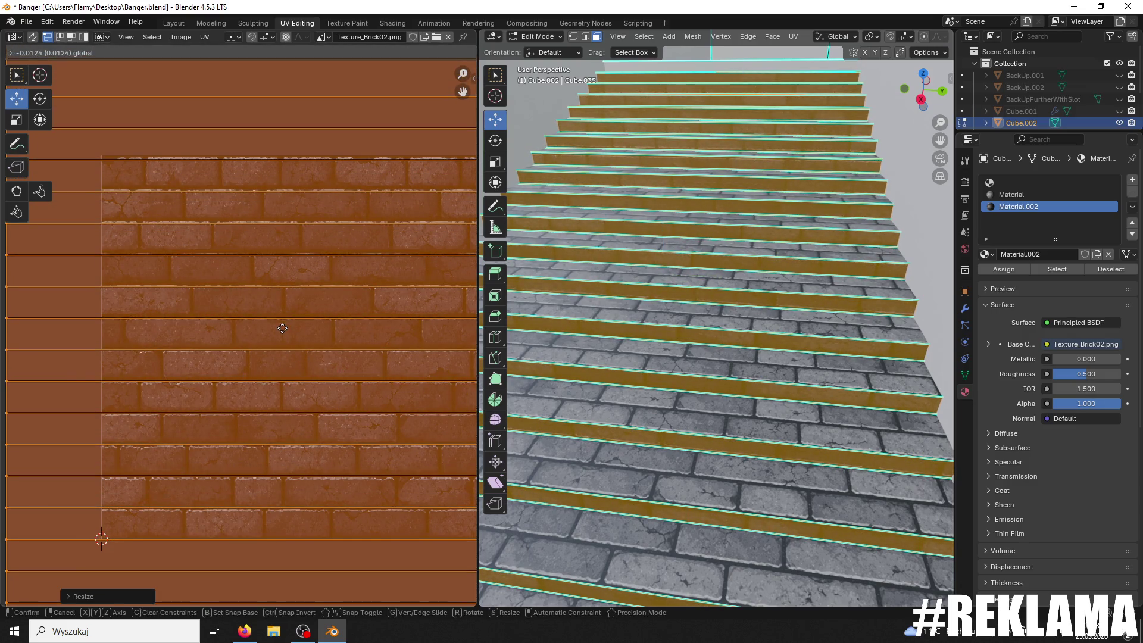
click(283, 329)
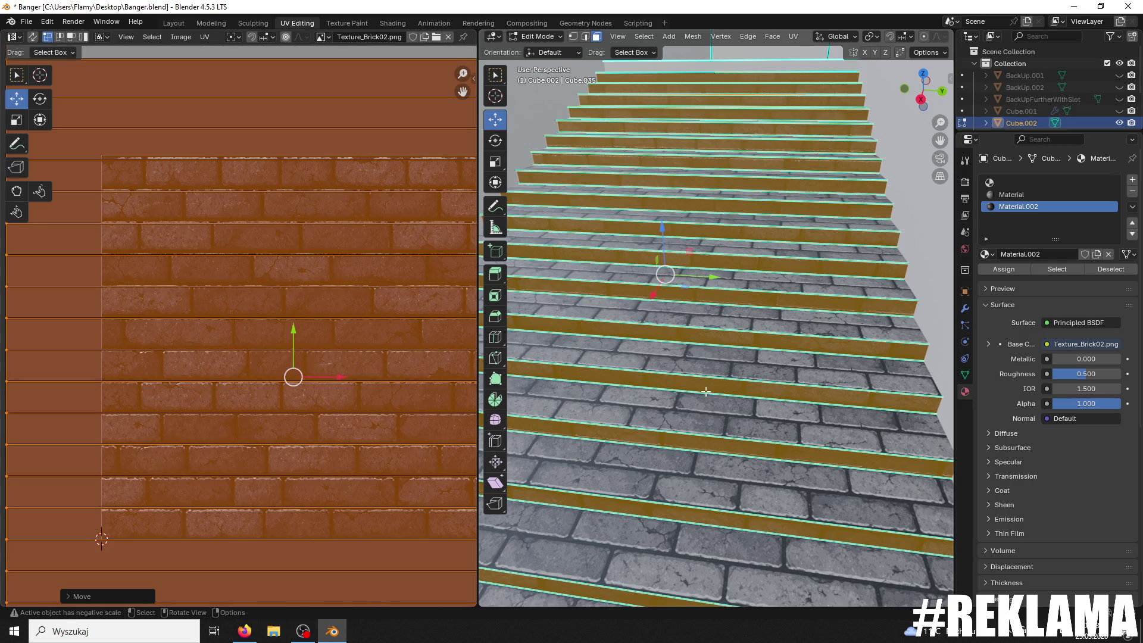
Step: Select all riser faces, rotate their UVs 180 degrees and move them down slightly
click(706, 391)
key(a)
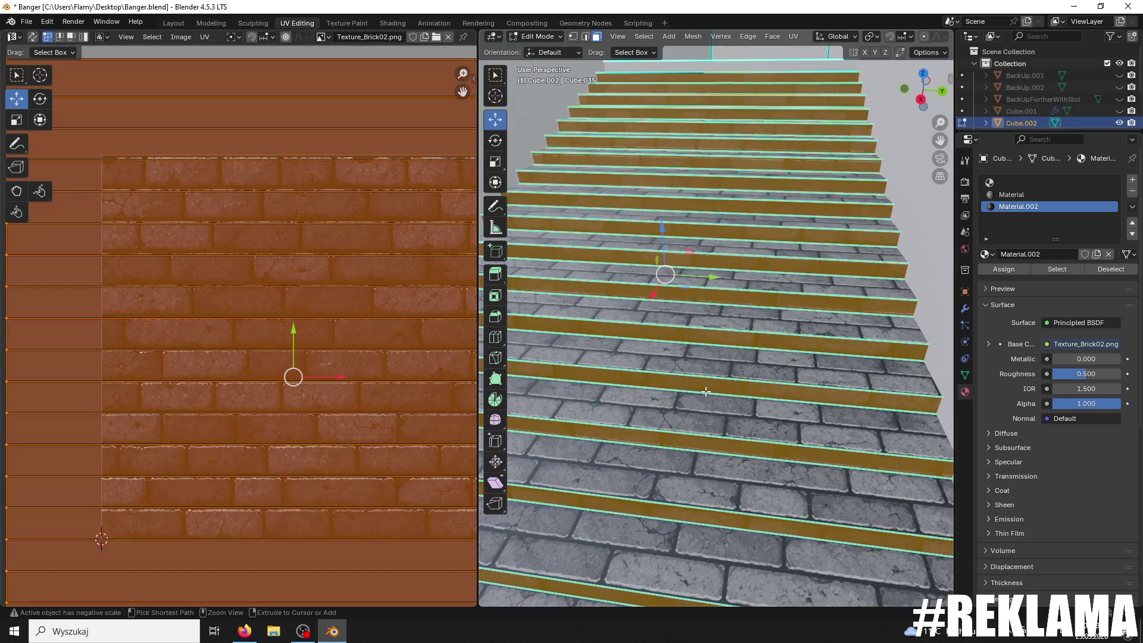
text(r)
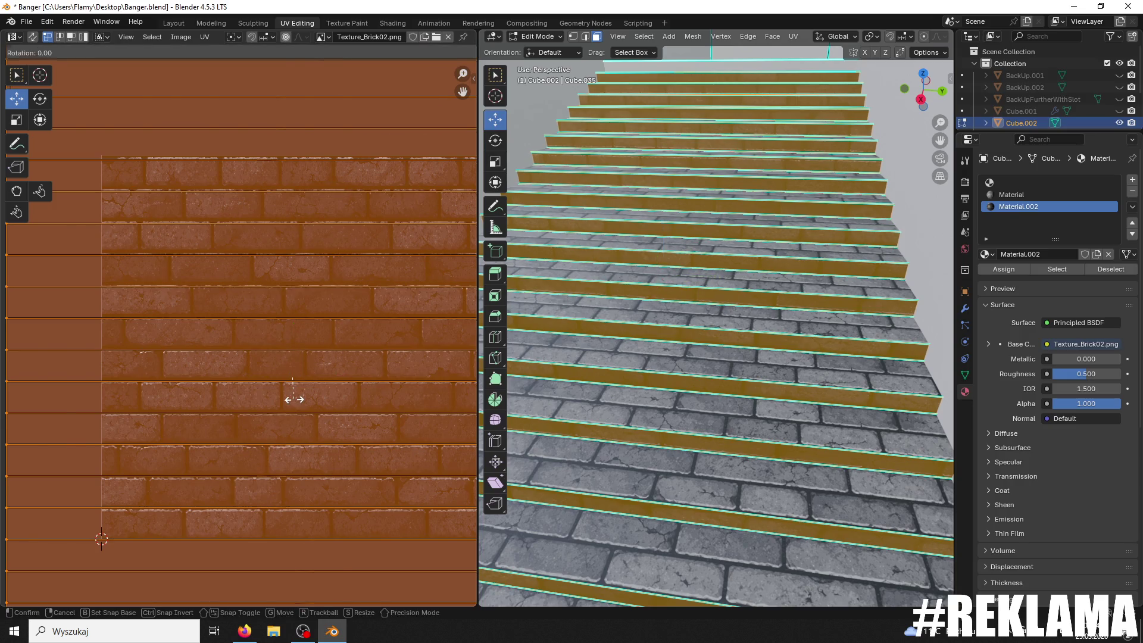
text(180)
key(Return)
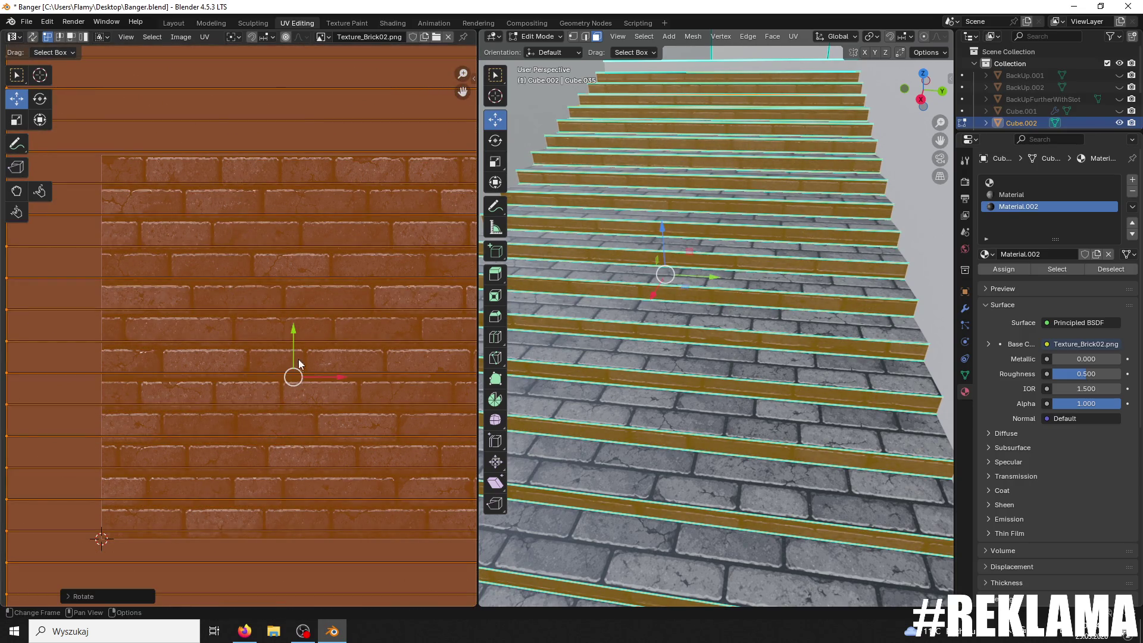
drag(292, 330, 288, 341)
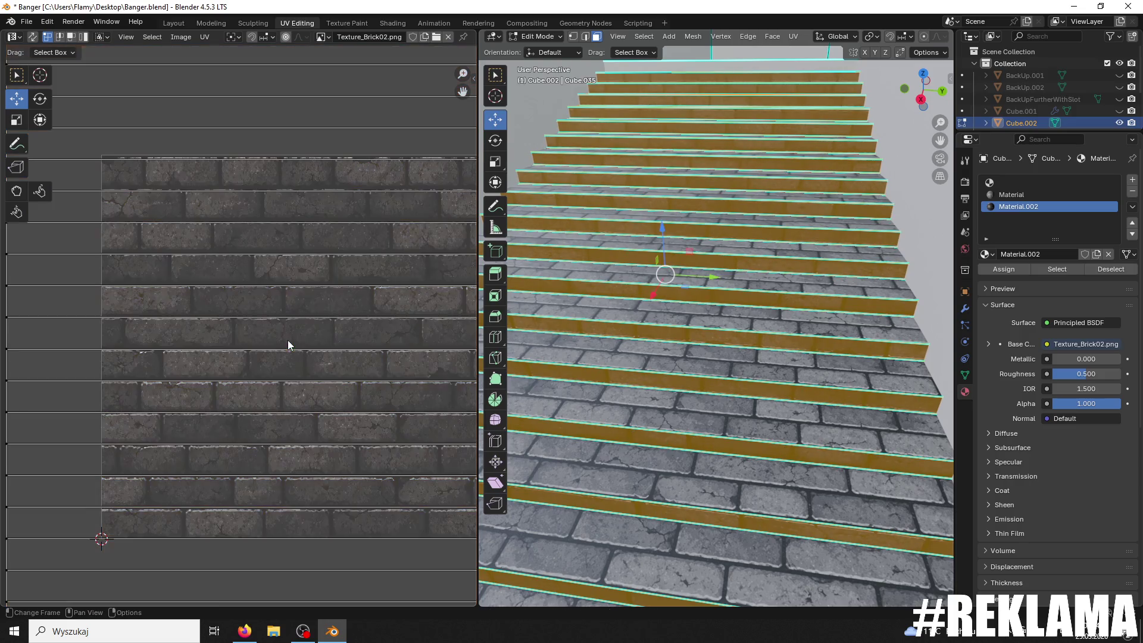
Step: Reselect all risers, flip their UVs 180 degrees and shift them onto brick rows
click(751, 423)
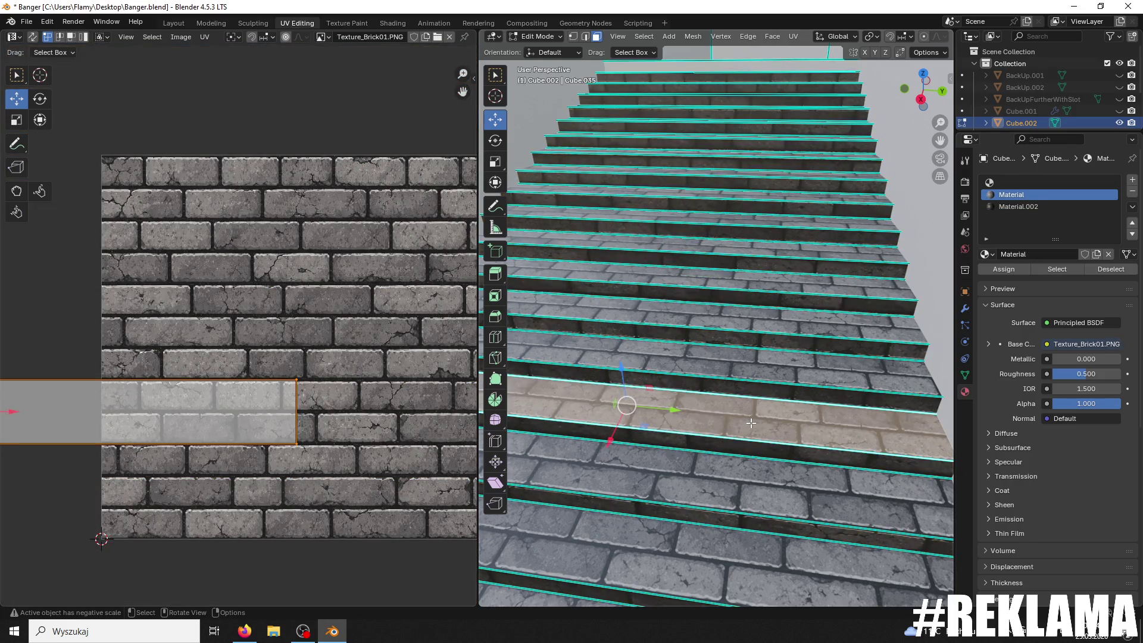
click(792, 347)
text(a)
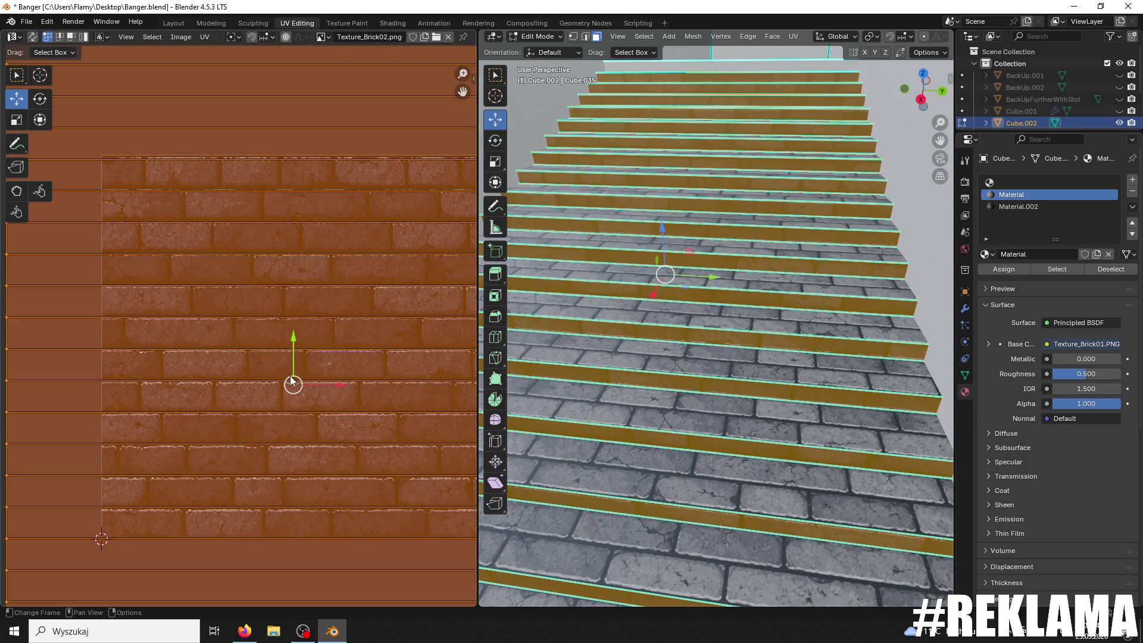
text(r180)
key(Return)
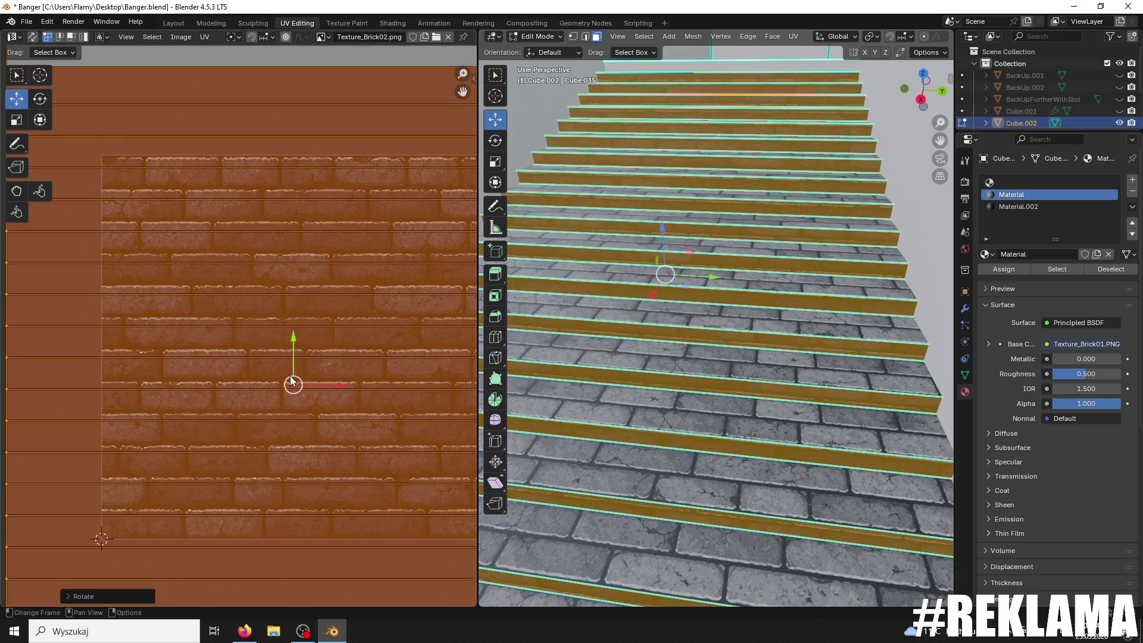
drag(303, 341, 266, 324)
click(685, 417)
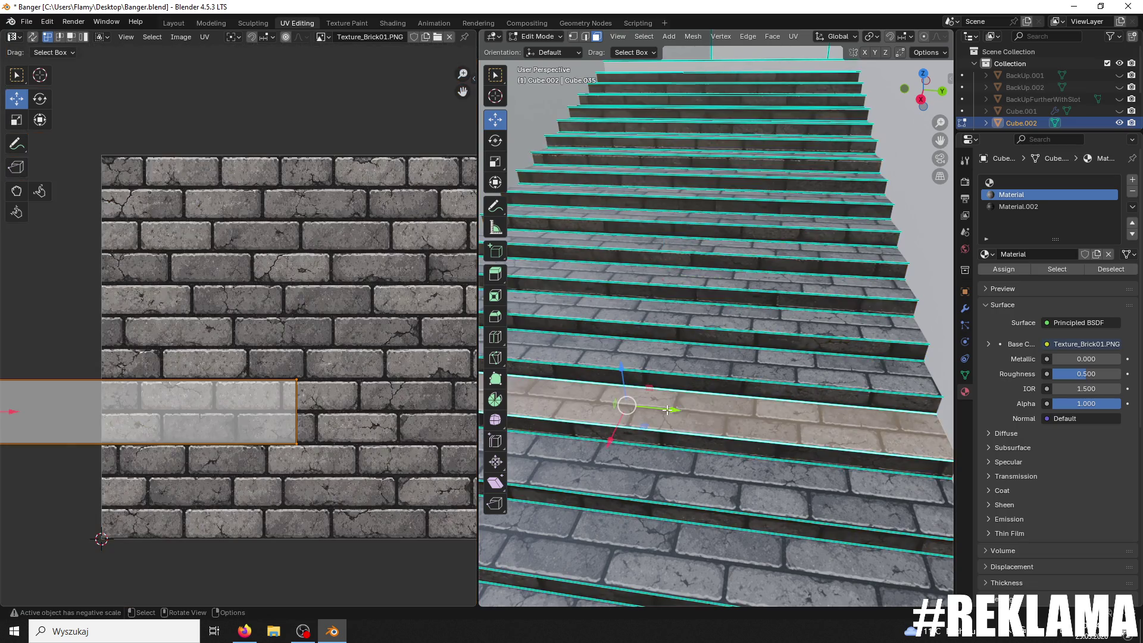
scroll(685, 424, up, 4)
scroll(685, 424, down, 4)
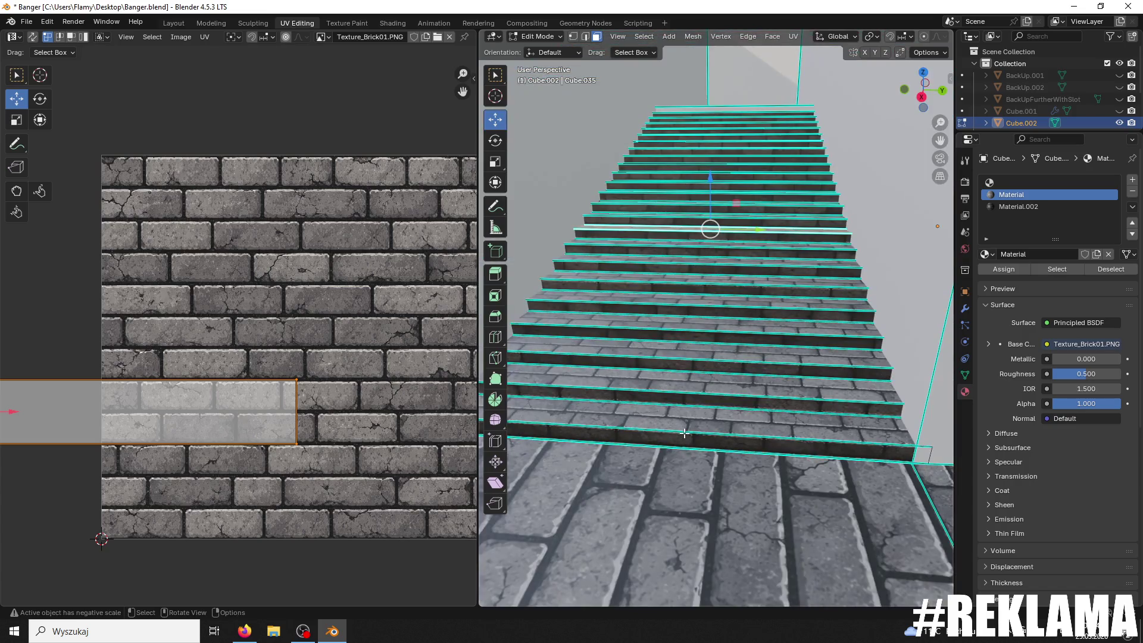
Step: Select one riser face, rotate its UV strip 180 degrees and move it vertically
click(669, 436)
scroll(696, 428, up, 4)
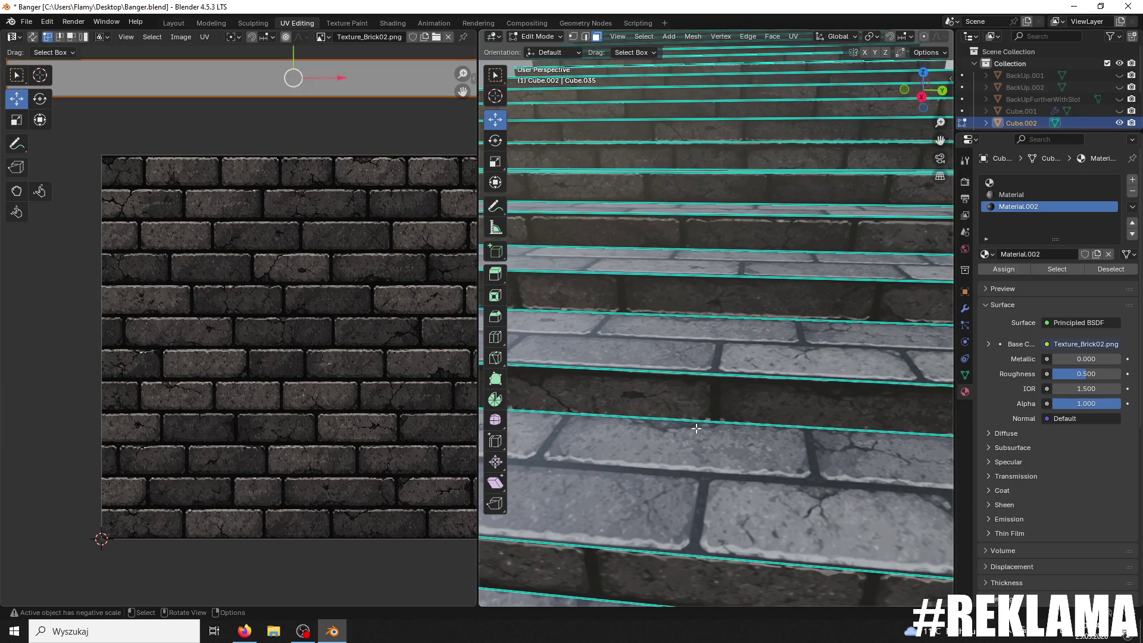
click(703, 409)
text(r180)
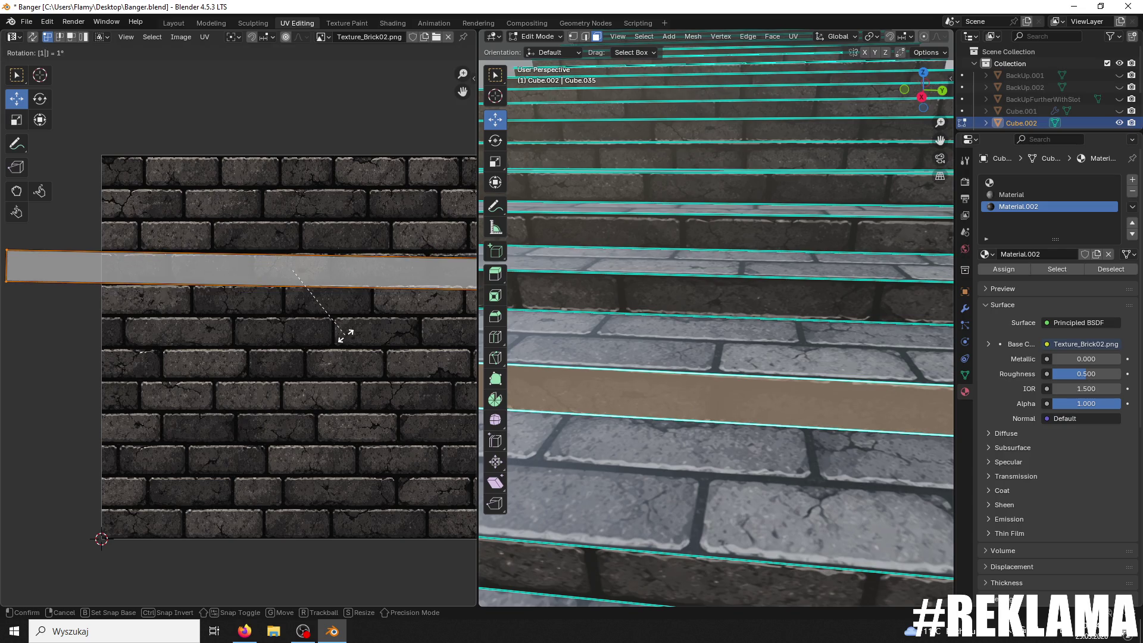
key(Return)
key(g)
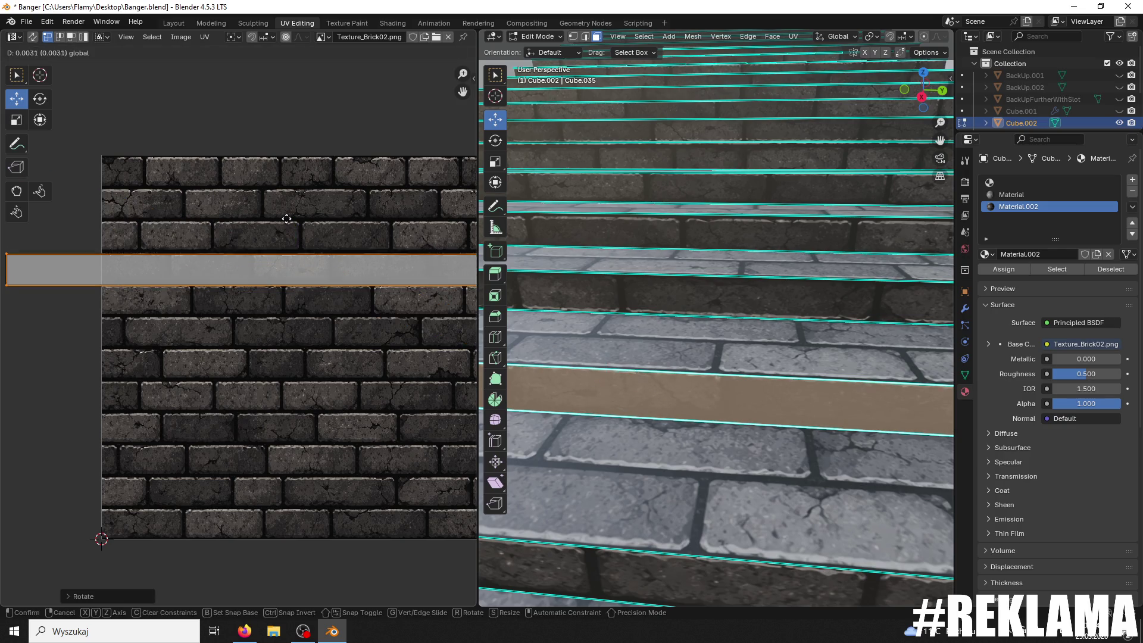
click(284, 217)
scroll(331, 251, up, 1)
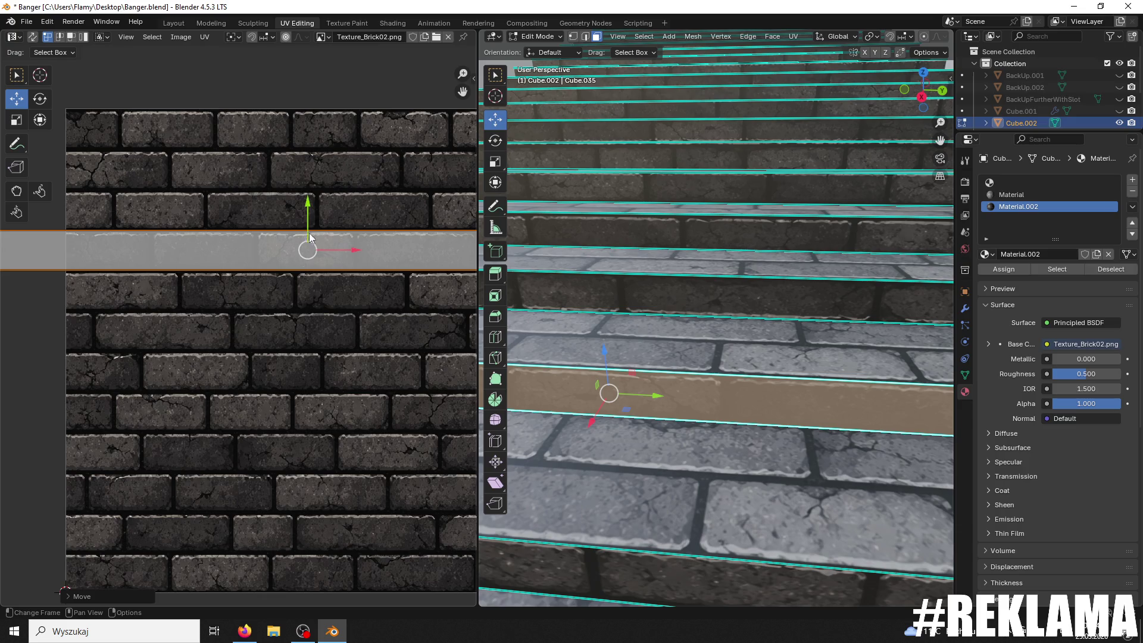
key(g)
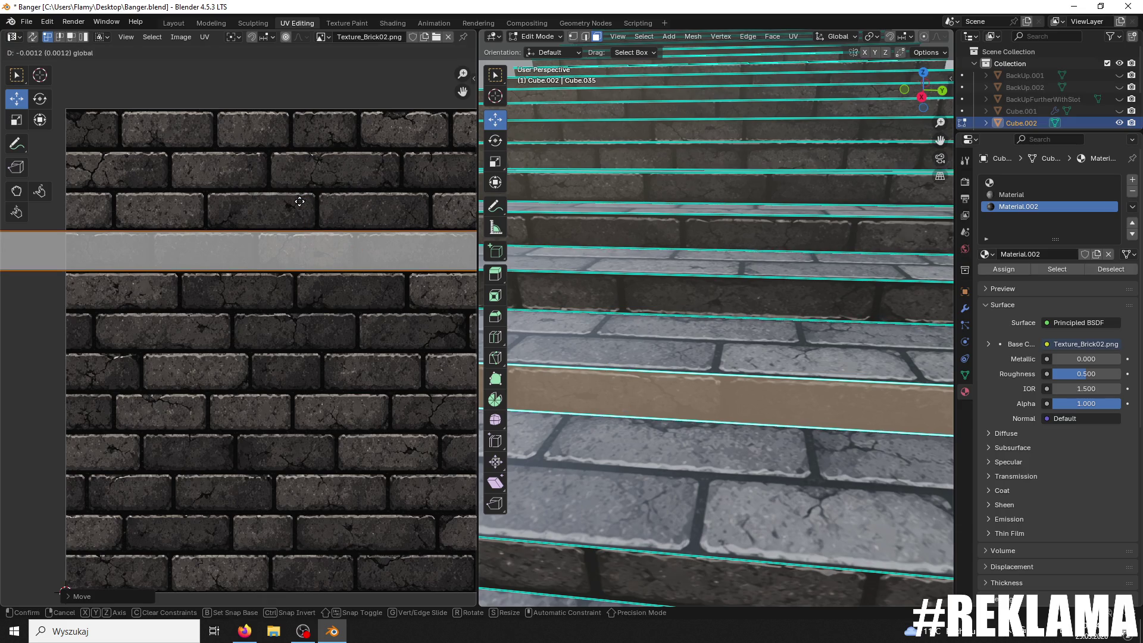
Step: Rotate another riser's strip a half turn, then shift a higher riser's strip onto brick rows
click(294, 203)
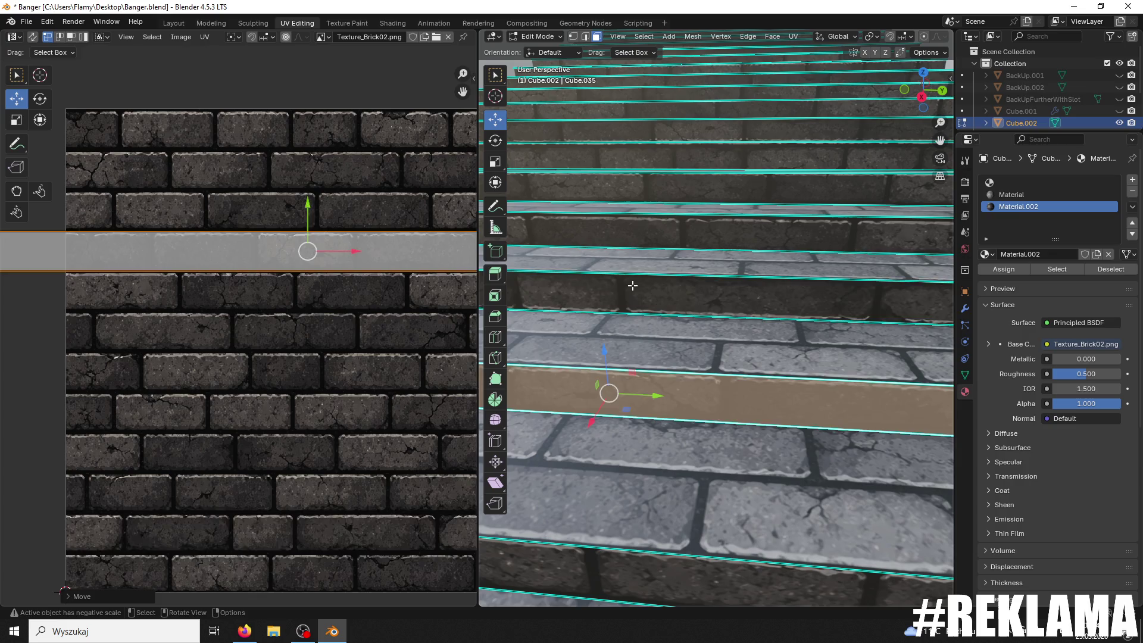
key(ctrl+z)
key(r)
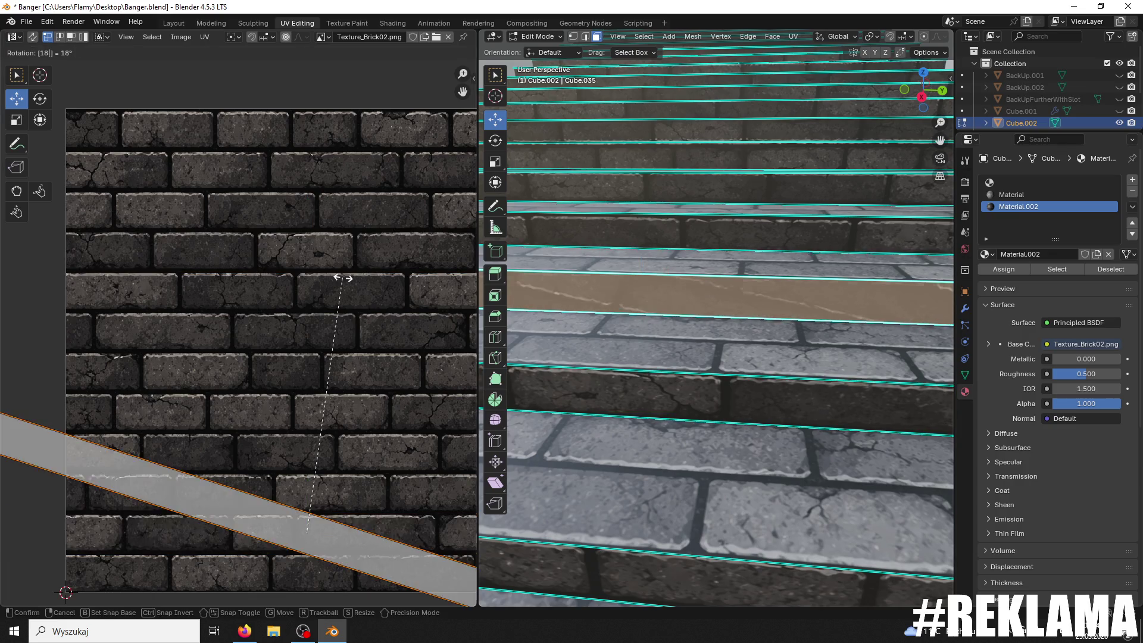
click(348, 370)
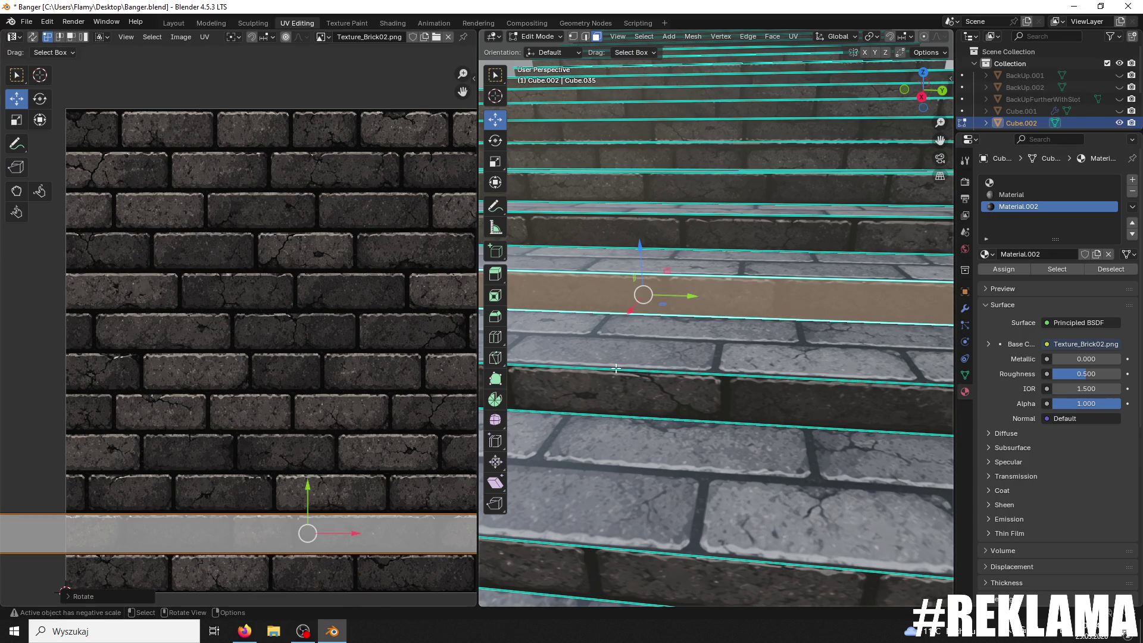
click(697, 235)
scroll(382, 360, down, 4)
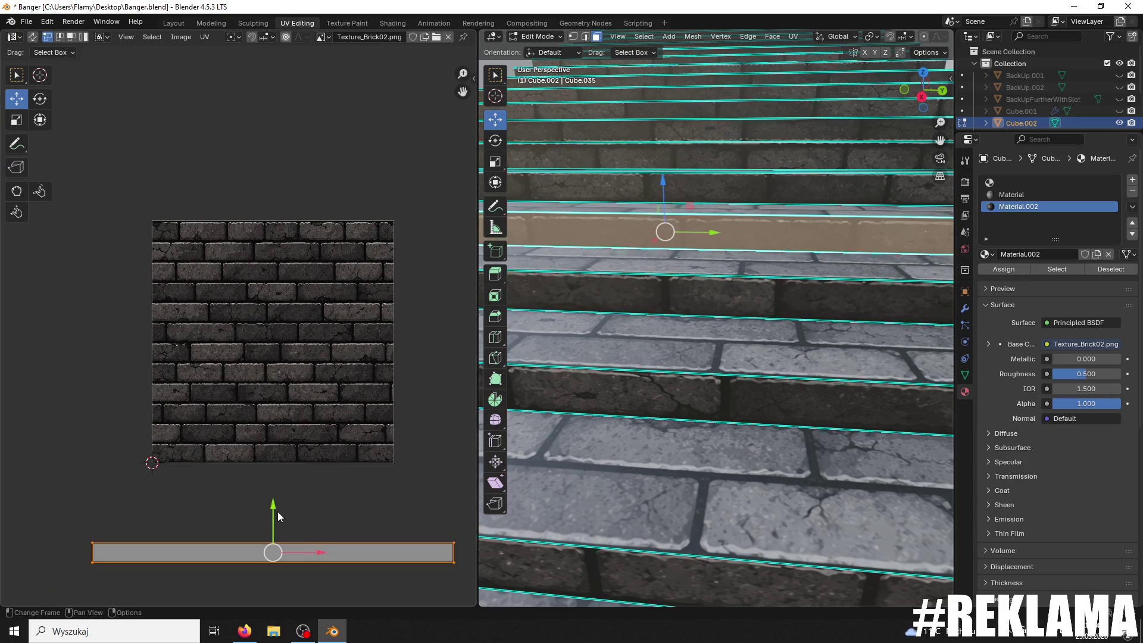
mouse_move(273, 509)
mouse_down()
mouse_move(265, 500)
mouse_move(275, 507)
mouse_up()
click(655, 396)
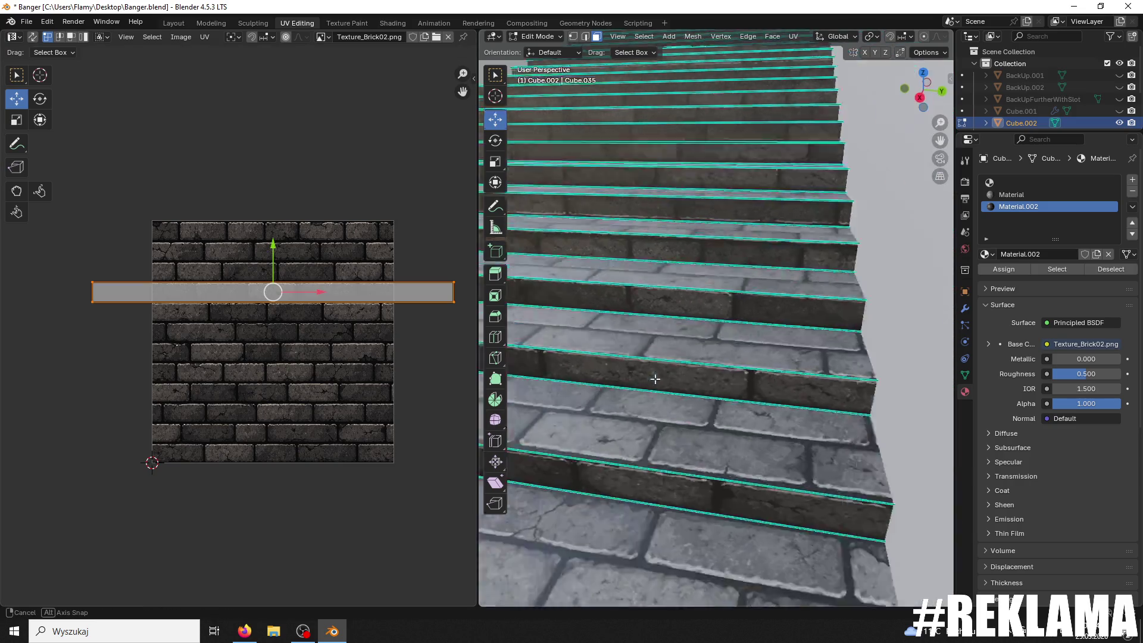
Step: Select a lower riser and move its UV strip higher, fine-adjusting it against the brick rows
click(657, 309)
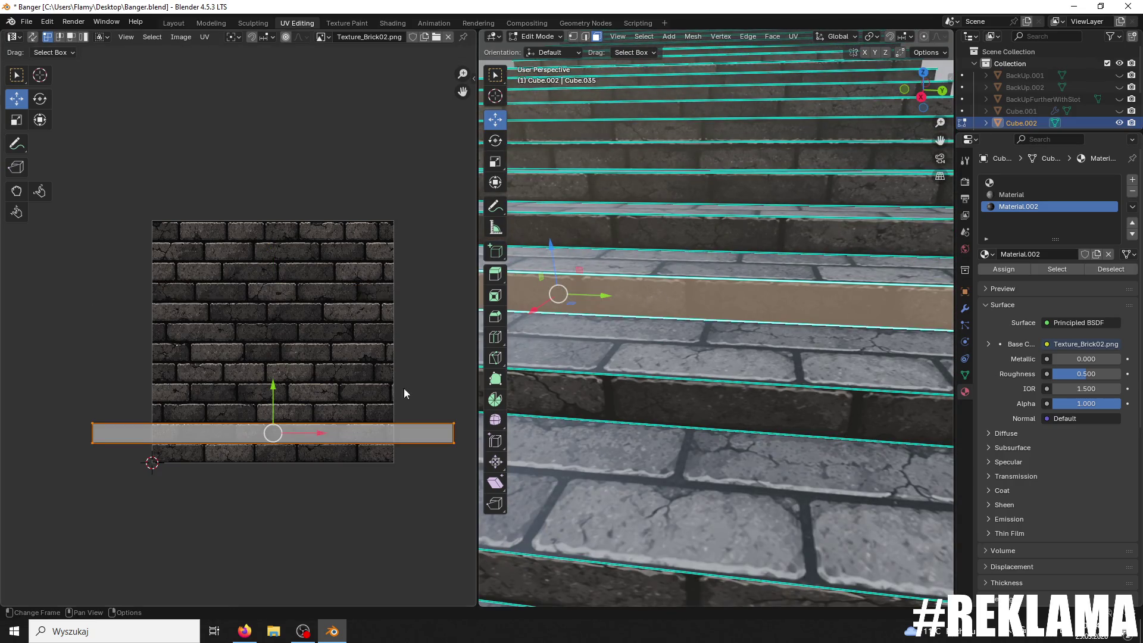
scroll(364, 403, up, 1)
middle_drag(365, 402, 365, 356)
scroll(366, 361, up, 2)
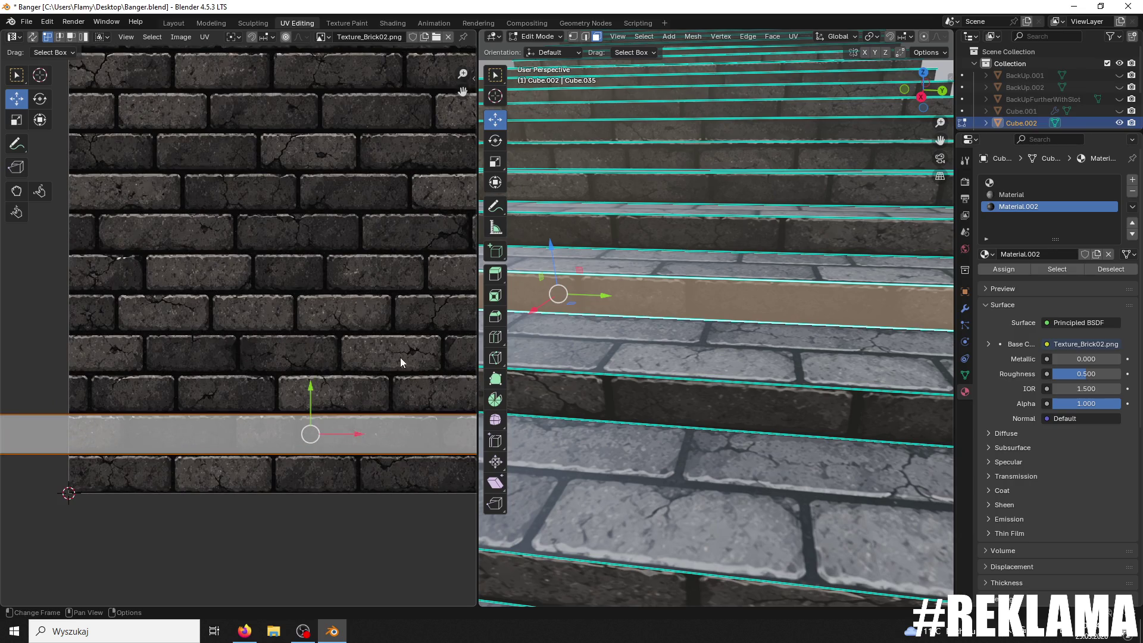
shift+middle_drag(605, 232, 620, 261)
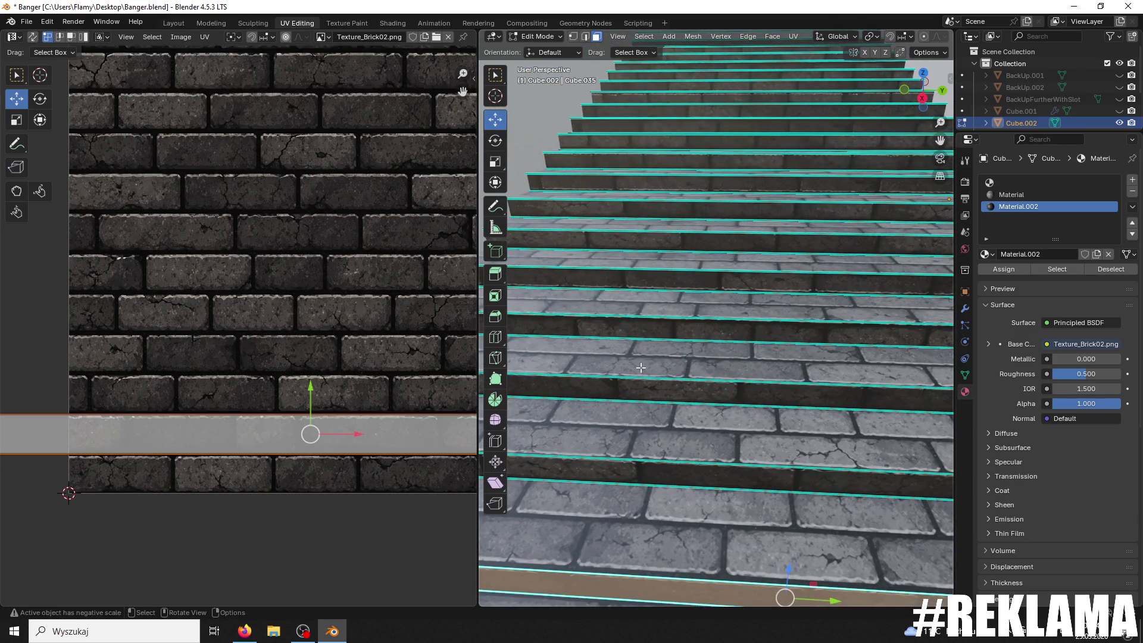
click(658, 480)
scroll(381, 467, down, 4)
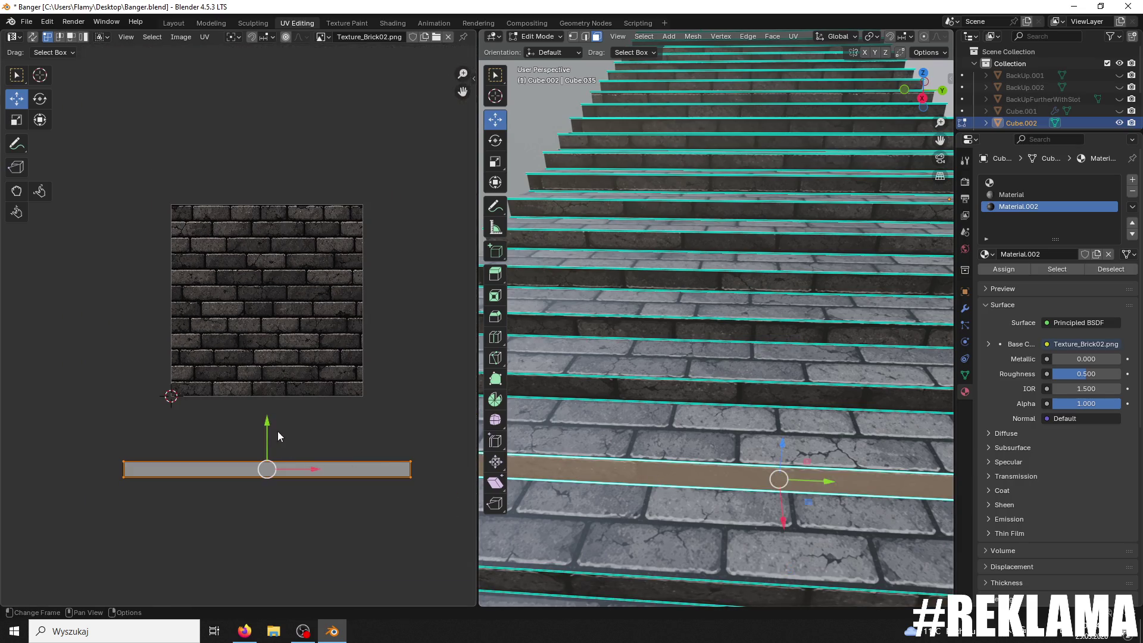
key(g)
click(256, 337)
scroll(343, 466, up, 6)
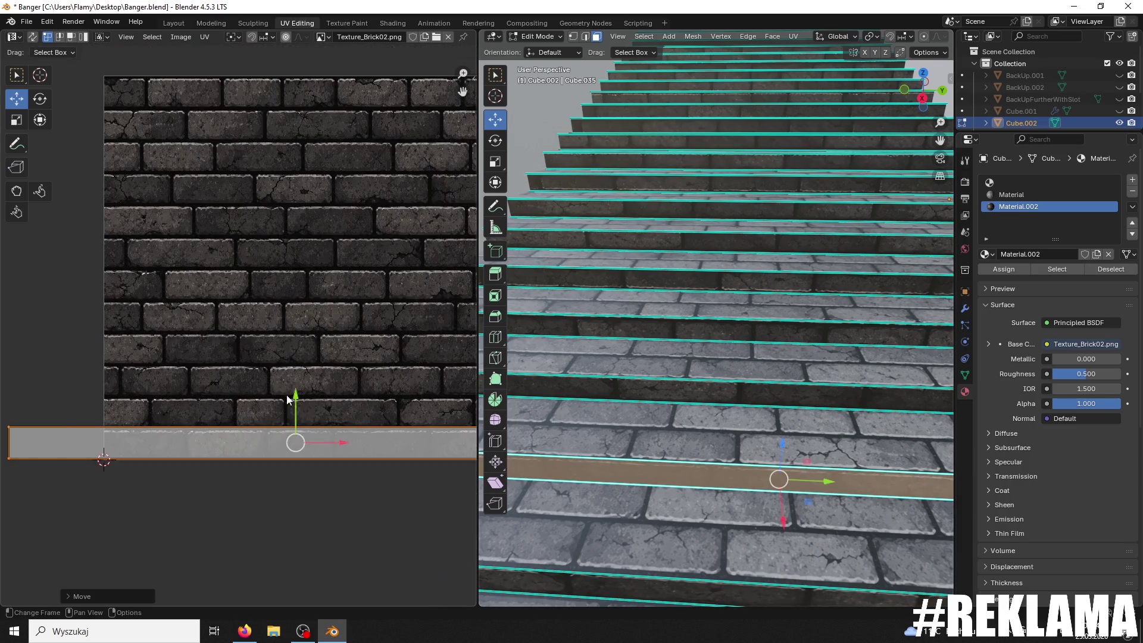
middle_drag(343, 466, 339, 356)
key(g)
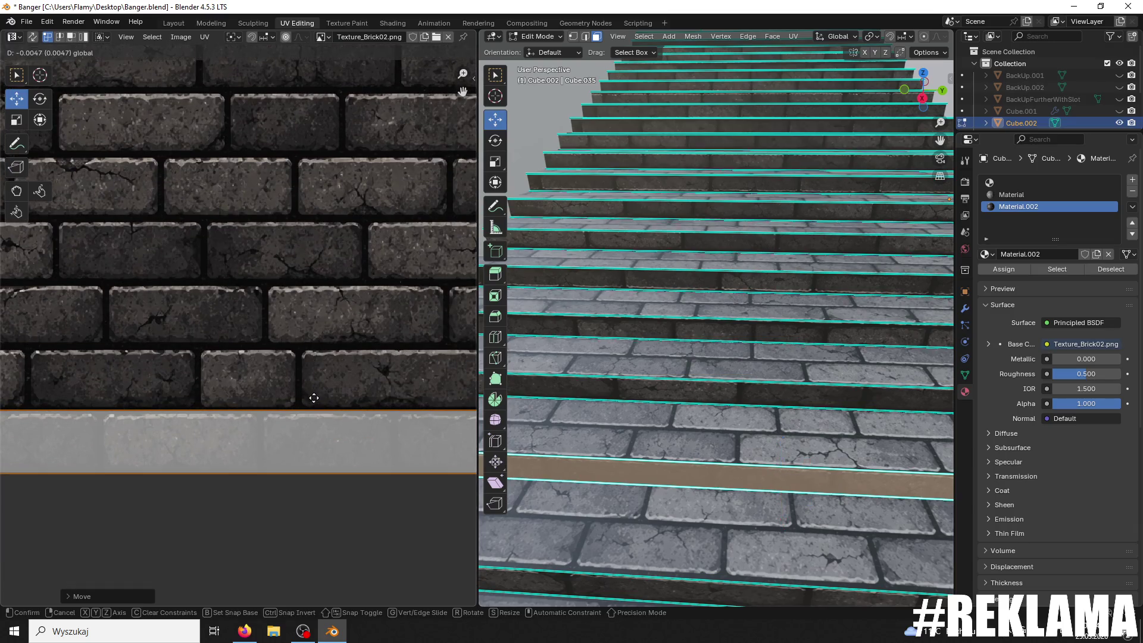
click(311, 398)
Step: Shrink a different riser's strip slightly, then turn the next riser's strip 180 degrees
click(515, 402)
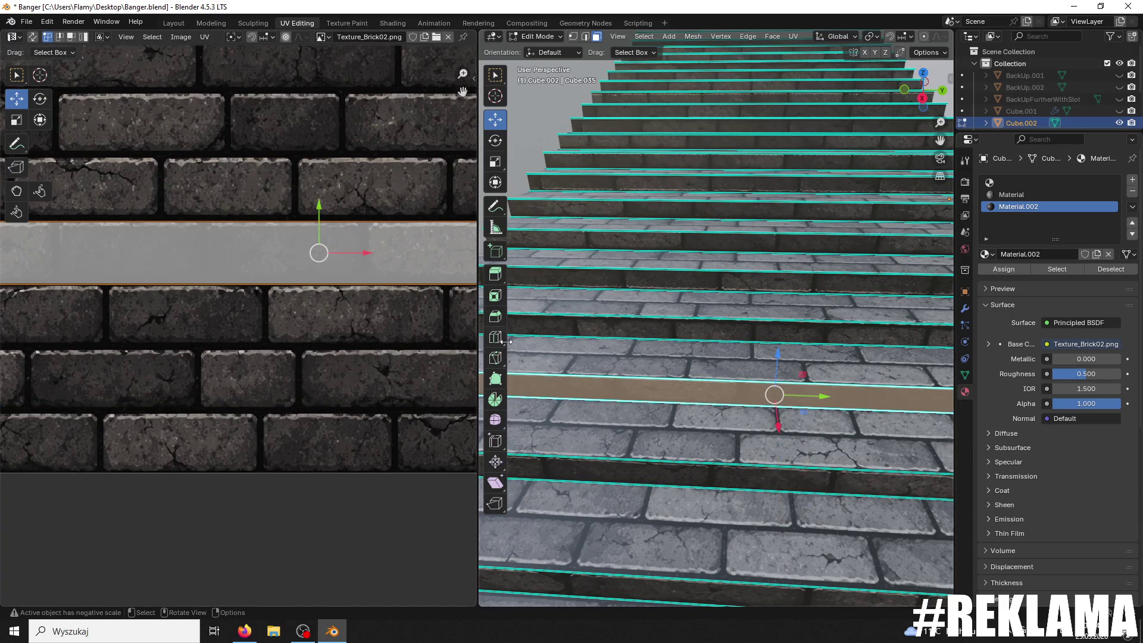
key(s)
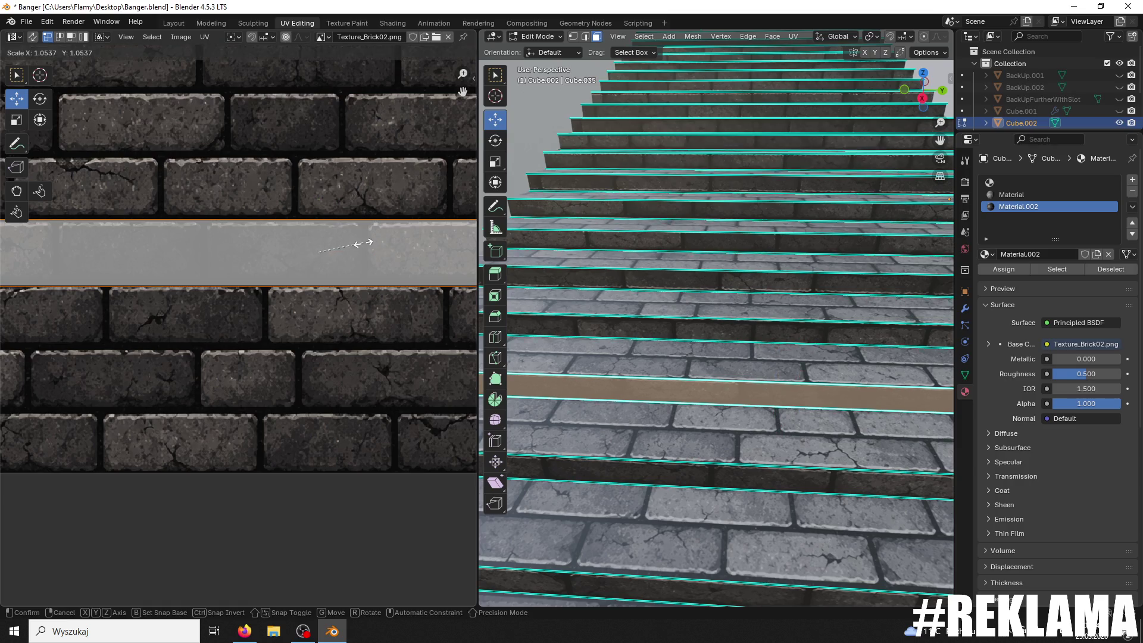
click(353, 246)
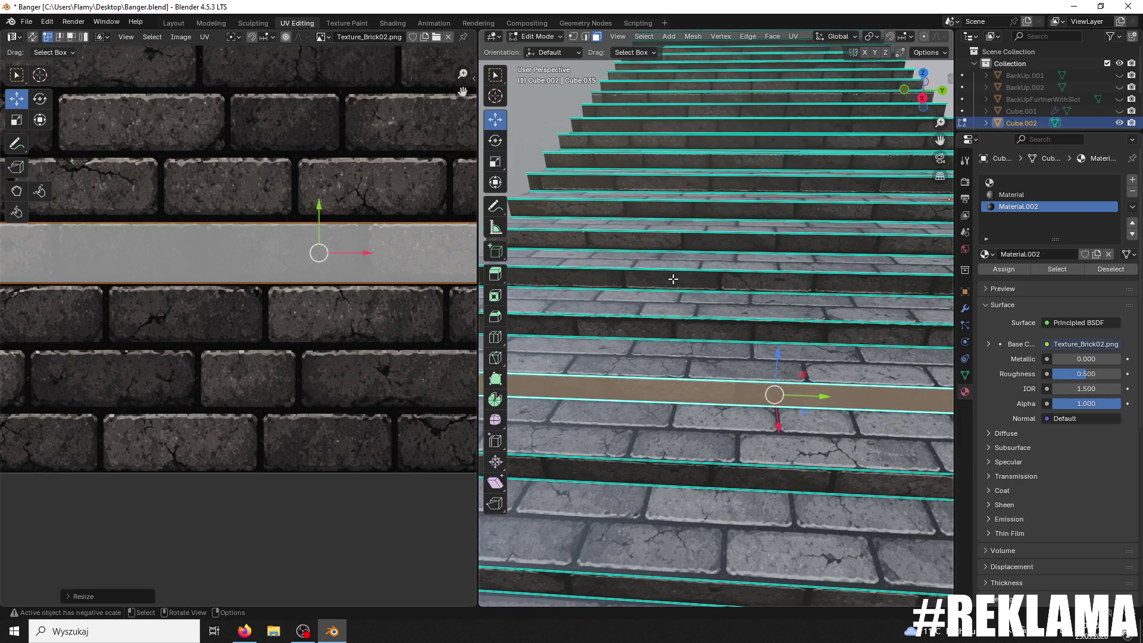
click(673, 279)
text(r180)
key(Return)
scroll(299, 475, down, 3)
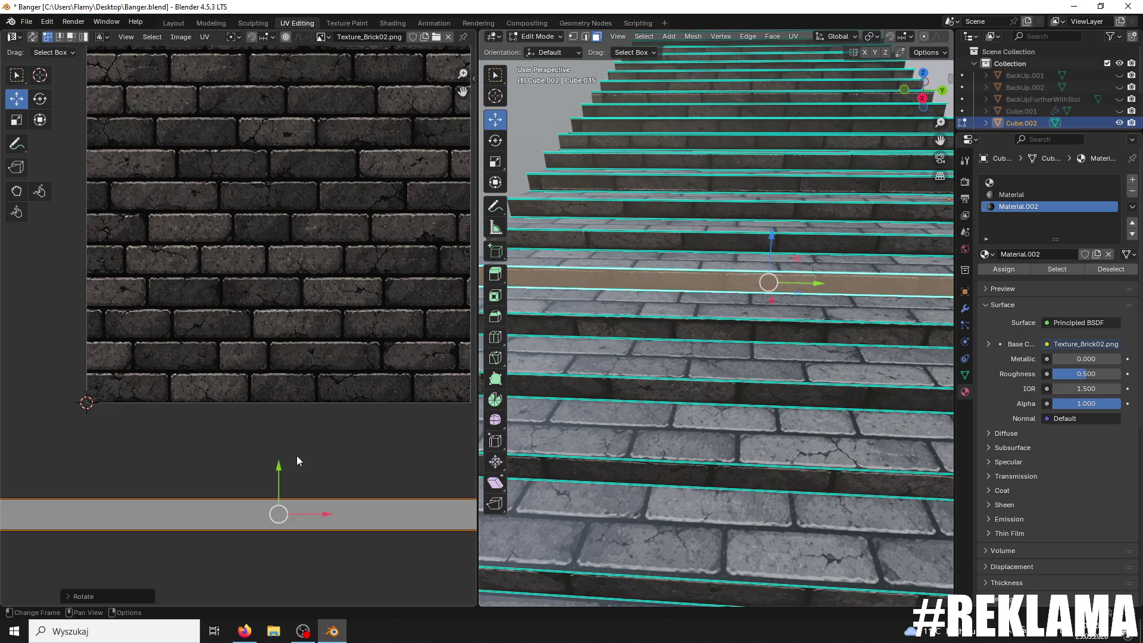
Step: Move the strip up one texture tile, flip it 180 degrees and nudge it onto a brick row
key(g)
key(y)
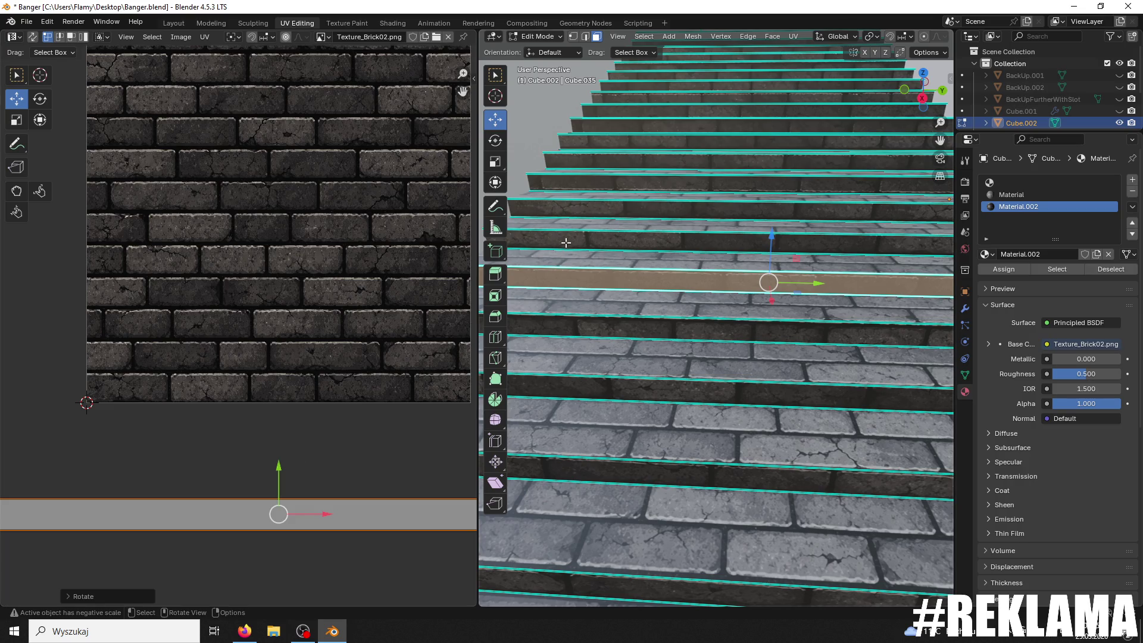
key(1)
key(Return)
key(alt+a)
text(ar180)
key(Return)
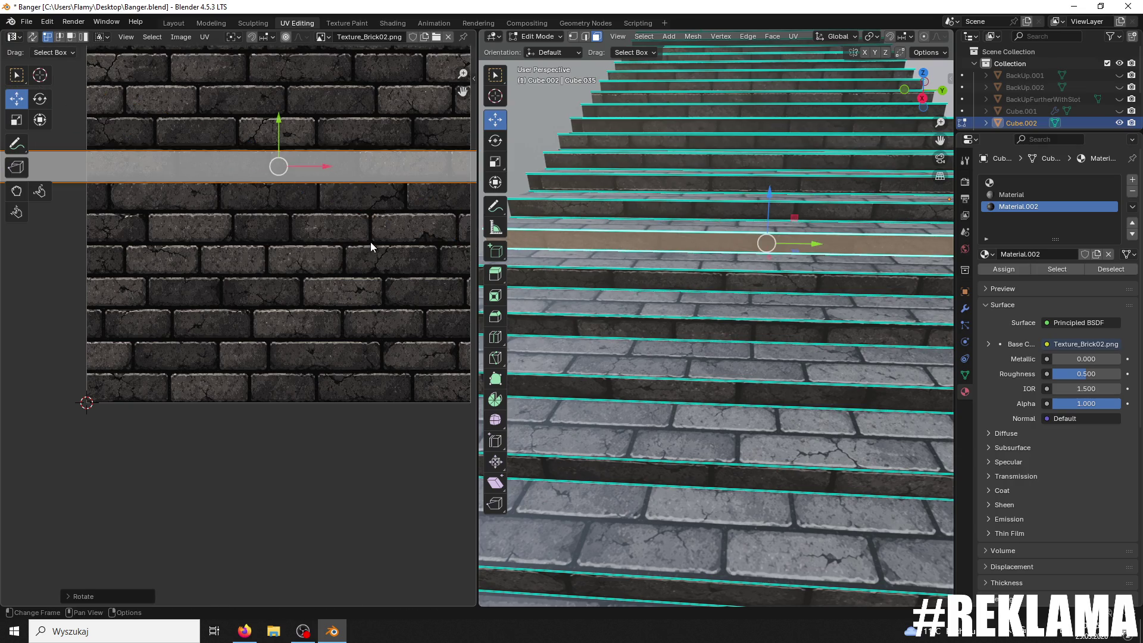
scroll(342, 205, up, 4)
drag(355, 102, 347, 107)
Step: Scale the strip down slightly and rotate it to run along the brick row
key(s)
click(386, 130)
key(s)
click(376, 132)
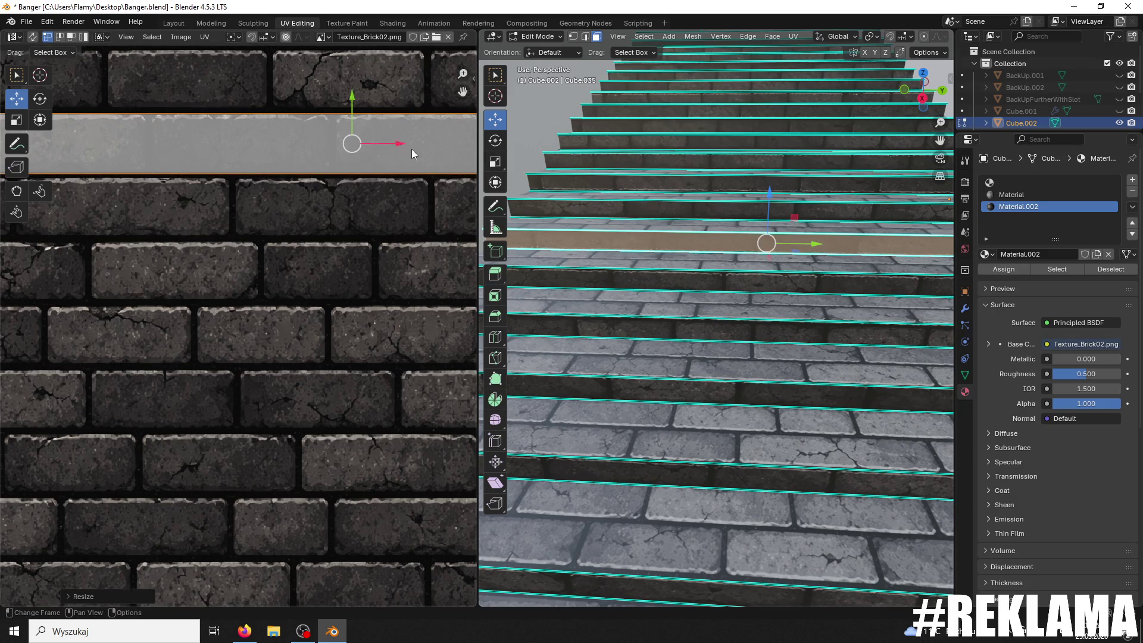
key(r)
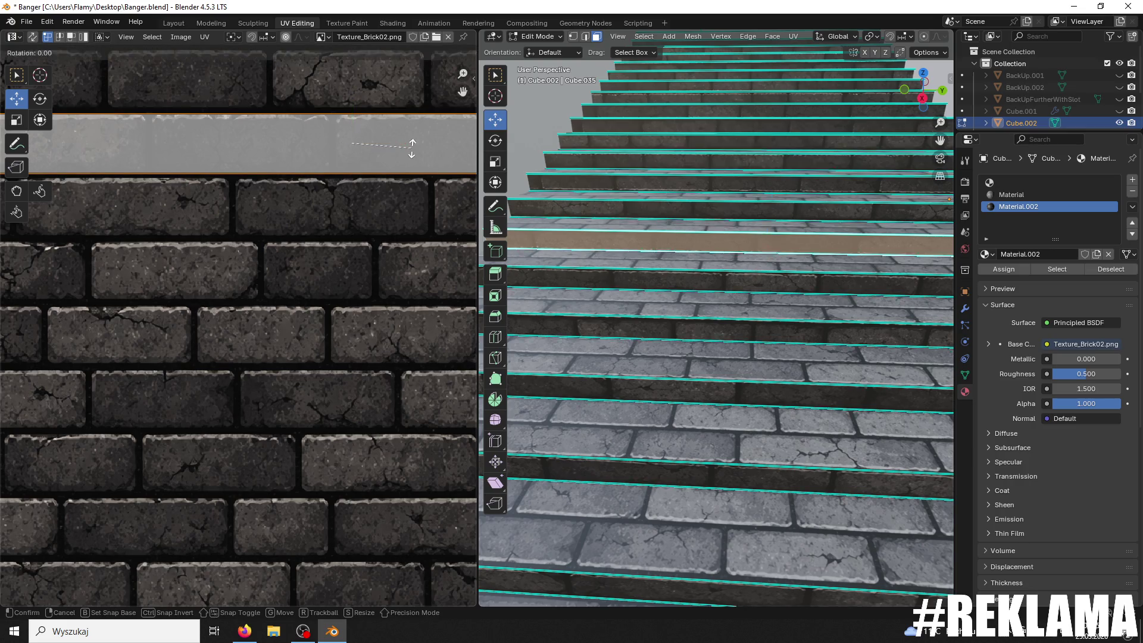
click(412, 148)
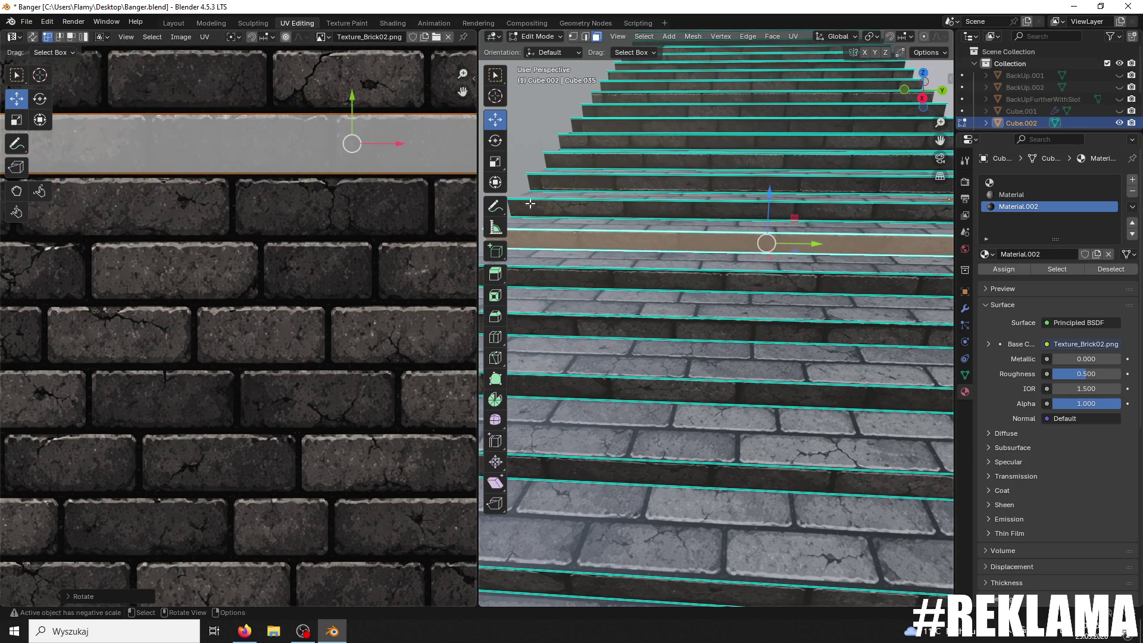
key(g)
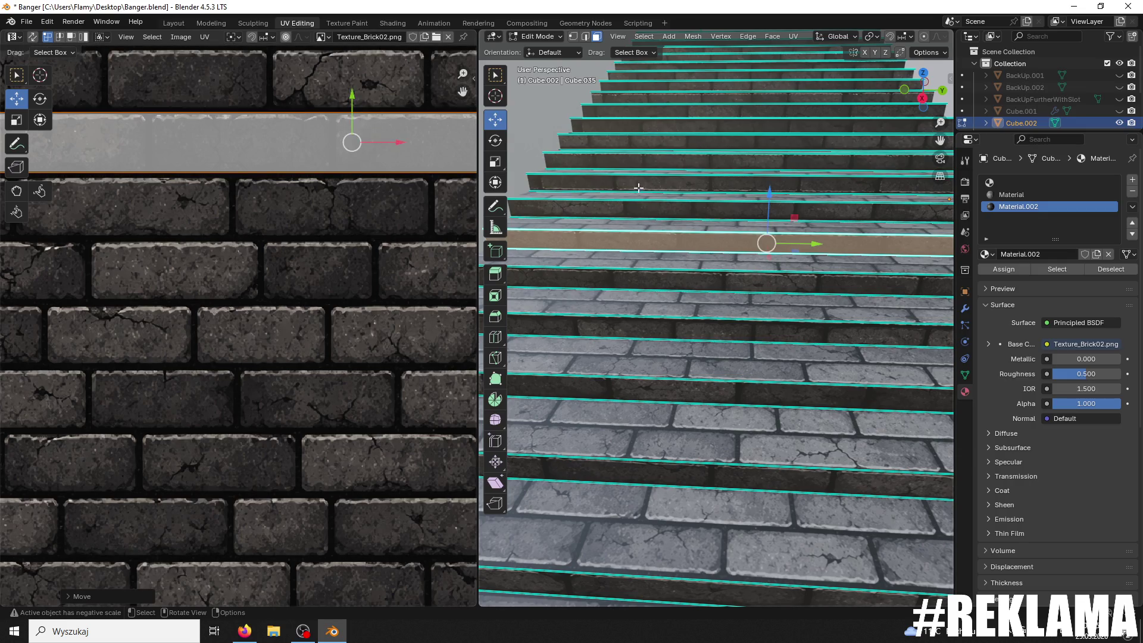
Step: Select the riser one step higher and turn its UV strip 180 degrees
click(689, 210)
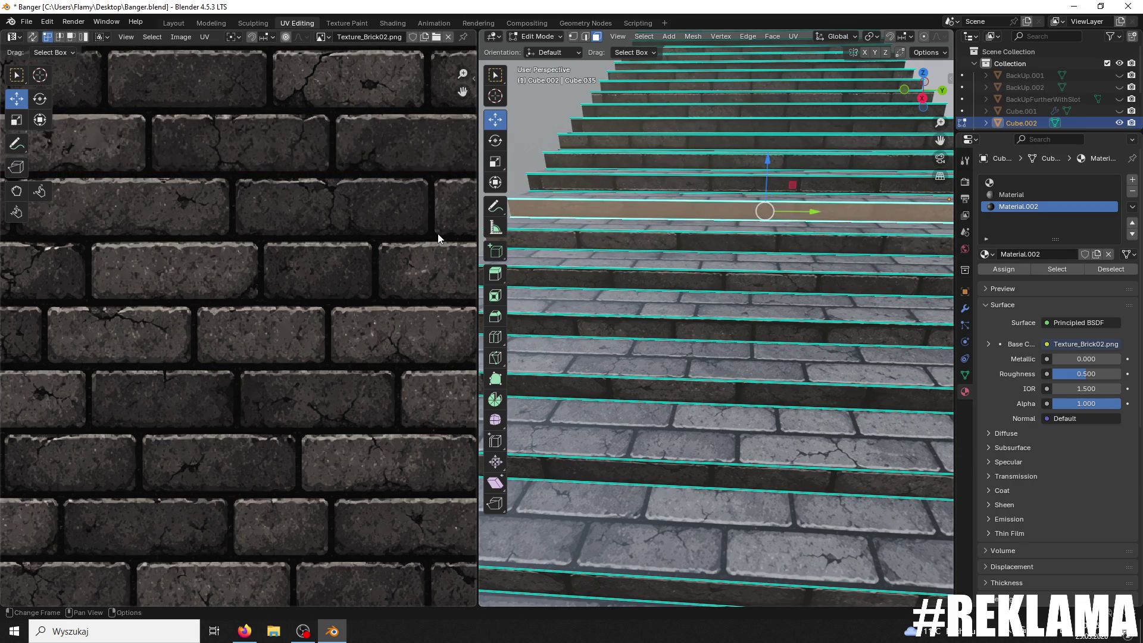
scroll(399, 225, down, 4)
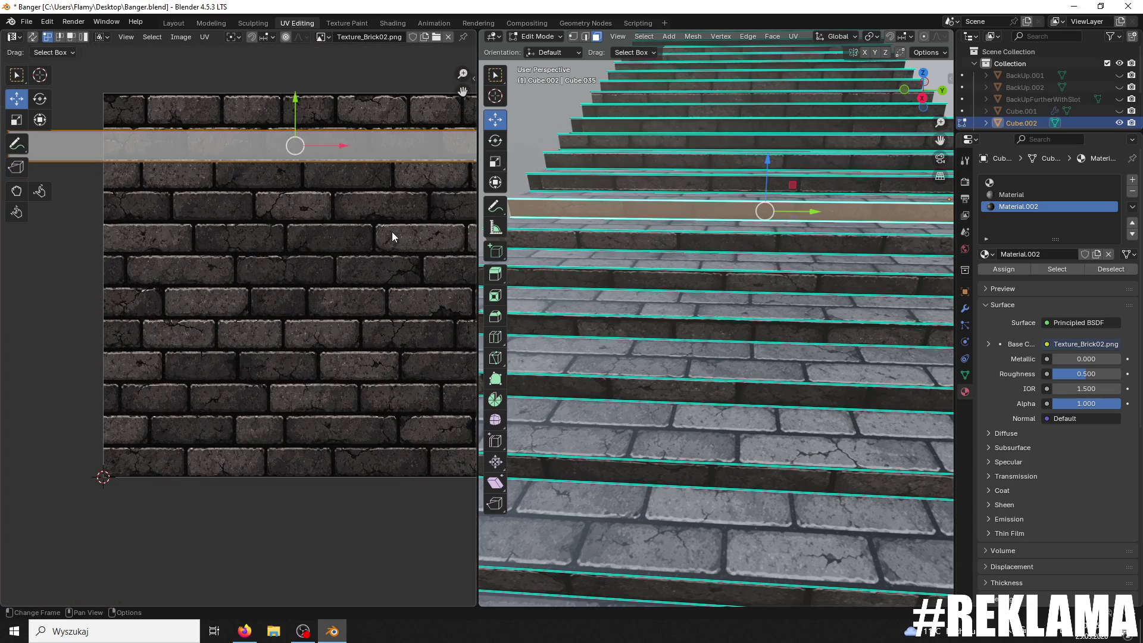
key(r)
key(Return)
scroll(355, 182, up, 1)
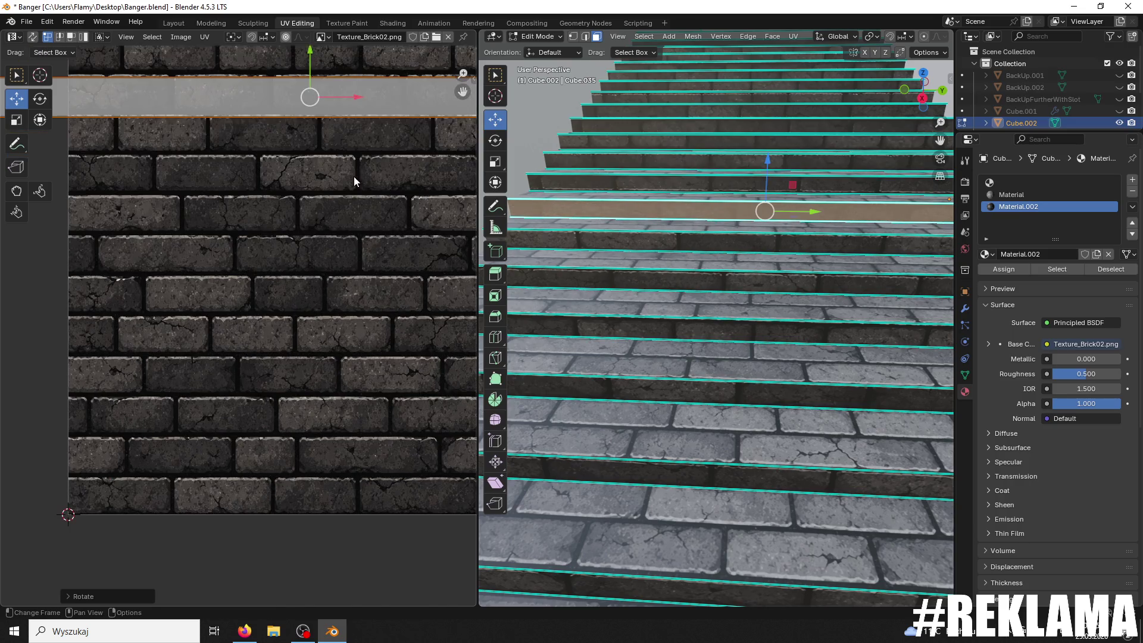
middle_drag(355, 182, 351, 255)
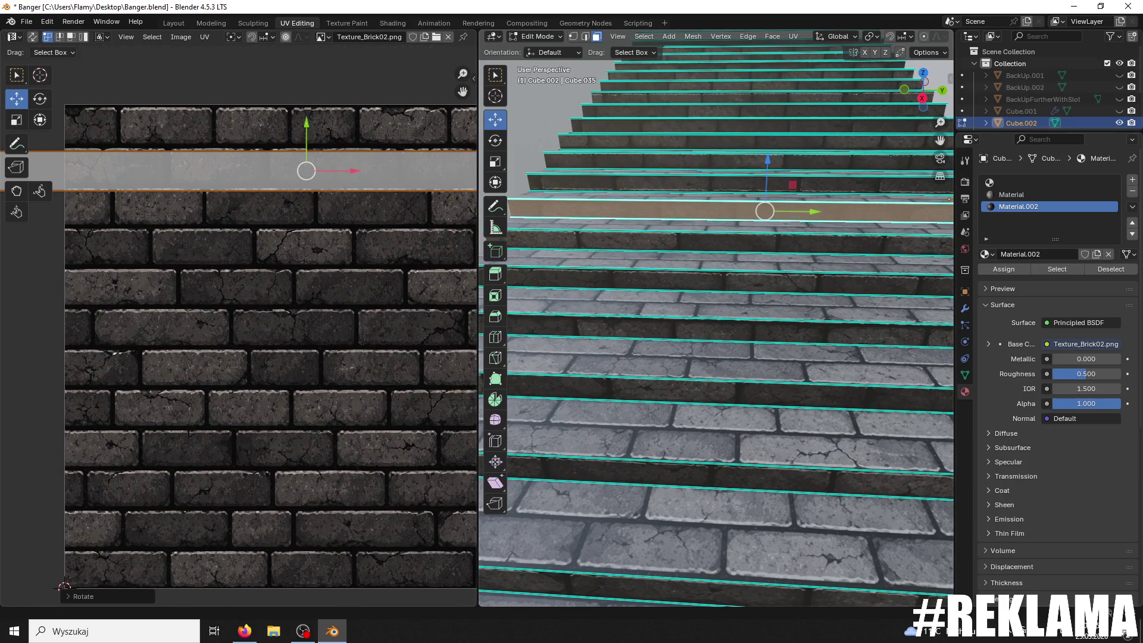
key(alt+Tab)
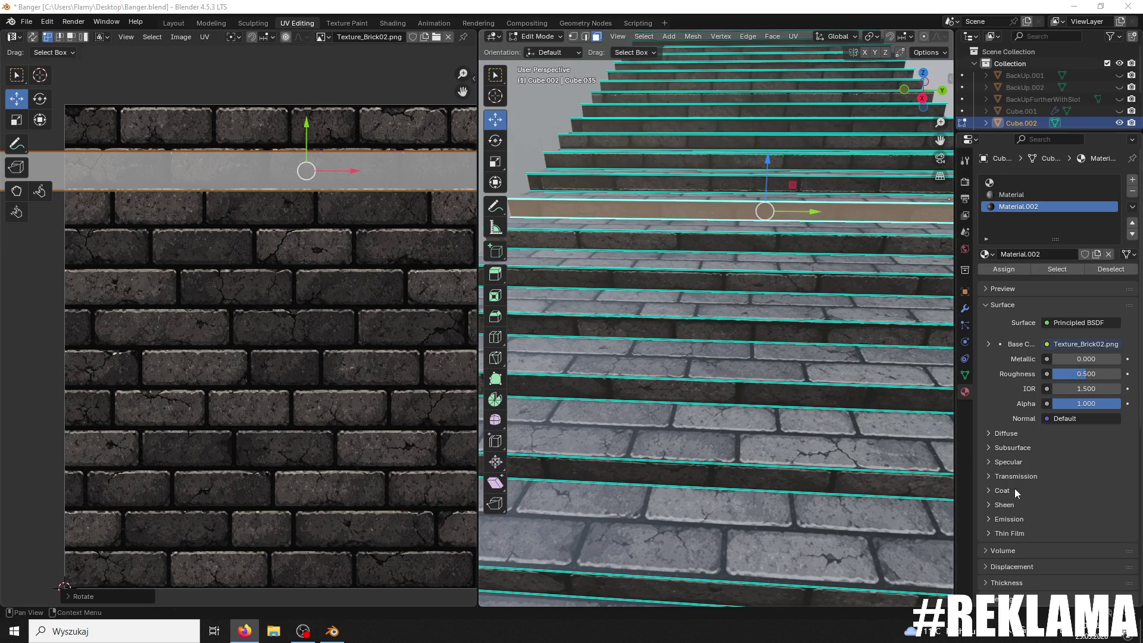
Step: Flip the current stair tread's UV strip 180° and shift it up onto the bricks
key(KP_Decimal)
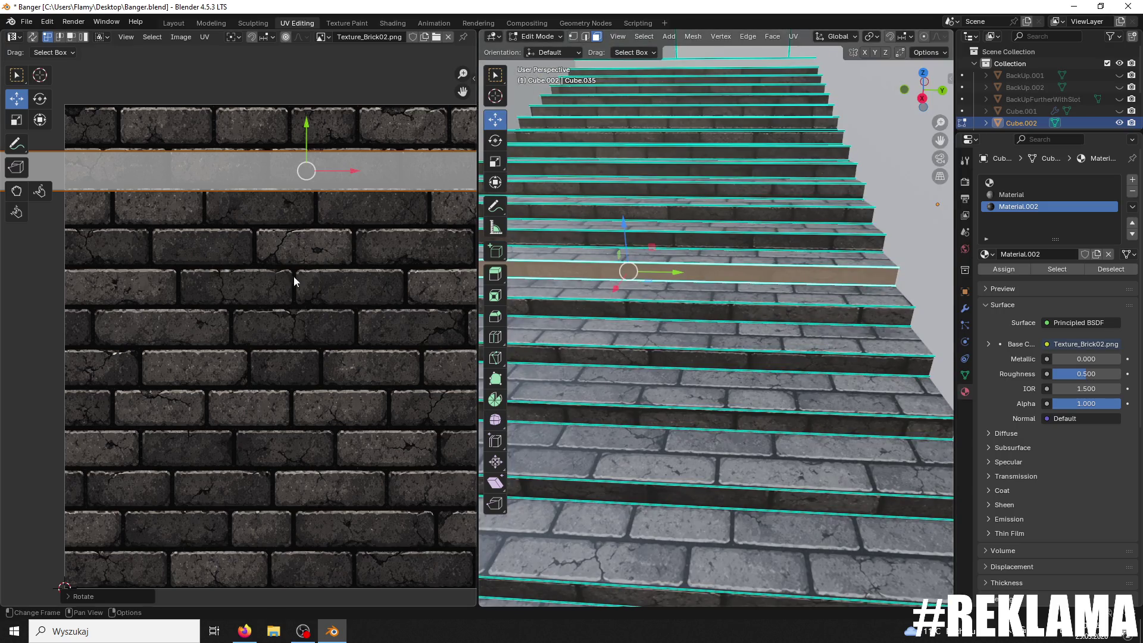
text(r180)
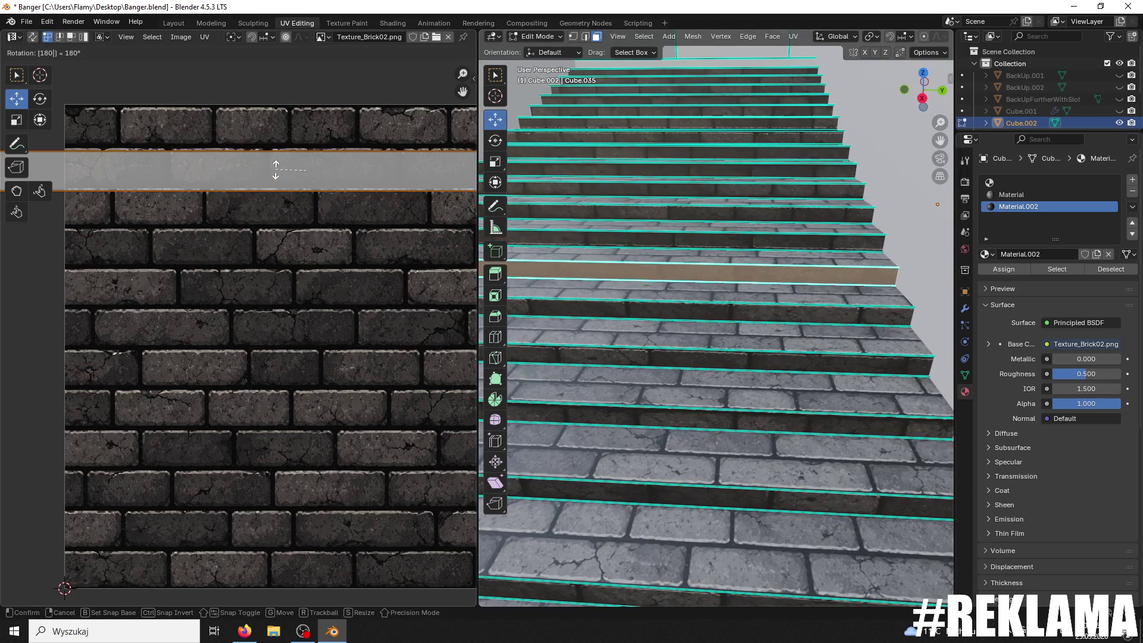
key(Return)
key(g)
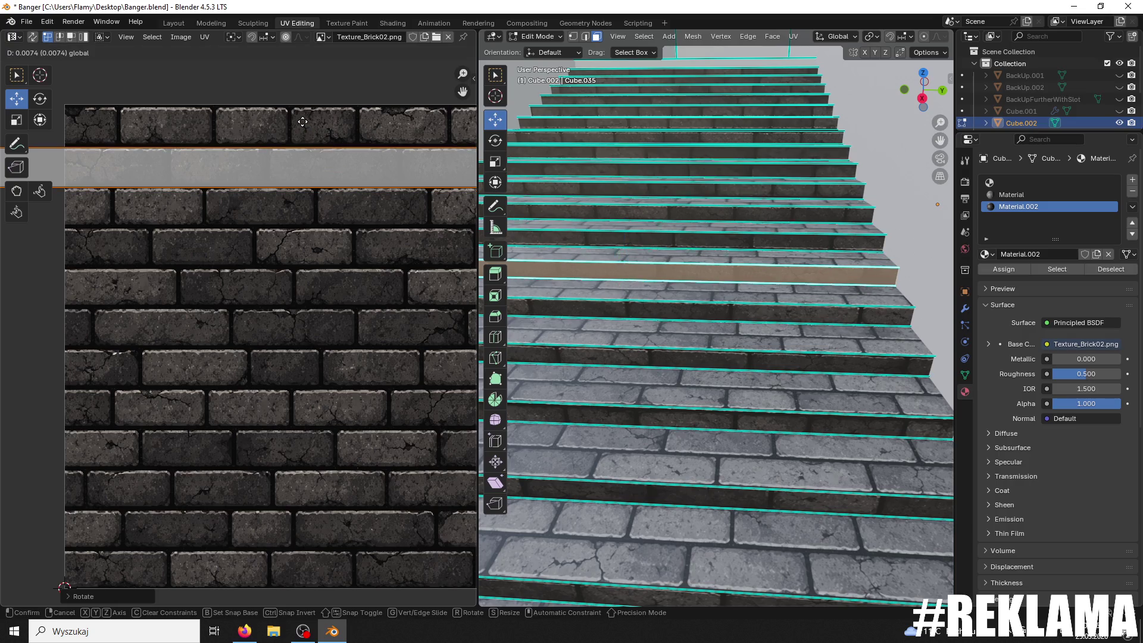
click(302, 123)
Step: Flip the next step's UV strip 180° and move it up onto the brick texture
click(749, 243)
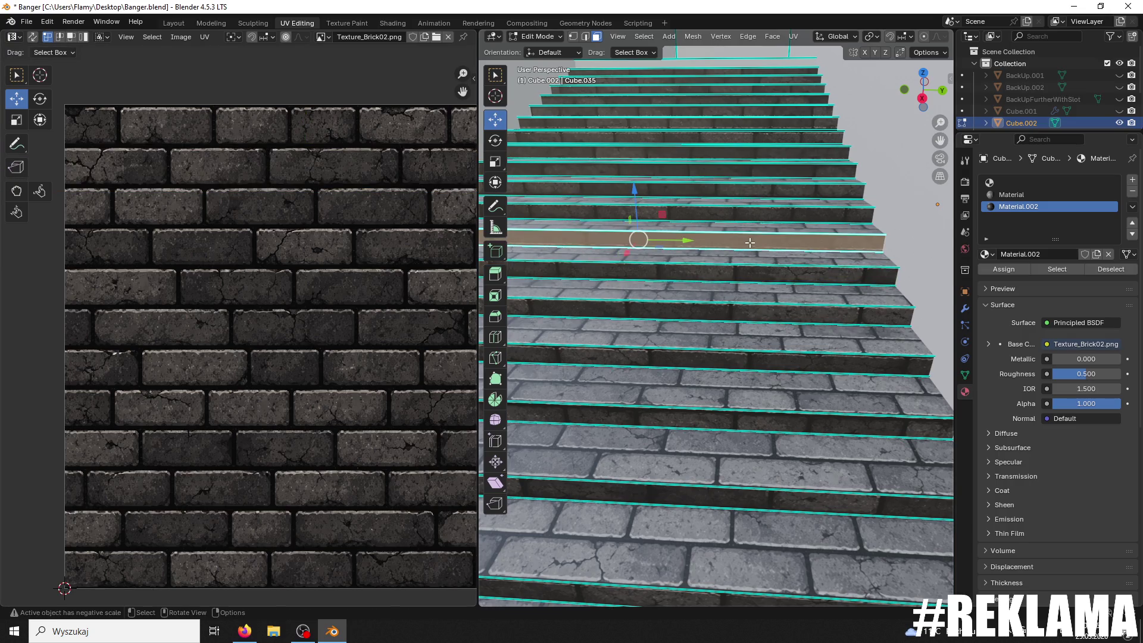
key(KP_Decimal)
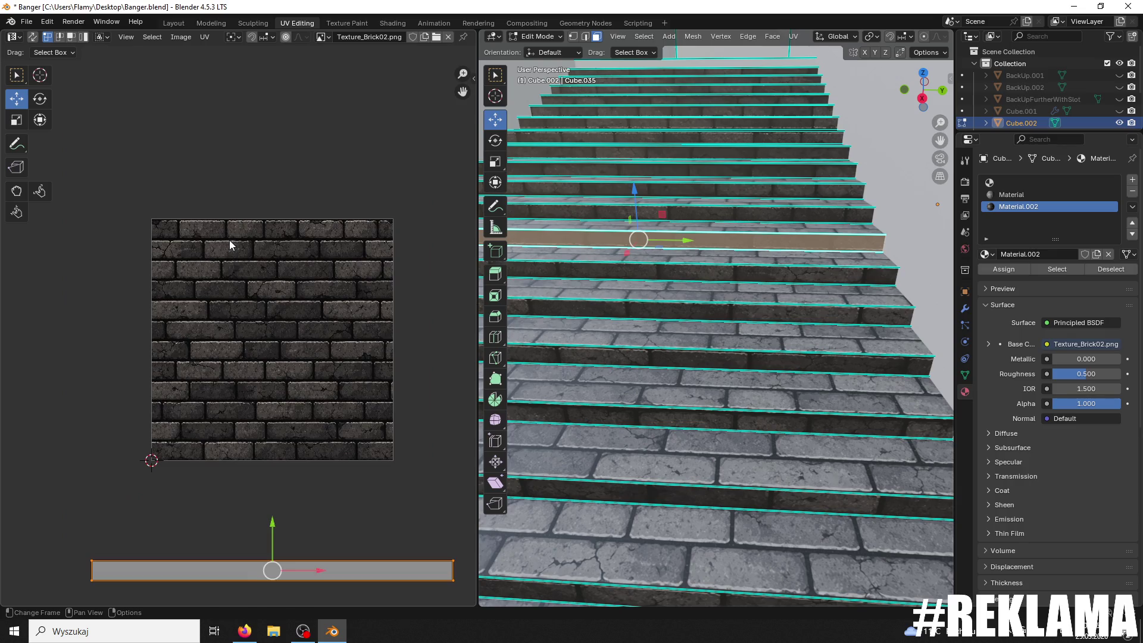
text(r180)
key(Return)
drag(272, 527, 274, 323)
scroll(296, 344, up, 3)
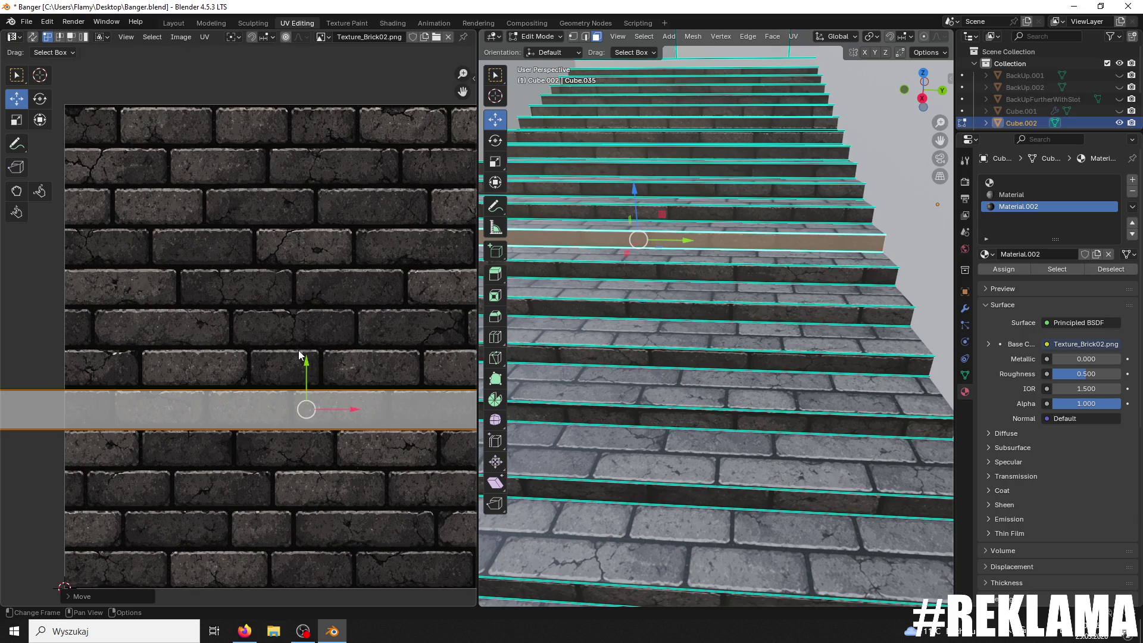
scroll(426, 372, up, 1)
click(322, 385)
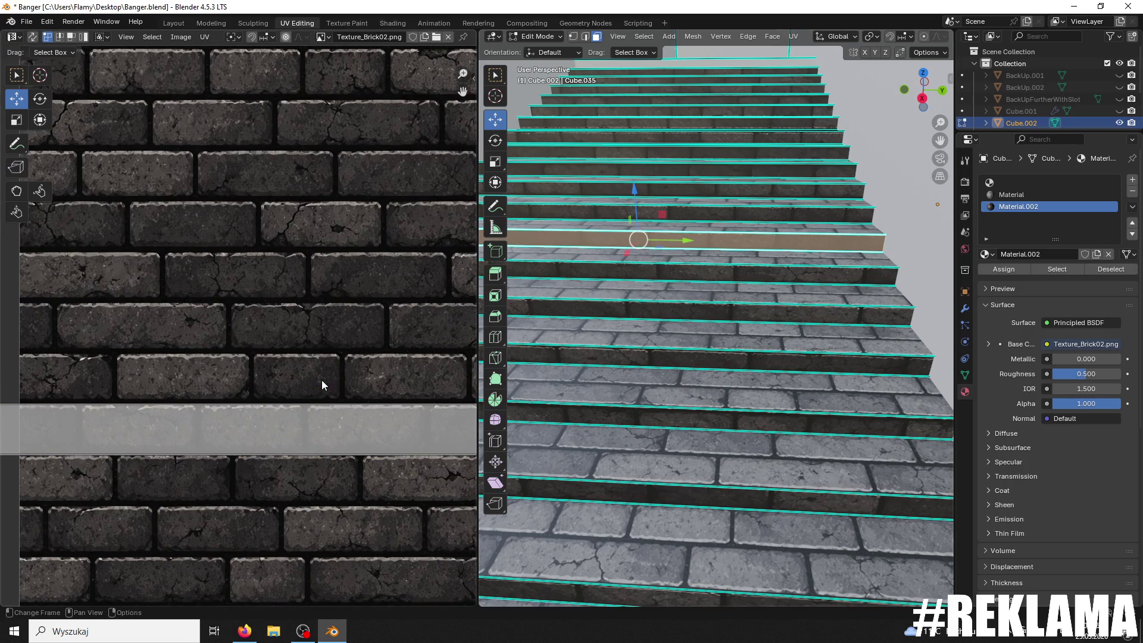
click(318, 383)
click(325, 387)
Step: Rotate the step face above's UV strip 180° and nudge it to match the brick rows
click(689, 216)
middle_drag(763, 212, 756, 262)
drag(324, 530, 325, 178)
click(266, 221)
key(a)
key(alt+a)
text(asr180)
key(Return)
drag(321, 143, 320, 130)
text(r180)
key(Return)
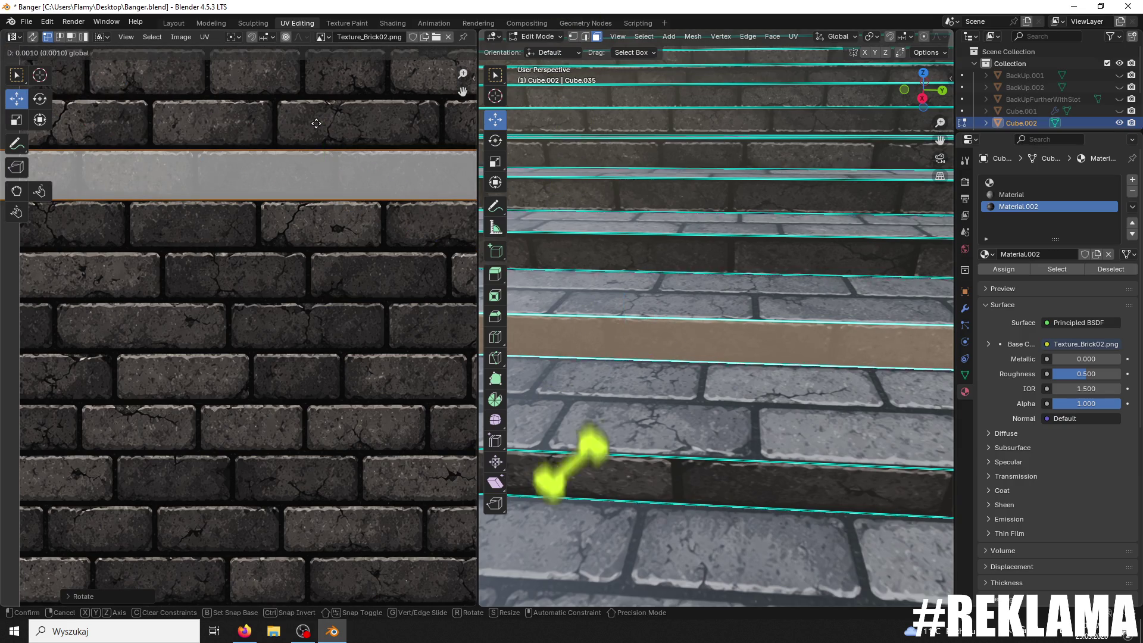
Step: Flip the next step up's UV strip 180° and shift it to align with the bricks
click(642, 254)
text(r180)
key(Return)
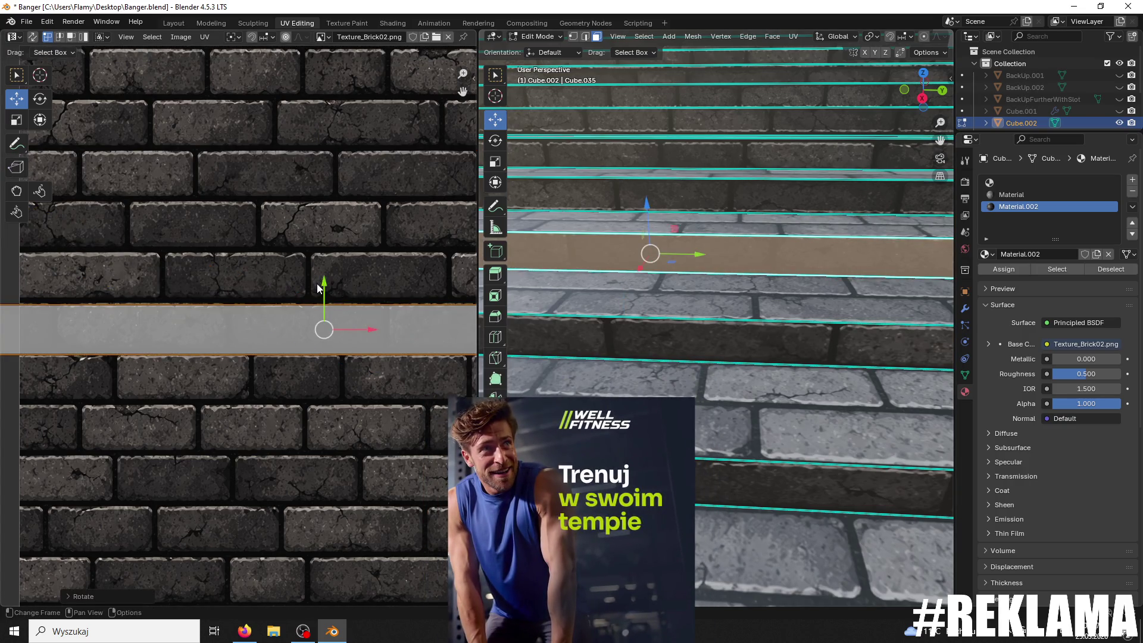
drag(322, 285, 321, 278)
Step: Rotate the step face above's strip 180°, move it onto the bricks, and nudge its position
click(626, 197)
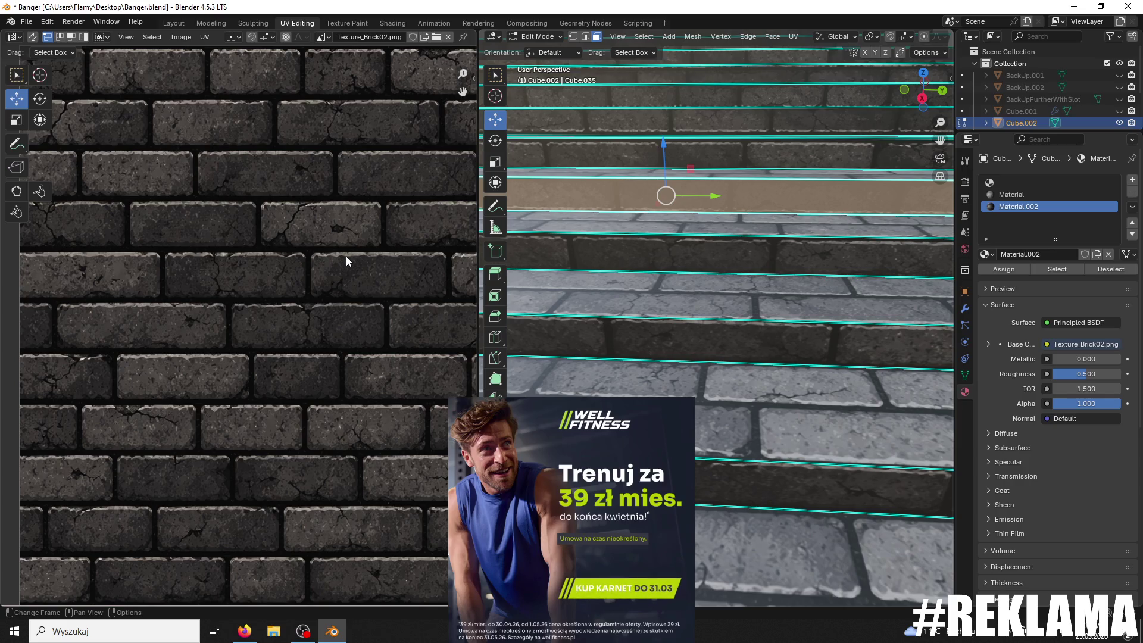
scroll(345, 256, down, 4)
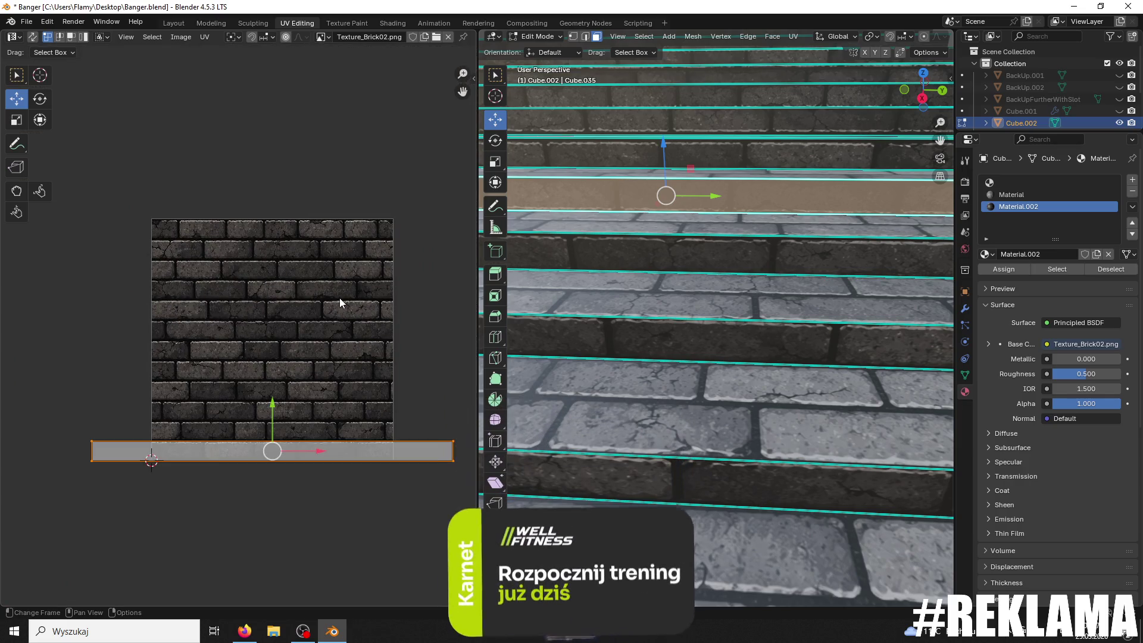
text(r180)
key(Return)
drag(284, 445, 280, 281)
scroll(279, 270, up, 4)
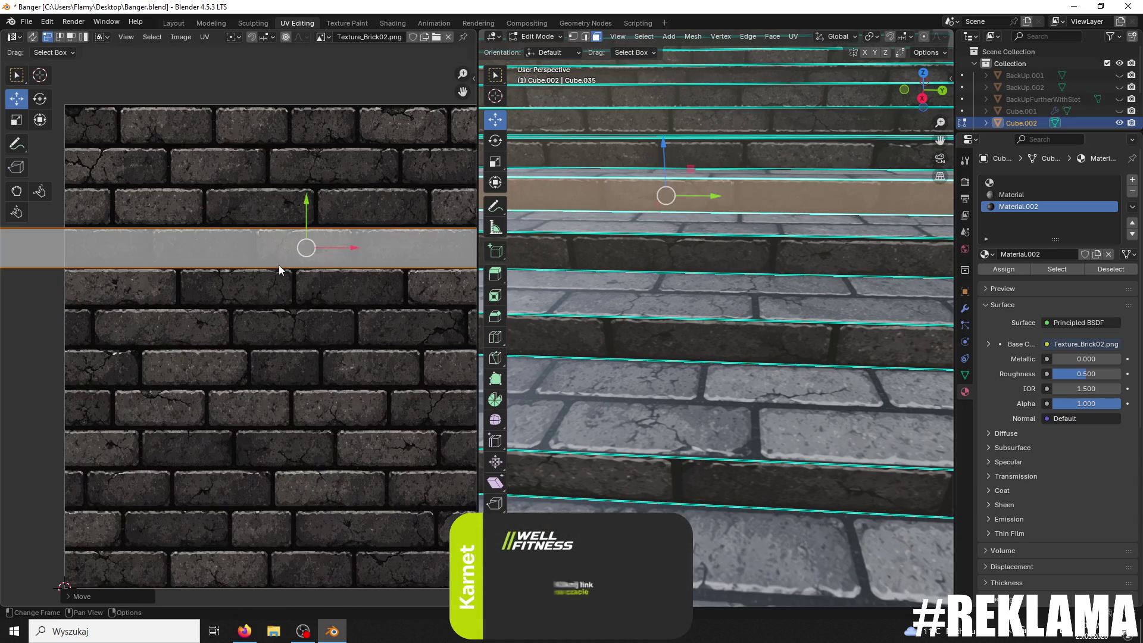
click(308, 206)
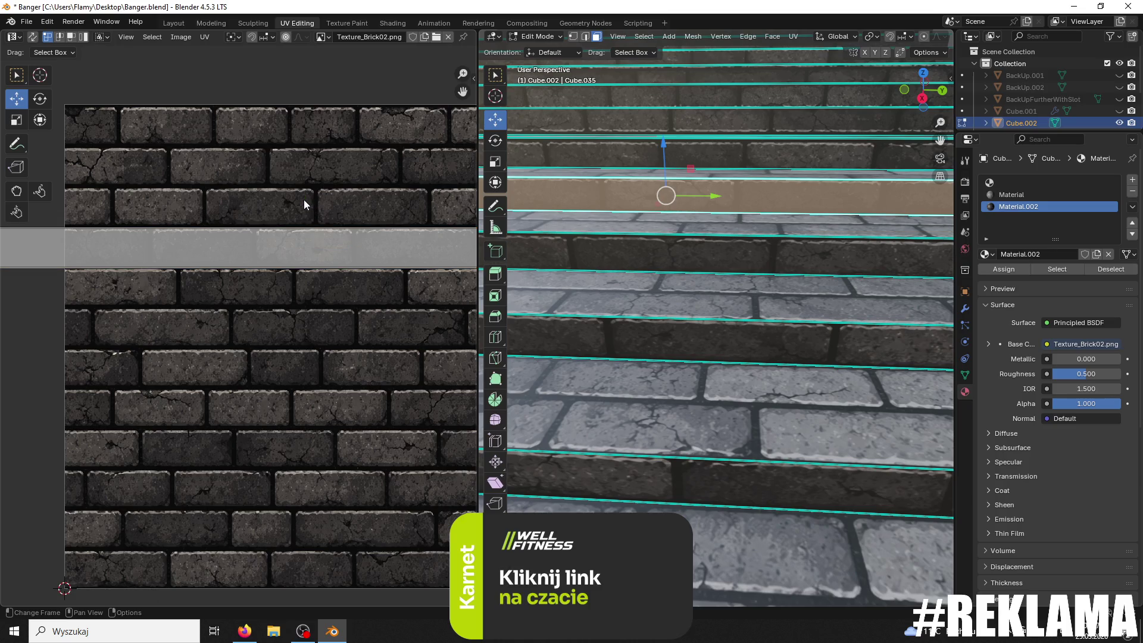
click(301, 206)
key(g)
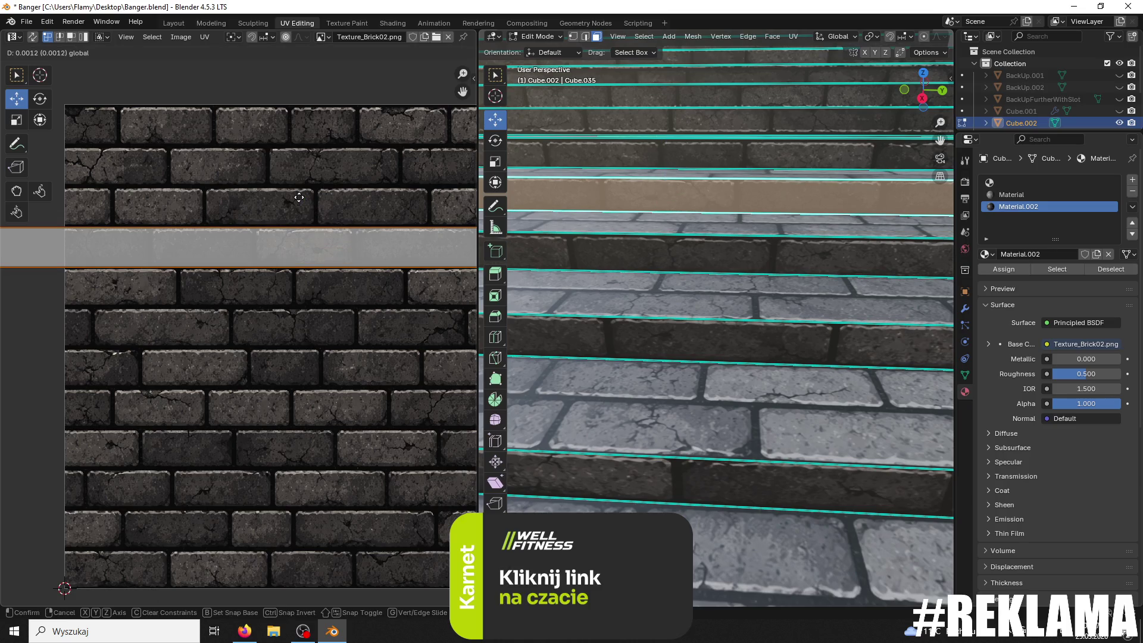
click(298, 196)
scroll(714, 238, down, 2)
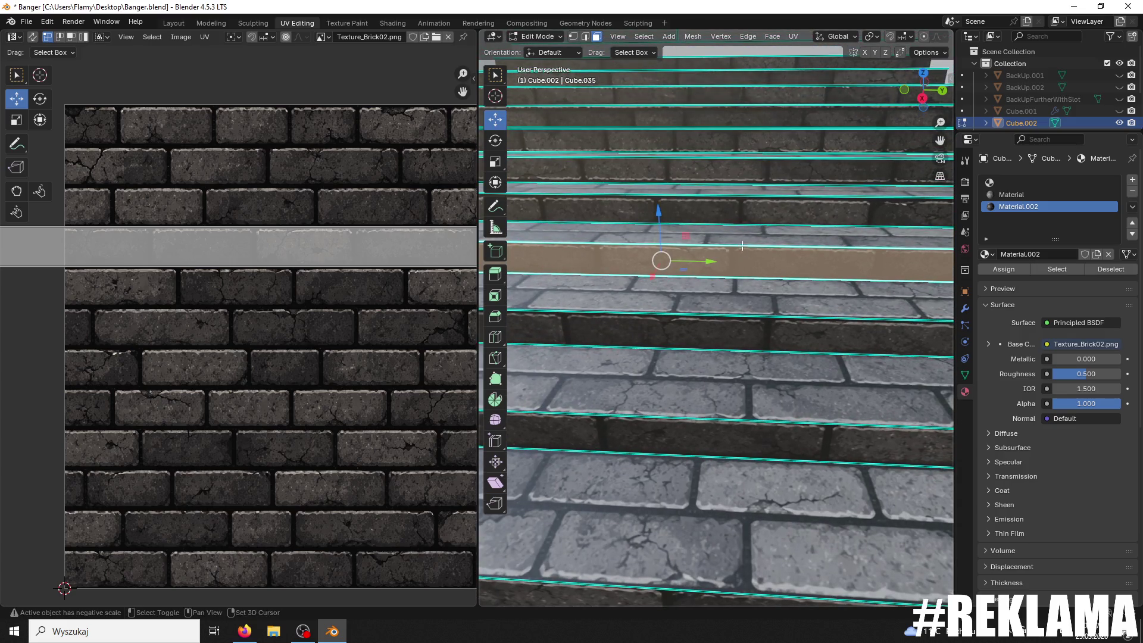
Step: Flip the following step's strip 180° and move it up to match the brick rows
click(714, 213)
scroll(326, 237, down, 4)
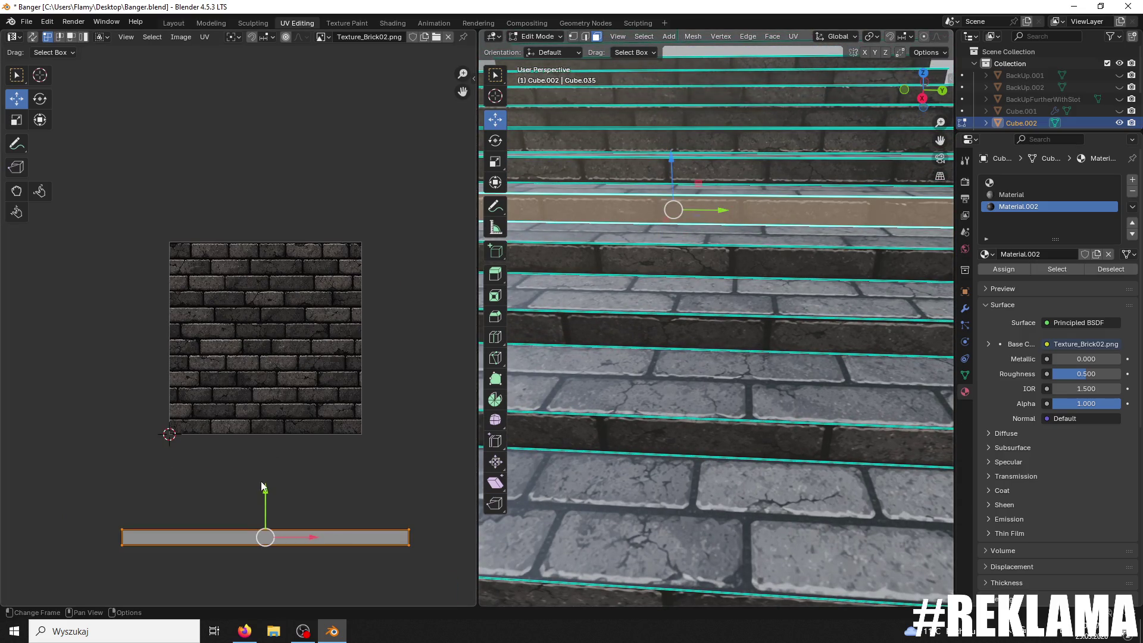
drag(266, 492, 270, 505)
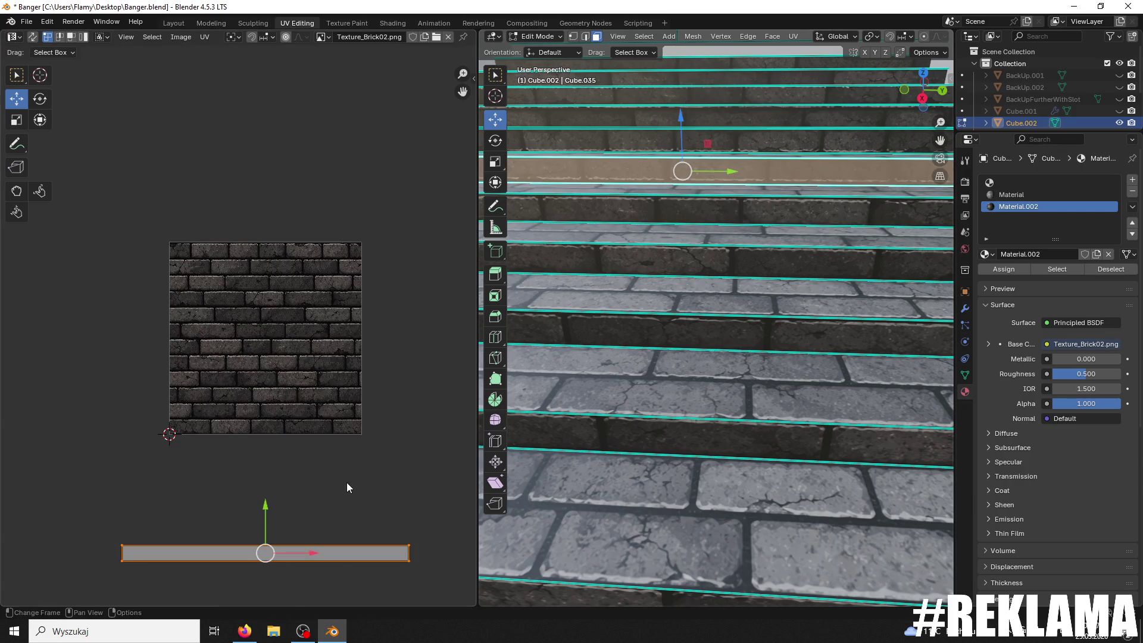
text(r180)
key(Return)
drag(277, 497, 276, 276)
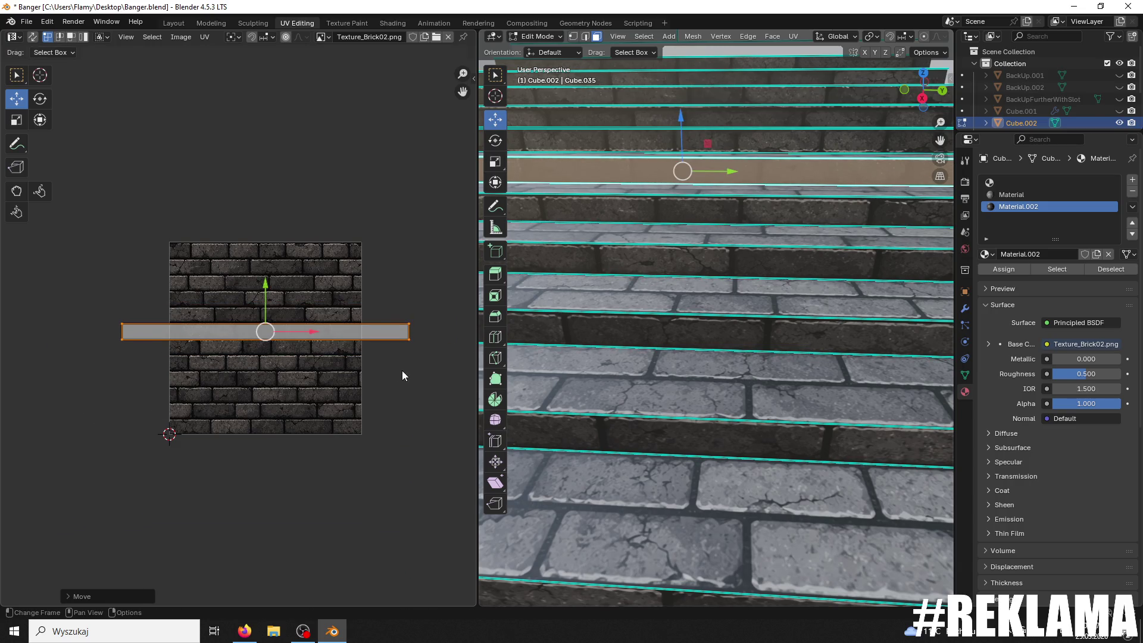
scroll(403, 375, up, 2)
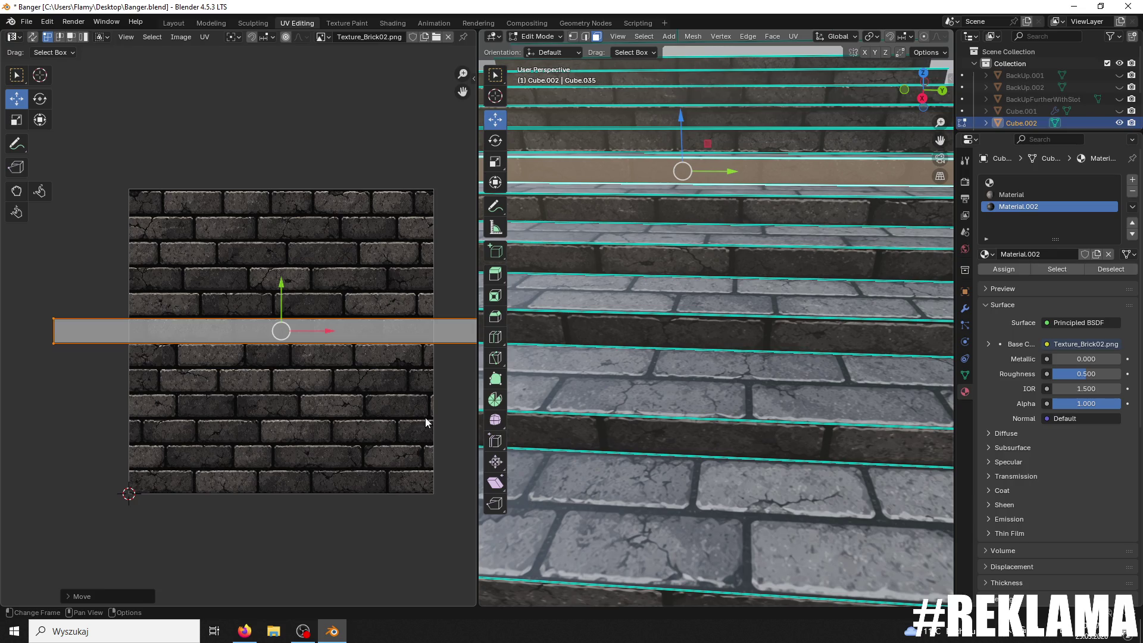
scroll(331, 337, up, 5)
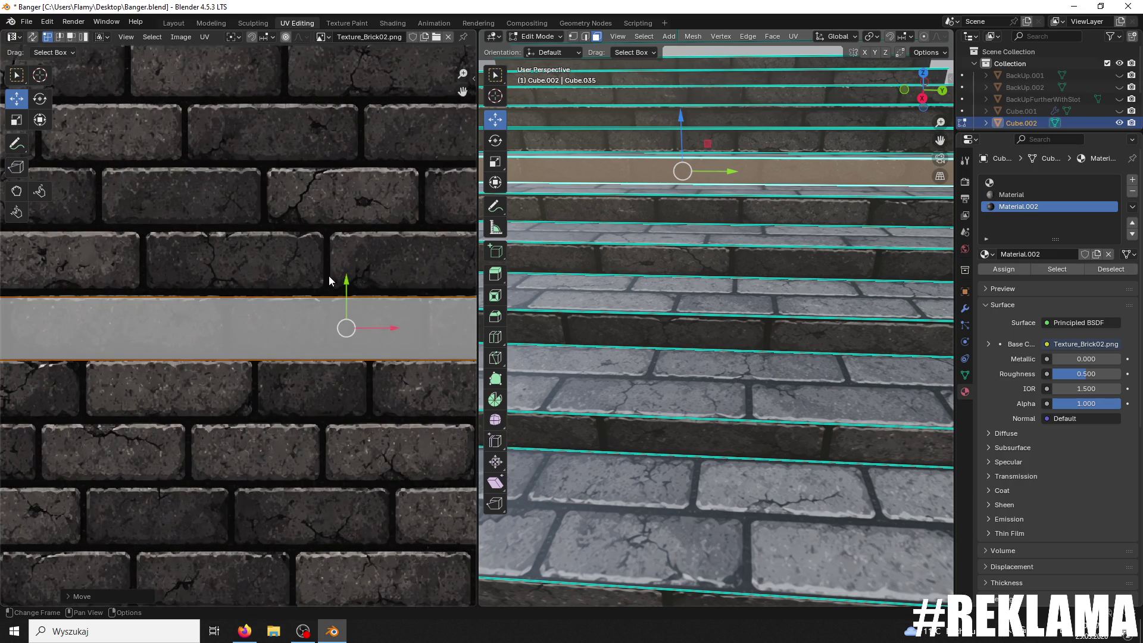
drag(346, 279, 325, 269)
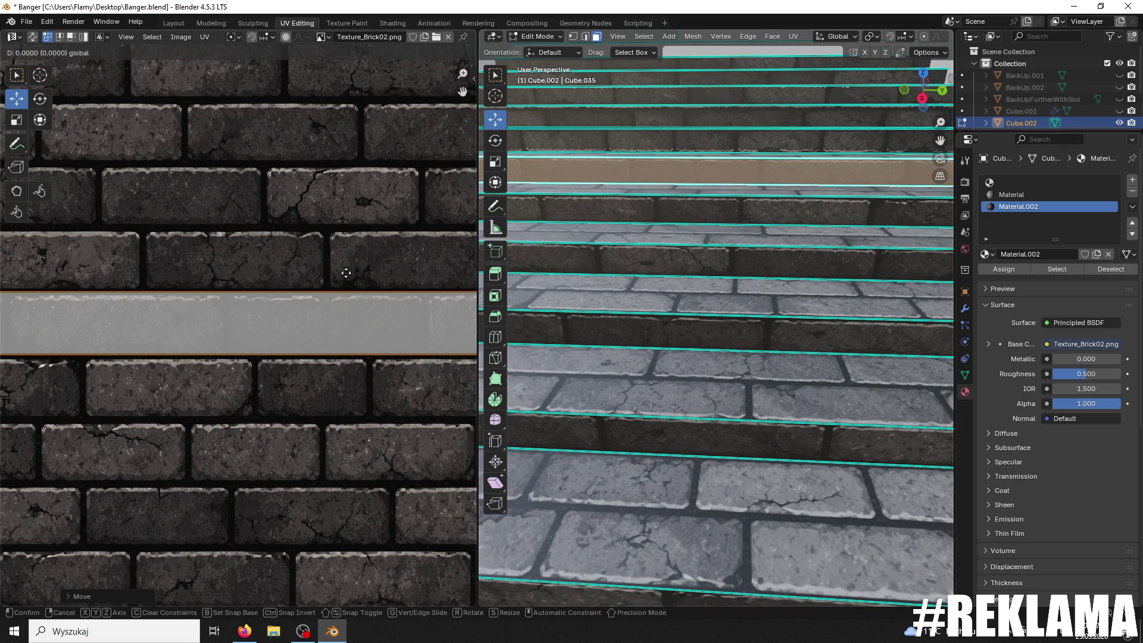
mouse_move(668, 192)
middle_down()
mouse_move(666, 230)
mouse_move(664, 196)
middle_up()
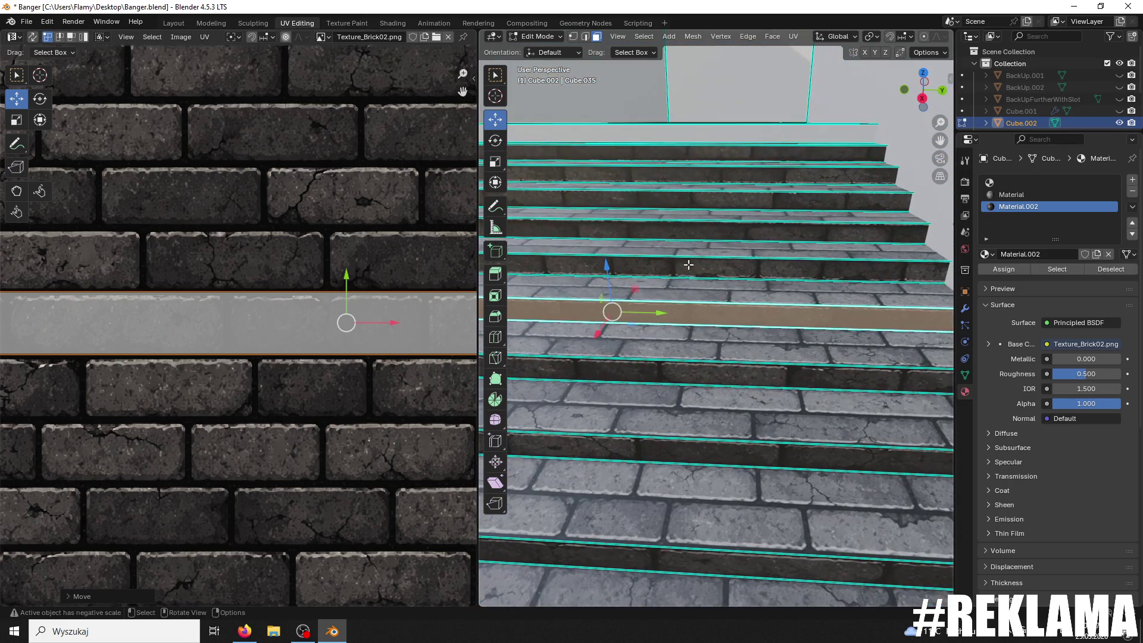
Step: Move another stair step's UV strip up onto the brick texture and line up its rows
click(352, 326)
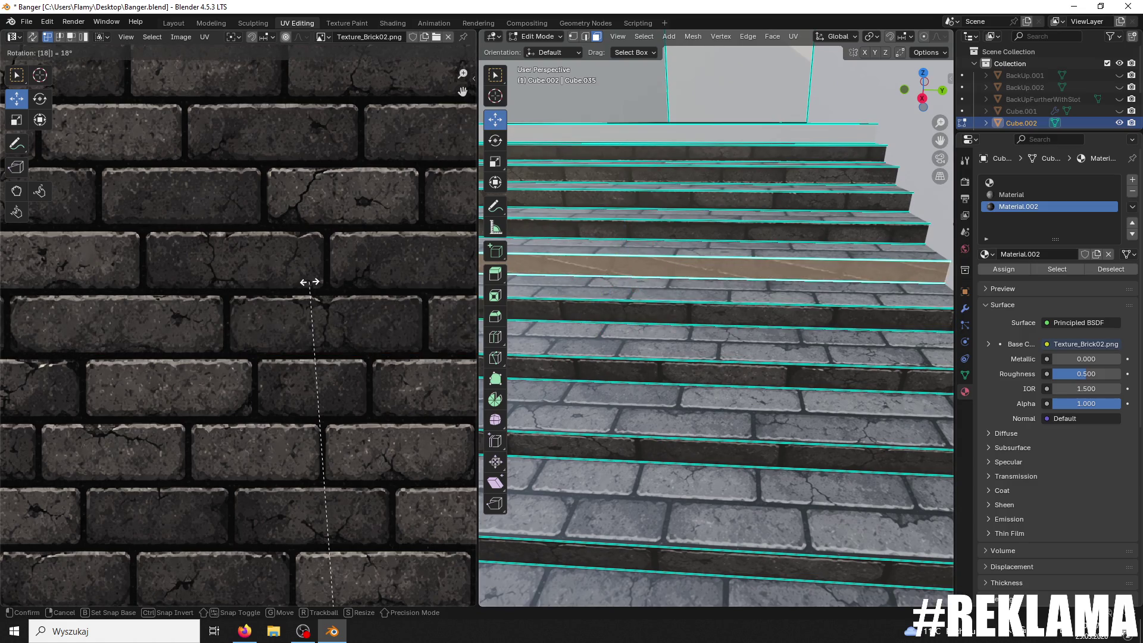
key(ctrl+z)
scroll(310, 287, down, 3)
mouse_move(291, 505)
mouse_down()
mouse_move(271, 297)
mouse_move(238, 279)
mouse_move(257, 293)
mouse_up()
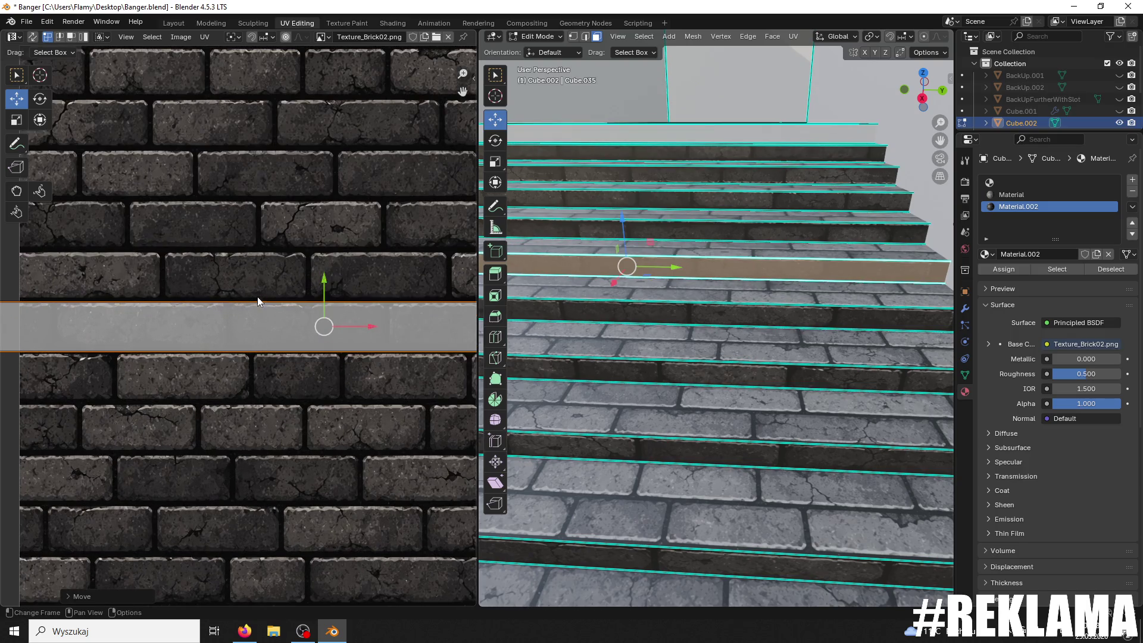
scroll(395, 264, up, 3)
drag(345, 278, 342, 276)
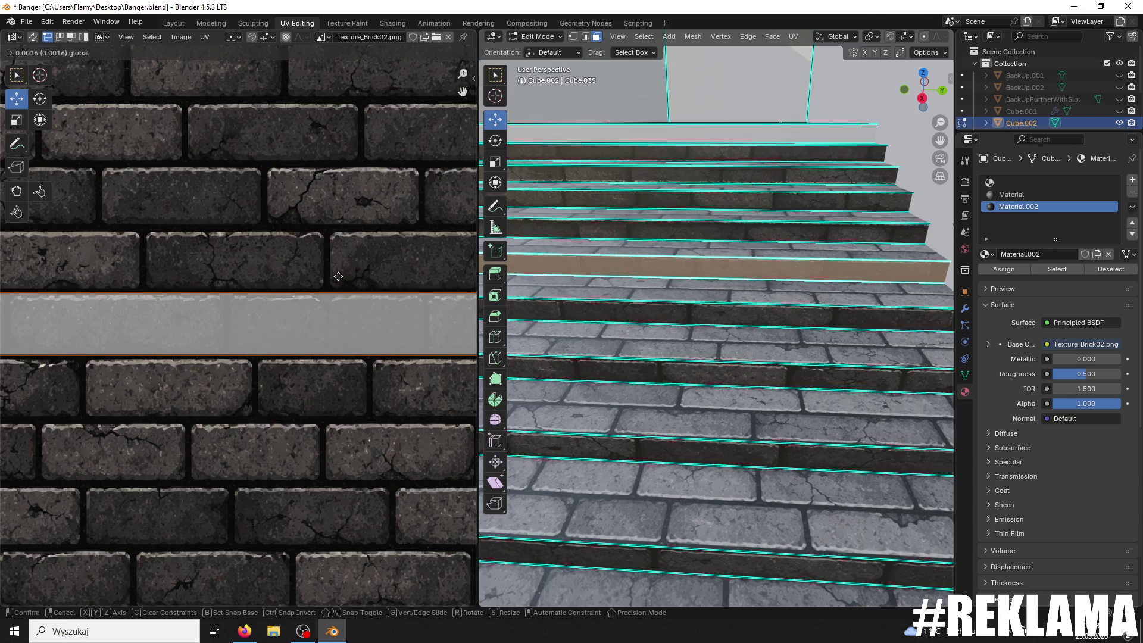
Step: Rotate the next step's strip and move it down into the brick texture
click(629, 236)
scroll(301, 305, down, 3)
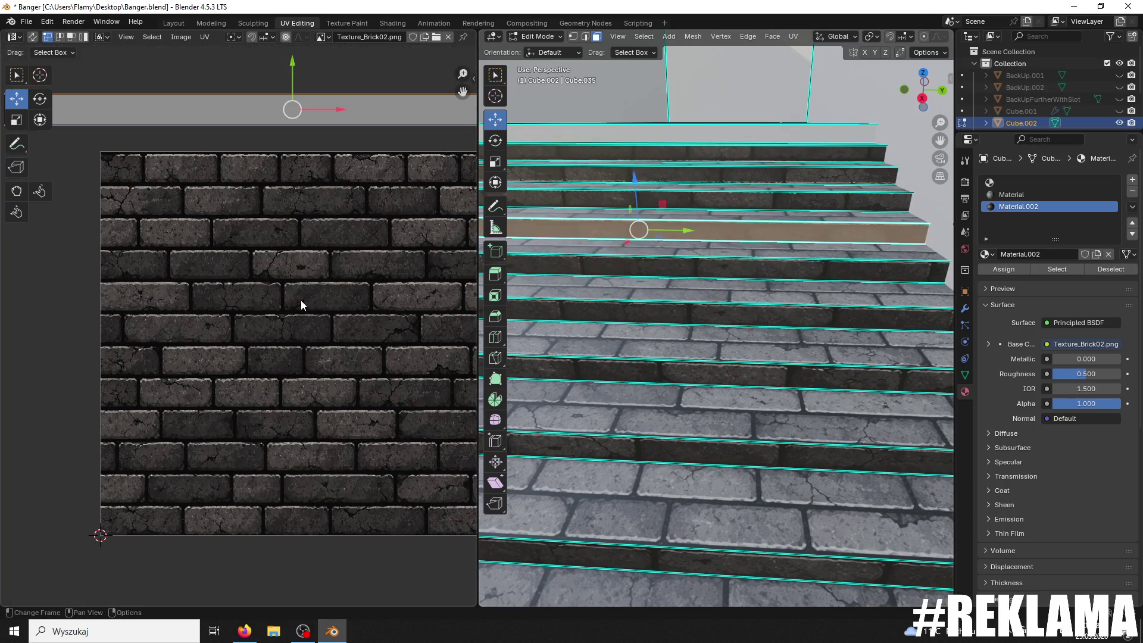
key(r)
click(301, 301)
drag(297, 86, 278, 185)
scroll(362, 191, up, 1)
Step: Rotate a higher step's strip 180° and shift it vertically to align the brick rows
click(588, 208)
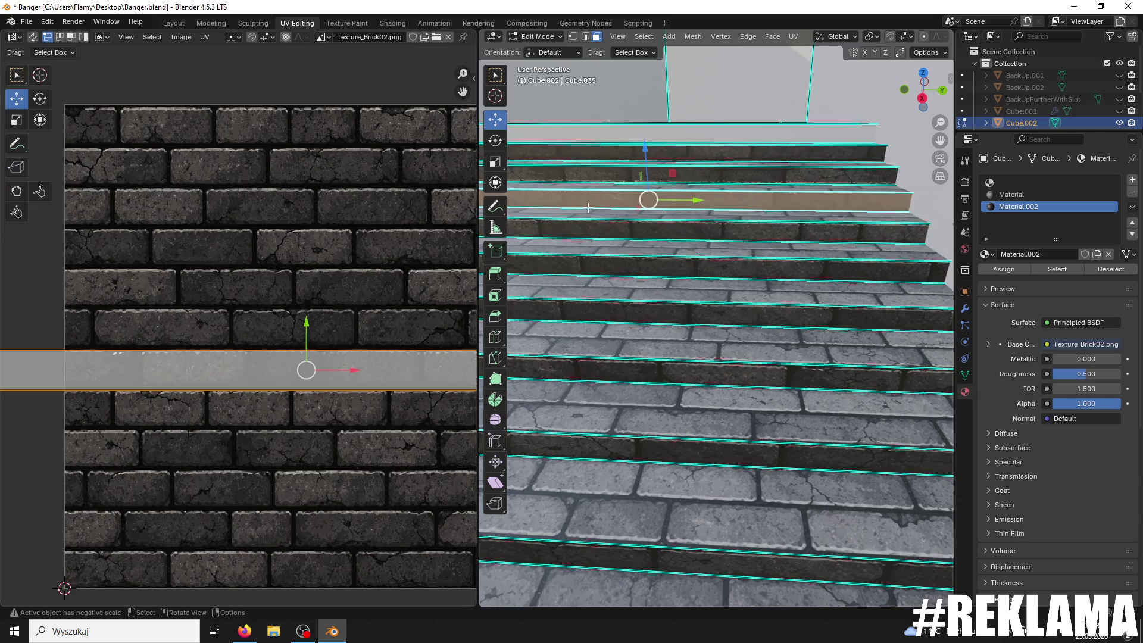
key(r)
click(306, 344)
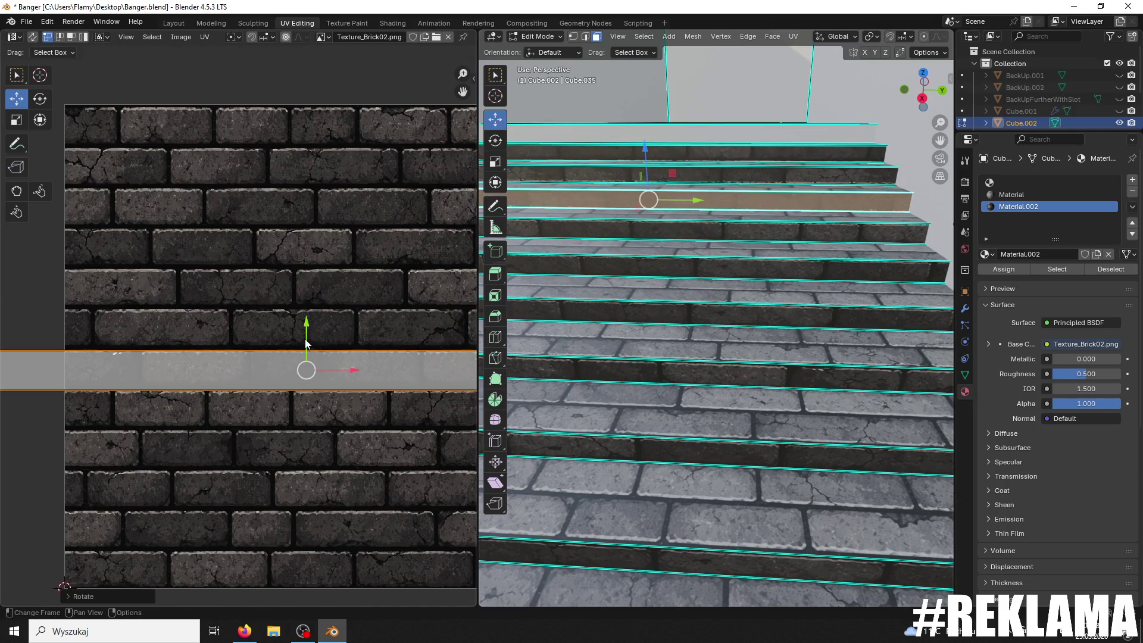
scroll(322, 339, up, 1)
key(g)
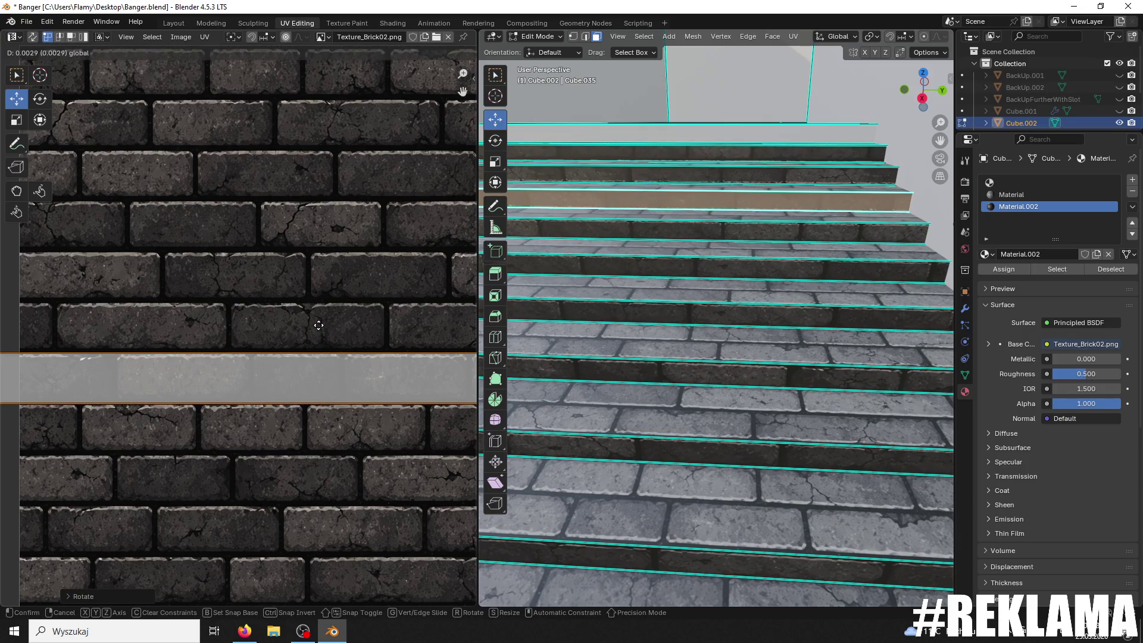
click(319, 326)
click(384, 383)
key(r)
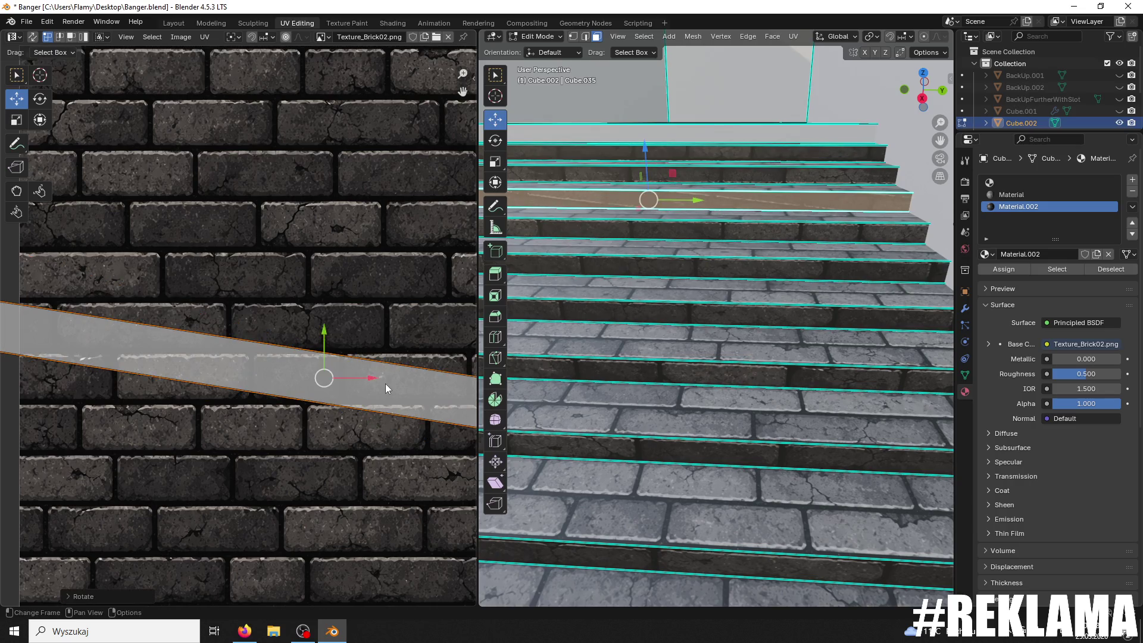
key(BackSpace)
key(Return)
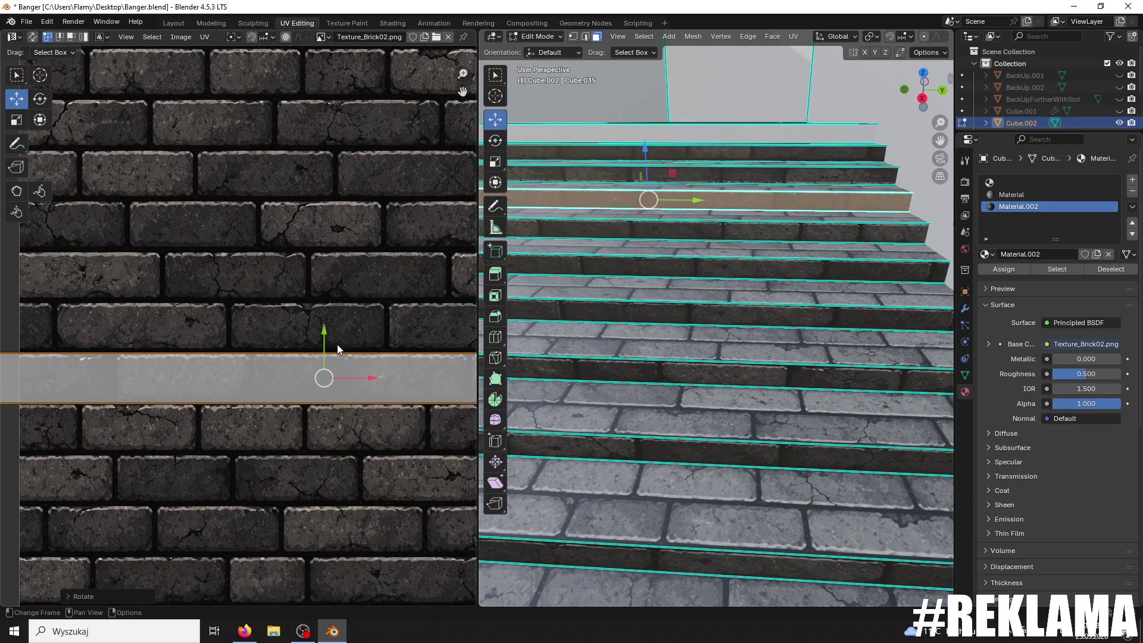
drag(324, 329, 320, 327)
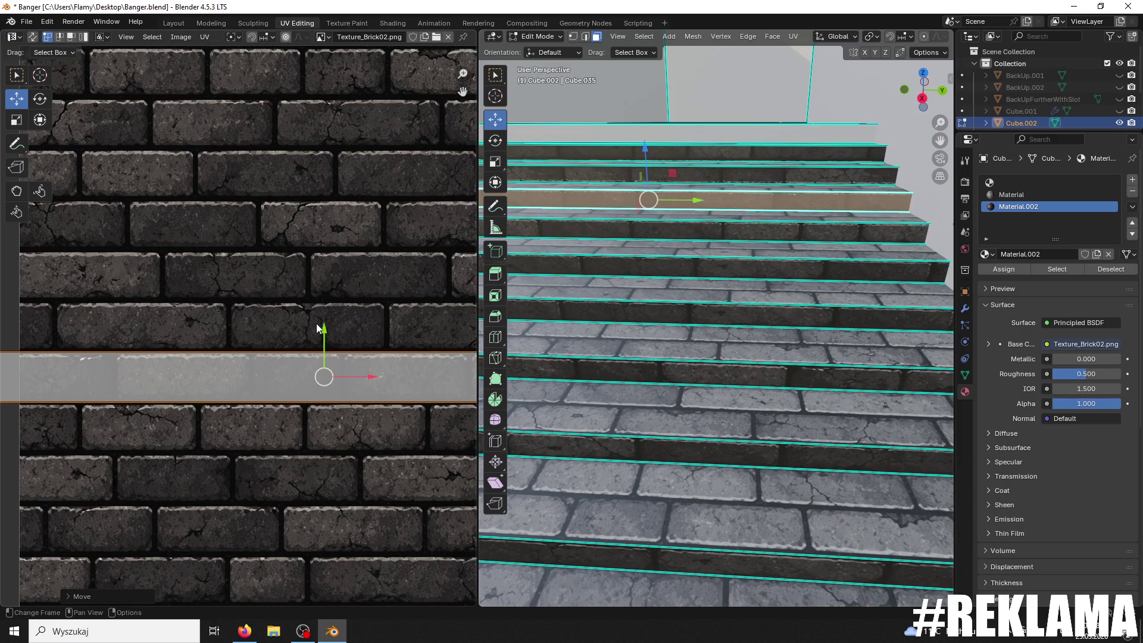
Step: Level the next stair face's strip horizontally and move it up to align with the bricks
click(598, 178)
scroll(345, 324, down, 3)
key(r)
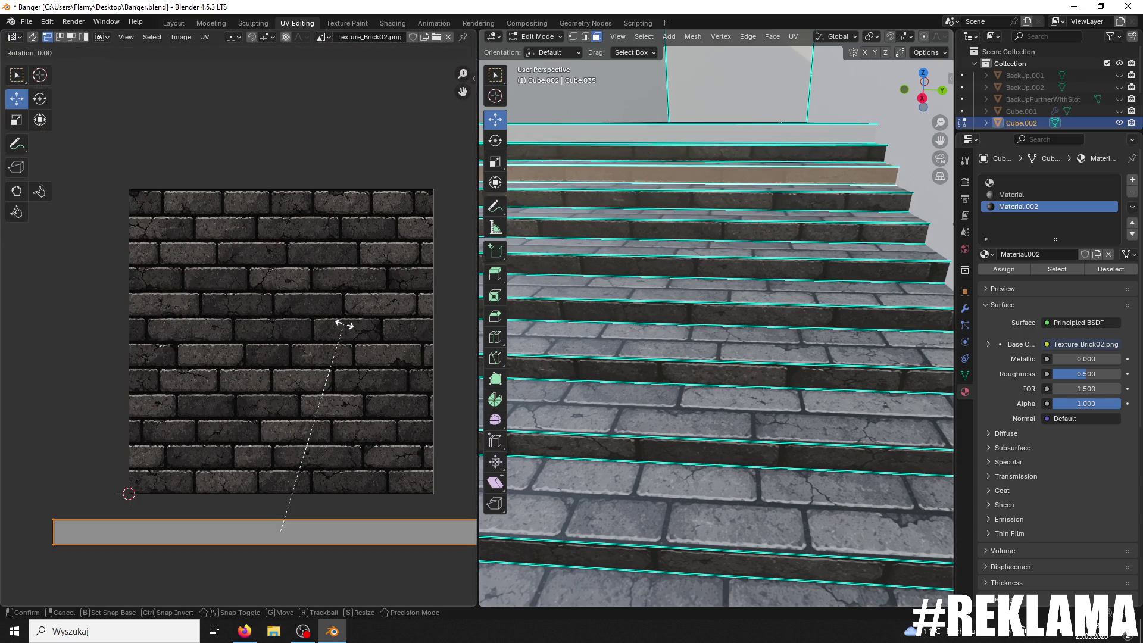
click(345, 327)
drag(280, 484, 257, 326)
scroll(244, 331, up, 1)
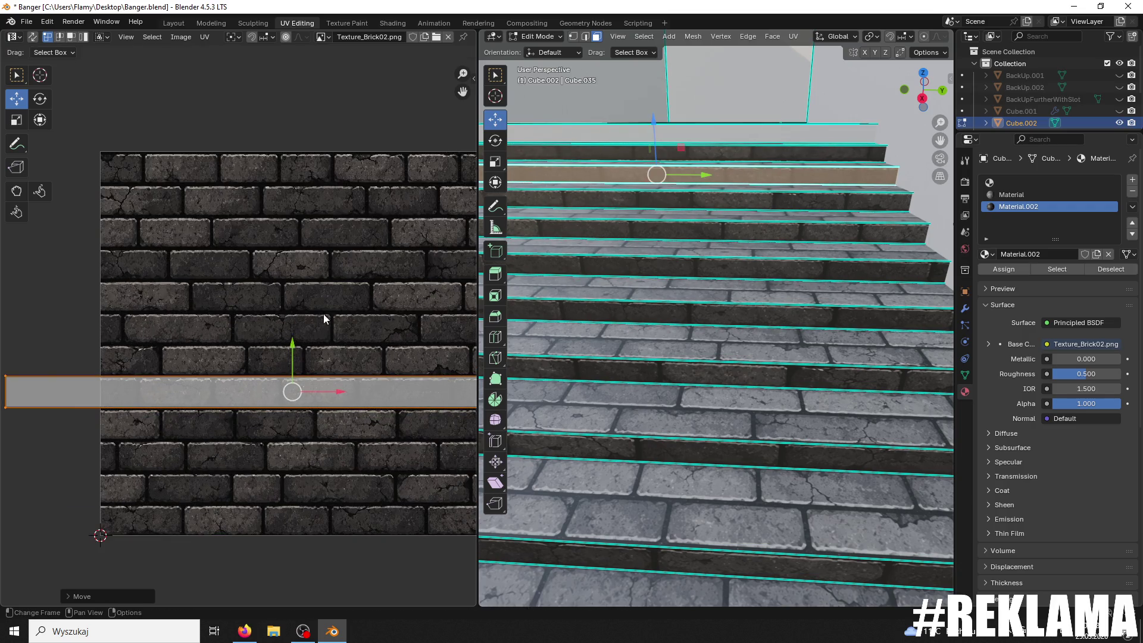
click(690, 154)
mouse_move(691, 153)
middle_down()
mouse_move(695, 179)
mouse_move(697, 165)
middle_up()
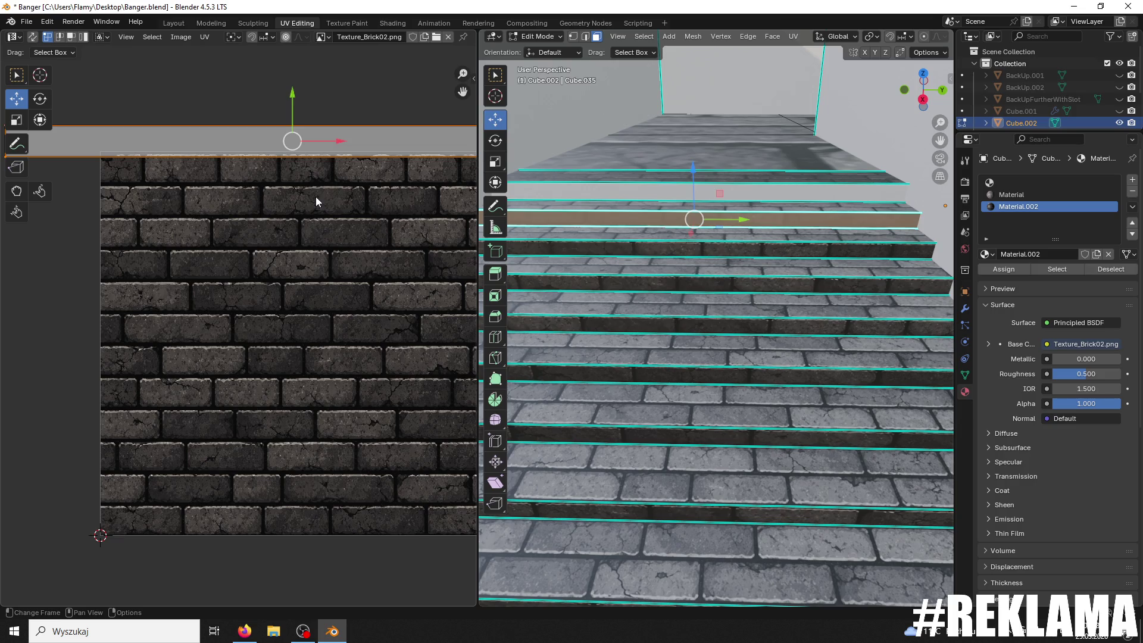
Step: Shift the current step's texture strip slightly downward onto a brick row
drag(287, 93, 294, 115)
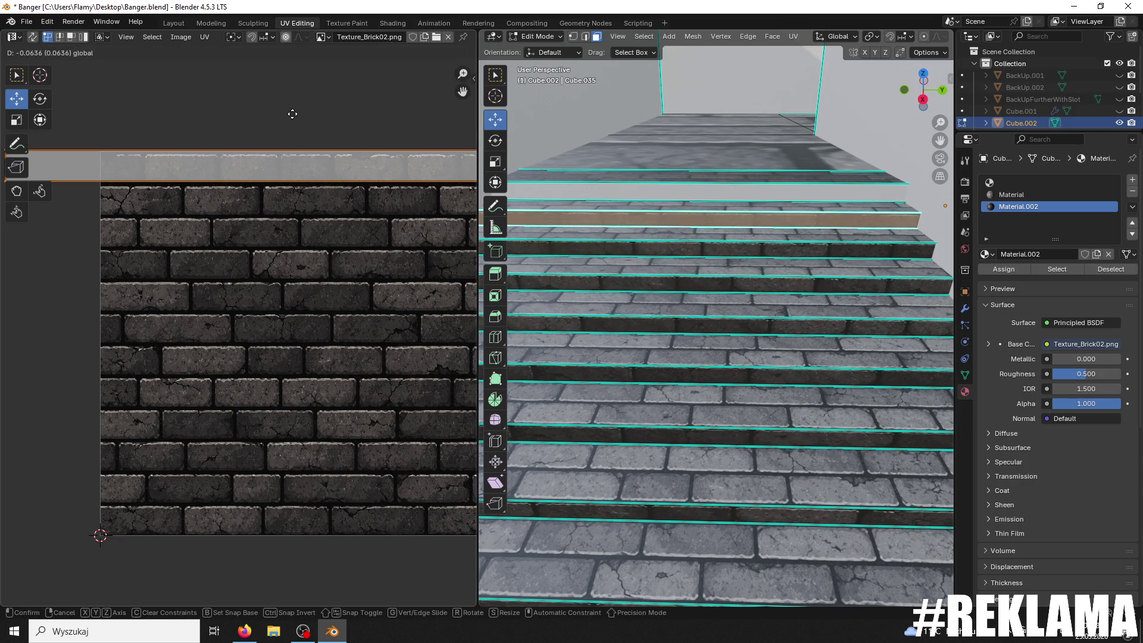
drag(295, 115, 310, 121)
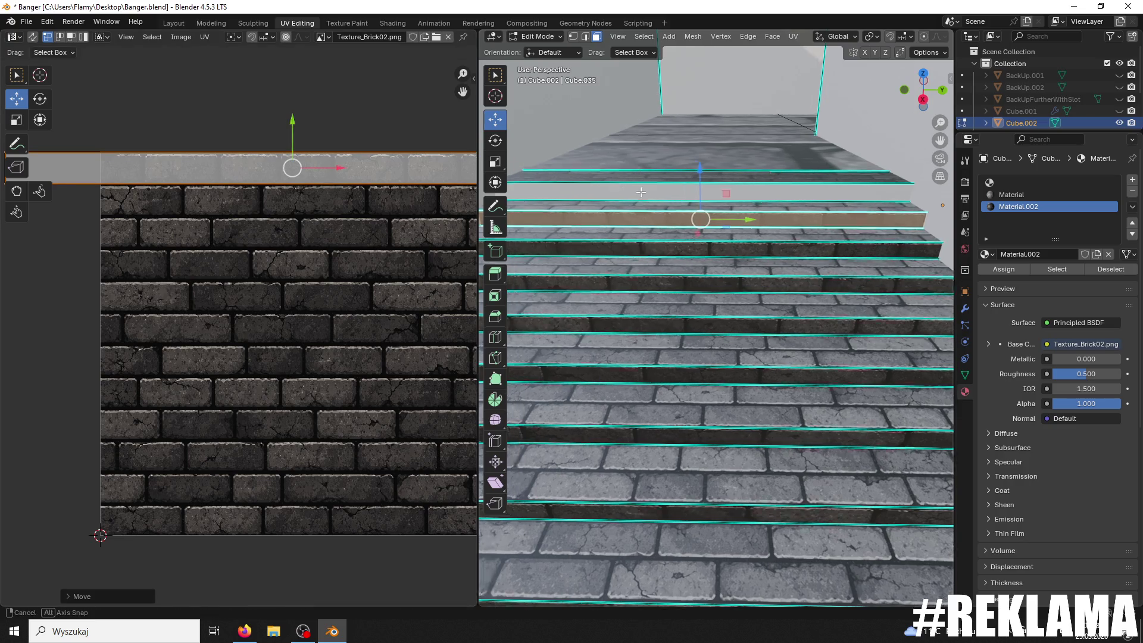
scroll(641, 191, down, 2)
Step: Assign Material.002 to the untextured top-step face
click(639, 274)
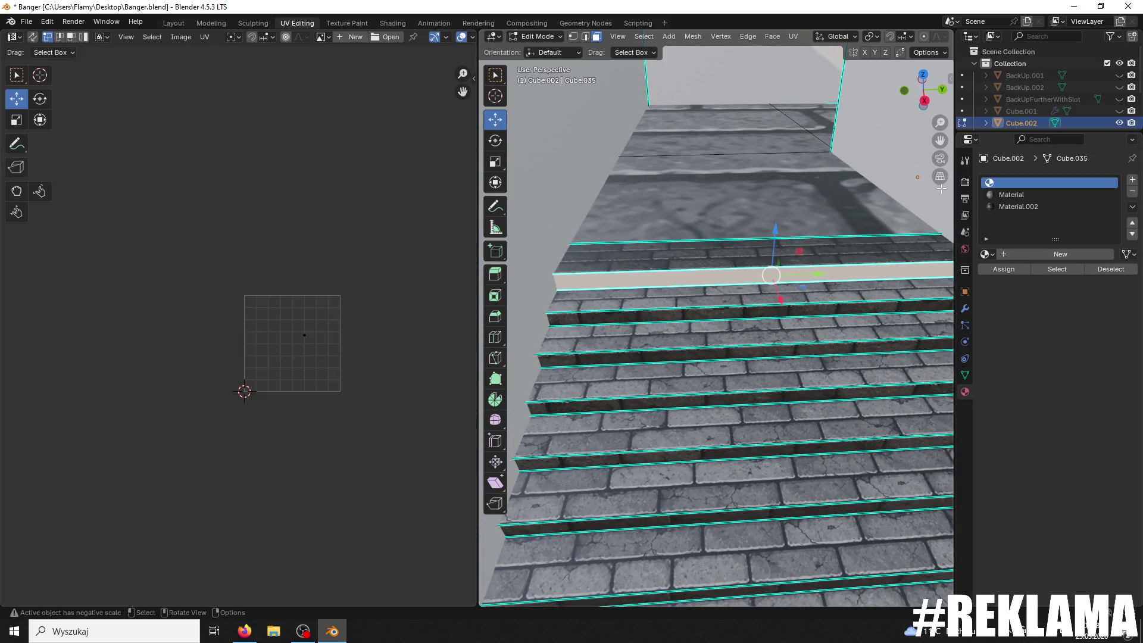
click(1018, 206)
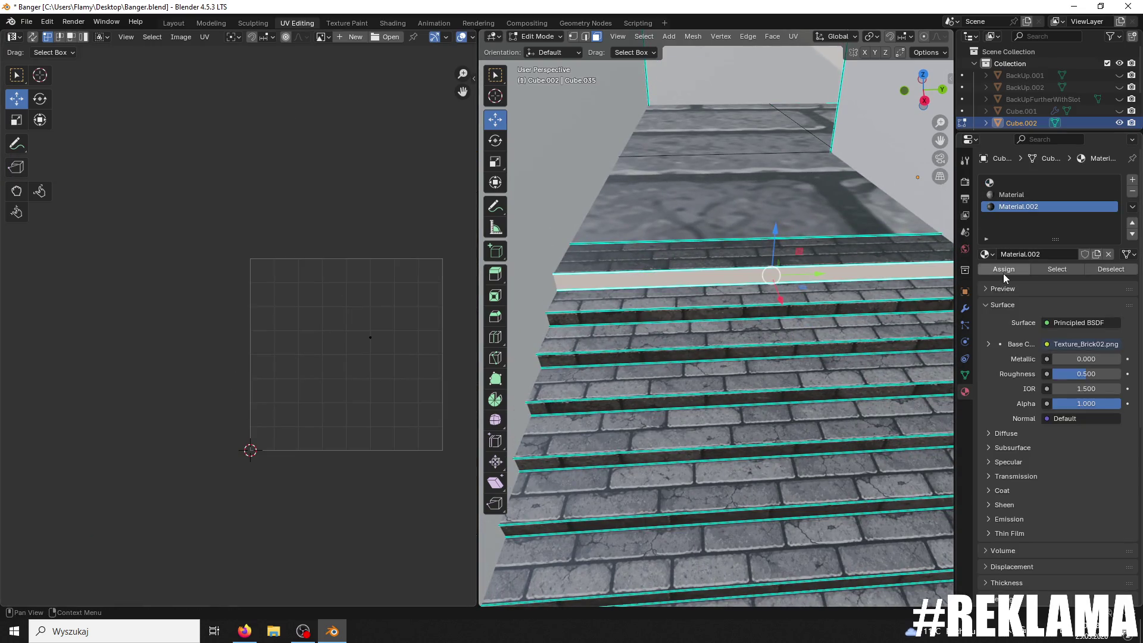
click(1004, 271)
key(Home)
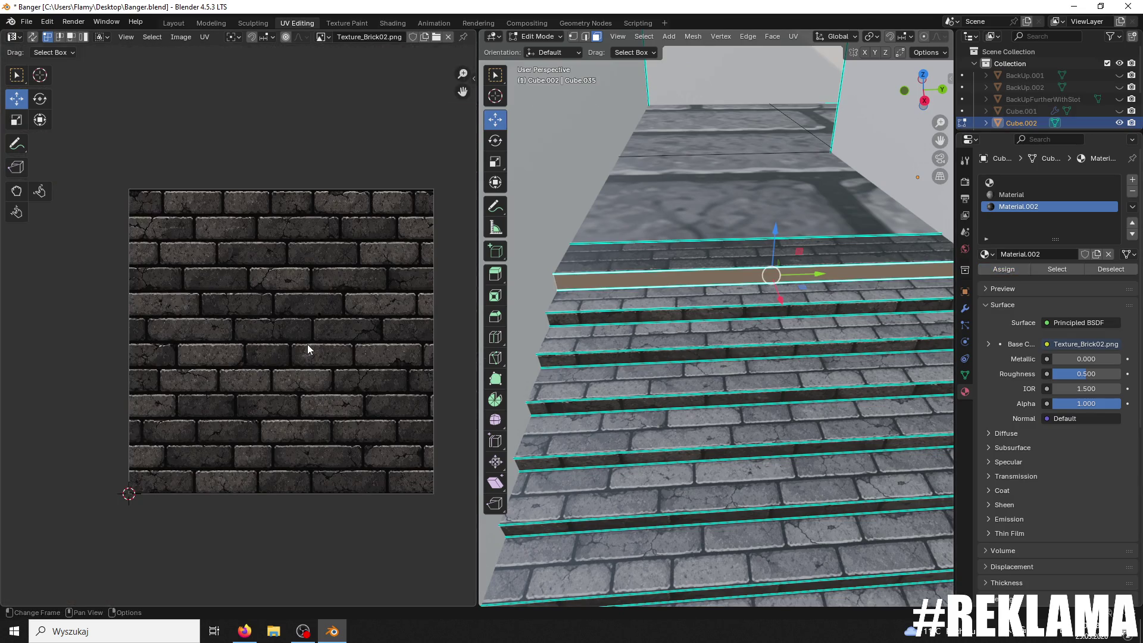
Step: Unwrap the top-step face, then rotate and move its UV strip vertically onto the bricks
key(u)
click(307, 344)
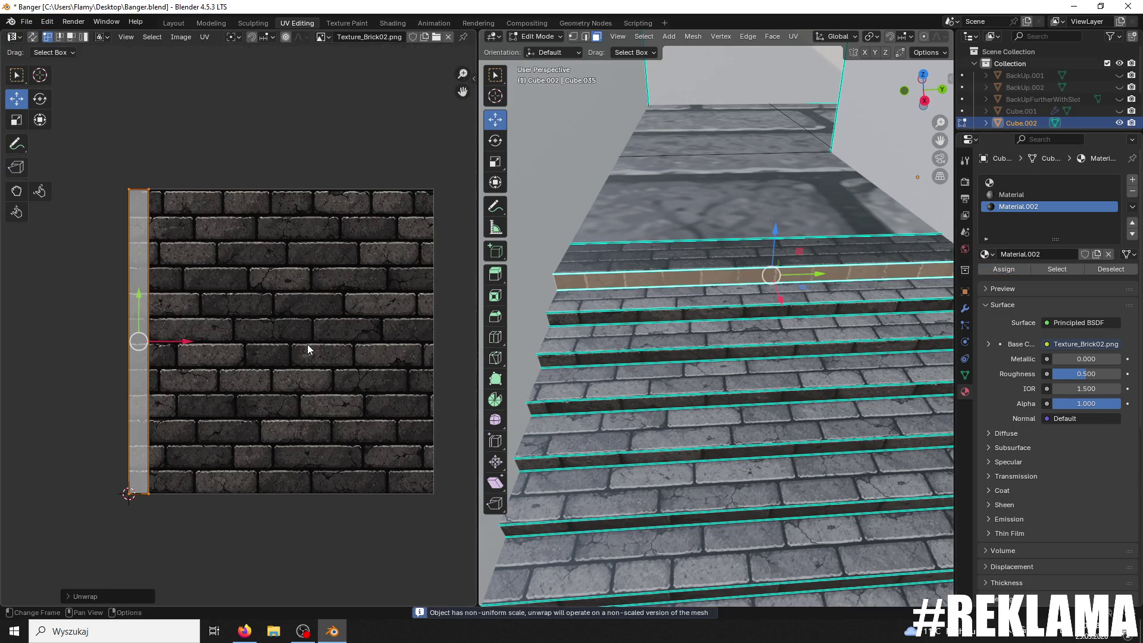
key(r)
click(307, 344)
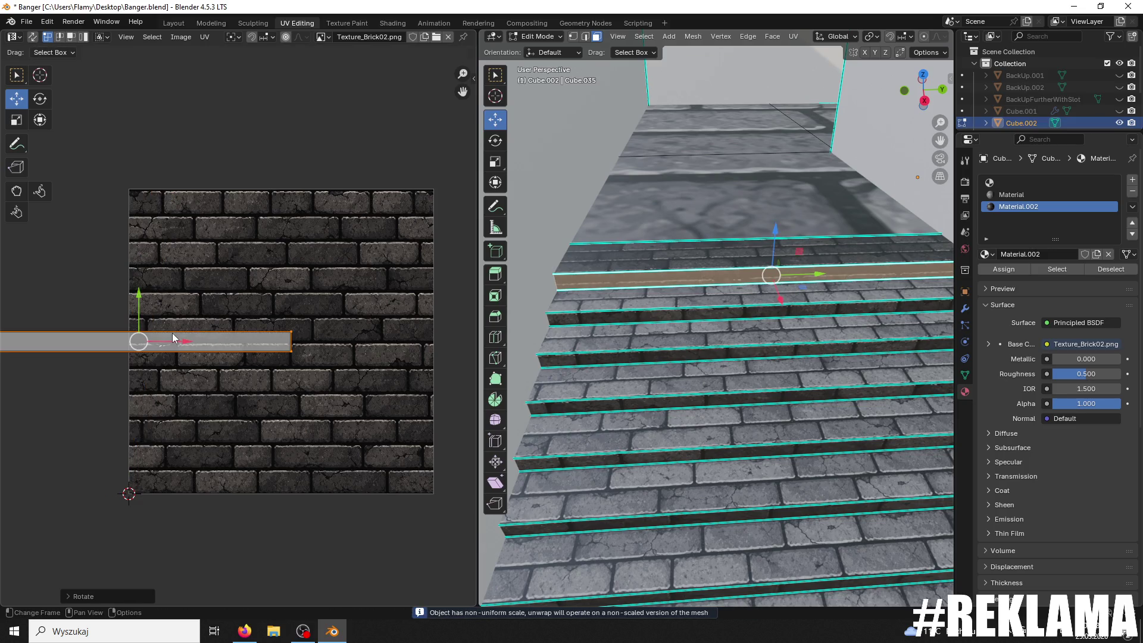
key(g)
click(306, 336)
key(g)
key(y)
click(374, 355)
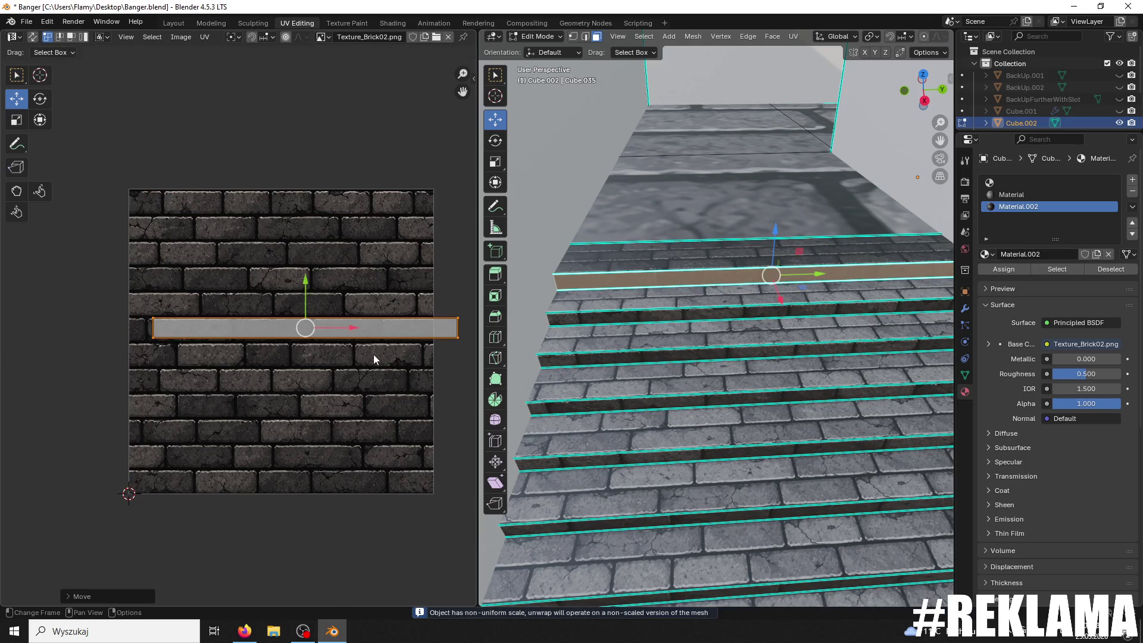
Step: Enlarge the strip, nudge it down, and stretch it horizontally across the brick rows
scroll(374, 355, up, 2)
key(s)
click(393, 339)
key(g)
key(y)
click(346, 283)
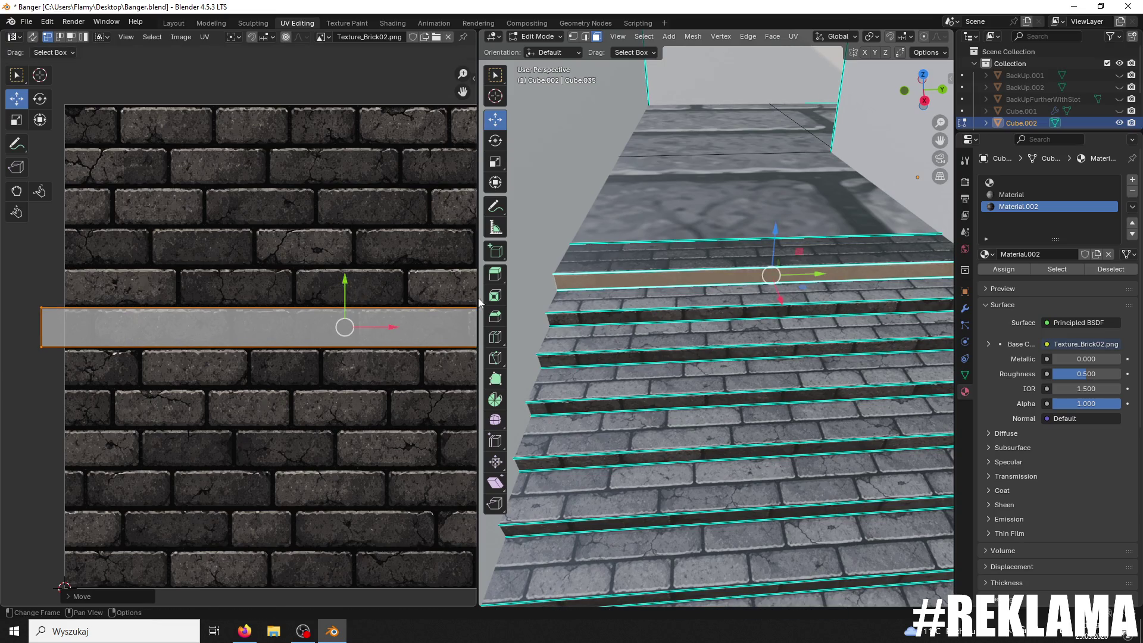
scroll(665, 277, up, 3)
key(s)
key(x)
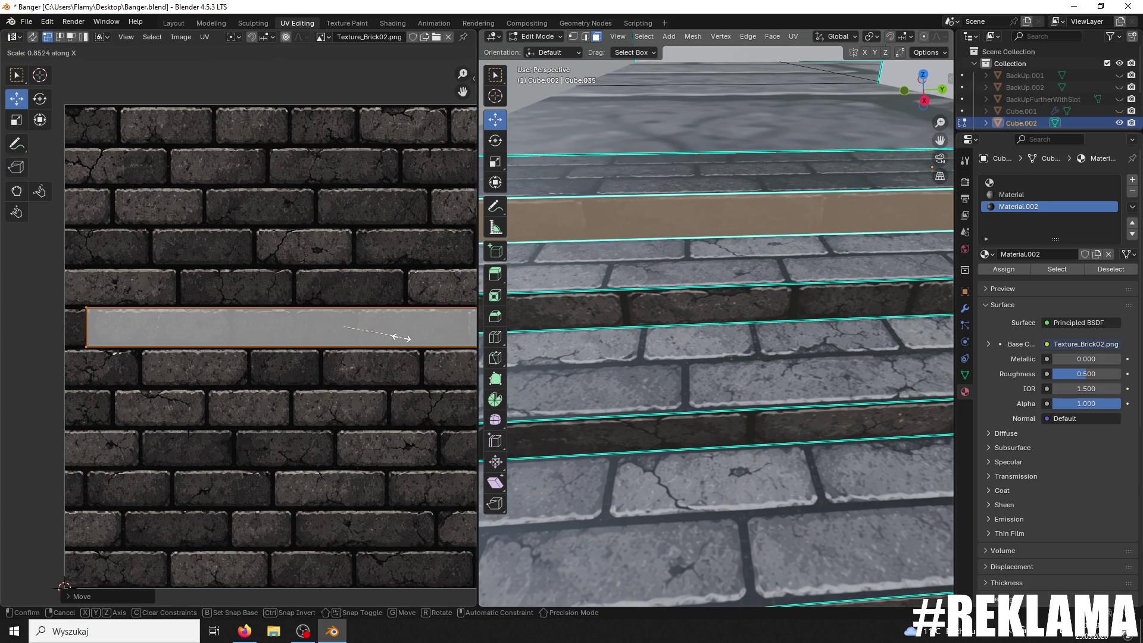
click(441, 334)
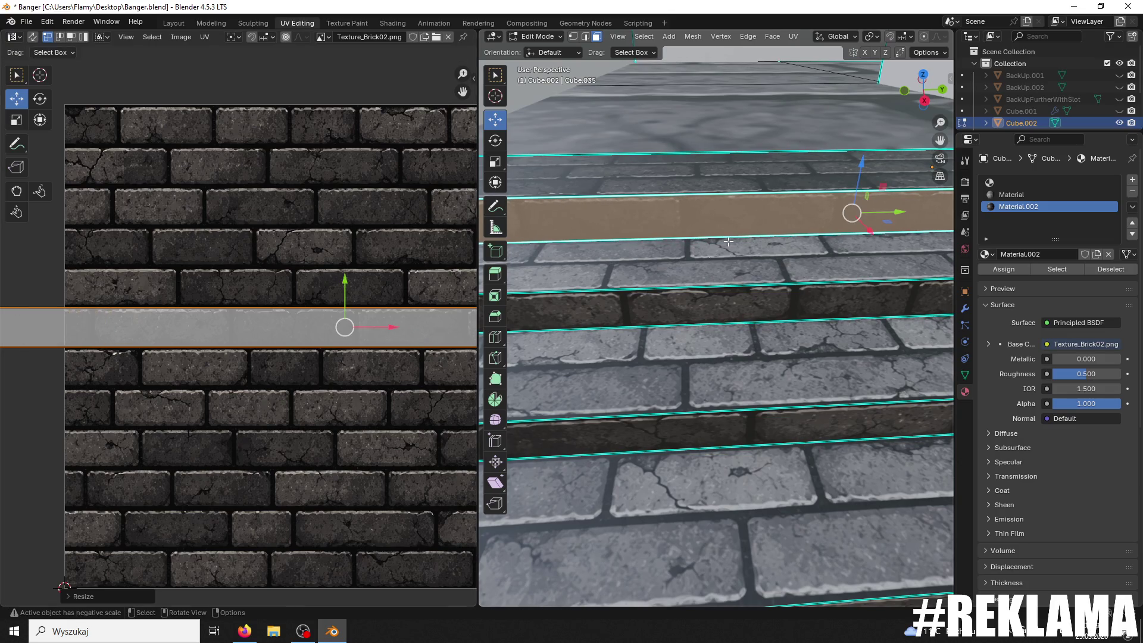
scroll(714, 268, down, 5)
click(1010, 195)
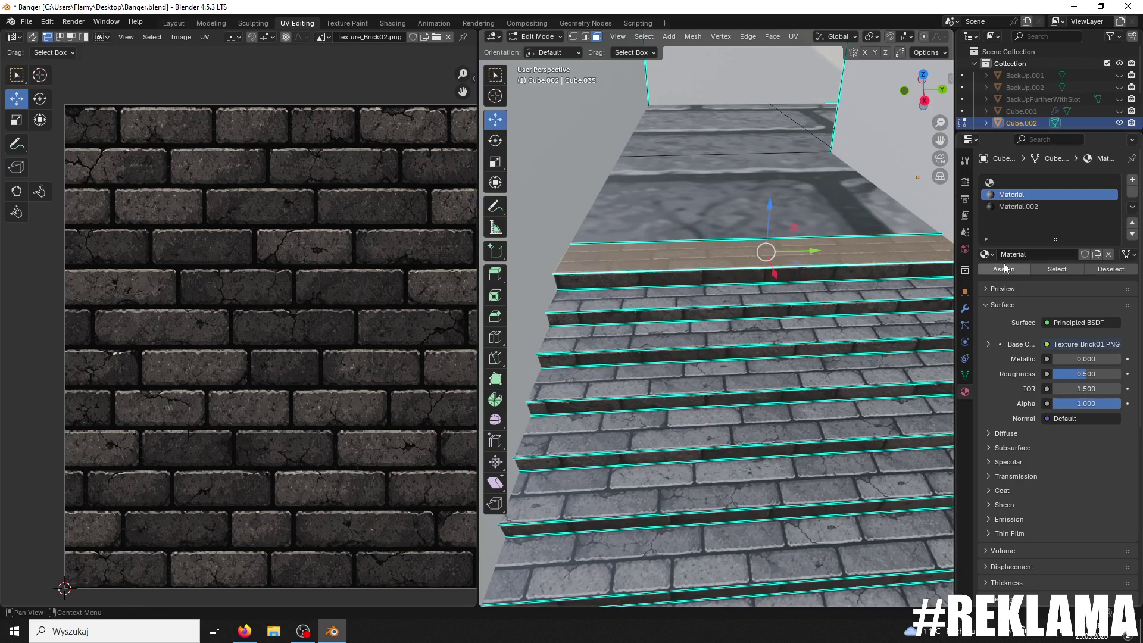
Step: Assign the Brick01 'Material' slot to the selected landing face
click(1004, 269)
scroll(768, 256, up, 4)
mouse_move(768, 256)
middle_down()
mouse_move(778, 158)
mouse_move(810, 139)
mouse_move(774, 149)
mouse_move(737, 203)
mouse_move(741, 265)
middle_up()
scroll(777, 239, down, 2)
Step: Select the corridor floor faces, including the middle strip, orbiting around to reach them
click(723, 226)
shift+click(809, 138)
shift+click(792, 110)
click(814, 316)
middle_drag(814, 316, 750, 267)
shift+click(751, 311)
shift+click(685, 345)
mouse_move(685, 345)
middle_down()
mouse_move(747, 351)
mouse_move(749, 380)
mouse_move(816, 391)
mouse_move(742, 435)
middle_up()
scroll(749, 380, down, 3)
scroll(763, 303, up, 2)
mouse_move(763, 303)
shift+middle_down()
mouse_move(579, 387)
mouse_move(763, 306)
shift+middle_up()
scroll(626, 373, up, 2)
scroll(762, 306, up, 1)
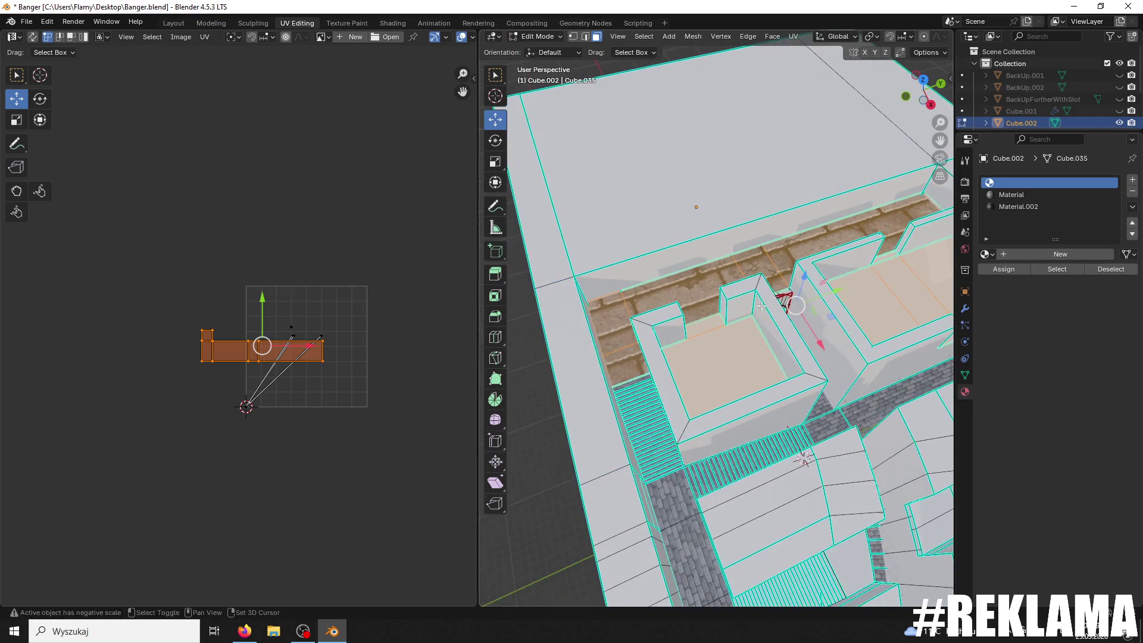
Step: Unwrap all the floor UVs angle-based and rotate the new islands 90°
scroll(398, 371, up, 3)
key(a)
key(u)
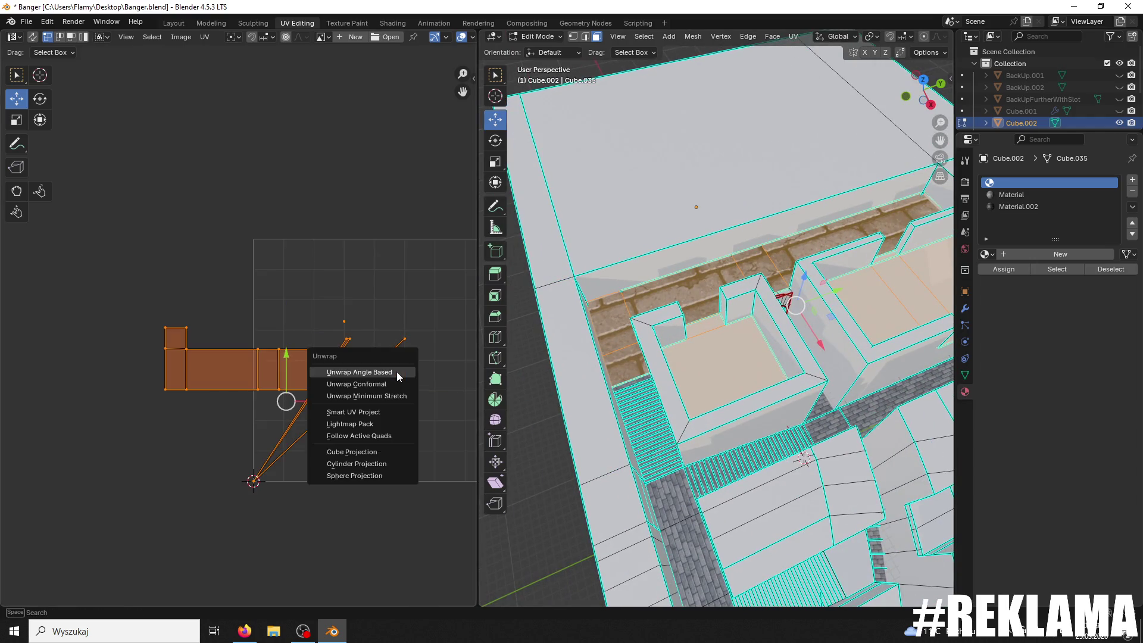
click(396, 371)
scroll(397, 371, up, 1)
shift+middle_drag(396, 364, 375, 335)
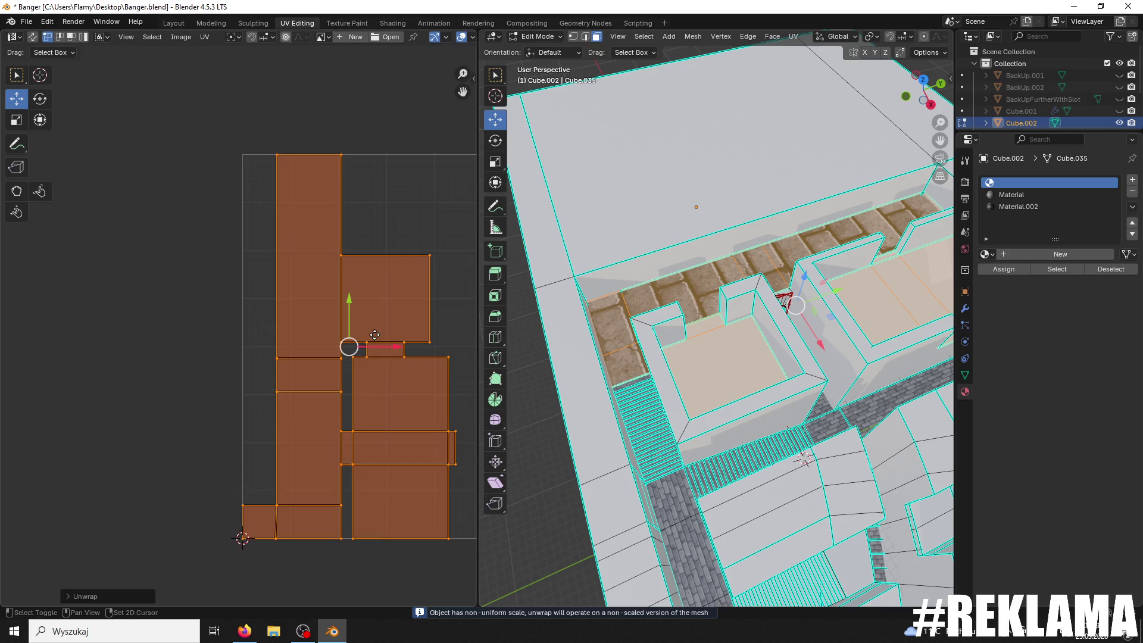
text(r90)
key(Return)
Step: Scale the floor UV islands up, then back down to tune brick size, with the Brick01 slot active
scroll(446, 356, up, 2)
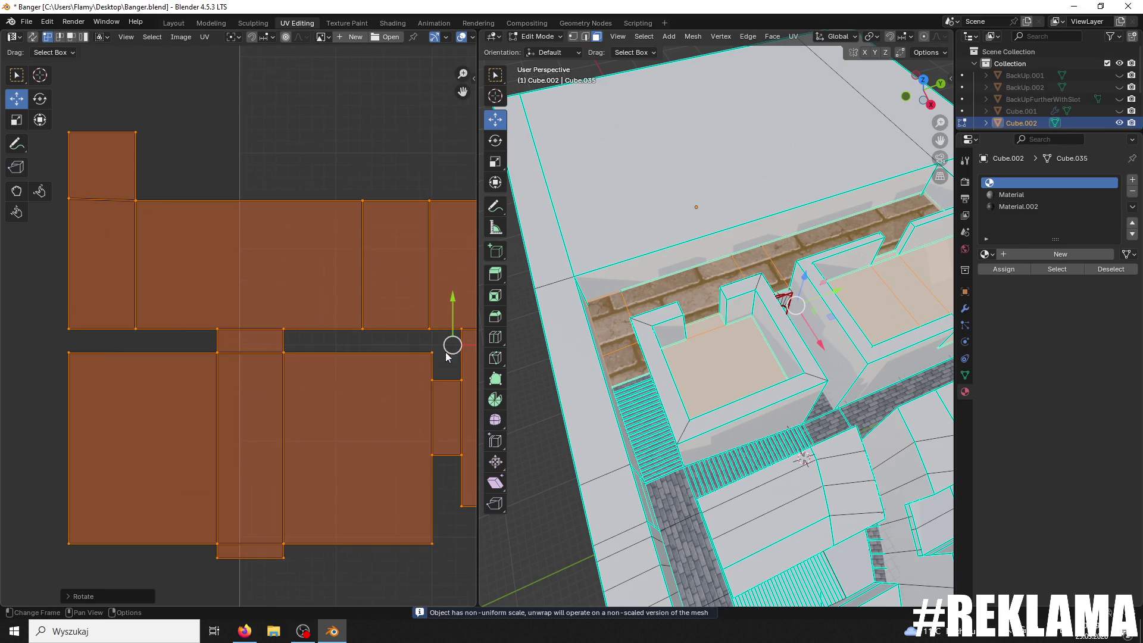
key(s)
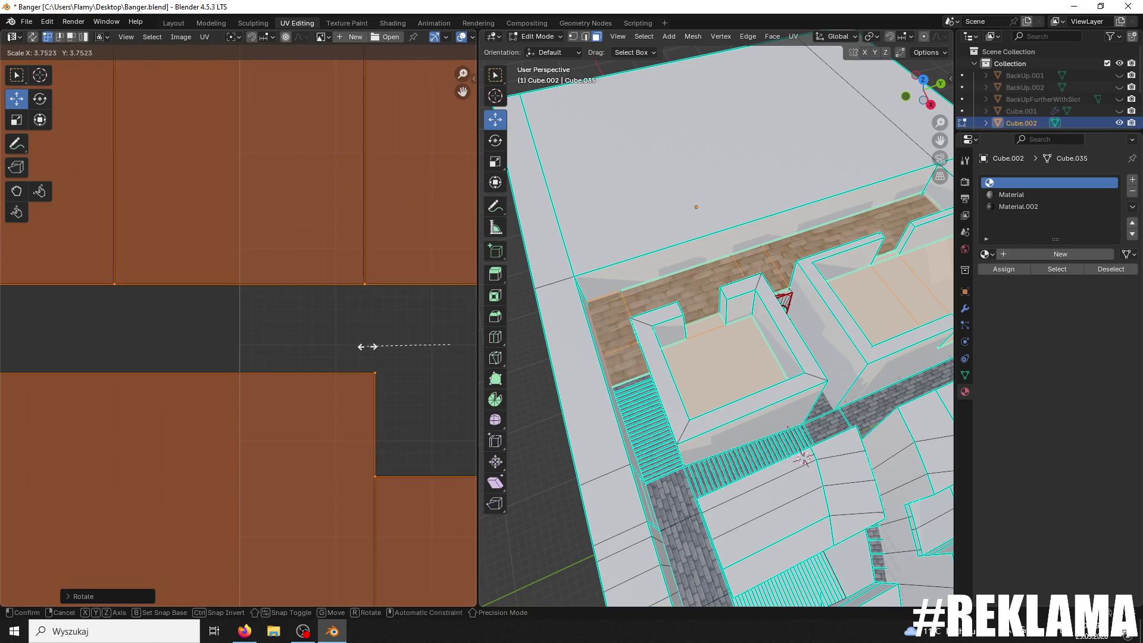
click(357, 349)
click(1042, 195)
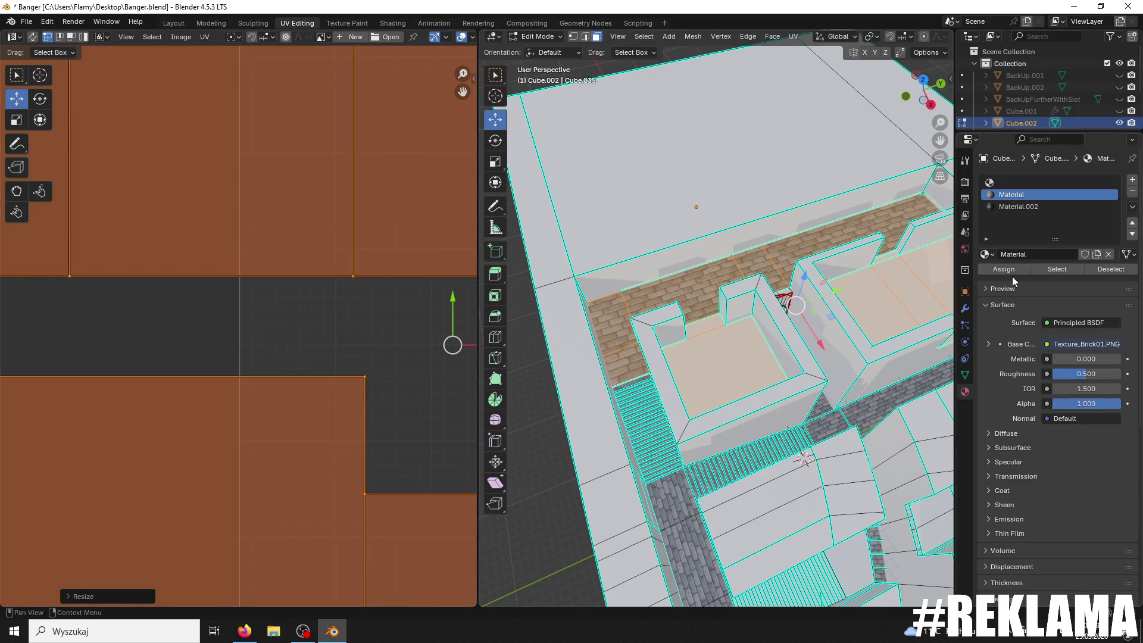
scroll(771, 392, up, 8)
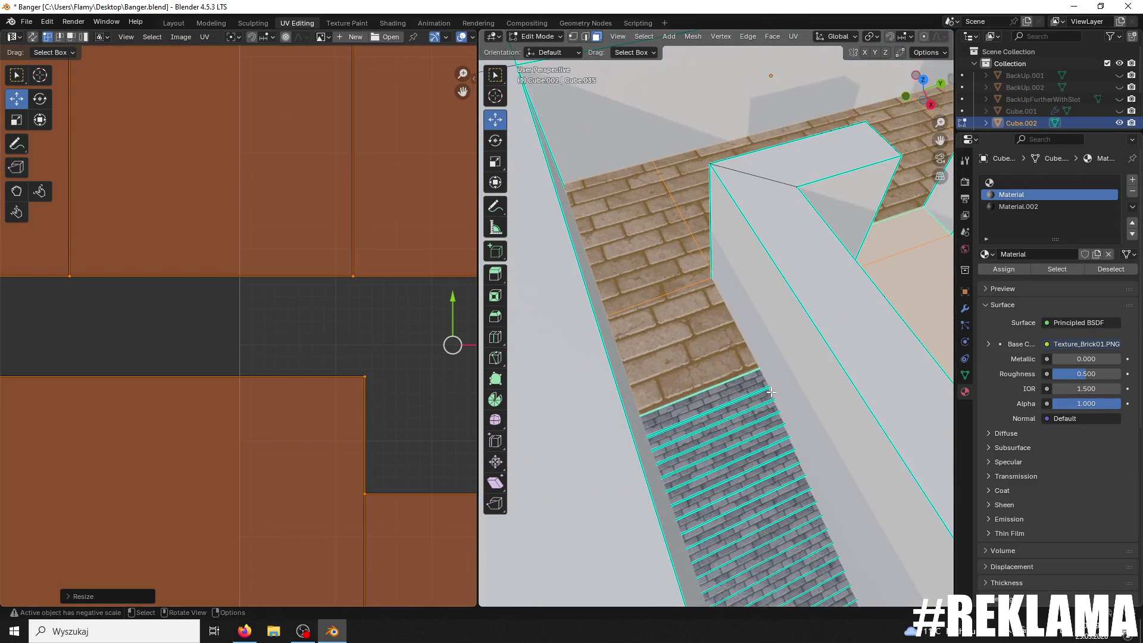
key(s)
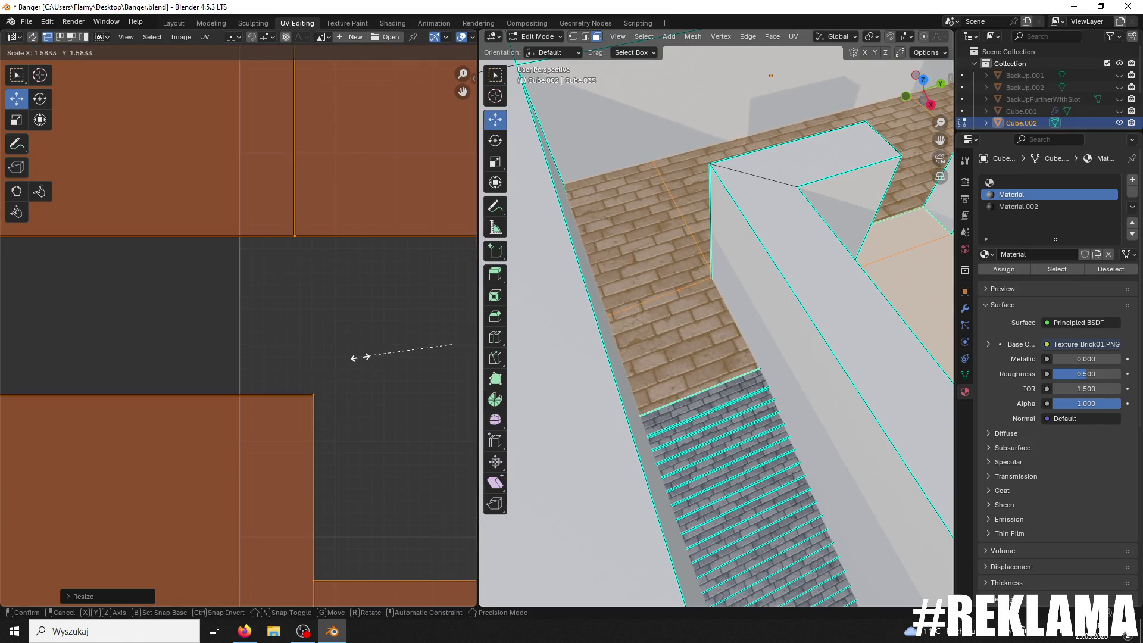
click(359, 358)
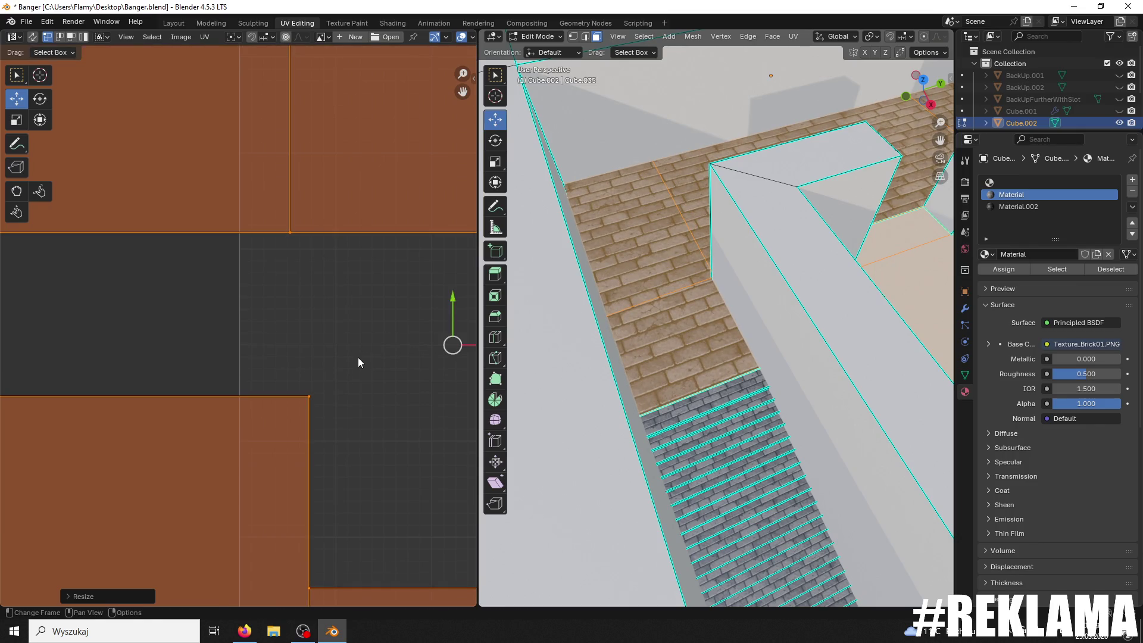
Step: Shift the floor UV islands slightly down and reselect the floor face to inspect the bricks
scroll(578, 261, up, 3)
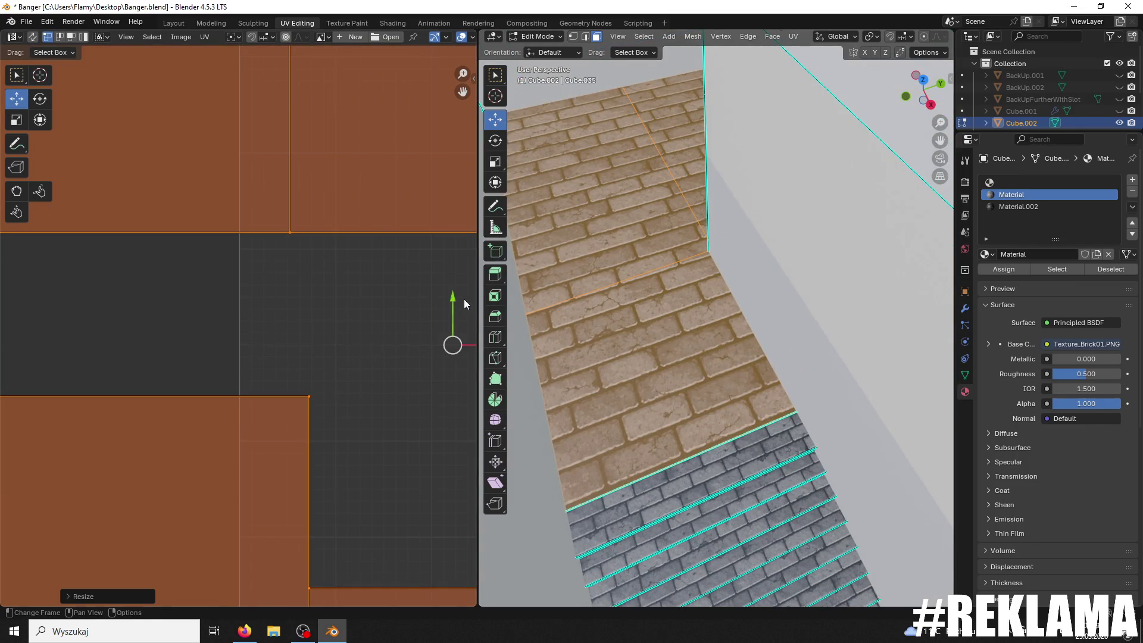
key(g)
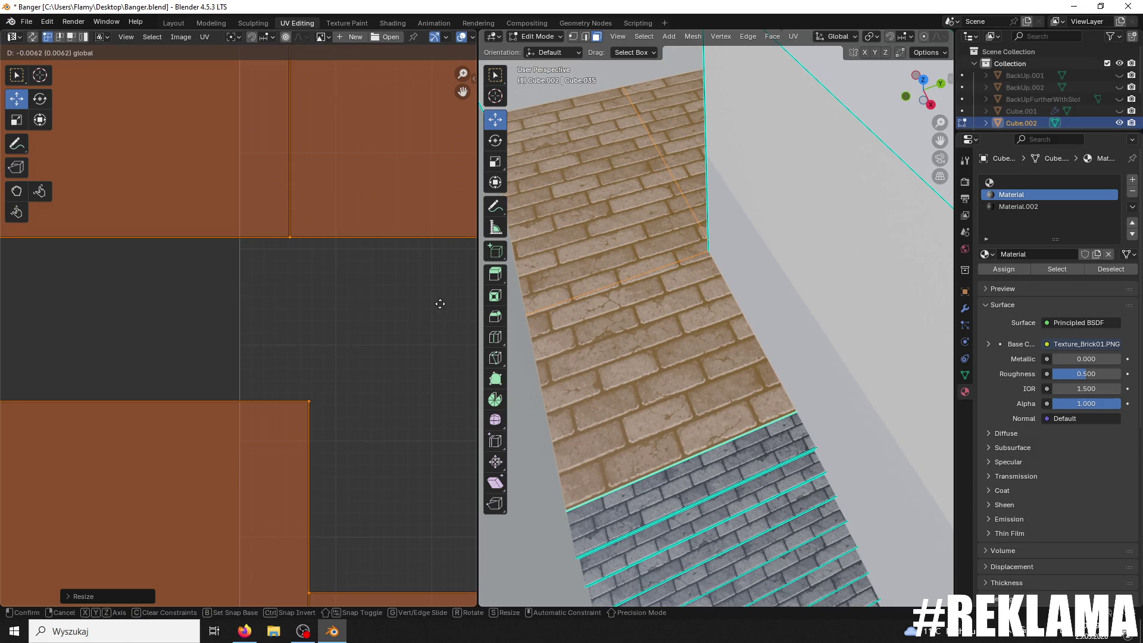
click(440, 304)
mouse_move(595, 268)
middle_down()
mouse_move(687, 241)
mouse_move(590, 235)
mouse_move(739, 401)
middle_up()
click(738, 401)
scroll(763, 365, down, 3)
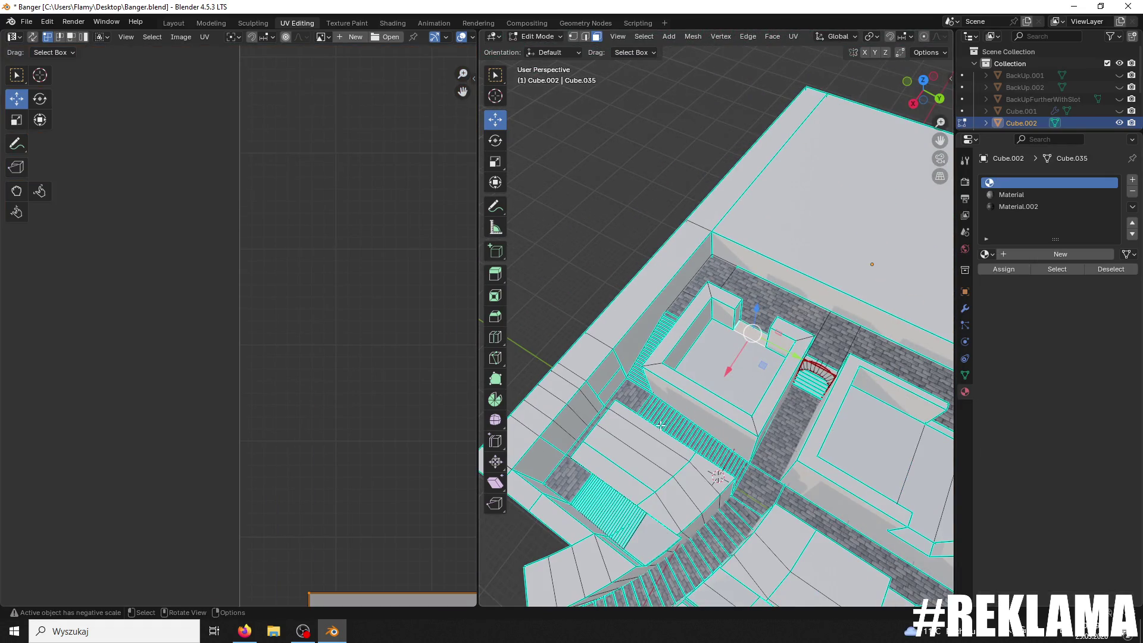
Step: Assign the Brick01 material to the selected floor faces and one more floor face
click(1023, 194)
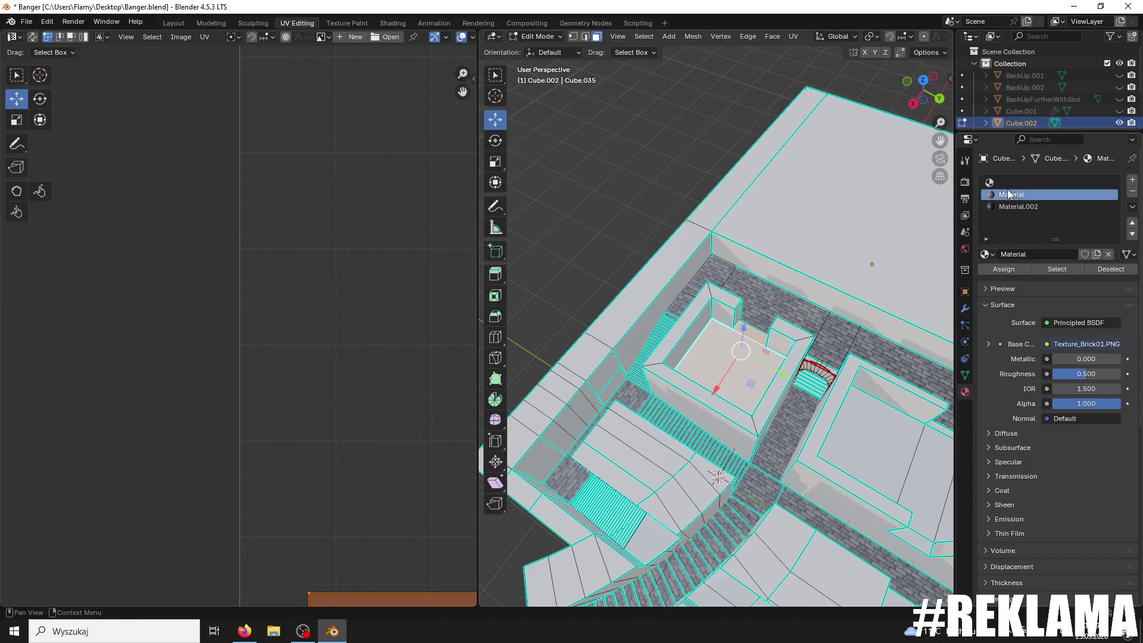
click(1010, 274)
scroll(852, 438, up, 2)
click(852, 438)
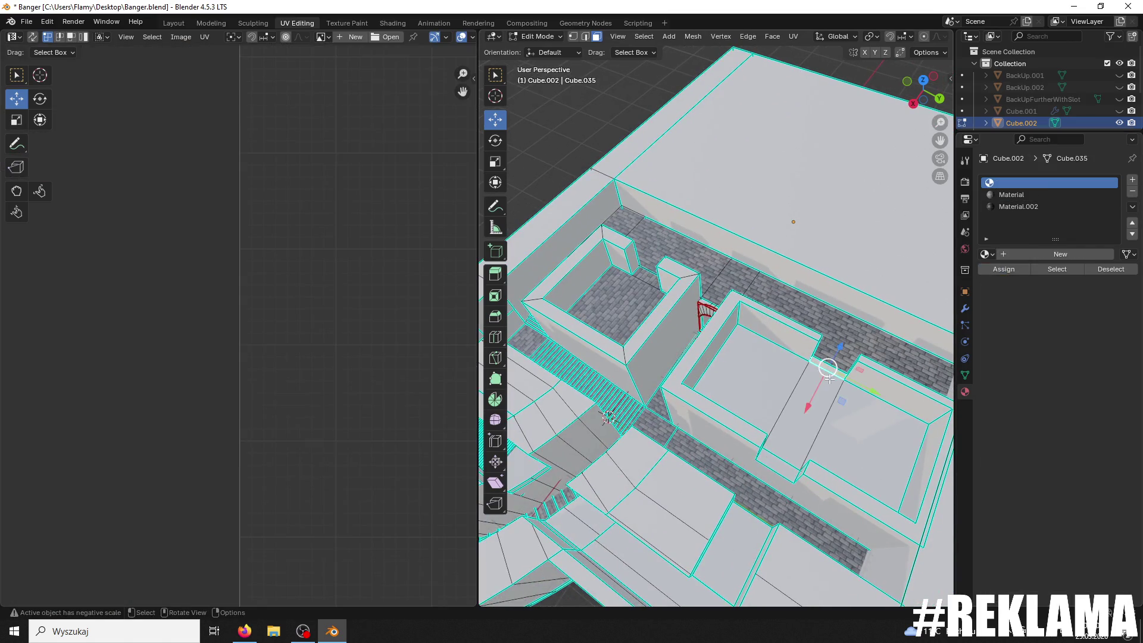
shift+click(750, 393)
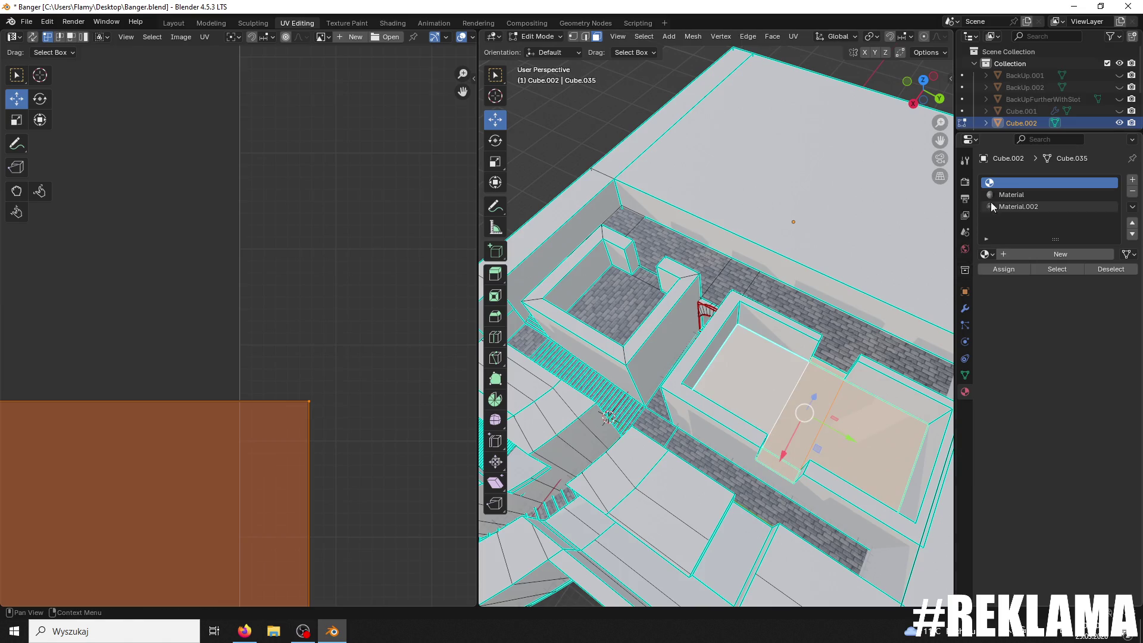
click(1003, 271)
Step: Select a corridor strip face from a top-down view and save Banger.blend
mouse_move(774, 357)
middle_down()
mouse_move(745, 268)
mouse_move(722, 257)
mouse_move(729, 320)
mouse_move(677, 329)
mouse_move(732, 302)
mouse_move(773, 315)
middle_up()
click(739, 232)
scroll(677, 330, down, 3)
key(ctrl+s)
scroll(677, 329, up, 3)
Step: Rotate the small room's floor face UVs by 90°
click(773, 316)
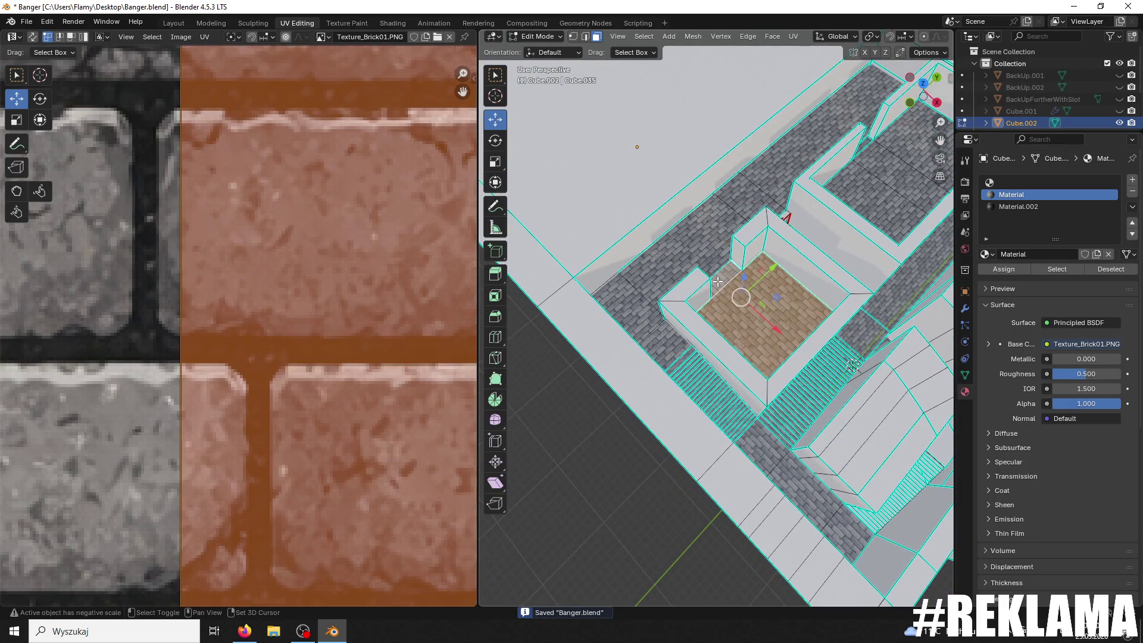
scroll(383, 320, down, 2)
text(r90)
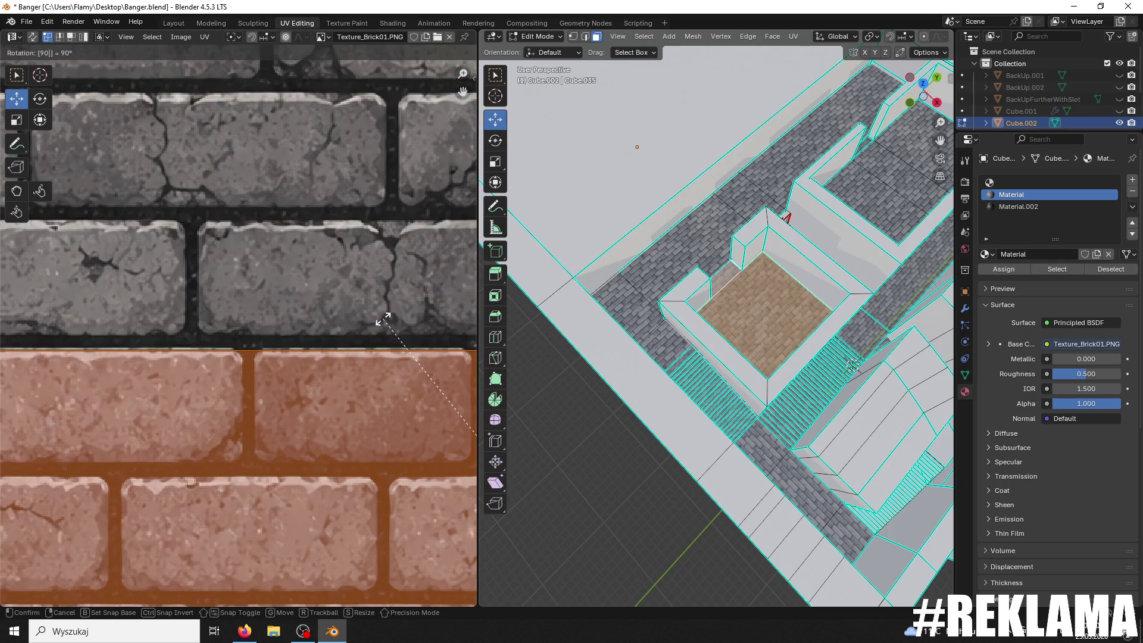
key(Return)
scroll(661, 240, up, 2)
scroll(661, 240, up, 5)
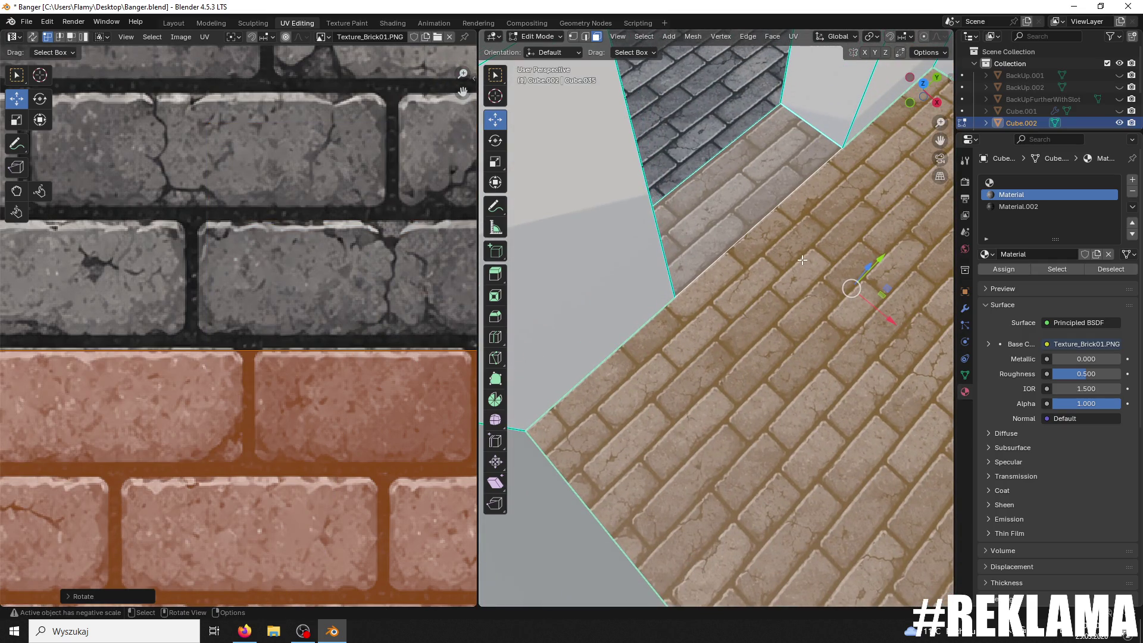
Step: Check the upper corridor and room floor faces, then return to Object Mode
click(698, 119)
click(798, 194)
scroll(799, 195, down, 3)
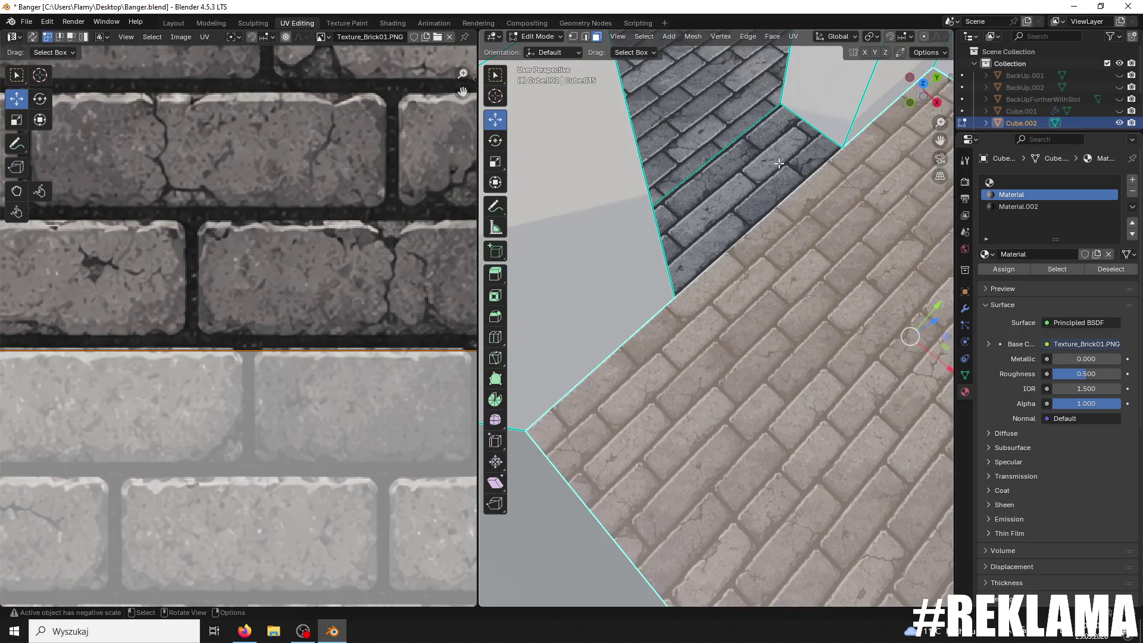
shift+middle_drag(788, 56, 675, 46)
click(528, 37)
click(536, 50)
scroll(698, 116, up, 5)
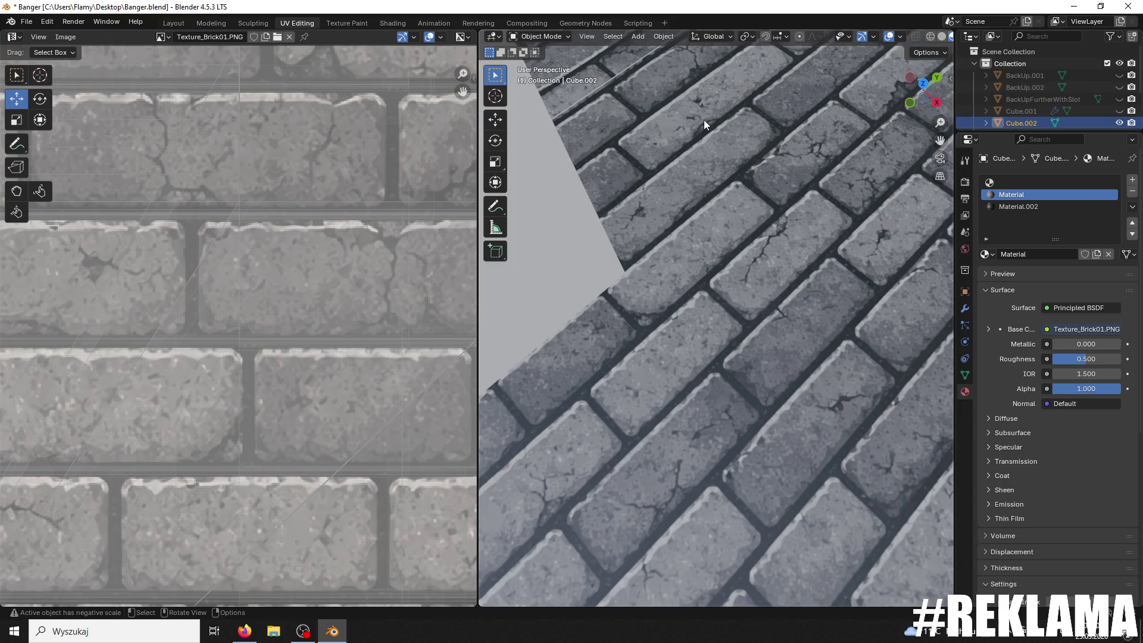
Step: Orbit around the brick floors and walls, then save the file
scroll(704, 119, down, 8)
mouse_move(717, 126)
middle_down()
mouse_move(609, 190)
mouse_move(505, 300)
middle_up()
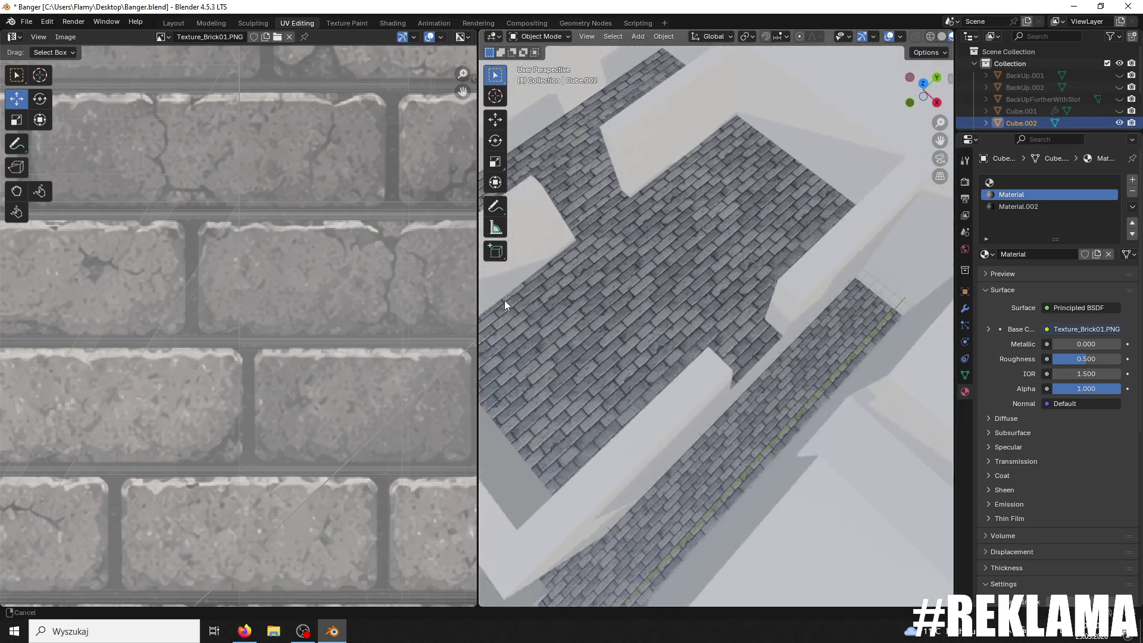
scroll(694, 290, down, 8)
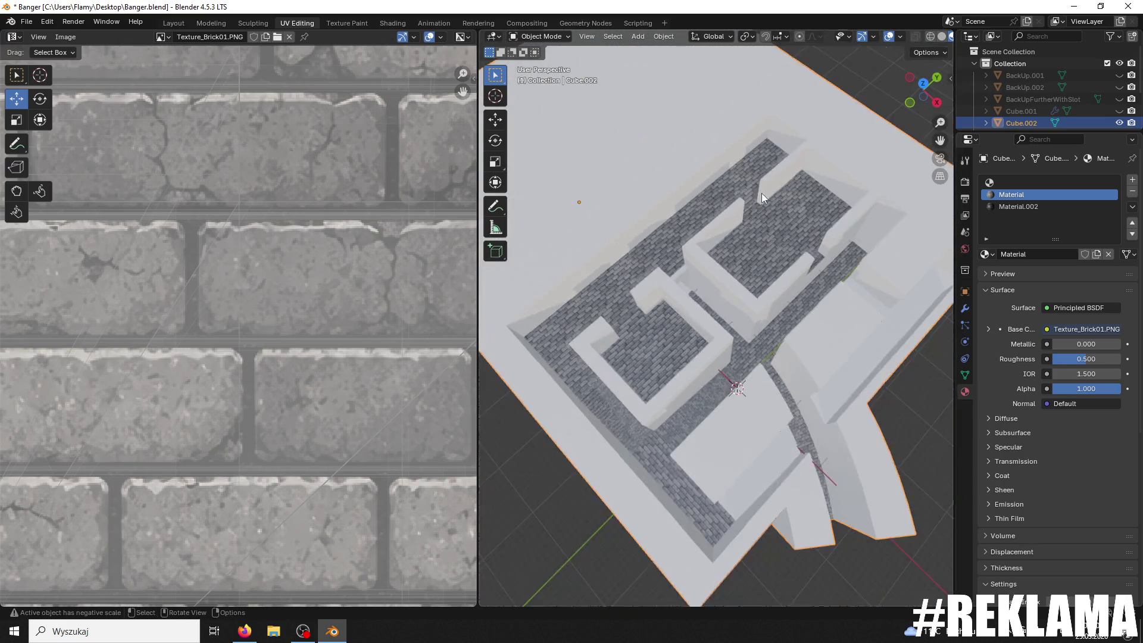
scroll(762, 193, up, 8)
mouse_move(895, 278)
middle_down()
mouse_move(710, 299)
mouse_move(788, 307)
mouse_move(648, 288)
mouse_move(718, 329)
middle_up()
scroll(689, 270, down, 8)
key(ctrl+s)
Step: Orbit along the corridor toward the second staircase and put Cube.002 into Edit Mode
scroll(644, 292, down, 3)
scroll(738, 285, up, 6)
mouse_move(742, 277)
middle_down()
mouse_move(580, 295)
mouse_move(617, 275)
mouse_move(574, 237)
mouse_move(602, 241)
mouse_move(620, 275)
middle_up()
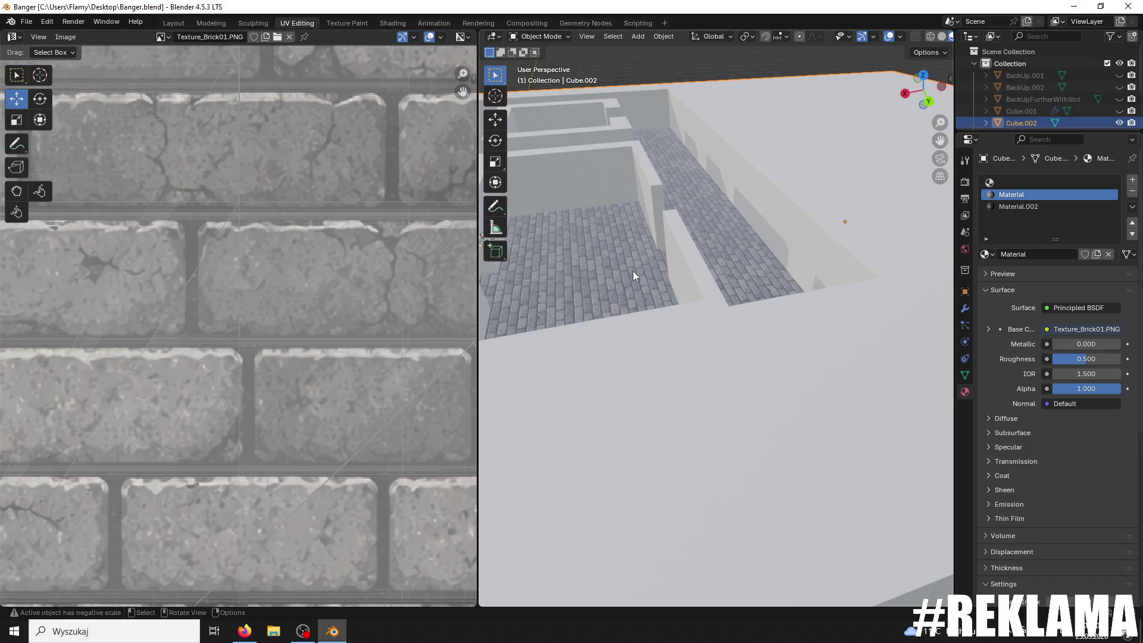
mouse_move(676, 189)
middle_down()
mouse_move(875, 233)
mouse_move(966, 283)
mouse_move(853, 297)
mouse_move(701, 186)
mouse_move(731, 252)
mouse_move(773, 284)
mouse_move(755, 291)
middle_up()
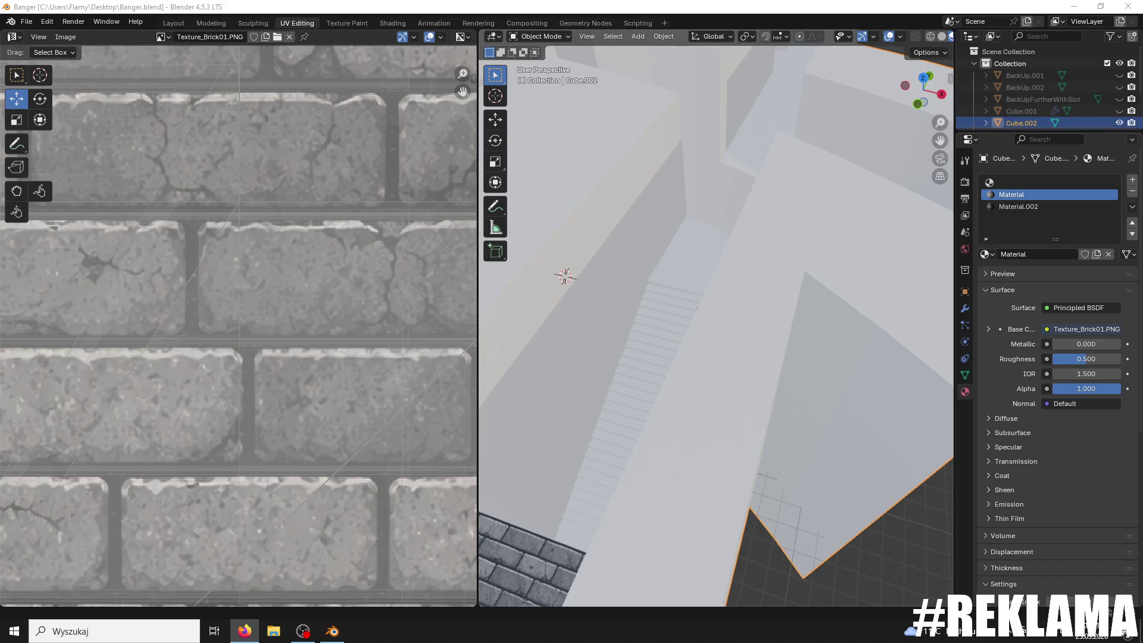
middle_drag(712, 221, 722, 244)
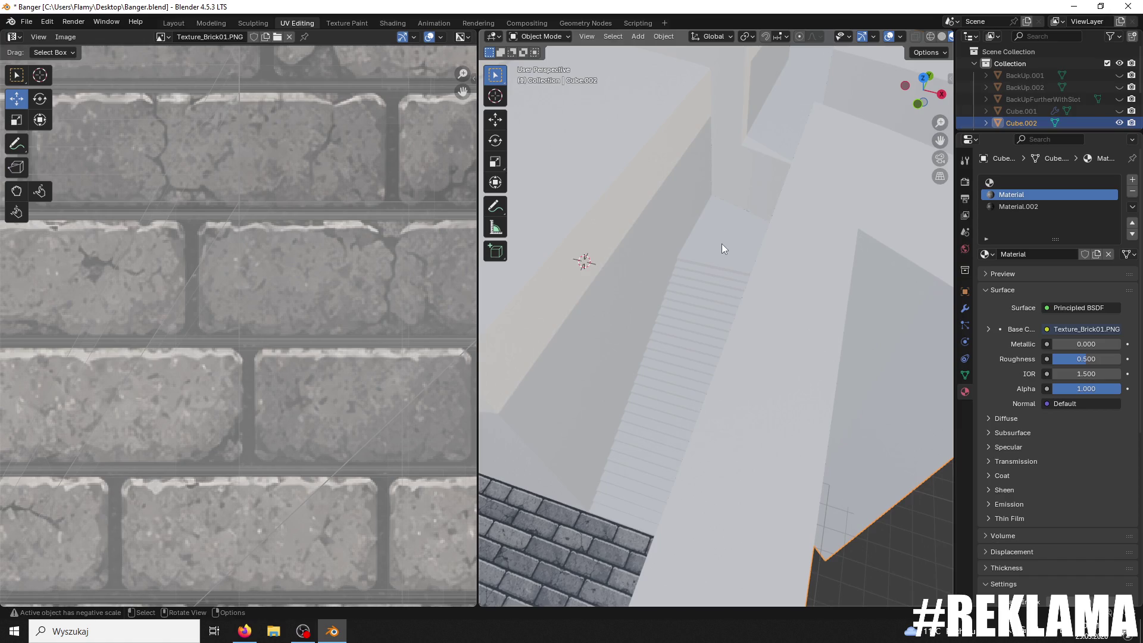
click(539, 37)
click(531, 59)
scroll(730, 263, up, 6)
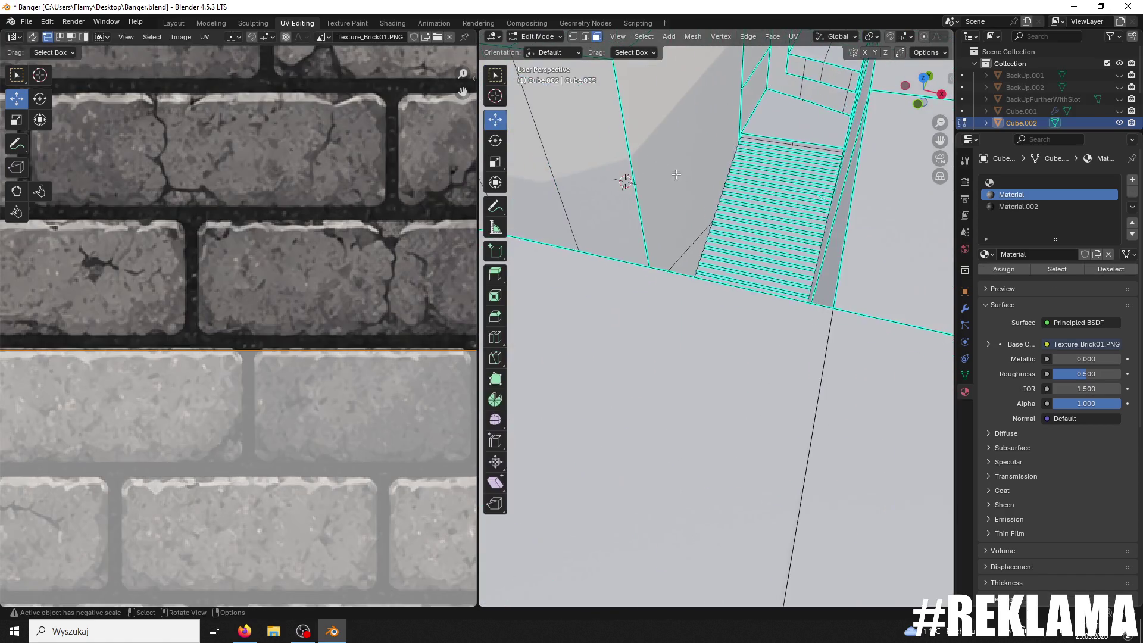
Step: Select every step face of the second staircase from bottom to top landing
scroll(730, 262, down, 5)
click(696, 470)
shift+click(724, 420)
shift+click(738, 391)
shift+click(744, 356)
shift+click(753, 315)
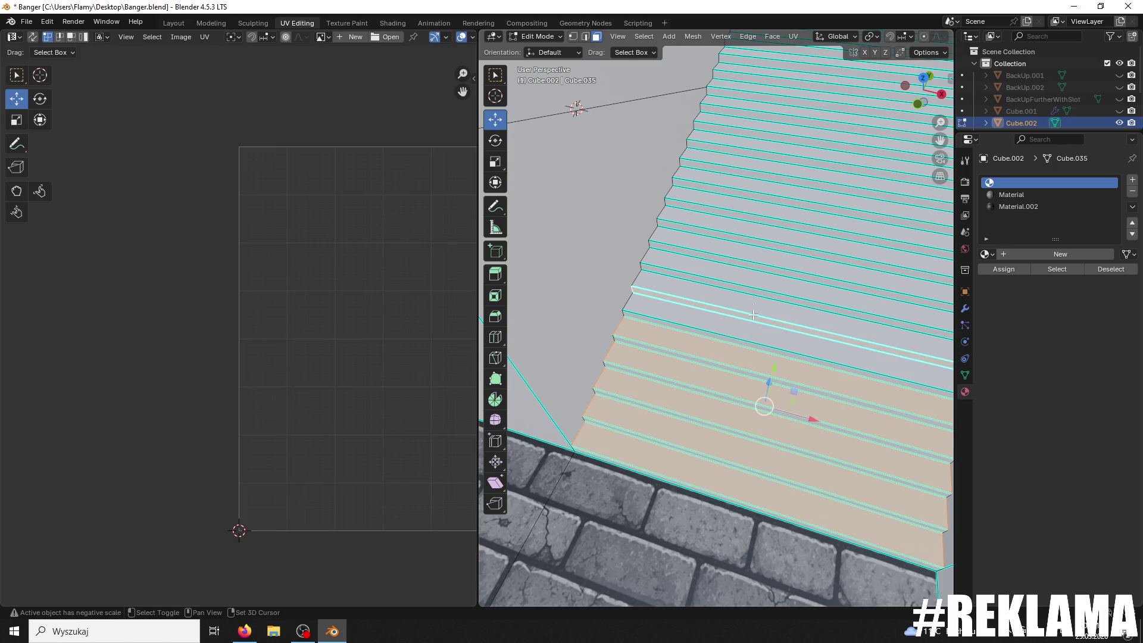
shift+click(749, 327)
shift+click(749, 327)
shift+click(761, 303)
shift+click(774, 276)
shift+click(782, 259)
shift+click(786, 240)
shift+middle_drag(787, 240, 739, 294)
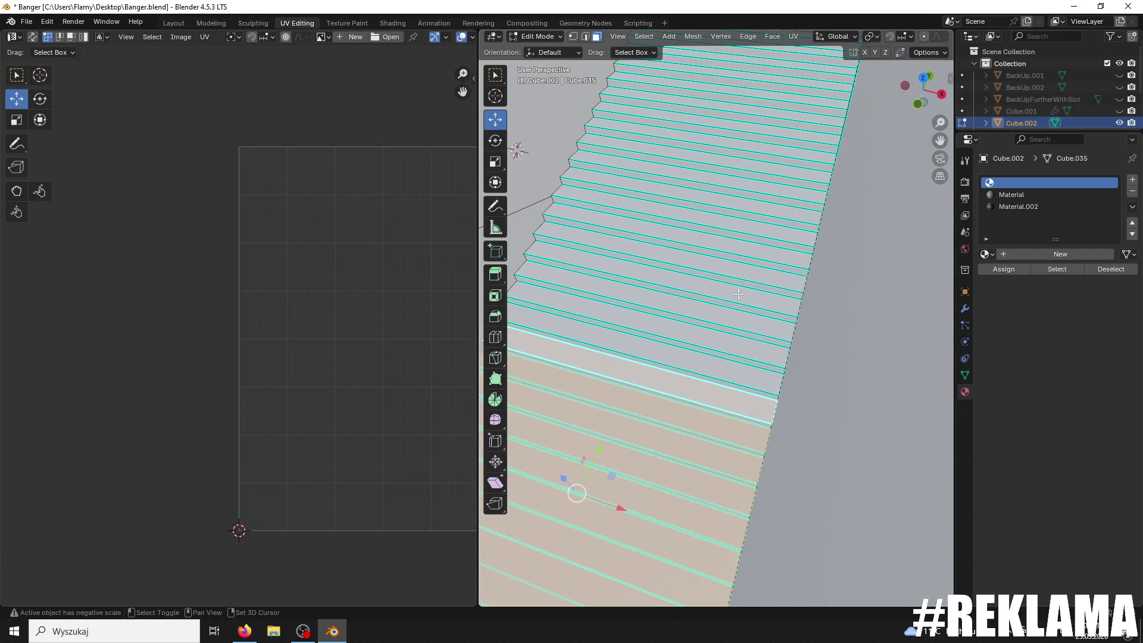
shift+click(694, 359)
shift+click(698, 339)
shift+click(704, 319)
shift+click(713, 298)
shift+click(724, 277)
shift+click(744, 227)
shift+click(750, 212)
shift+click(755, 196)
shift+click(761, 180)
shift+click(768, 164)
shift+click(771, 146)
shift+middle_drag(772, 146, 702, 287)
shift+click(704, 285)
shift+click(710, 260)
shift+click(714, 260)
shift+click(723, 261)
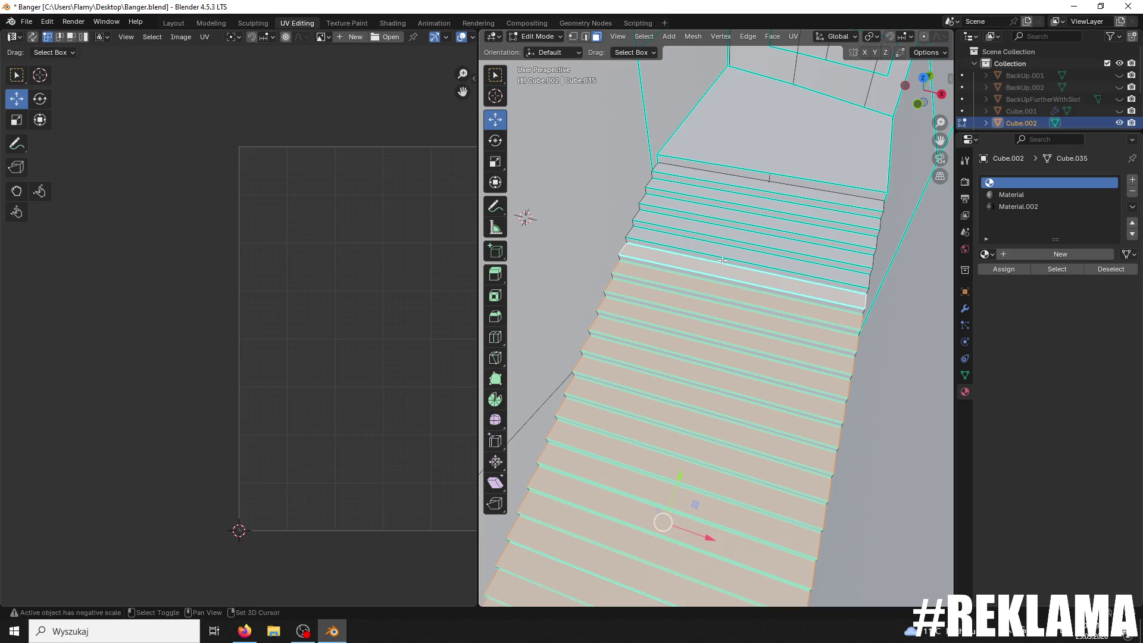
shift+click(733, 239)
shift+click(740, 225)
shift+click(747, 211)
shift+click(753, 197)
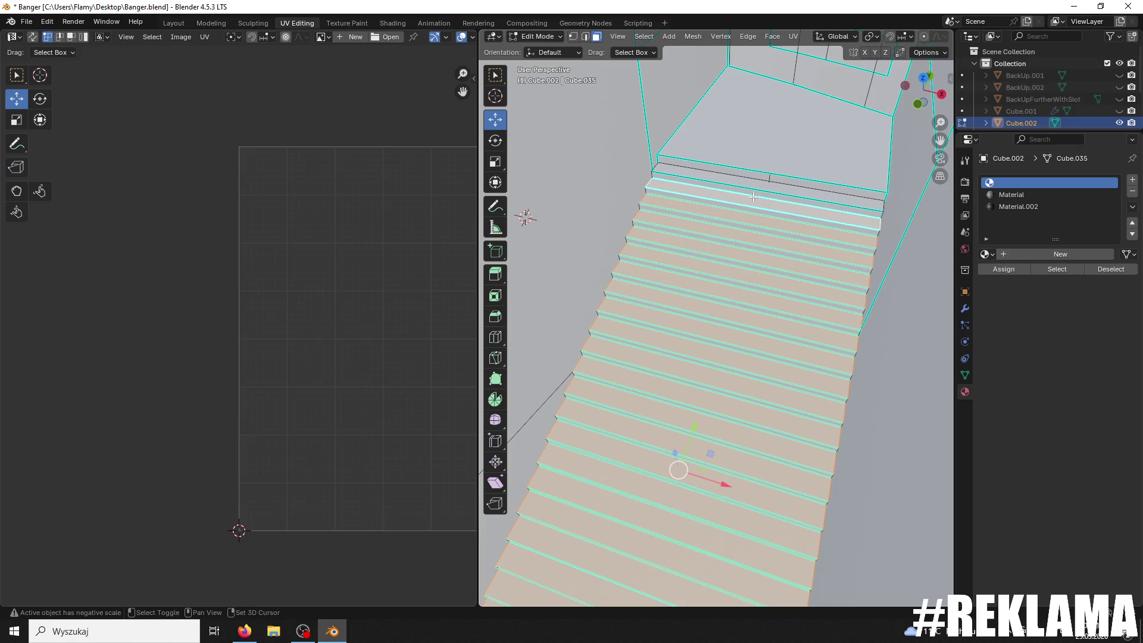
shift+click(755, 179)
shift+click(766, 155)
scroll(889, 189, down, 5)
middle_drag(888, 188, 860, 206)
Step: Drop the top landing from the selection and assign the brick material to the stair faces
shift+click(831, 251)
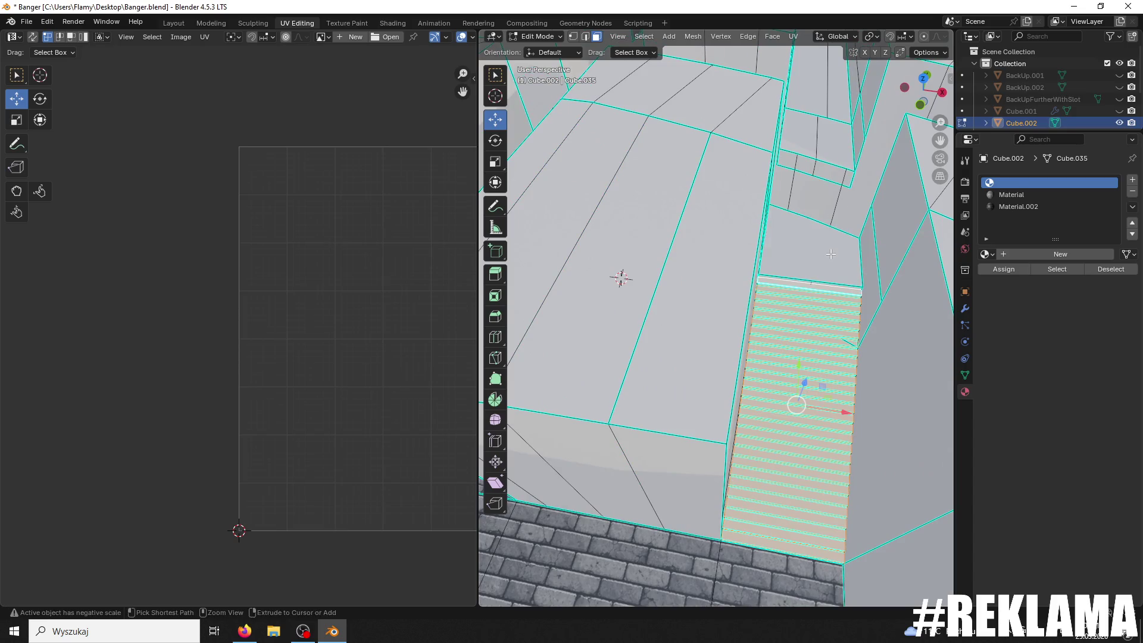
click(1009, 196)
click(1004, 269)
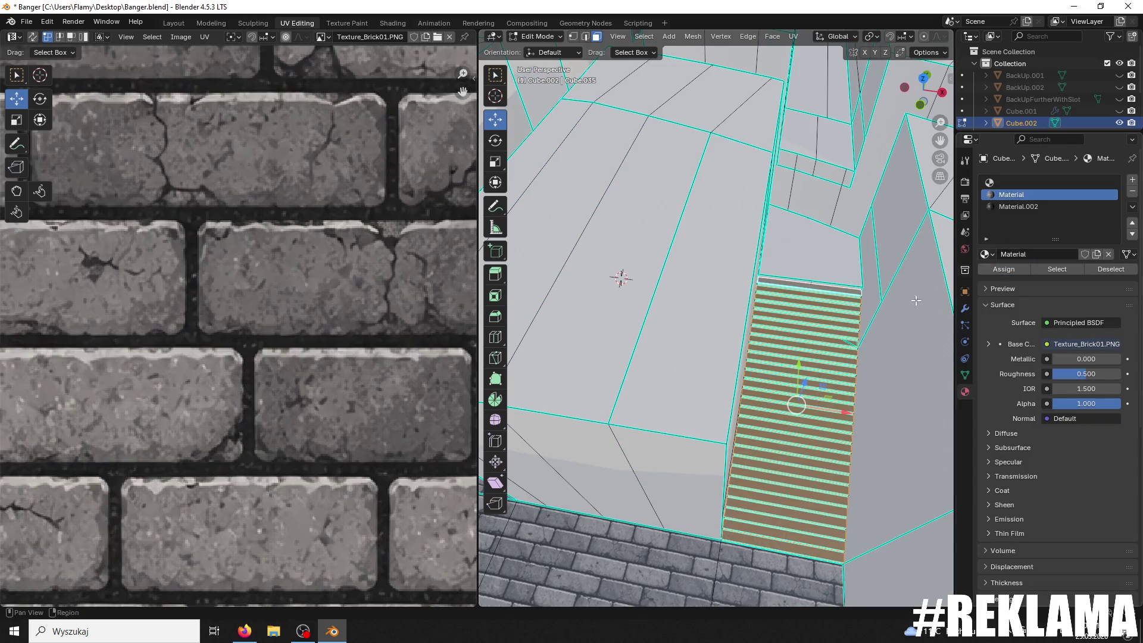
middle_drag(744, 298, 685, 310)
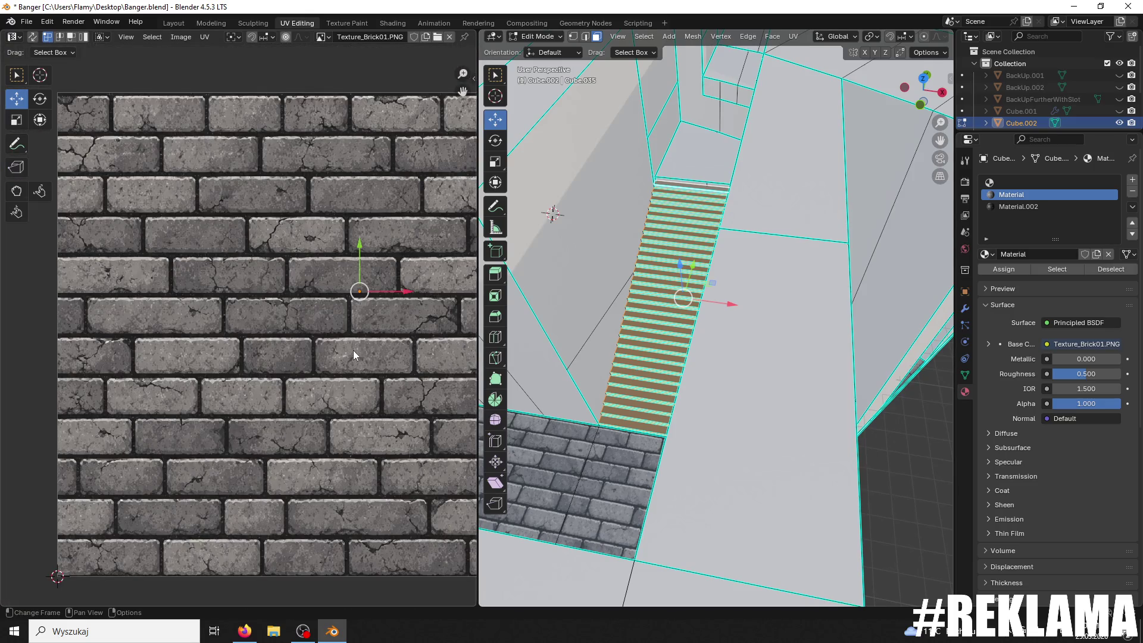
Step: Unwrap the stair faces and inspect the Texture_Brick01 bricks on the treads
key(u)
click(352, 350)
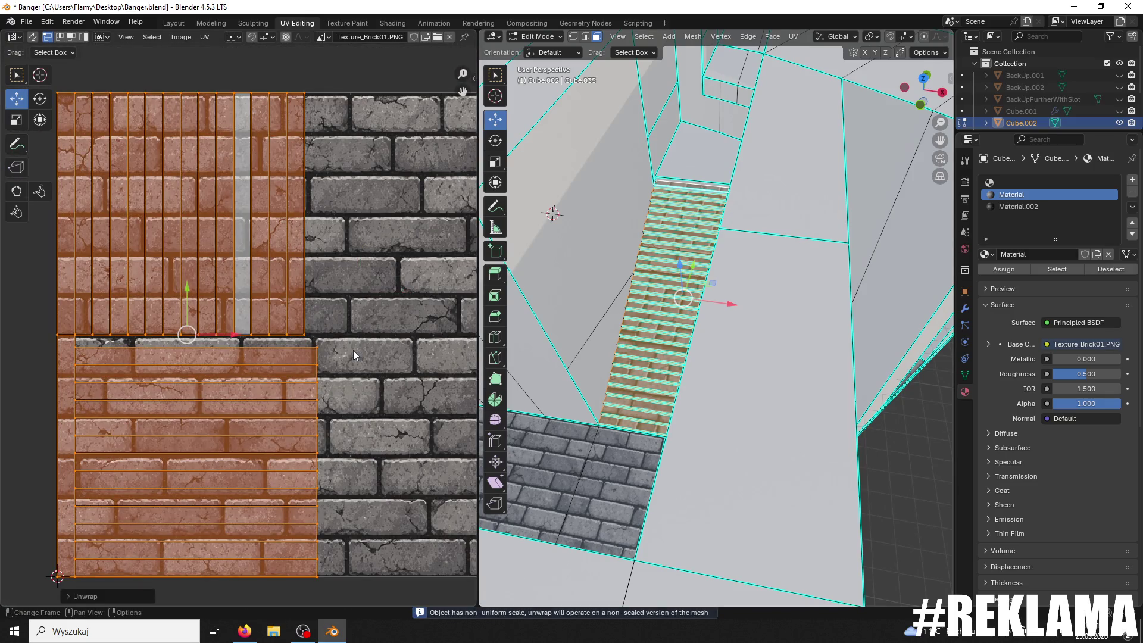
ctrl+middle_drag(635, 370, 635, 335)
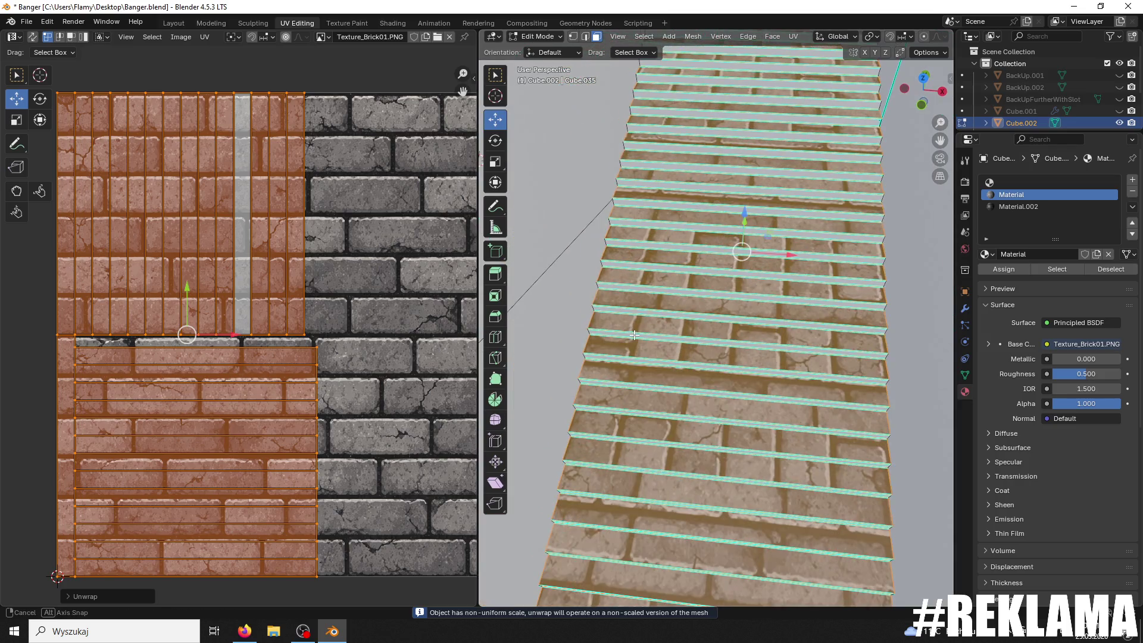
scroll(326, 318, down, 1)
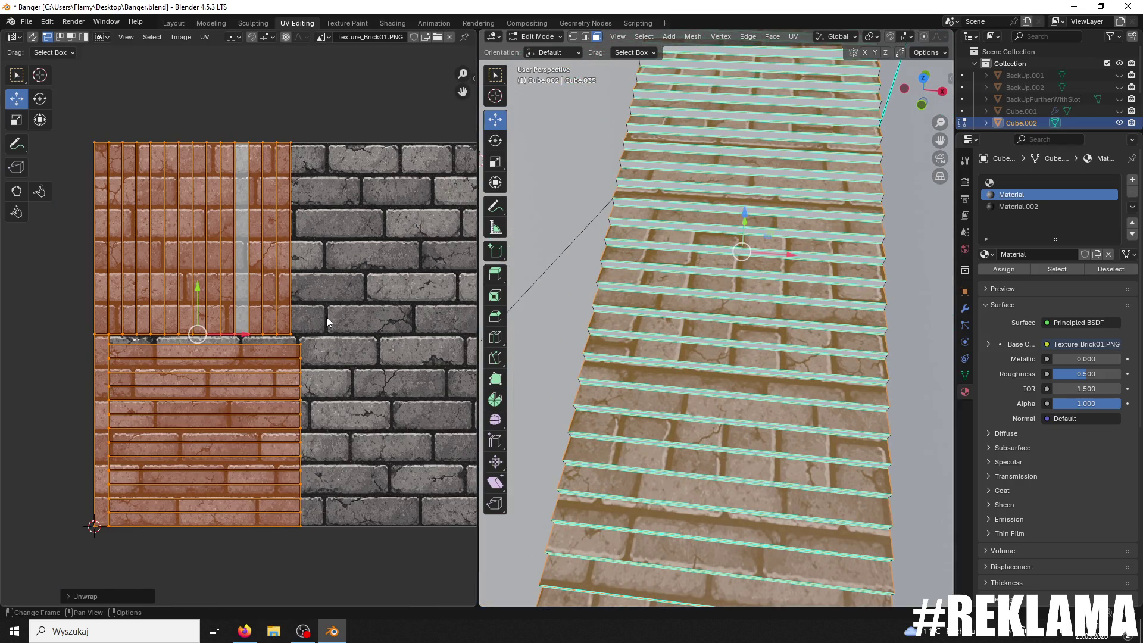
scroll(326, 318, down, 1)
scroll(676, 315, down, 6)
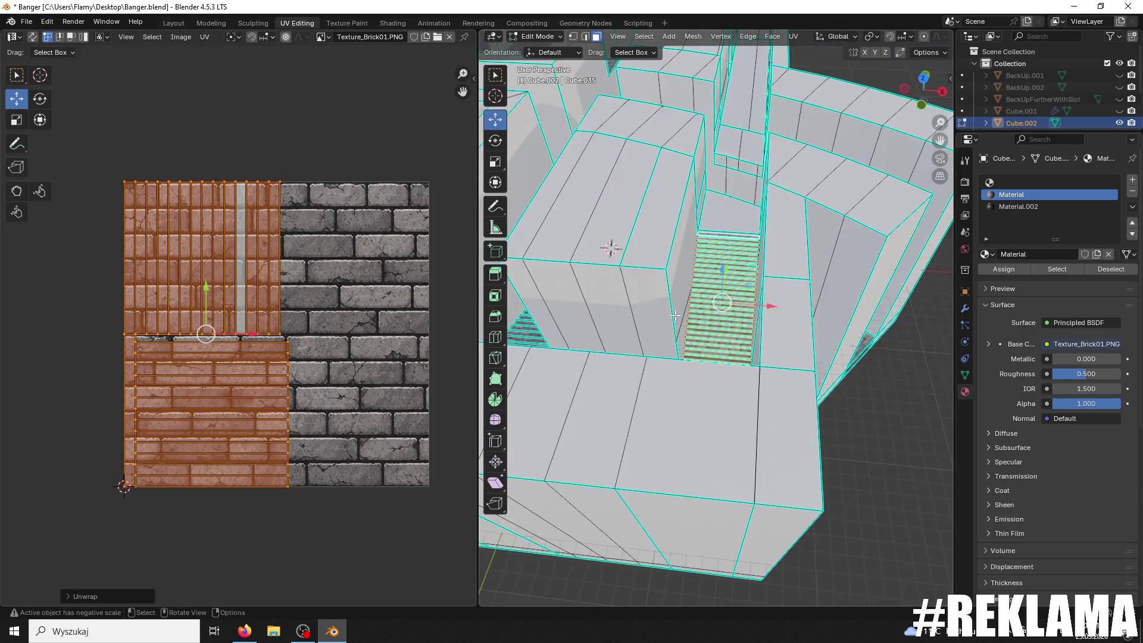
middle_drag(676, 315, 655, 331)
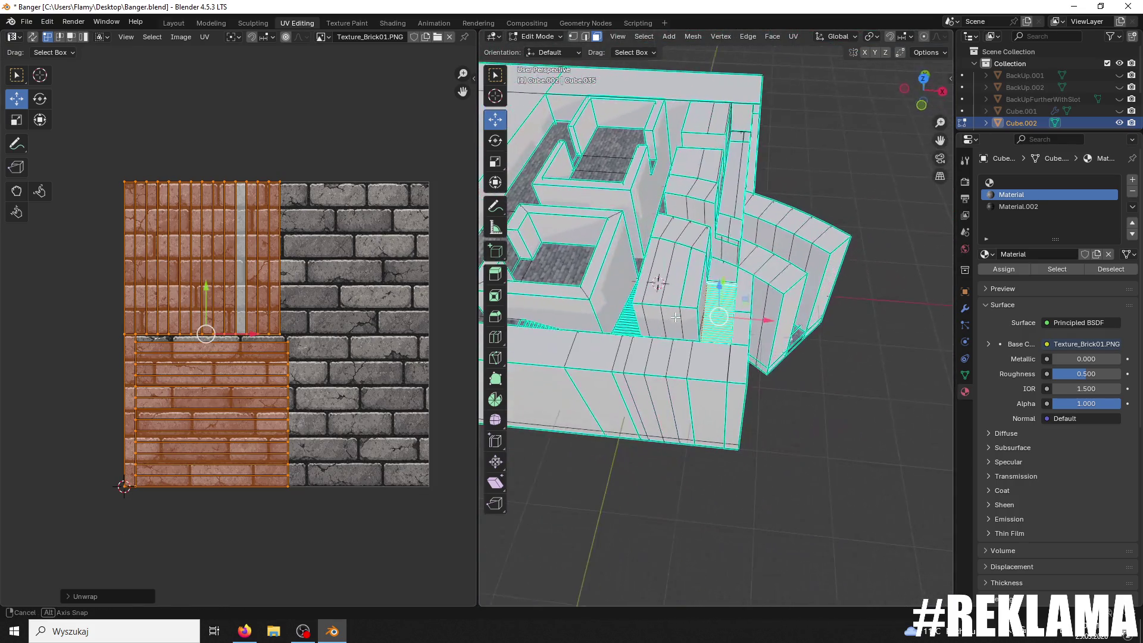
scroll(655, 331, up, 5)
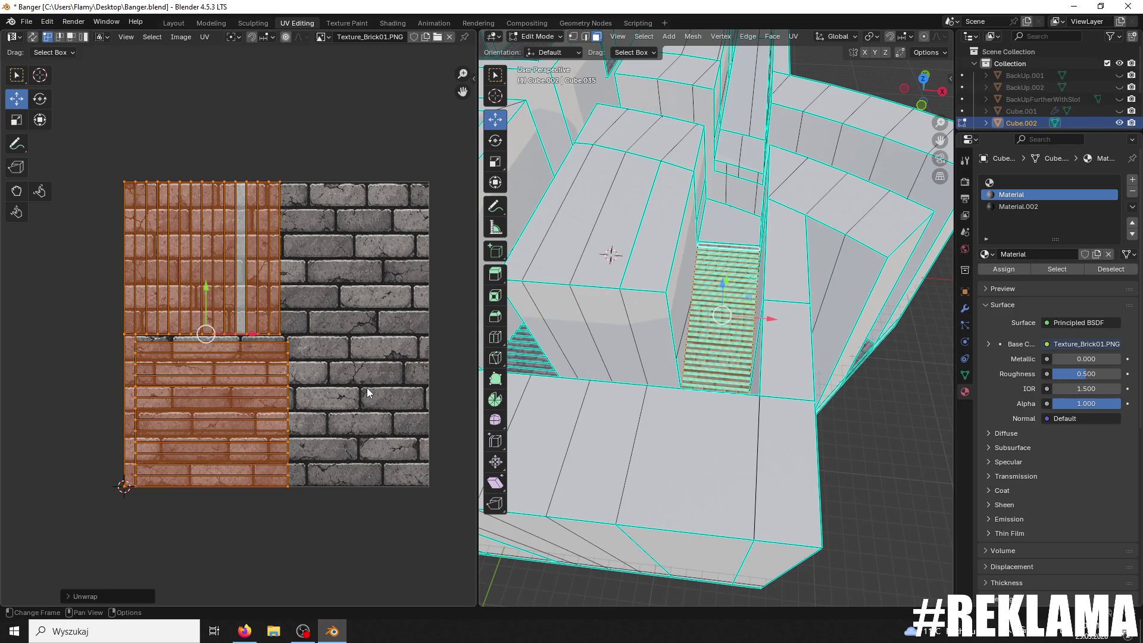
scroll(655, 360, up, 6)
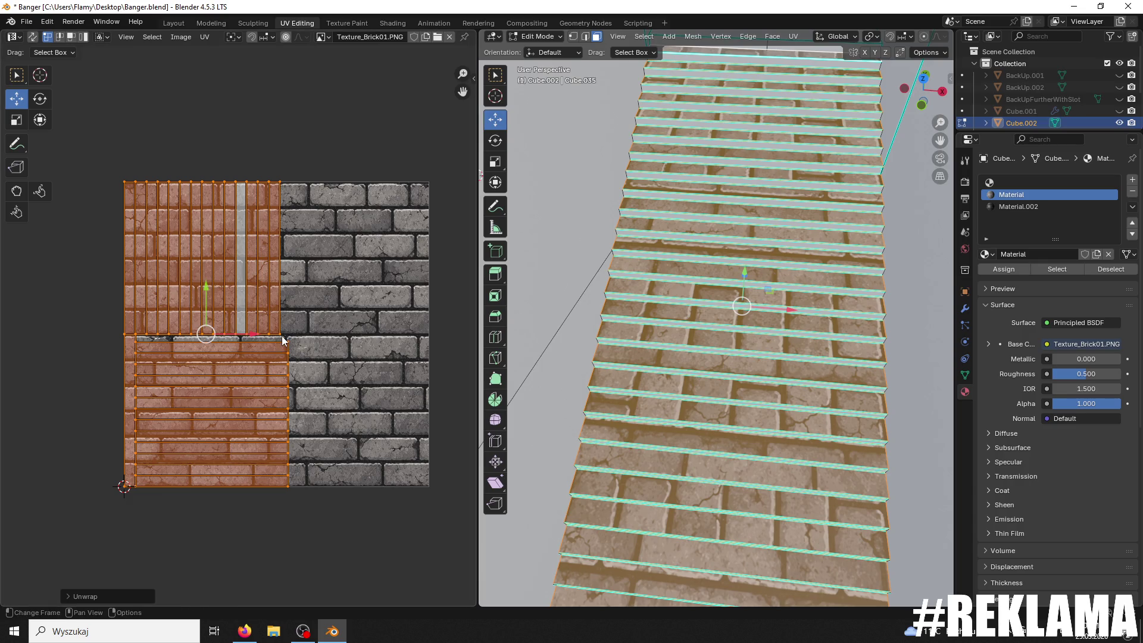
key(u)
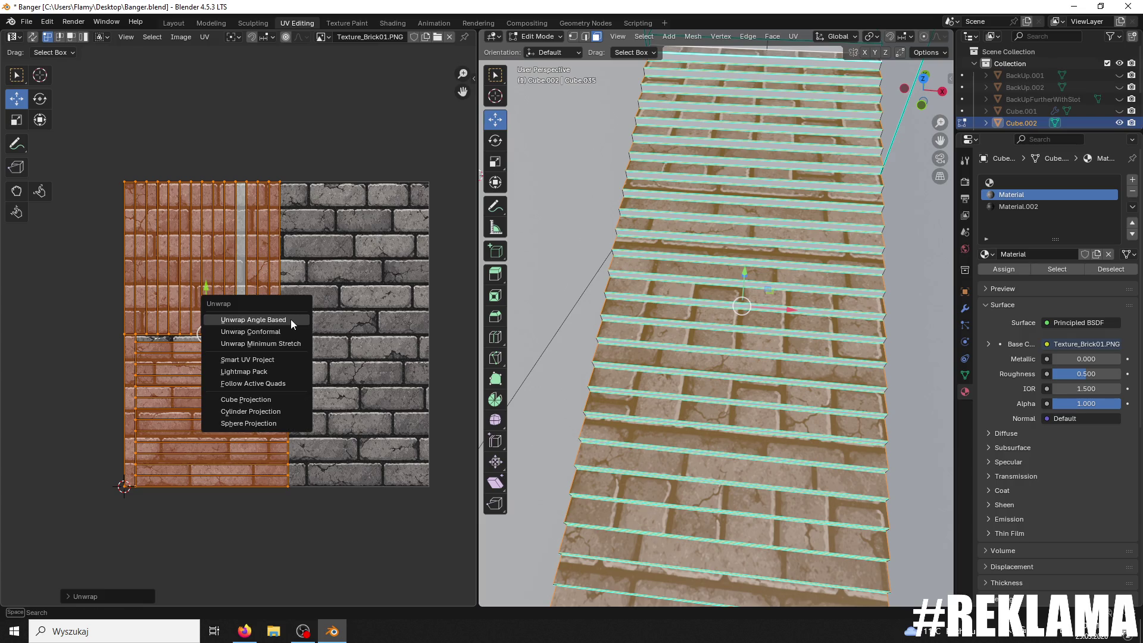
Step: Grid-pack the stair UVs, then re-unwrap them with Follow Active Quads
click(278, 371)
click(270, 458)
key(u)
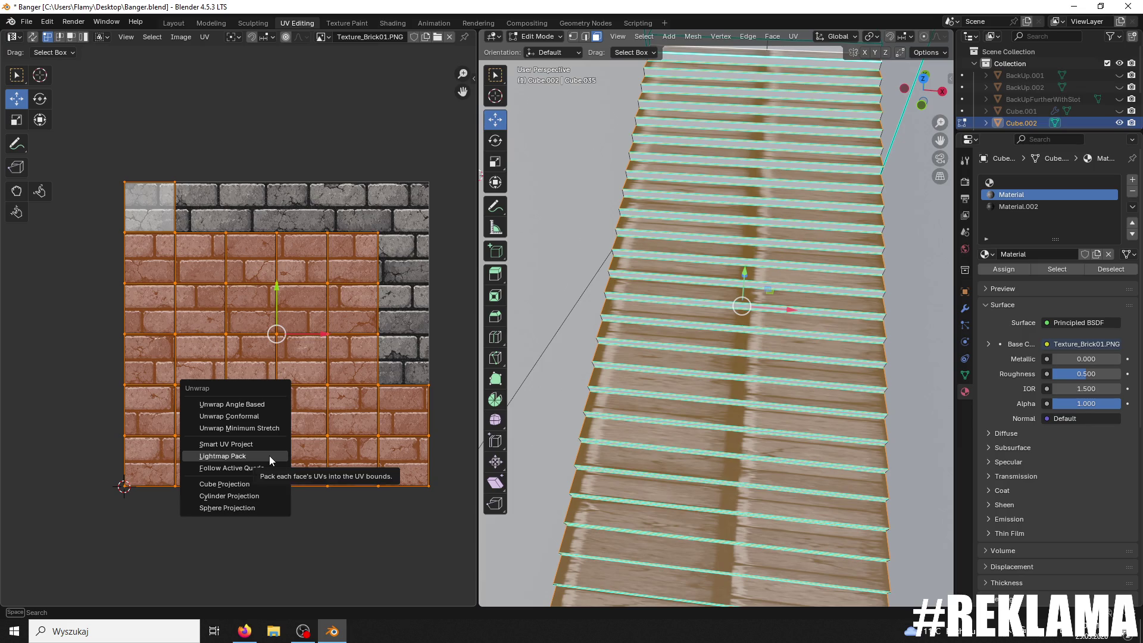
click(263, 467)
click(257, 492)
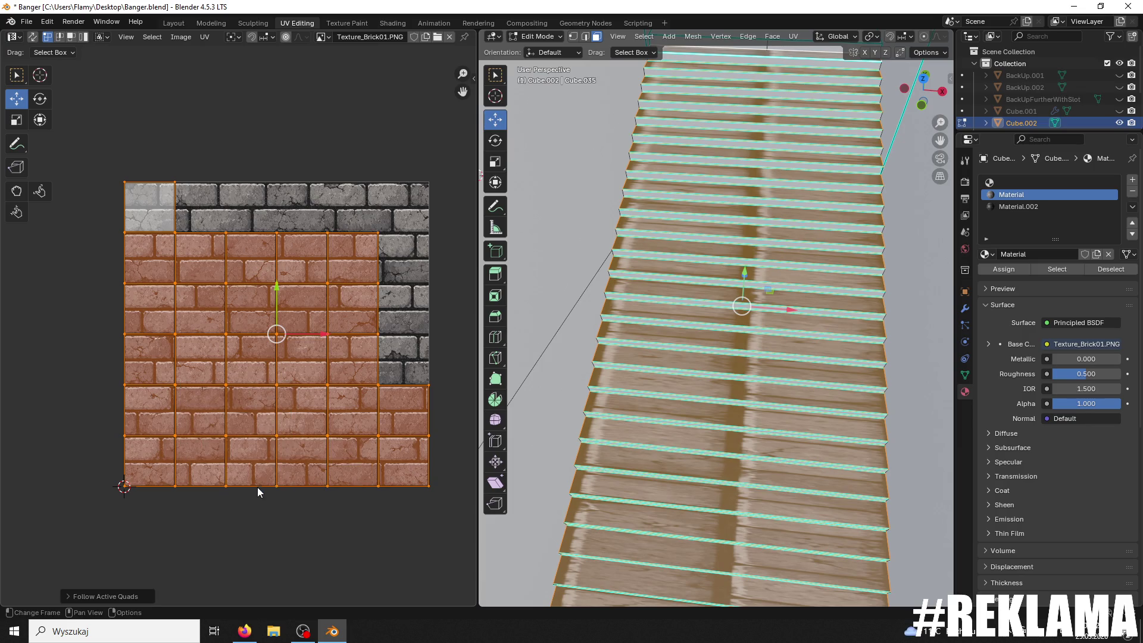
Step: Stretch the stair UV islands vertically along the Y axis
key(s)
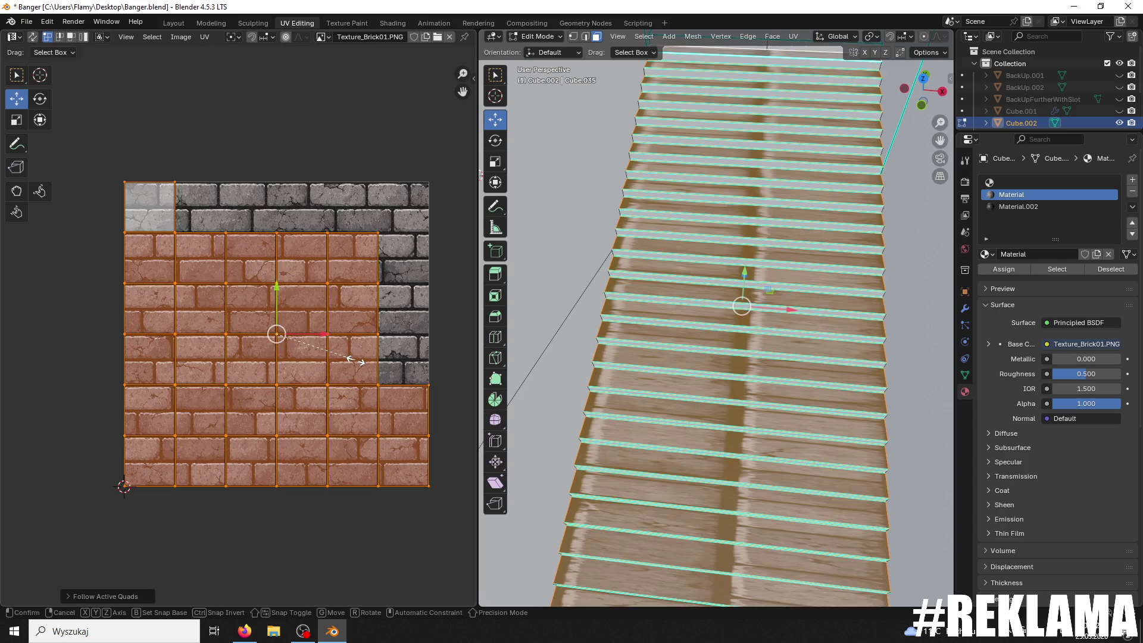
key(Escape)
key(s)
key(y)
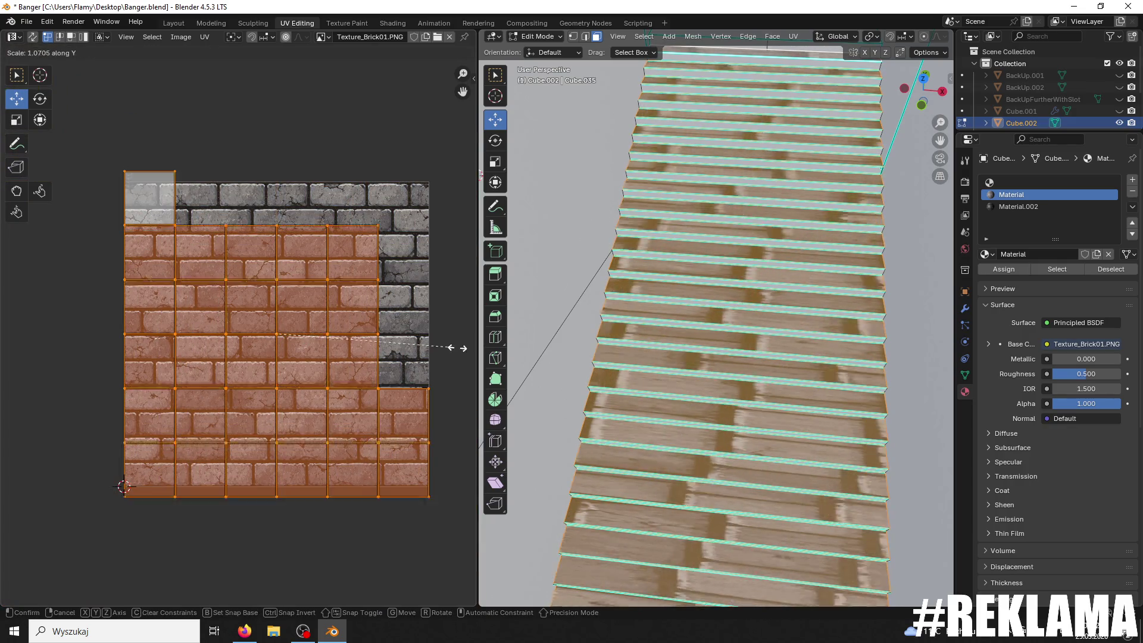
click(190, 331)
click(175, 333)
key(r)
key(Return)
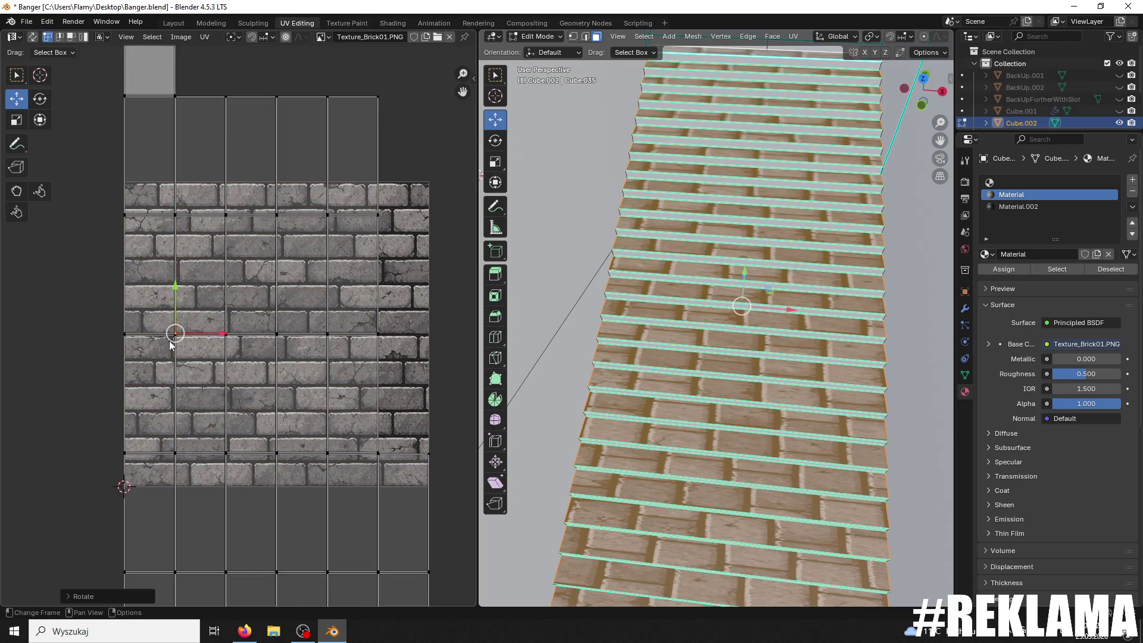
Step: Rotate all stair UVs 90° and stretch them horizontally along X across each step
key(a)
key(r)
key(9)
key(0)
key(Return)
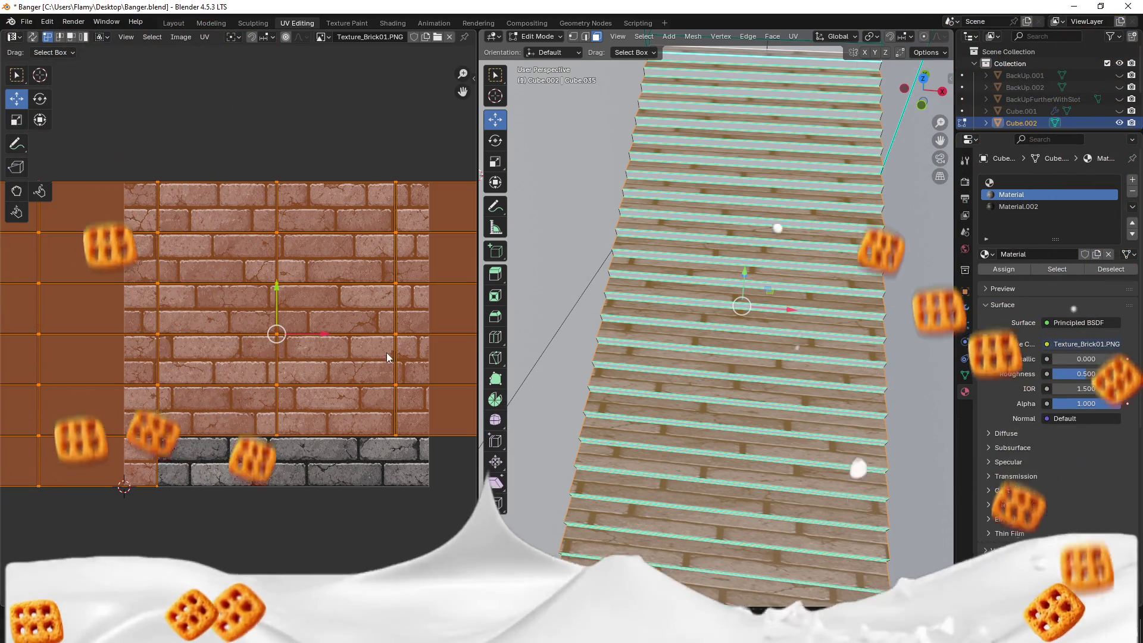
key(s)
key(x)
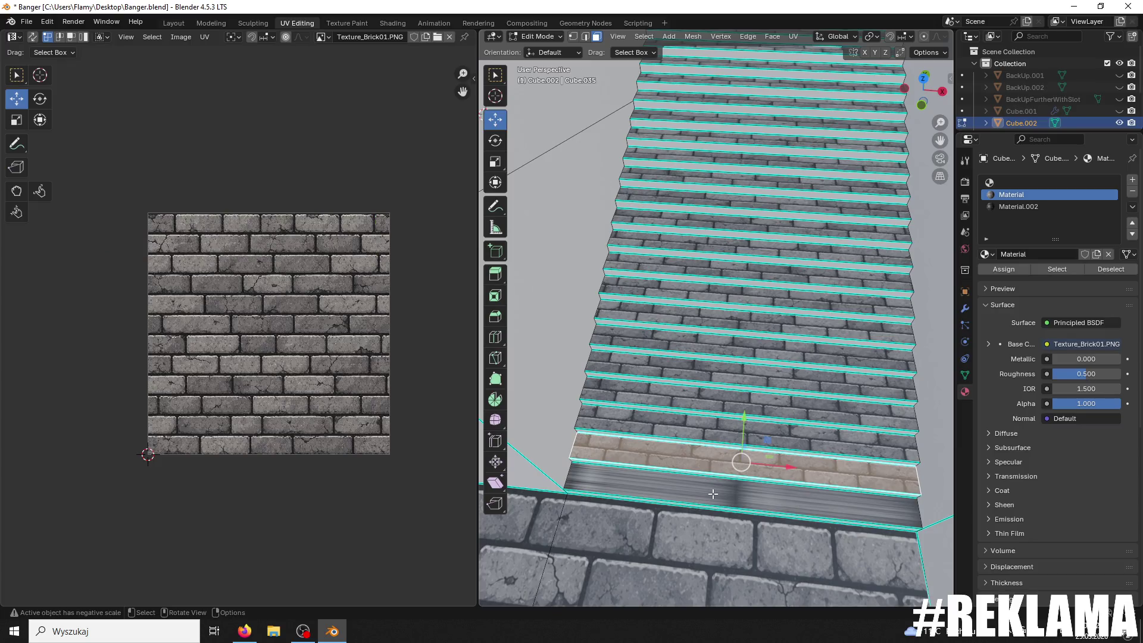
click(713, 493)
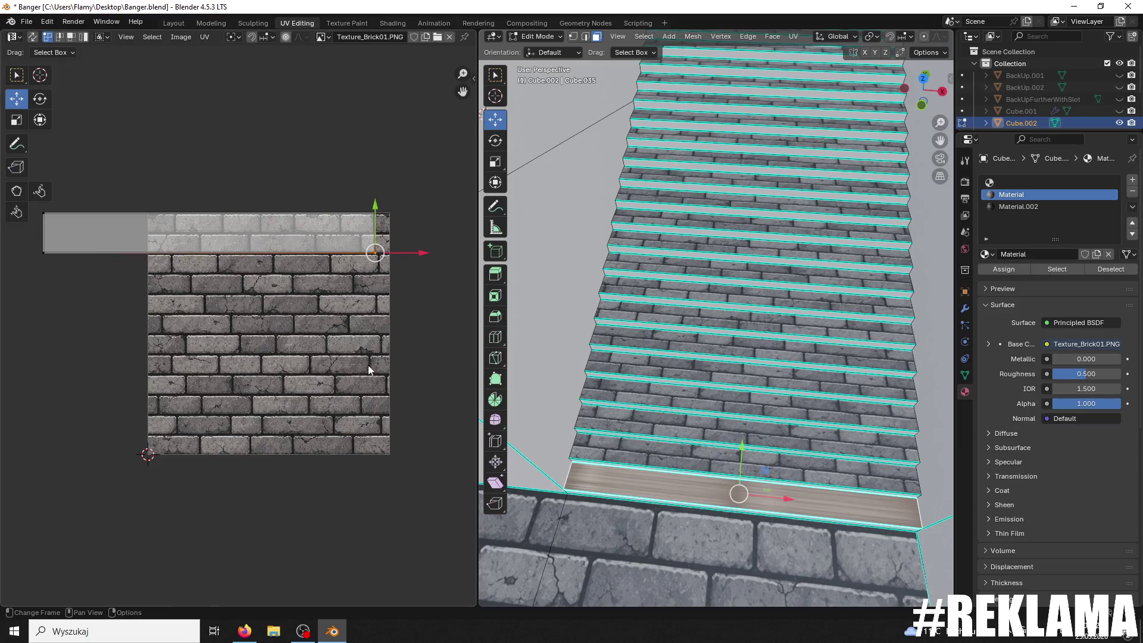
Step: Narrow the bottom step's UV island horizontally and rotate it 90°
key(s)
key(x)
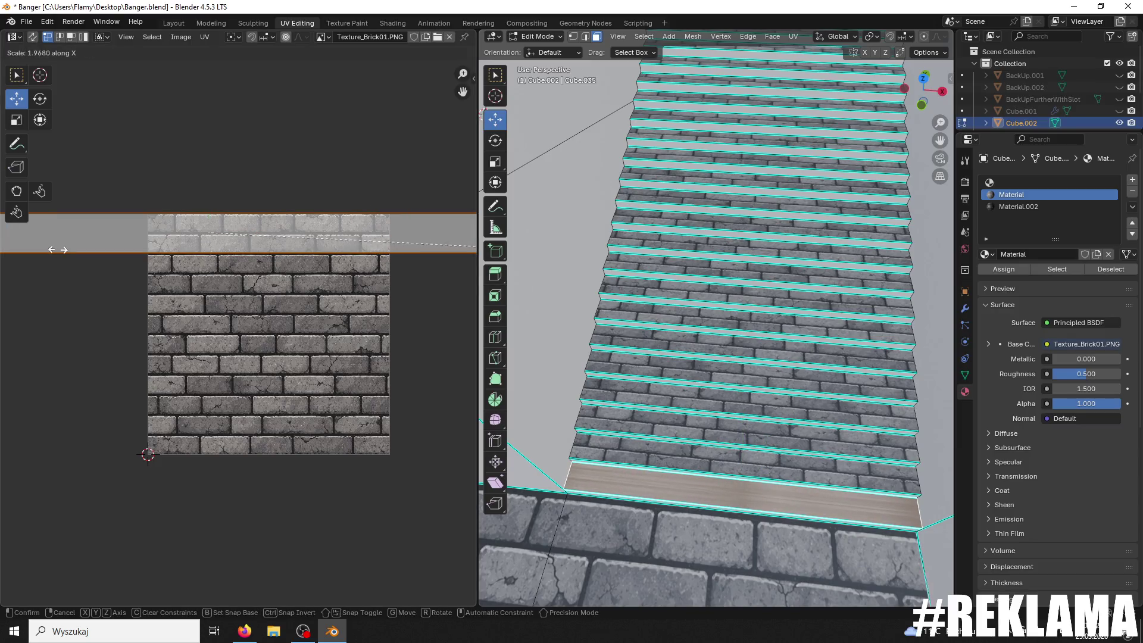
click(185, 282)
key(ctrl+z)
text(r90)
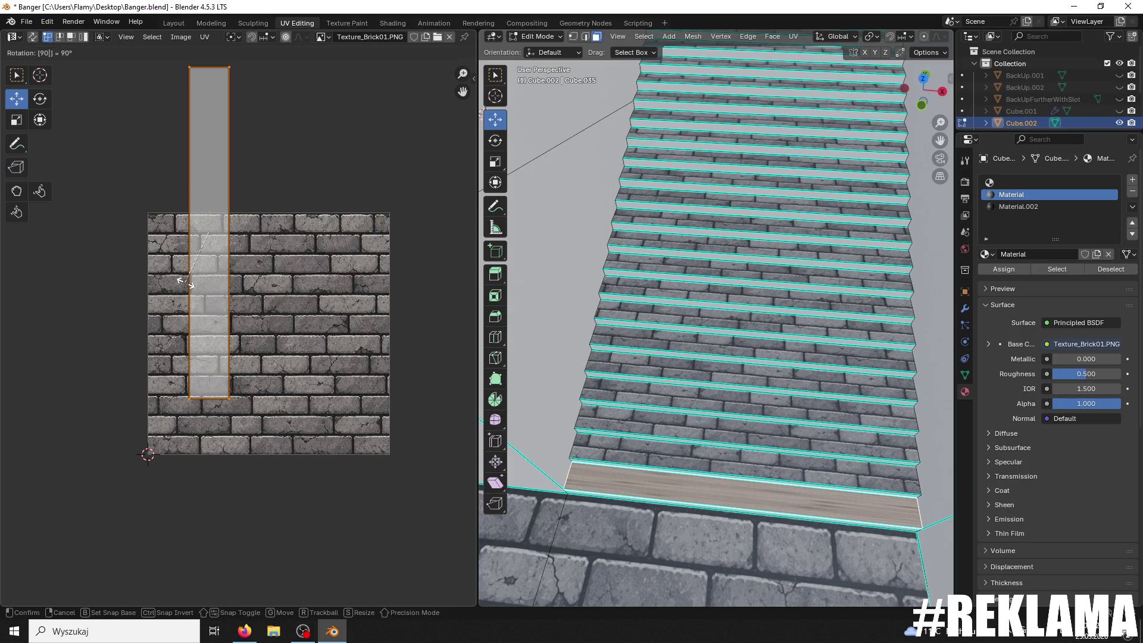
key(Return)
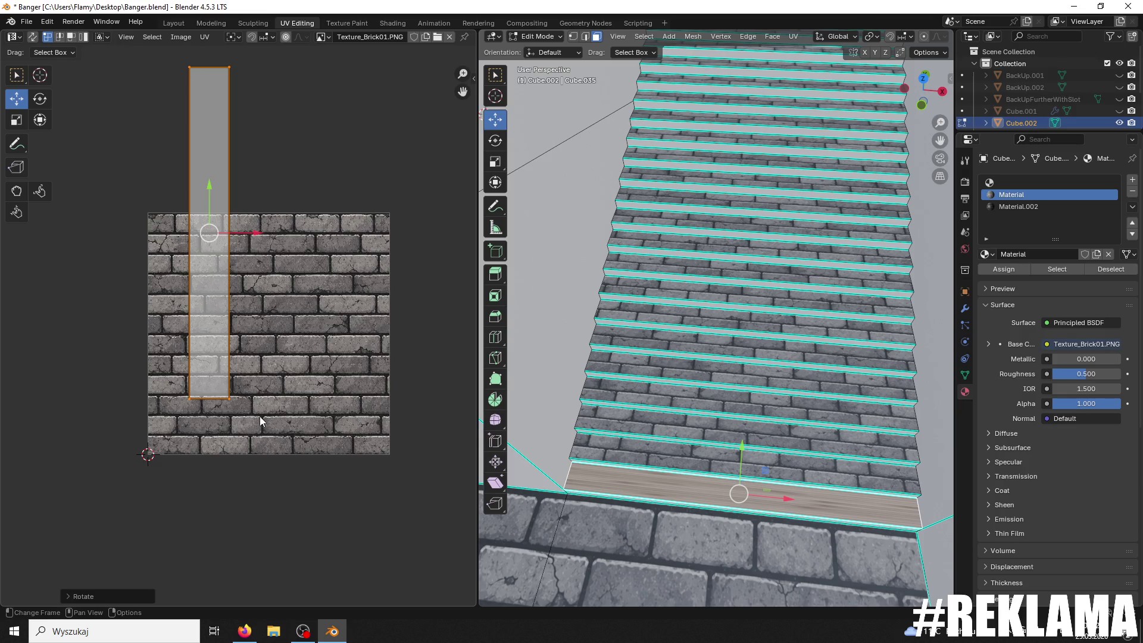
Step: Shorten the step's UV strip by lowering its top edge
scroll(279, 370, down, 2)
drag(230, 159, 203, 190)
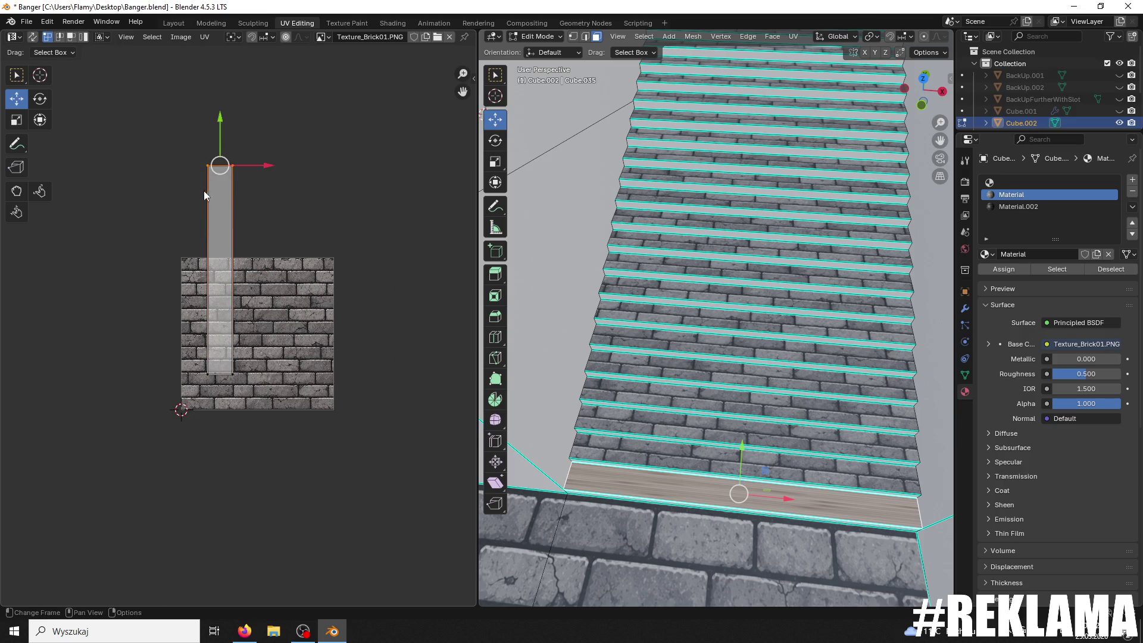
mouse_move(225, 113)
mouse_down()
mouse_move(263, 238)
mouse_move(191, 290)
mouse_up()
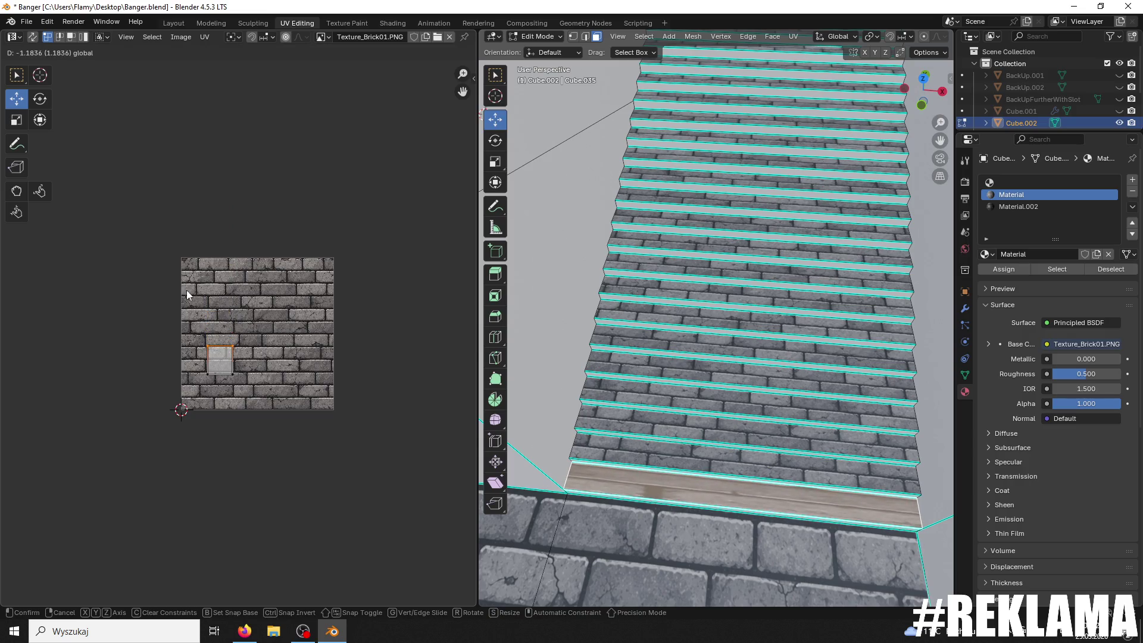
click(187, 291)
Step: Move the shortened UV strip onto a brick row of the texture
scroll(187, 393, up, 4)
drag(270, 291, 255, 287)
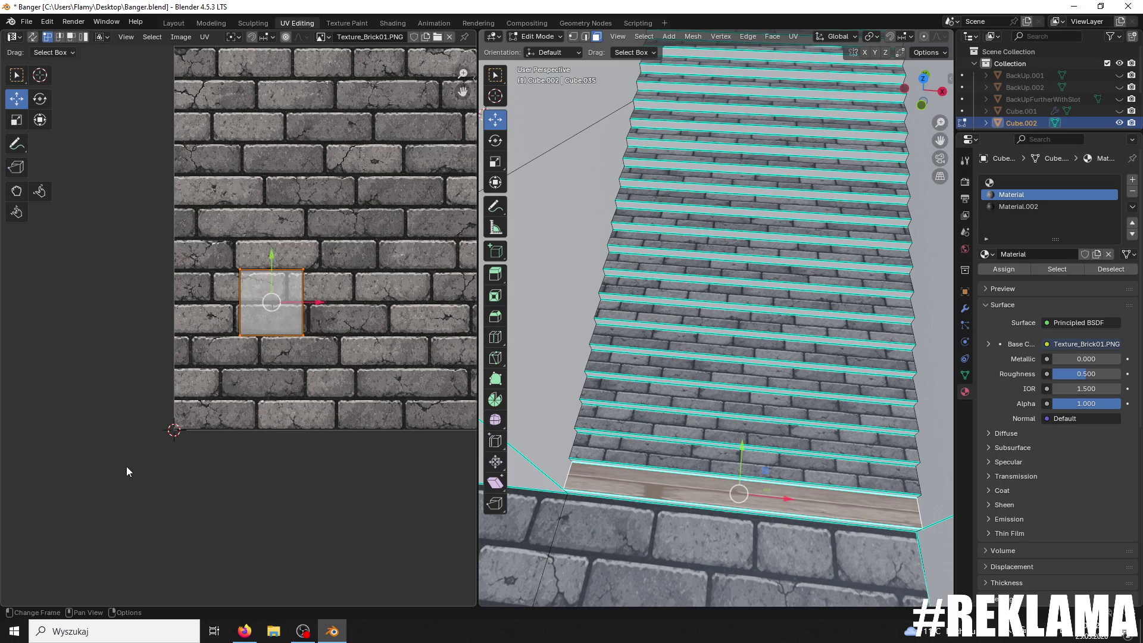
scroll(320, 326, down, 3)
key(g)
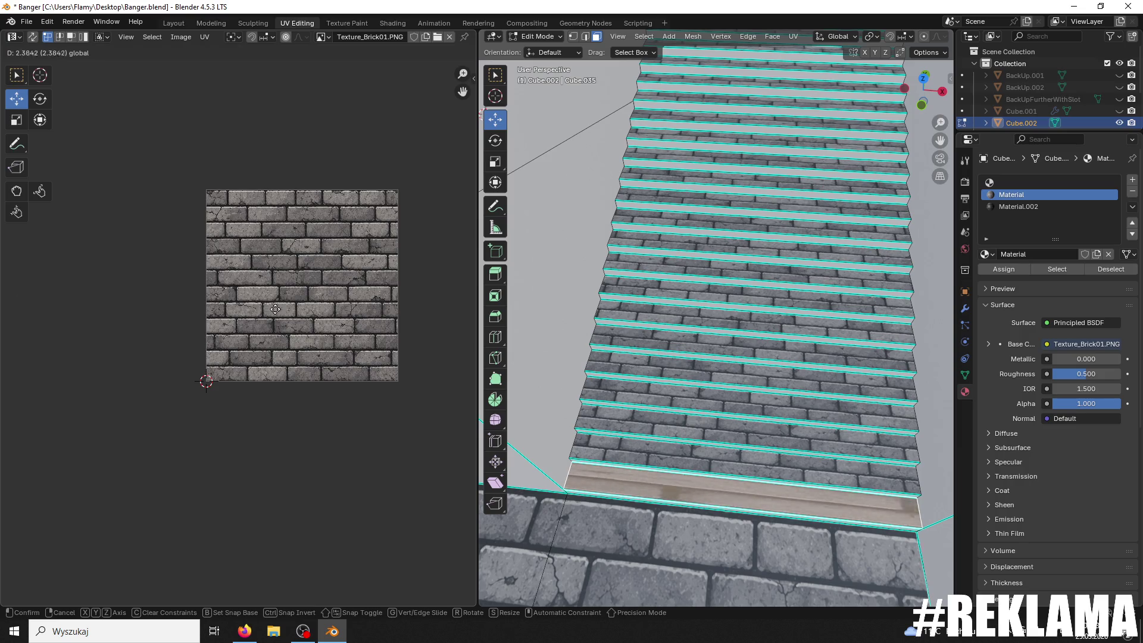
click(261, 300)
scroll(260, 300, down, 3)
mouse_move(379, 325)
mouse_down()
mouse_move(256, 336)
mouse_move(436, 317)
mouse_move(77, 313)
mouse_move(100, 310)
mouse_up()
scroll(257, 336, up, 3)
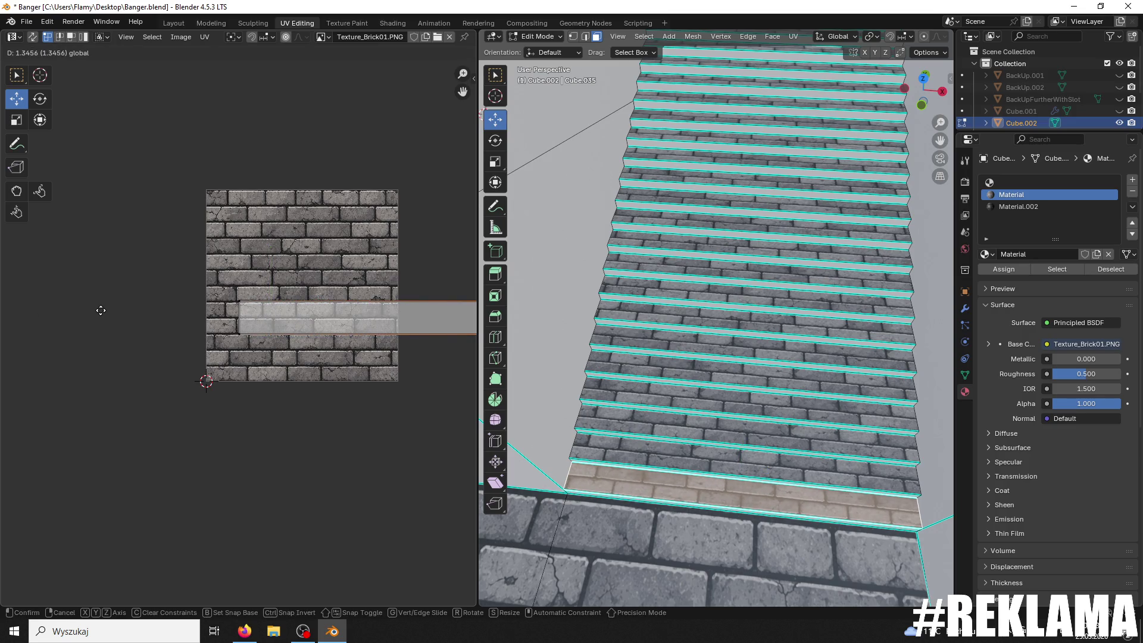
click(102, 310)
mouse_move(536, 315)
middle_down()
mouse_move(559, 308)
mouse_move(551, 324)
middle_up()
click(755, 296)
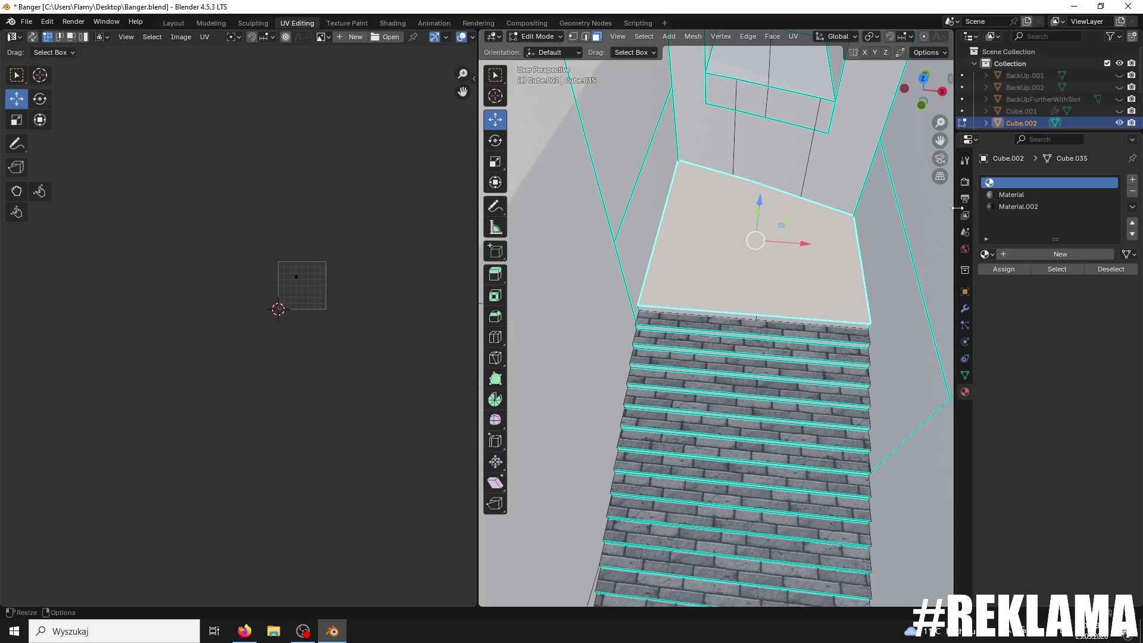
Step: Assign the brick material to the landing face and save the file
click(1013, 195)
click(1005, 268)
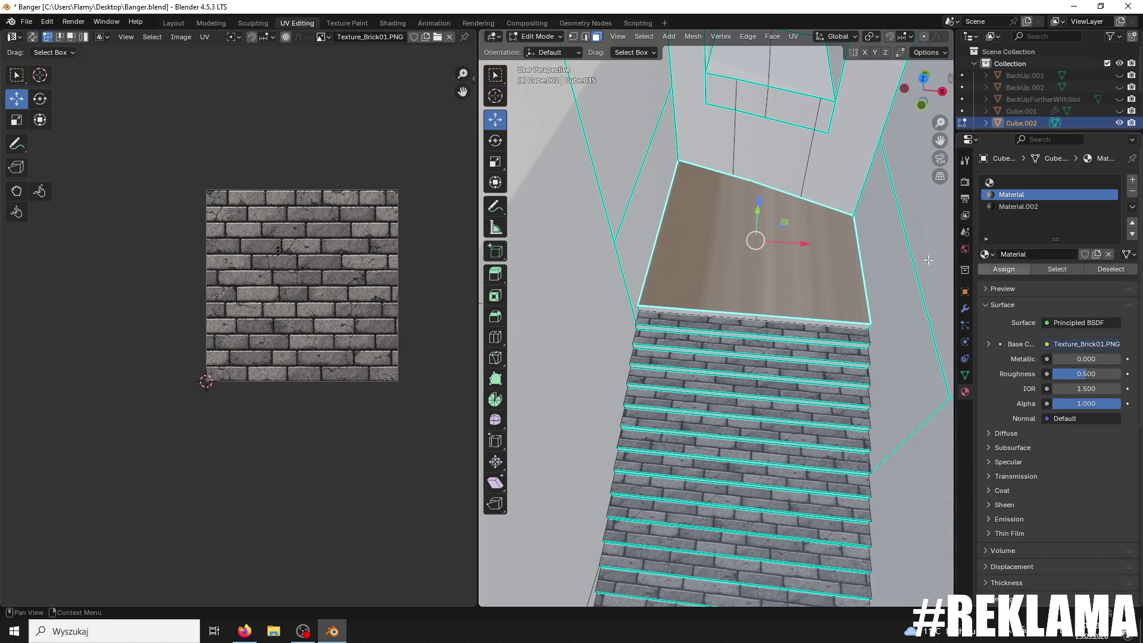
key(ctrl+s)
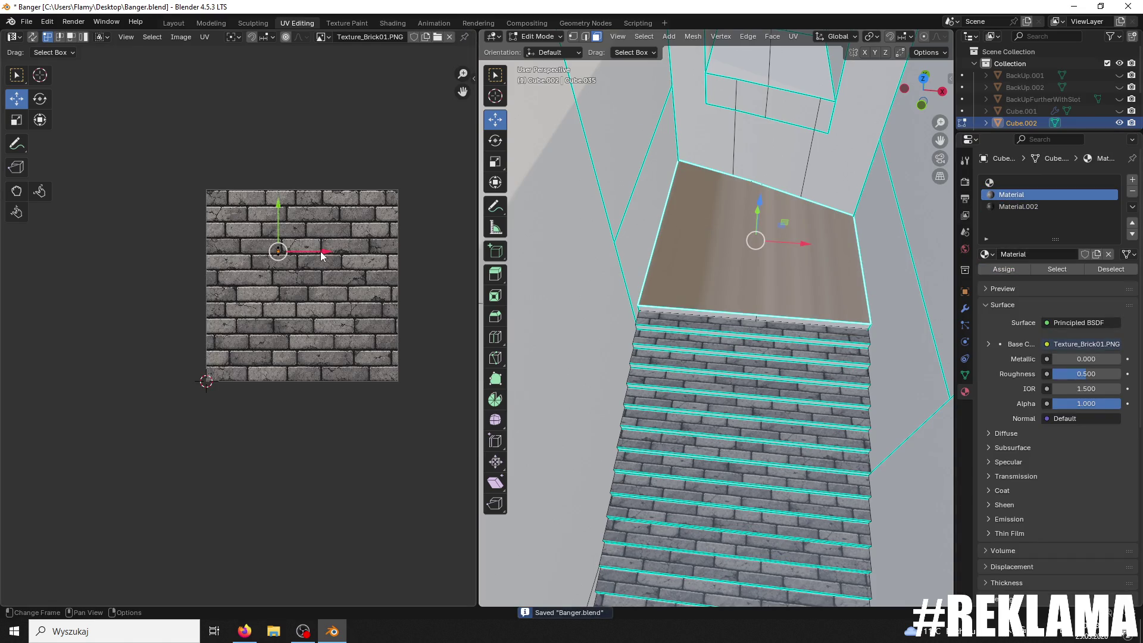
Step: Unwrap the landing Angle Based and scale its UV island up about 1.69×
key(u)
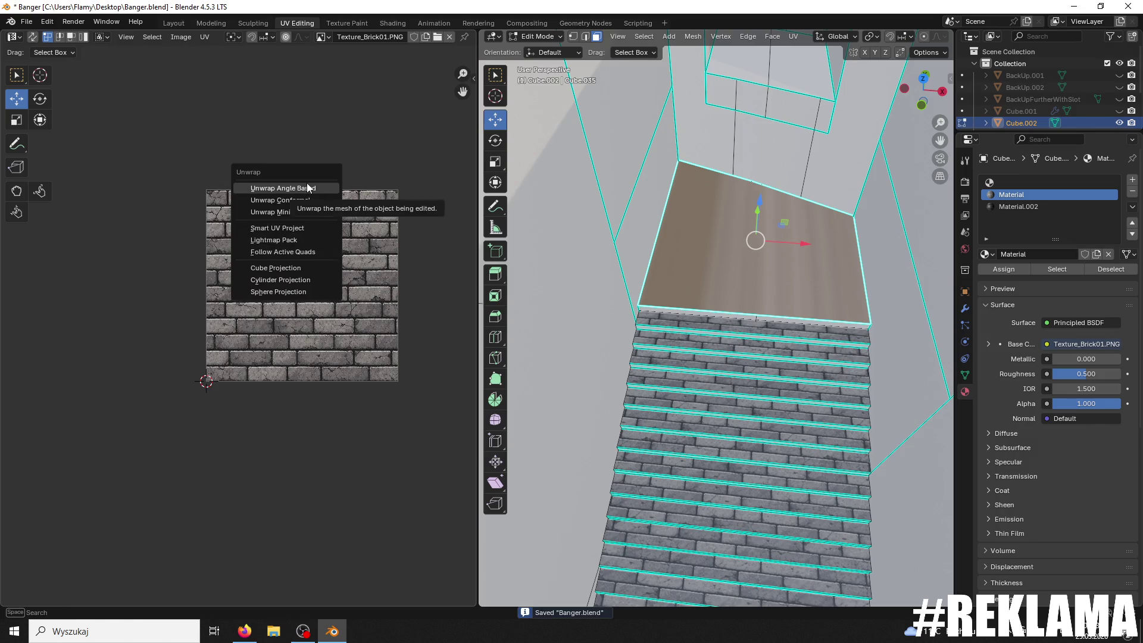
click(308, 187)
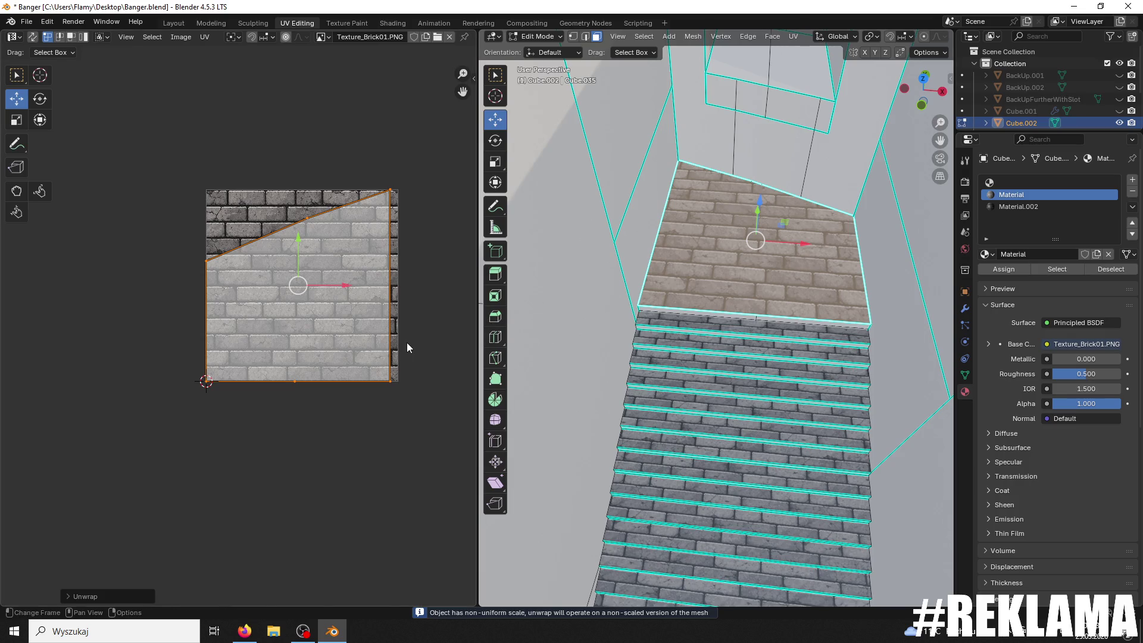
key(s)
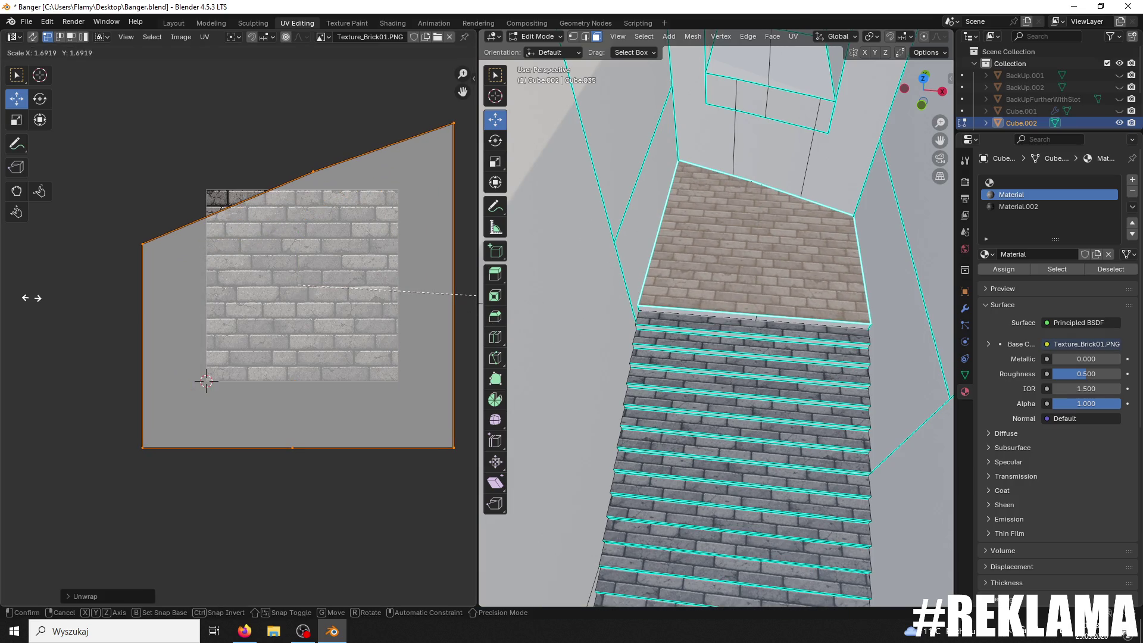
click(241, 272)
scroll(632, 288, down, 5)
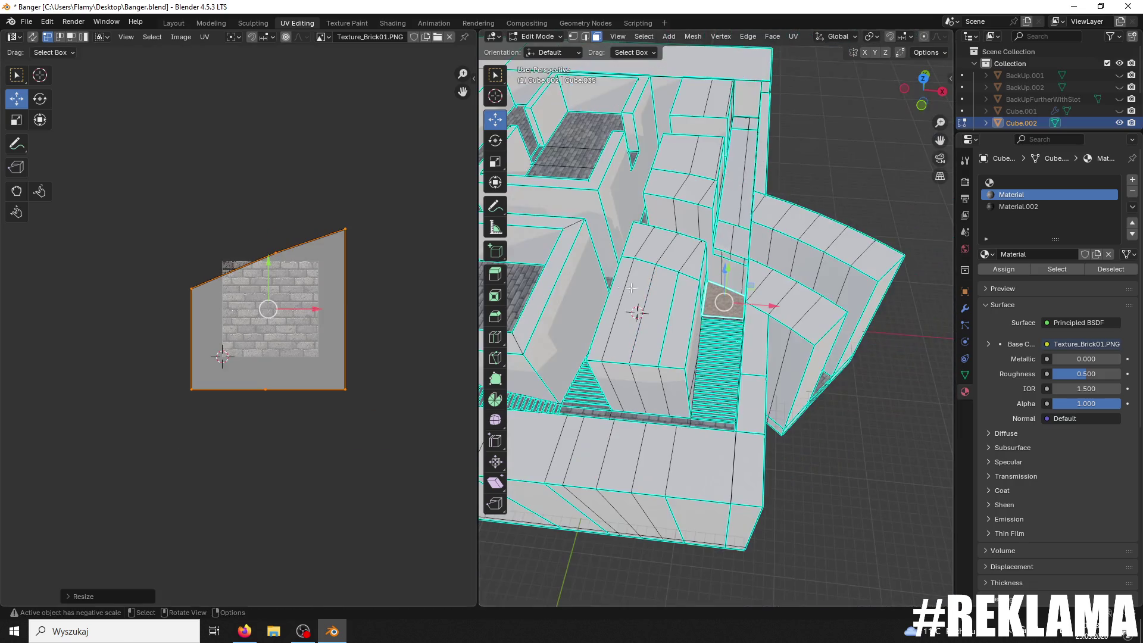
Step: Select all the corridor floor faces, including the upper floor face
mouse_move(710, 312)
shift+middle_down()
mouse_move(845, 346)
mouse_move(876, 330)
shift+middle_up()
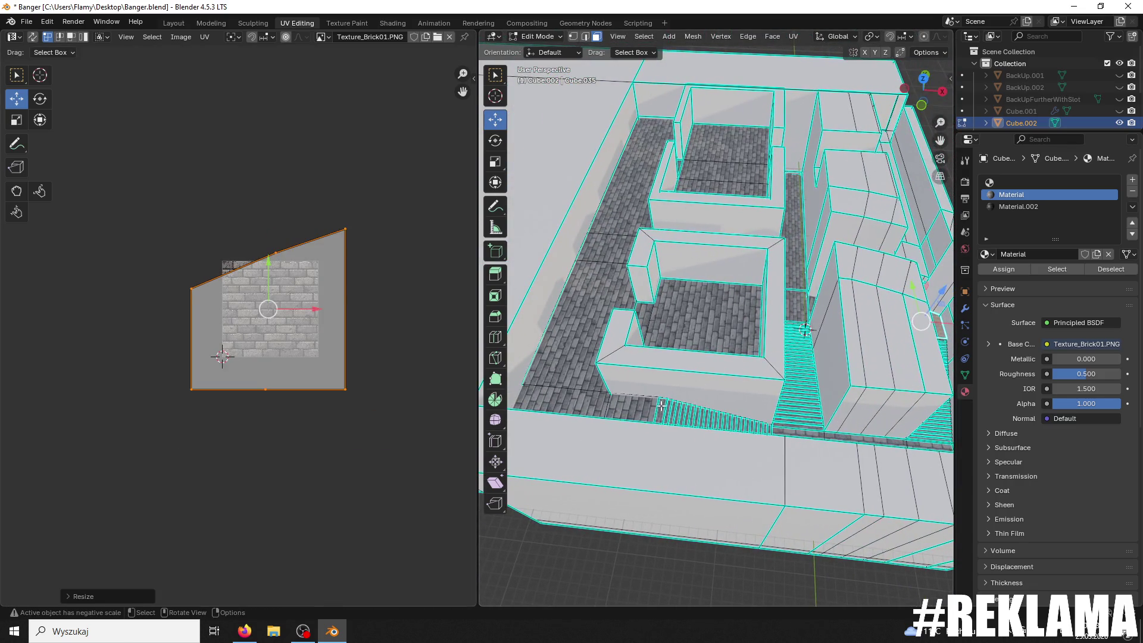
click(631, 405)
shift+click(572, 388)
shift+click(606, 257)
shift+click(684, 306)
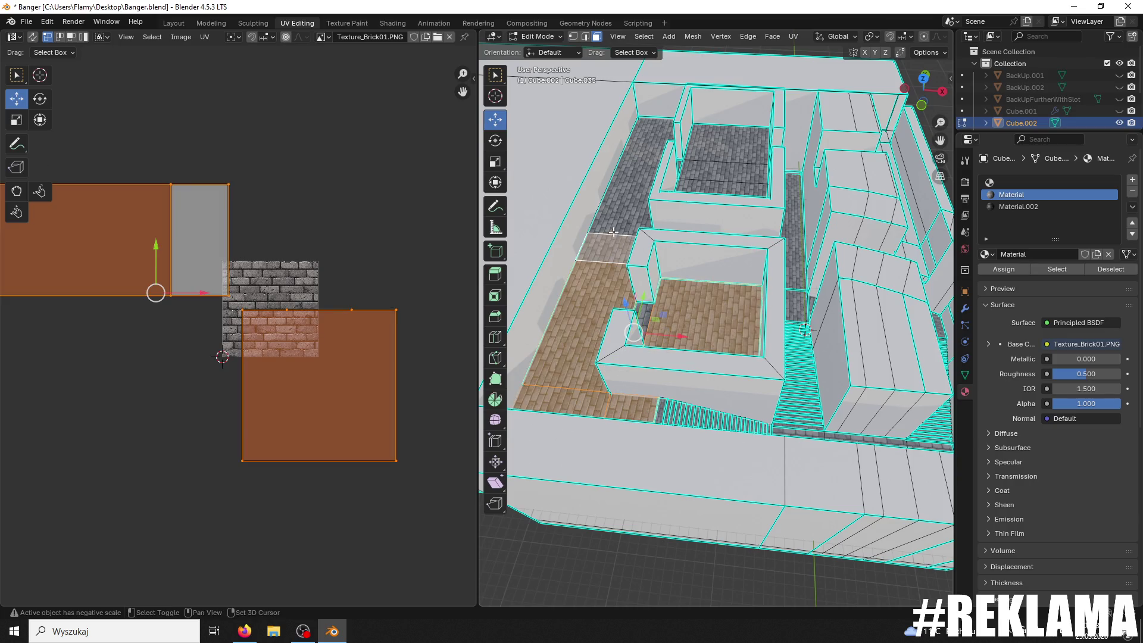
shift+click(631, 211)
middle_drag(686, 192, 684, 229)
shift+click(649, 197)
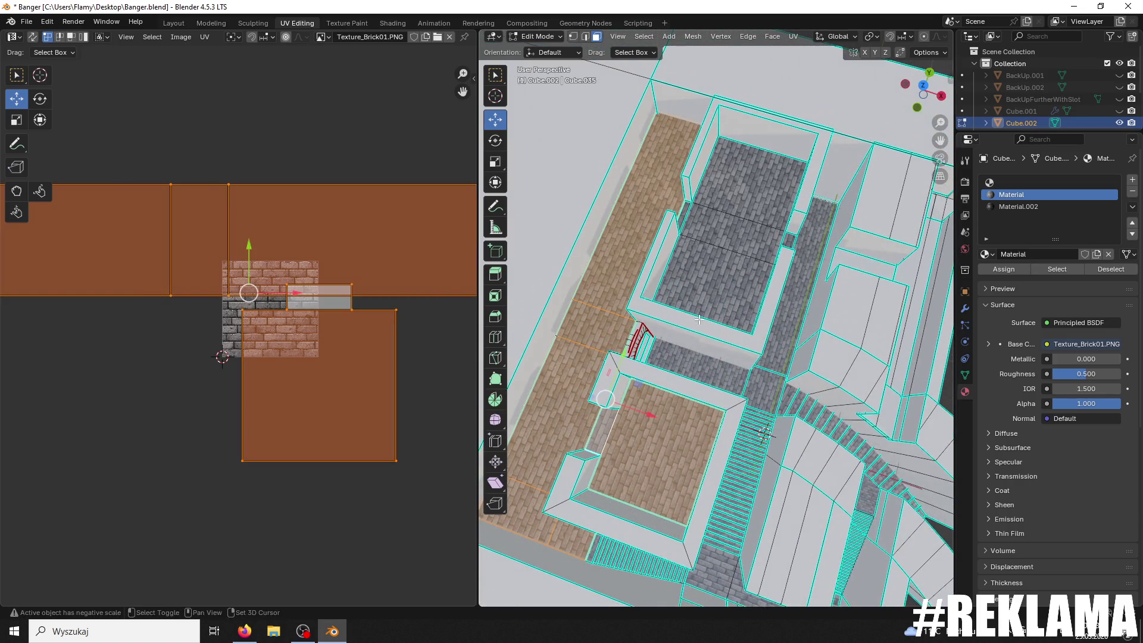
shift+click(688, 233)
shift+click(729, 202)
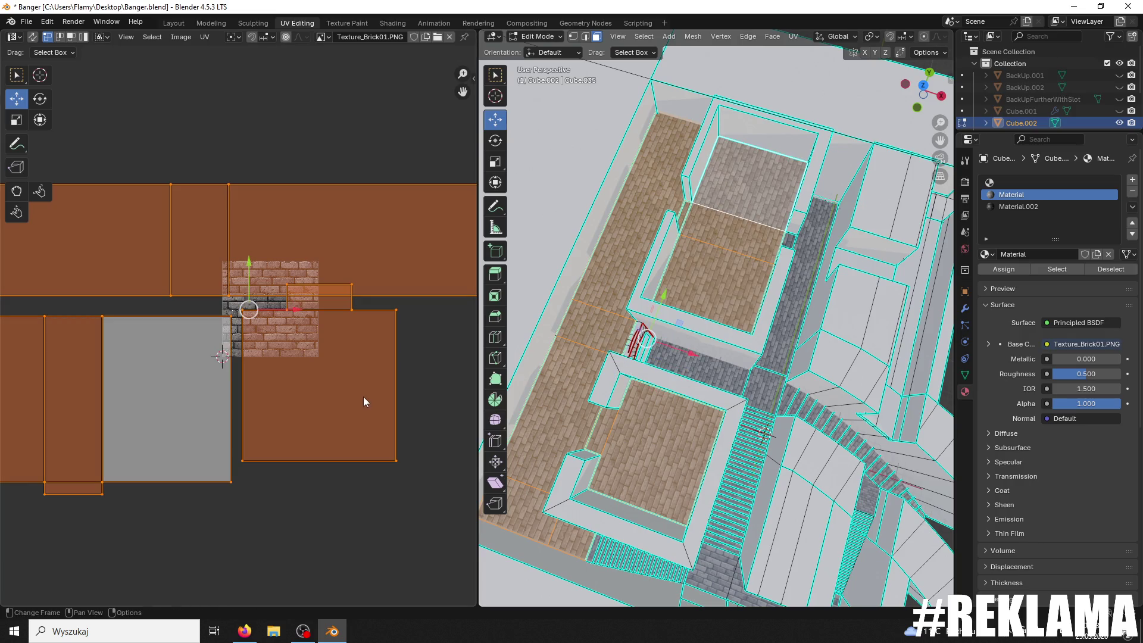
Step: Enlarge the floor UV islands together and shift them to line up the bricks
key(s)
click(411, 381)
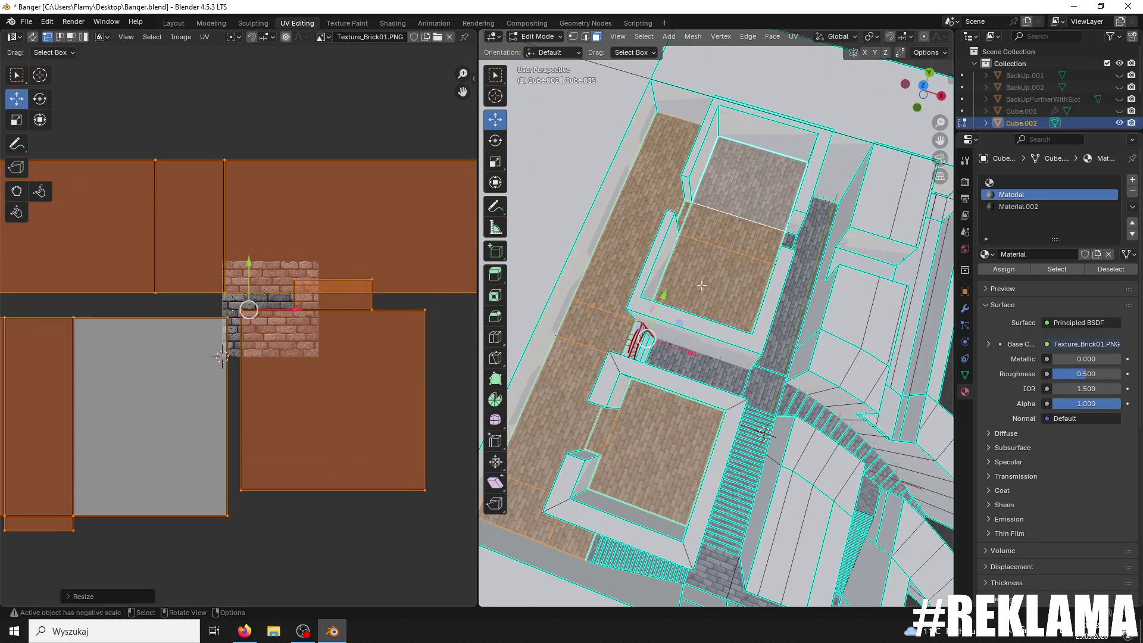
scroll(699, 325, up, 8)
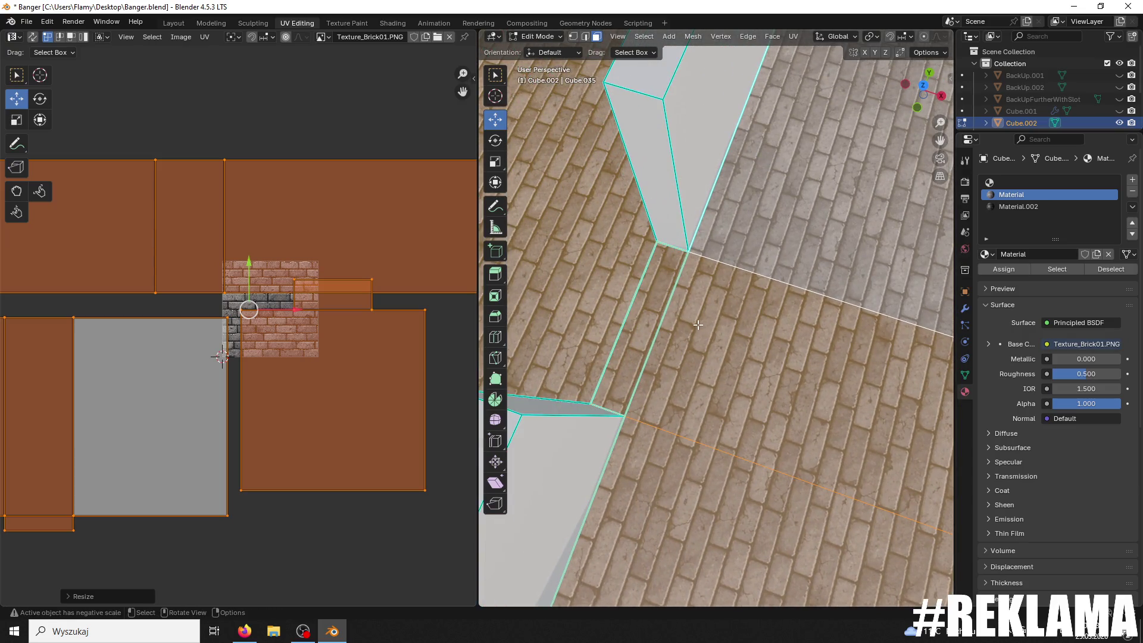
drag(248, 264, 240, 265)
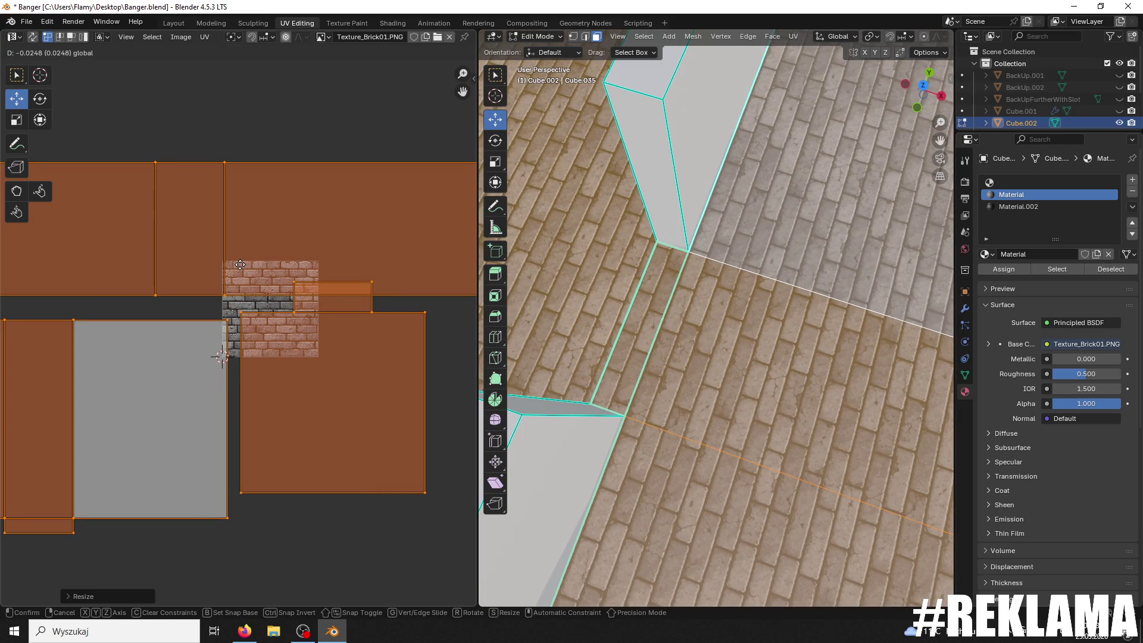
drag(240, 264, 221, 256)
scroll(249, 251, down, 4)
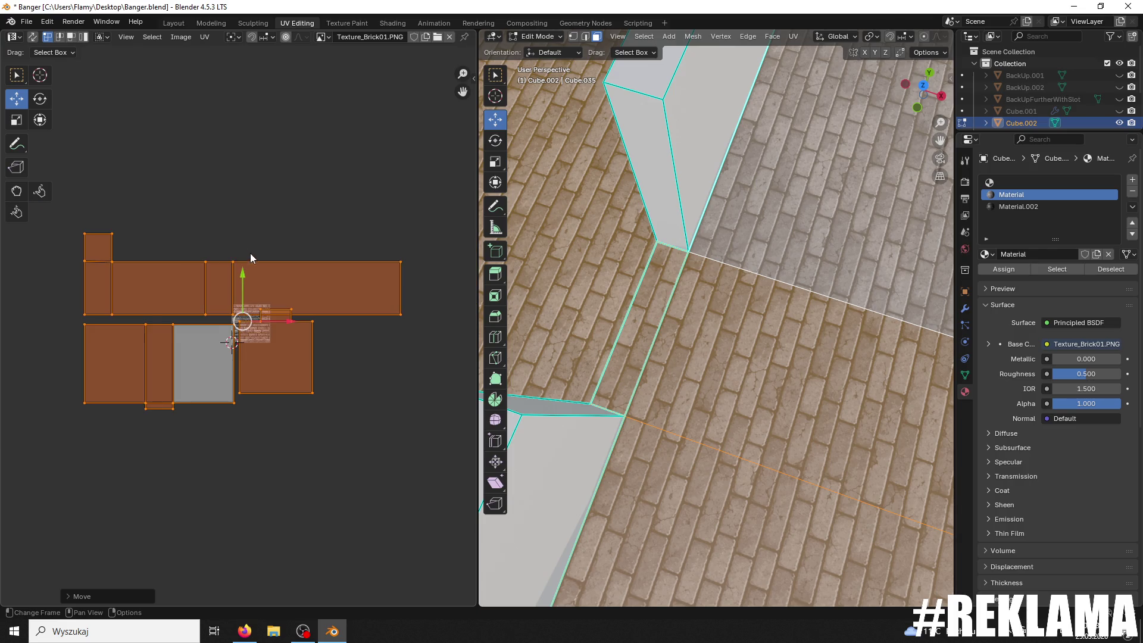
scroll(250, 252, up, 2)
scroll(252, 256, up, 2)
Step: Move a single floor UV edge to adjust the brick alignment
key(alt+a)
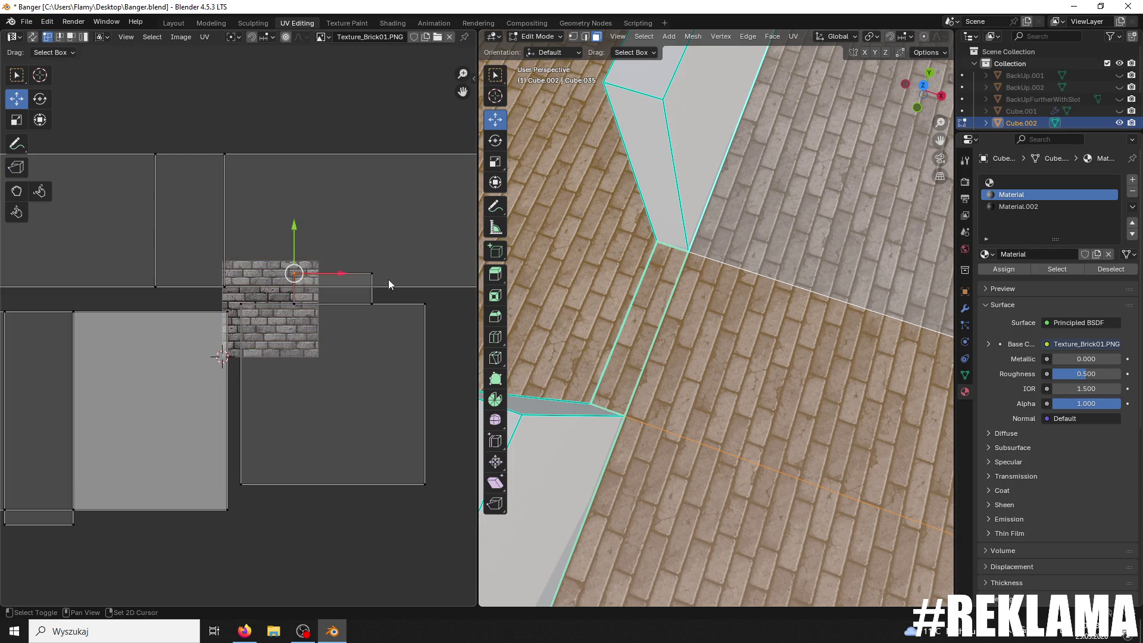
key(g)
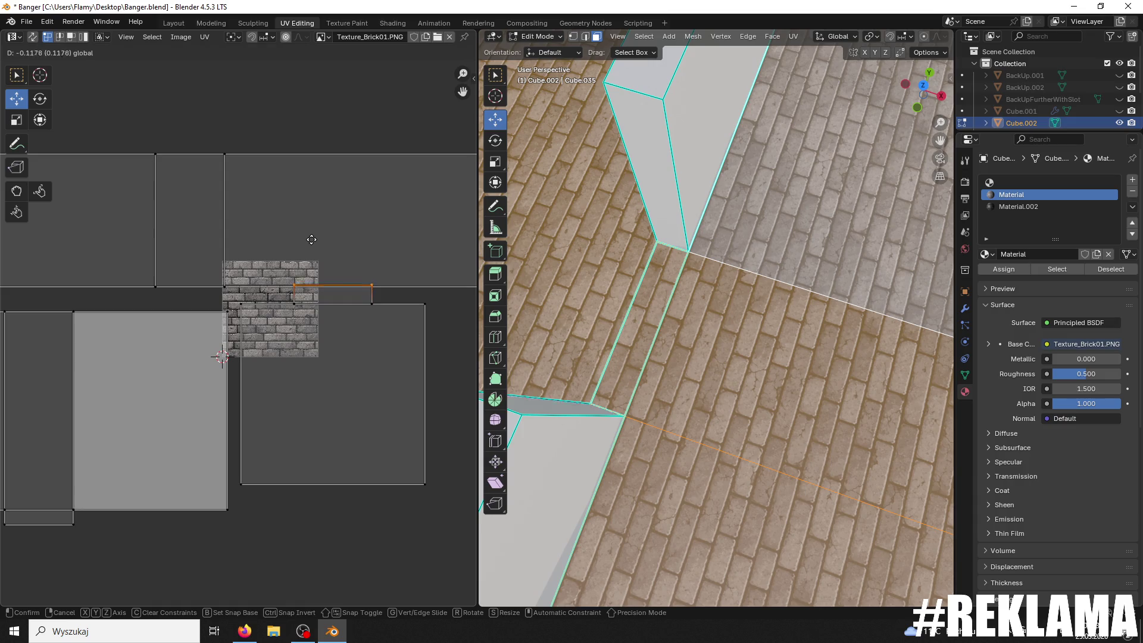
click(335, 233)
scroll(705, 188, up, 6)
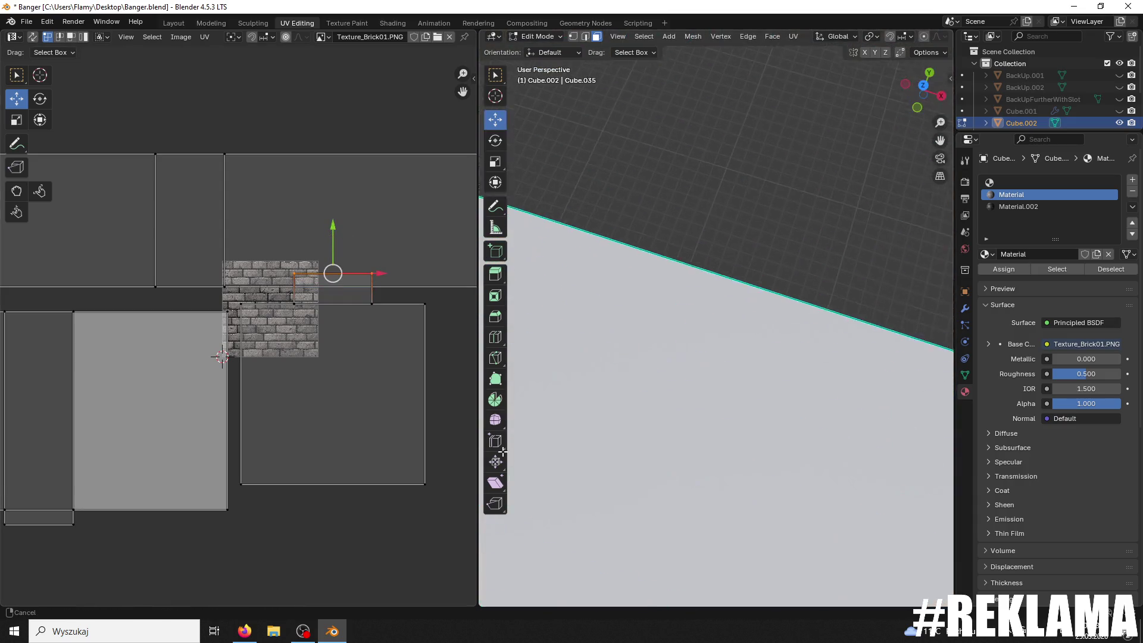
scroll(705, 188, down, 8)
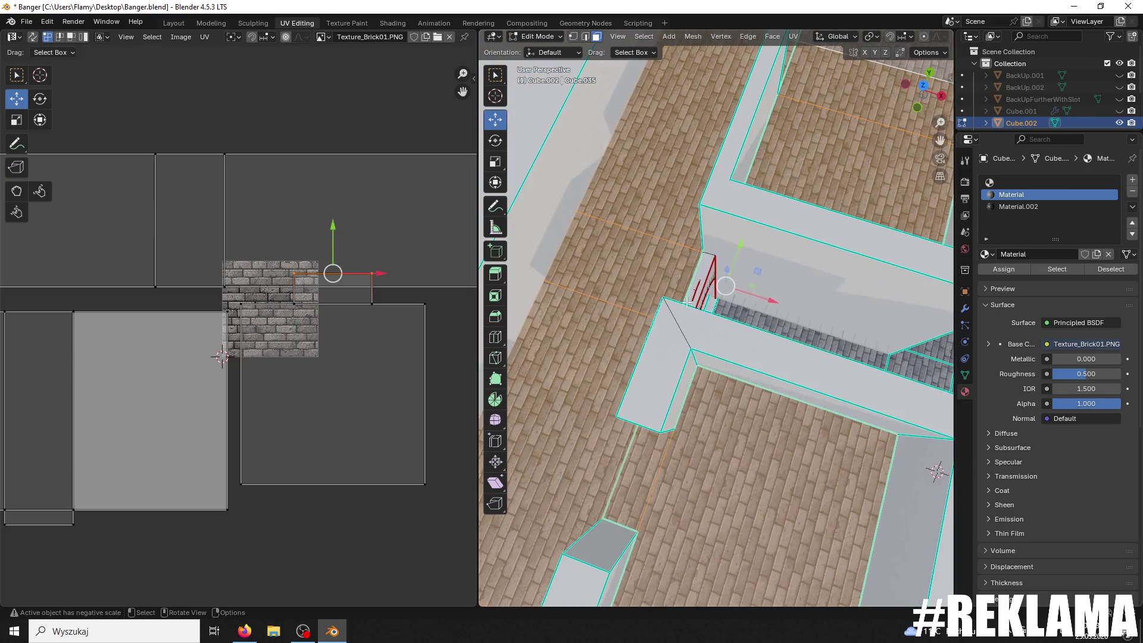
scroll(706, 235, up, 3)
drag(334, 233, 332, 248)
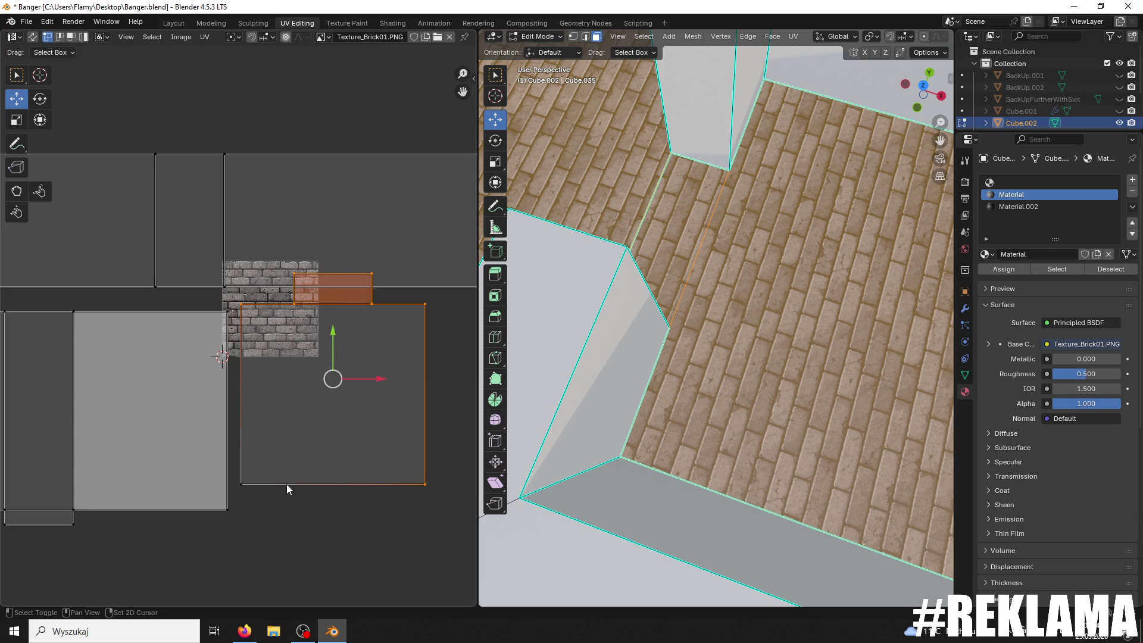
Step: Shift the whole floor UV face down about 0.16 to match the neighbouring bricks
click(301, 409)
scroll(356, 360, up, 2)
key(g)
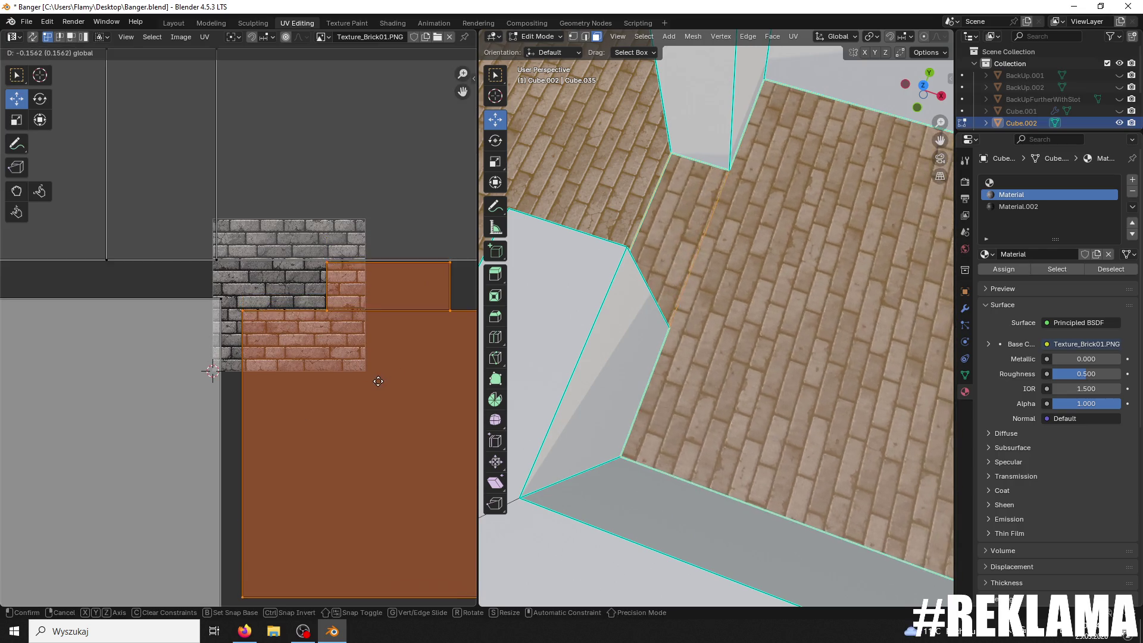
click(381, 384)
click(384, 387)
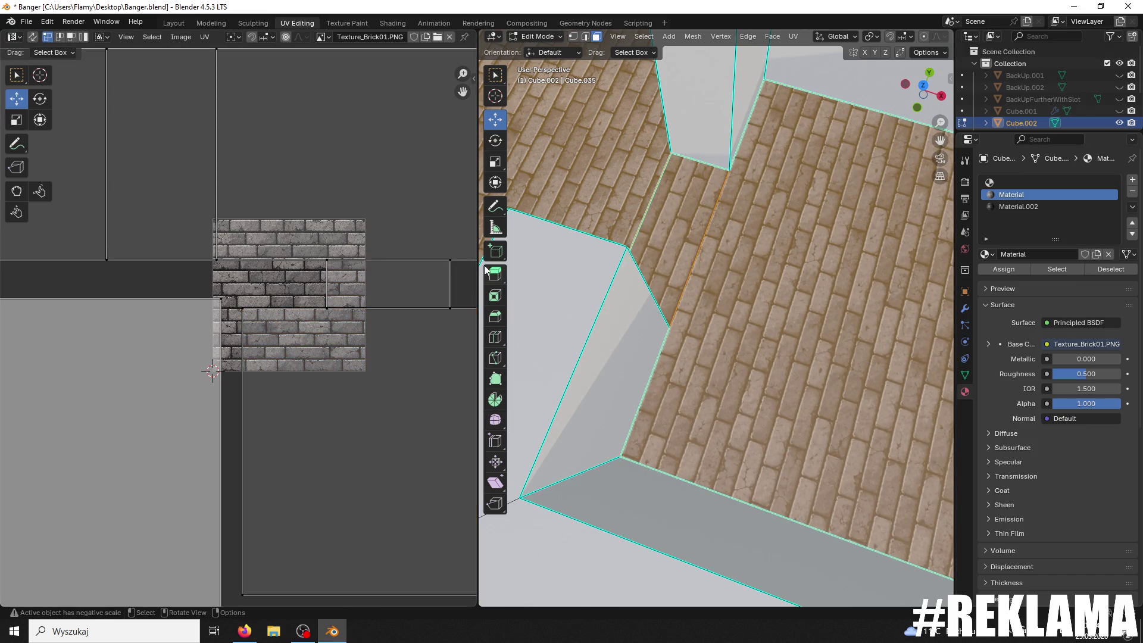
scroll(623, 274, down, 5)
scroll(663, 269, up, 6)
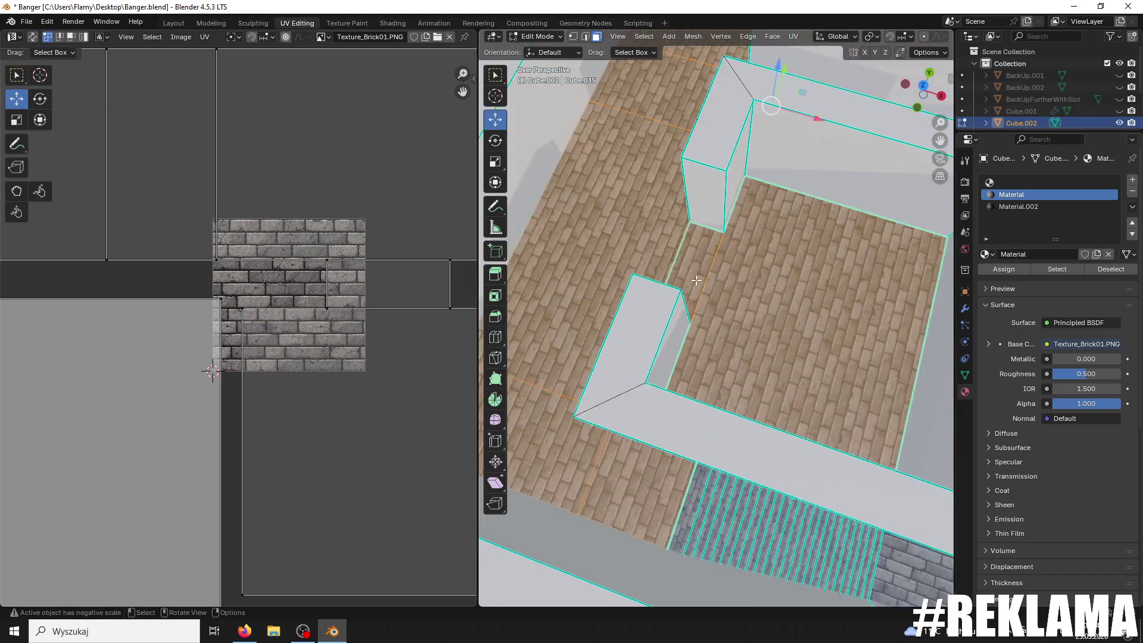
Step: Select all the landing's UV islands and nudge them down about 0.0246
middle_drag(731, 260, 659, 464)
scroll(645, 259, down, 3)
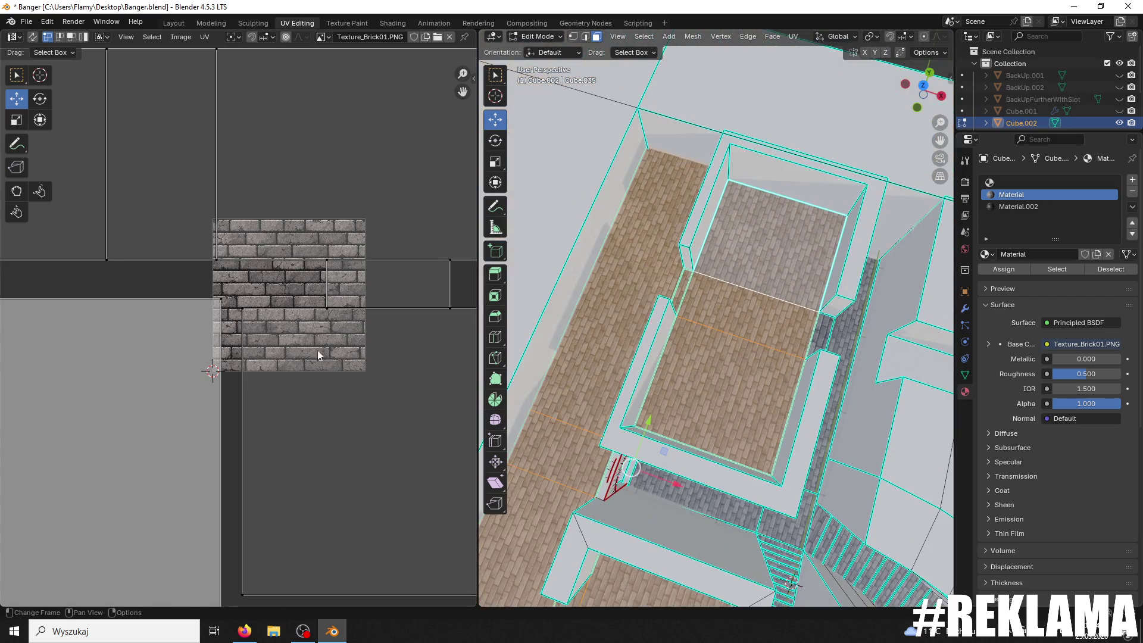
scroll(310, 349, down, 5)
key(a)
scroll(305, 367, up, 4)
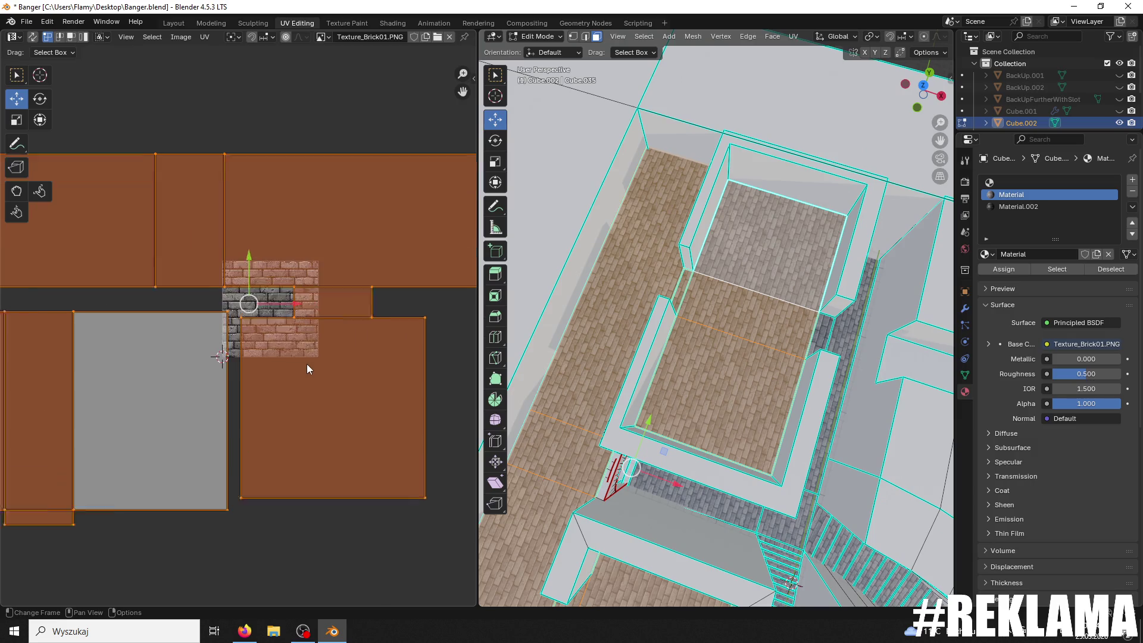
drag(250, 256, 241, 244)
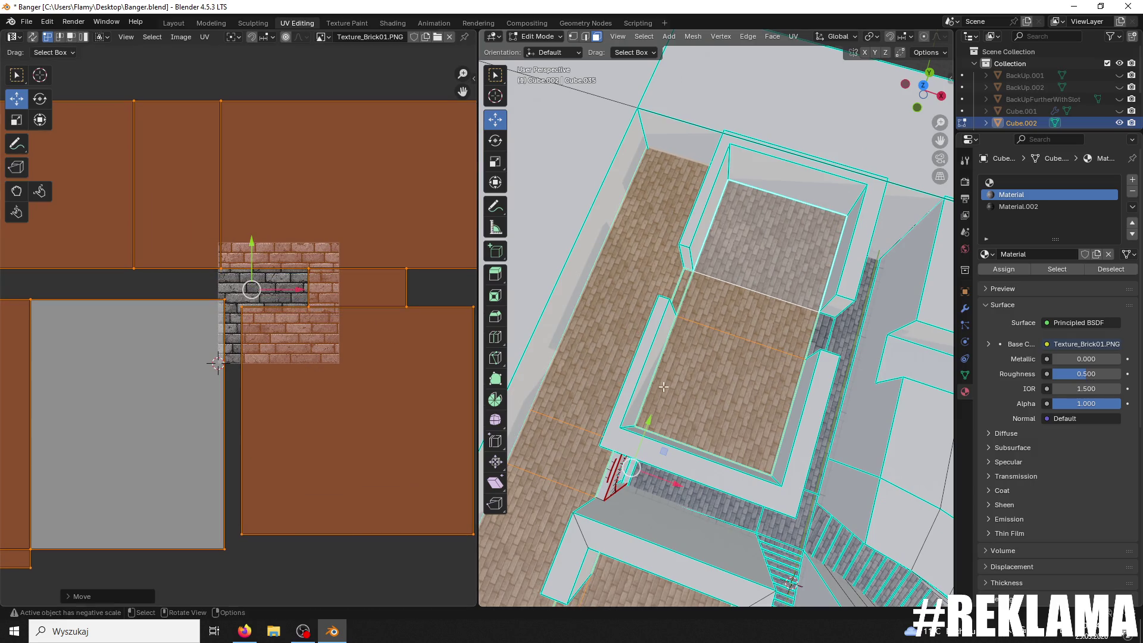
scroll(738, 284, up, 6)
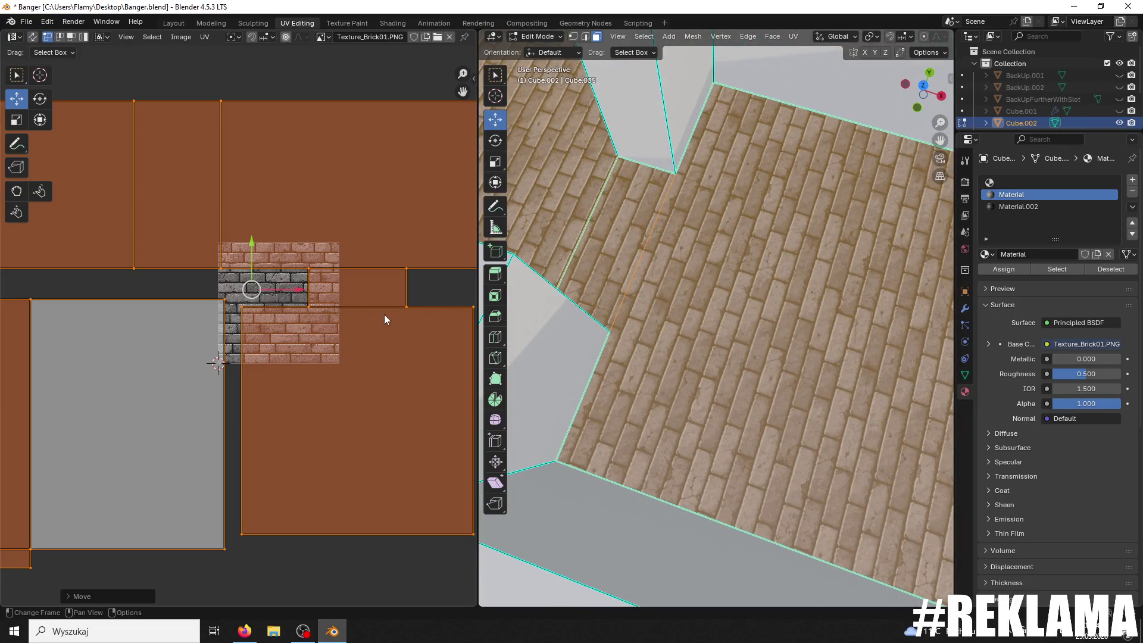
drag(256, 247, 240, 243)
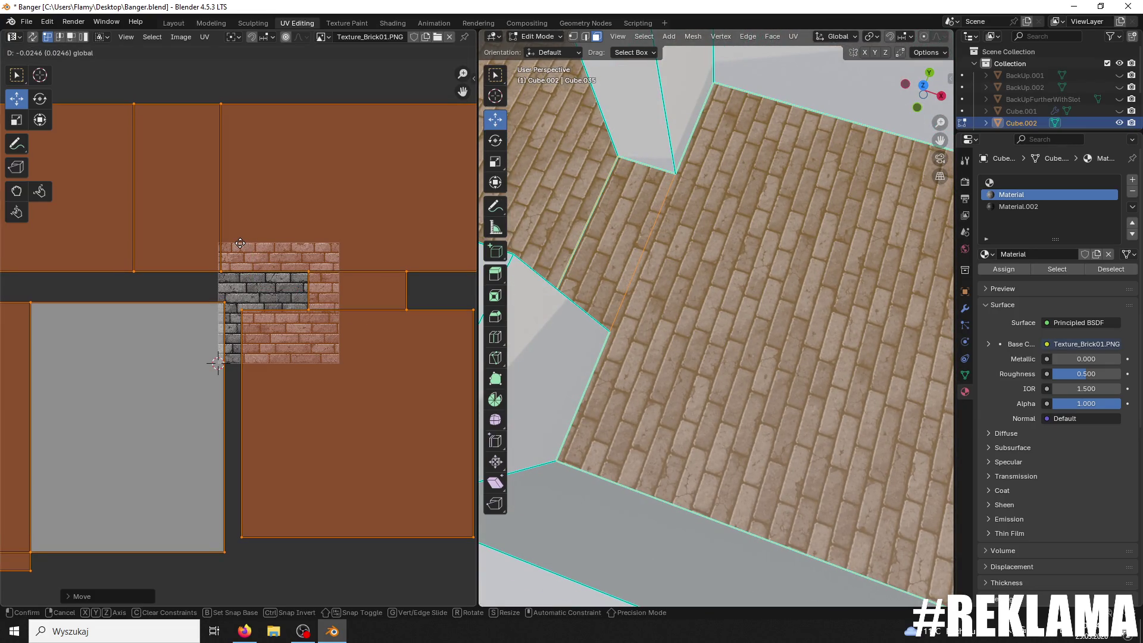
click(236, 244)
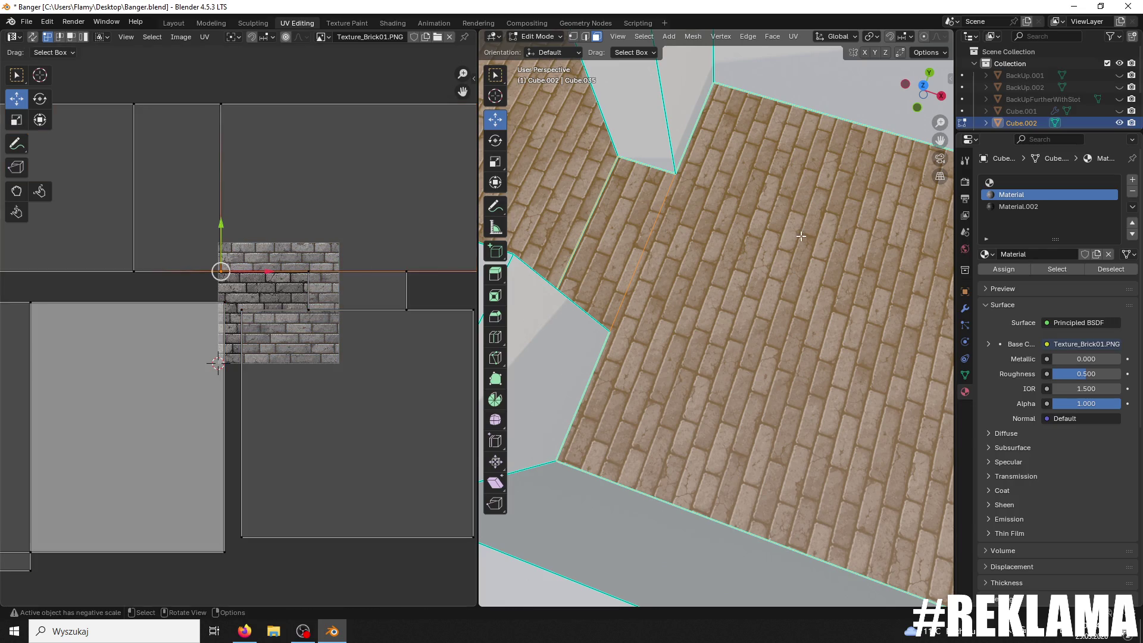
scroll(723, 204, down, 4)
scroll(749, 309, up, 5)
click(700, 203)
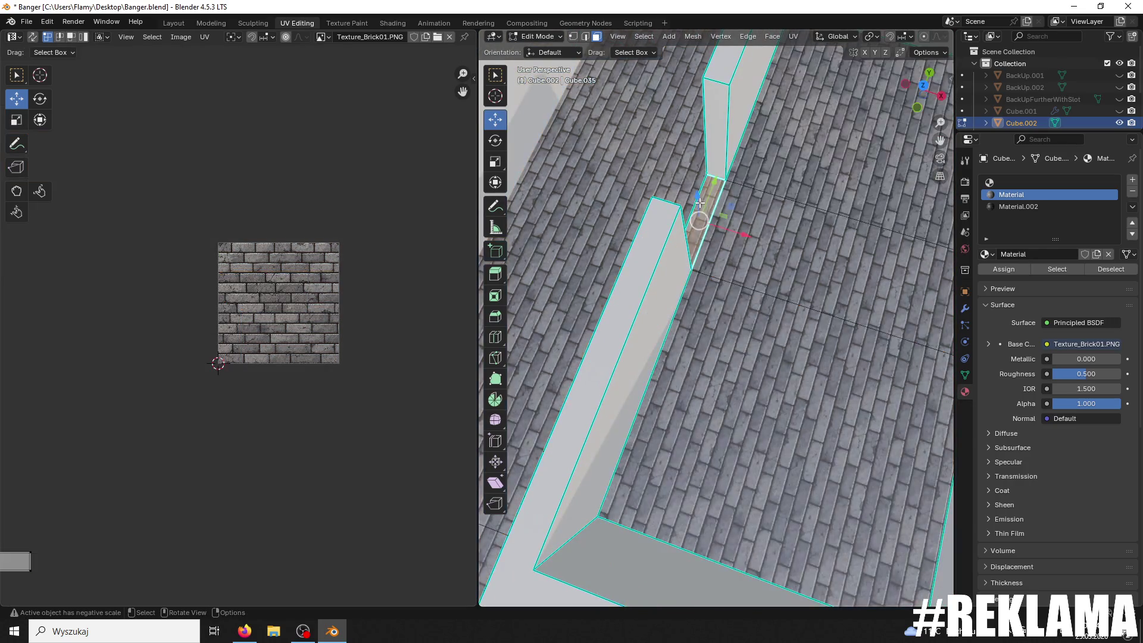
Step: Select two floor faces and the narrow wall face, then move their UV bottom edge vertically
click(804, 268)
shift+click(834, 137)
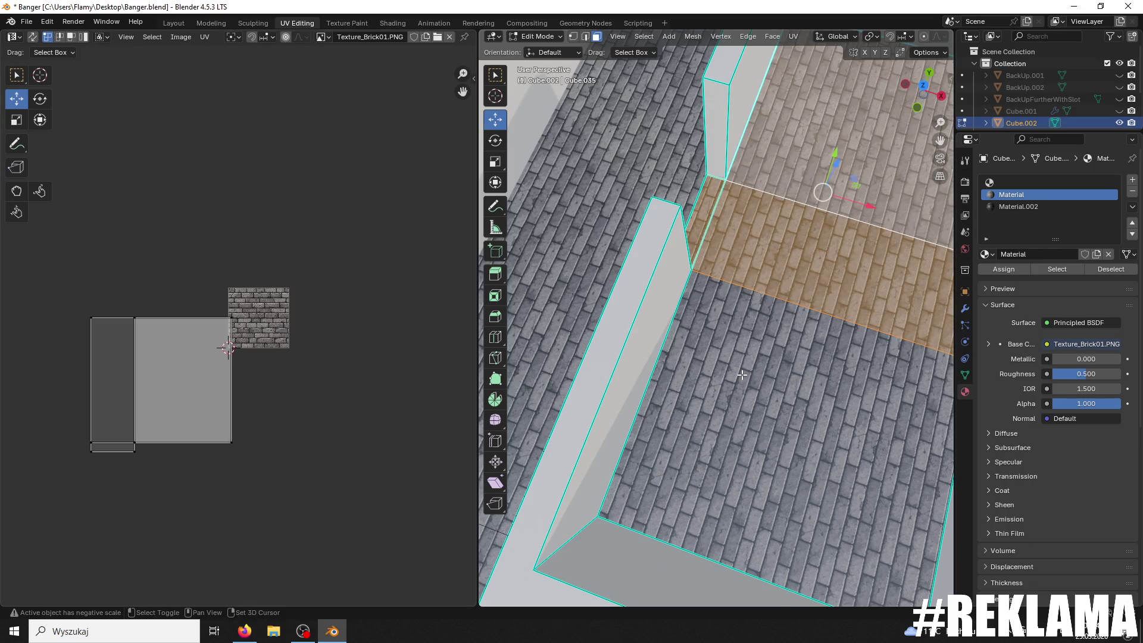
scroll(812, 307, down, 3)
shift+click(846, 307)
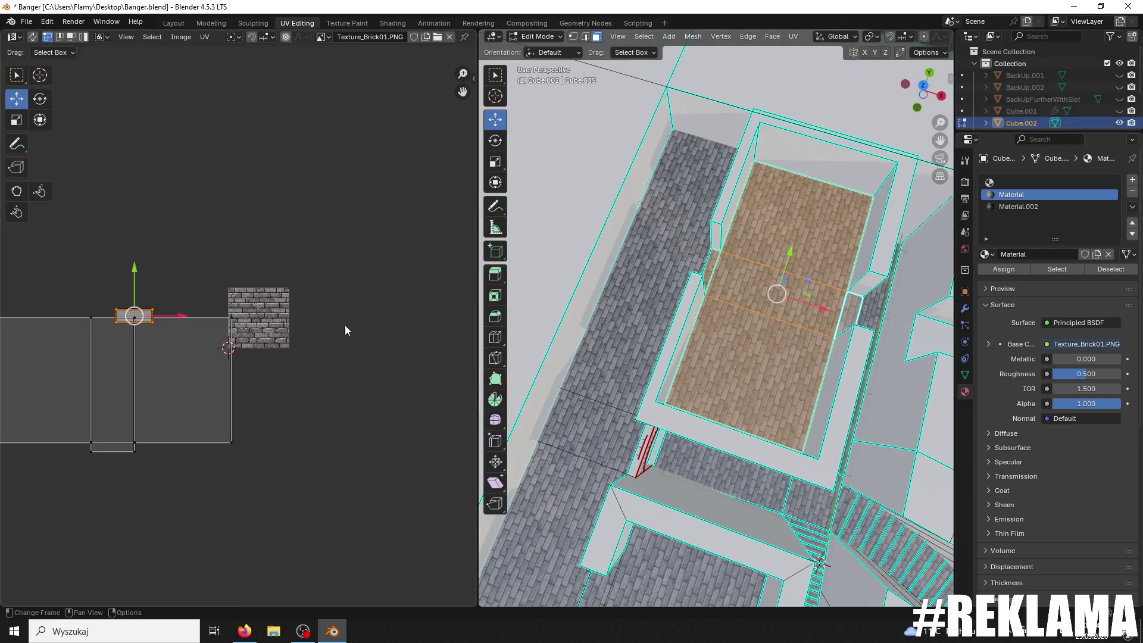
scroll(242, 336, up, 3)
key(KP_Decimal)
click(203, 305)
key(g)
key(y)
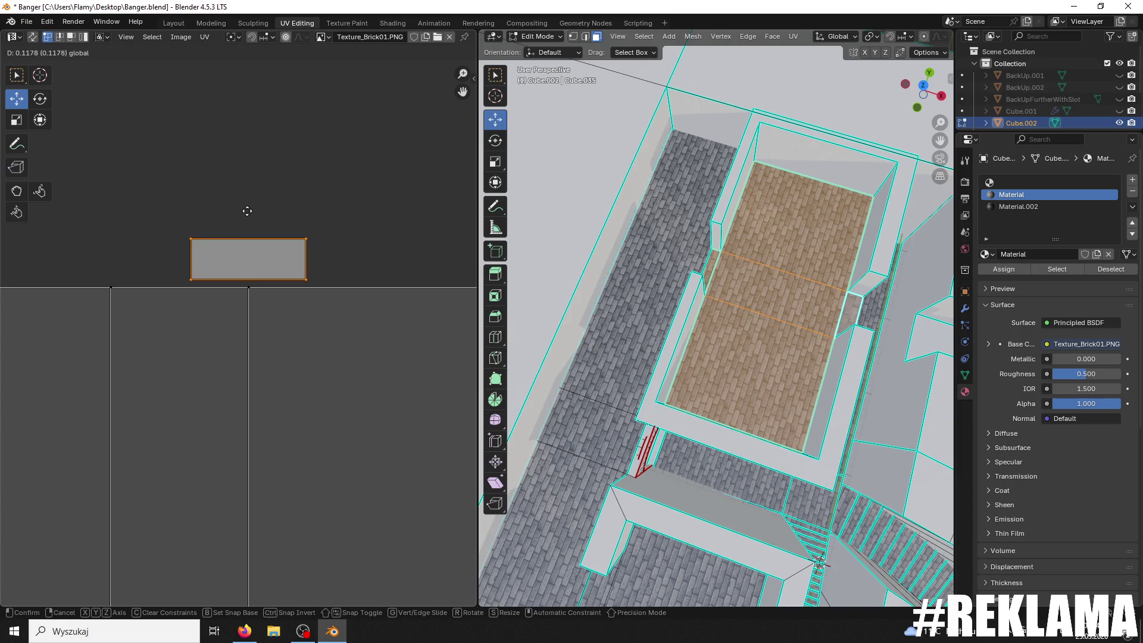
click(258, 218)
scroll(748, 344, up, 8)
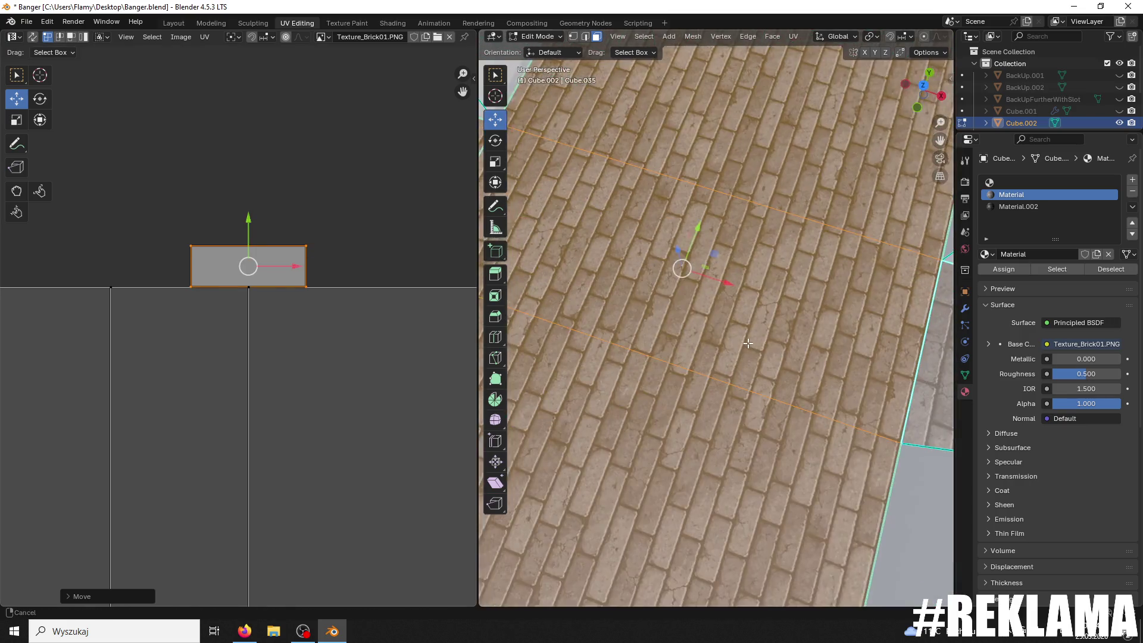
scroll(748, 344, down, 5)
scroll(807, 355, up, 5)
Step: Select the narrow strip's linked region and move its UVs down about 0.047
shift+middle_drag(807, 354, 700, 300)
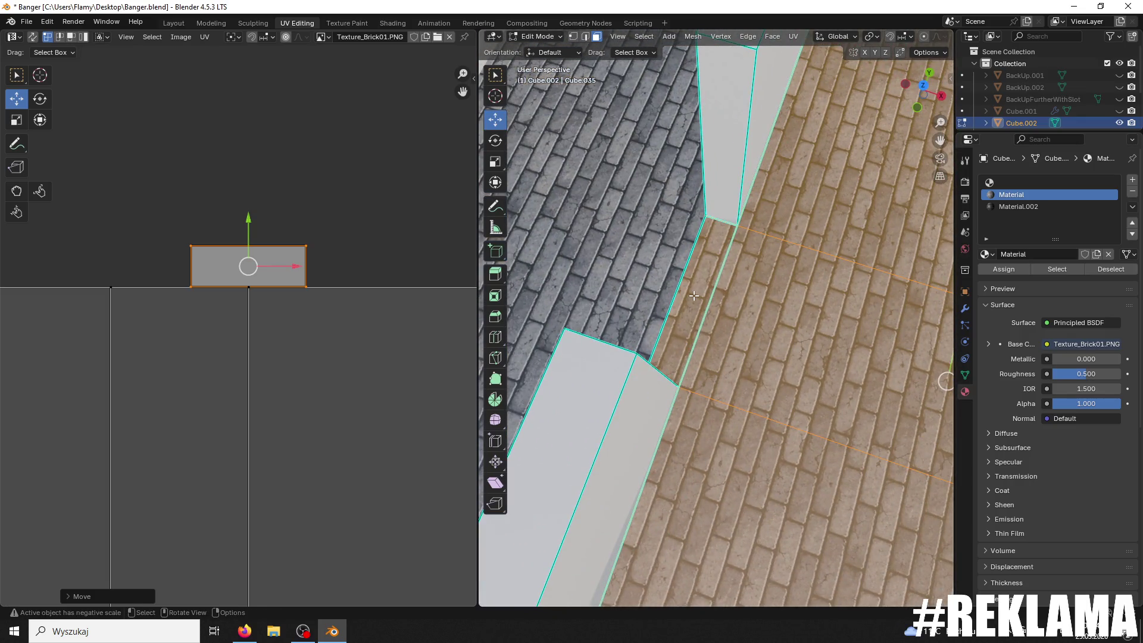
click(693, 296)
key(ctrl+l)
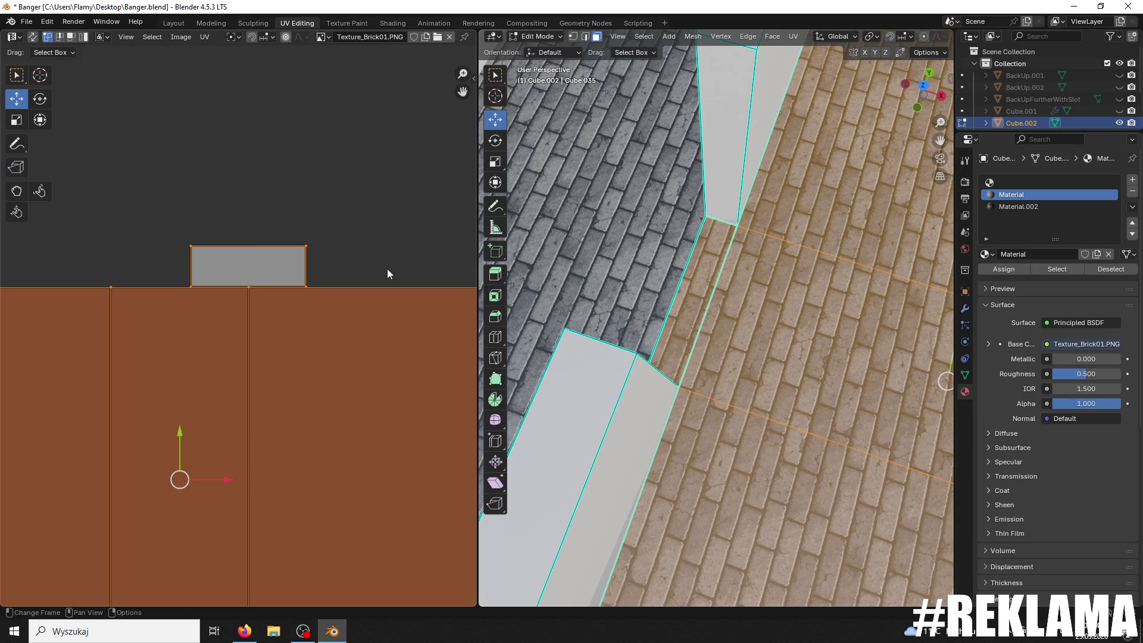
drag(178, 437, 171, 439)
key(KP_Decimal)
shift+scroll(653, 407, down, 4)
scroll(648, 303, down, 5)
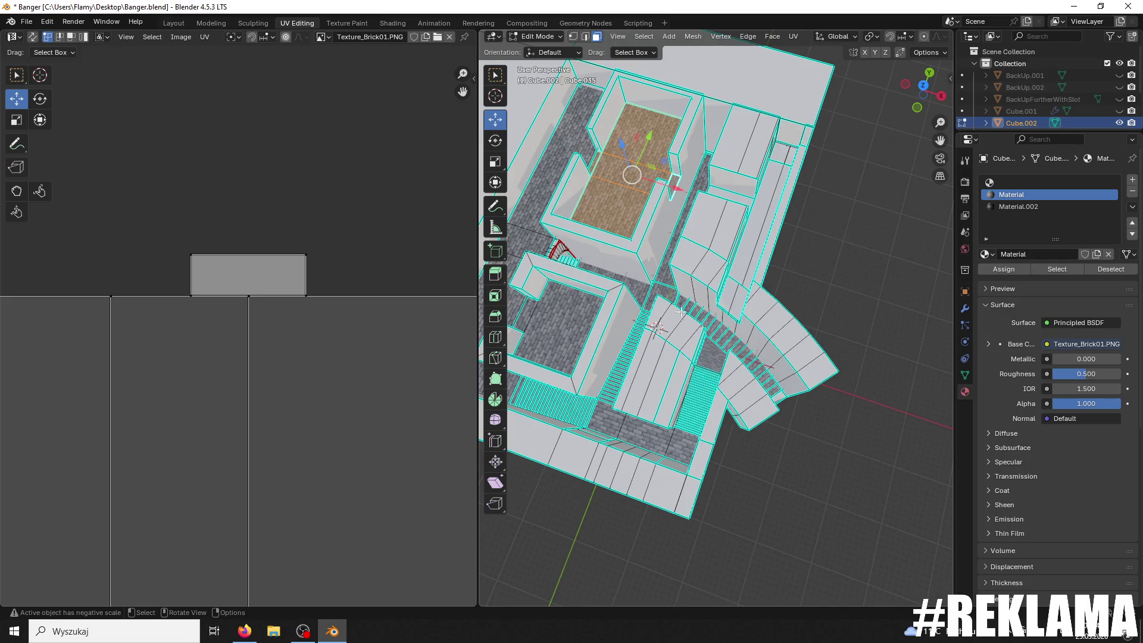
Step: Select the trim strip faces beside the stairs and assign them the Brick01 material
scroll(681, 312, up, 5)
click(675, 475)
shift+scroll(686, 473, down, 3)
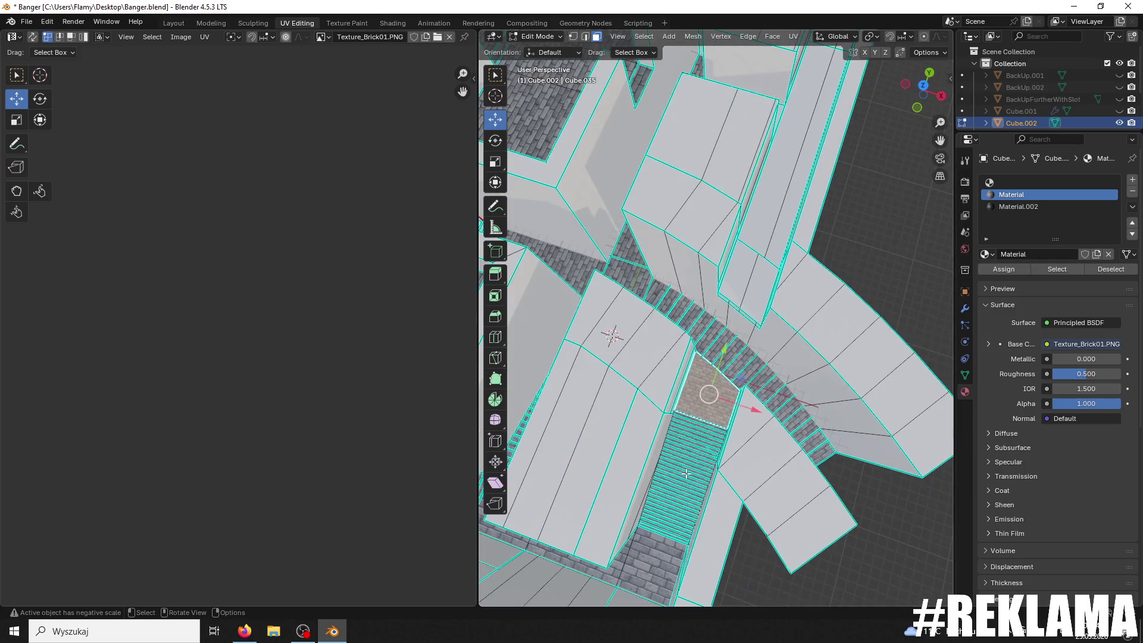
click(744, 270)
alt+click(745, 266)
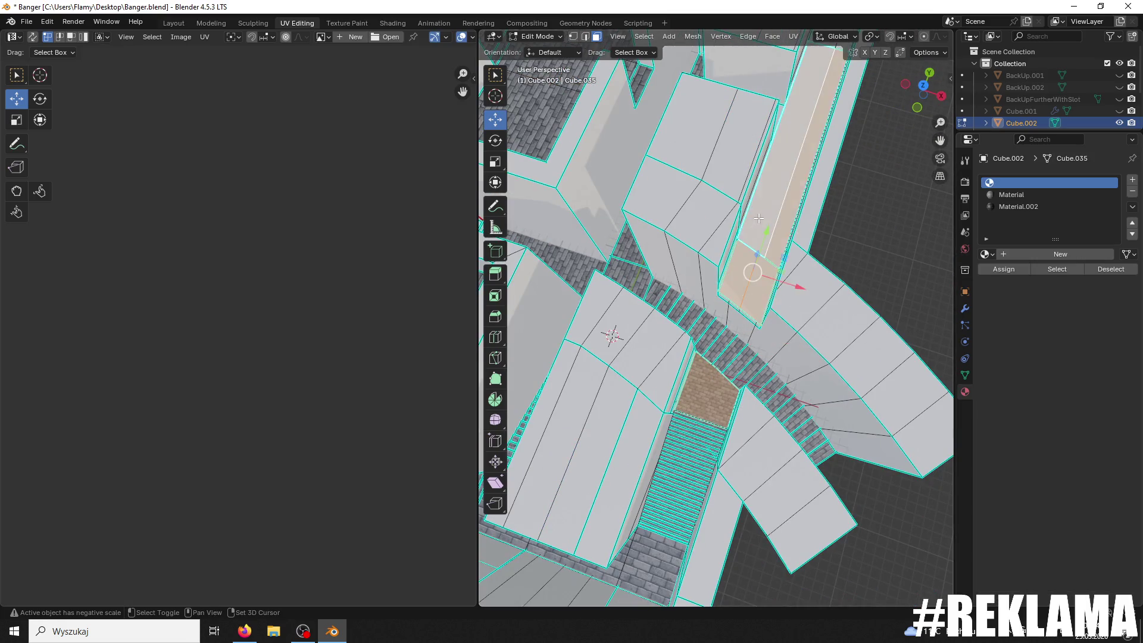
key(KP_Decimal)
shift+click(769, 224)
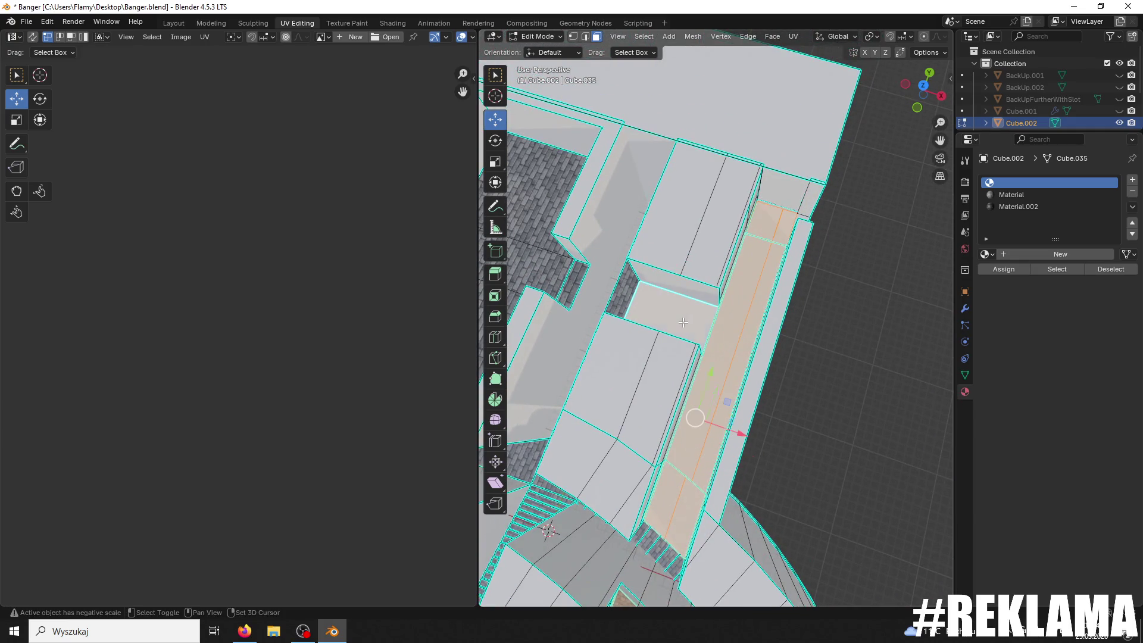
middle_drag(716, 313, 792, 240)
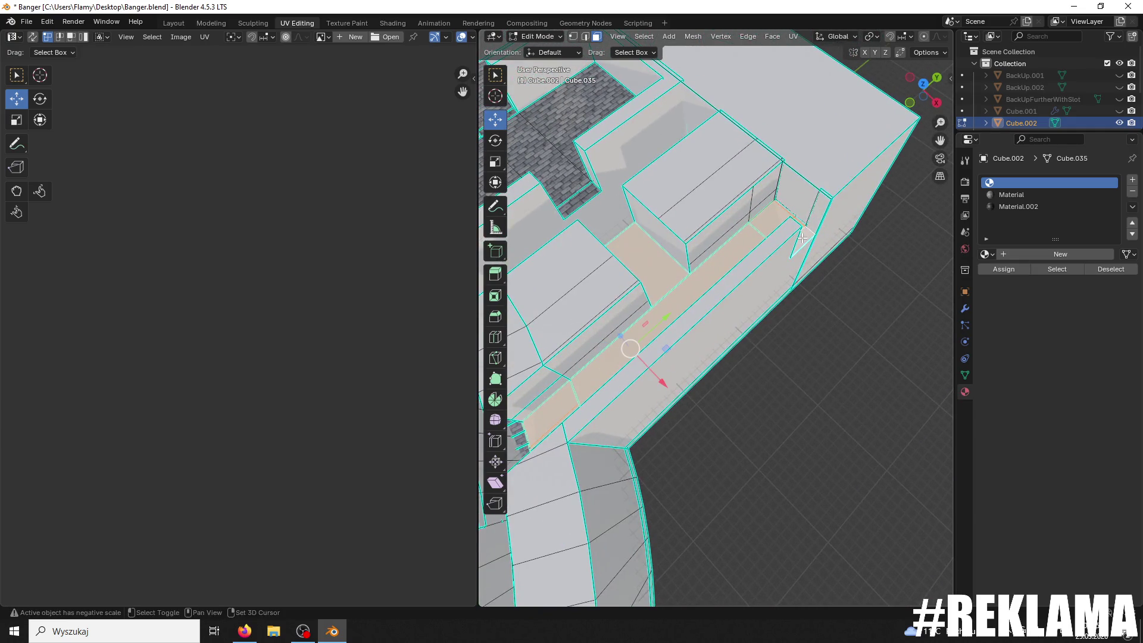
click(1012, 194)
click(1000, 264)
Step: Unwrap the trim strip, then re-unwrap it into separate UV strips
middle_drag(766, 329, 902, 269)
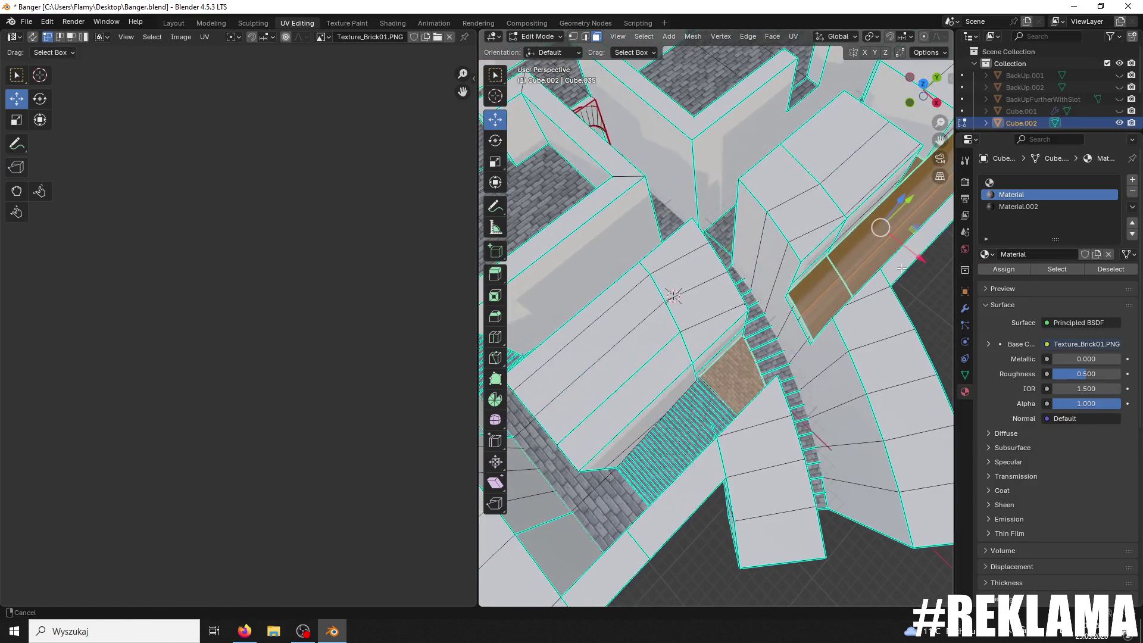
scroll(427, 347, up, 3)
middle_drag(427, 346, 295, 374)
key(u)
click(294, 373)
scroll(297, 376, up, 4)
key(u)
click(302, 380)
scroll(350, 390, up, 3)
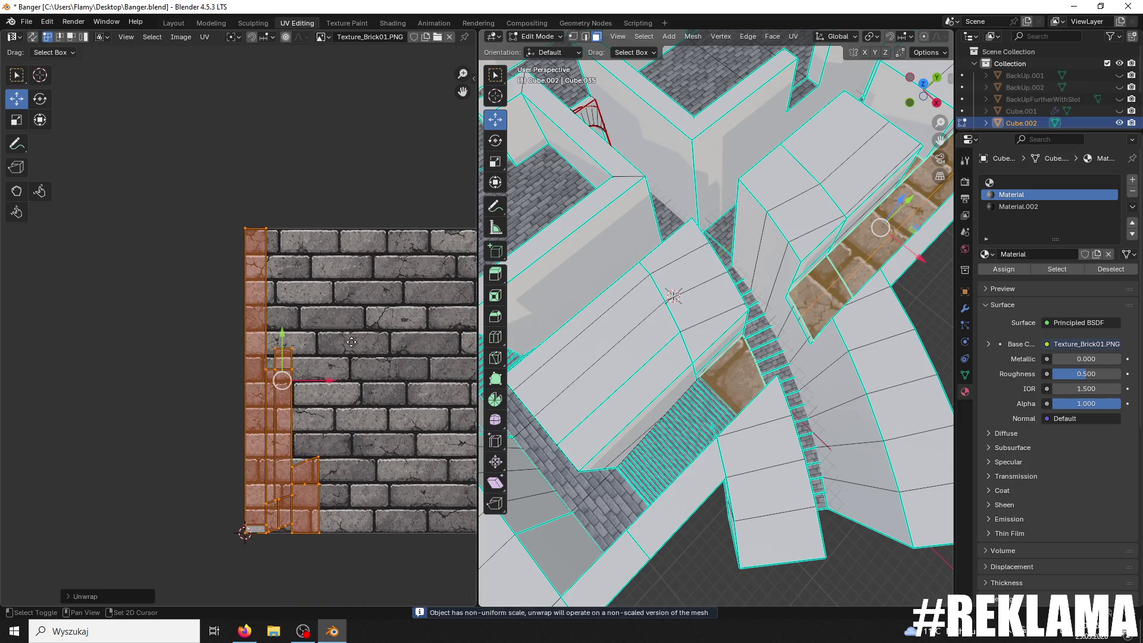
Step: Scale the strip's UV island up about 6.5×, then about 1.22×, and nudge it vertically
key(s)
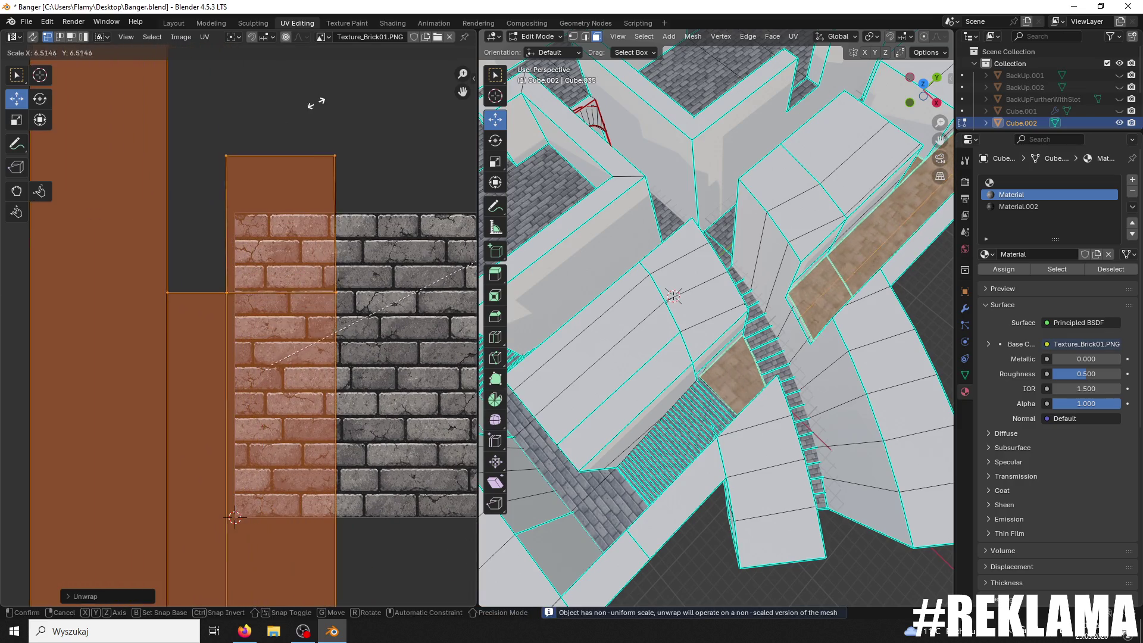
click(108, 533)
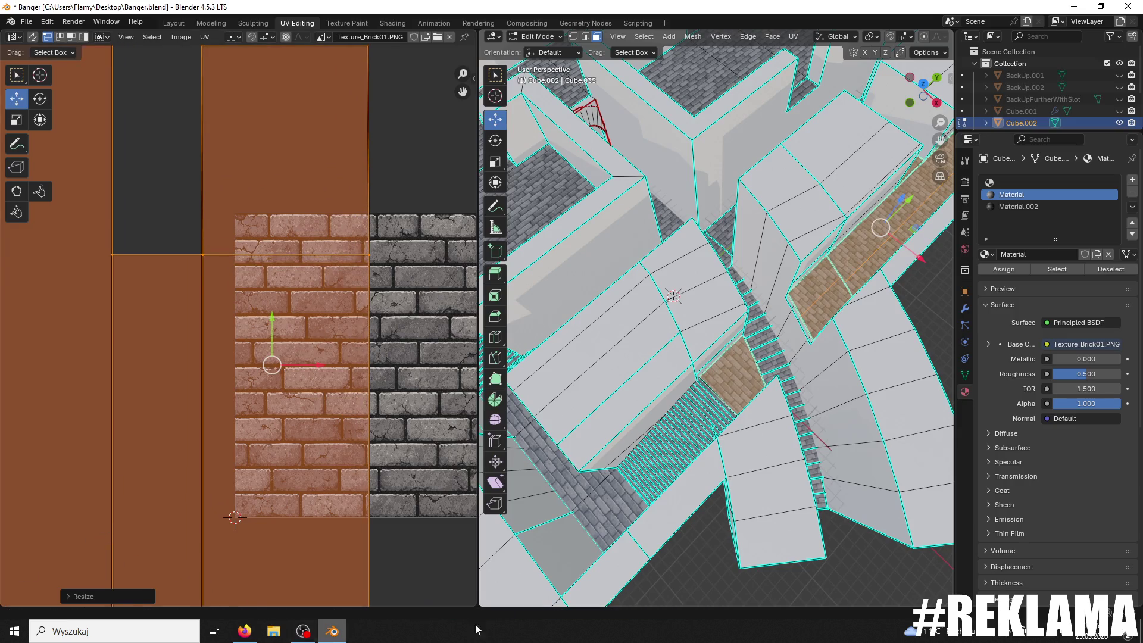
scroll(508, 447, up, 8)
scroll(661, 391, down, 8)
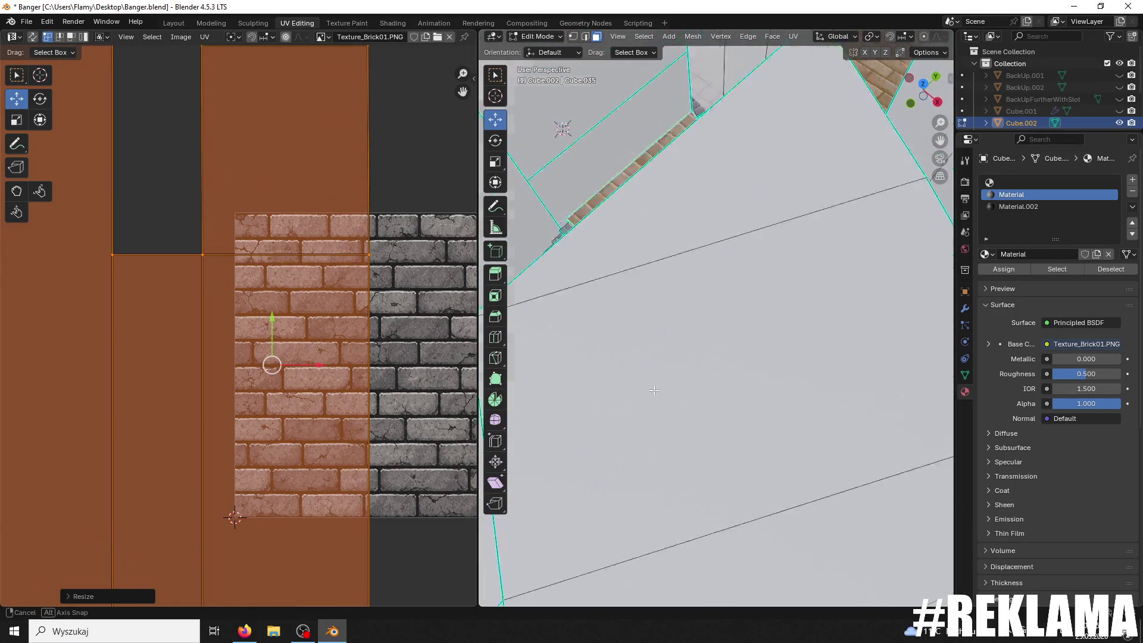
key(s)
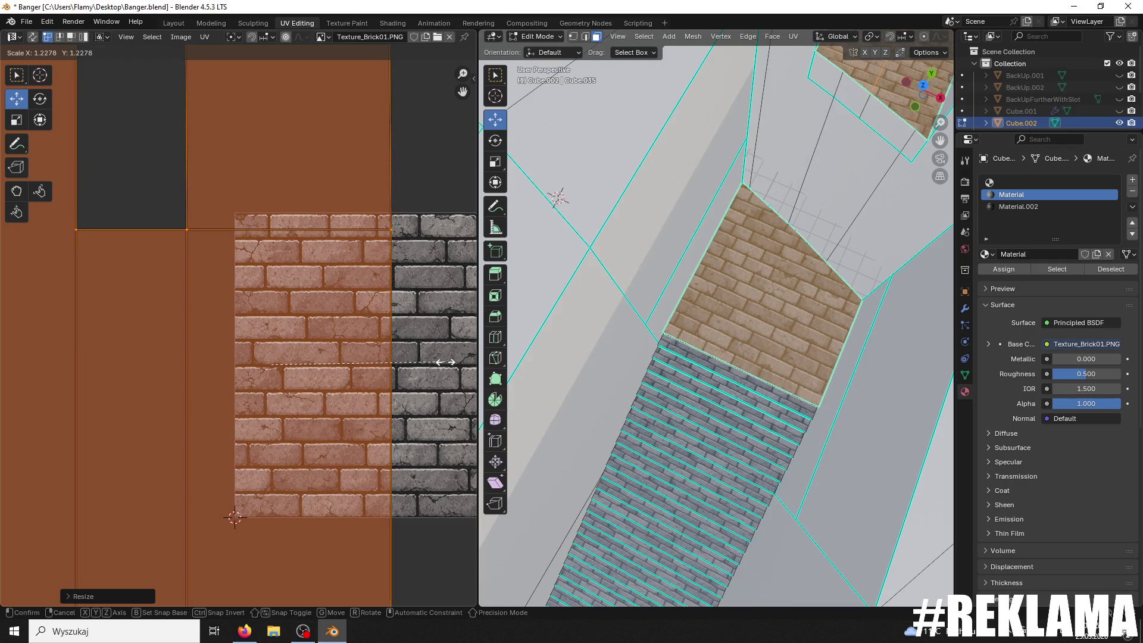
click(447, 362)
drag(271, 322, 269, 319)
scroll(629, 389, up, 5)
mouse_move(630, 388)
middle_down()
mouse_move(682, 368)
mouse_move(692, 388)
mouse_move(663, 427)
mouse_move(705, 302)
mouse_move(697, 311)
middle_up()
scroll(698, 311, up, 5)
click(708, 369)
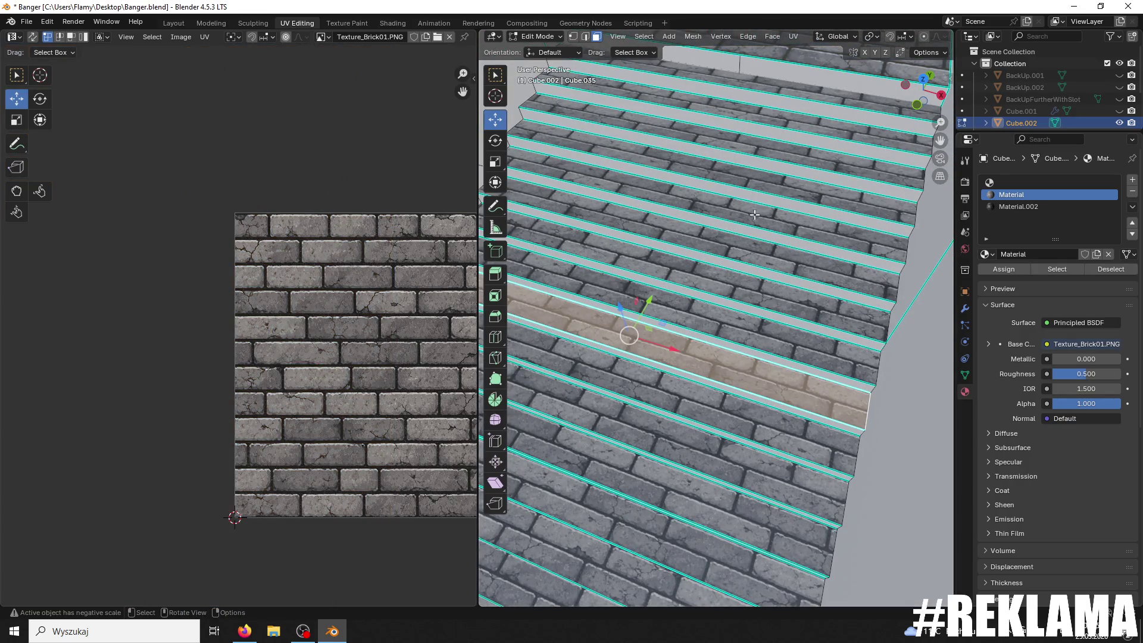
Step: Select the top step face and add the treads below it down the staircase
click(802, 93)
shift+click(809, 138)
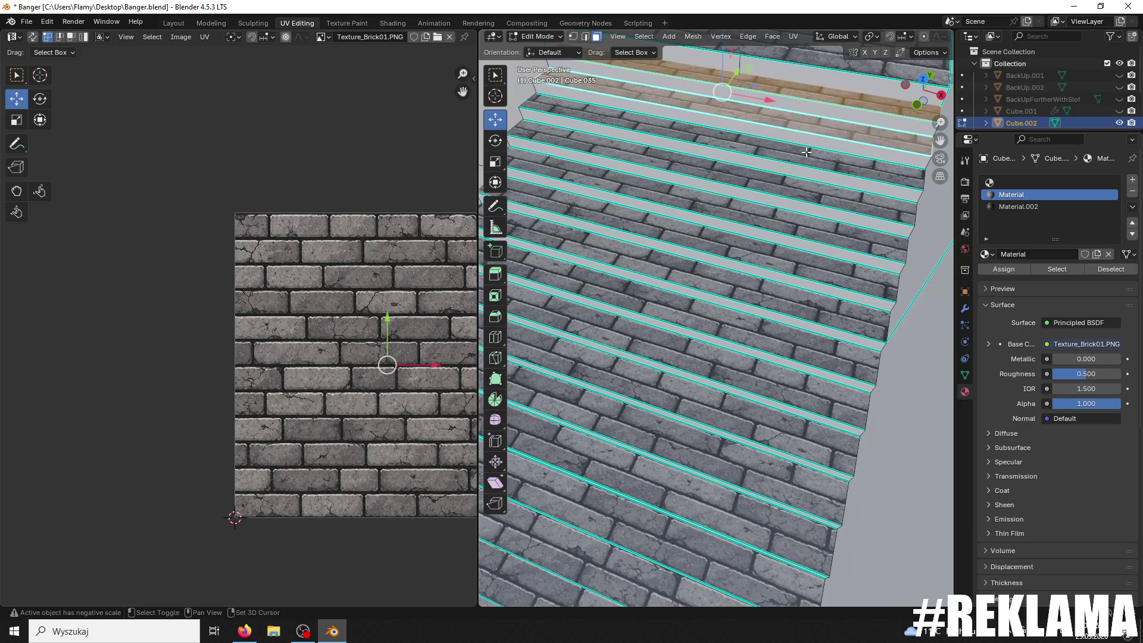
shift+click(805, 179)
shift+click(804, 202)
shift+click(801, 238)
shift+click(796, 280)
shift+click(795, 307)
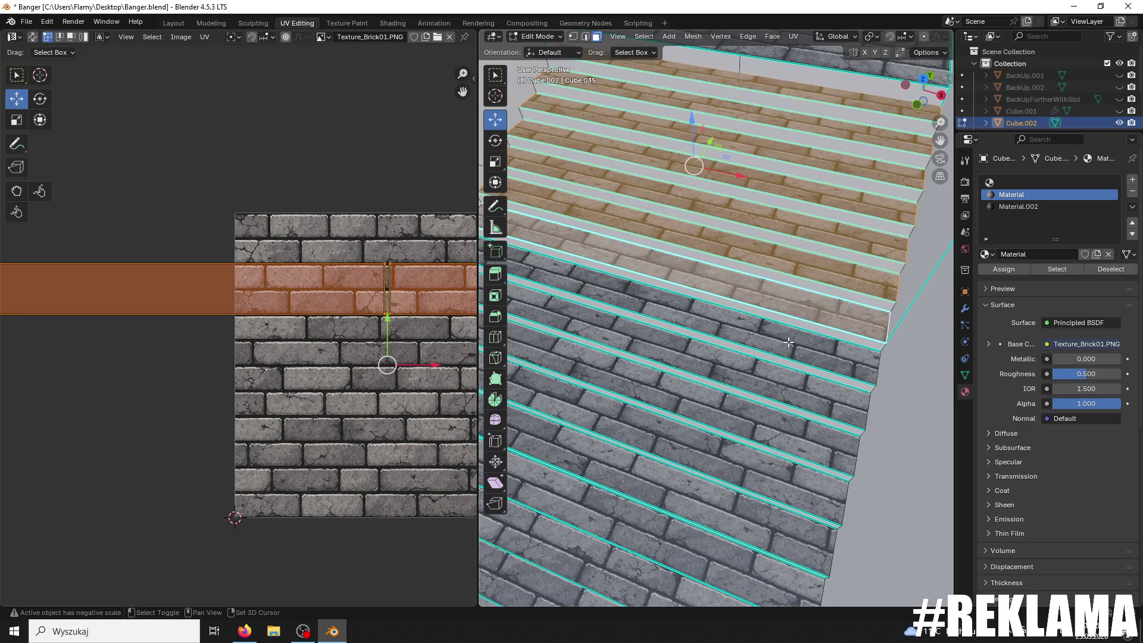
shift+click(777, 360)
shift+click(770, 393)
shift+click(757, 433)
shift+click(739, 495)
shift+click(736, 504)
Step: Add the remaining lower stair treads to the selection, down to the last bottom tread
shift+middle_drag(735, 504, 761, 439)
shift+click(772, 385)
shift+click(784, 350)
shift+click(805, 310)
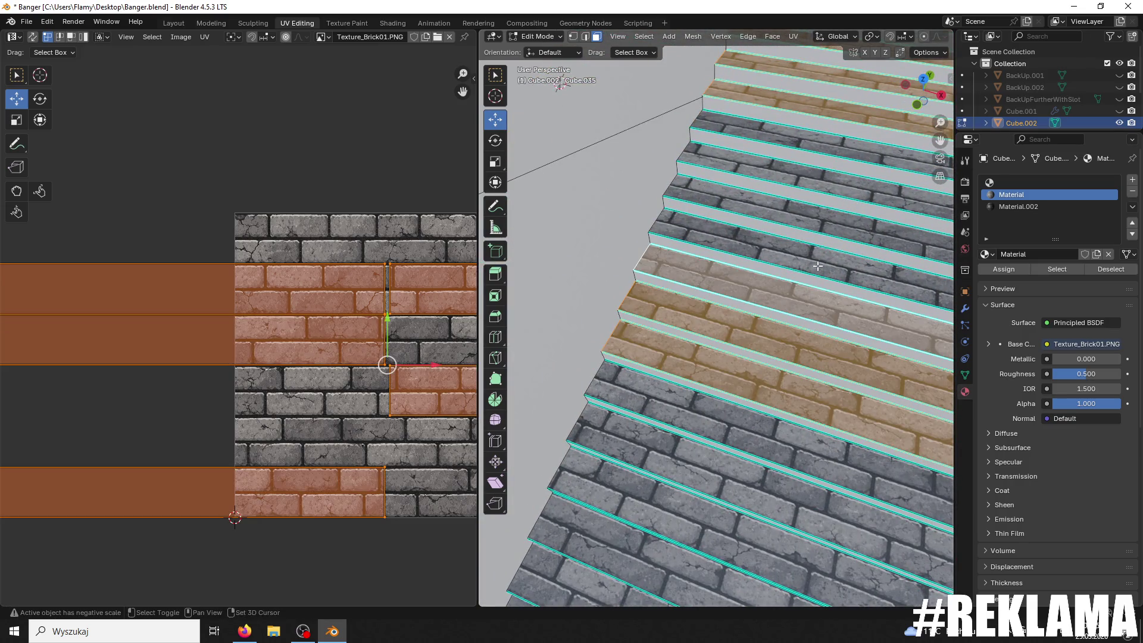
shift+click(814, 275)
shift+click(823, 237)
shift+click(827, 189)
shift+click(832, 145)
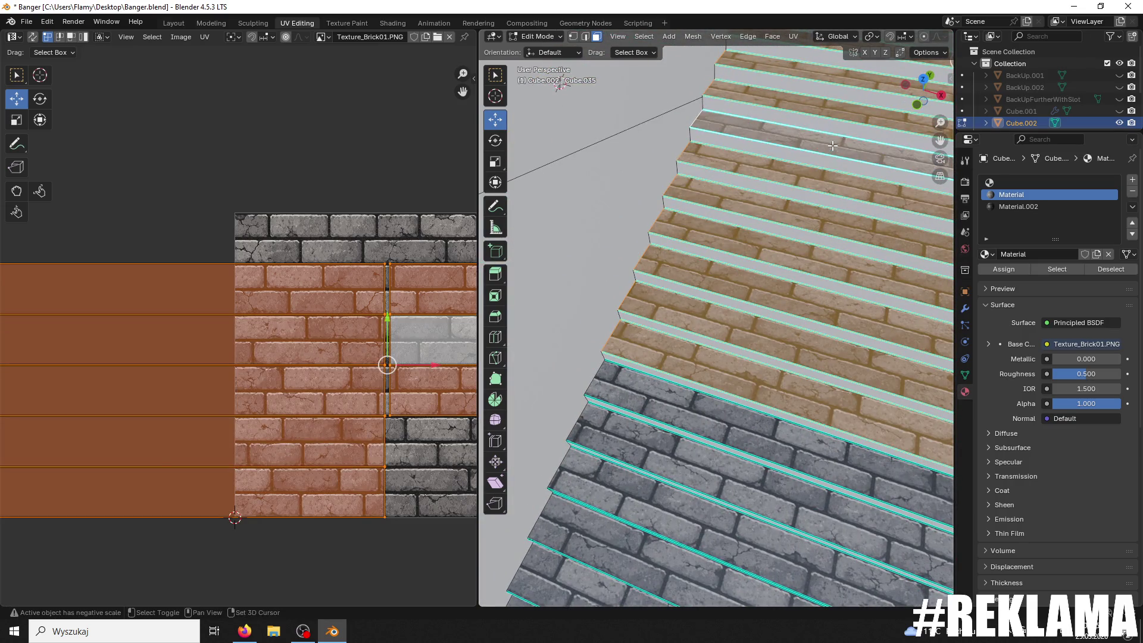
shift+click(757, 421)
shift+click(733, 486)
shift+click(715, 515)
ctrl+middle_drag(715, 514, 723, 315)
scroll(723, 313, up, 5)
shift+click(732, 278)
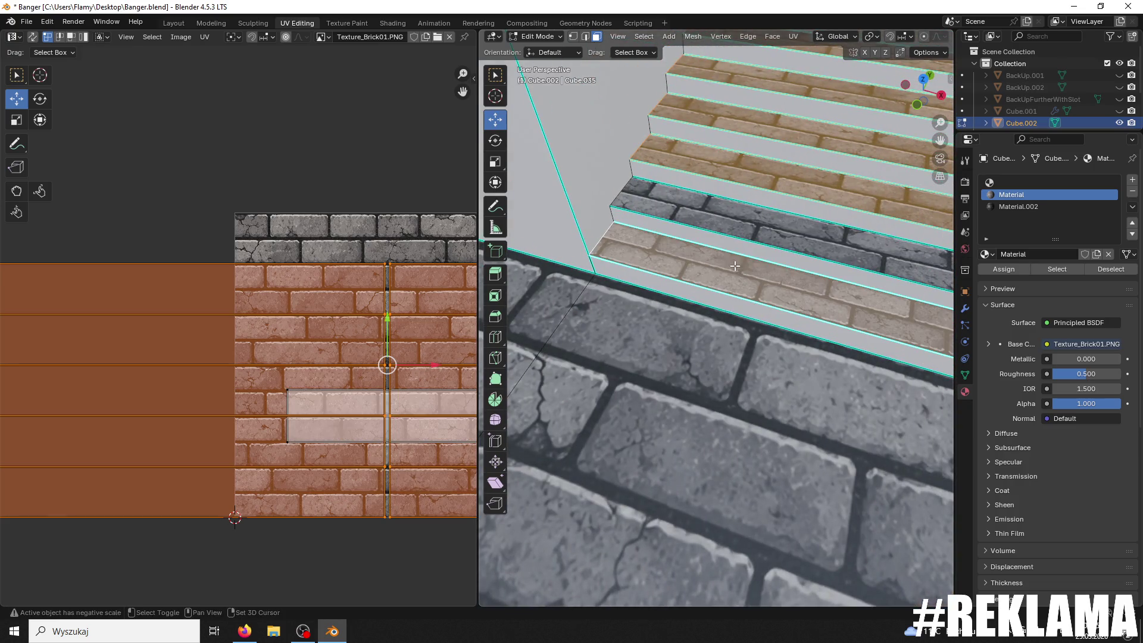
shift+click(749, 218)
scroll(752, 220, down, 10)
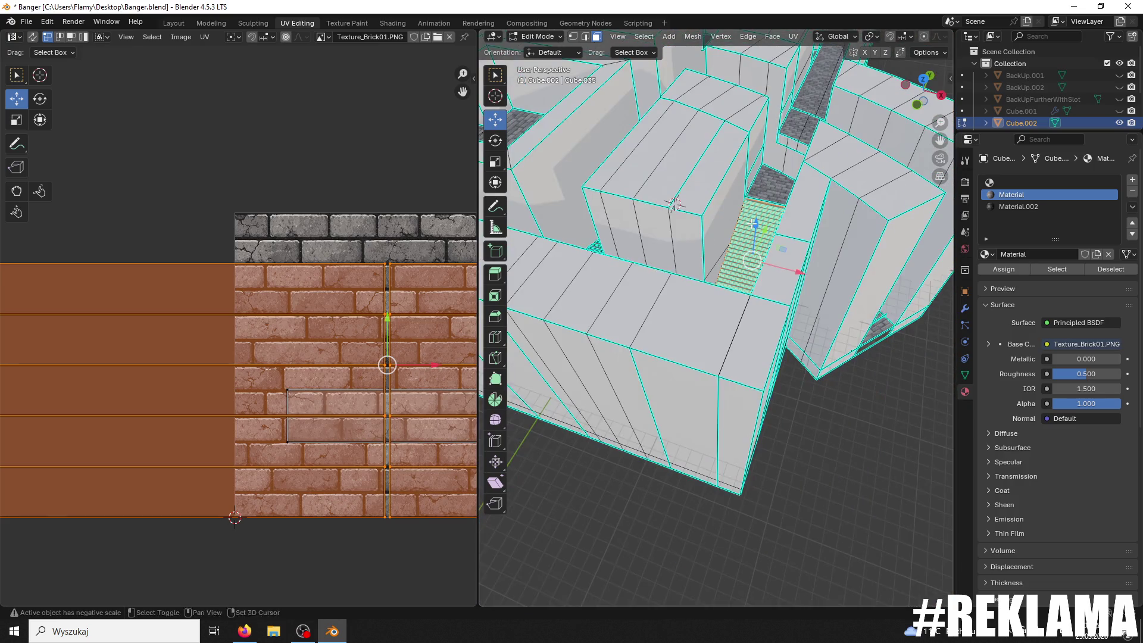
Step: Rotate the selected step UV strips 180° in the UV editor
scroll(421, 345, down, 3)
scroll(417, 338, down, 1)
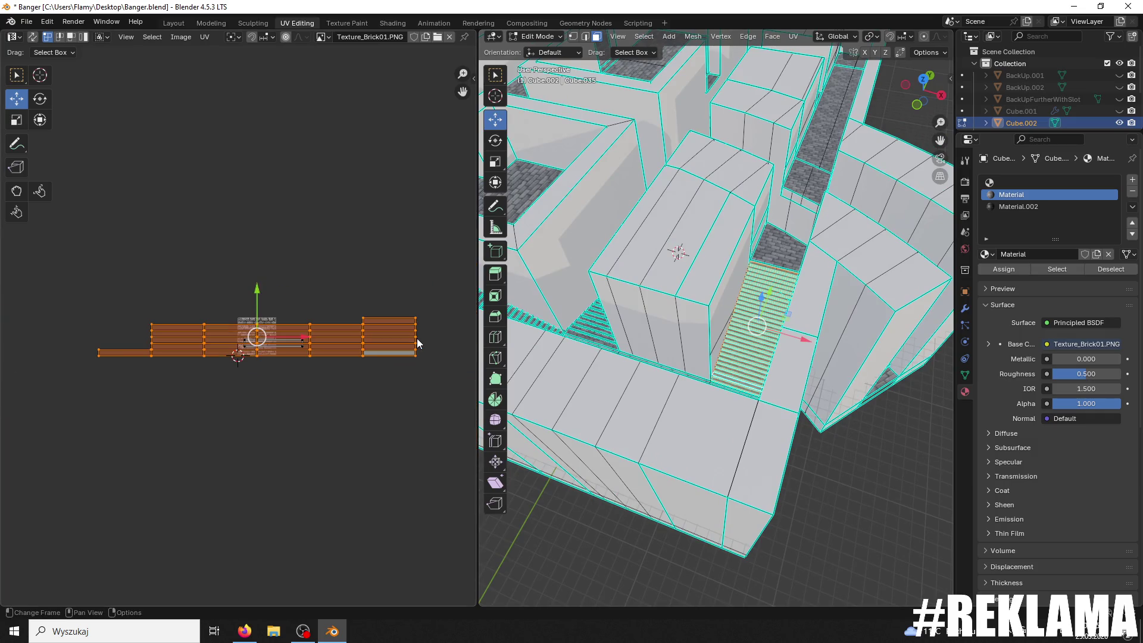
scroll(417, 338, up, 4)
scroll(717, 329, up, 5)
mouse_move(717, 328)
ctrl+middle_down()
mouse_move(744, 402)
mouse_move(733, 406)
ctrl+middle_up()
scroll(306, 337, down, 1)
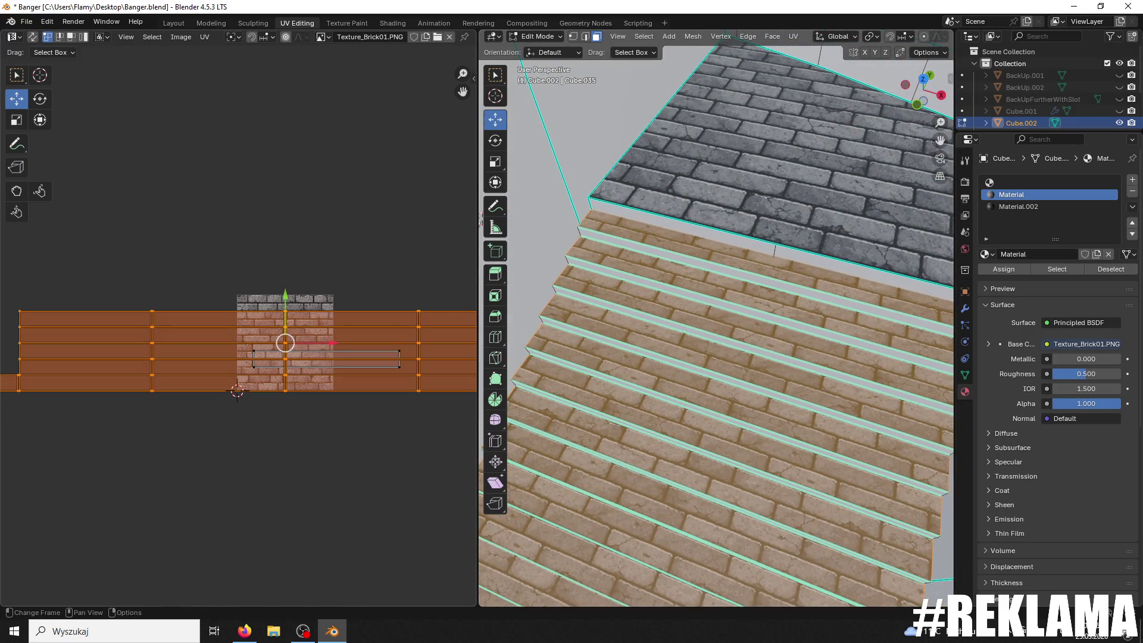
key(r)
key(1)
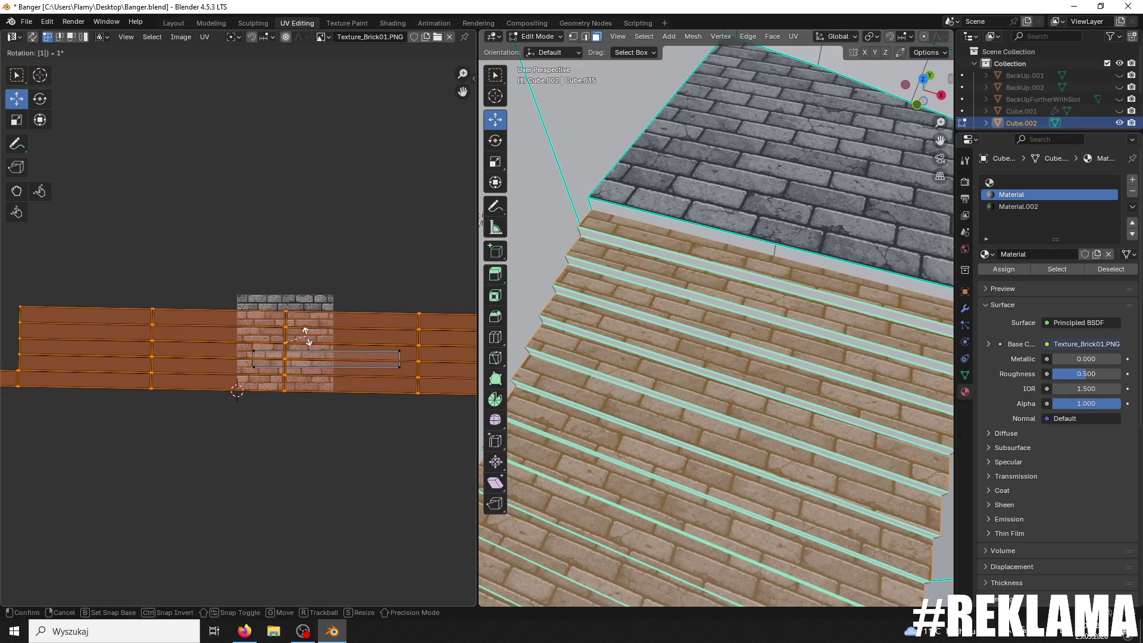
key(0)
key(Escape)
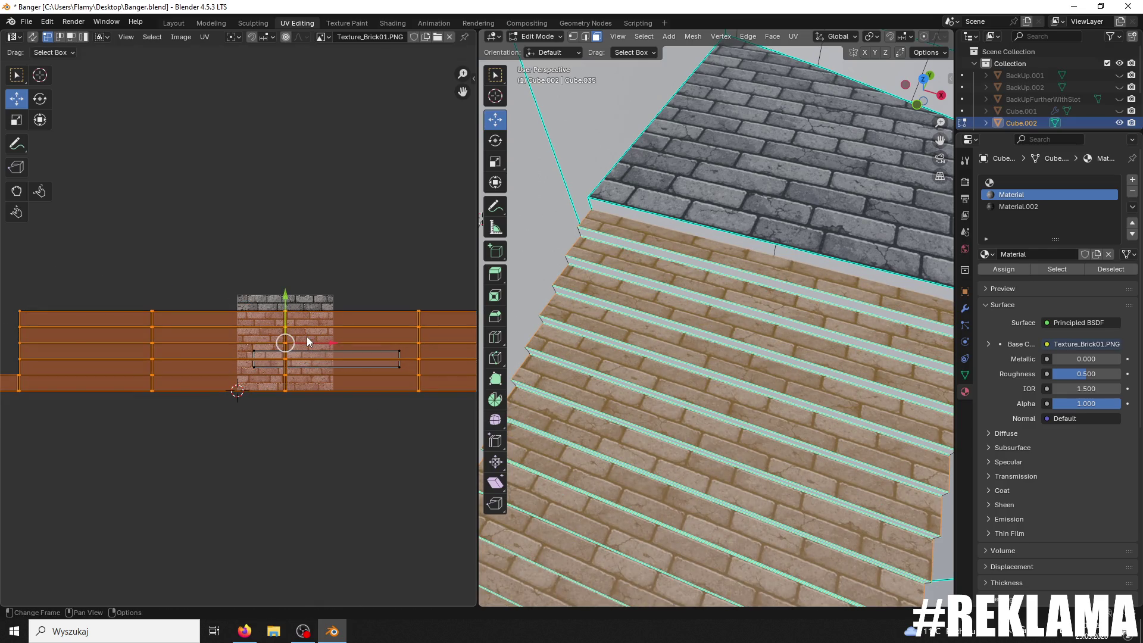
text(r180)
key(Return)
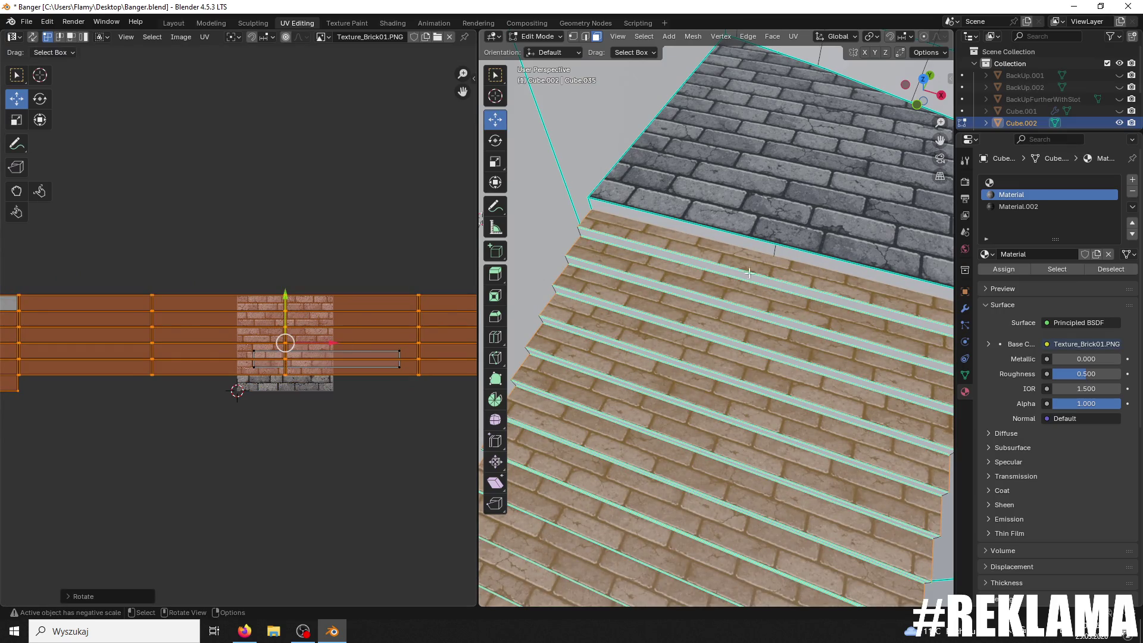
Step: Switch the selection to the landing face and rotate its UV 180°
key(ctrl+z)
scroll(388, 367, down, 2)
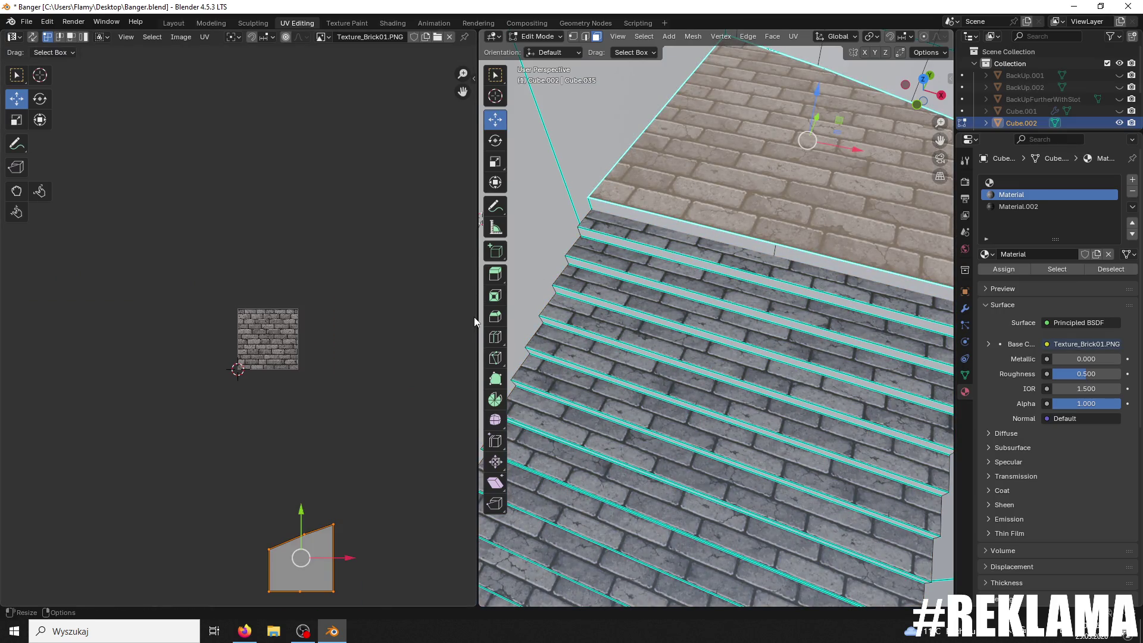
text(r180)
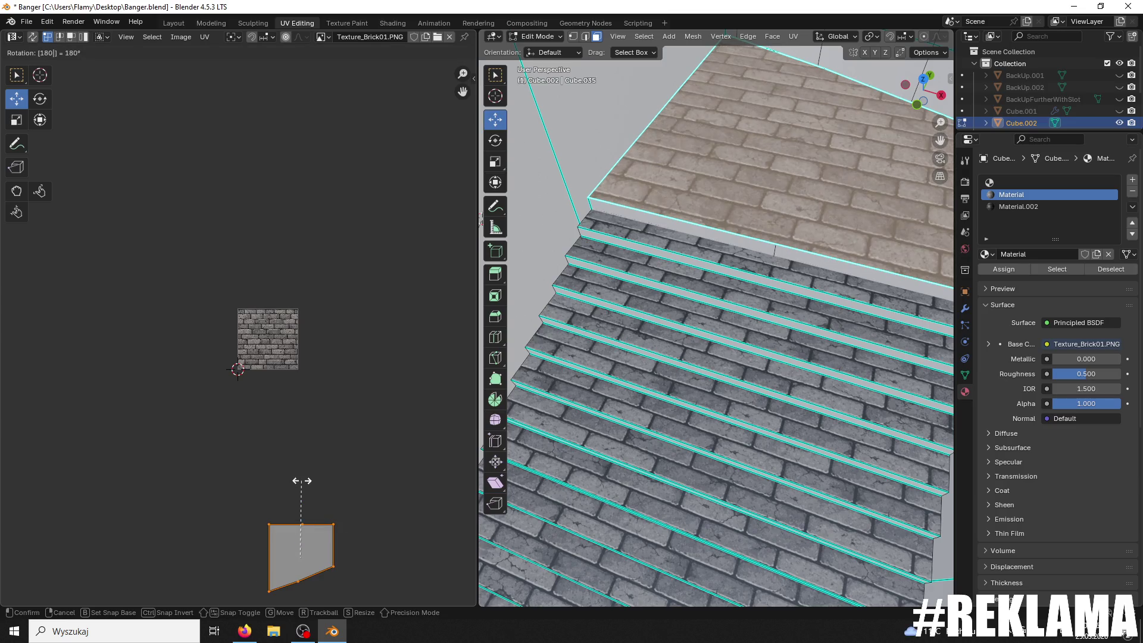
key(Return)
Step: Slide the landing UV vertically so its bricks line up with the steps
drag(294, 508, 289, 508)
mouse_move(627, 371)
middle_down()
mouse_move(670, 361)
mouse_move(704, 317)
mouse_move(745, 312)
mouse_move(729, 376)
mouse_move(667, 453)
middle_up()
click(703, 536)
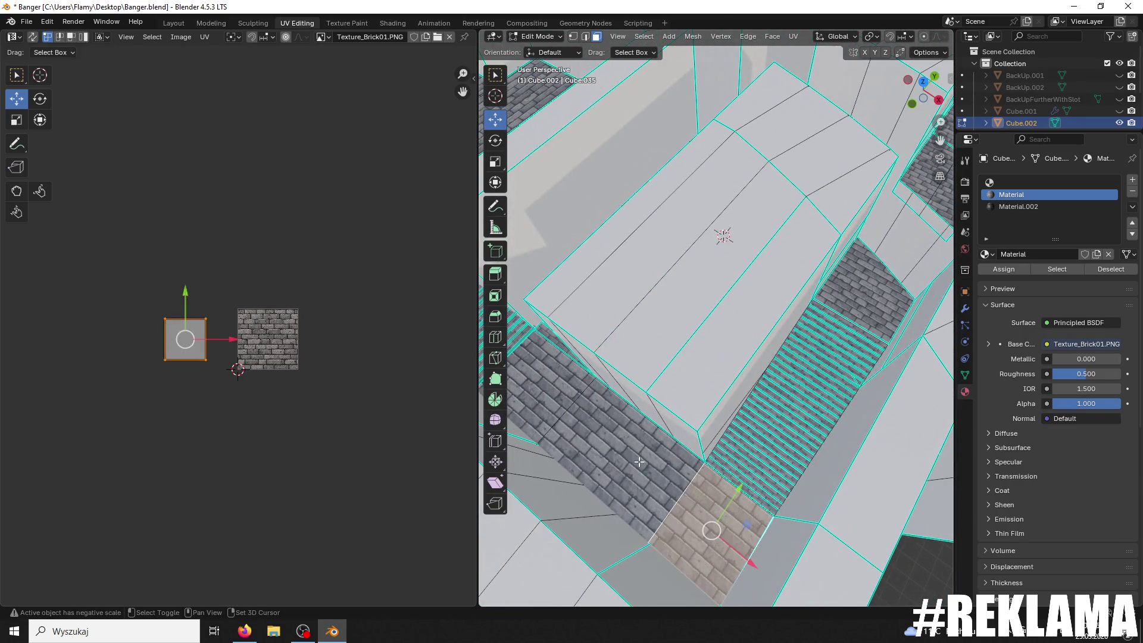
Step: Scale the selected corridor floor UVs up about 1.41 to match brick size
ctrl+click(556, 388)
key(s)
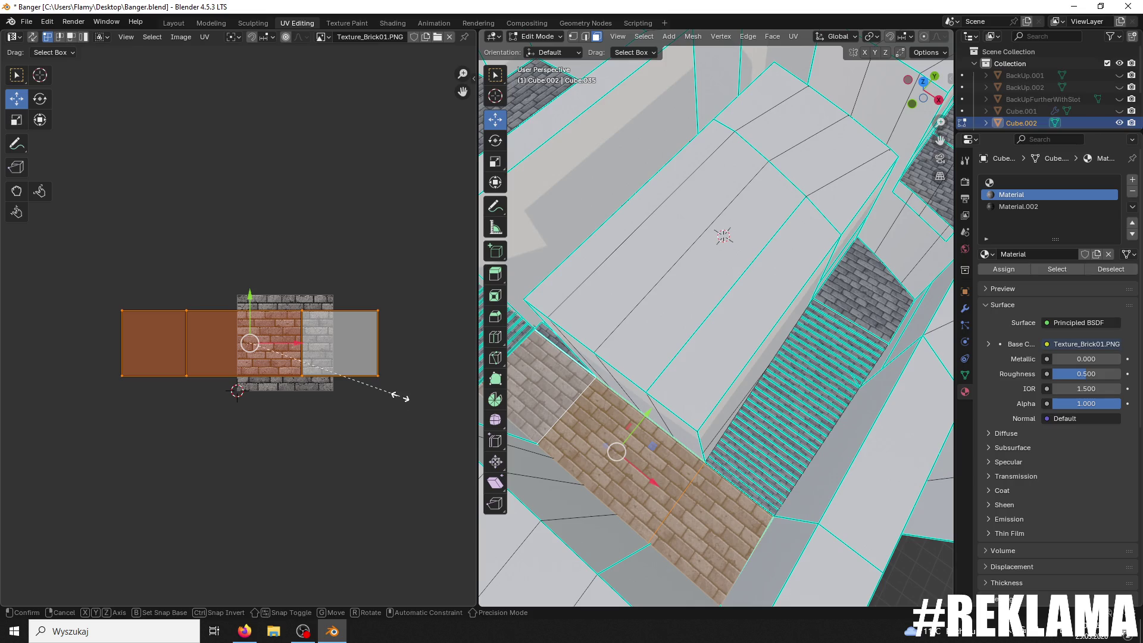
click(477, 373)
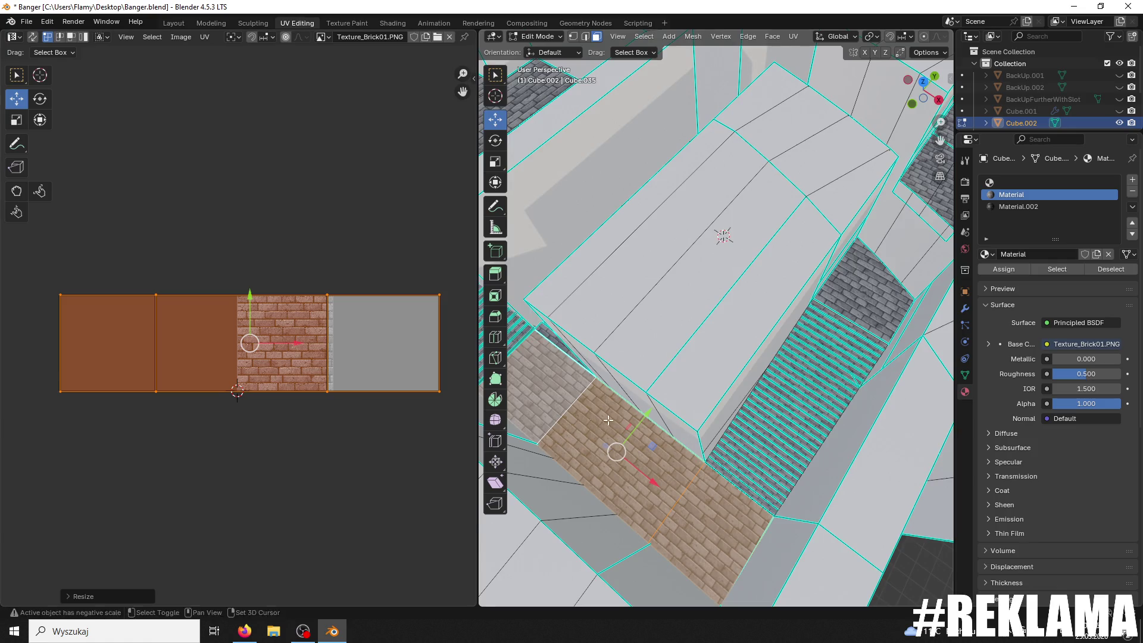
middle_drag(601, 381, 583, 399)
scroll(583, 399, up, 8)
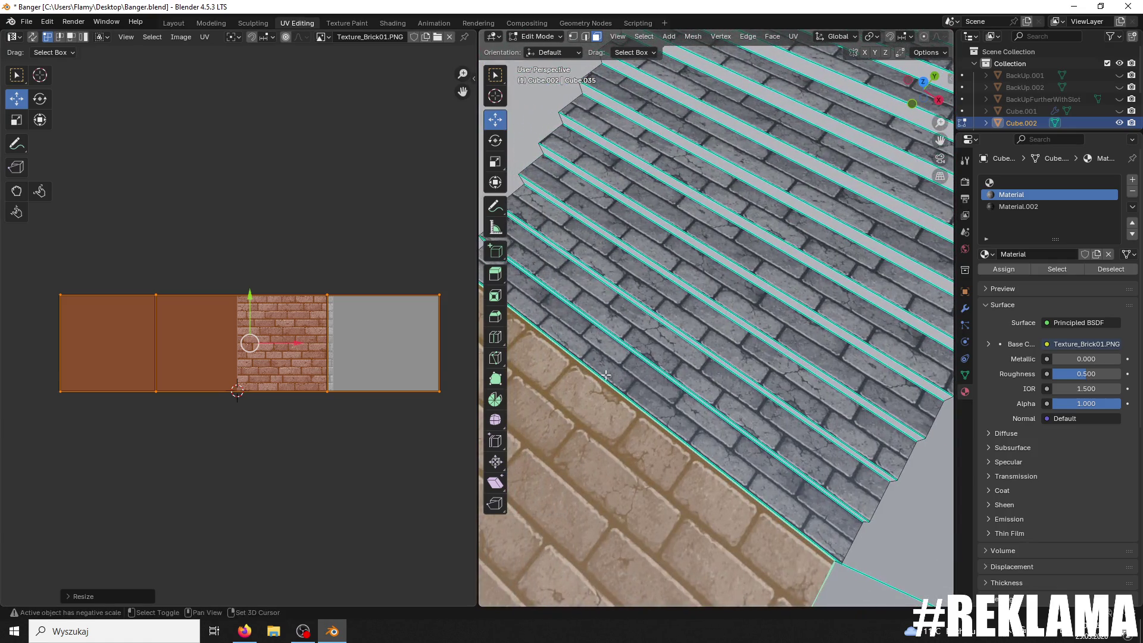
middle_drag(524, 351, 570, 361)
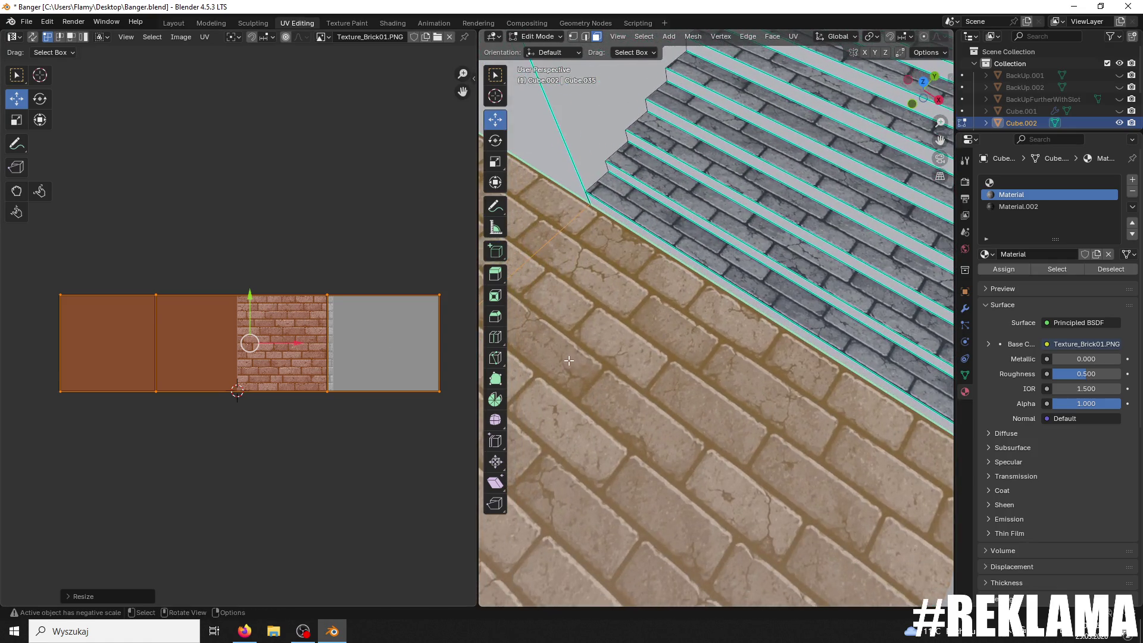
Step: Reselect the three floor faces beside the stairs and rotate their UVs 180°
click(629, 162)
mouse_move(629, 162)
middle_down()
mouse_move(638, 206)
mouse_move(701, 254)
middle_up()
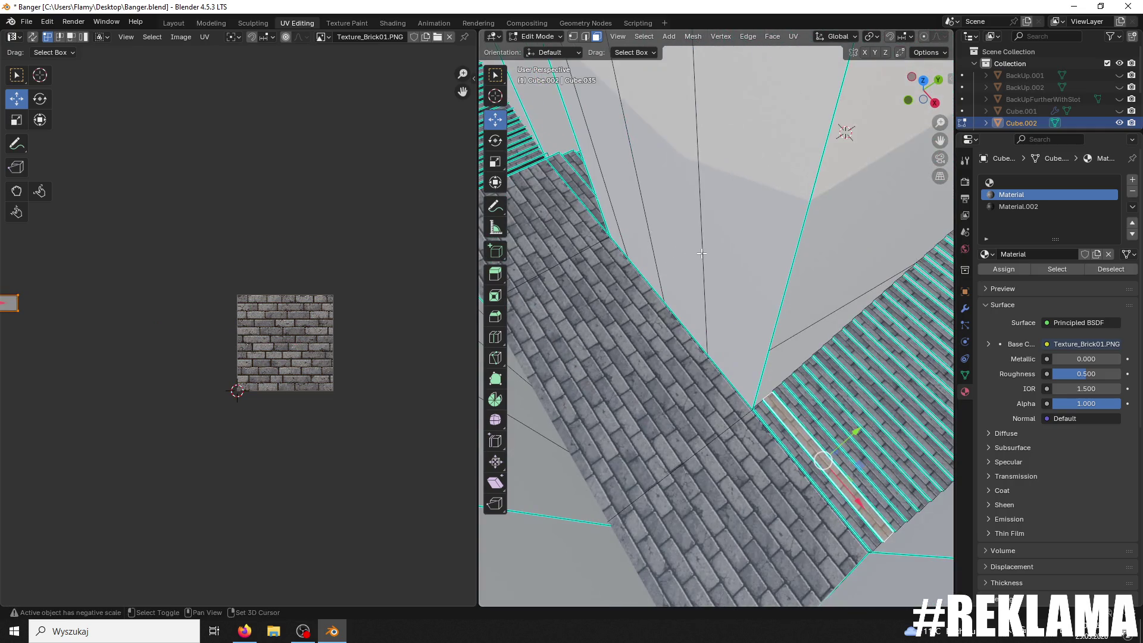
click(721, 462)
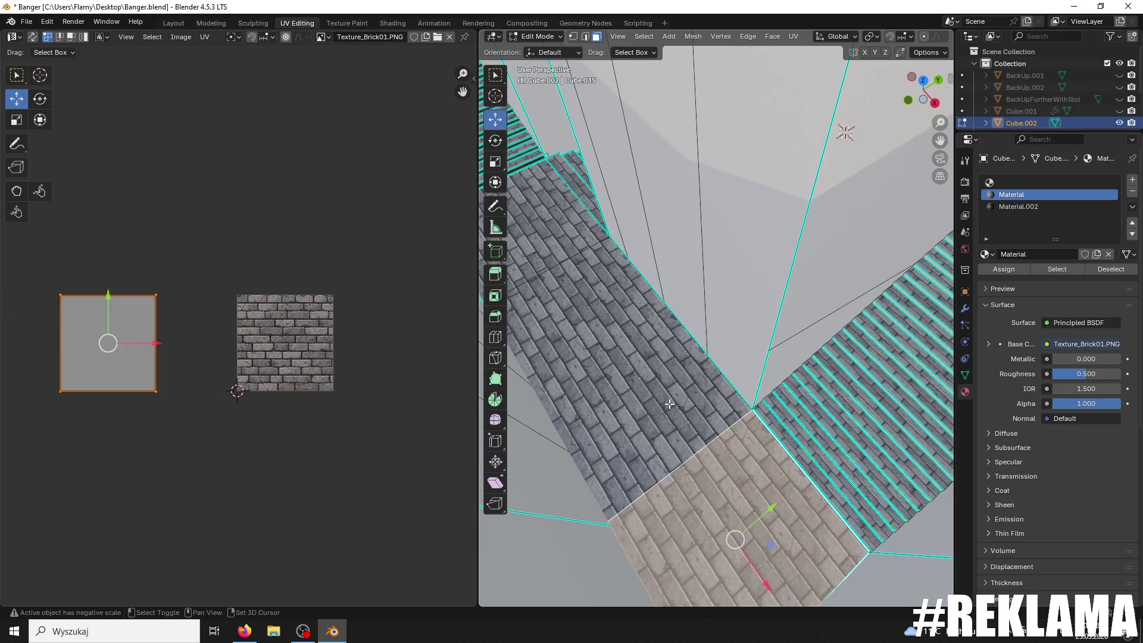
shift+click(655, 435)
shift+click(562, 248)
key(g)
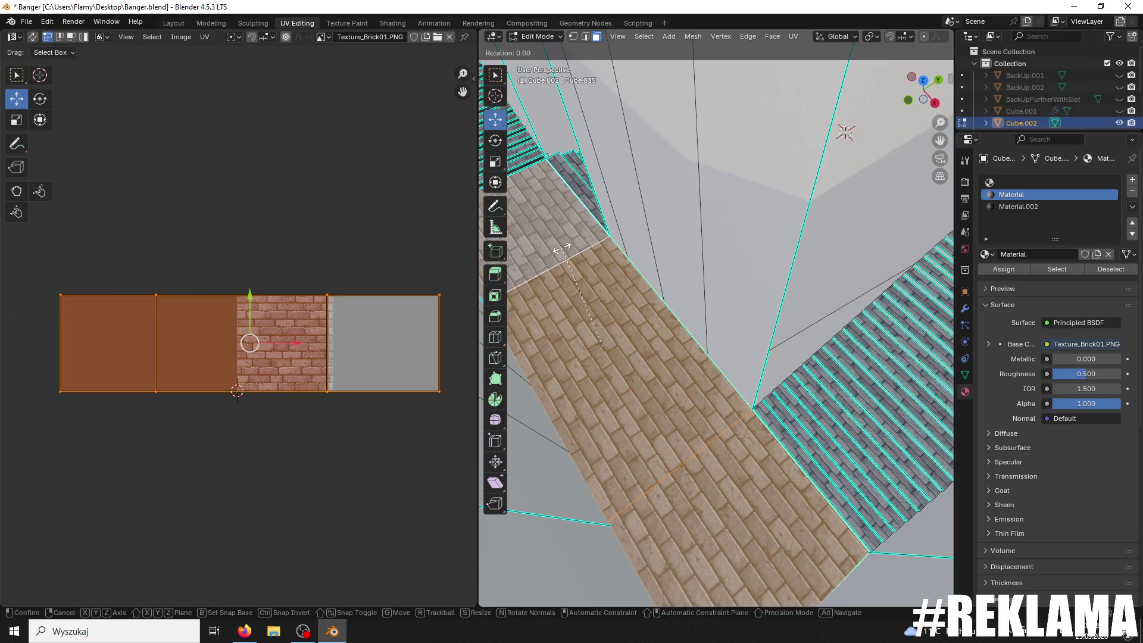
key(Escape)
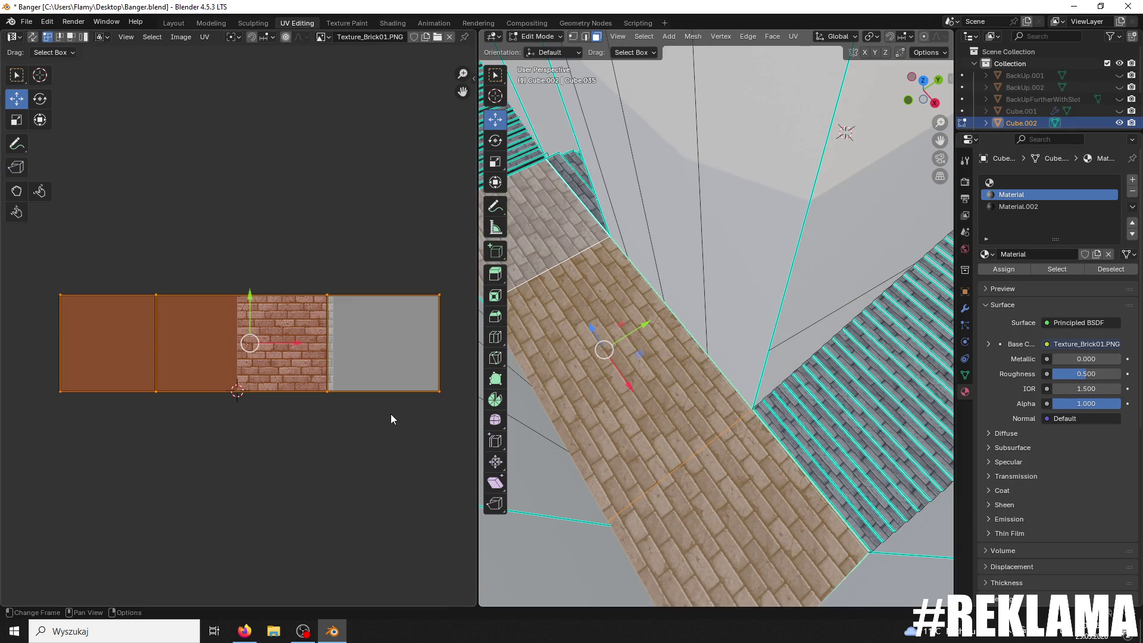
text(r180)
key(Return)
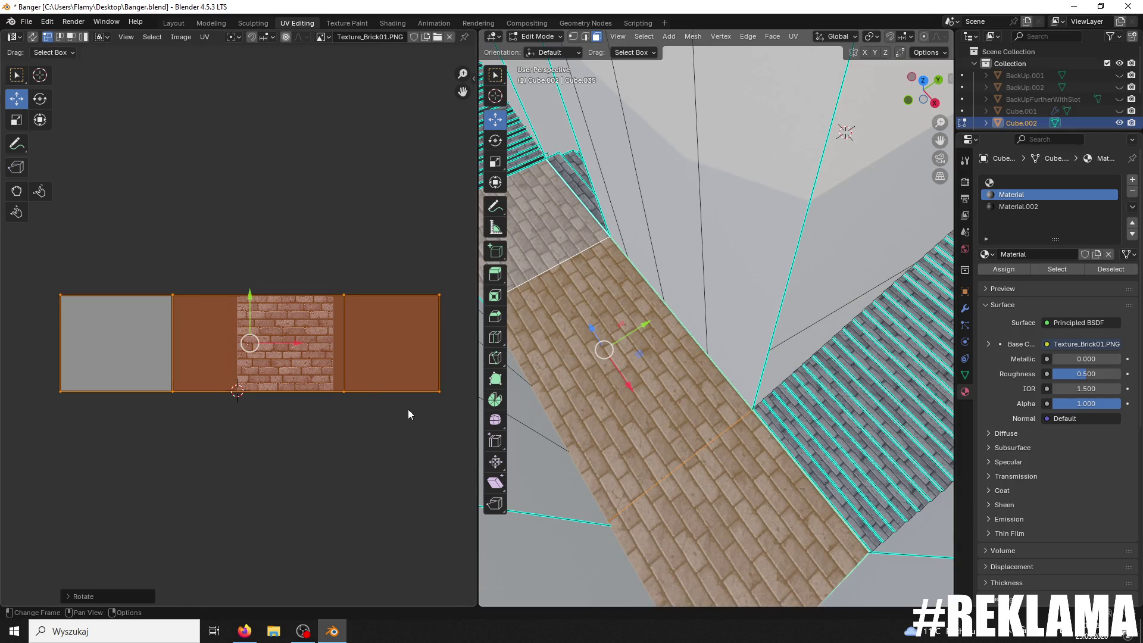
Step: Select the long strip of brick corridor path faces
shift+middle_drag(715, 356, 722, 386)
scroll(741, 364, up, 4)
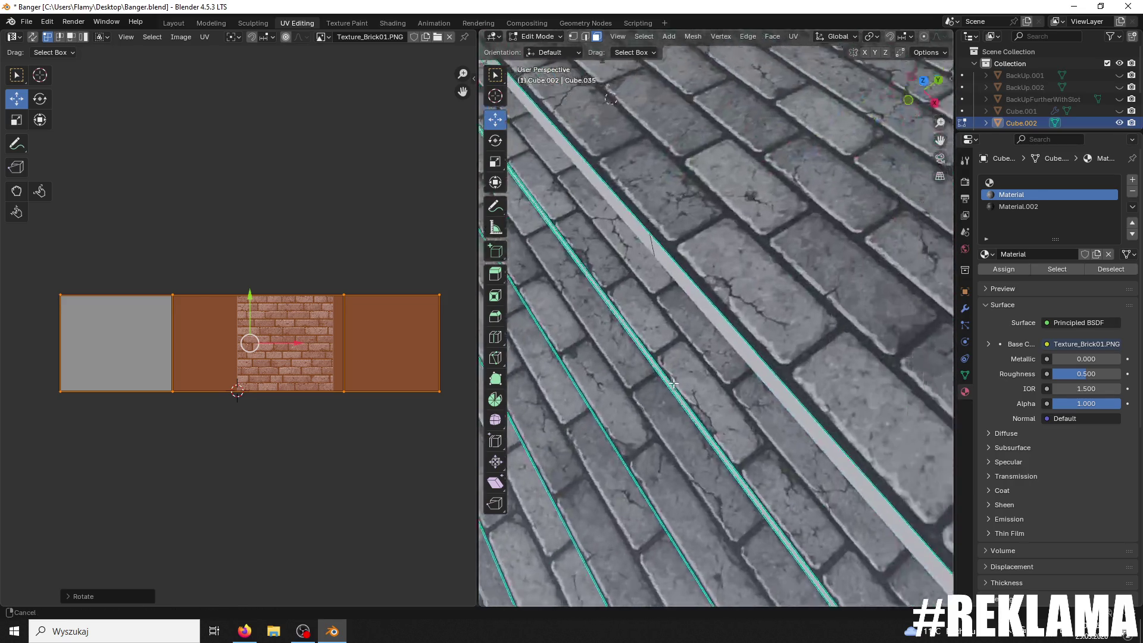
scroll(685, 370, down, 8)
scroll(685, 371, up, 6)
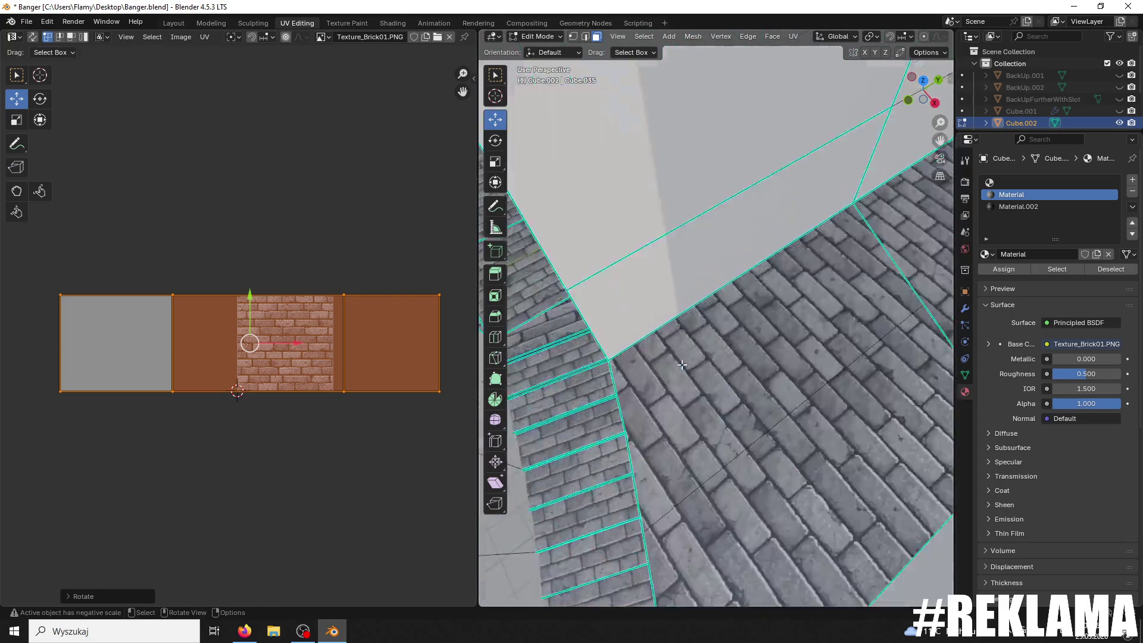
click(709, 379)
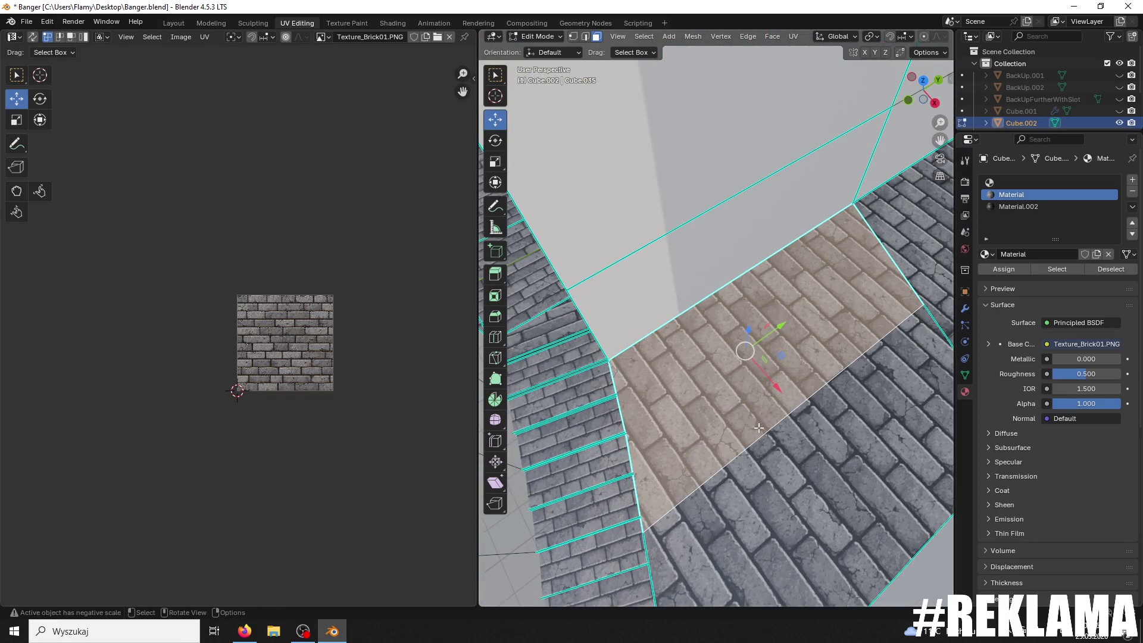
scroll(706, 372, down, 5)
alt+click(702, 366)
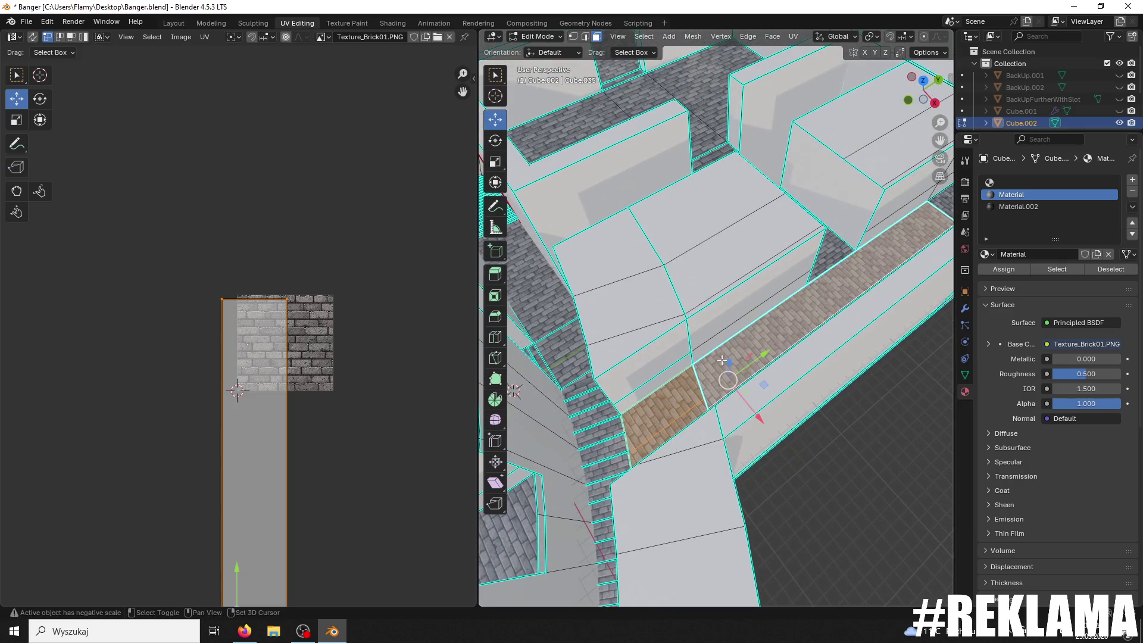
Step: Add the adjacent brick strip and extra path faces near the curved stair to the selection
scroll(770, 395, up, 2)
alt+shift+click(801, 398)
mouse_move(792, 396)
middle_down()
mouse_move(851, 280)
mouse_move(775, 299)
middle_up()
shift+click(885, 242)
middle_drag(885, 242, 854, 364)
shift+click(853, 364)
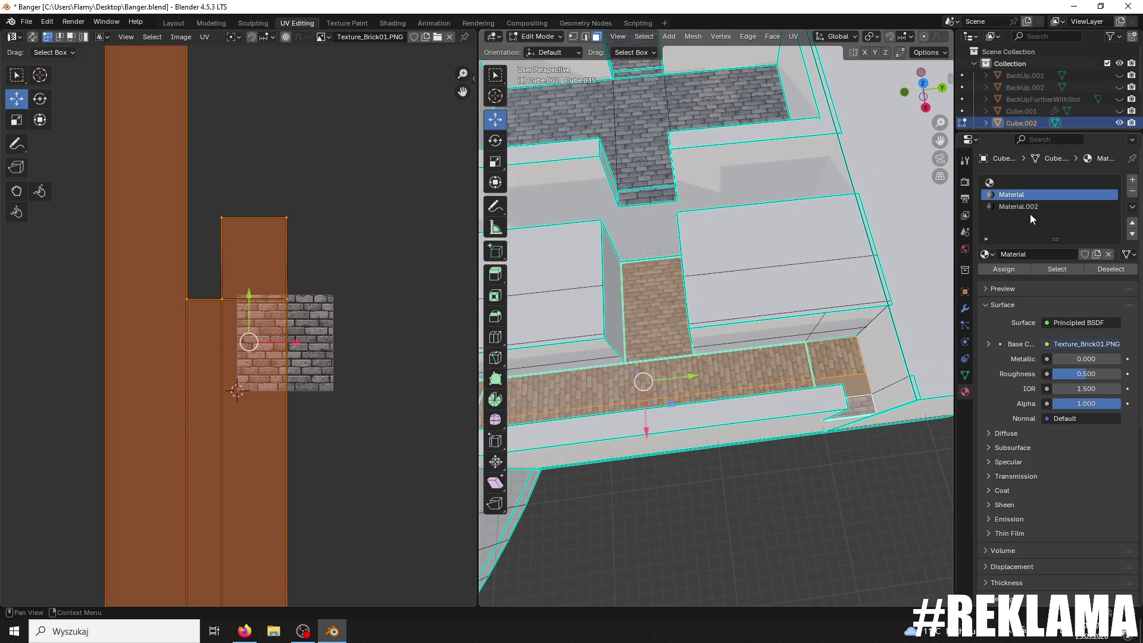
click(1009, 272)
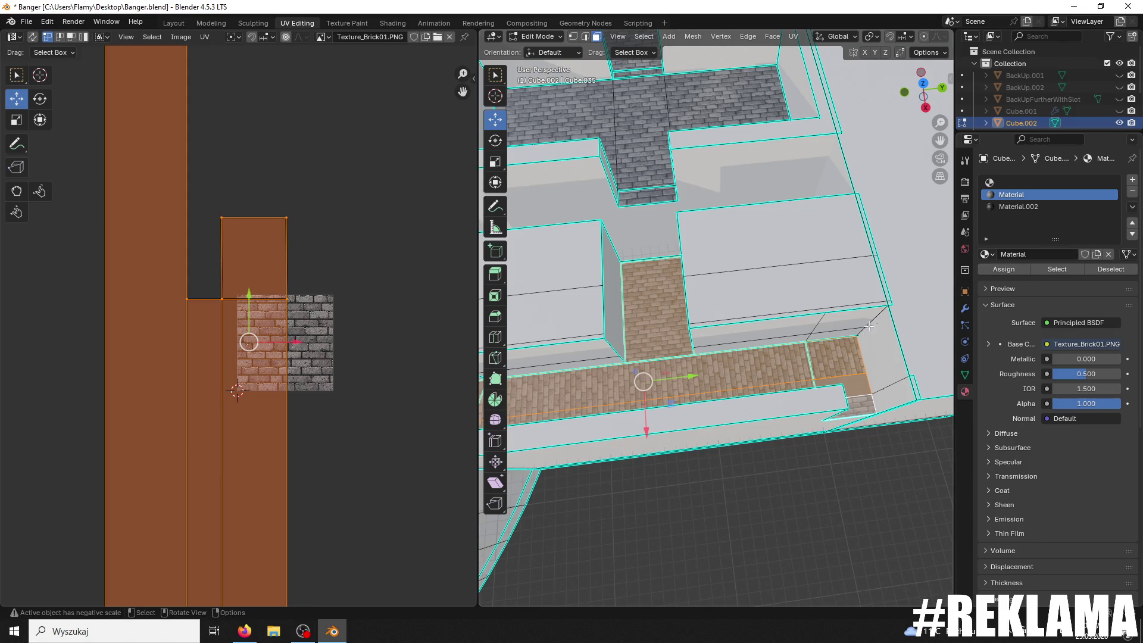
scroll(350, 352, down, 3)
scroll(349, 352, down, 2)
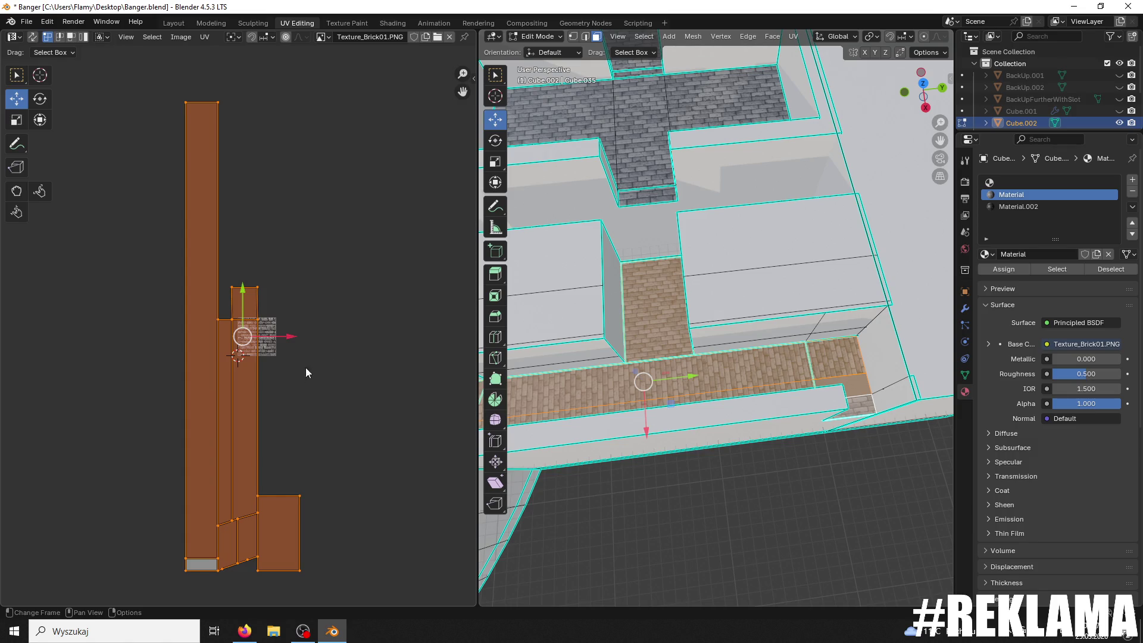
shift+middle_drag(600, 340, 750, 360)
shift+click(613, 386)
shift+middle_drag(613, 386, 638, 356)
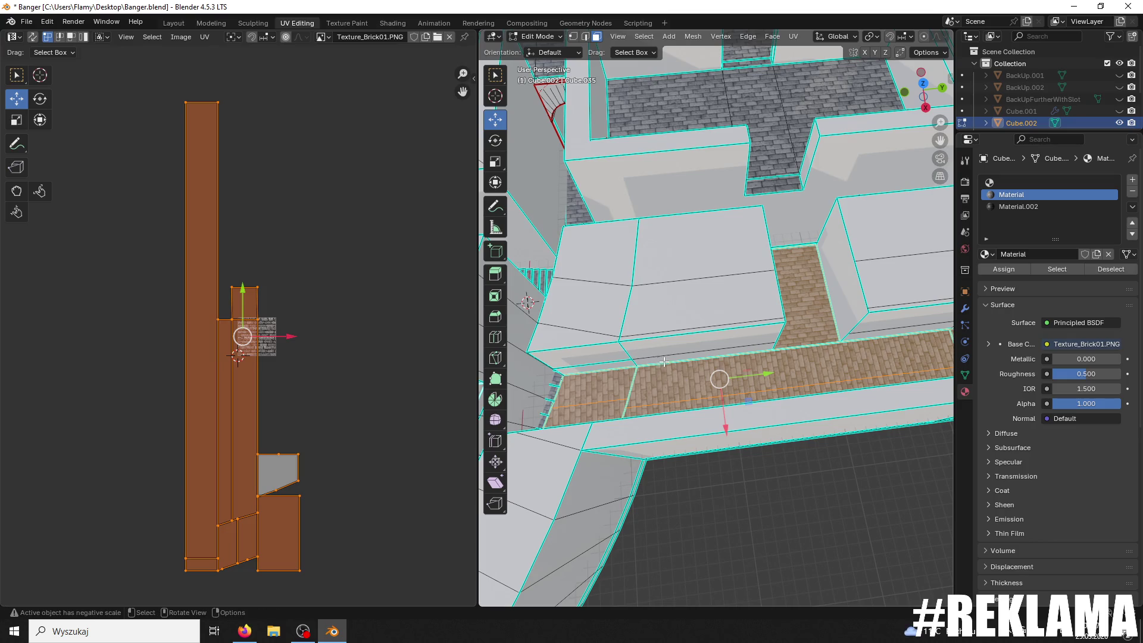
Step: Check the selection from overhead and unwrap the brick path faces with U > Unwrap
scroll(664, 362, down, 3)
mouse_move(639, 361)
middle_down()
mouse_move(749, 340)
mouse_move(762, 357)
middle_up()
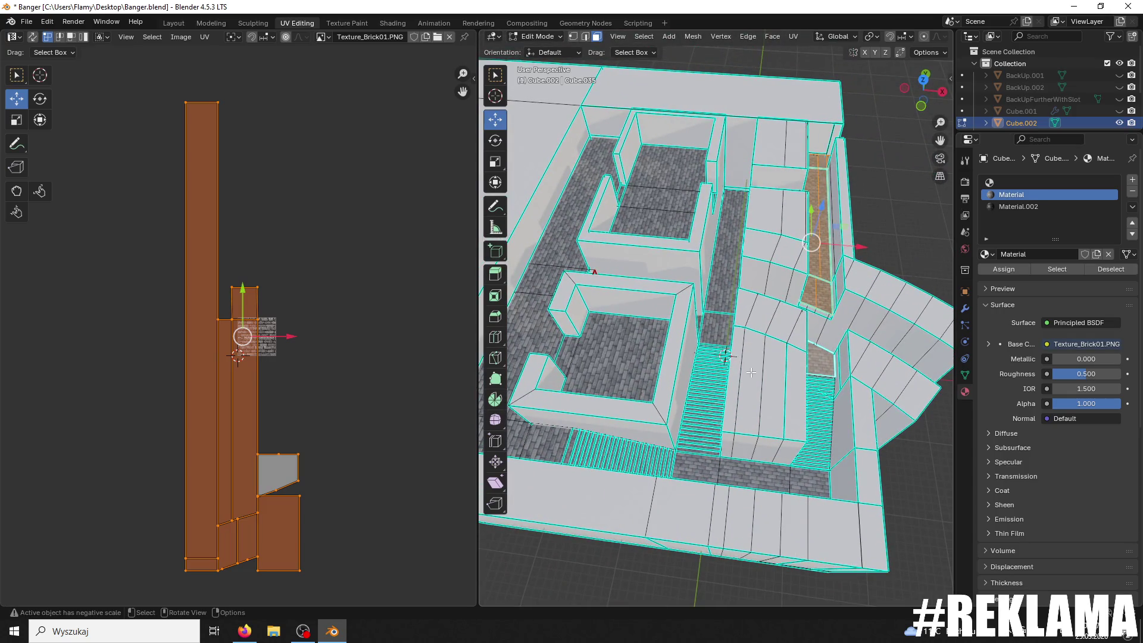
mouse_move(746, 295)
middle_down()
mouse_move(636, 306)
mouse_move(658, 365)
middle_up()
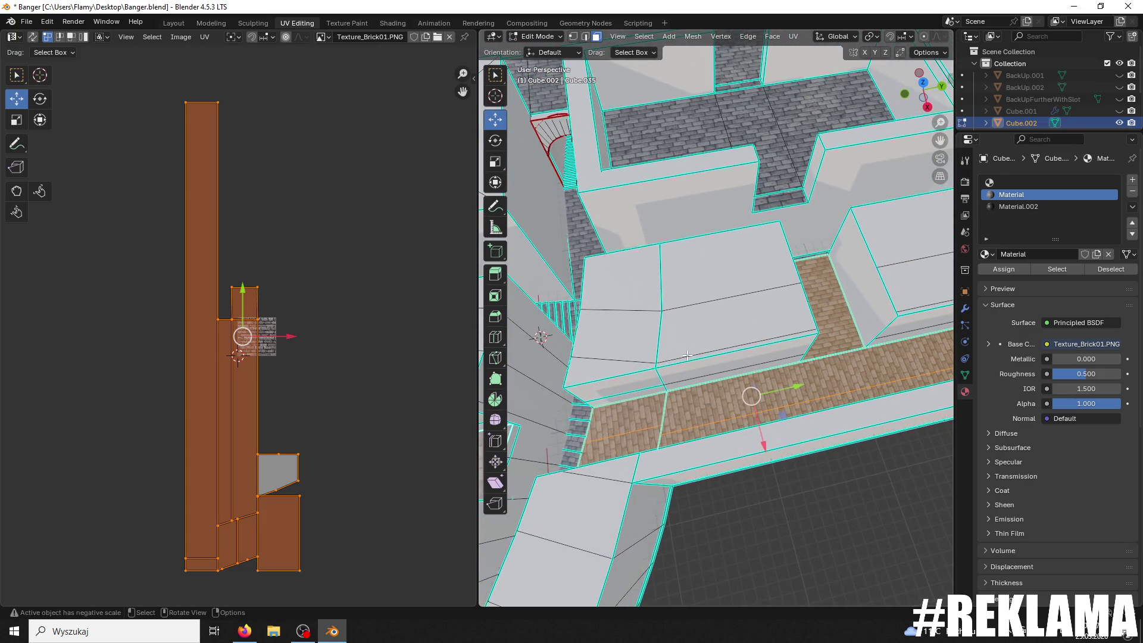
scroll(687, 355, down, 3)
middle_drag(699, 354, 739, 344)
key(u)
click(334, 380)
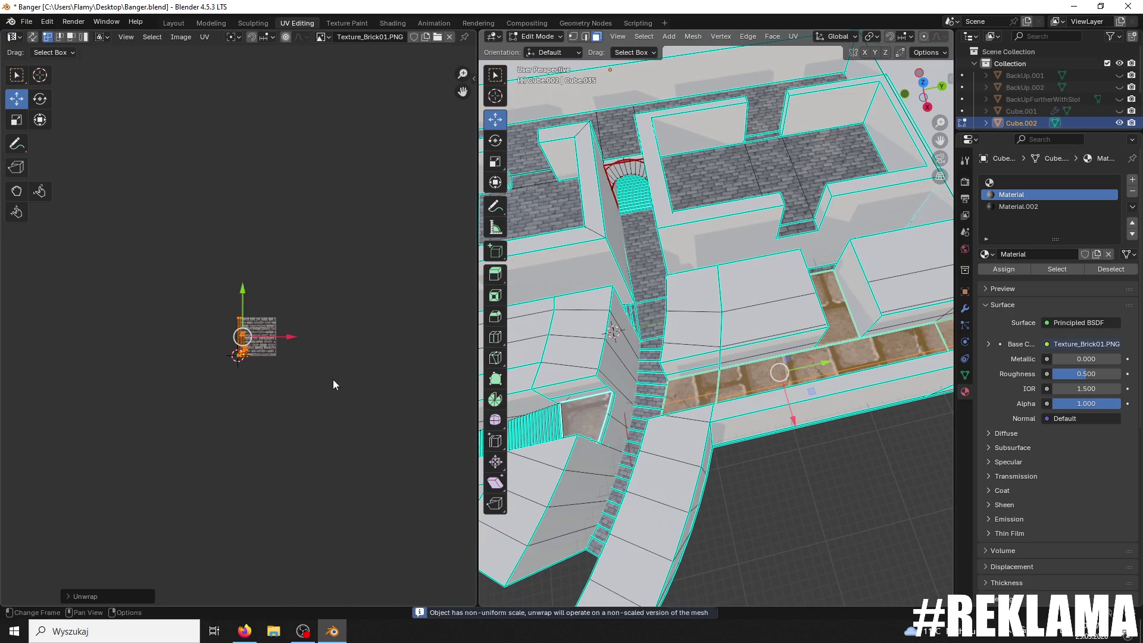
Step: Frame the new floor strip UV islands and rescale them
key(KP_Decimal)
key(s)
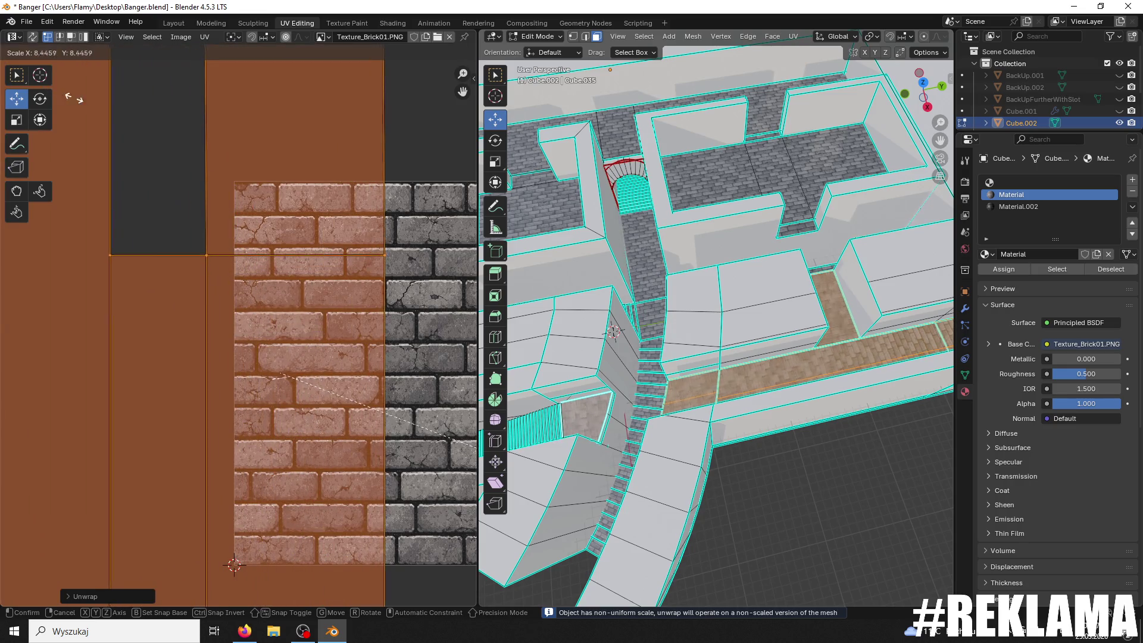
click(125, 113)
scroll(685, 297, up, 8)
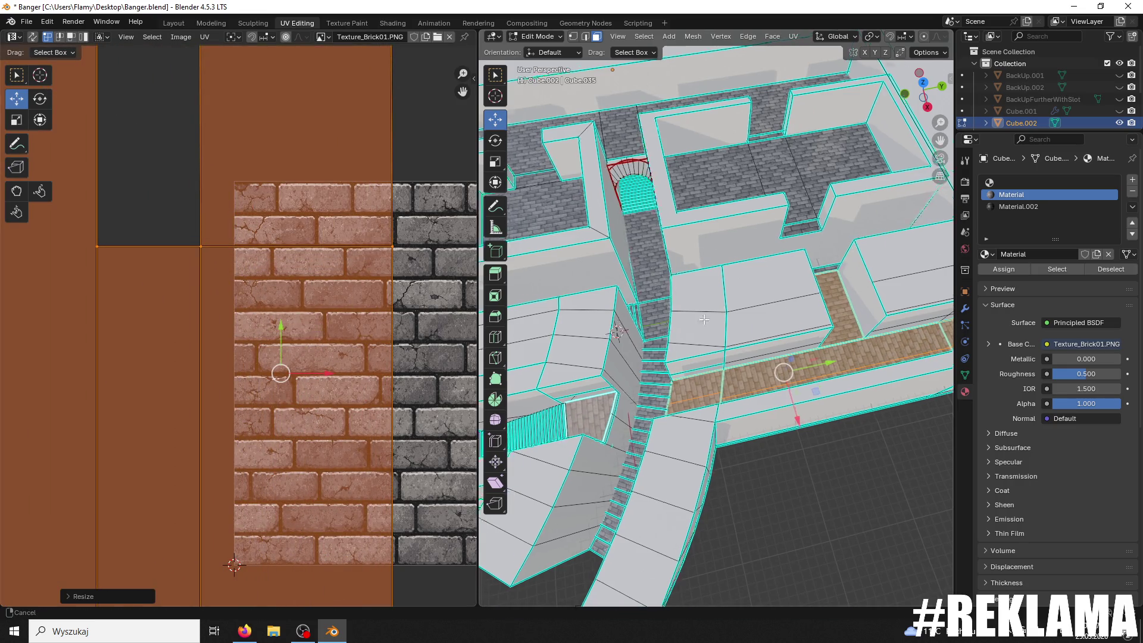
mouse_move(753, 276)
middle_down()
mouse_move(727, 235)
mouse_move(712, 332)
middle_up()
scroll(712, 332, up, 4)
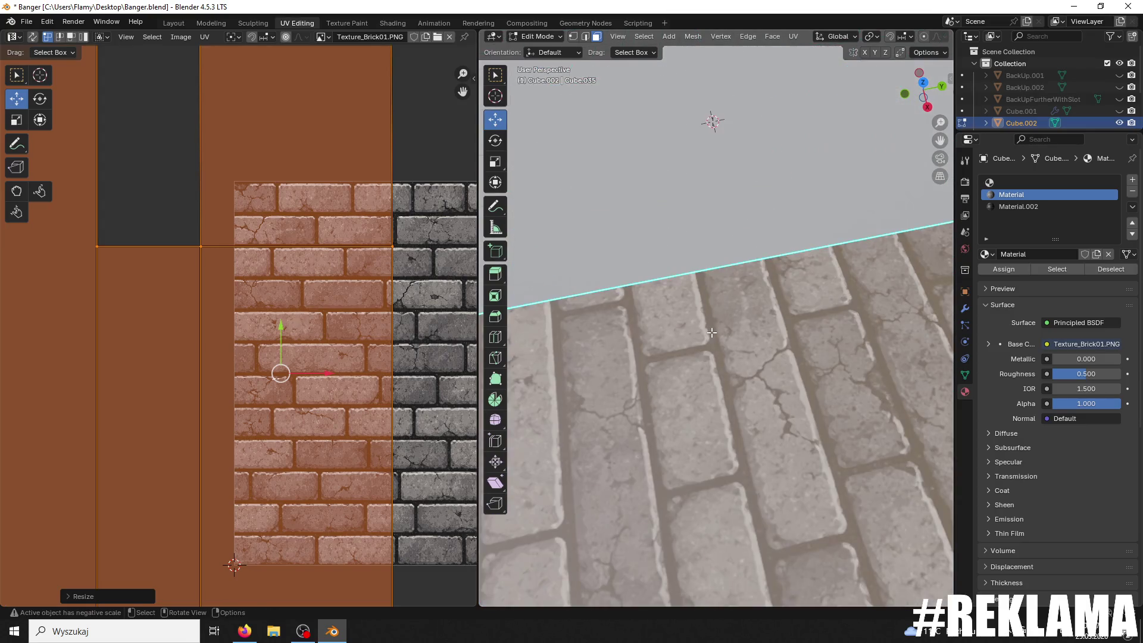
scroll(616, 319, down, 5)
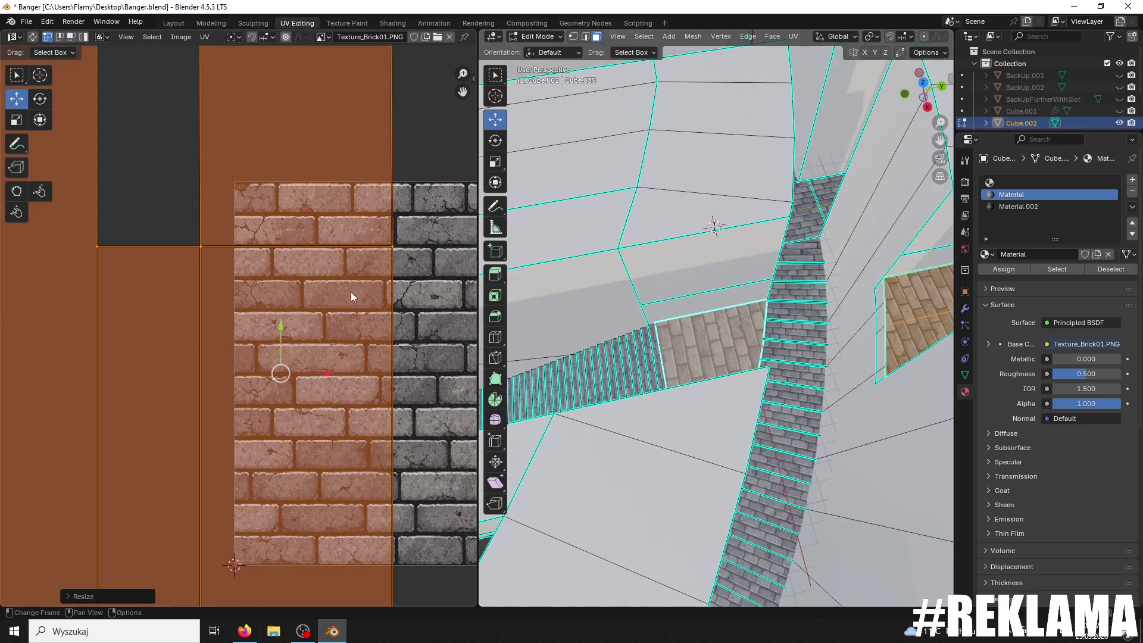
Step: Rotate the floor strip UVs by 90°
text(r90)
key(Return)
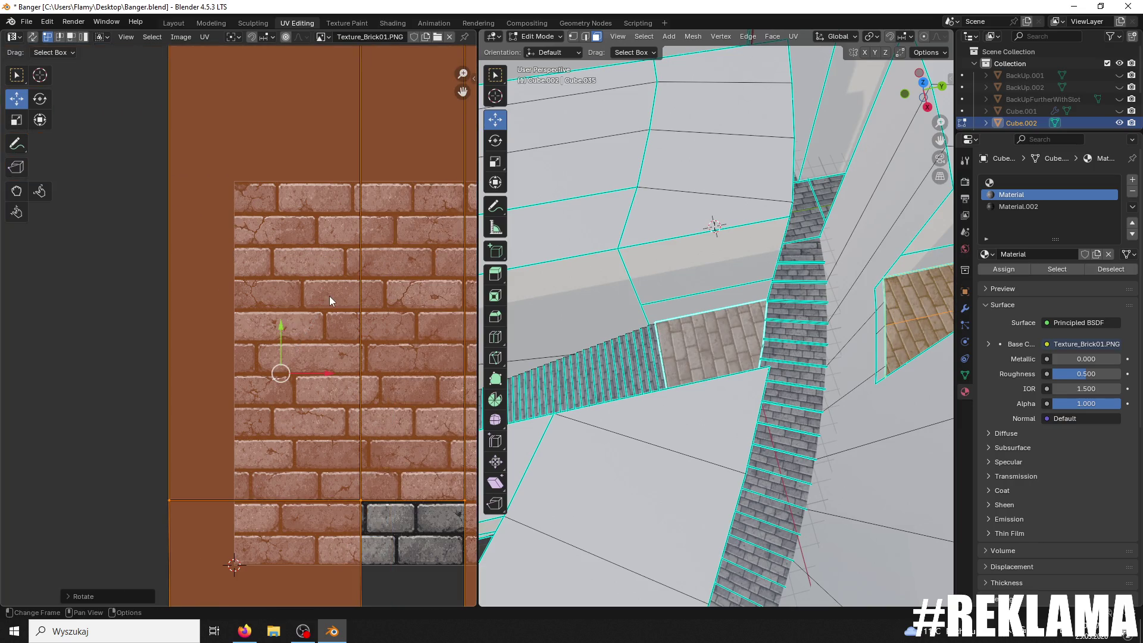
scroll(744, 305, up, 5)
scroll(660, 327, down, 5)
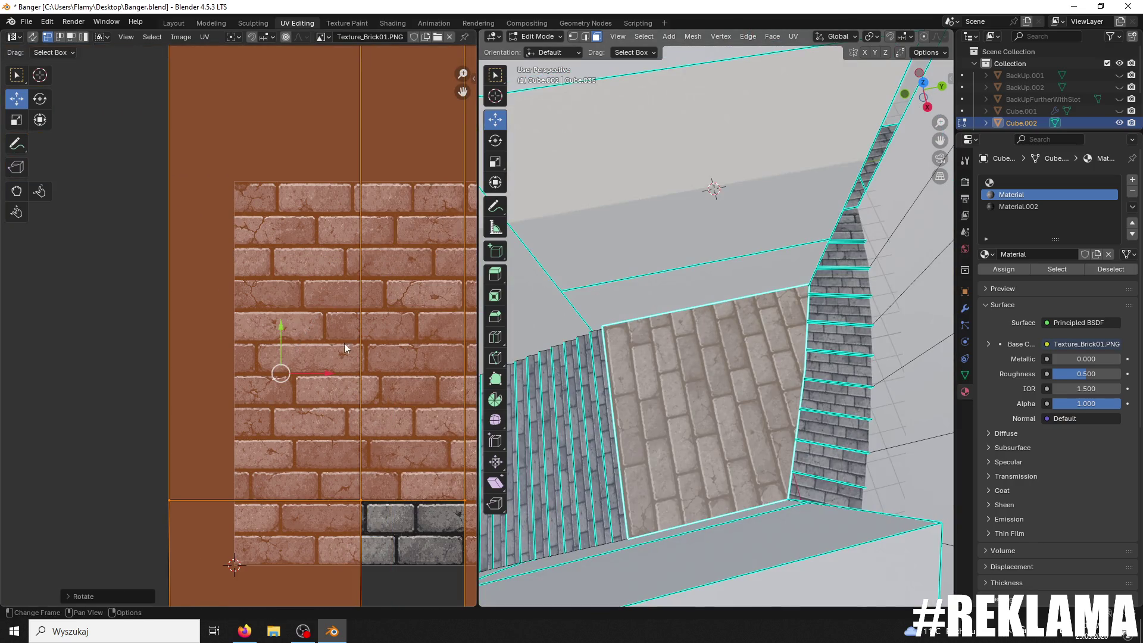
Step: Nudge the floor UVs, enlarge them about 1.22×, and shift them slightly down to align bricks
drag(283, 329, 289, 339)
key(s)
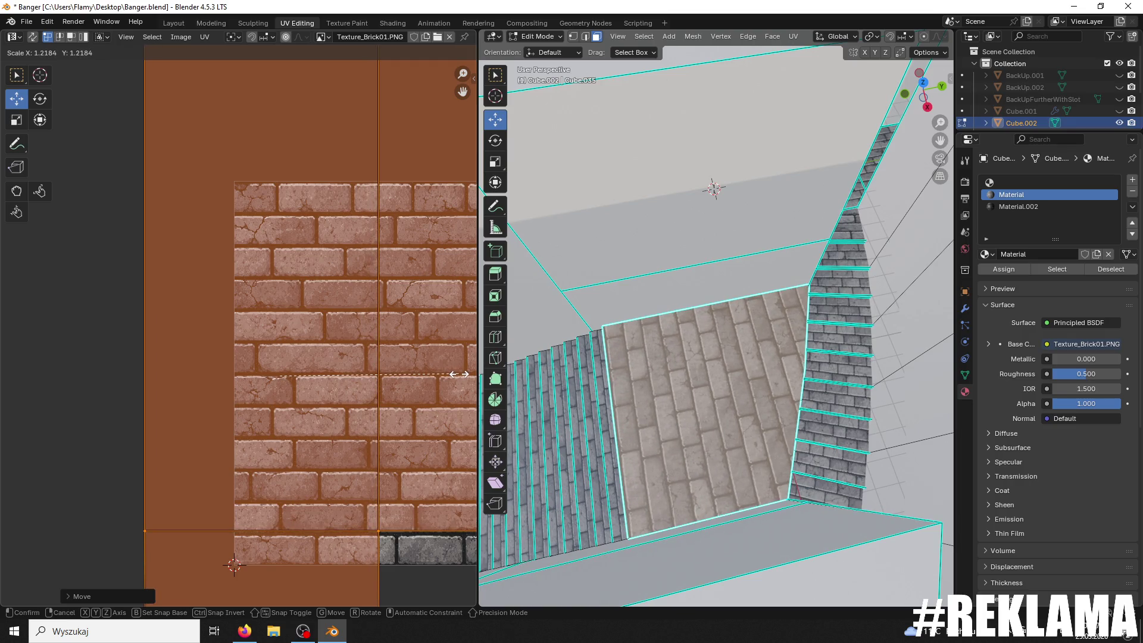
click(466, 362)
drag(285, 330, 285, 332)
scroll(710, 283, down, 3)
shift+middle_drag(710, 283, 536, 411)
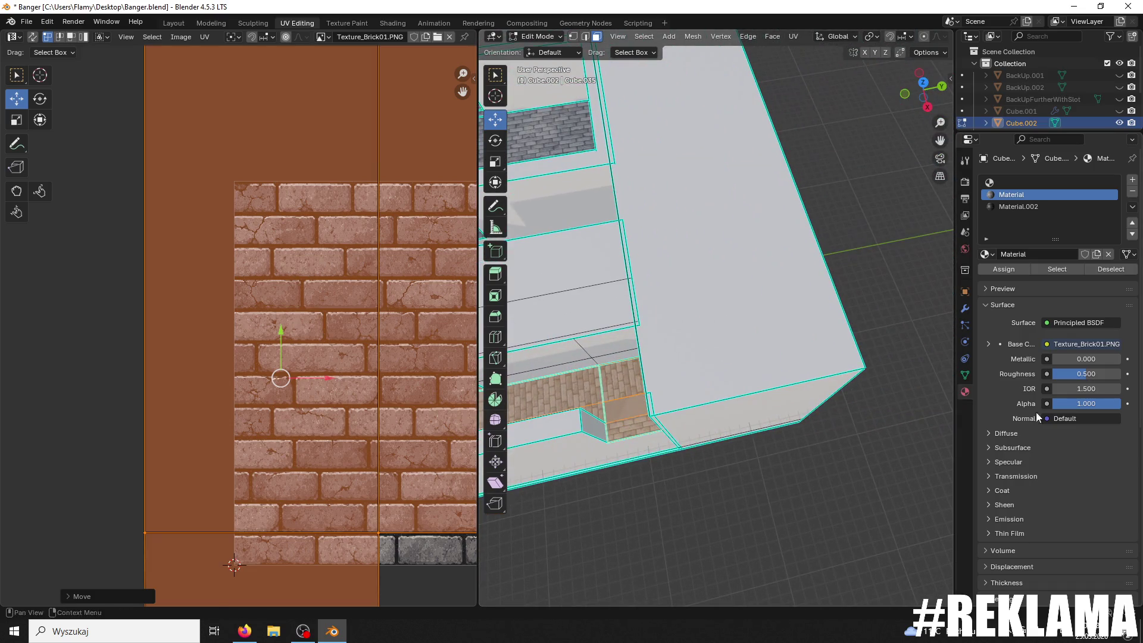
click(636, 409)
Step: Lower the tall UV island's top edge to make it square, then place it beside the brick texture
scroll(390, 365, down, 6)
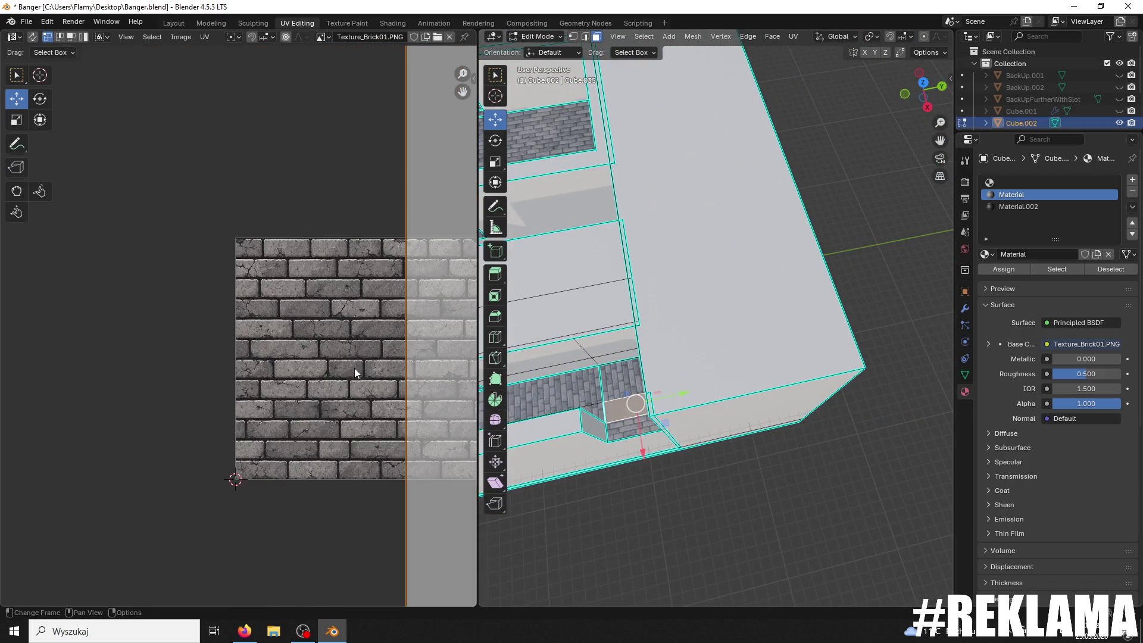
scroll(350, 386, up, 2)
drag(313, 112, 221, 154)
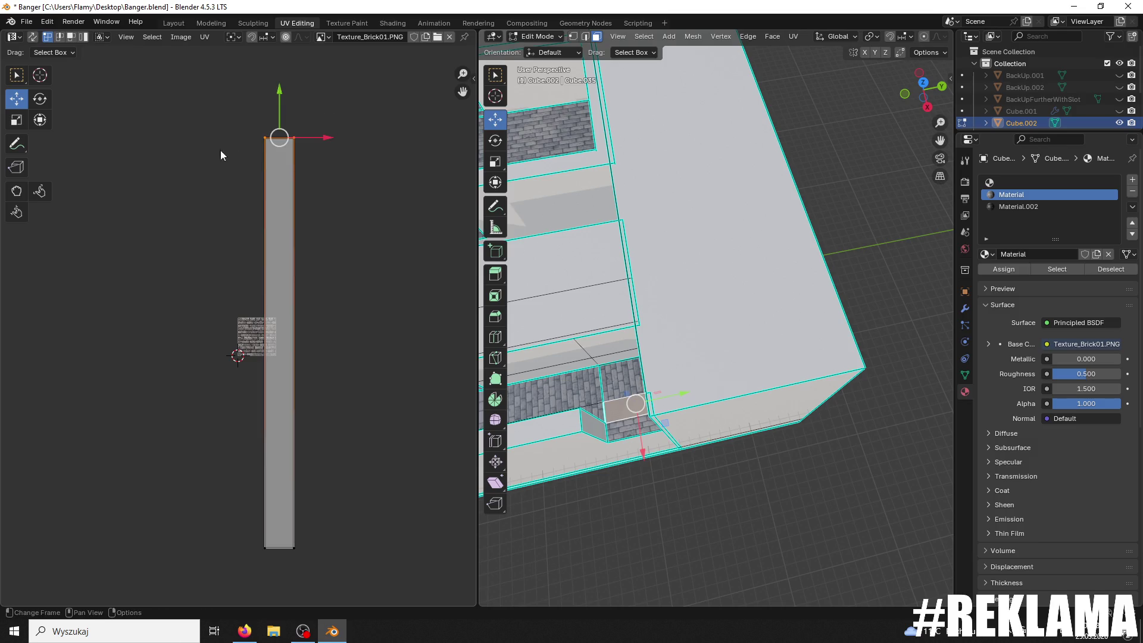
key(g)
key(y)
click(321, 402)
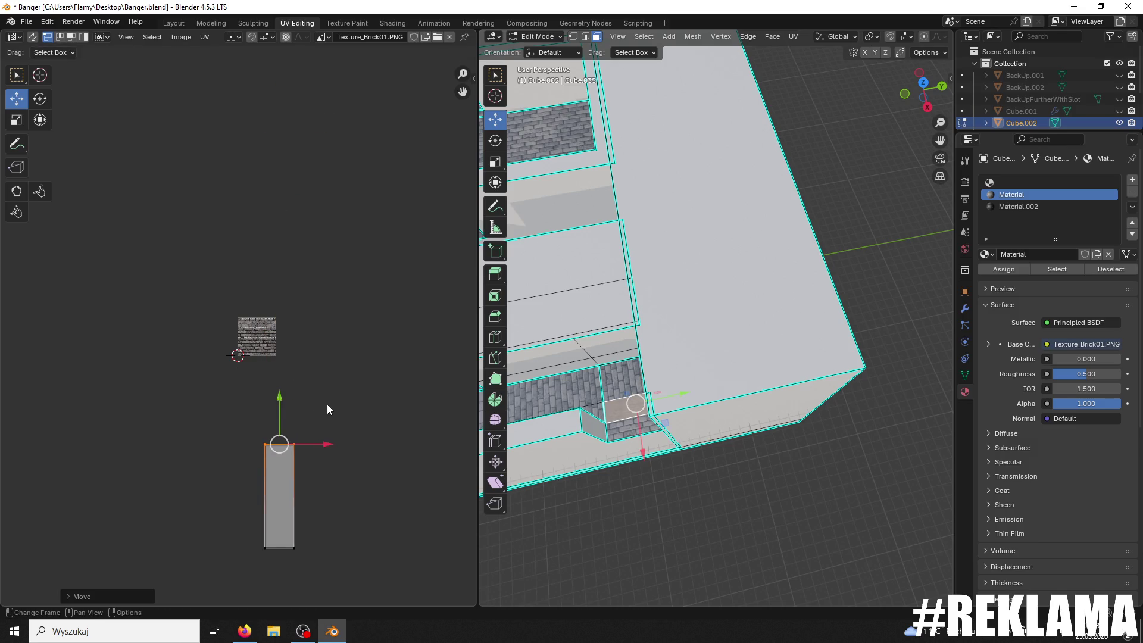
key(g)
key(y)
click(269, 458)
key(g)
key(y)
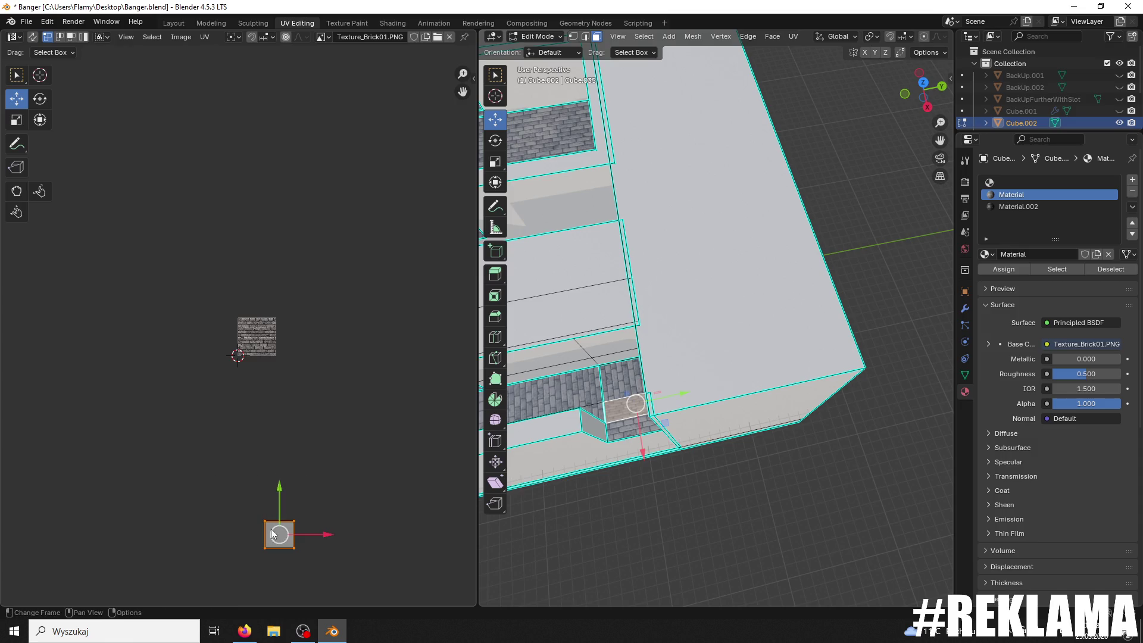
click(269, 299)
Step: Try rotating the square UV island, including a typed angle of 9, then cancel and leave it unrotated
scroll(344, 348, up, 5)
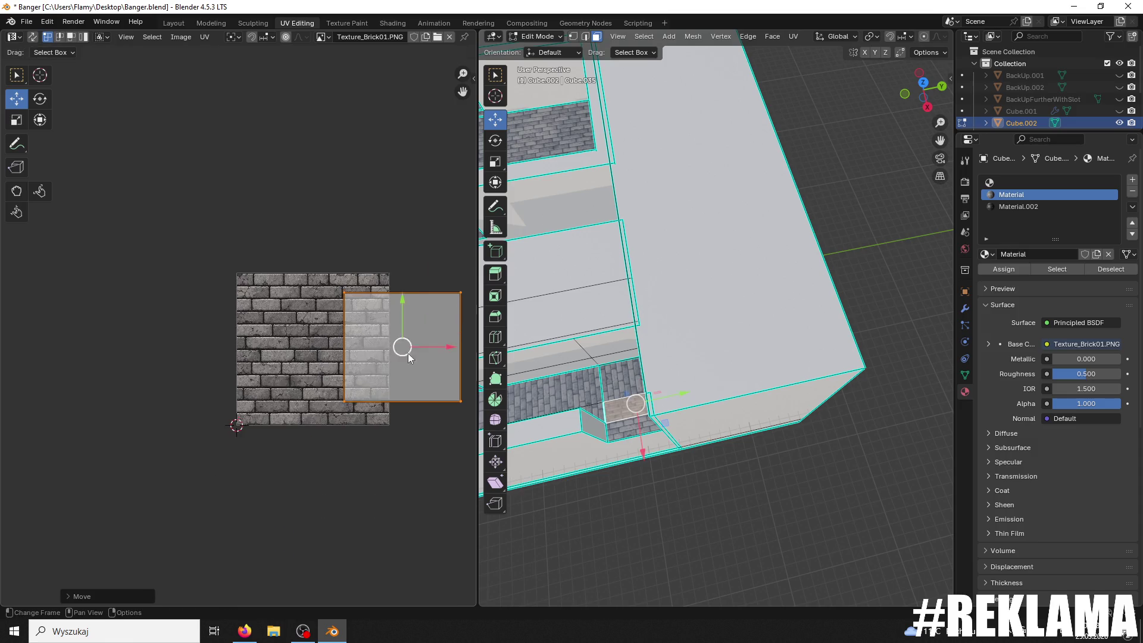
scroll(694, 377, up, 5)
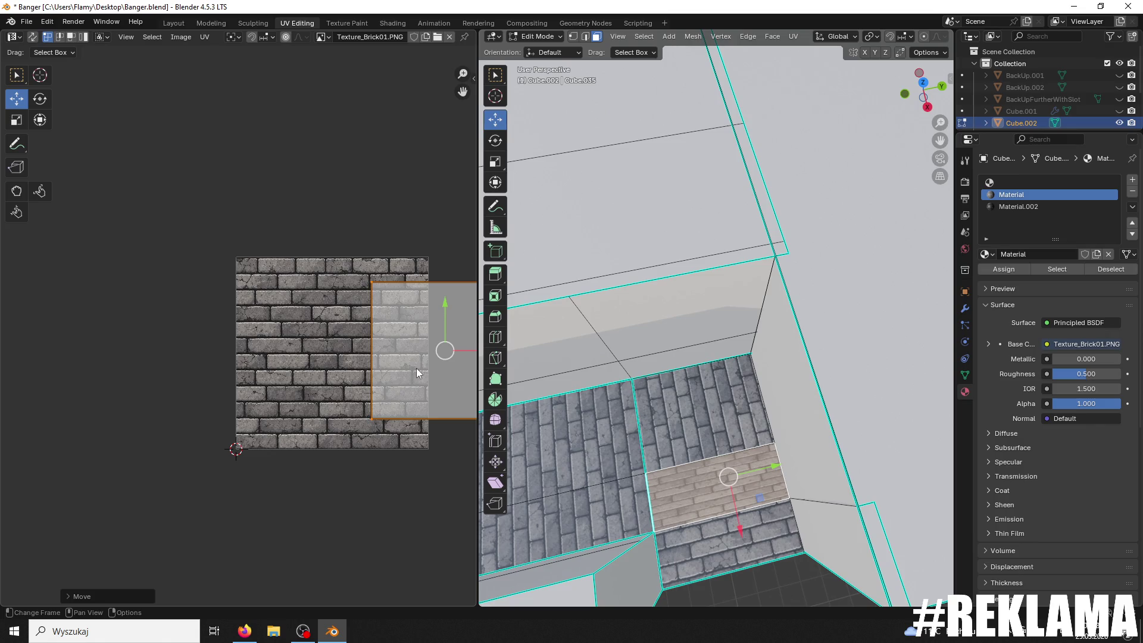
key(r)
key(Escape)
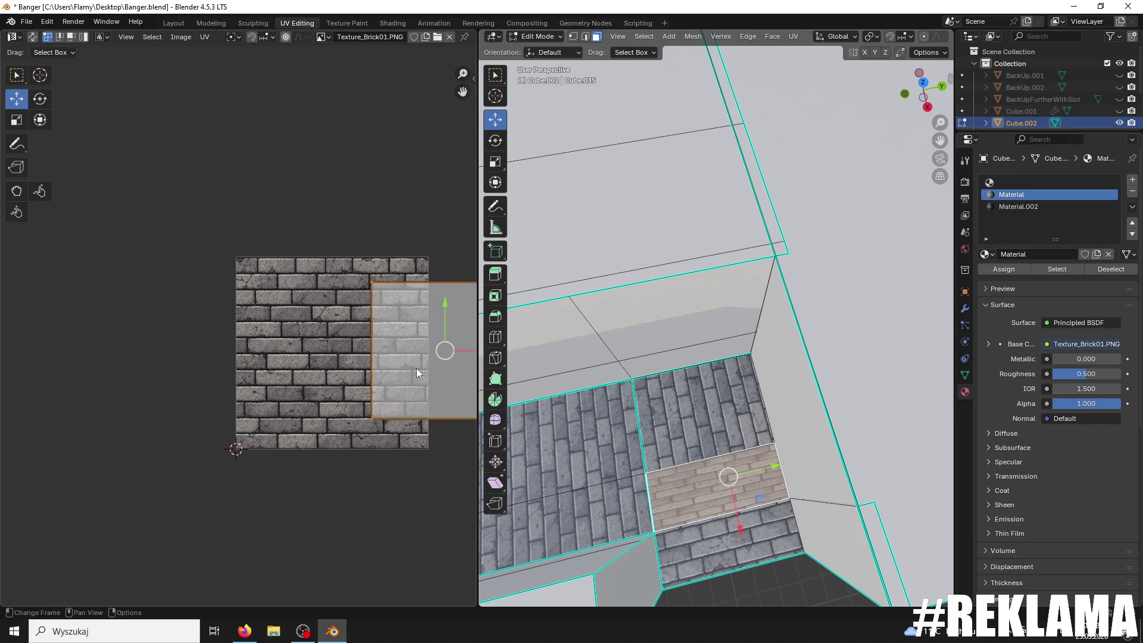
key(r)
key(BackSpace)
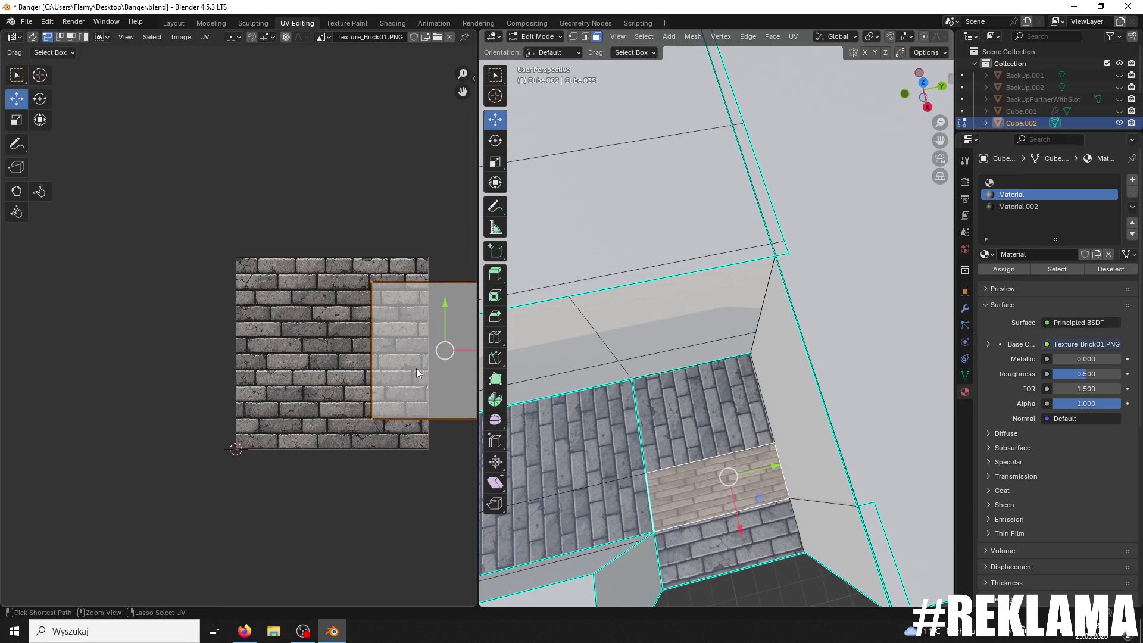
text(9)
key(Escape)
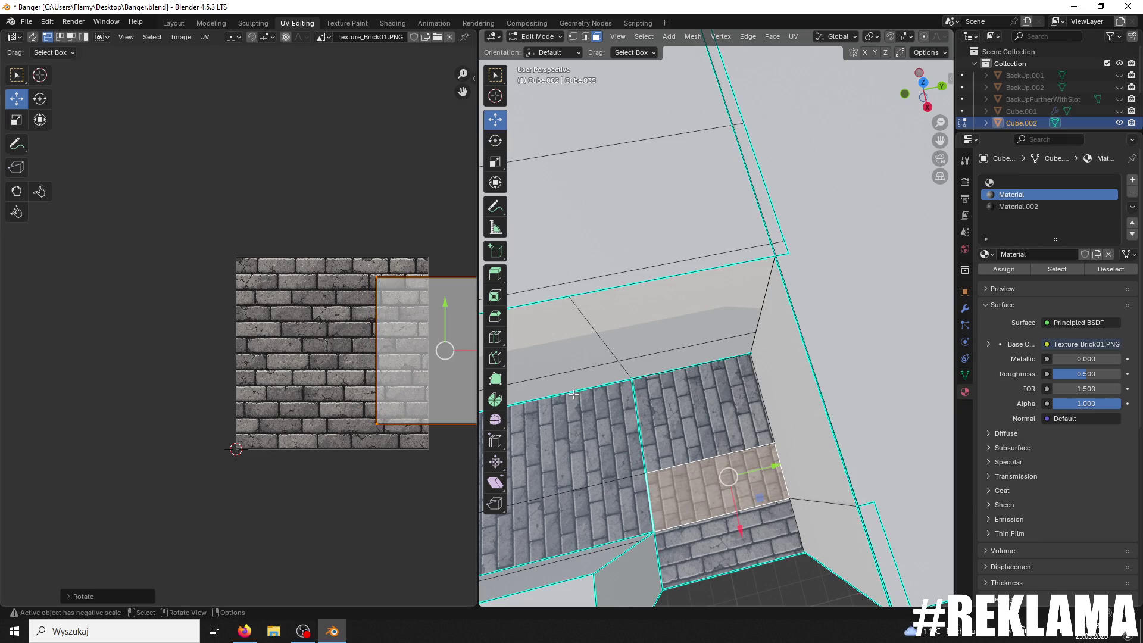
Step: Conformally unwrap three neighbouring brick faces, then undo it and keep only the middle face selected
click(685, 425)
shift+click(687, 506)
shift+click(711, 546)
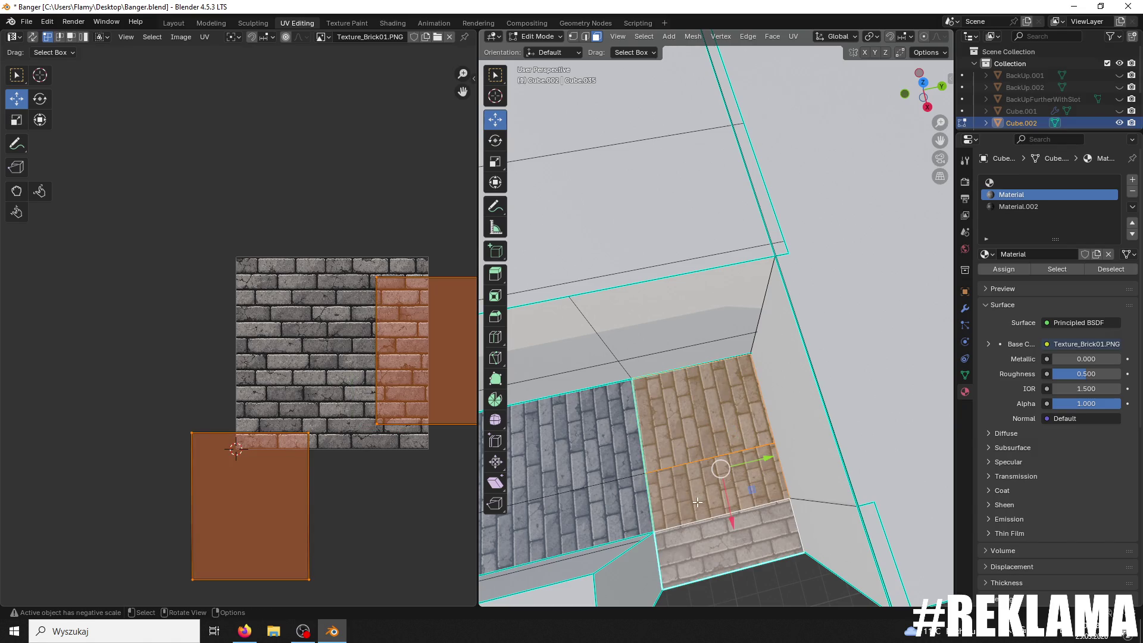
key(u)
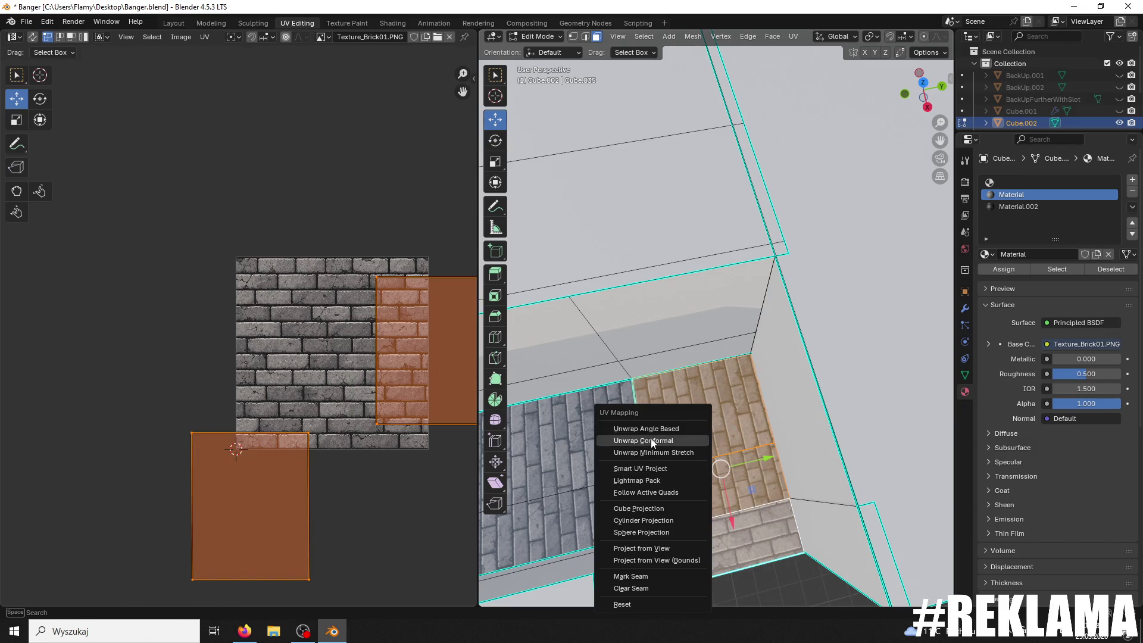
click(655, 441)
scroll(362, 410, up, 2)
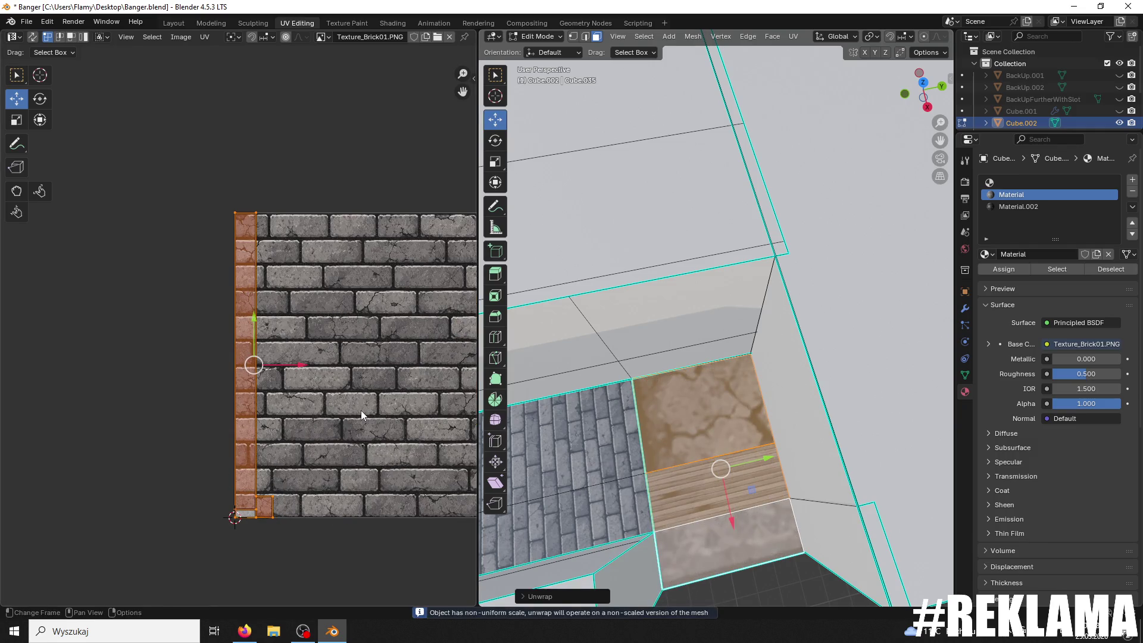
key(ctrl+z)
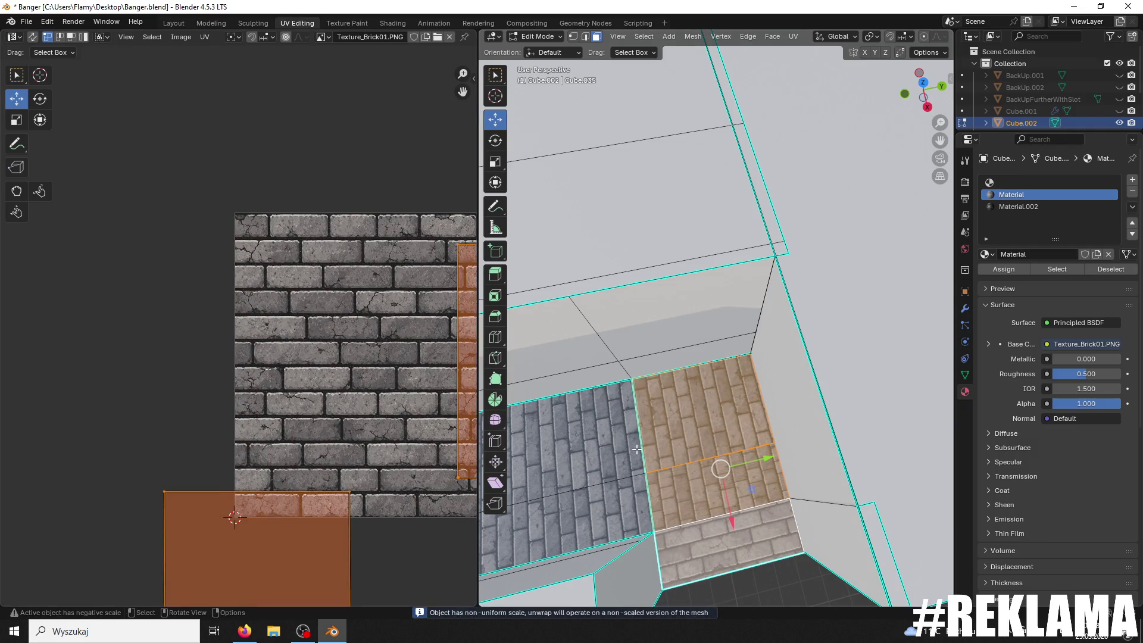
click(696, 487)
Step: Slide the UV island sideways so its bricks line up, then nudge it slightly right
scroll(706, 490, up, 5)
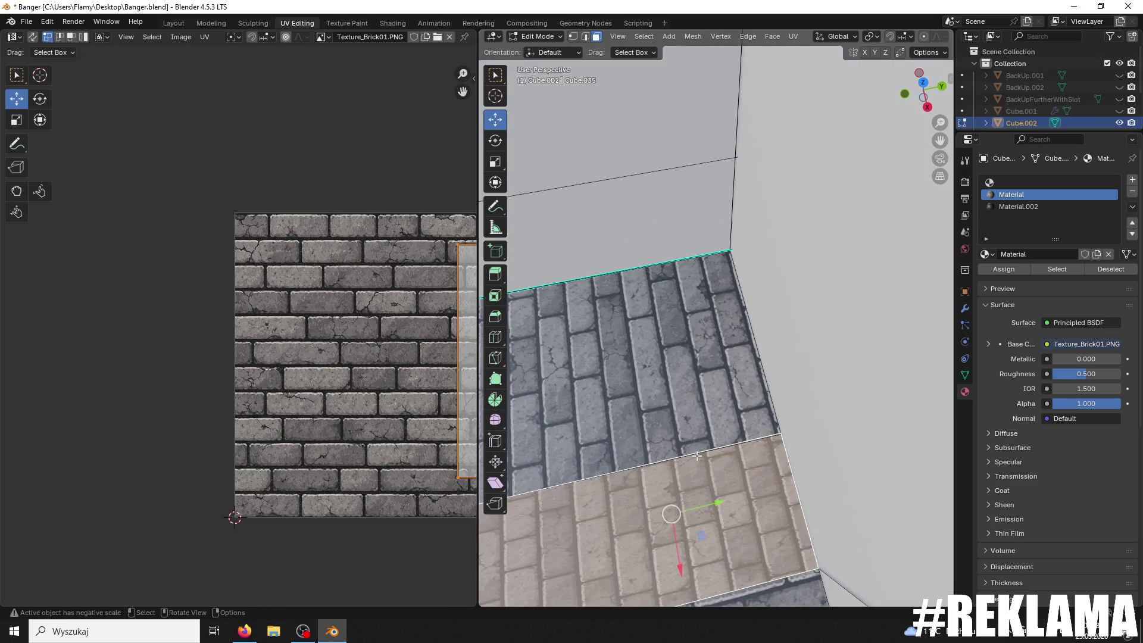
middle_drag(417, 465, 356, 470)
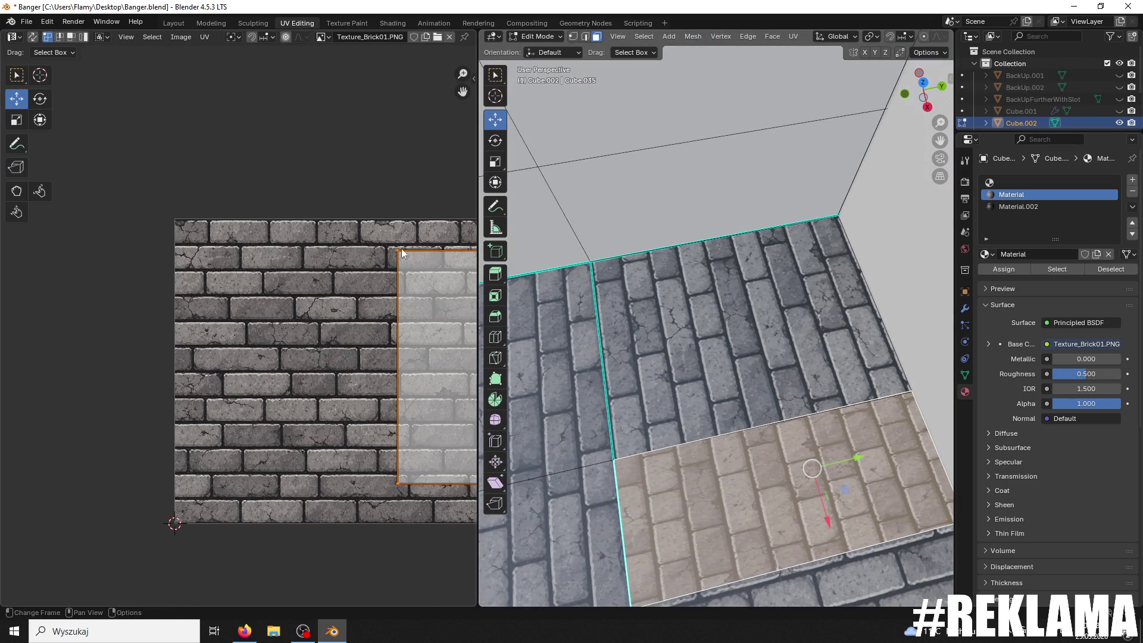
mouse_move(438, 366)
mouse_down()
mouse_move(411, 367)
mouse_move(470, 368)
mouse_move(71, 374)
mouse_move(87, 377)
mouse_up()
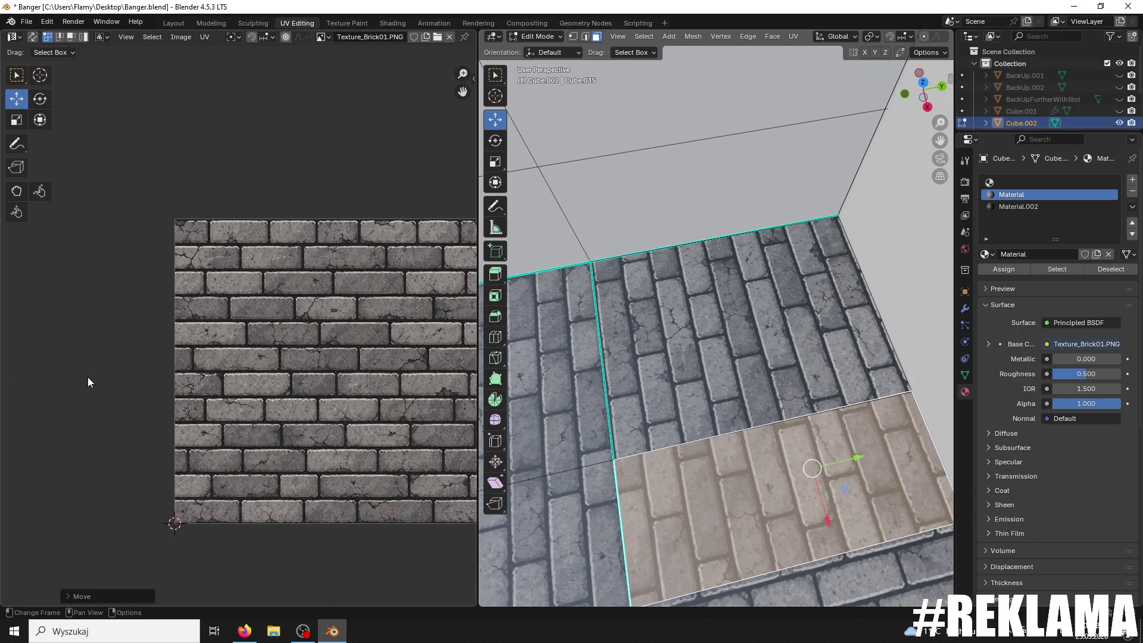
ctrl+scroll(381, 249, right, 8)
drag(385, 190, 163, 514)
key(g)
click(376, 357)
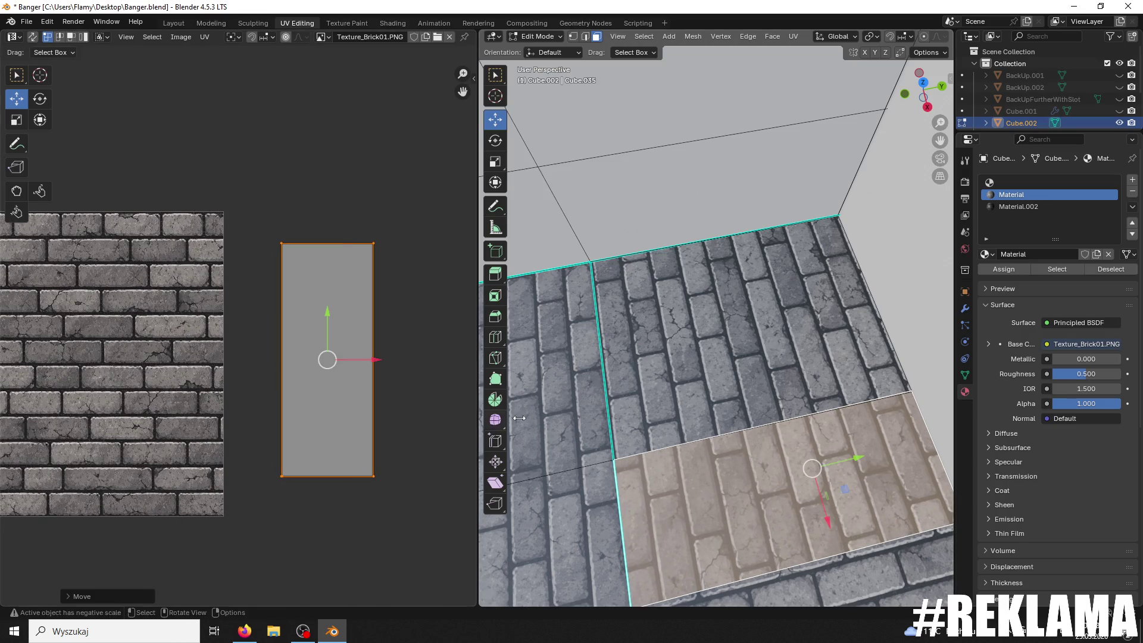
Step: Delete the selected floor face and select the floor face above the hole
key(x)
click(715, 459)
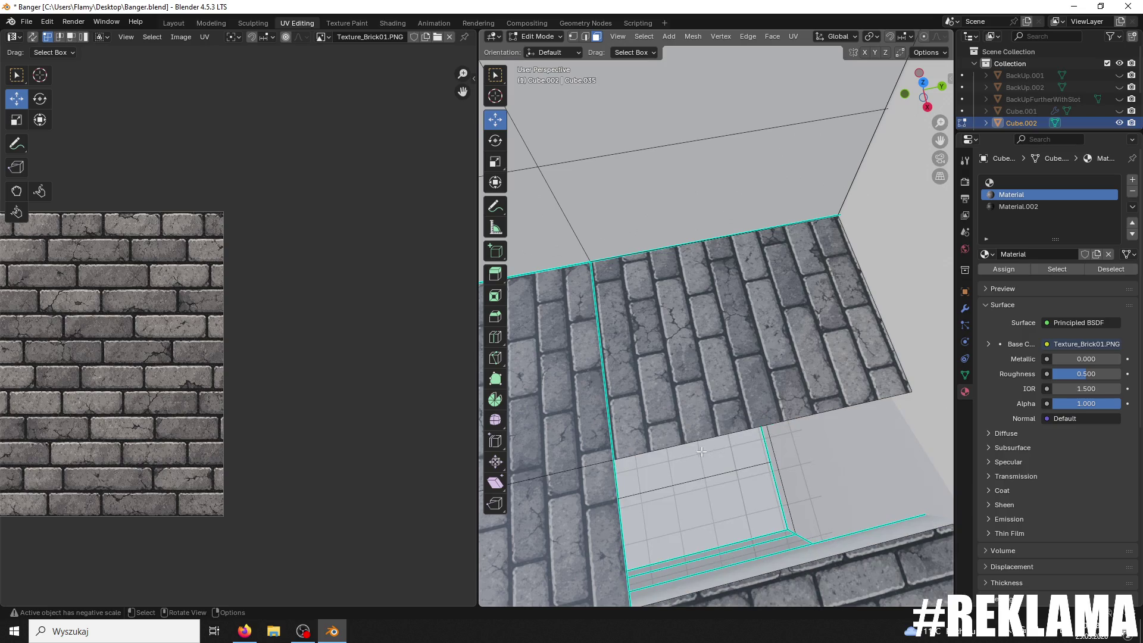
click(643, 453)
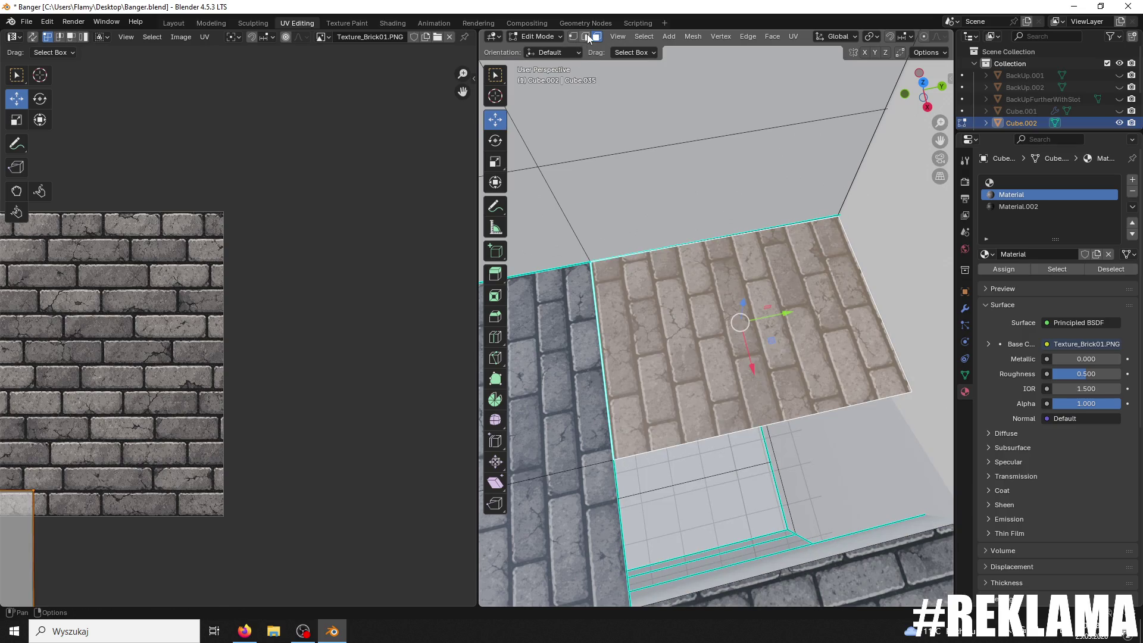
Step: In edge select mode, select the upper, left and remaining edges of the lower face
key(2)
click(607, 481)
shift+click(742, 536)
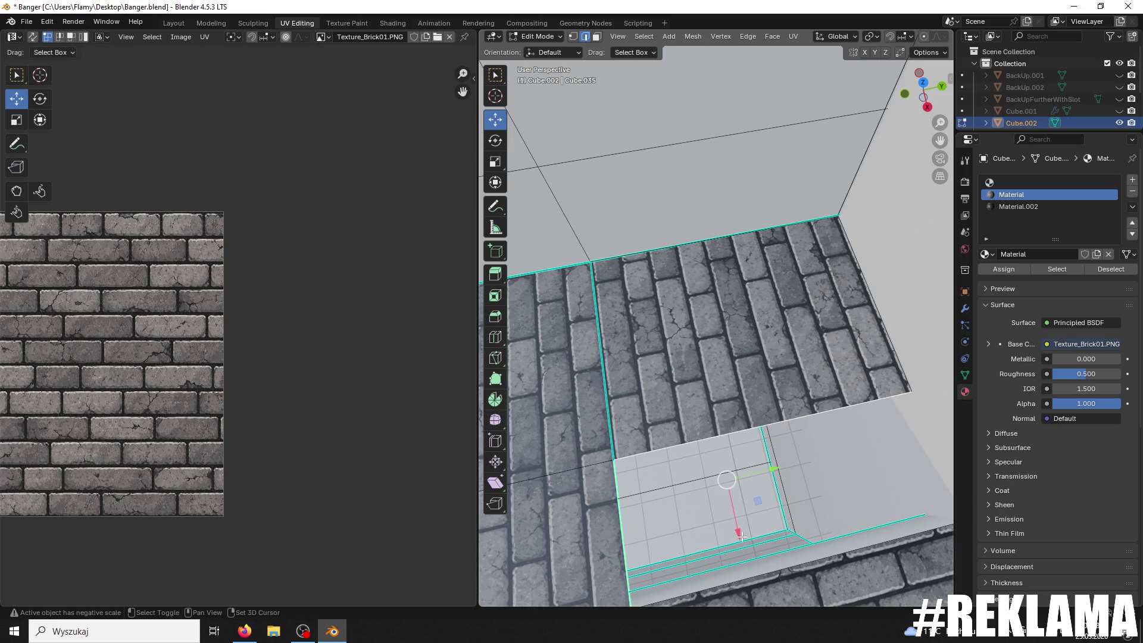
mouse_move(798, 568)
middle_down()
mouse_move(795, 488)
mouse_move(822, 472)
middle_up()
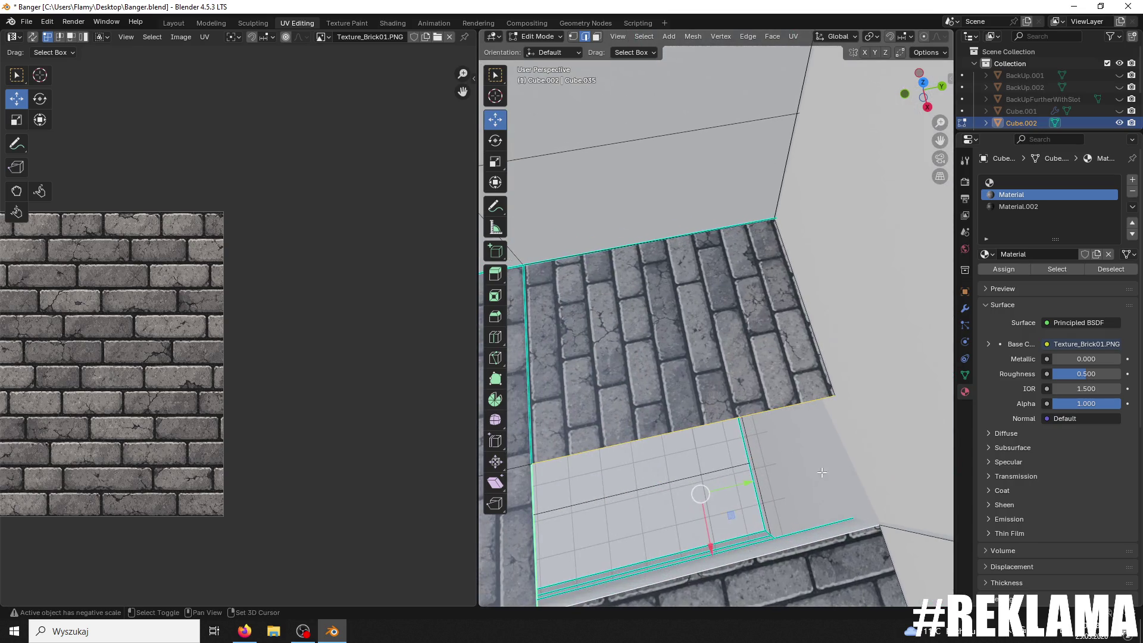
click(714, 418)
shift+click(533, 511)
shift+click(676, 579)
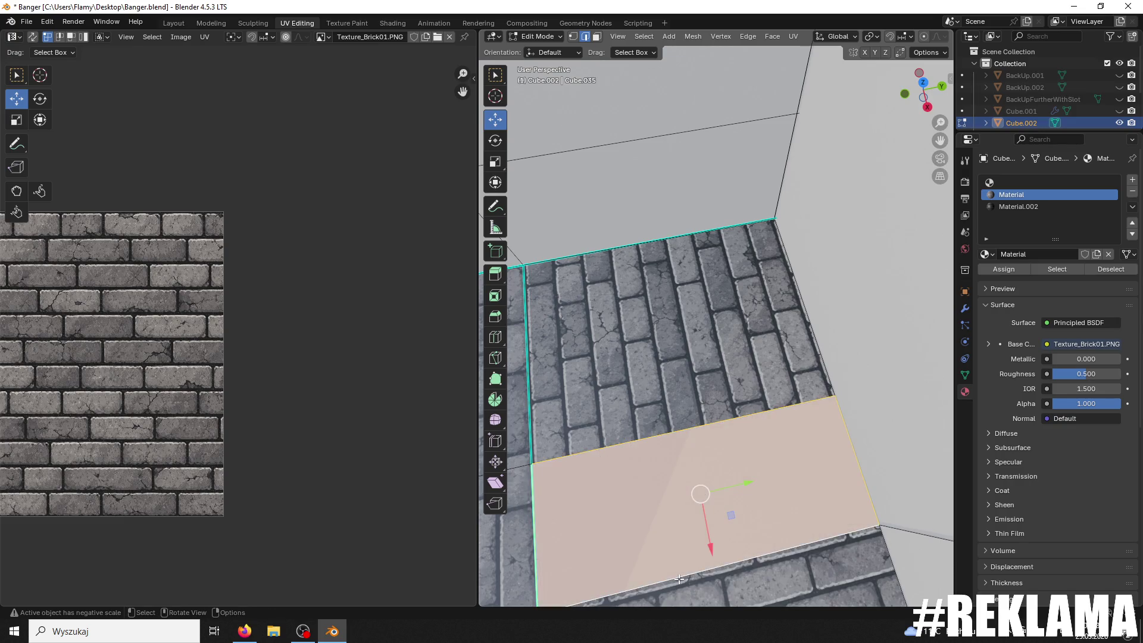
middle_drag(697, 495, 563, 81)
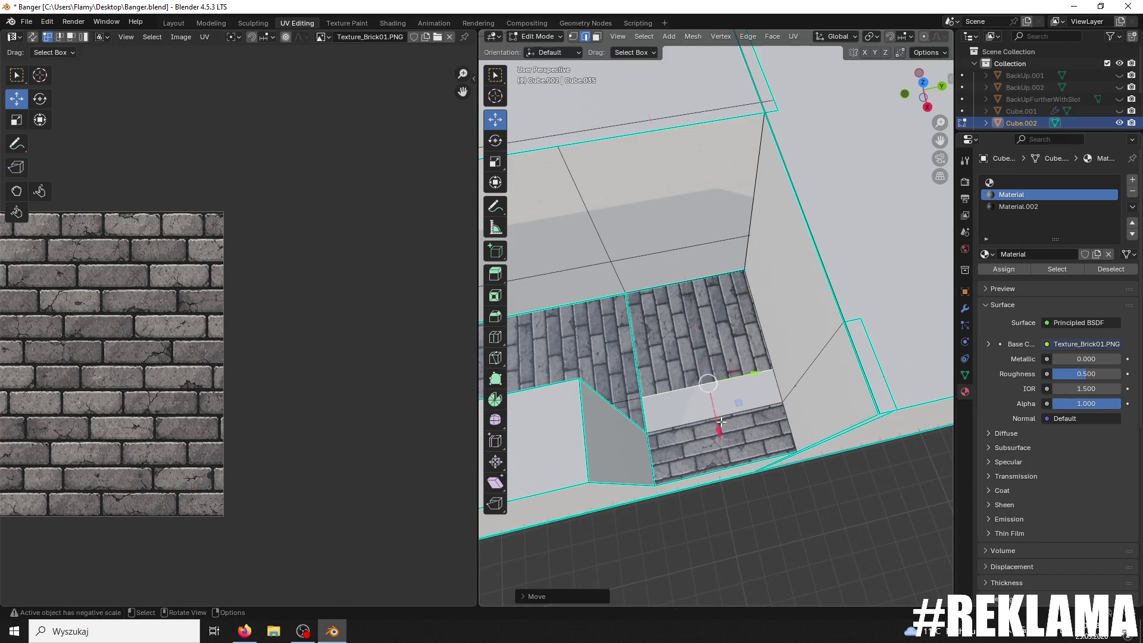
Step: In face select mode, add the upper brick face and the grey brick face to the selection
click(596, 36)
shift+click(684, 322)
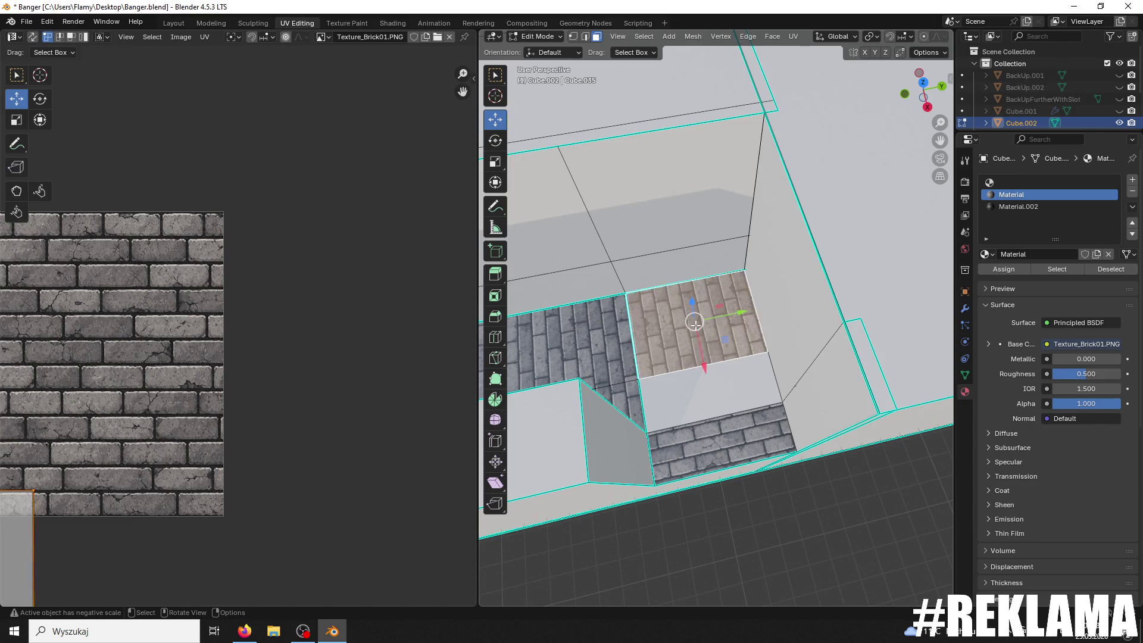
shift+click(602, 352)
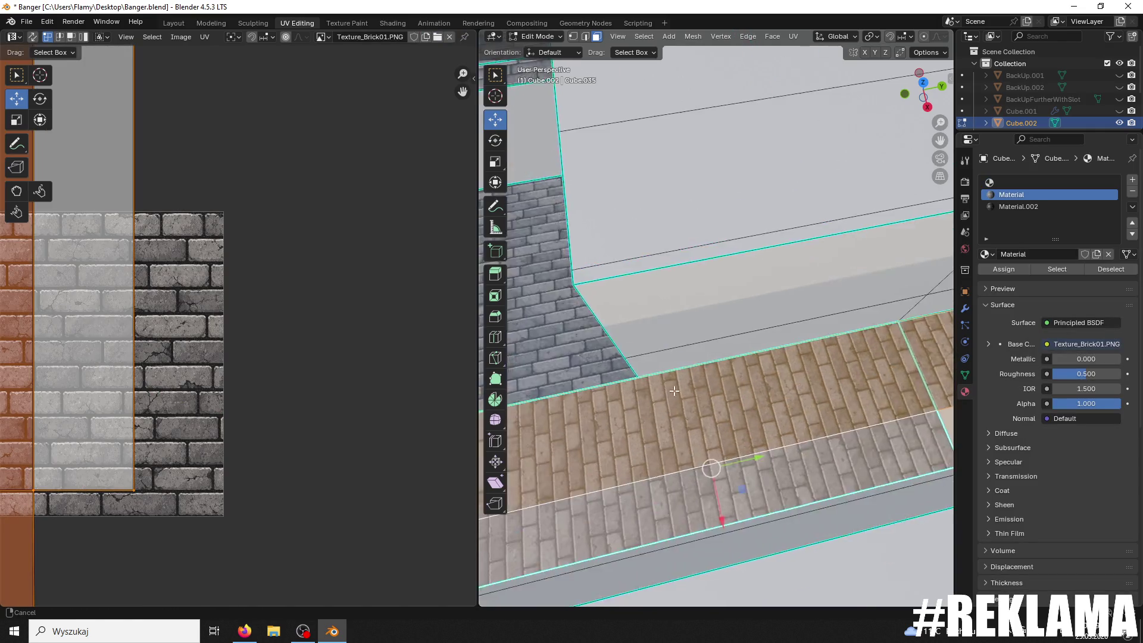
Step: Select the brick strip faces and unwrap them
scroll(649, 417, down, 4)
mouse_move(650, 417)
middle_down()
mouse_move(863, 404)
mouse_move(929, 387)
middle_up()
shift+click(789, 447)
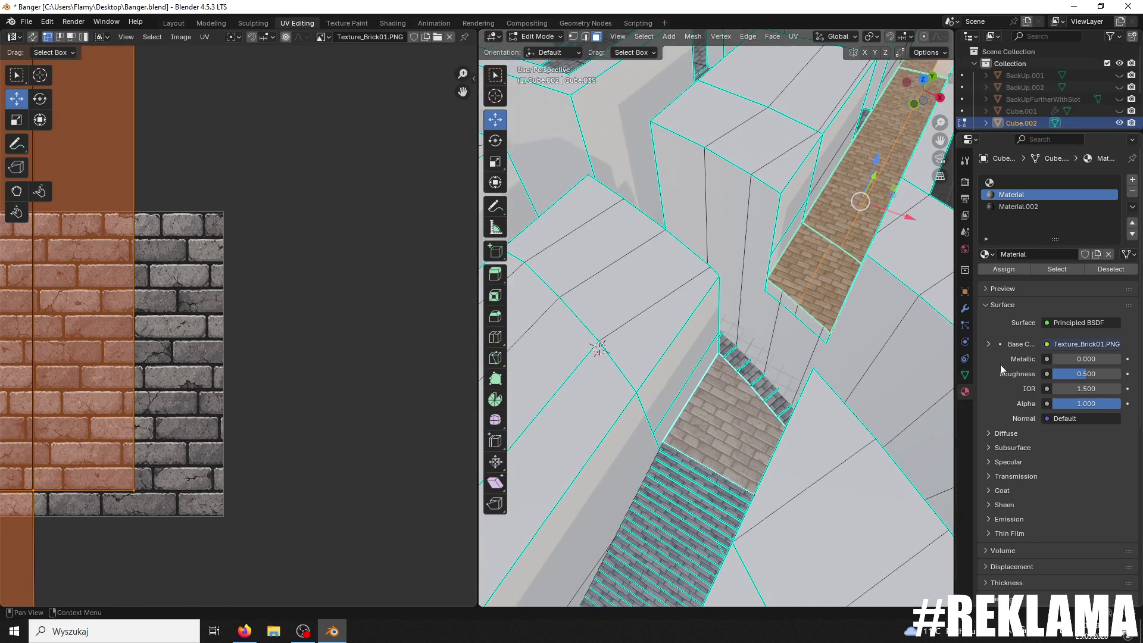
middle_drag(863, 208, 470, 309)
scroll(366, 305, down, 4)
key(u)
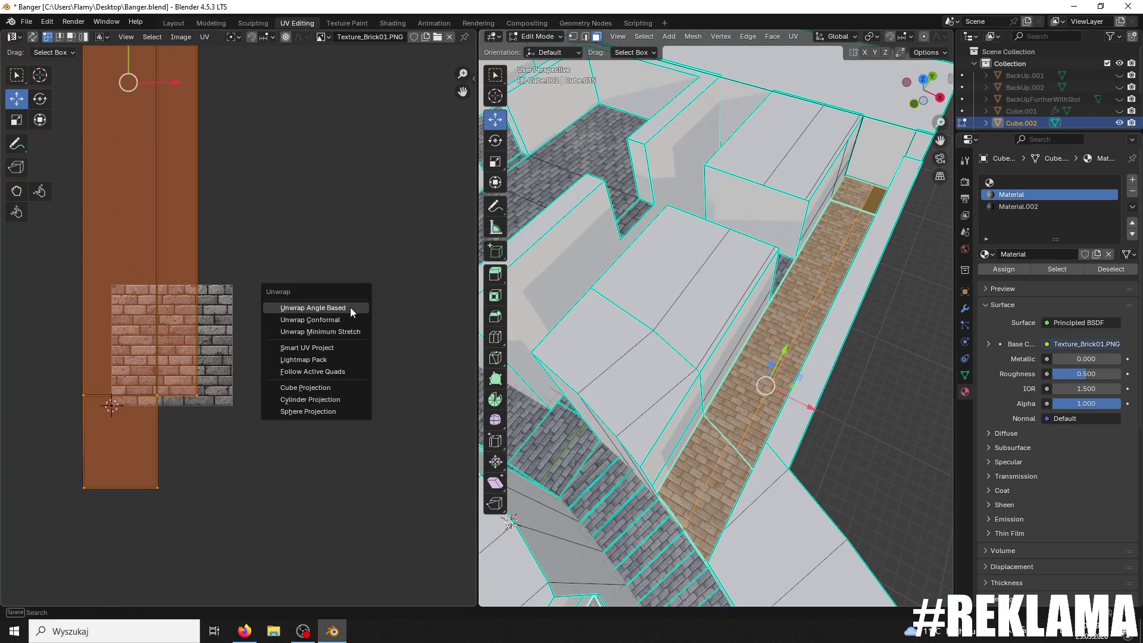
click(350, 307)
Step: Undo a single corner-face unwrap, then select the whole connected brick floor with Ctrl+L and unwrap it
scroll(329, 349, up, 3)
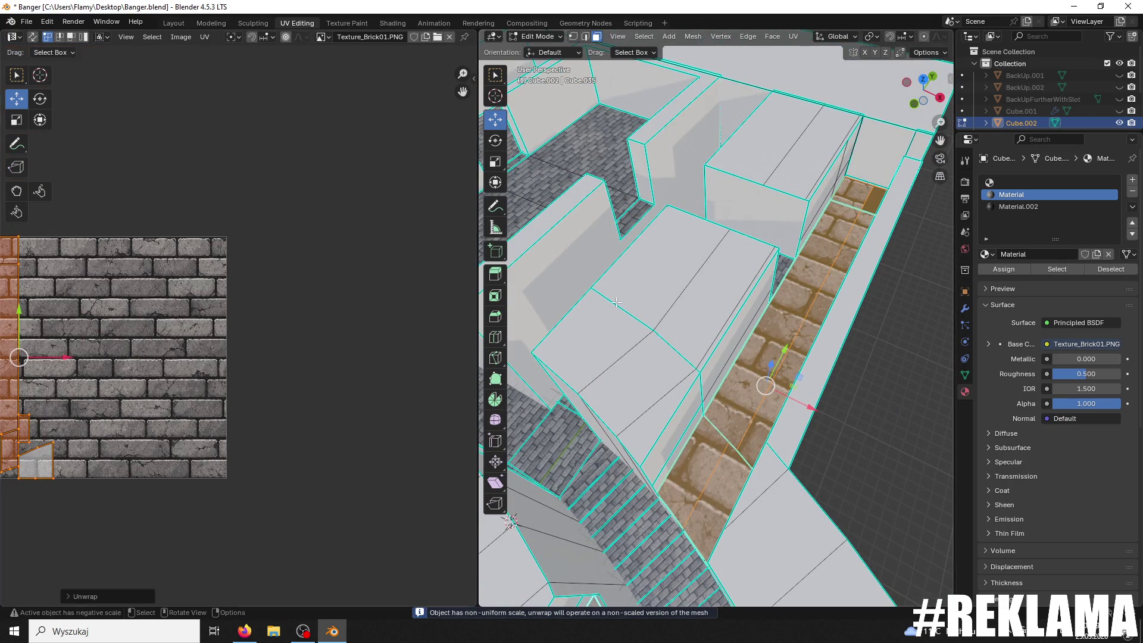
middle_drag(868, 246, 655, 417)
scroll(655, 417, up, 4)
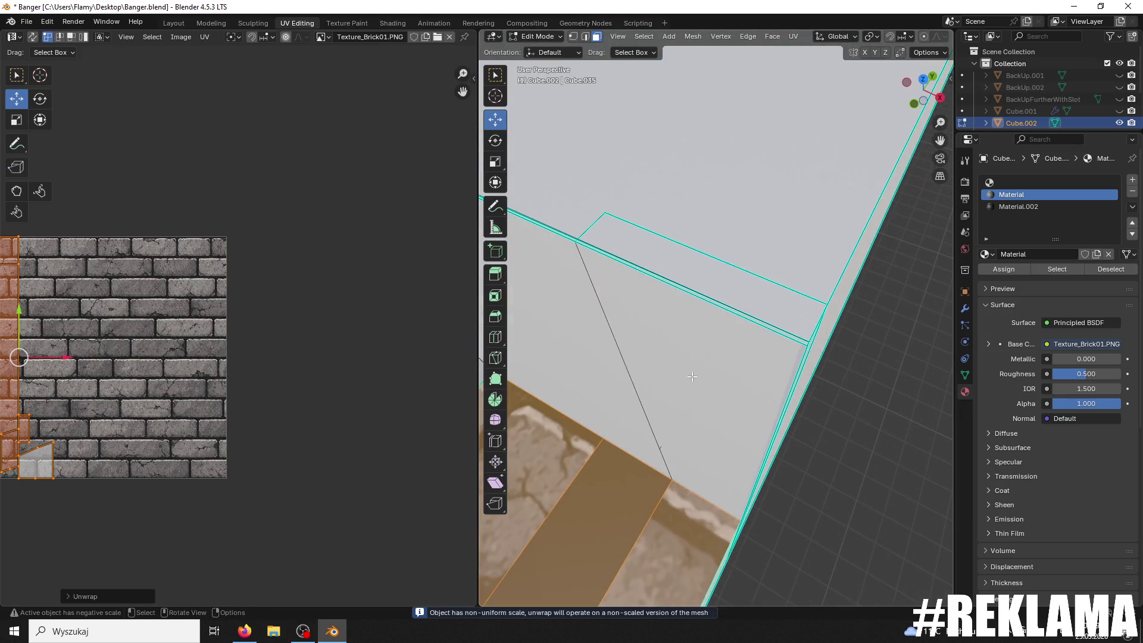
scroll(649, 422, down, 2)
click(645, 426)
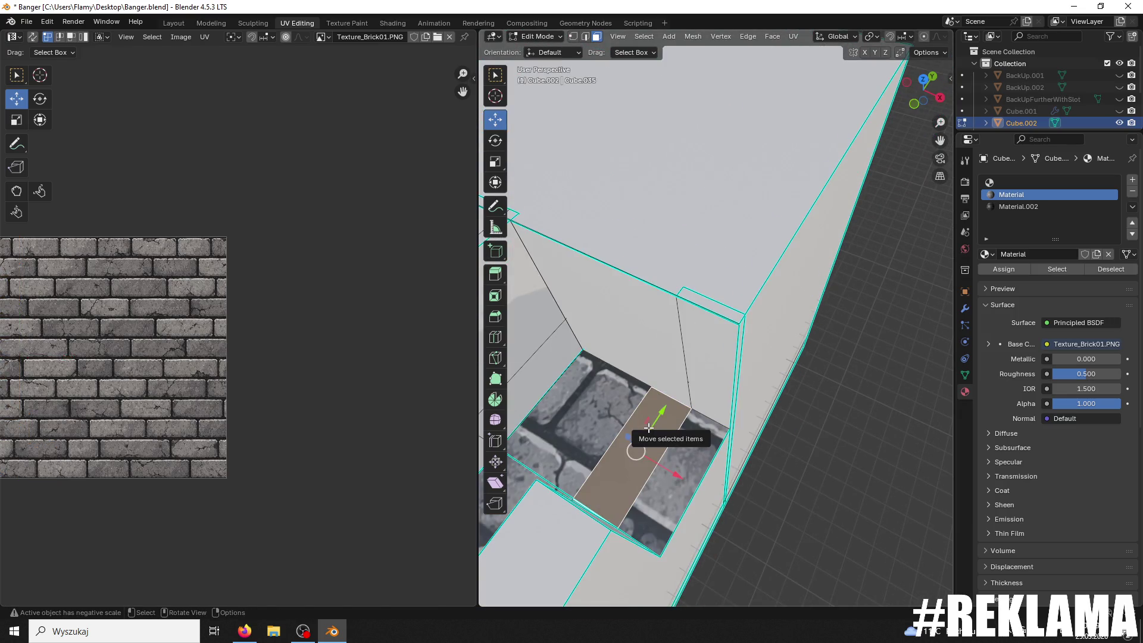
scroll(232, 399, down, 2)
key(u)
click(232, 399)
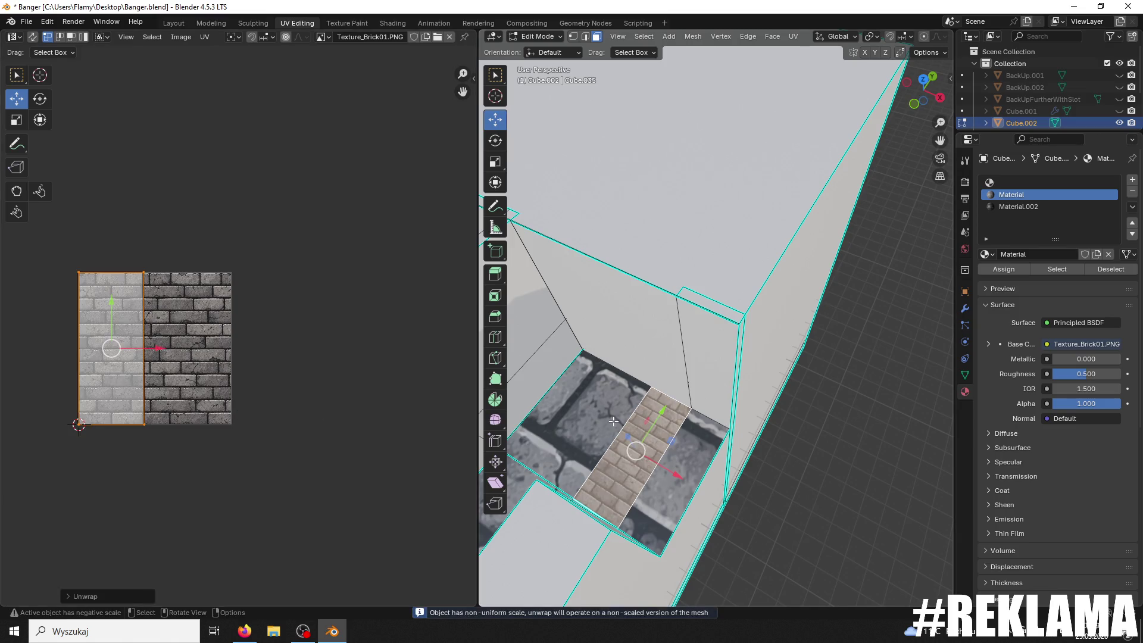
key(ctrl+z)
key(ctrl+l)
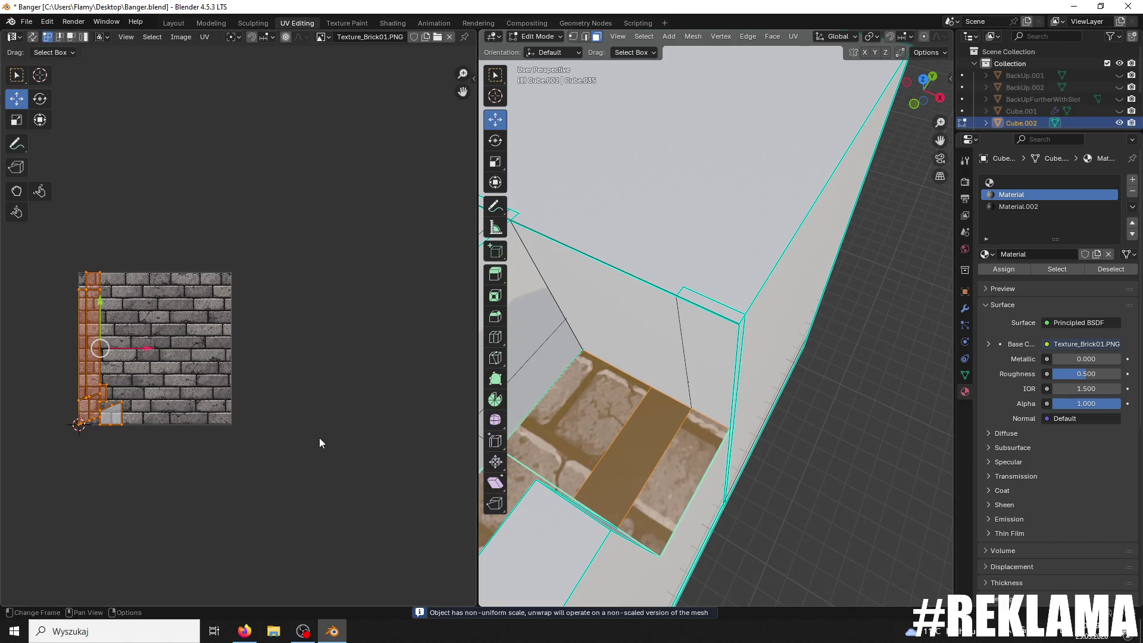
key(u)
click(319, 438)
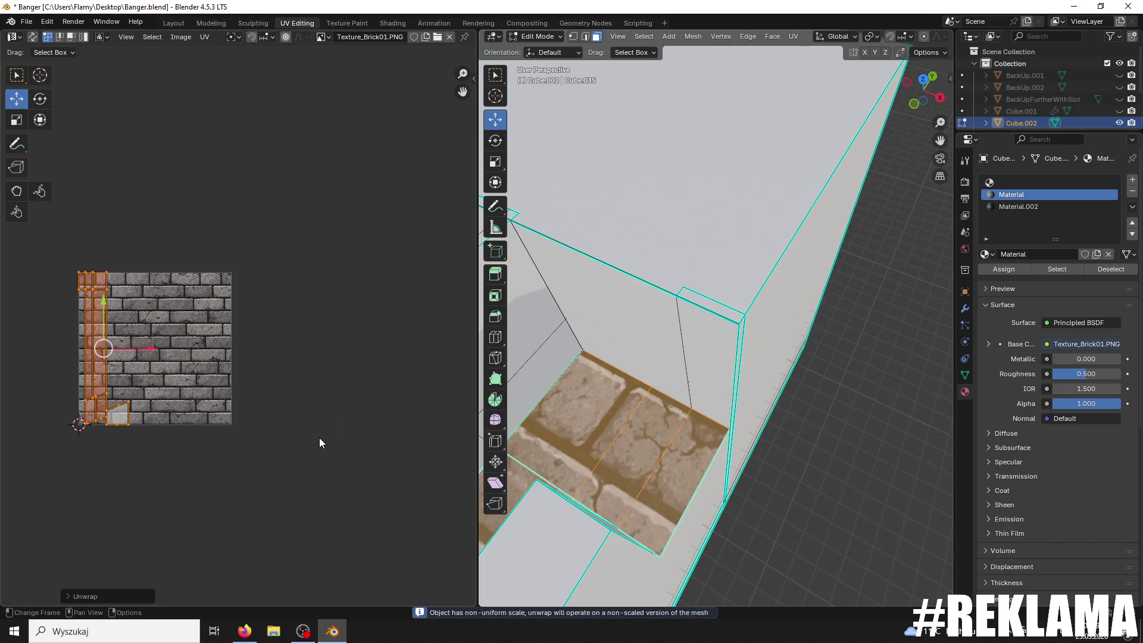
Step: Scale the UV islands up and rotate them 180°
scroll(319, 438, down, 1)
scroll(665, 484, down, 5)
middle_drag(665, 485, 740, 424)
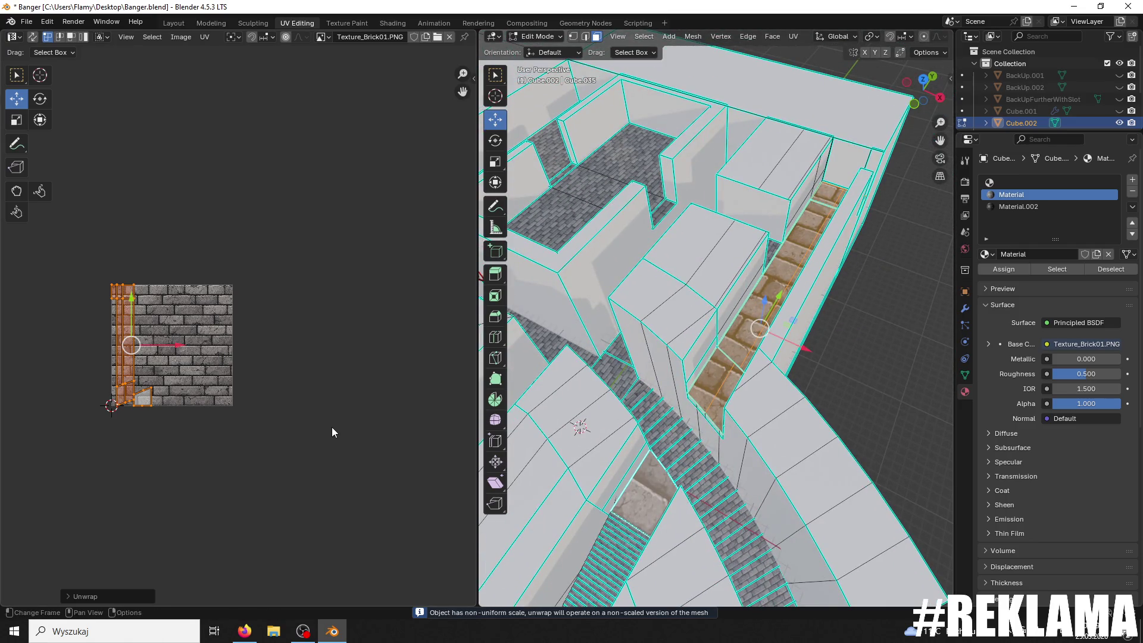
scroll(331, 427, up, 1)
key(s)
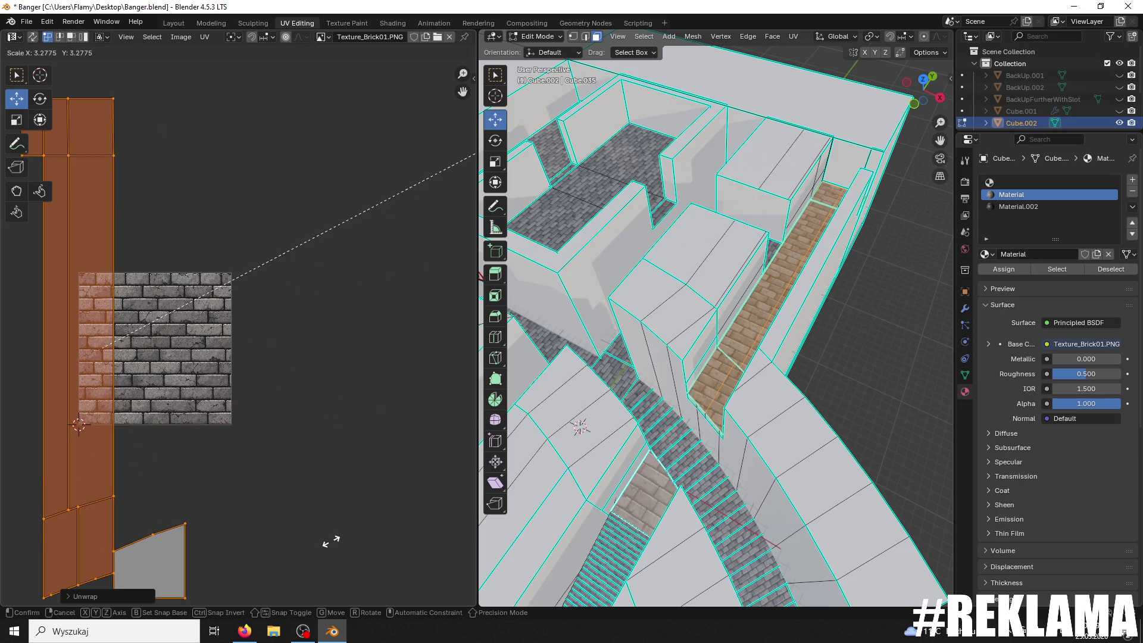
click(396, 518)
scroll(761, 415, up, 5)
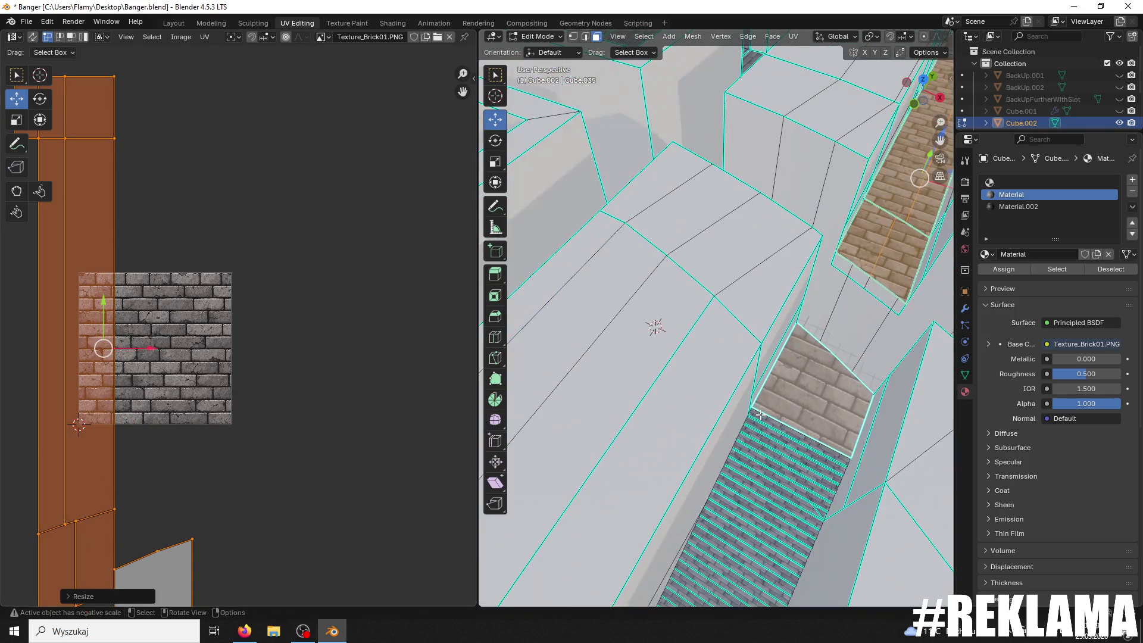
text(r)
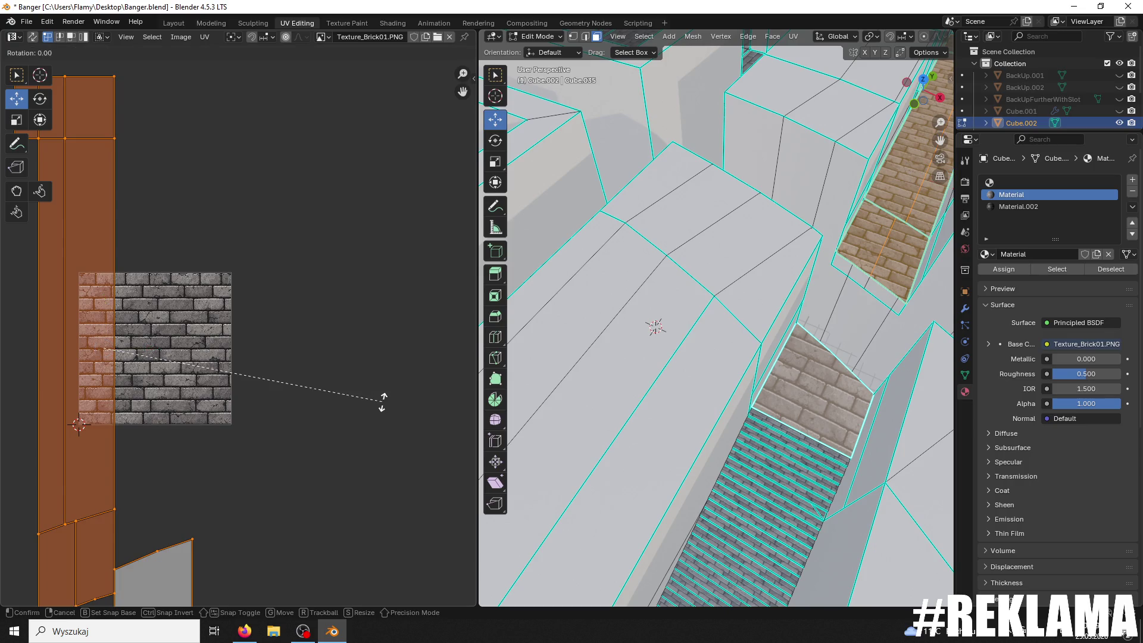
text(180)
key(Return)
Step: Rescale the UV islands, inspect the brick ledge, then undo the last change
key(s)
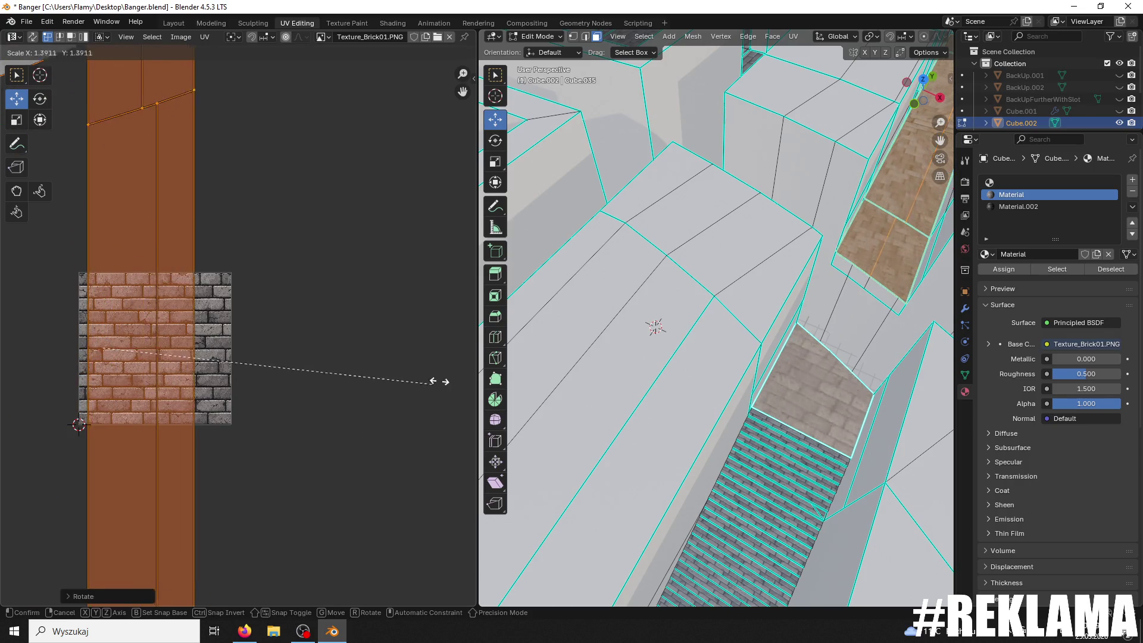
click(20, 359)
middle_drag(20, 358, 14, 325)
scroll(773, 396, up, 5)
mouse_move(773, 395)
middle_down()
mouse_move(814, 252)
mouse_move(799, 250)
mouse_move(739, 412)
mouse_move(697, 429)
middle_up()
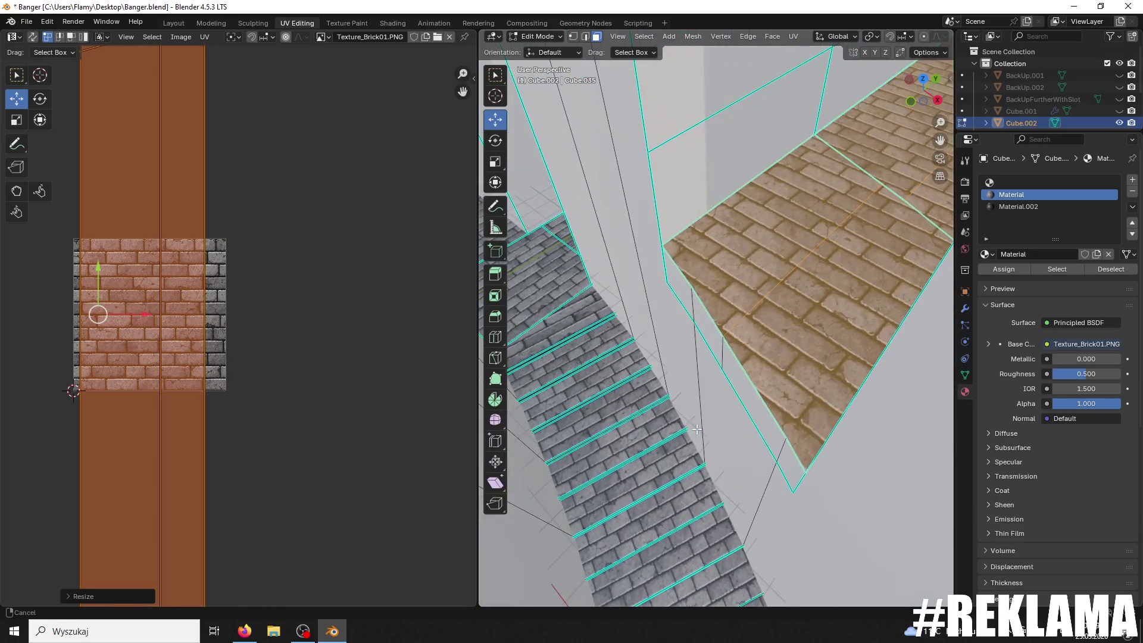
mouse_move(721, 384)
middle_down()
mouse_move(684, 388)
mouse_move(555, 504)
mouse_move(709, 376)
mouse_move(718, 426)
mouse_move(650, 431)
mouse_move(733, 369)
middle_up()
key(ctrl+z)
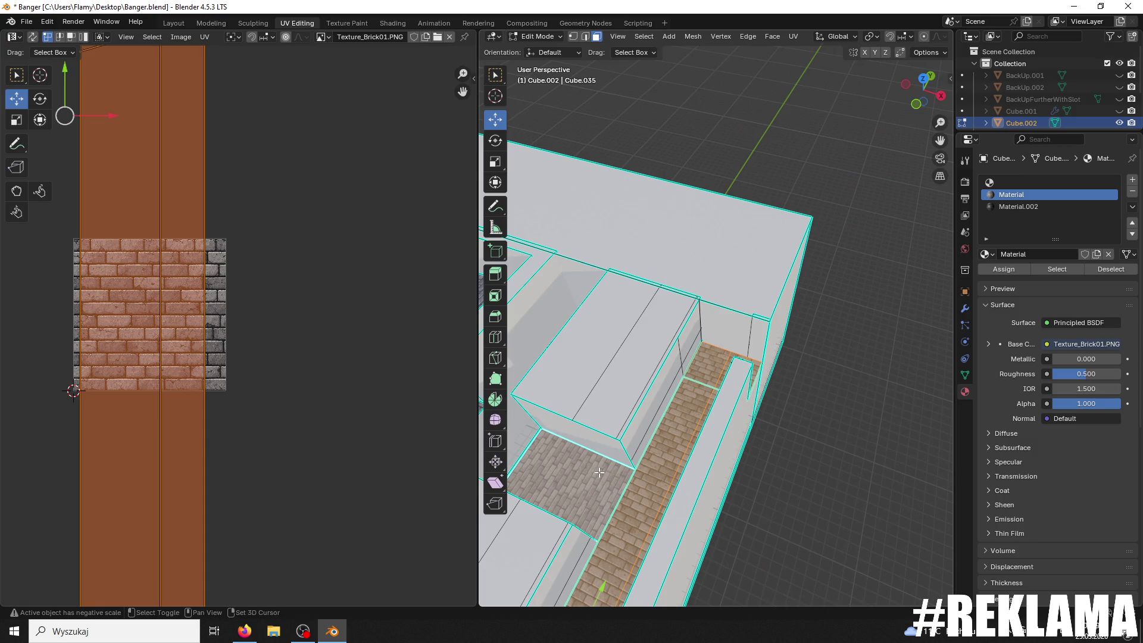
Step: Select all the trough faces and unwrap them again
shift+middle_drag(589, 444, 647, 405)
scroll(344, 413, down, 3)
shift+middle_drag(528, 406, 509, 394)
scroll(321, 411, down, 2)
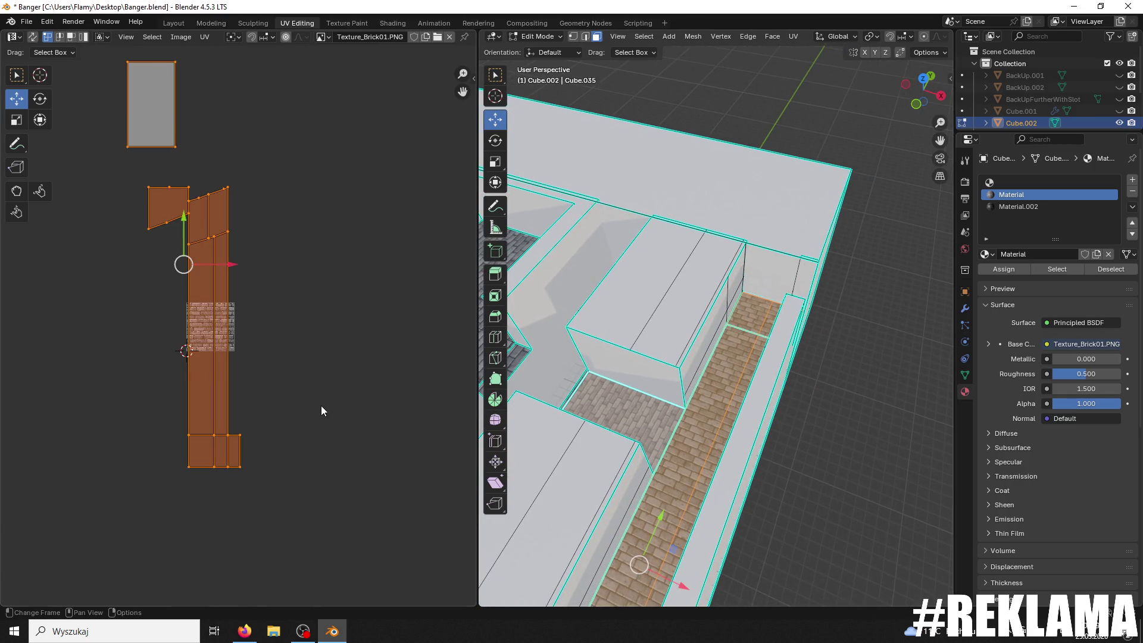
key(alt+a)
key(a)
key(u)
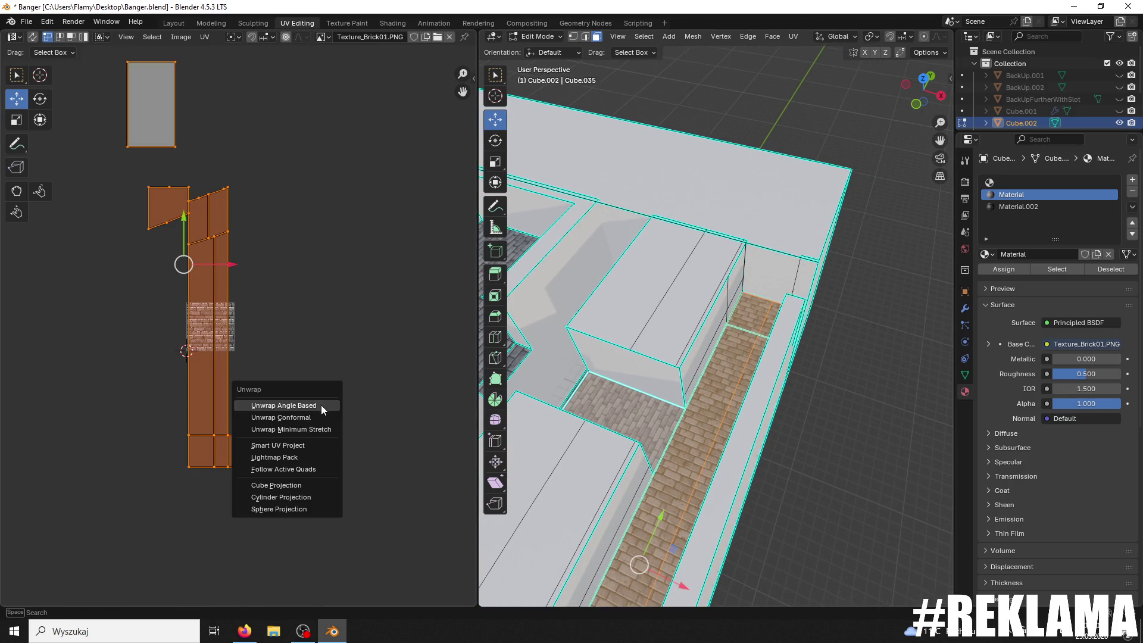
click(321, 406)
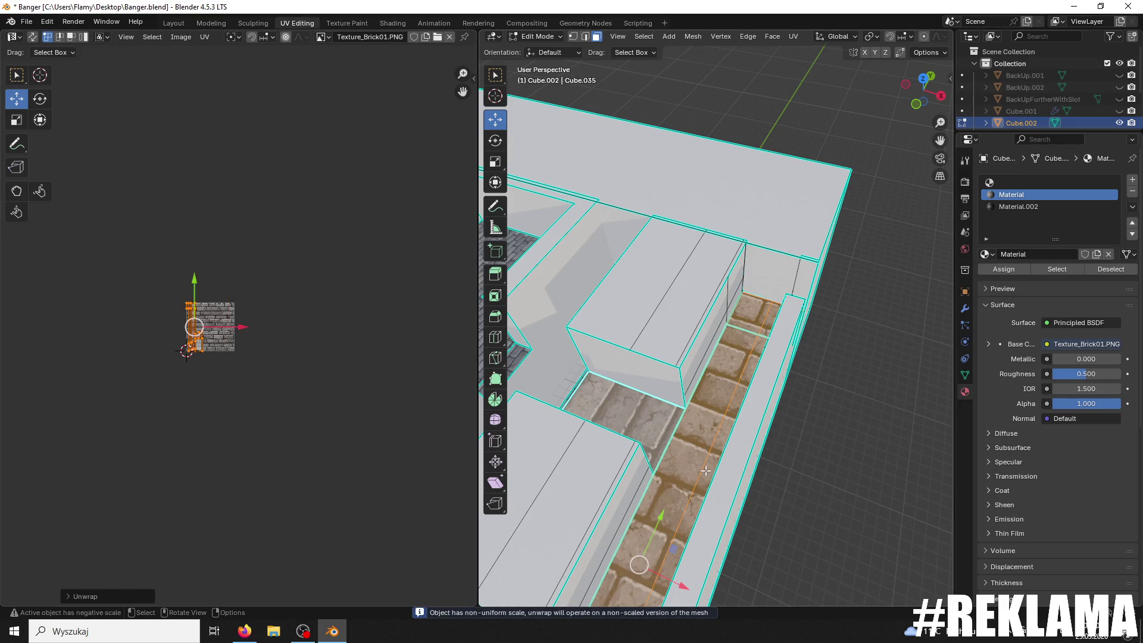
Step: Move the trough's UV island in the UV editor so a few large bricks show along it
scroll(415, 448, up, 3)
scroll(585, 444, up, 4)
scroll(585, 444, down, 3)
key(g)
click(521, 354)
mouse_move(521, 353)
middle_down()
mouse_move(613, 353)
mouse_move(742, 397)
middle_up()
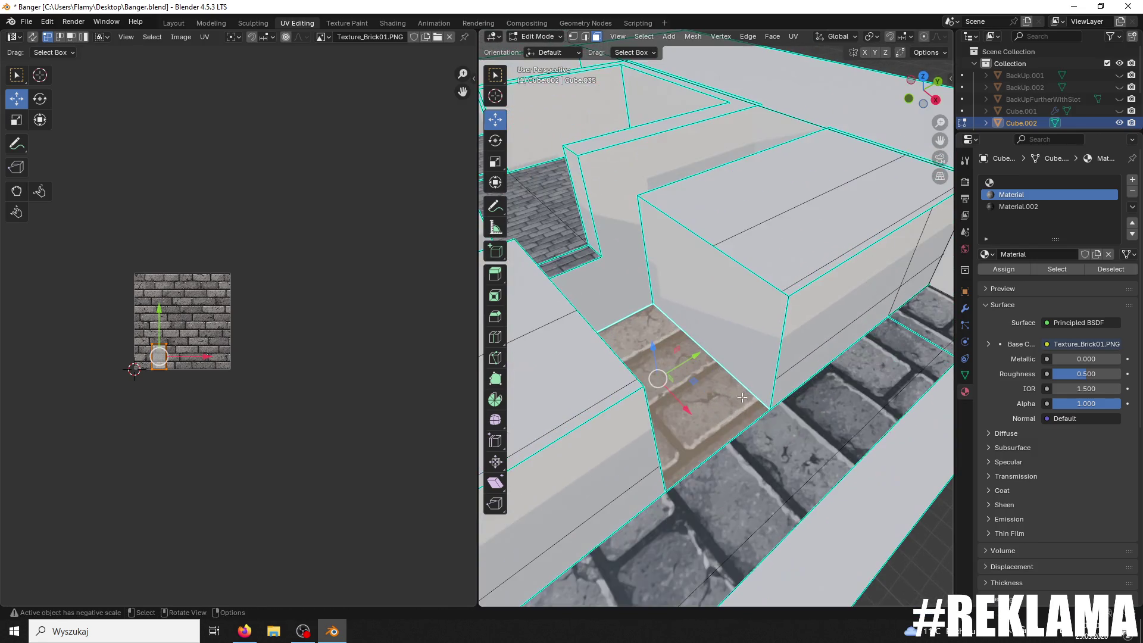
Step: Select the whole trough strip with Ctrl+L and unwrap it so it shows smaller bricks
key(2)
shift+click(742, 431)
shift+click(745, 435)
mouse_move(663, 352)
middle_down()
mouse_move(653, 168)
mouse_move(667, 187)
middle_up()
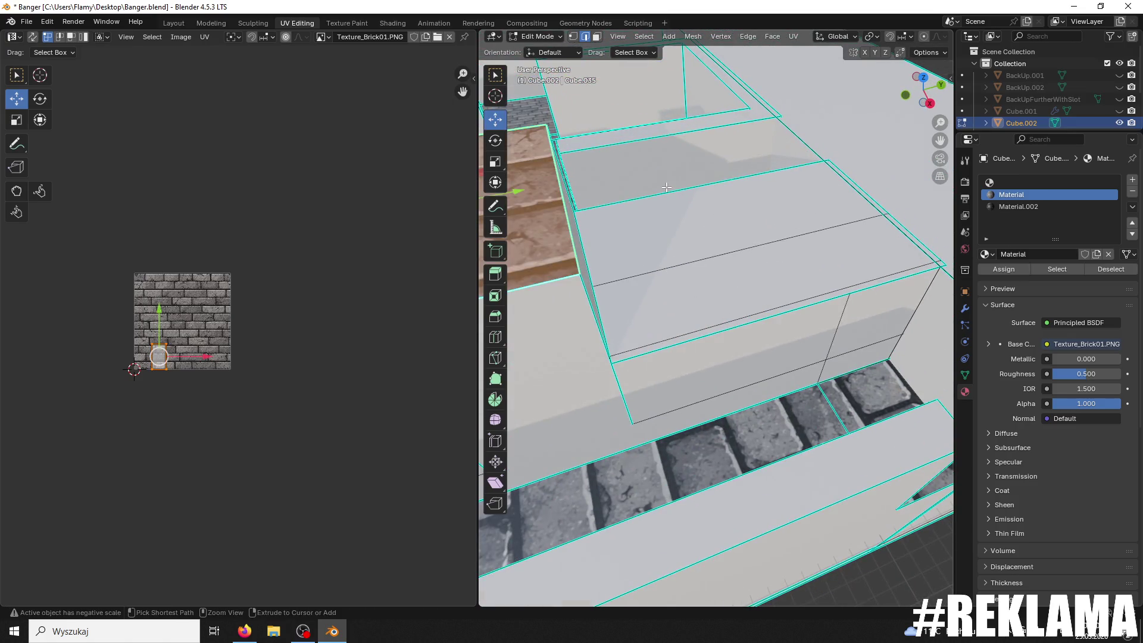
middle_drag(649, 269, 689, 352)
click(689, 352)
ctrl+click(689, 352)
ctrl+click(689, 352)
key(ctrl+l)
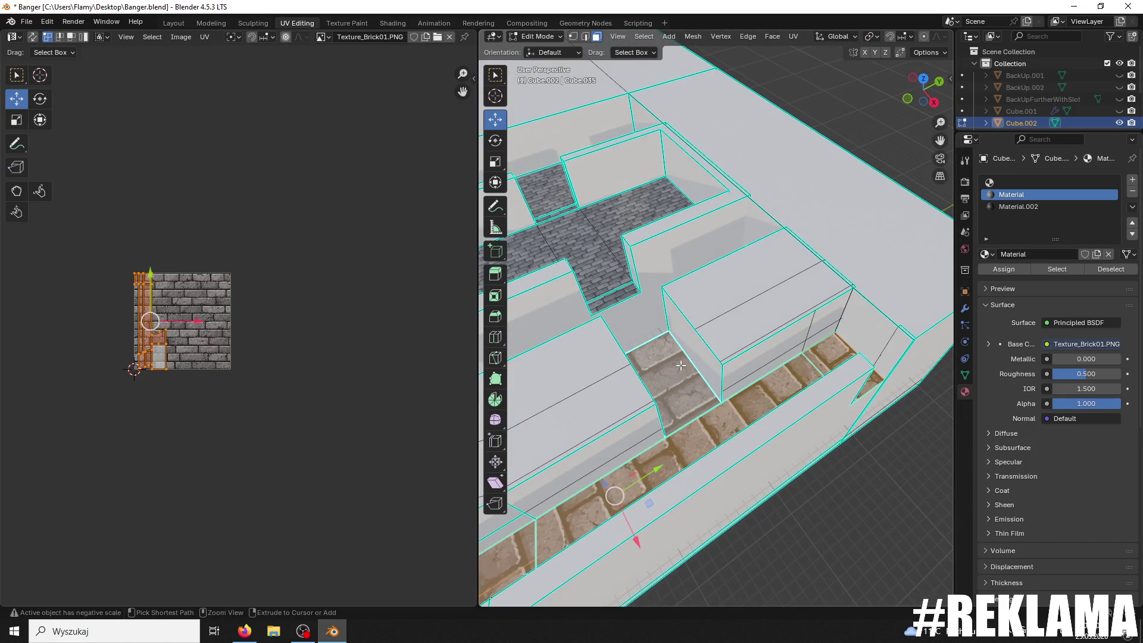
key(u)
key(Return)
mouse_move(689, 352)
middle_down()
mouse_move(711, 408)
mouse_move(702, 398)
middle_up()
Step: Shift the small floor face's UV island down and over the brick image, then centre the view on it
click(661, 350)
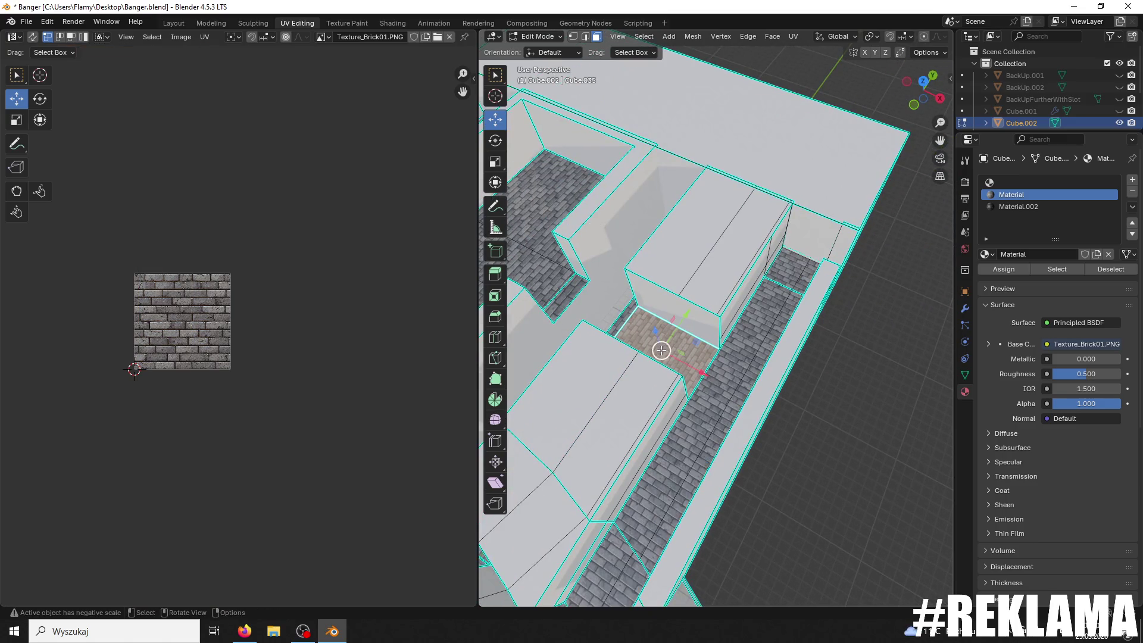
scroll(715, 387, up, 3)
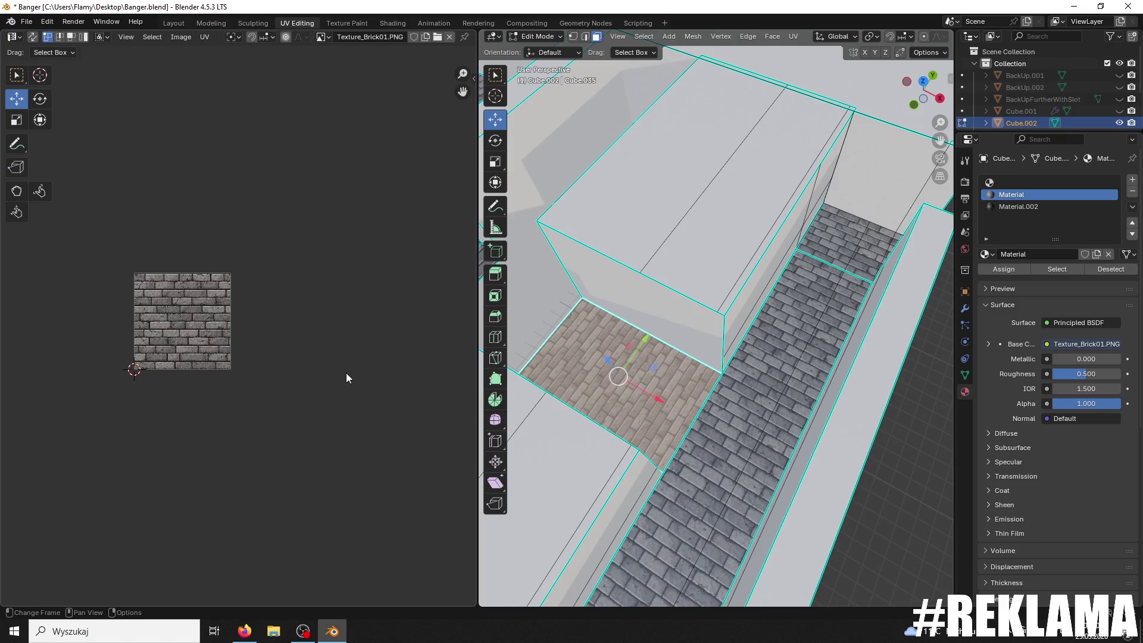
scroll(346, 377, down, 4)
key(g)
key(y)
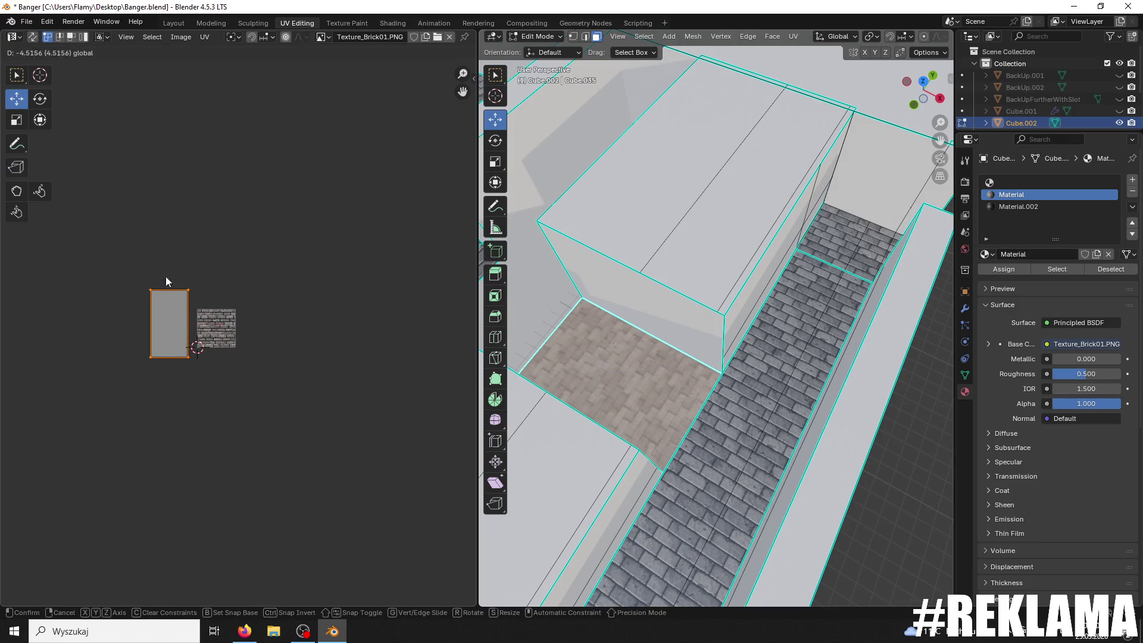
click(166, 281)
scroll(233, 332, up, 2)
key(g)
click(228, 349)
scroll(229, 350, up, 1)
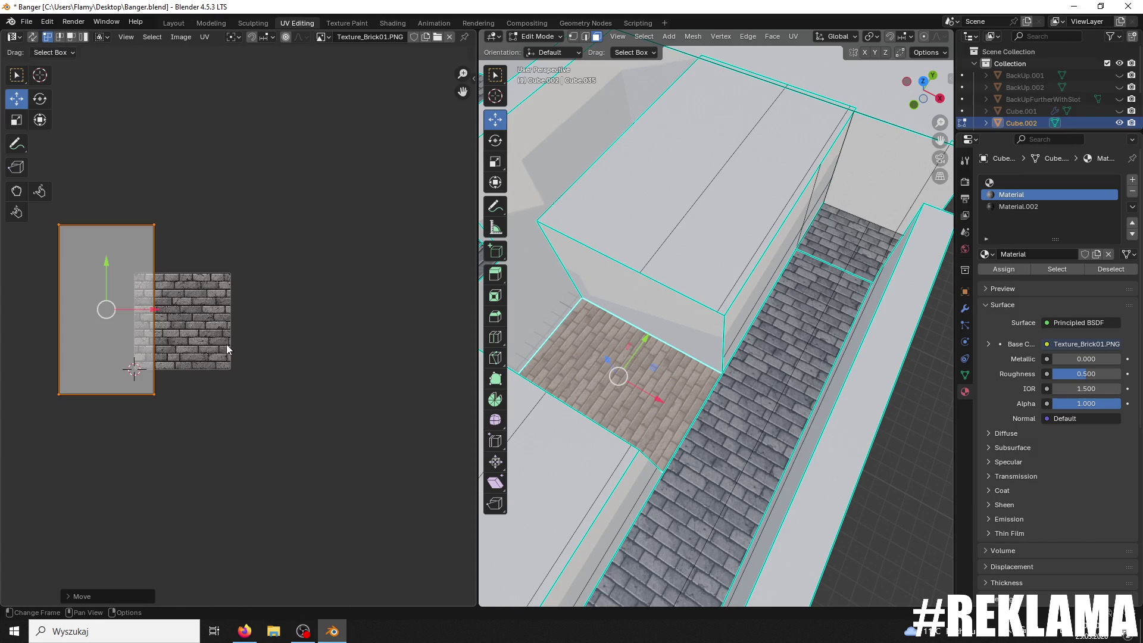
scroll(623, 411, up, 2)
mouse_move(631, 393)
middle_down()
mouse_move(705, 451)
mouse_move(814, 301)
mouse_move(603, 401)
mouse_move(714, 351)
middle_up()
scroll(717, 395, up, 5)
key(KP_Decimal)
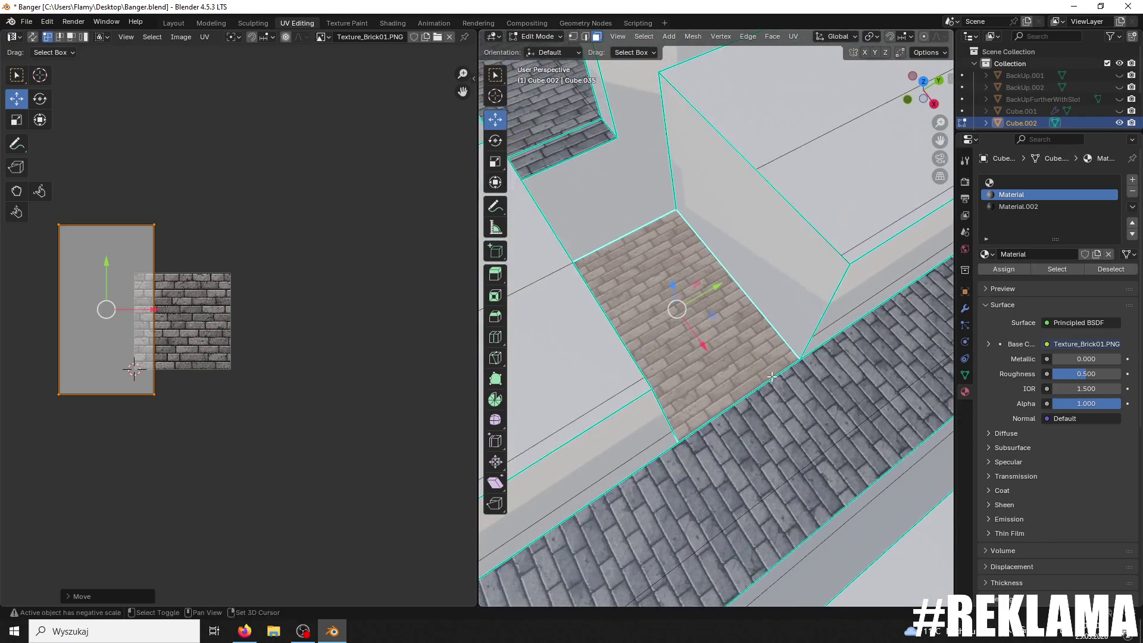
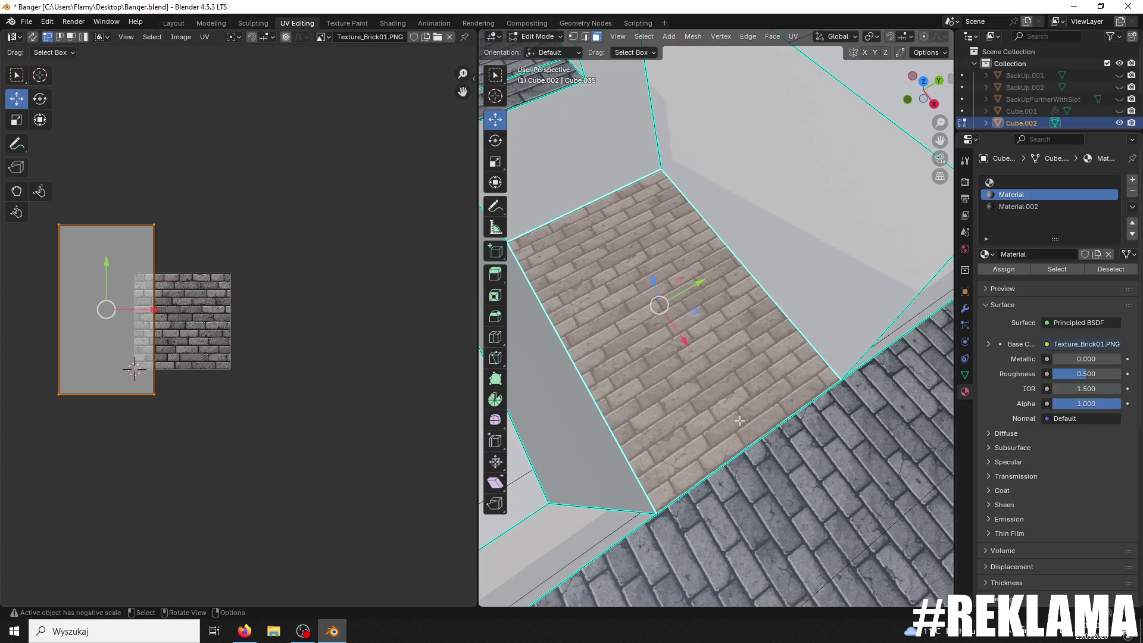
Step: Nudge the lighter floor face's brick texture slightly up along Y
scroll(680, 430, up, 5)
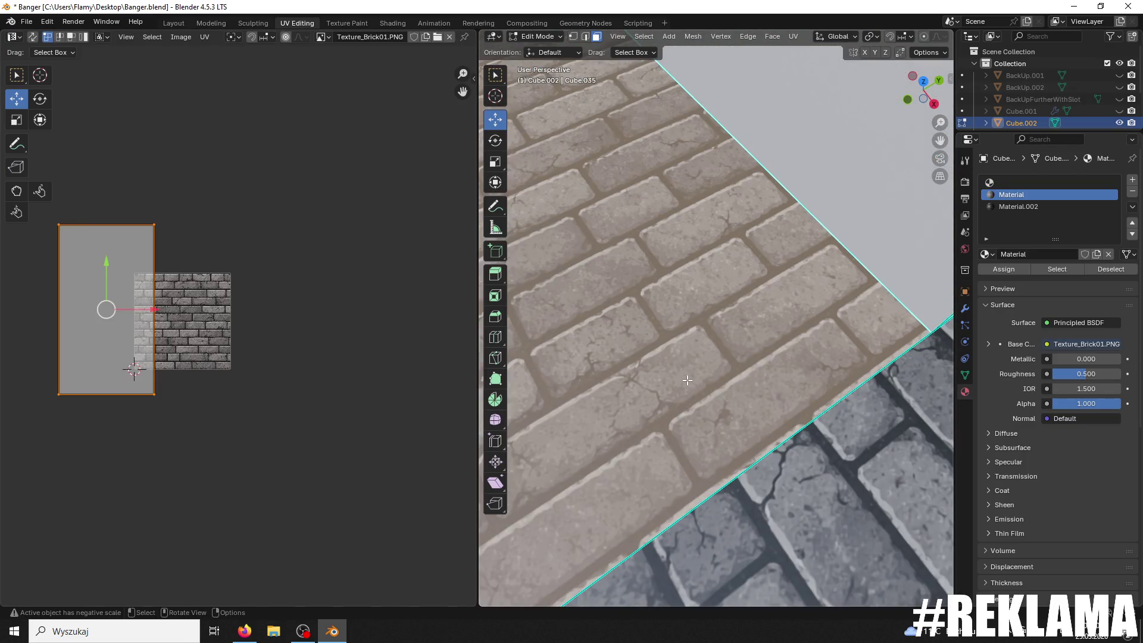
drag(106, 268, 99, 262)
click(860, 262)
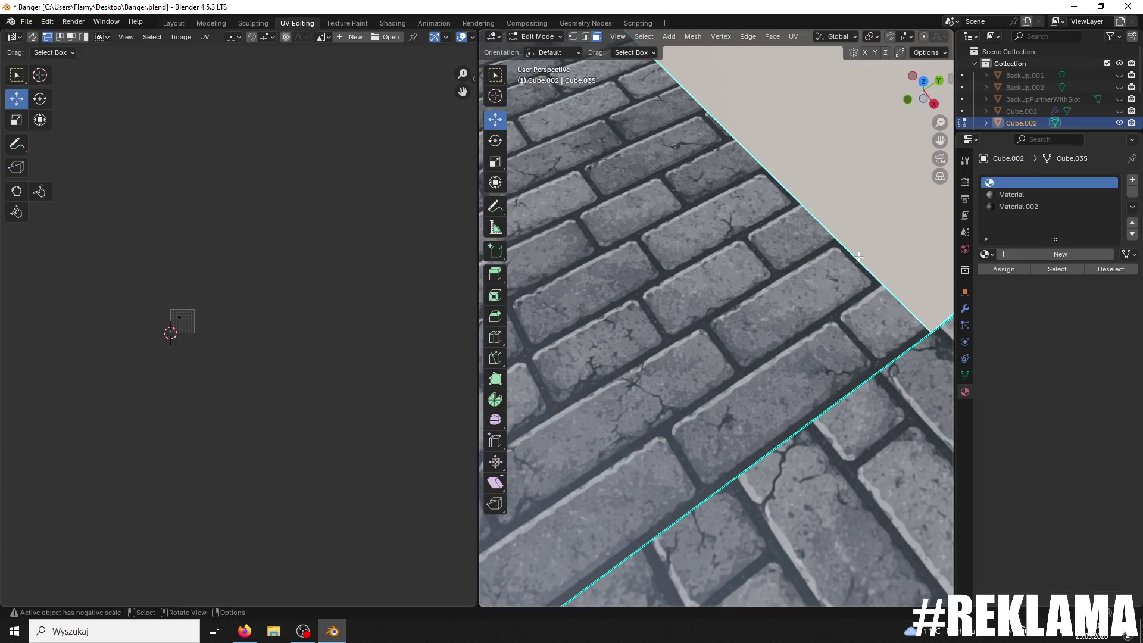
scroll(856, 249, down, 2)
scroll(808, 258, down, 6)
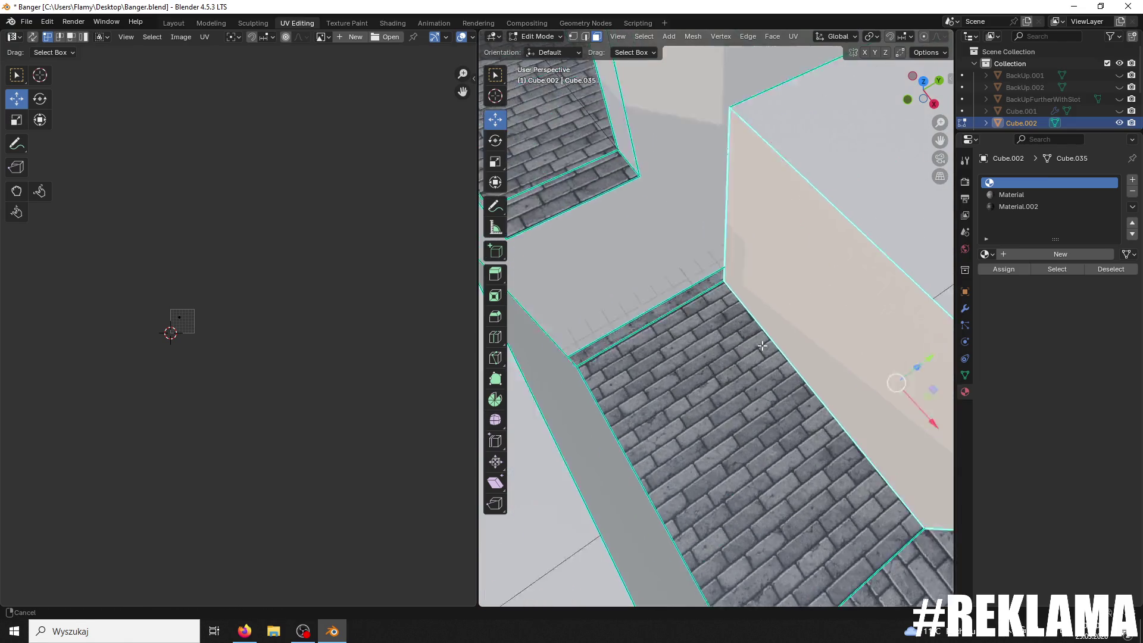
Step: Select only the narrow strip face and its UVs in the UV editor
click(654, 372)
click(691, 396)
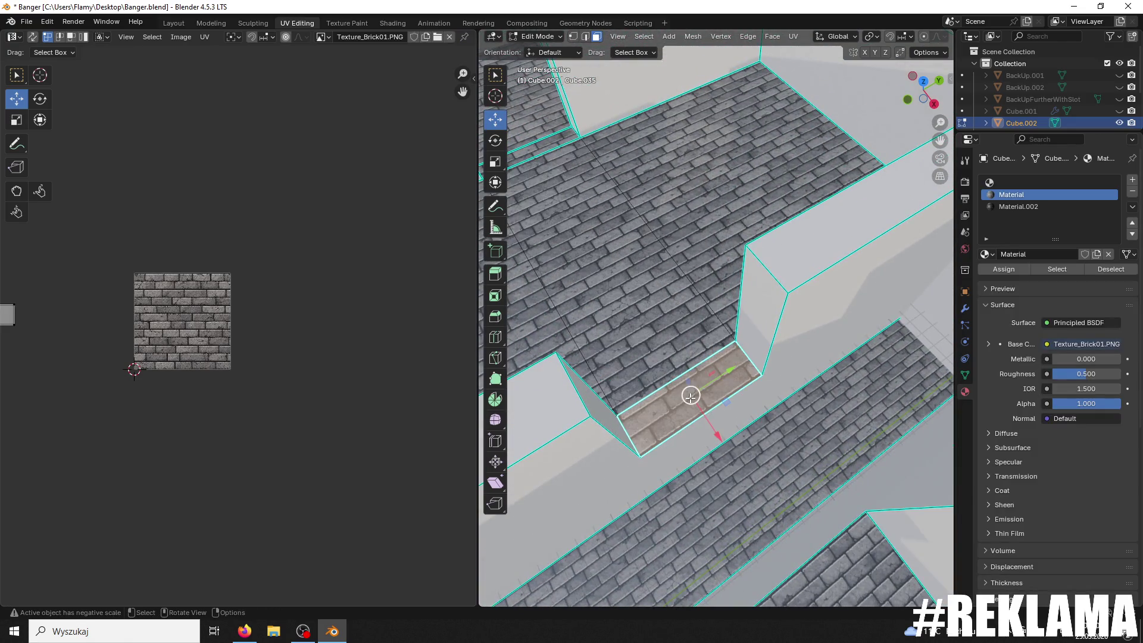
shift+click(672, 345)
scroll(619, 271, up, 3)
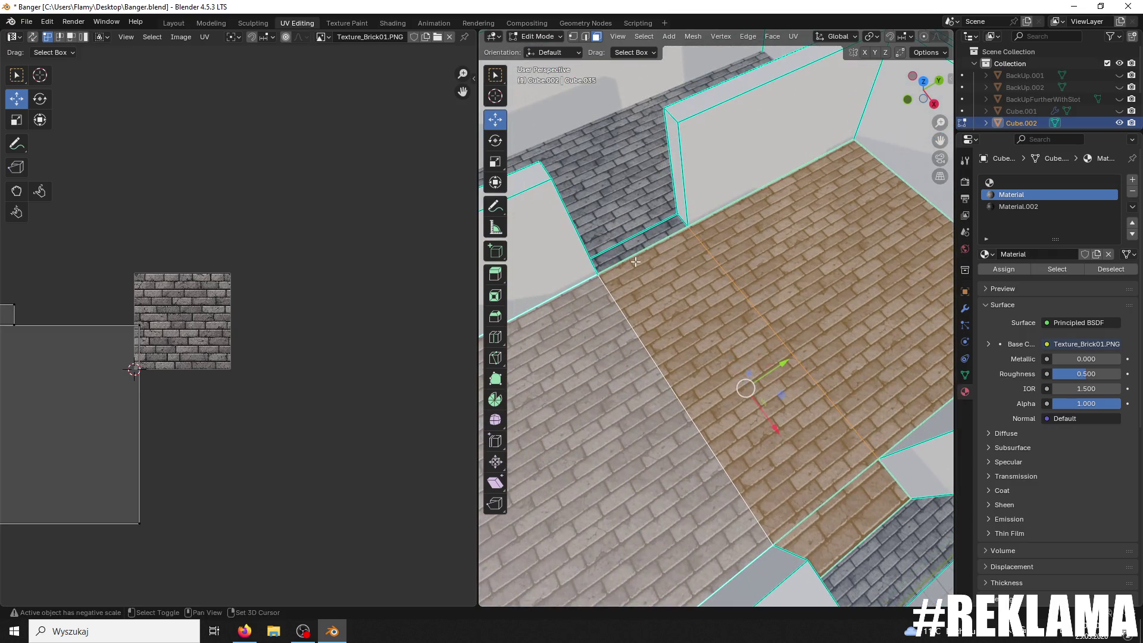
shift+click(635, 248)
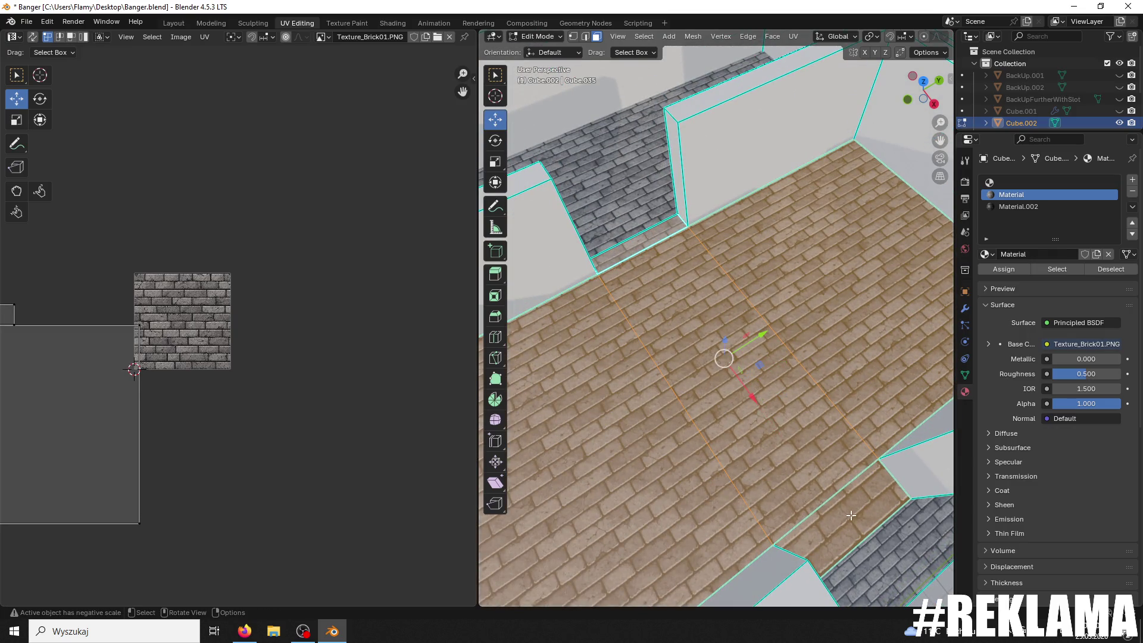
click(852, 516)
scroll(786, 465, up, 5)
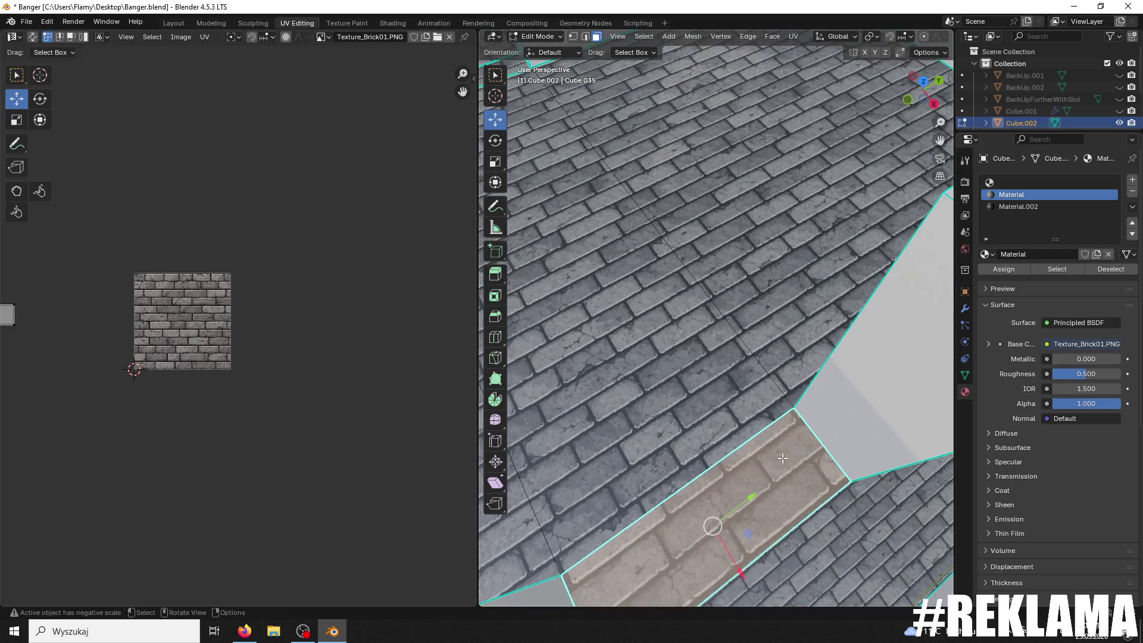
shift+click(672, 375)
shift+click(672, 374)
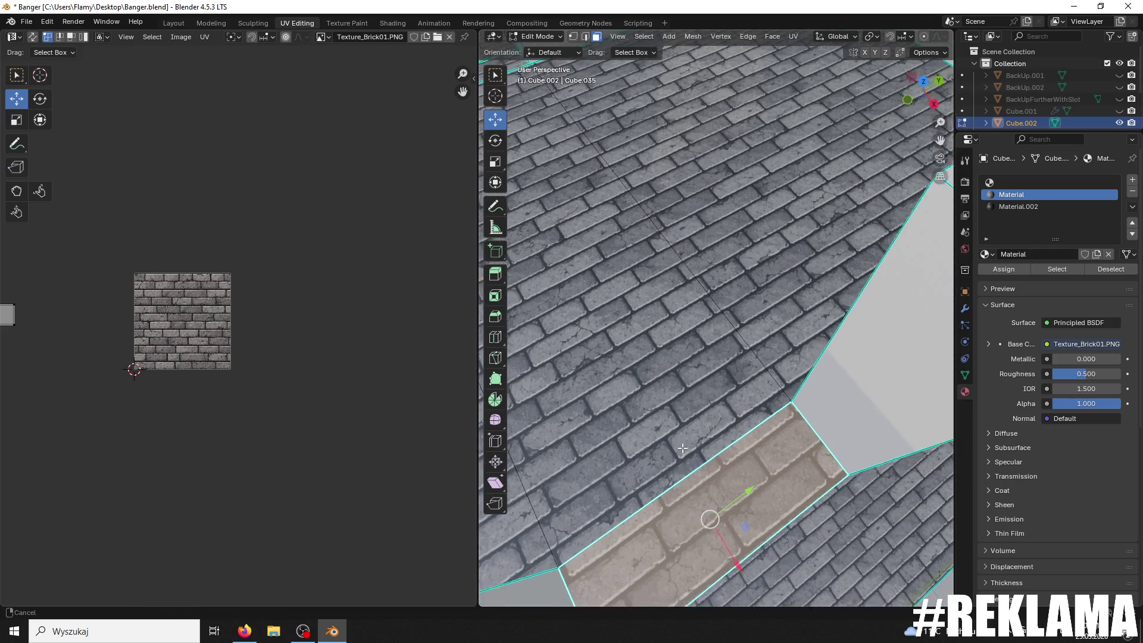
scroll(672, 375, down, 1)
scroll(259, 374, up, 1)
scroll(238, 357, down, 3)
click(71, 331)
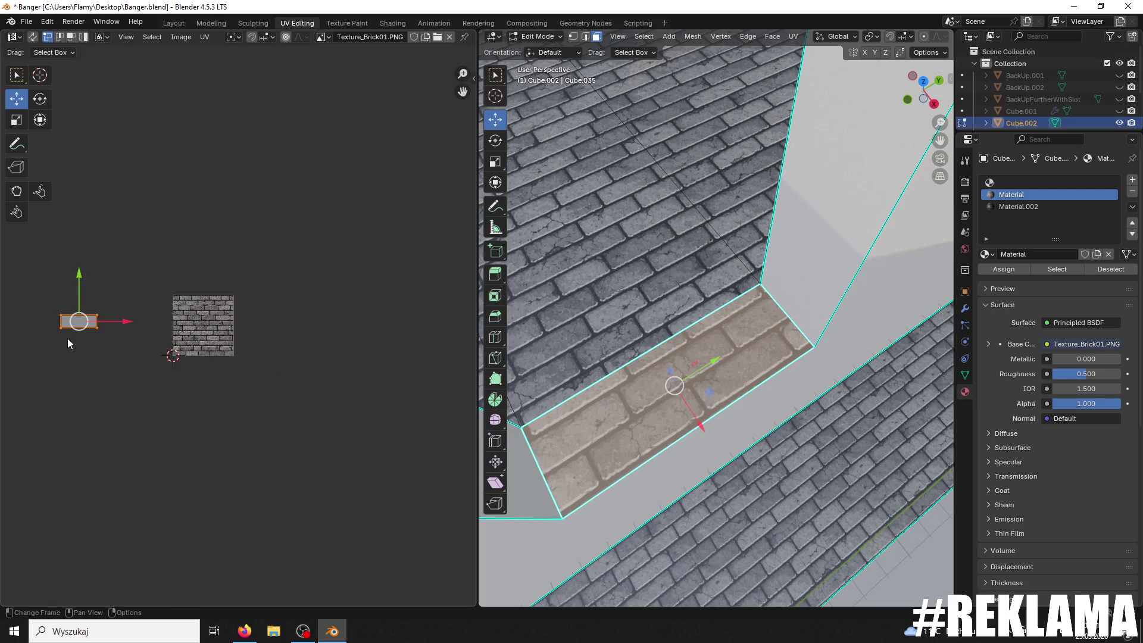
Step: Move the strip's UVs along X onto the large face's tall UV strip
drag(119, 322, 181, 321)
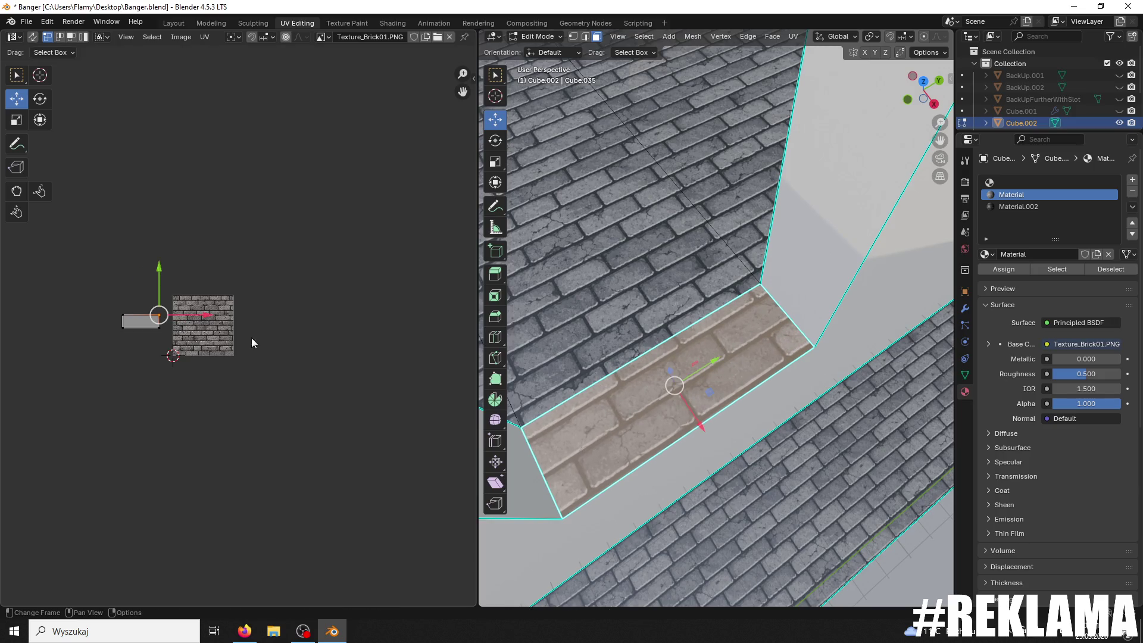
shift+click(602, 315)
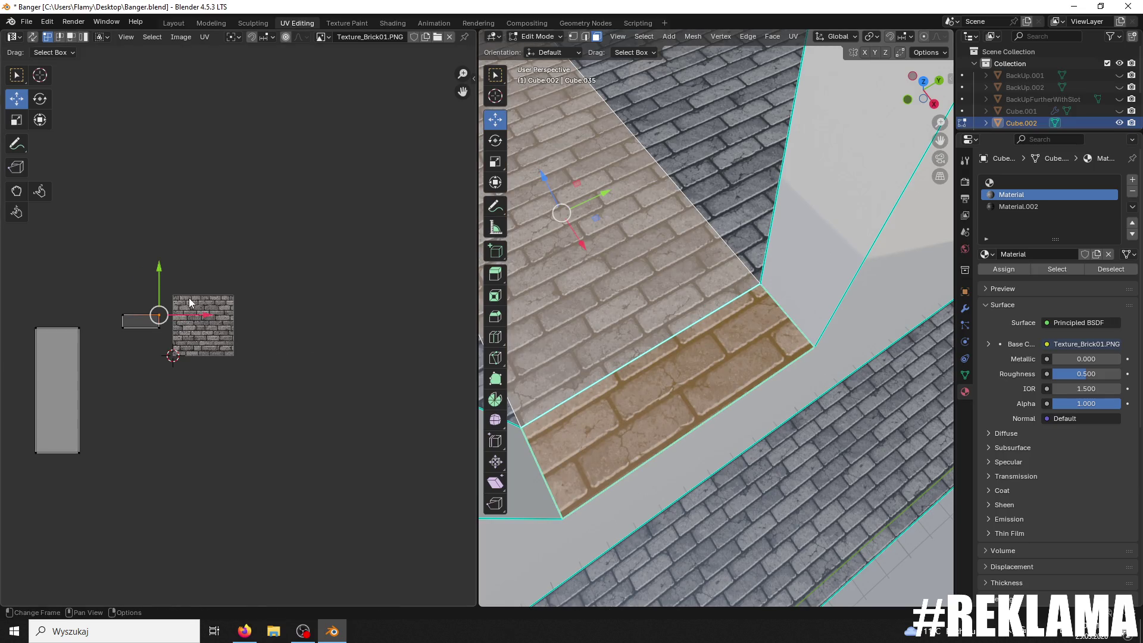
drag(178, 315, 91, 330)
middle_drag(106, 358, 464, 363)
scroll(245, 363, up, 7)
scroll(288, 352, up, 1)
Step: Slide the strip's right UV edge to line up with the floor island
drag(291, 304, 287, 294)
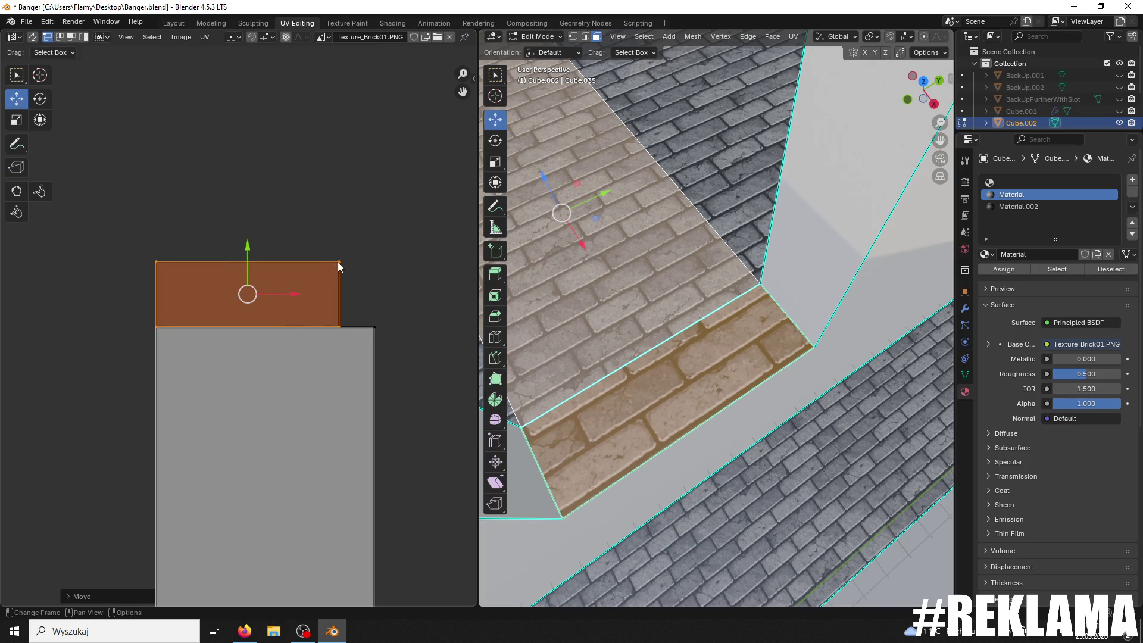
click(339, 262)
shift+click(338, 326)
drag(381, 296, 417, 289)
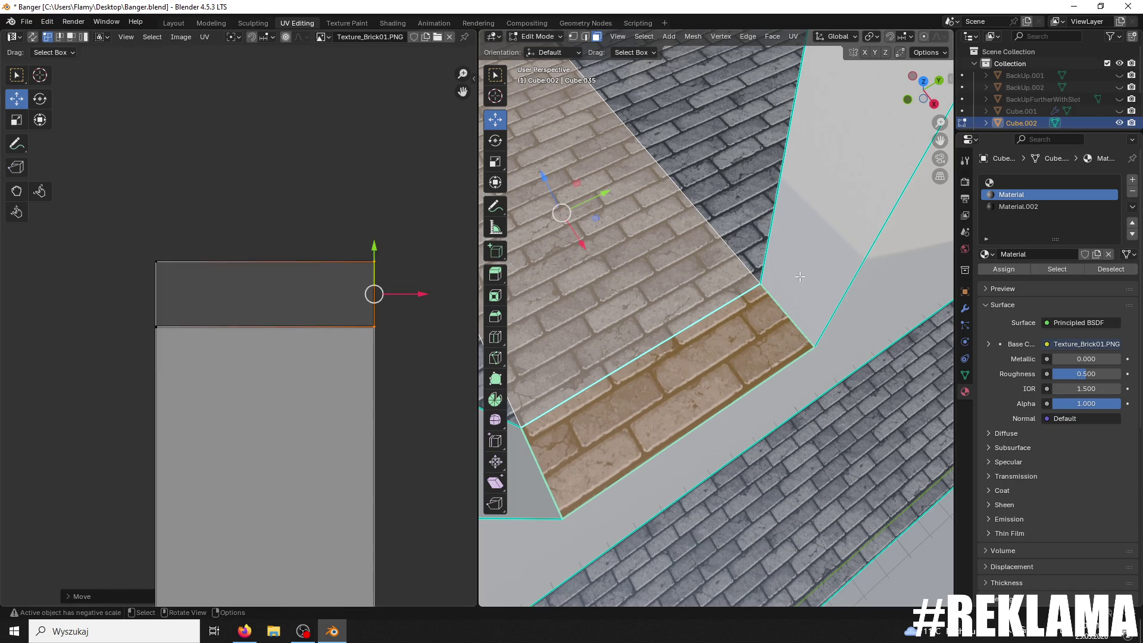
click(690, 268)
click(690, 266)
key(KP_Decimal)
scroll(700, 220, down, 2)
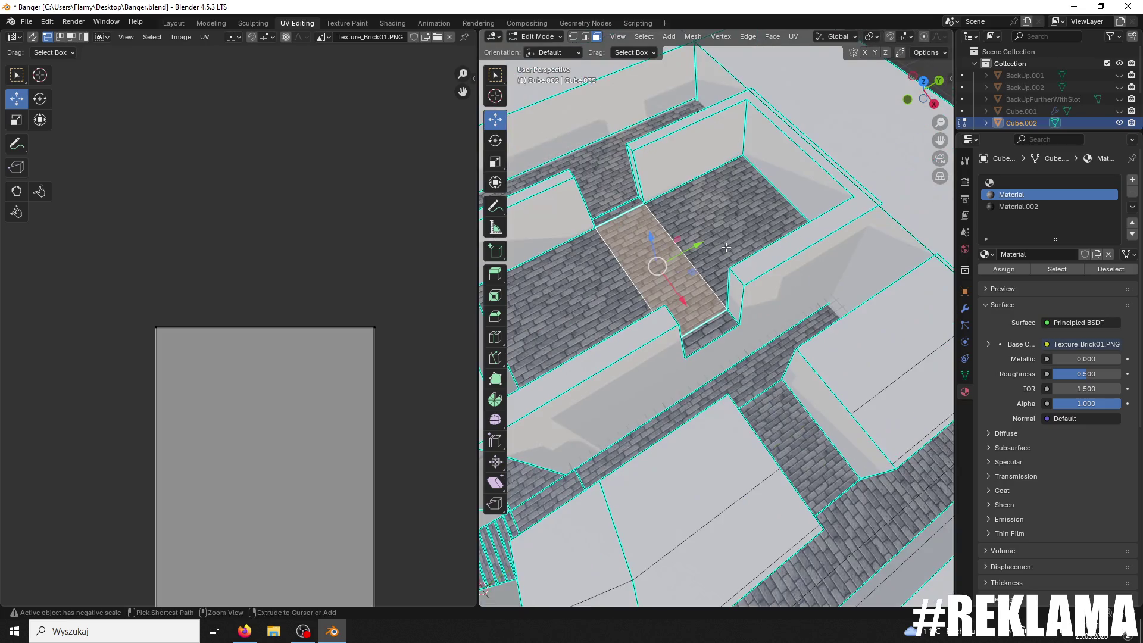
Step: Save Banger.blend and select the stair-side strip with its adjacent floor face
key(ctrl+s)
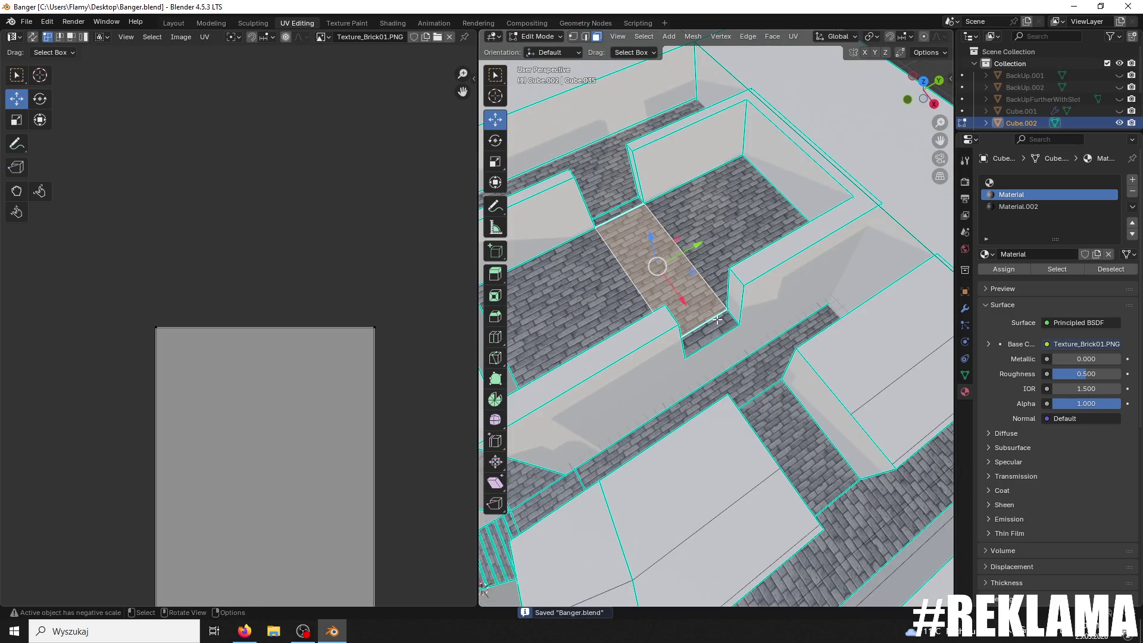
click(700, 308)
shift+click(695, 298)
mouse_move(384, 329)
mouse_down()
mouse_move(349, 358)
mouse_move(406, 338)
mouse_up()
key(ctrl+z)
scroll(418, 305, down, 4)
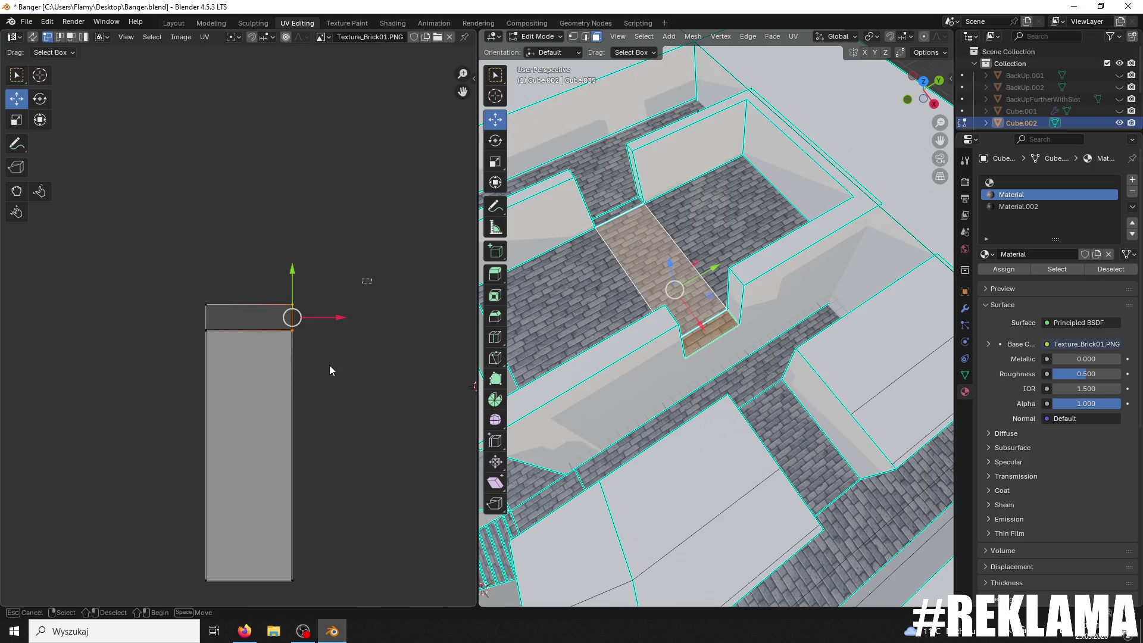
Step: Scale the strip's middle UV edge along Y to meet the floor face's bricks
key(s)
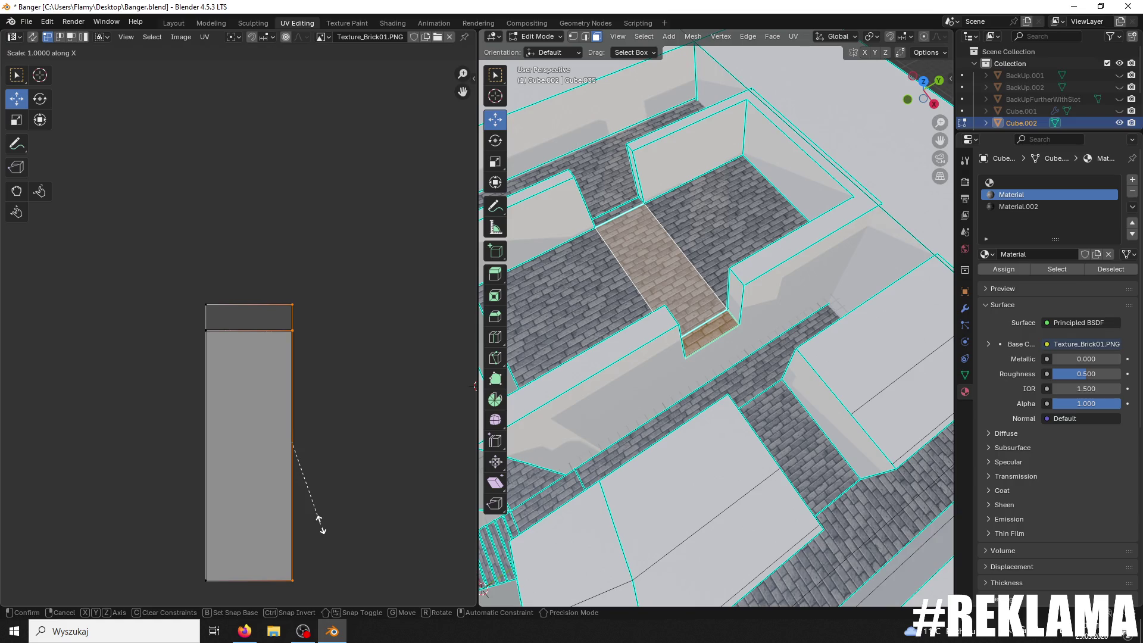
click(321, 530)
drag(235, 288, 179, 599)
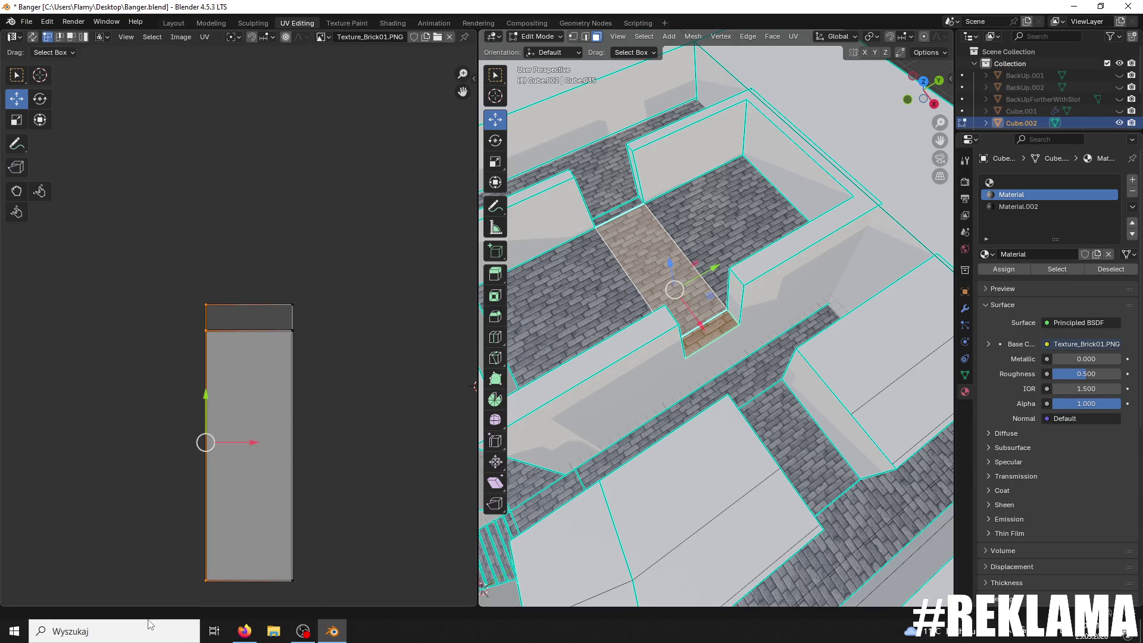
scroll(239, 329, up, 2)
mouse_move(301, 333)
mouse_down()
mouse_move(126, 323)
mouse_move(332, 333)
mouse_up()
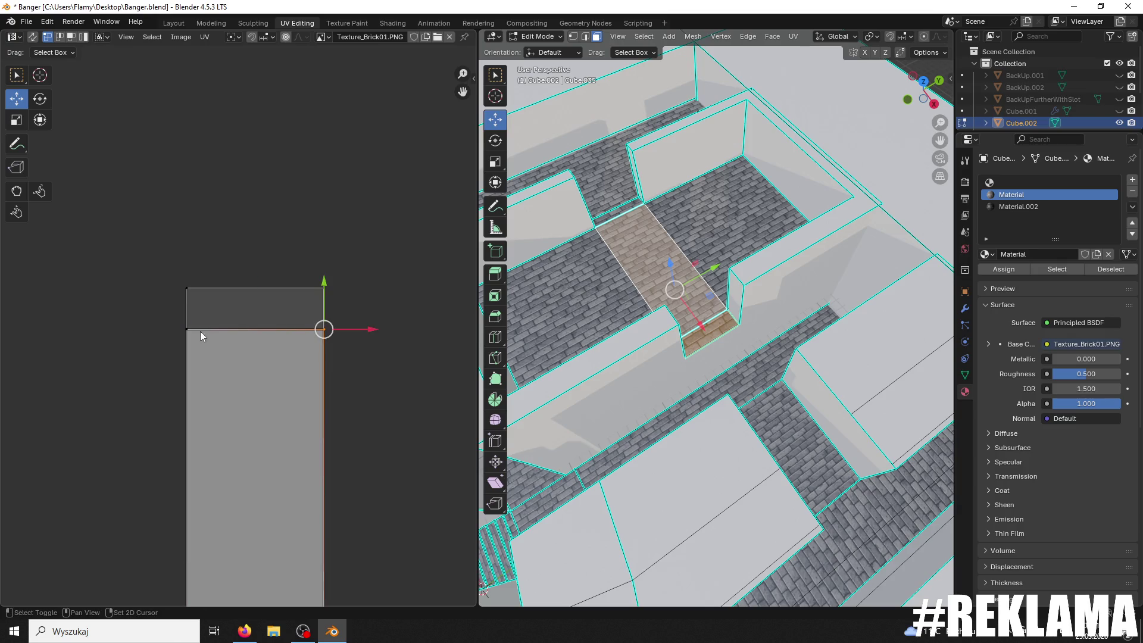
drag(219, 314, 370, 332)
key(s)
key(y)
click(370, 332)
scroll(620, 288, up, 8)
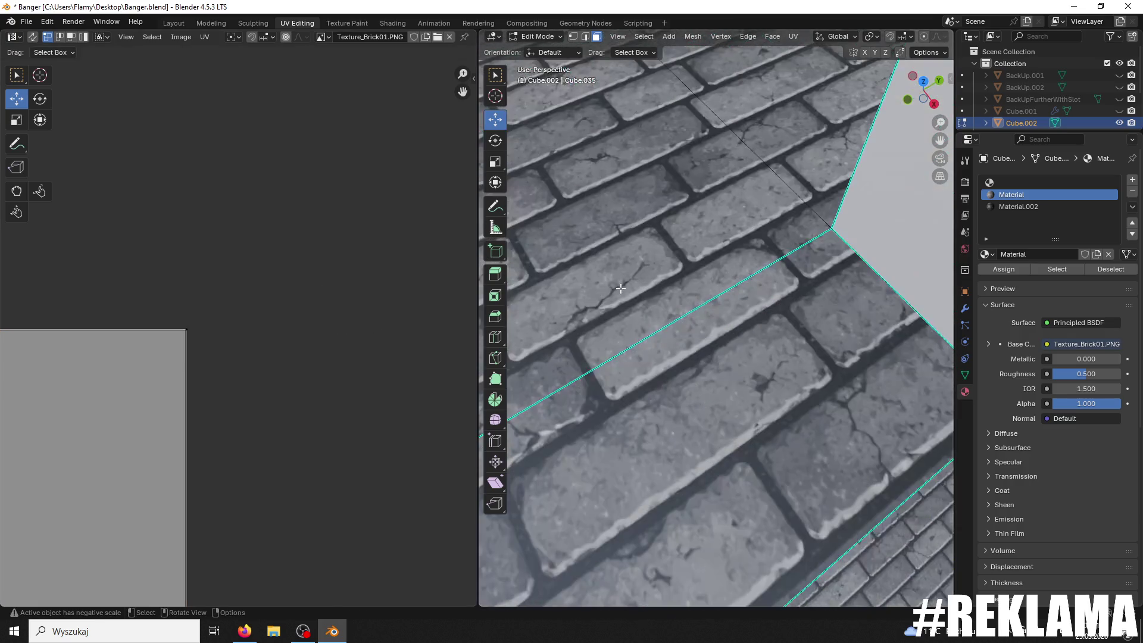
click(551, 37)
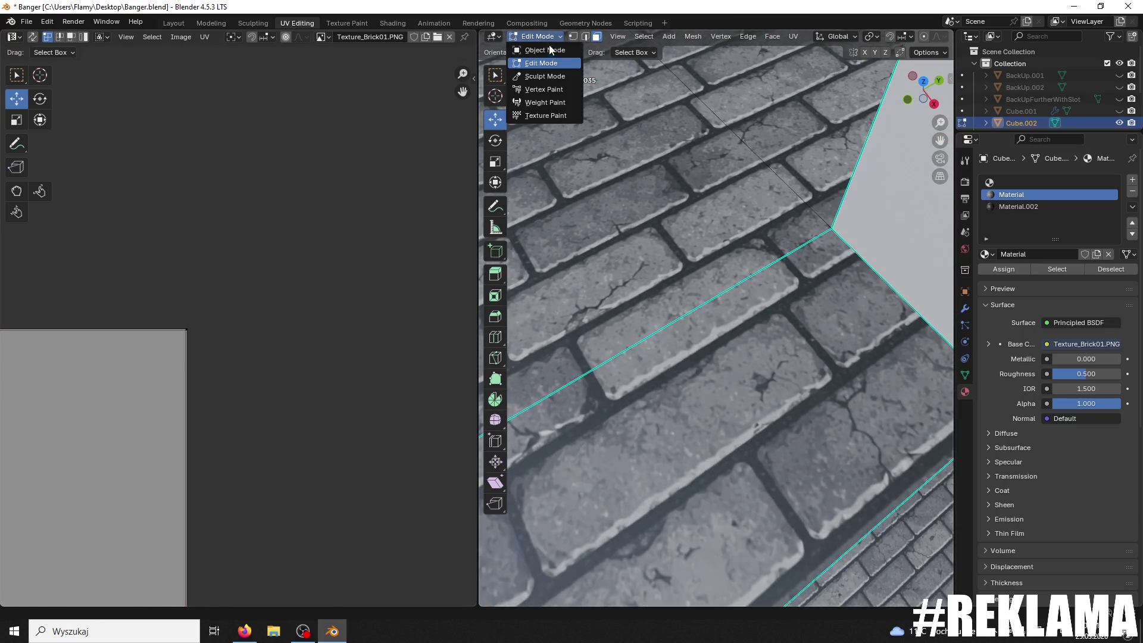
Step: Switch to Object Mode, save Banger.blend, and orbit down toward the staircase
click(549, 50)
scroll(648, 166, down, 6)
key(ctrl+s)
scroll(644, 203, down, 4)
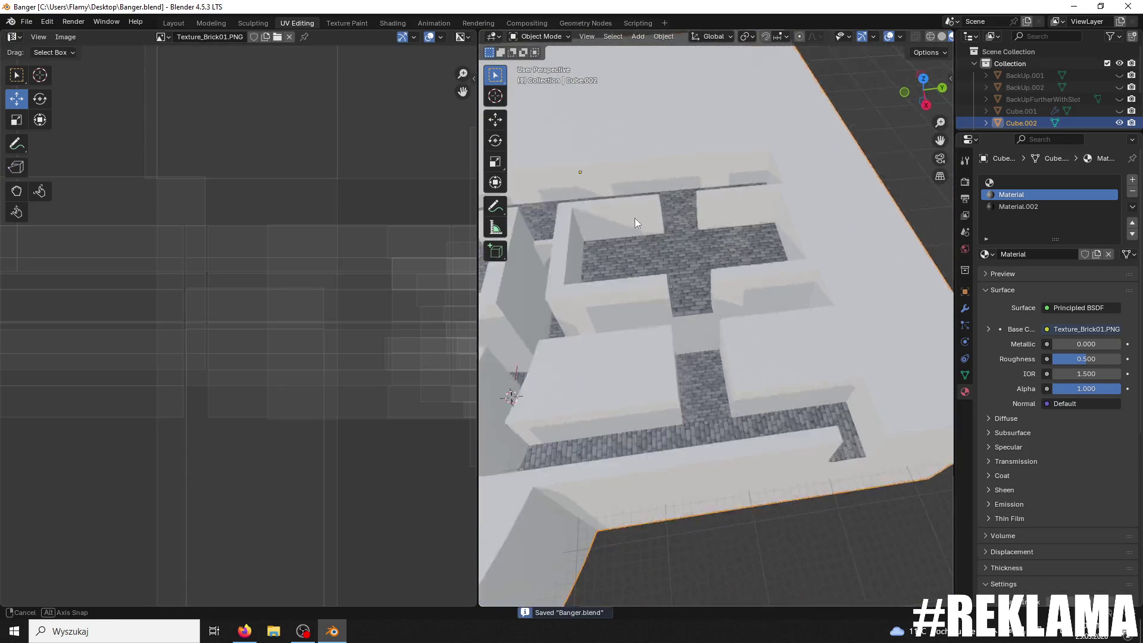
mouse_move(596, 255)
middle_down()
mouse_move(780, 206)
mouse_move(789, 252)
mouse_move(680, 224)
mouse_move(752, 248)
mouse_move(852, 252)
mouse_move(795, 381)
mouse_move(638, 281)
mouse_move(545, 181)
mouse_move(584, 183)
mouse_move(572, 179)
middle_up()
scroll(795, 385, up, 6)
Step: Return to Edit Mode and select the lowest stair step faces
click(538, 37)
click(544, 59)
shift+click(679, 297)
shift+click(700, 264)
click(706, 344)
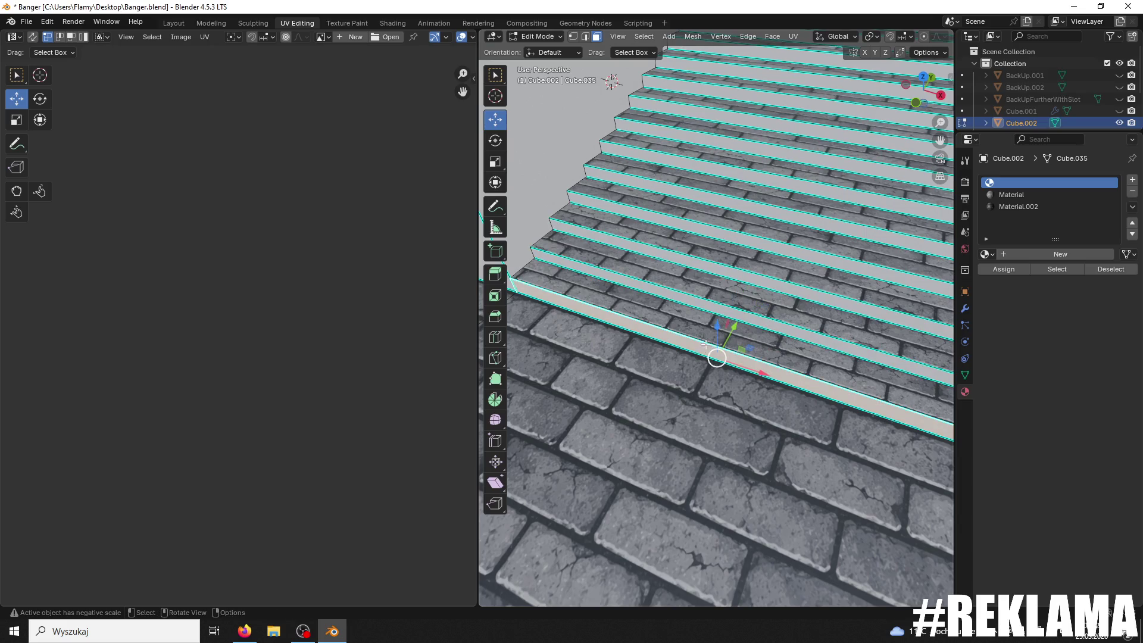
shift+click(728, 309)
shift+click(744, 279)
shift+click(763, 245)
shift+click(777, 214)
shift+click(791, 172)
shift+click(798, 156)
Step: Add the middle stair step faces to the selection
scroll(795, 158, down, 2)
shift+click(782, 182)
shift+click(793, 154)
shift+click(797, 146)
shift+click(803, 131)
scroll(792, 148, down, 2)
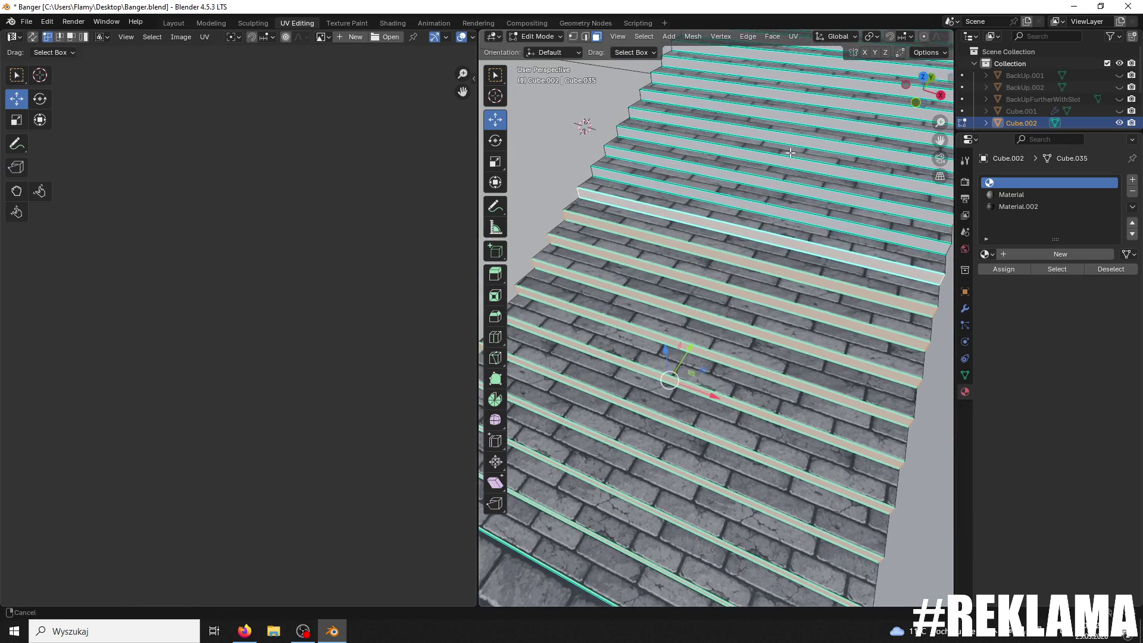
shift+click(777, 184)
shift+click(788, 167)
shift+click(798, 149)
scroll(795, 155, down, 2)
scroll(790, 172, down, 2)
shift+click(763, 194)
shift+click(747, 218)
shift+click(736, 236)
shift+click(727, 260)
shift+click(728, 262)
Step: Add the upper steps and top platform, then pick the Material.002 slot
shift+click(764, 175)
shift+click(768, 160)
shift+click(776, 140)
shift+click(783, 116)
shift+click(785, 104)
middle_drag(785, 104, 779, 128)
shift+click(778, 145)
shift+click(780, 129)
shift+click(780, 117)
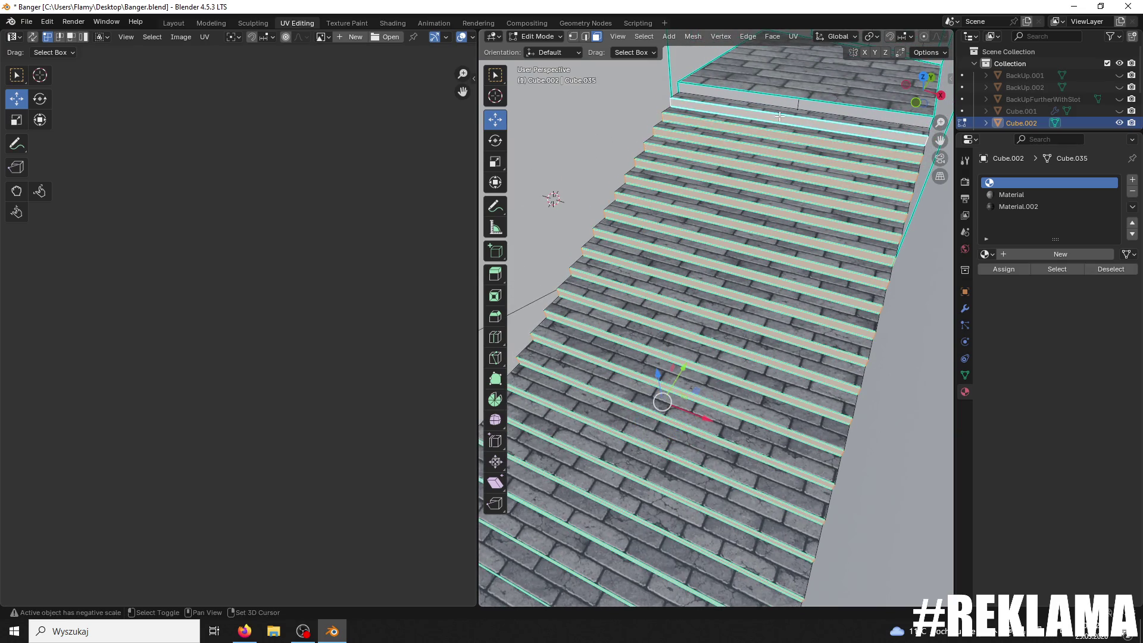
shift+click(778, 102)
click(1018, 207)
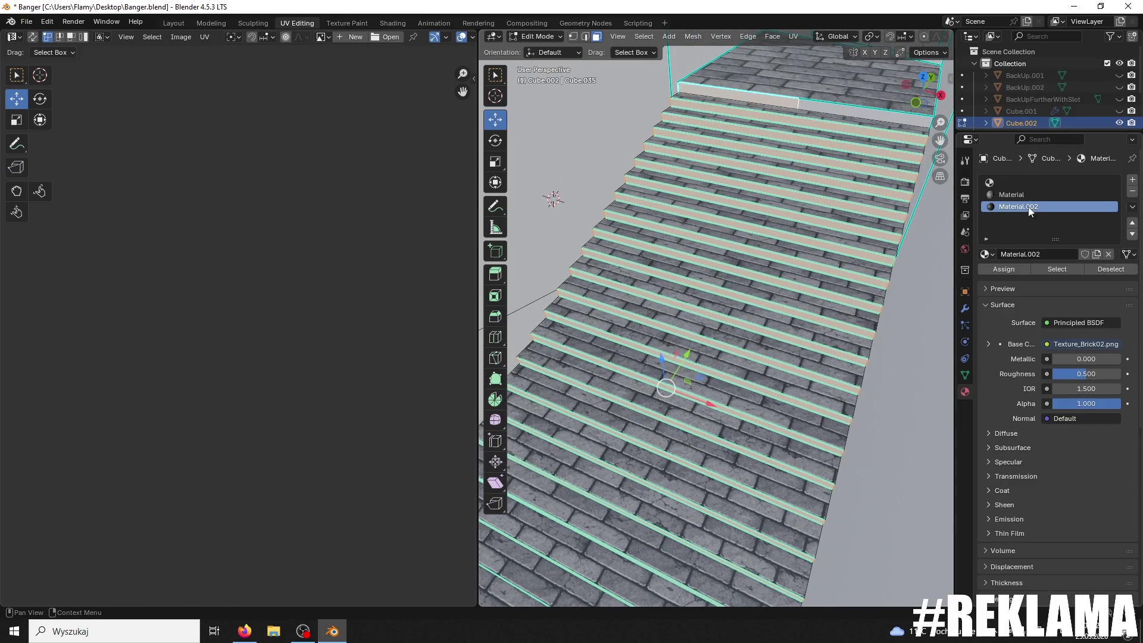
Step: Assign Material.002 to the selected step faces and unwrap them
click(1012, 269)
scroll(334, 281, down, 2)
scroll(362, 321, up, 3)
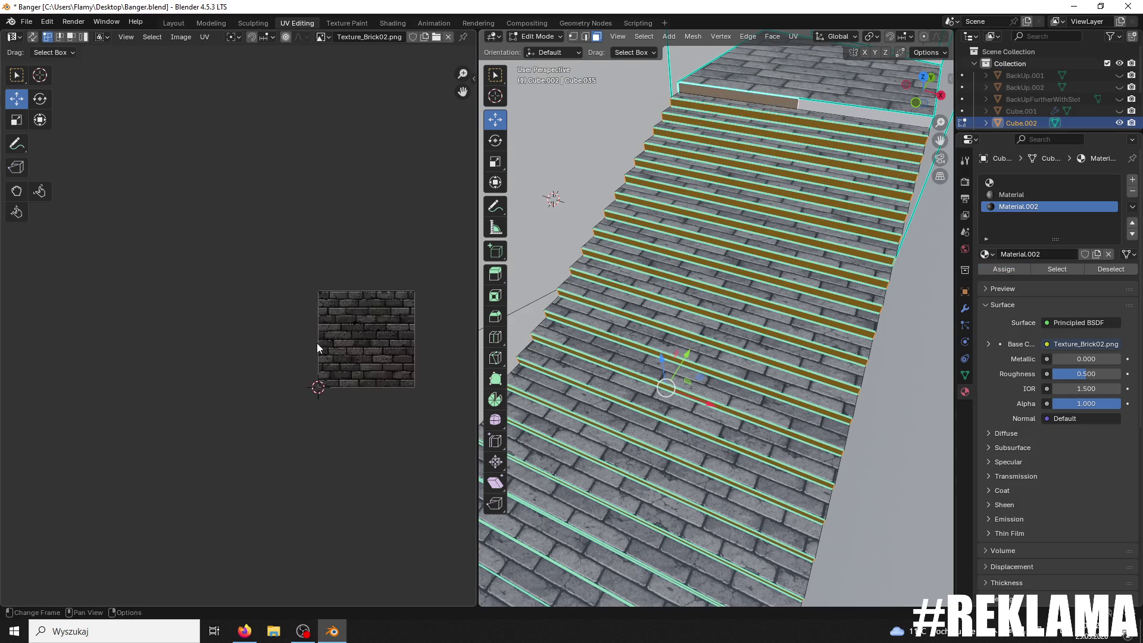
key(u)
click(336, 344)
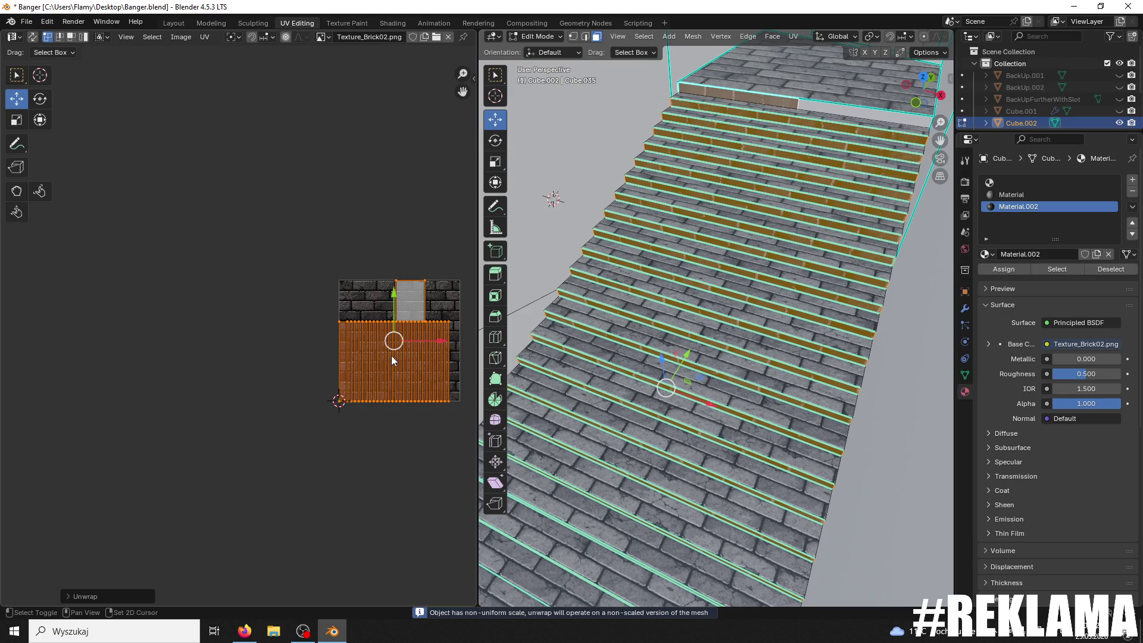
scroll(399, 366, up, 3)
middle_drag(461, 363, 262, 360)
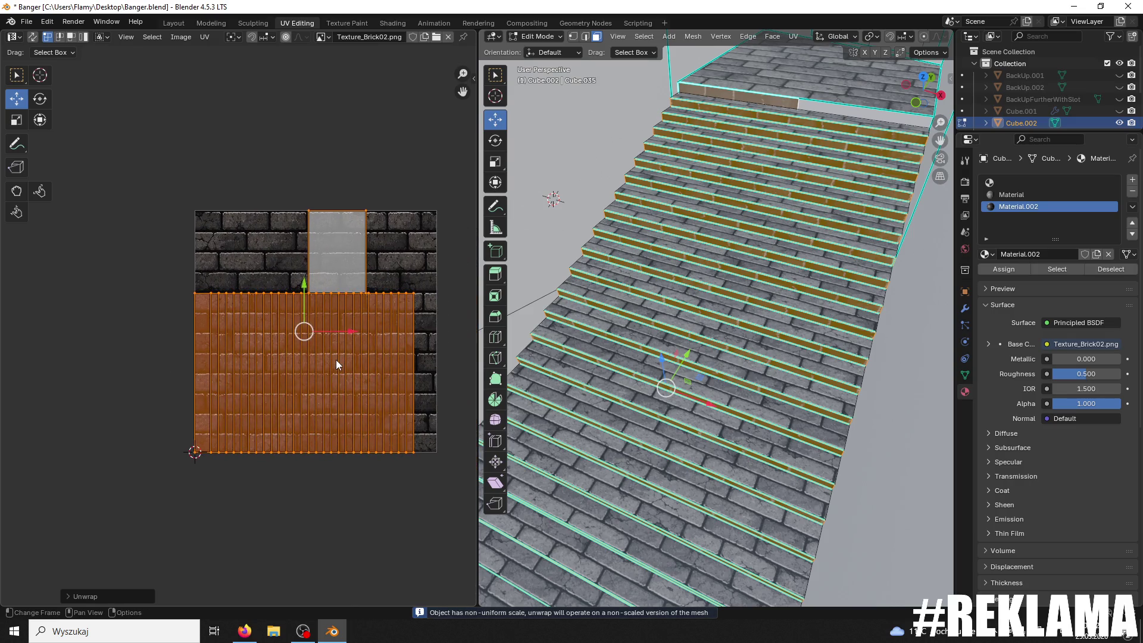
Step: Rotate the step UV island 90° and scale it to fit the bricks
key(r)
key(9)
key(0)
key(Return)
scroll(370, 371, up, 4)
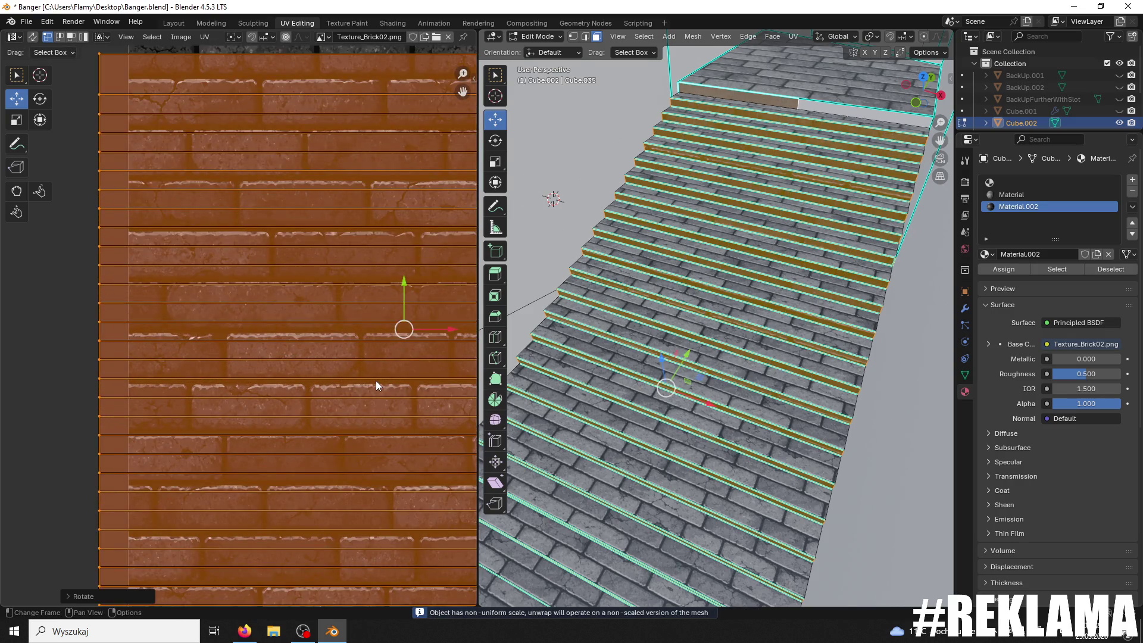
key(s)
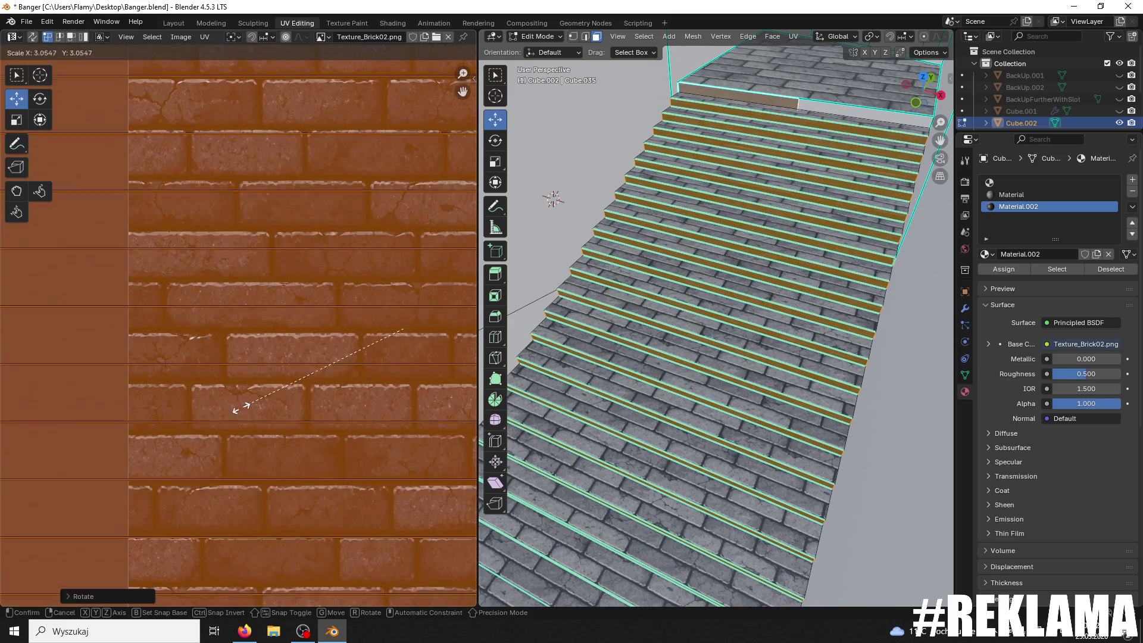
click(280, 408)
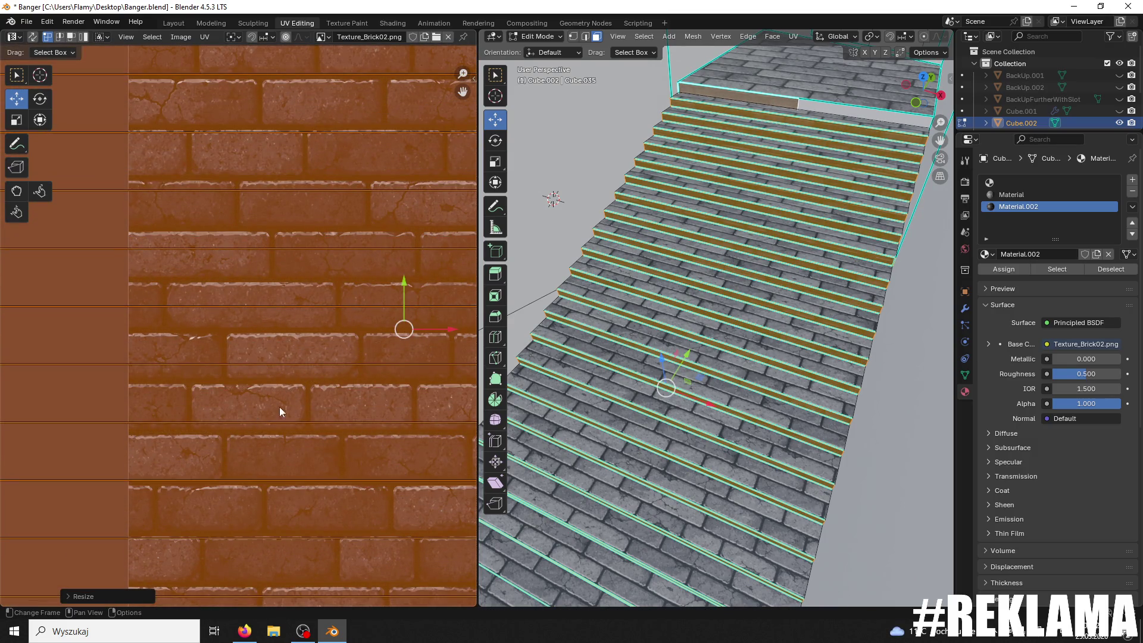
drag(410, 285, 384, 301)
Step: Resize the riser UVs, shift them along Y, and stretch them vertically
key(s)
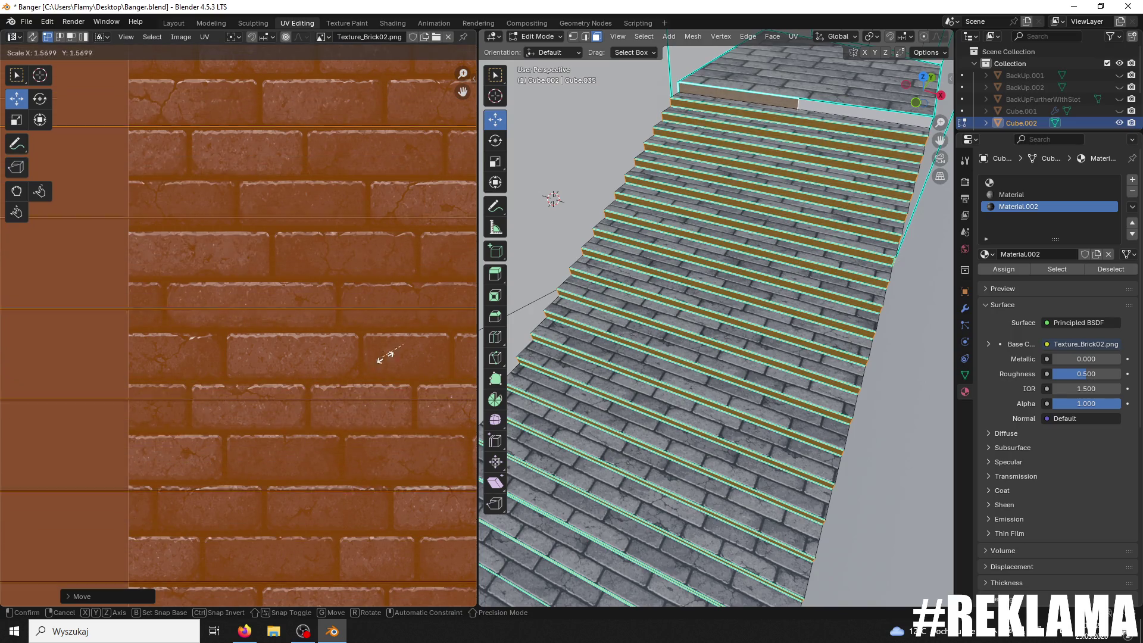
click(396, 357)
key(g)
key(y)
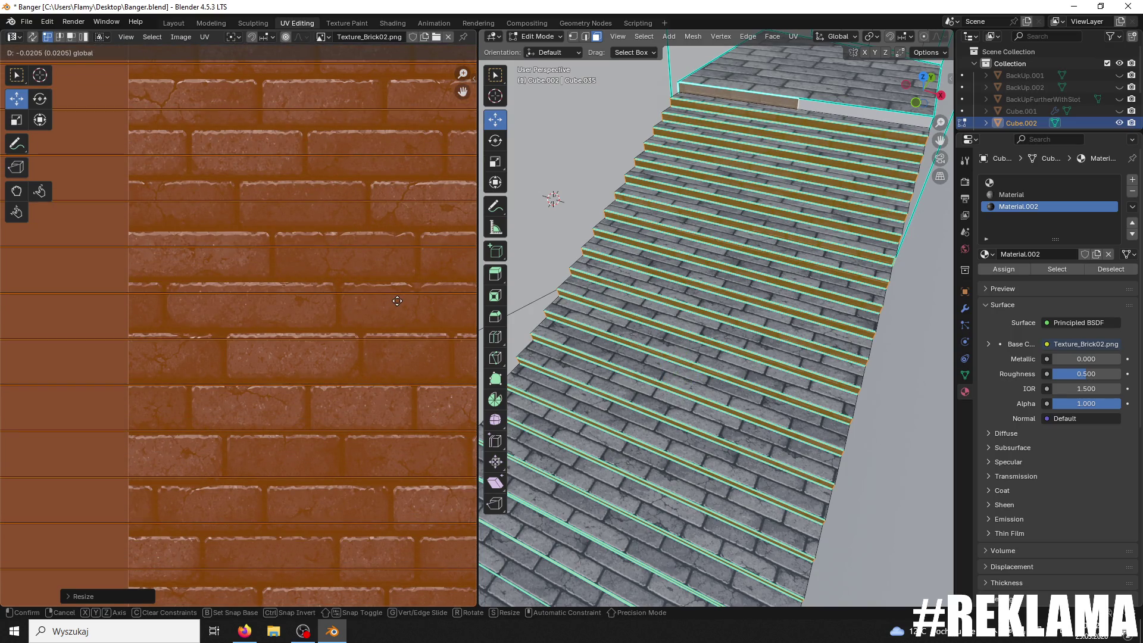
click(398, 300)
key(s)
key(y)
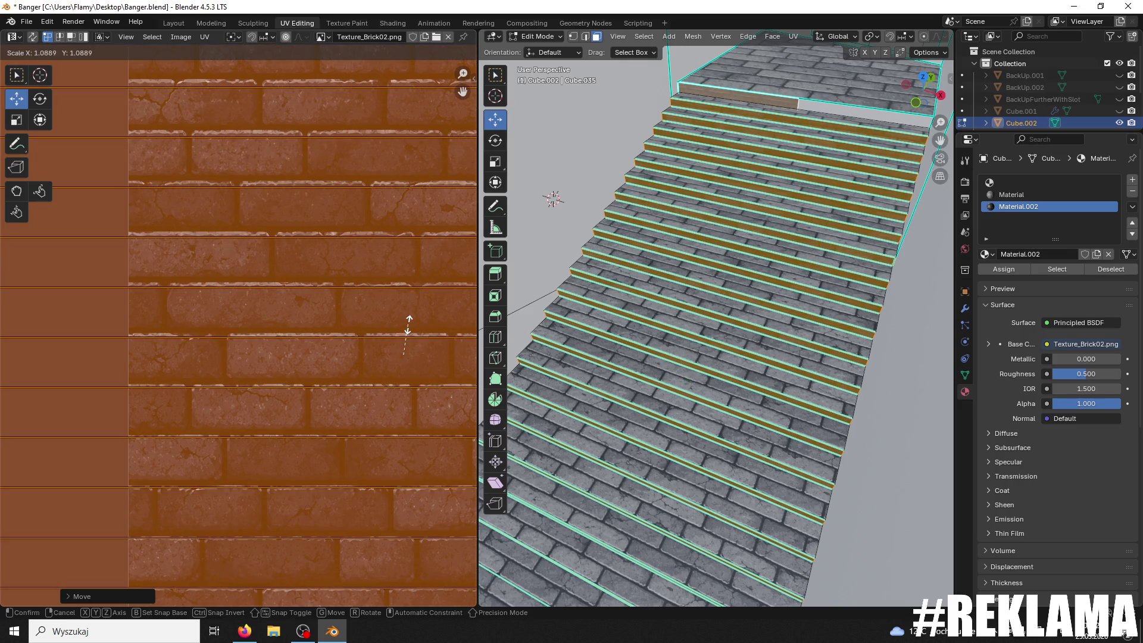
click(410, 330)
key(alt+a)
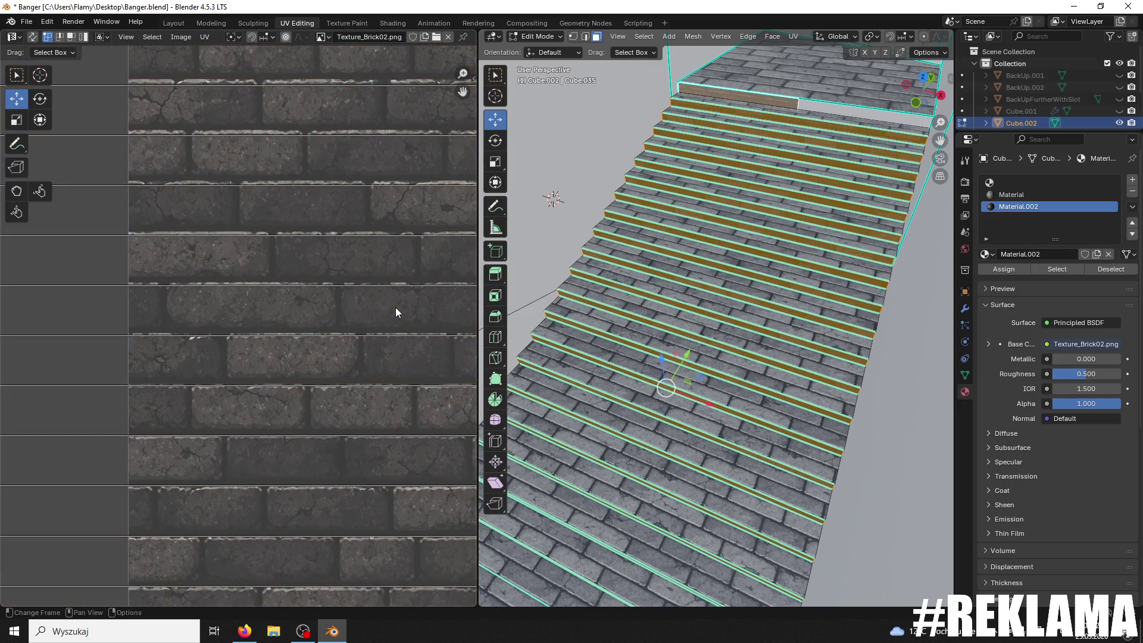
key(a)
mouse_move(403, 314)
mouse_down()
mouse_move(395, 307)
mouse_move(403, 316)
mouse_up()
key(s)
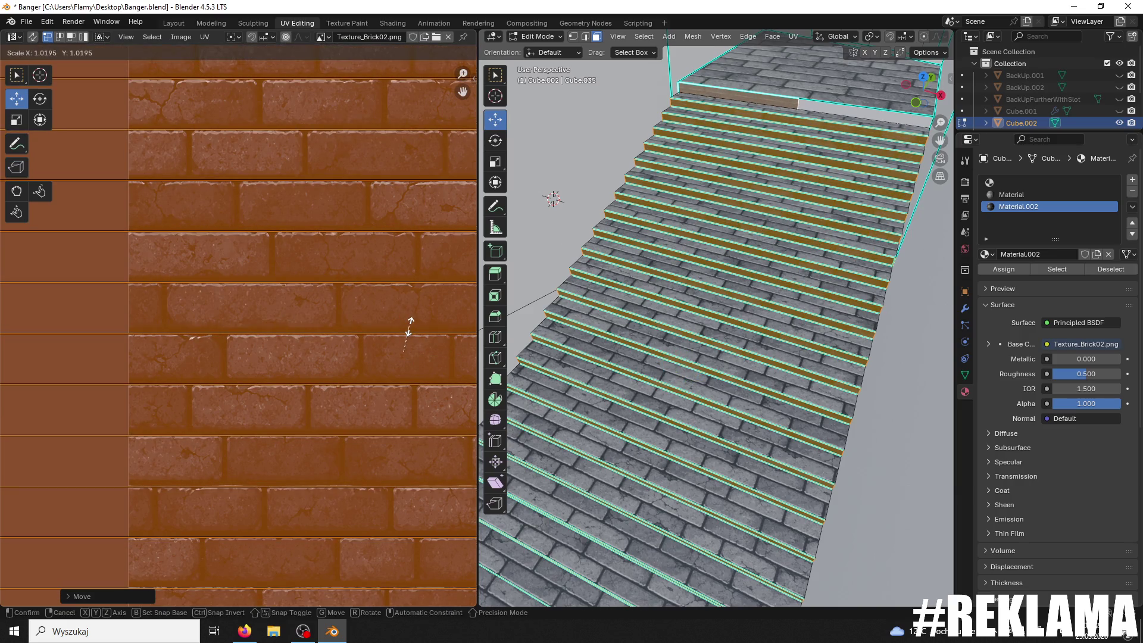
click(410, 327)
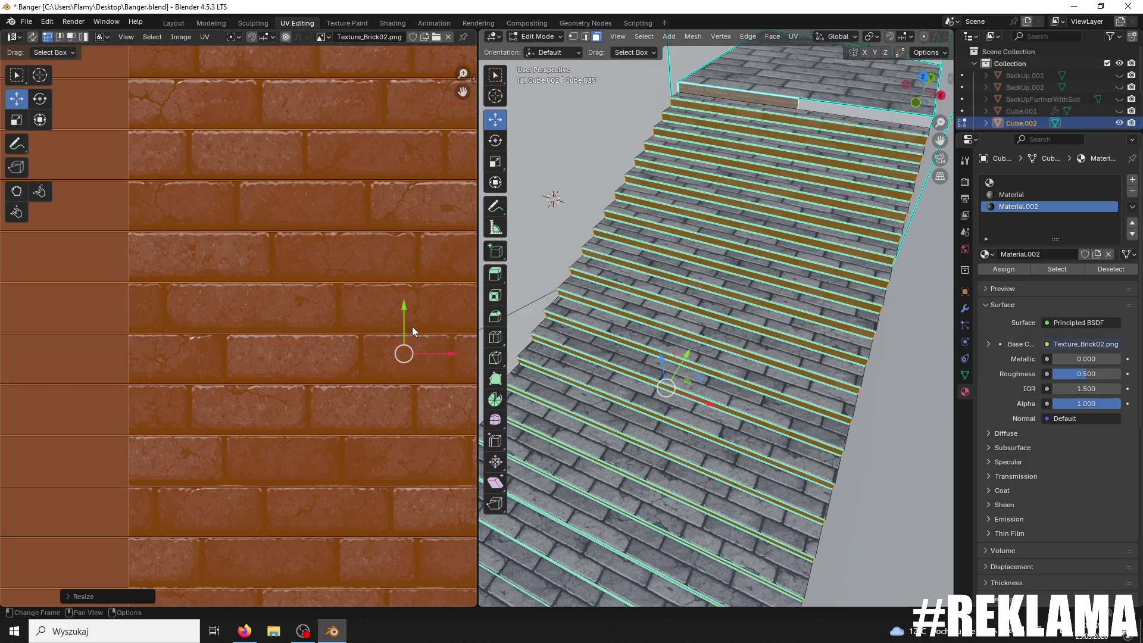
Step: Rotate the riser UVs 90° with r90 and fine-tune their vertical brick offset
scroll(705, 363, up, 8)
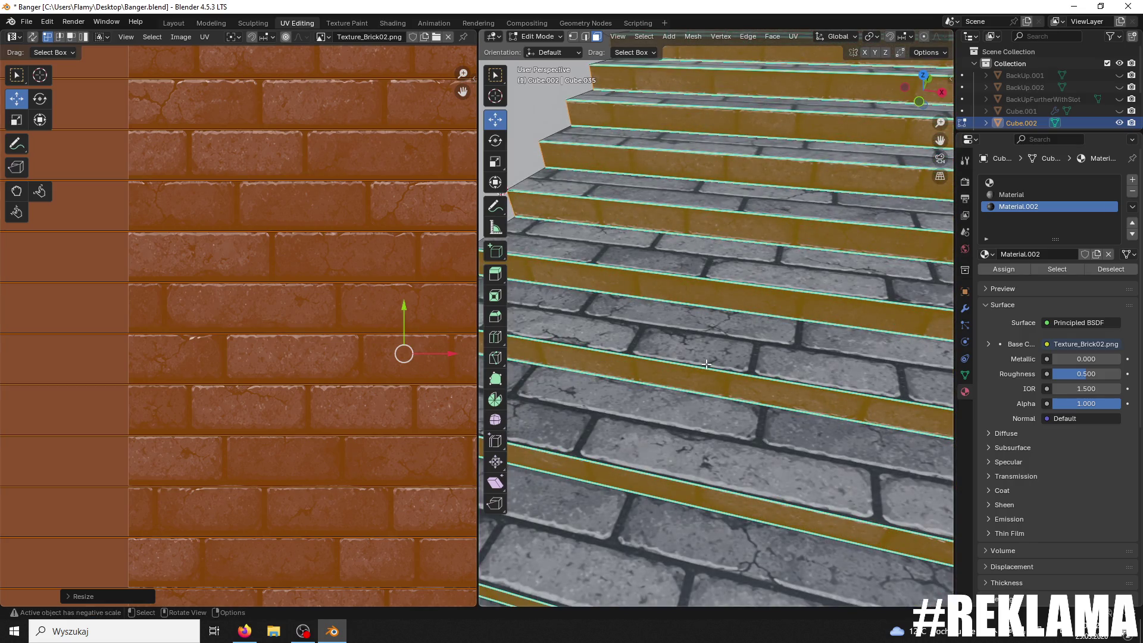
text(r90)
key(Return)
key(r)
key(Escape)
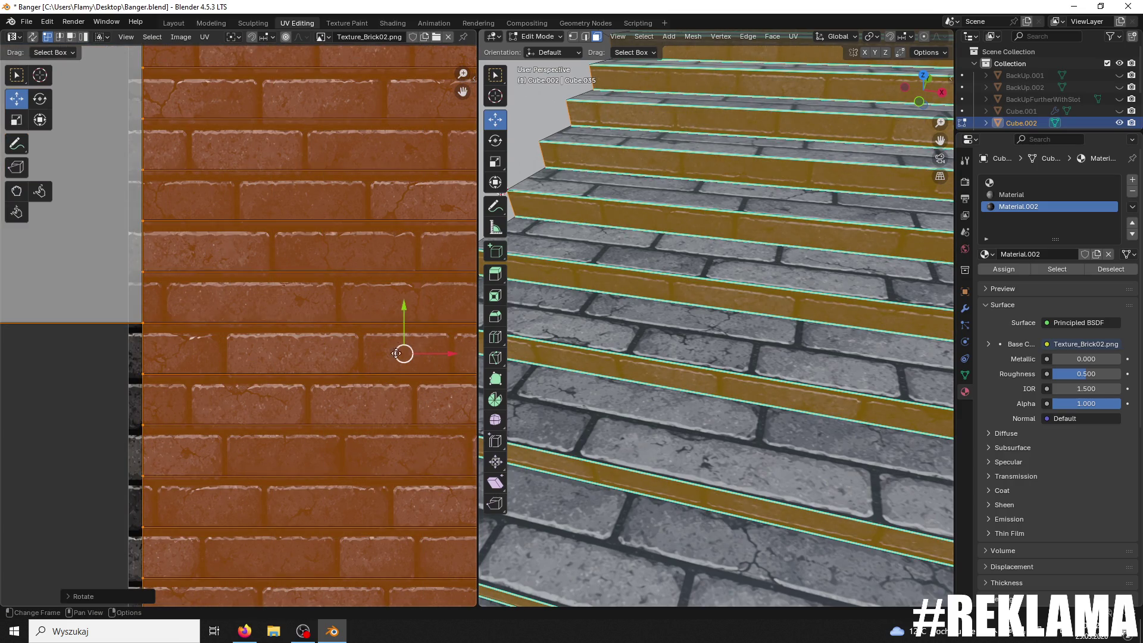
drag(409, 316, 394, 320)
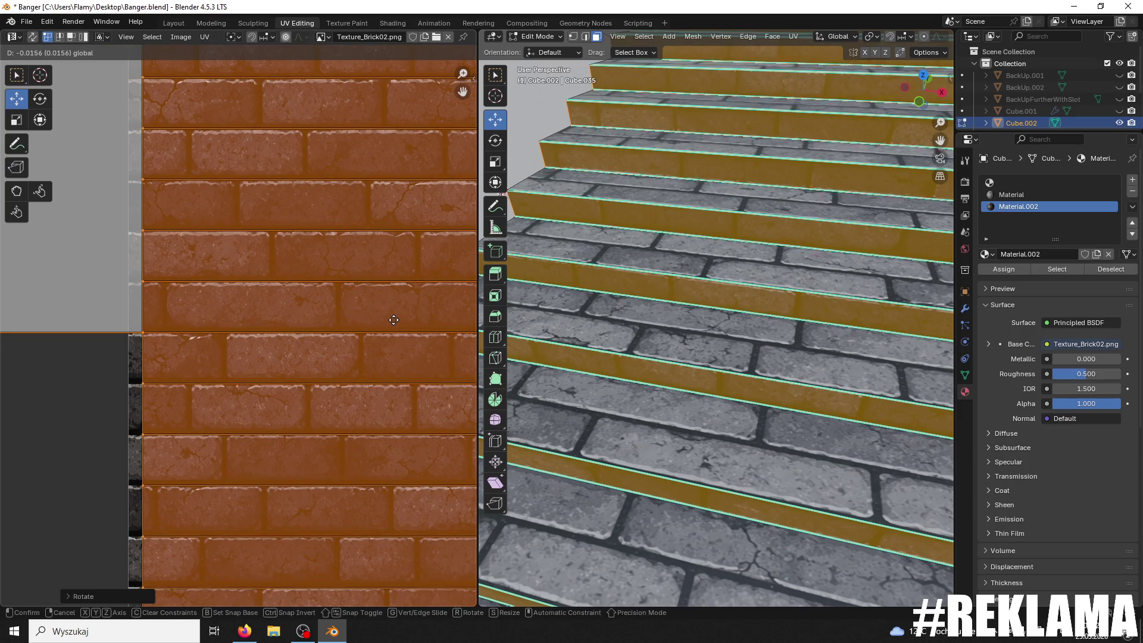
drag(388, 320, 381, 319)
click(758, 371)
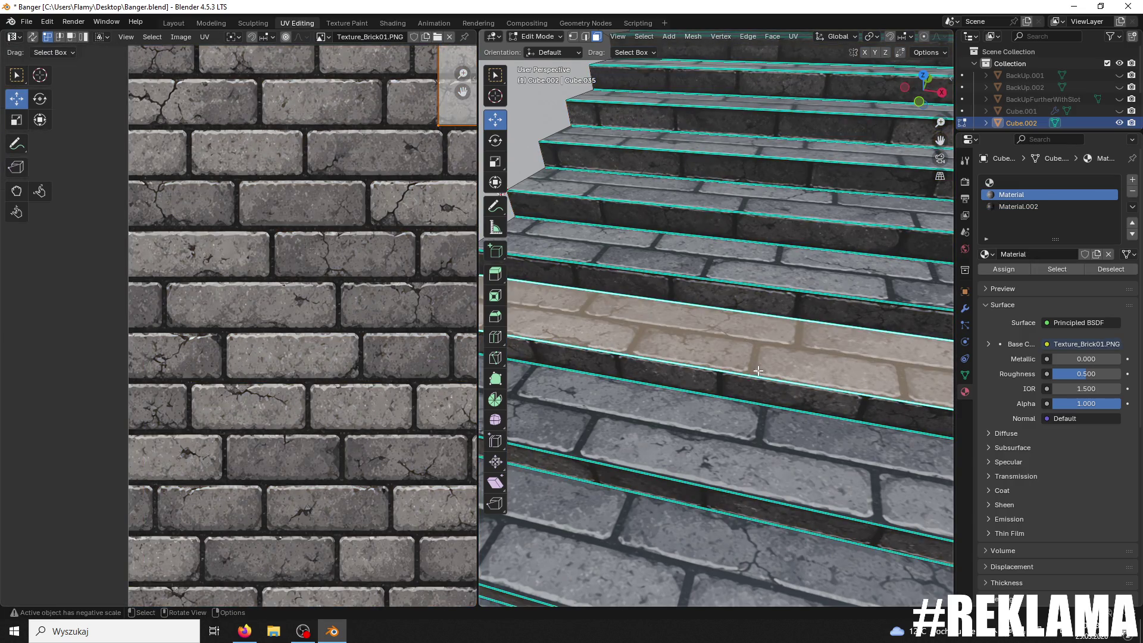
Step: Return to Object Mode, save Banger.blend, and re-enter Edit Mode on the stairs
scroll(758, 371, down, 10)
click(543, 53)
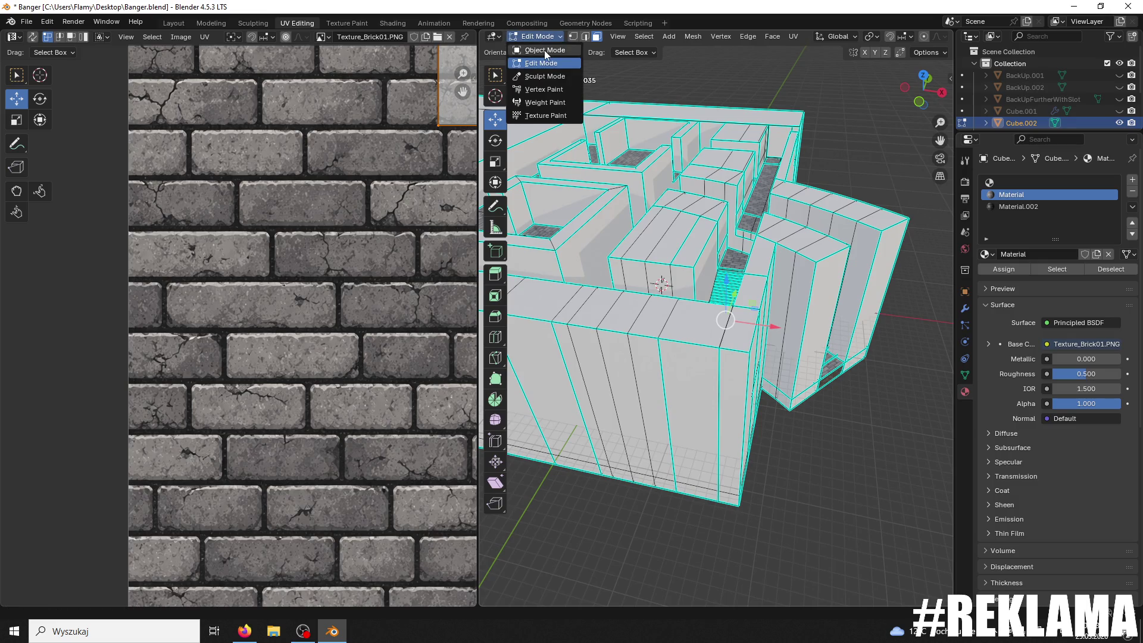
key(Tab)
scroll(569, 110, up, 8)
key(ctrl+s)
middle_drag(633, 191, 777, 227)
click(539, 36)
click(543, 63)
scroll(769, 184, up, 2)
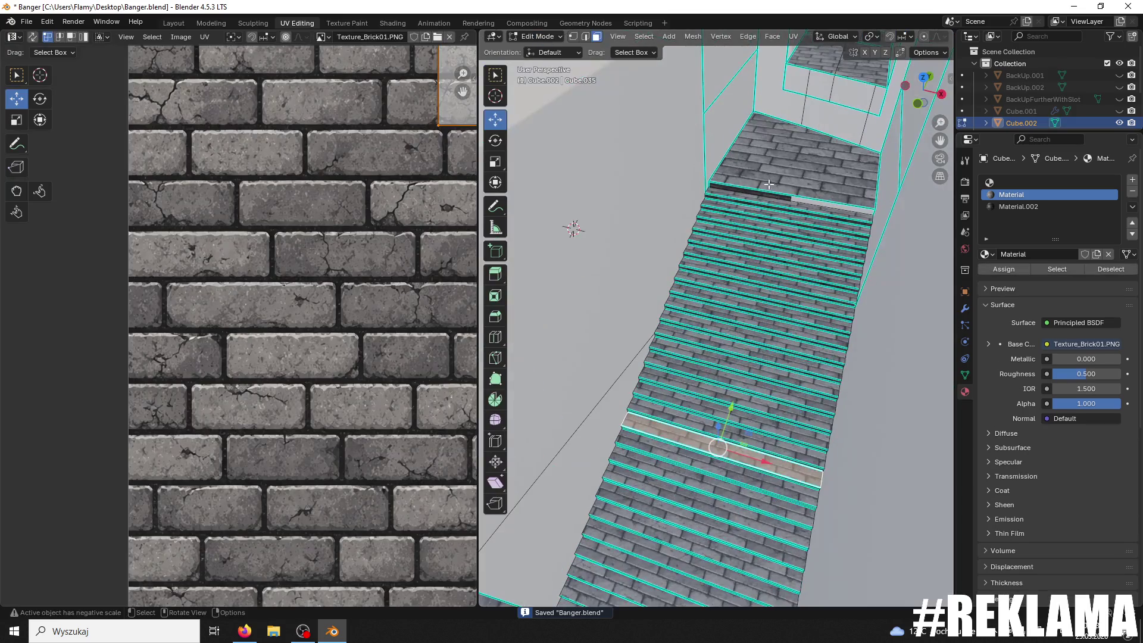
Step: Select the thin top-step face in Material.002 and pull its UV top edge down over Texture_Brick02
click(810, 201)
click(1018, 207)
click(1004, 269)
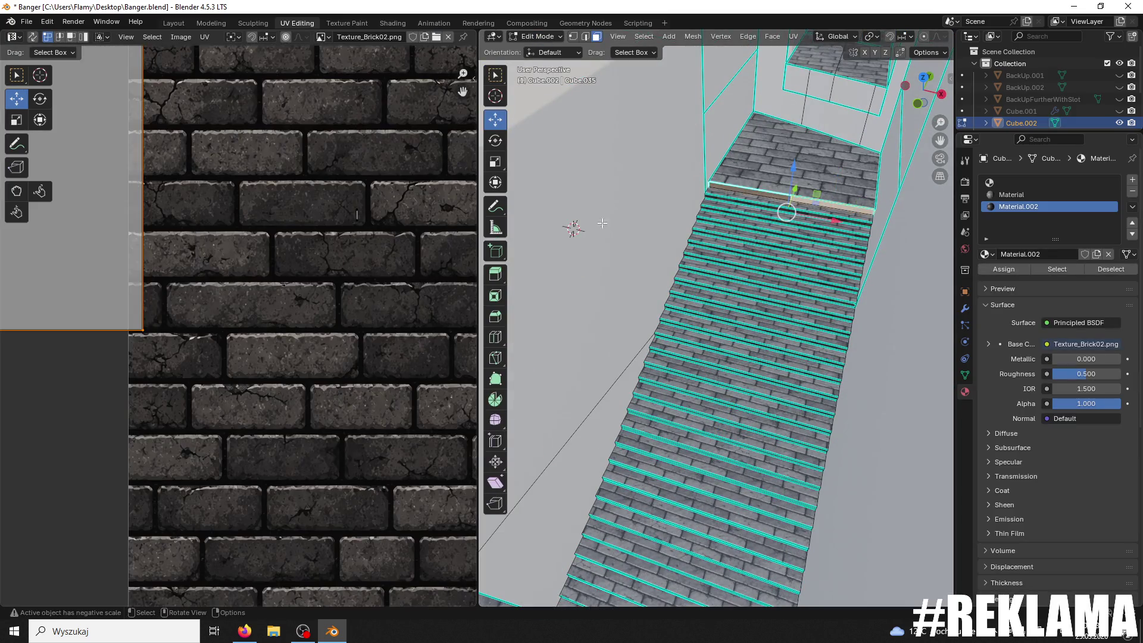
scroll(209, 274, down, 4)
drag(235, 203, 2, 290)
drag(119, 171, 91, 271)
scroll(190, 322, up, 2)
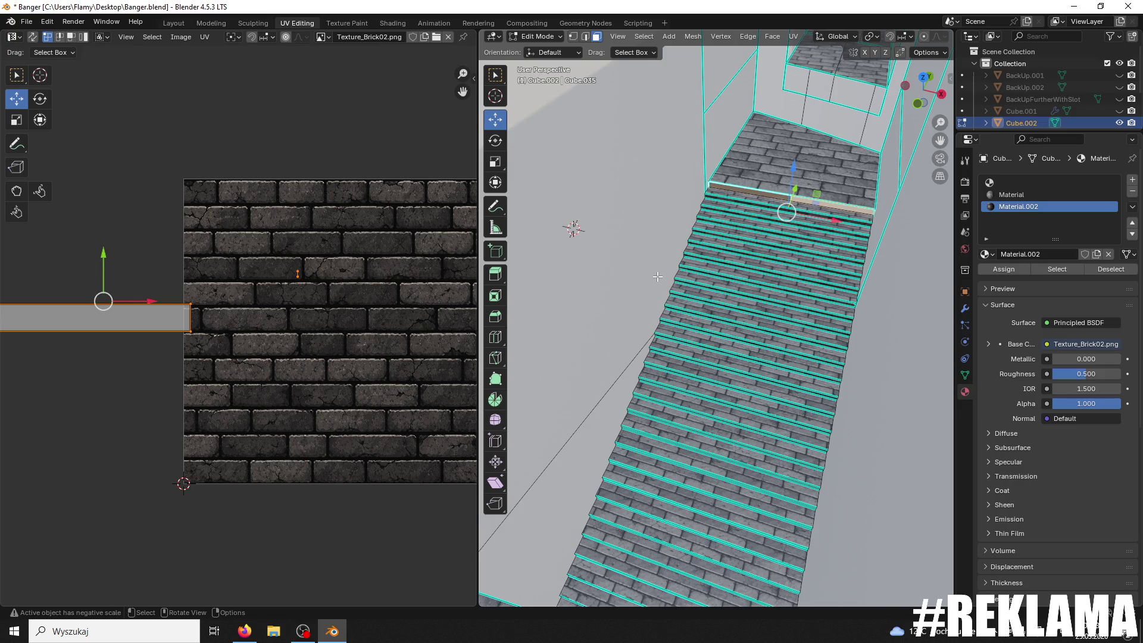
scroll(657, 277, down, 4)
Step: Unwrap the thin step face angle-based, then select the right-hand step face for unwrapping
key(u)
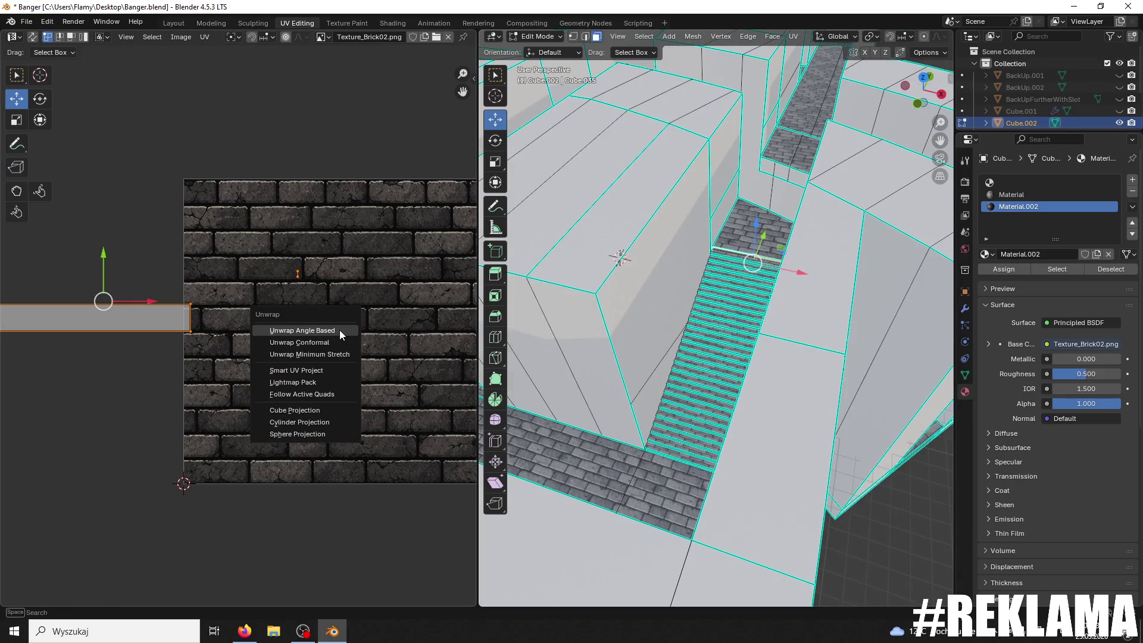
click(340, 330)
scroll(708, 291, up, 2)
scroll(708, 291, up, 3)
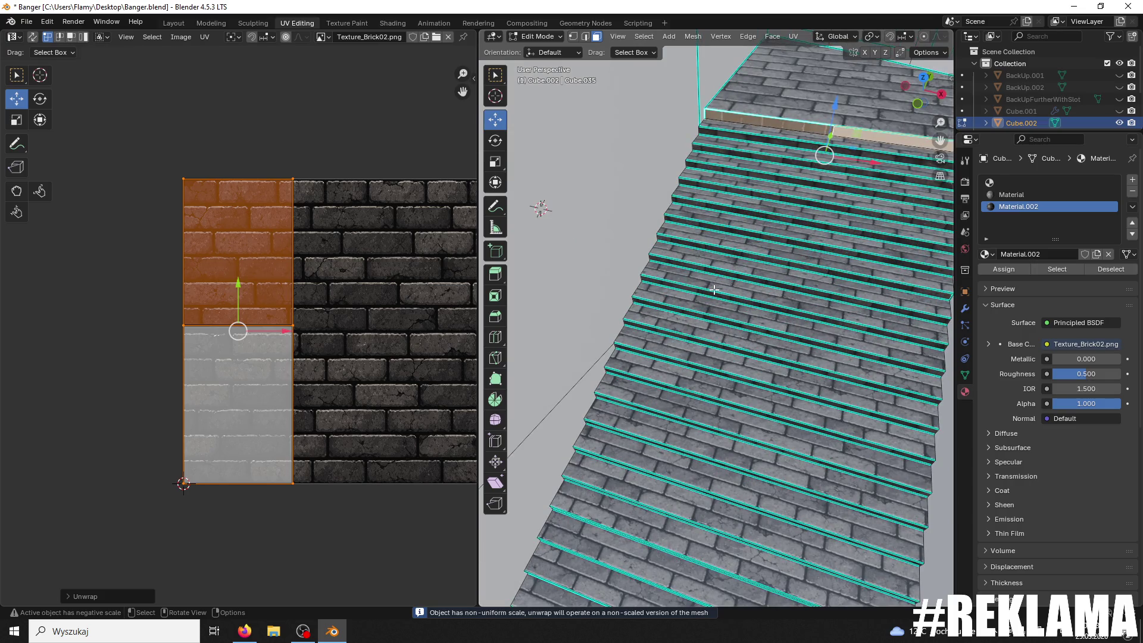
scroll(828, 218, up, 5)
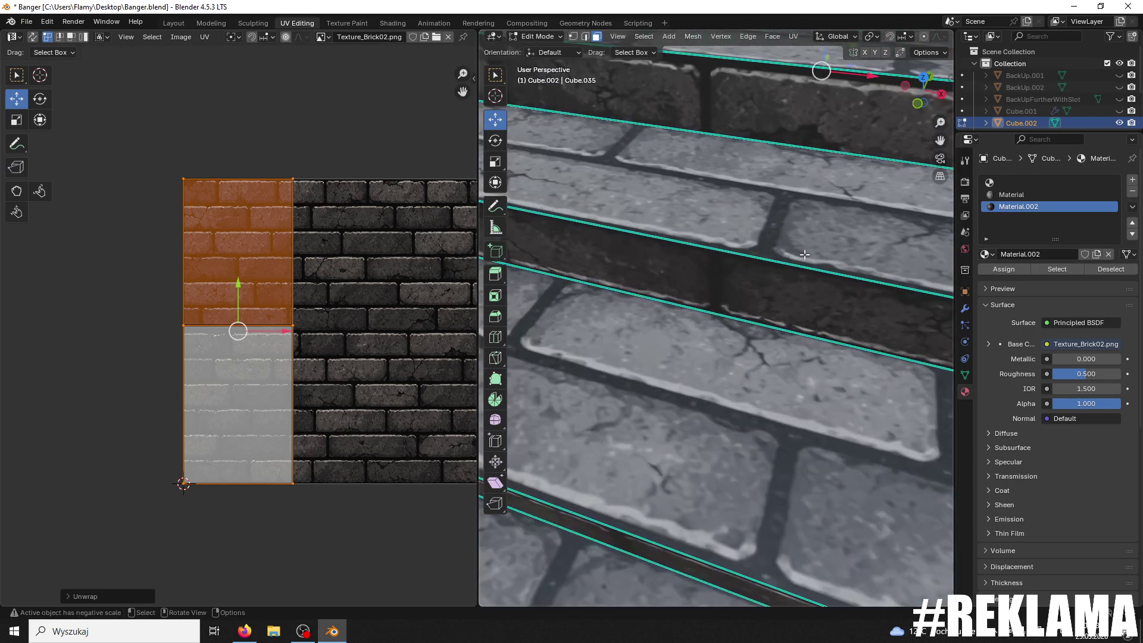
scroll(818, 173, down, 3)
click(796, 210)
key(u)
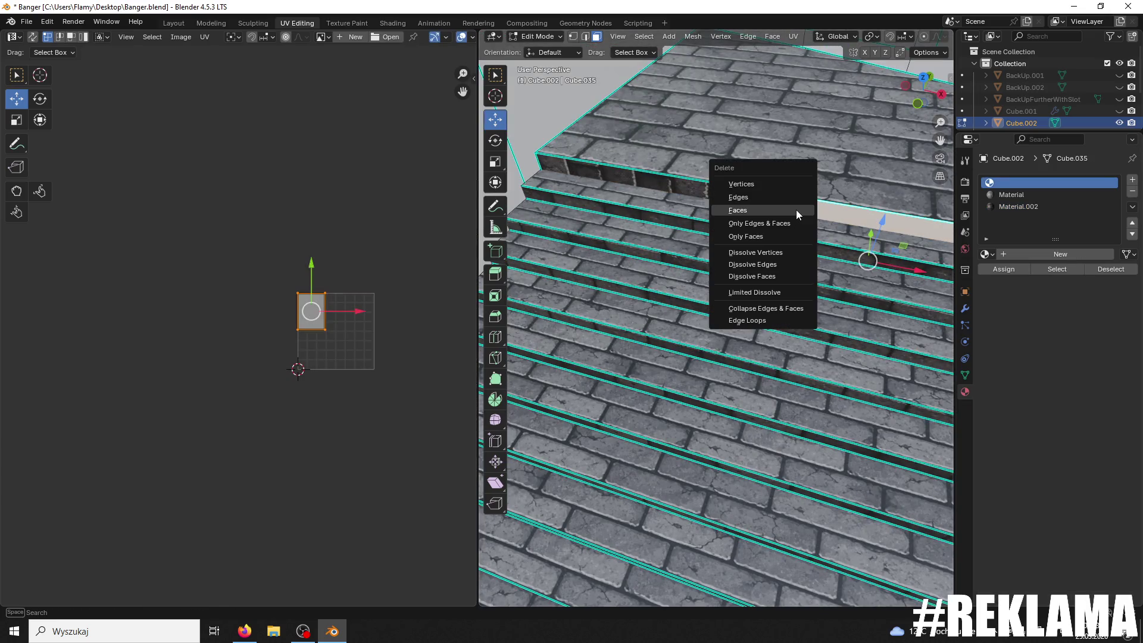
click(795, 210)
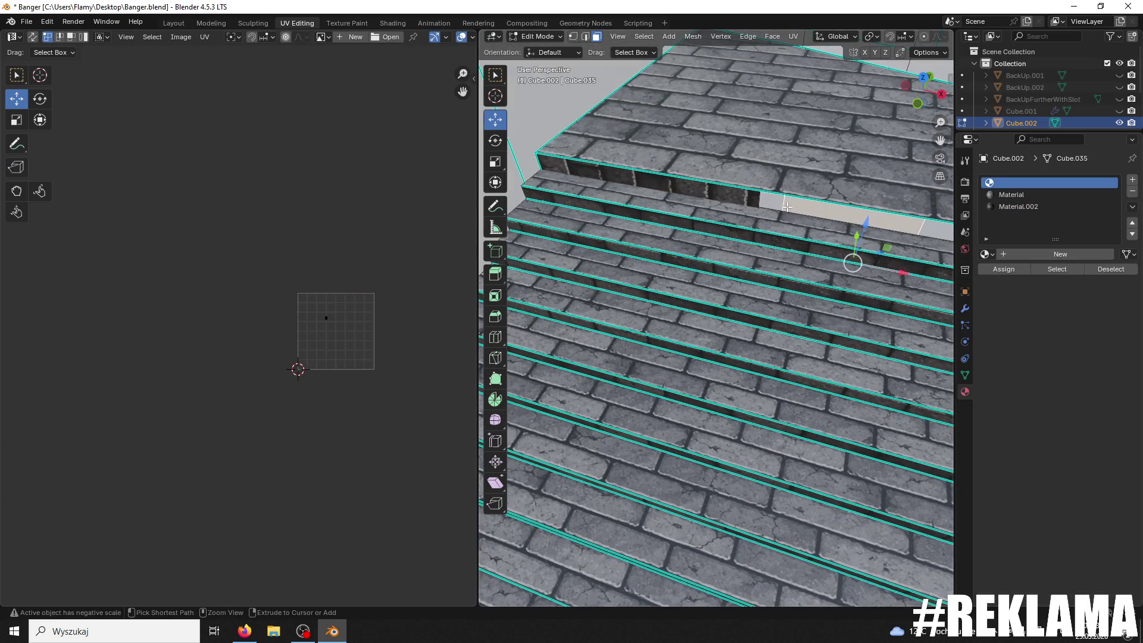
click(771, 206)
click(743, 206)
key(u)
click(734, 199)
click(735, 199)
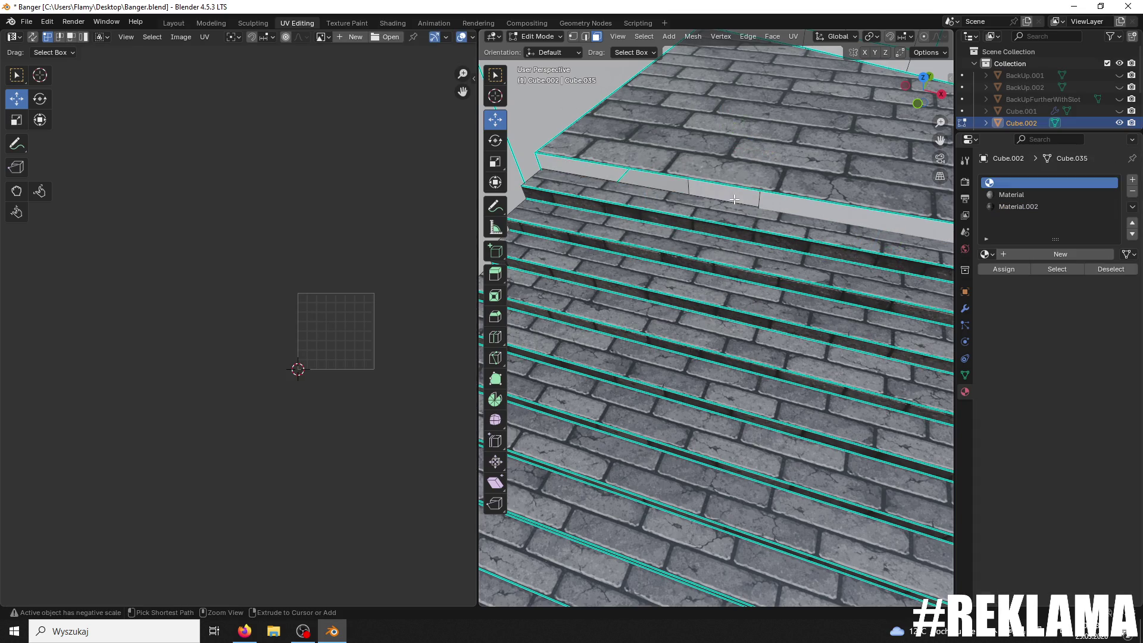
click(742, 200)
shift+click(766, 206)
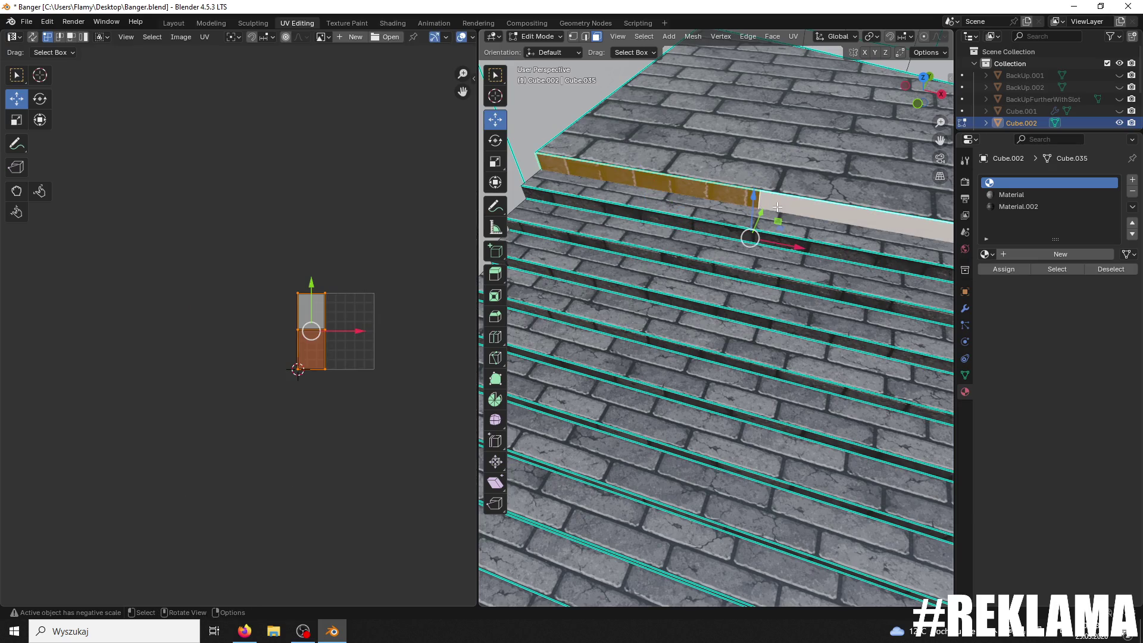
click(573, 36)
key(m)
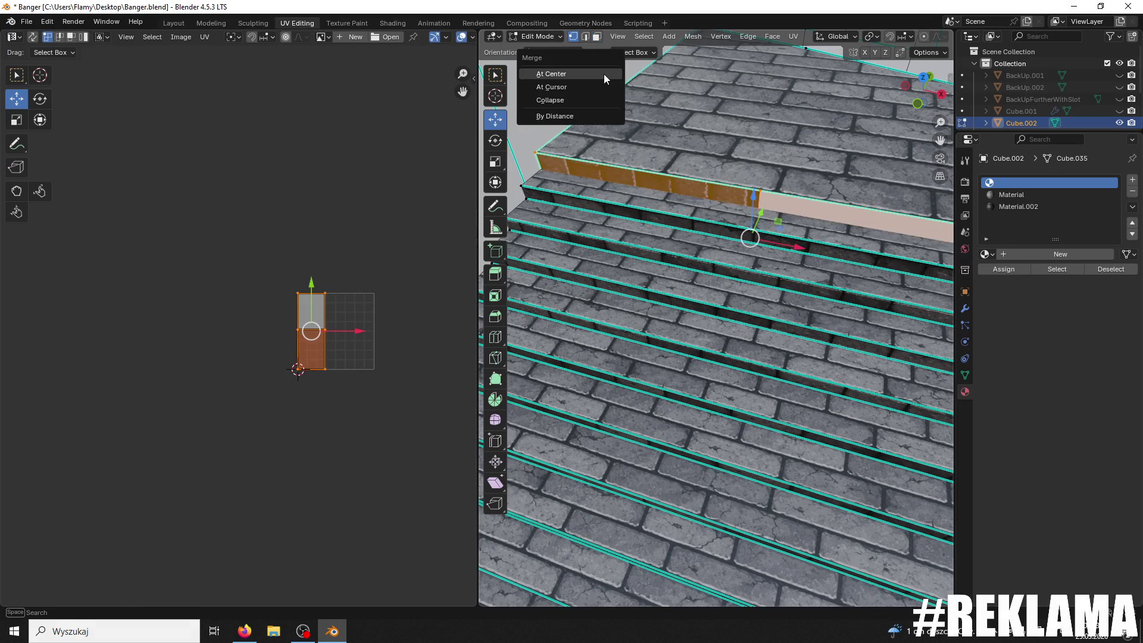
click(597, 120)
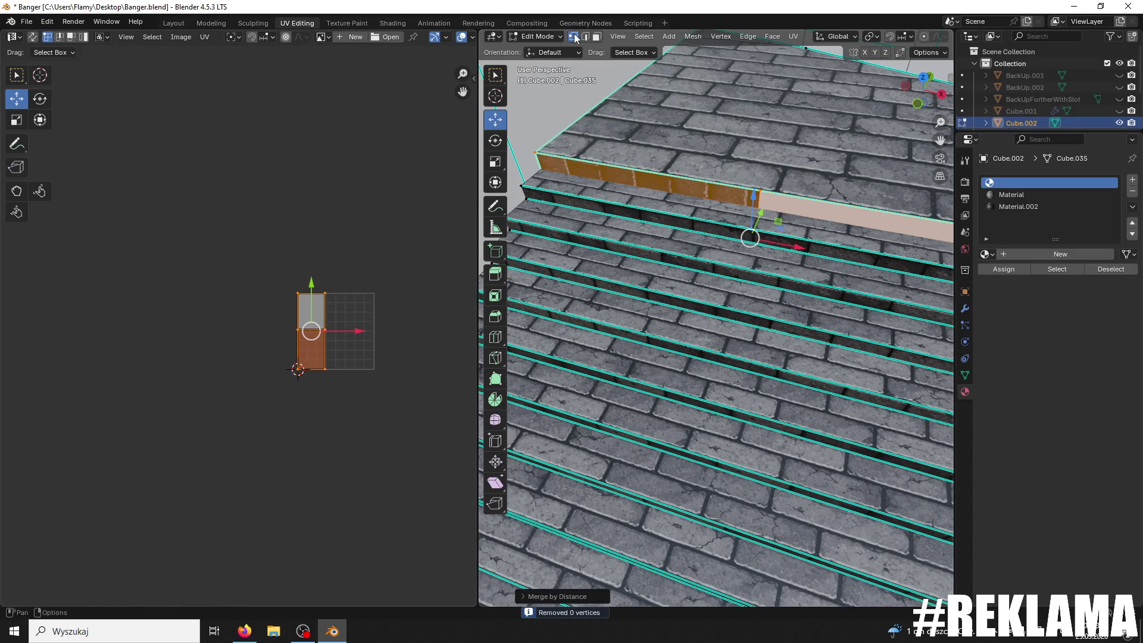
click(759, 191)
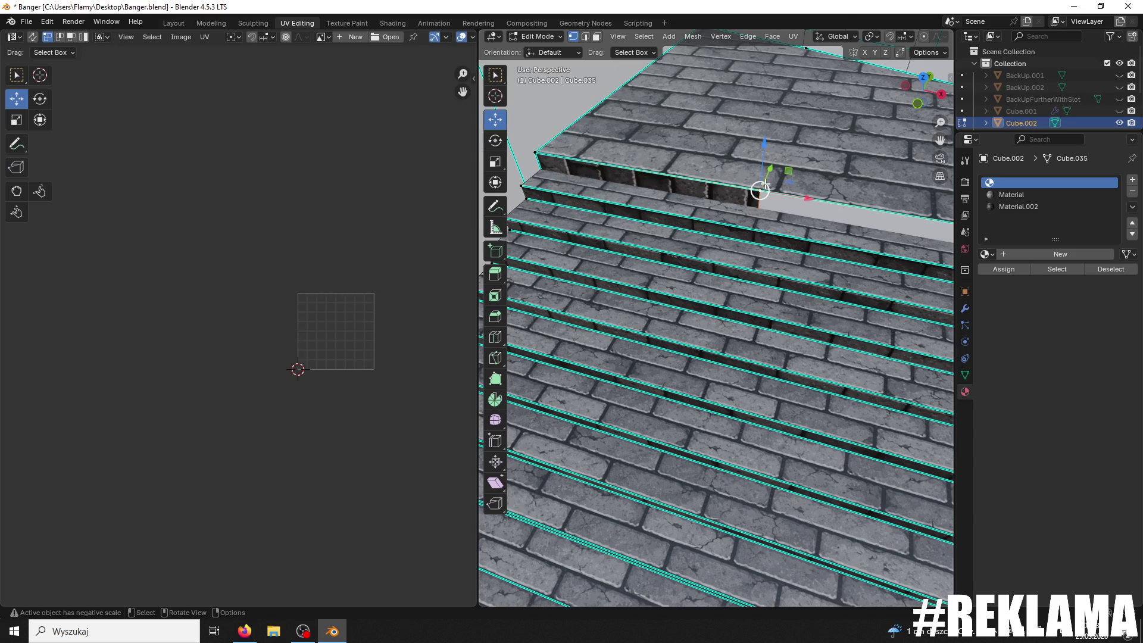
key(x)
click(715, 156)
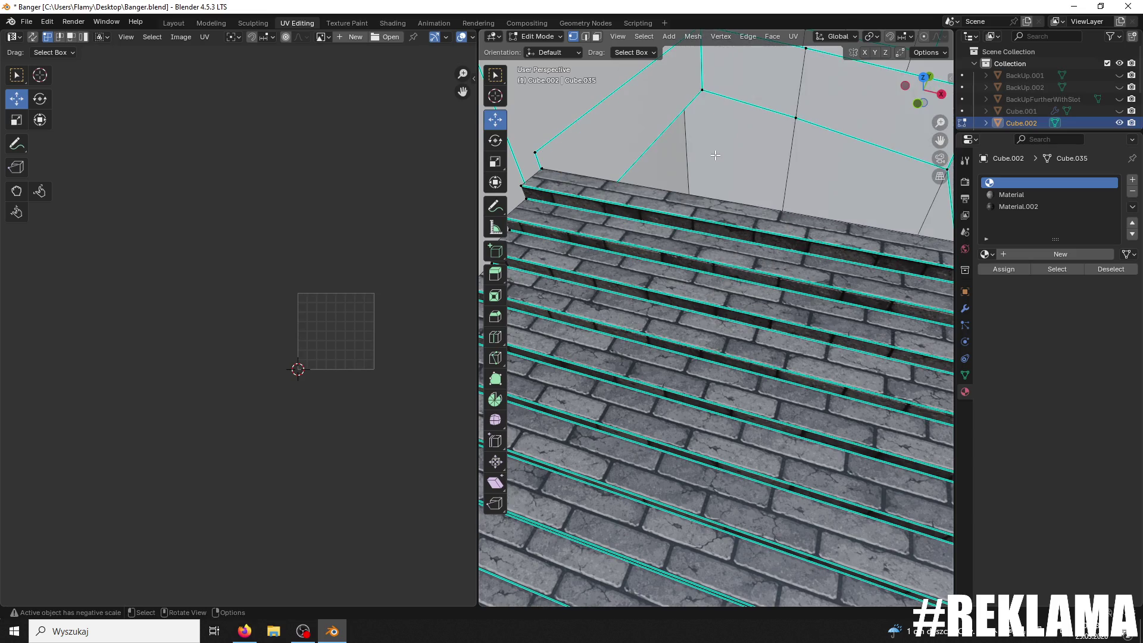
key(ctrl+z)
key(x)
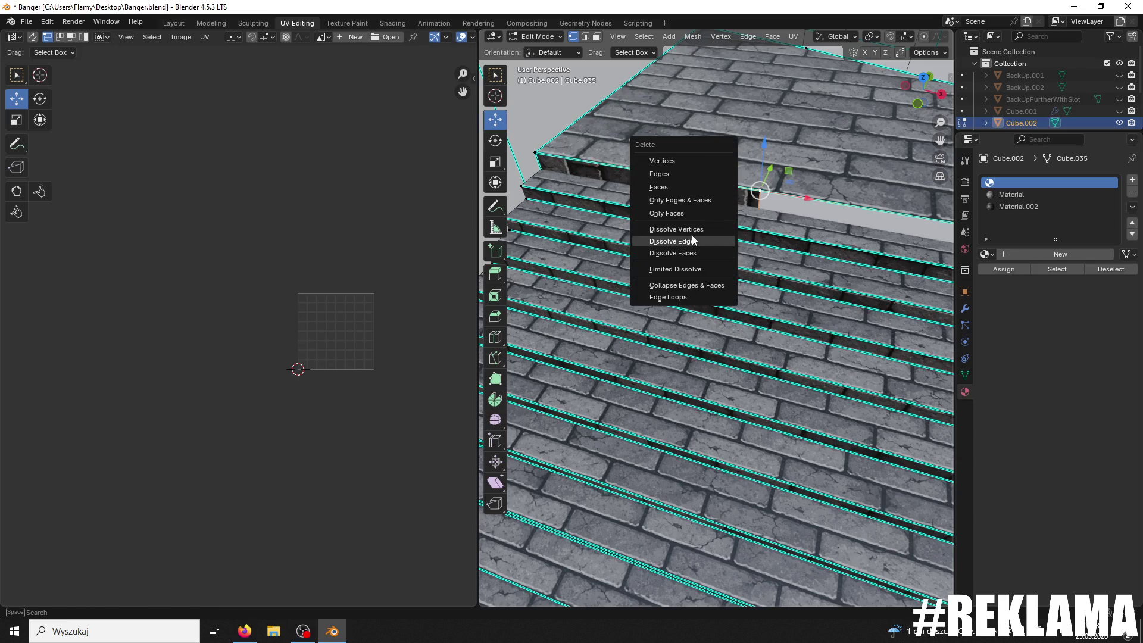
click(688, 228)
key(ctrl+z)
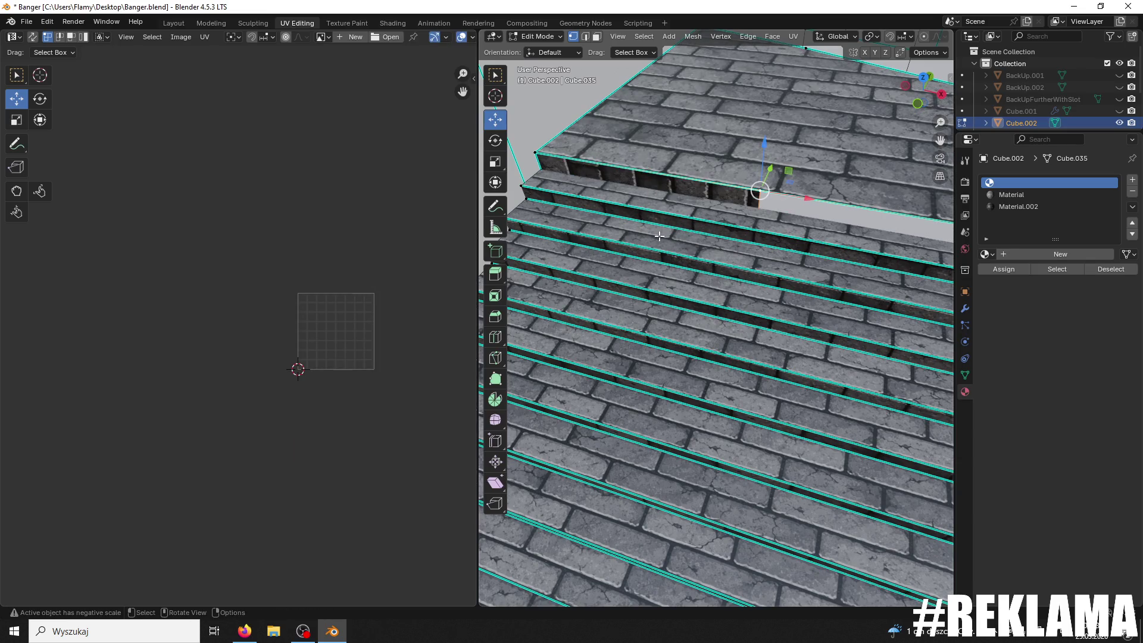
key(3)
click(773, 199)
key(KP_Decimal)
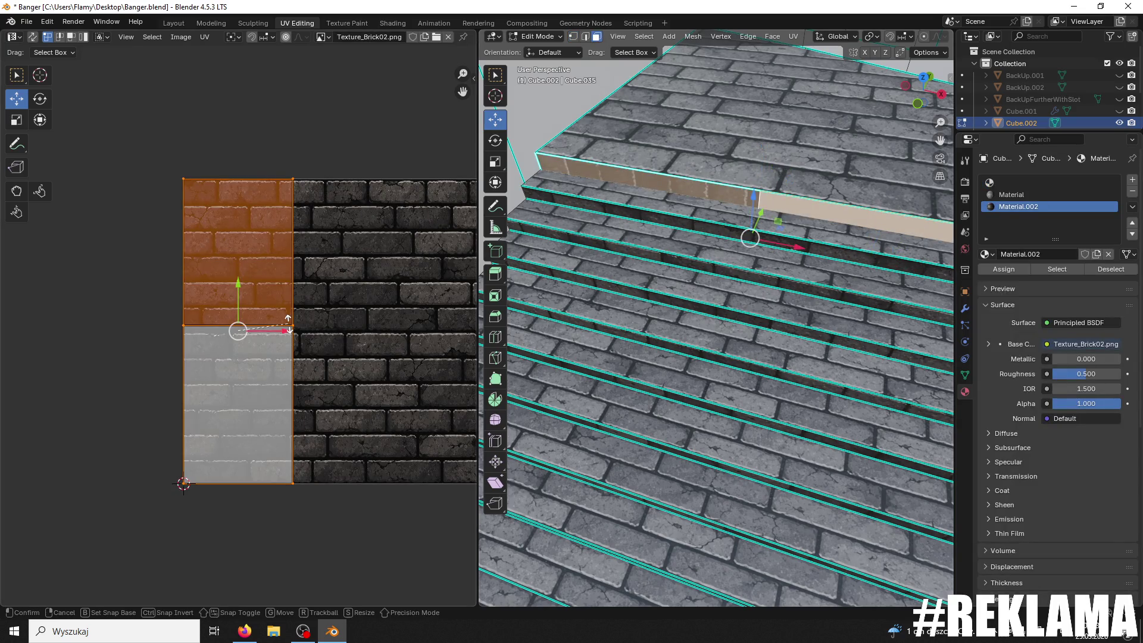
Step: Rotate the UV island -90° and shrink it to about a quarter size
text(r-90)
key(Return)
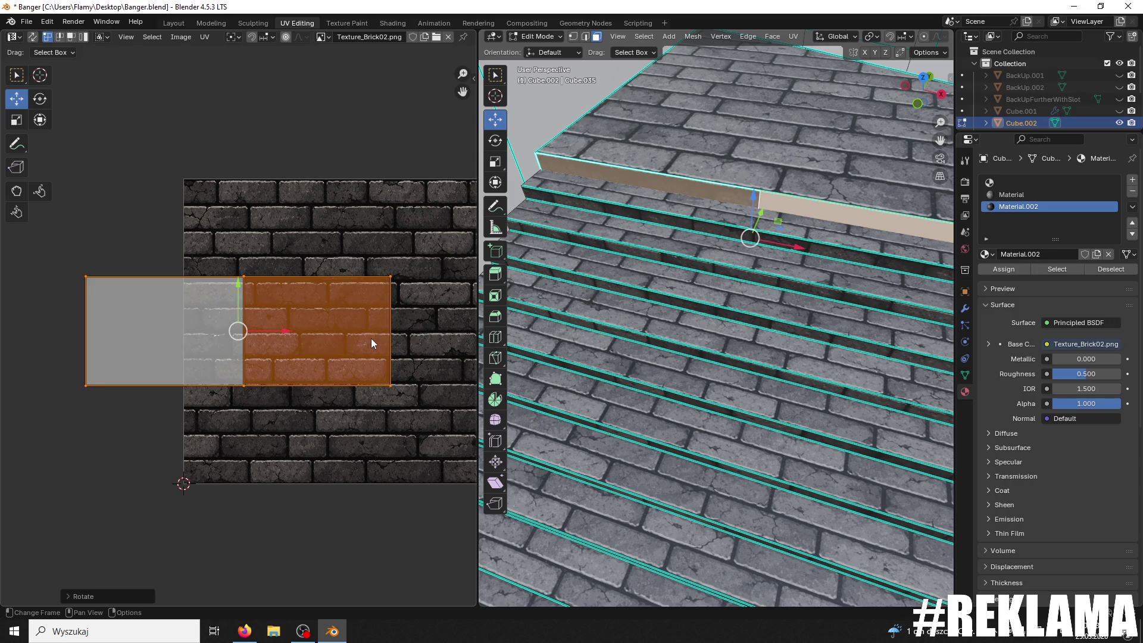
key(s)
click(241, 312)
mouse_move(229, 262)
mouse_down()
mouse_move(248, 272)
mouse_move(237, 281)
mouse_up()
key(ctrl+z)
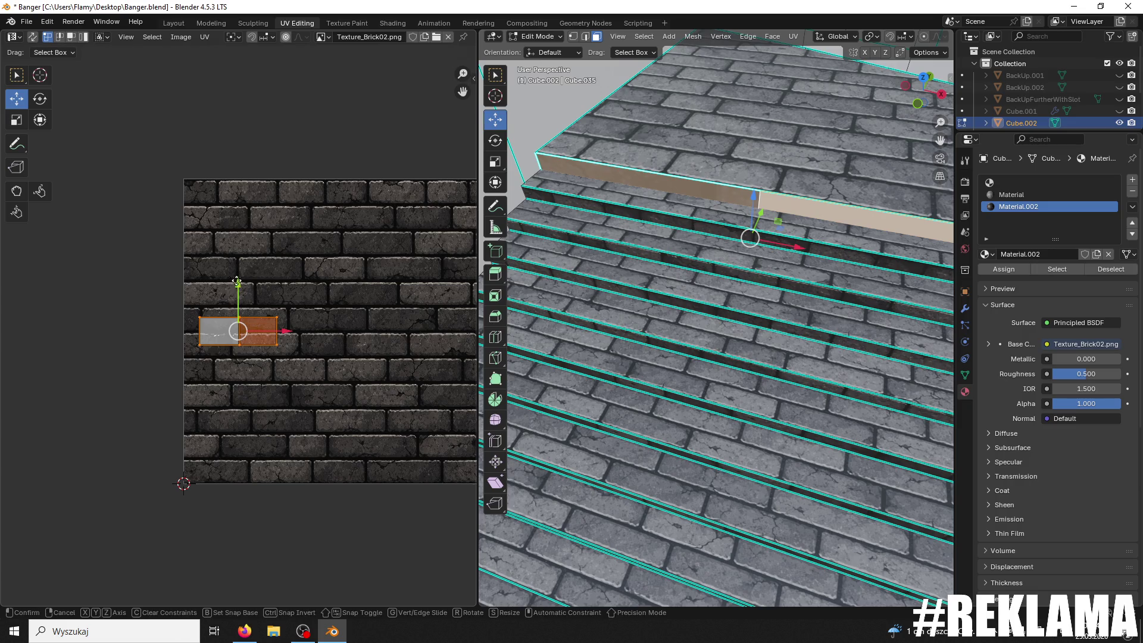
right_click(237, 282)
Step: Stretch the UV strip horizontally and assign Material.002 with the brick texture to the face
scroll(264, 283, up, 2)
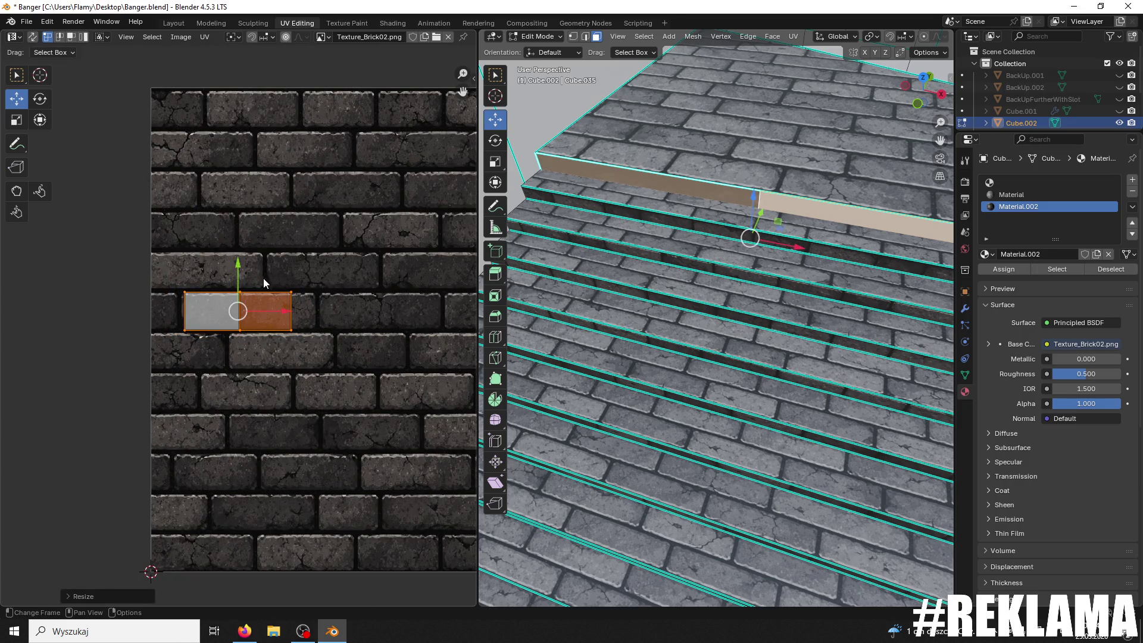
key(s)
key(x)
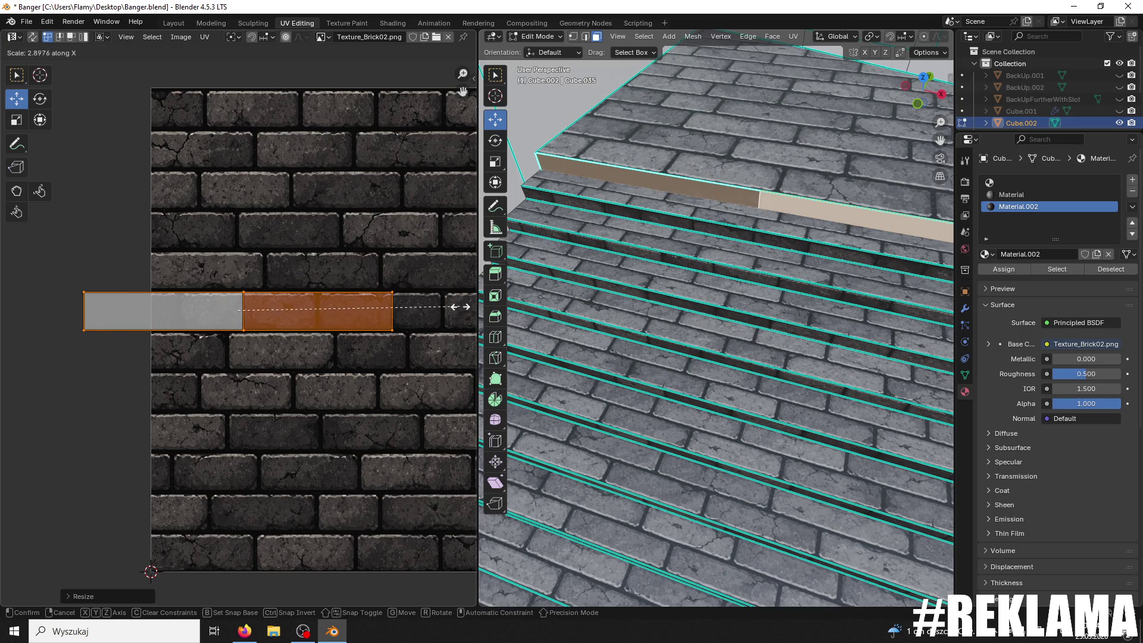
click(399, 309)
click(1020, 270)
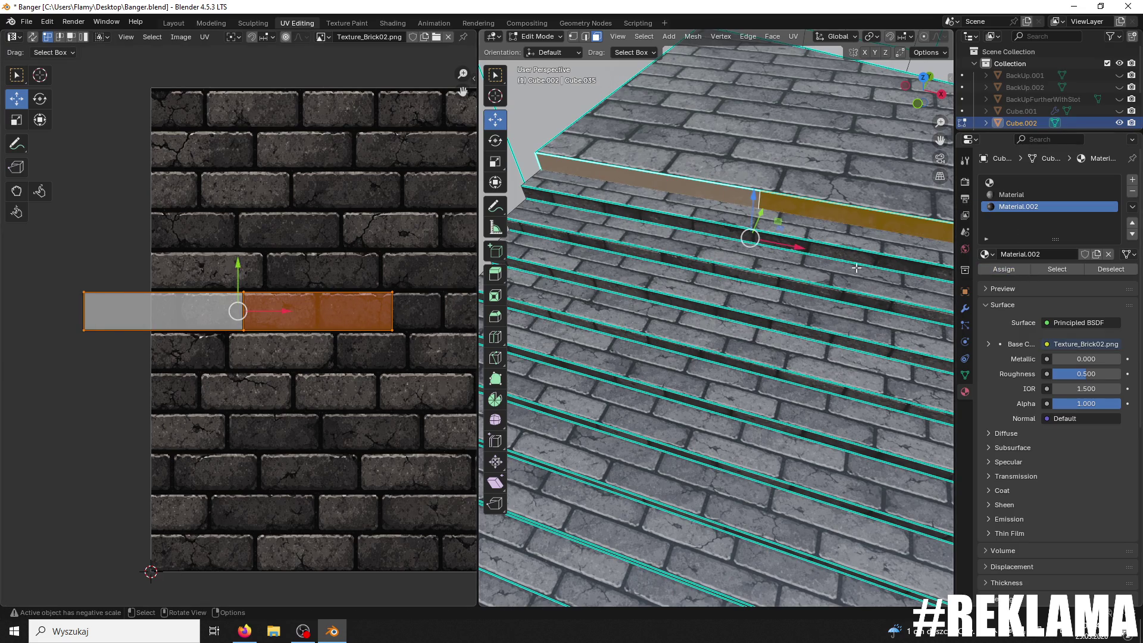
key(s)
key(x)
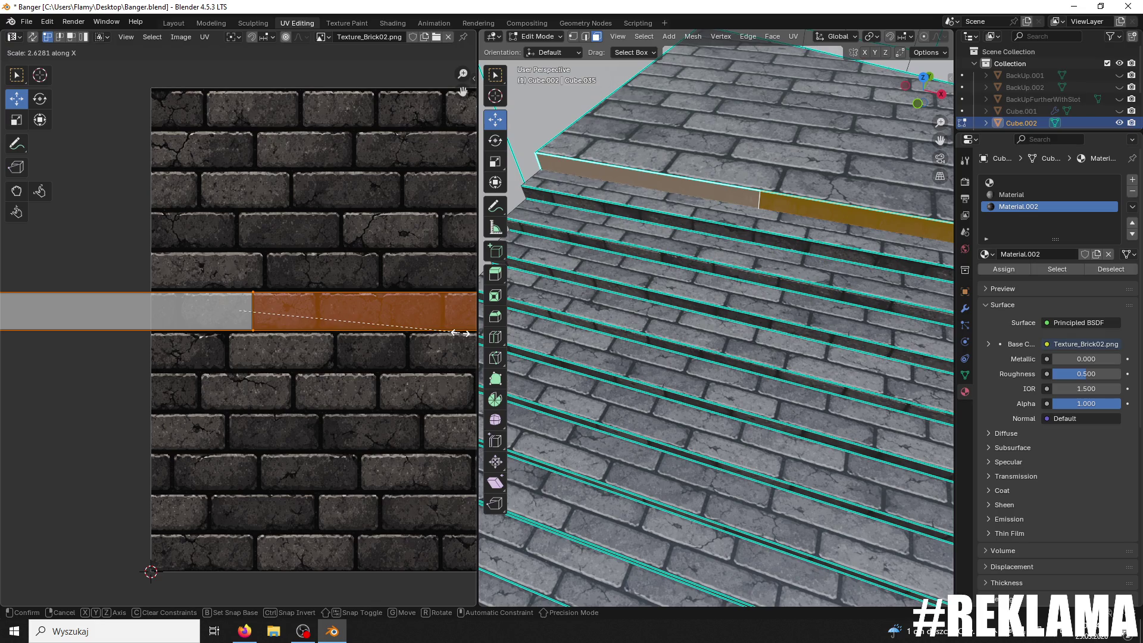
click(460, 334)
Step: Flip the UV strip 180° and resize it
text(r)
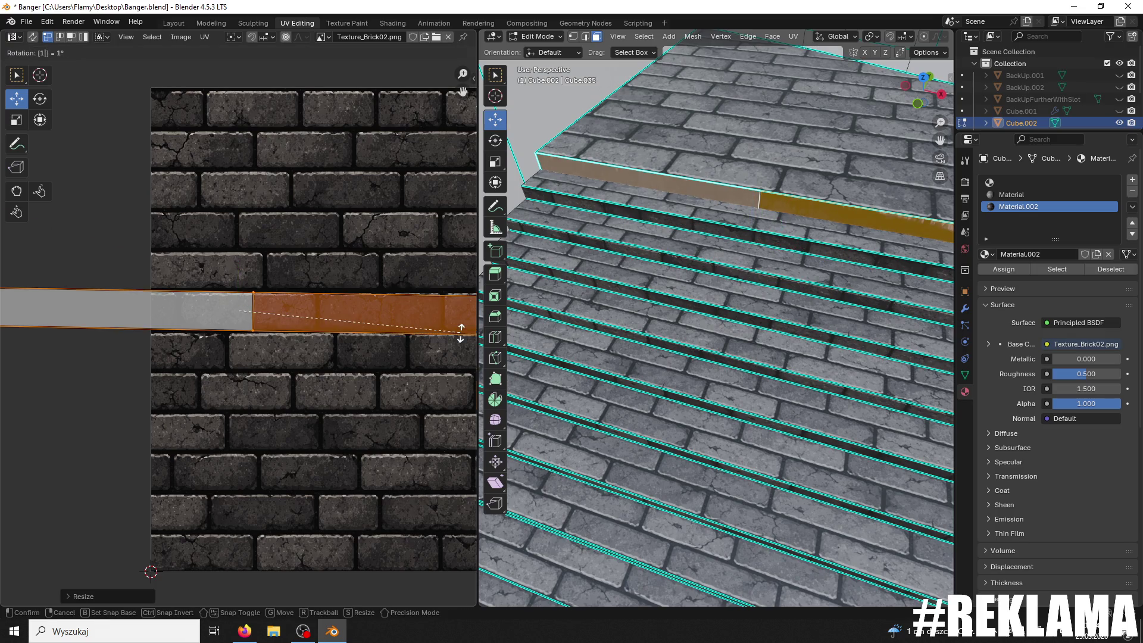
text(180)
key(Return)
key(s)
click(395, 312)
scroll(395, 310, down, 3)
scroll(396, 309, up, 2)
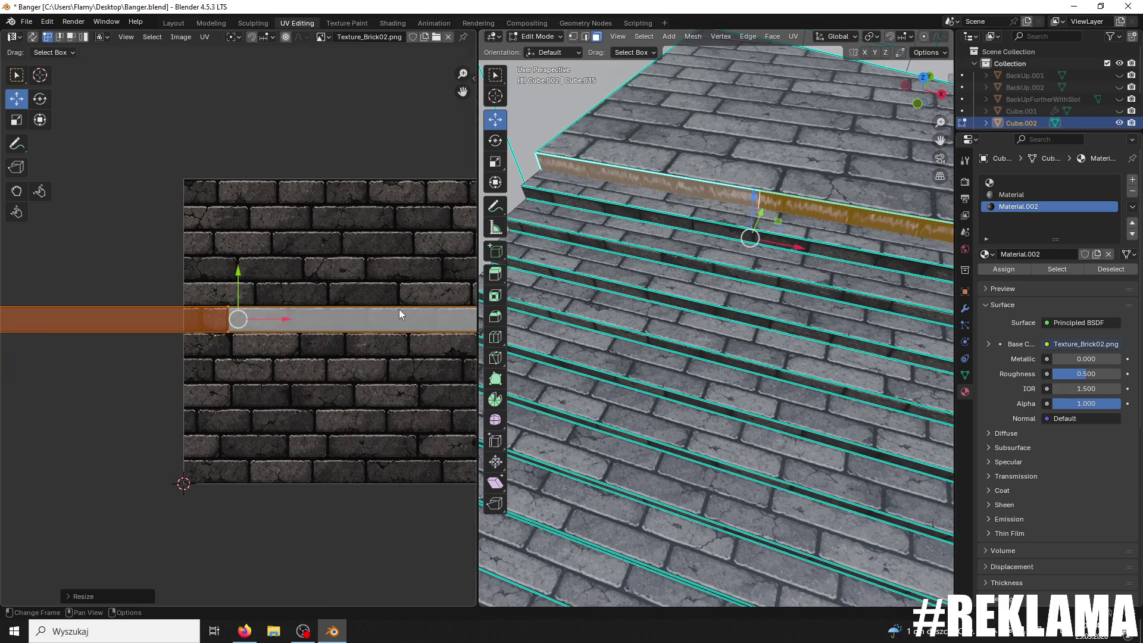
Step: Scale the UV strip down into a thin band across a brick row
key(s)
key(x)
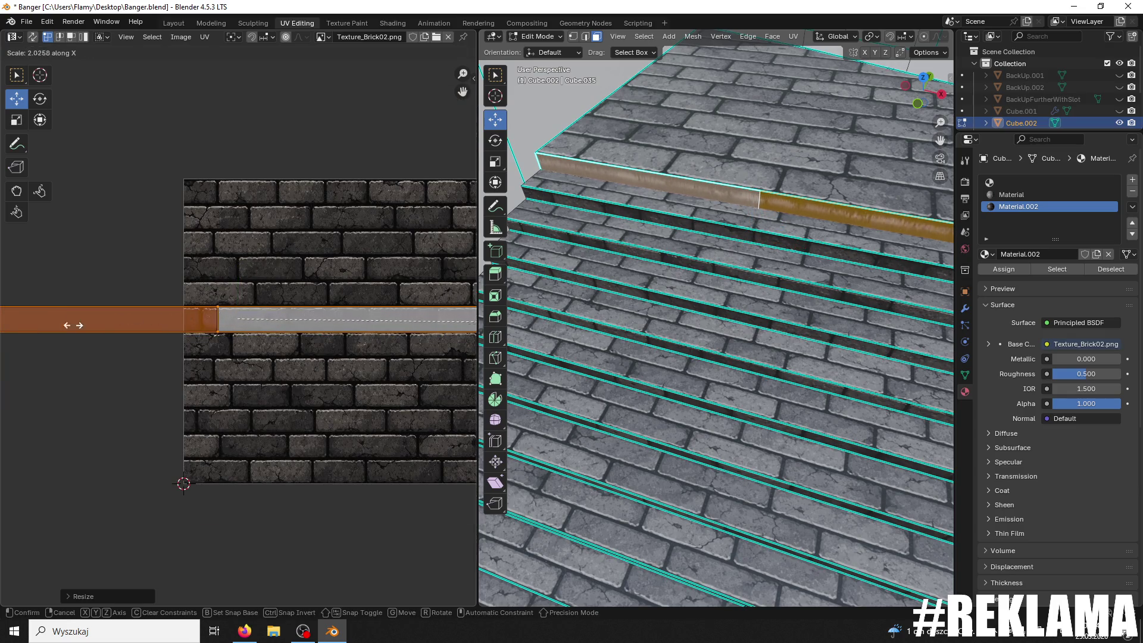
key(y)
key(y)
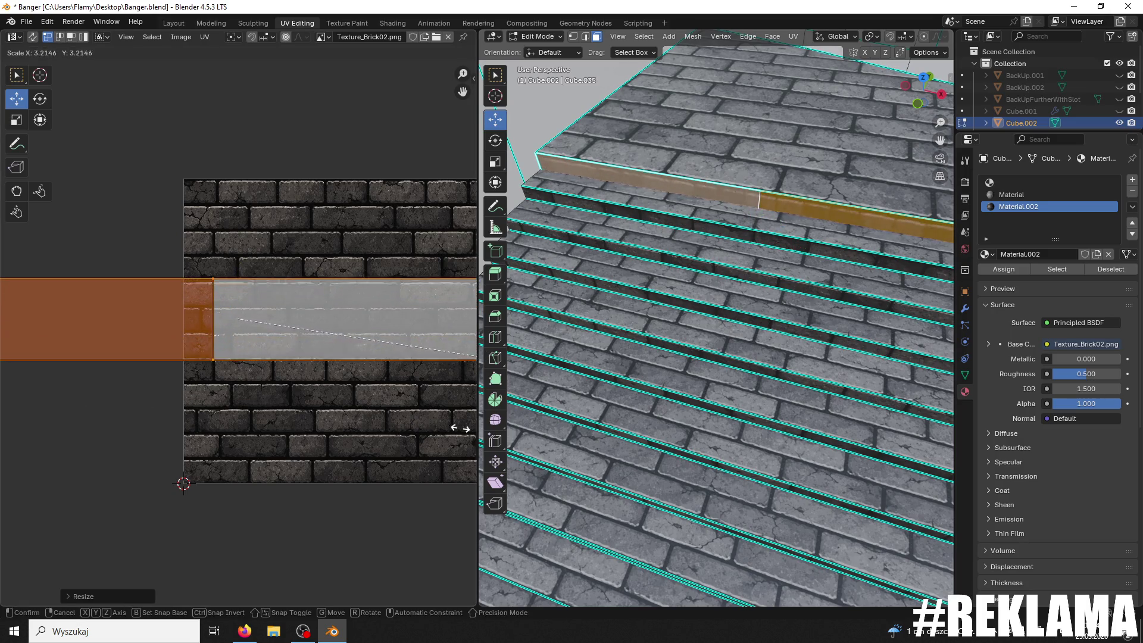
key(y)
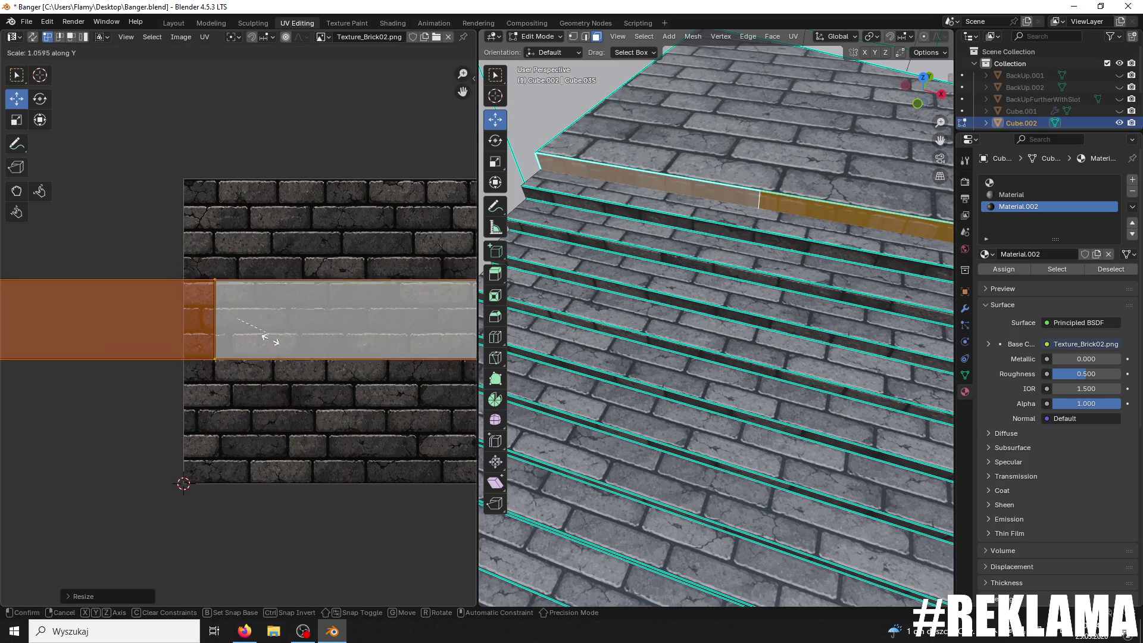
key(y)
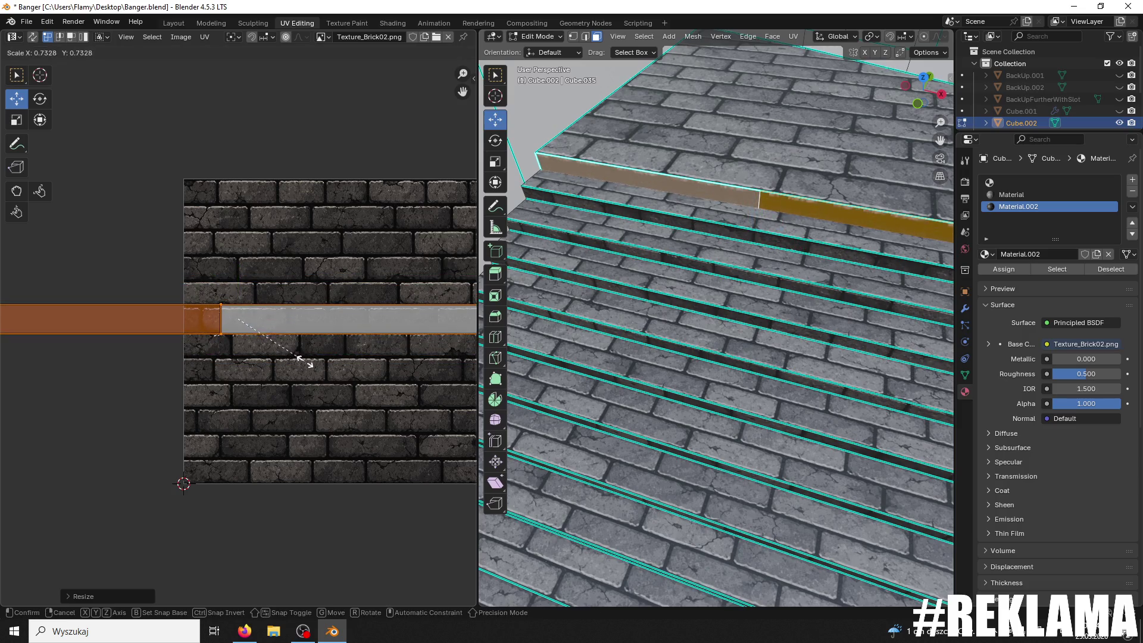
click(309, 367)
mouse_move(489, 275)
middle_down()
mouse_move(595, 259)
mouse_move(633, 270)
mouse_move(619, 359)
mouse_move(646, 404)
middle_up()
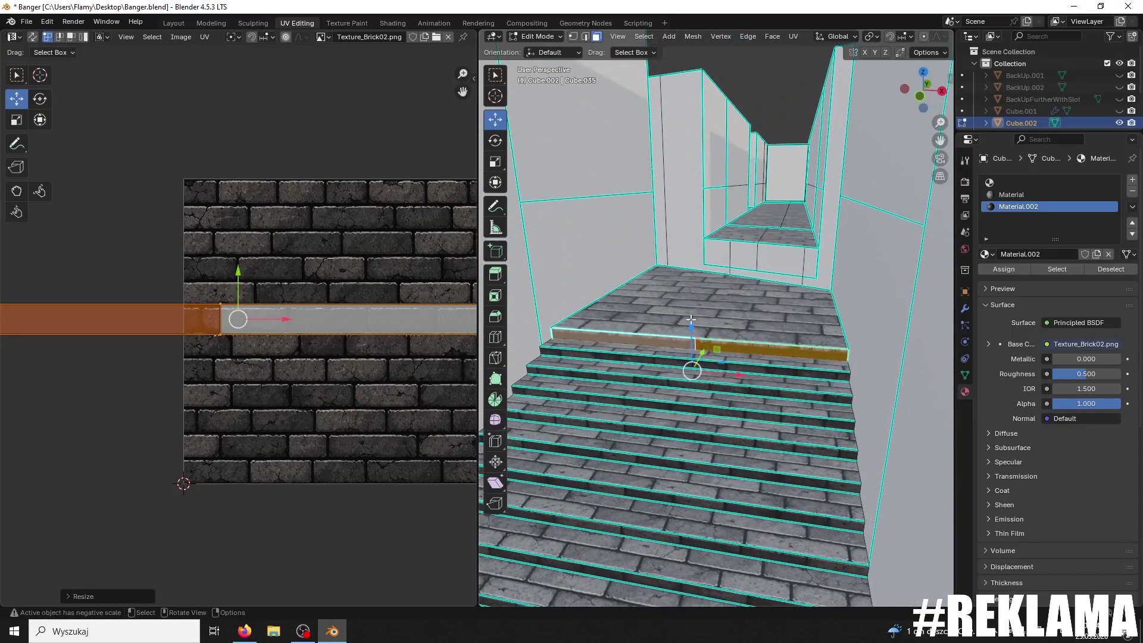
Step: Raise the step face slightly with a plane-constrained move
shift+click(690, 319)
shift+click(692, 328)
key(g)
key(shift+x)
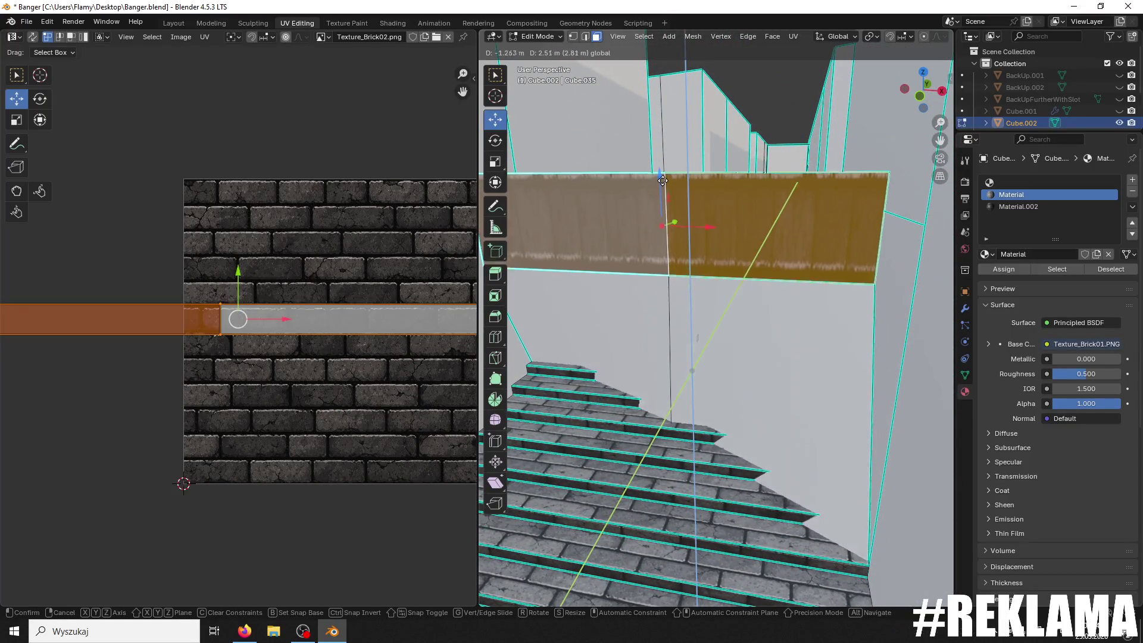
click(682, 209)
Step: Select both halves of the top step face and delete them as faces
scroll(738, 262, down, 3)
mouse_move(753, 255)
middle_down()
mouse_move(762, 251)
mouse_move(755, 268)
mouse_move(762, 256)
mouse_move(770, 296)
mouse_move(776, 262)
middle_up()
click(809, 284)
shift+click(766, 281)
mouse_move(631, 193)
middle_down()
mouse_move(676, 153)
mouse_move(707, 224)
mouse_move(651, 188)
mouse_move(679, 199)
mouse_move(656, 190)
mouse_move(726, 286)
middle_up()
scroll(726, 287, up, 1)
key(x)
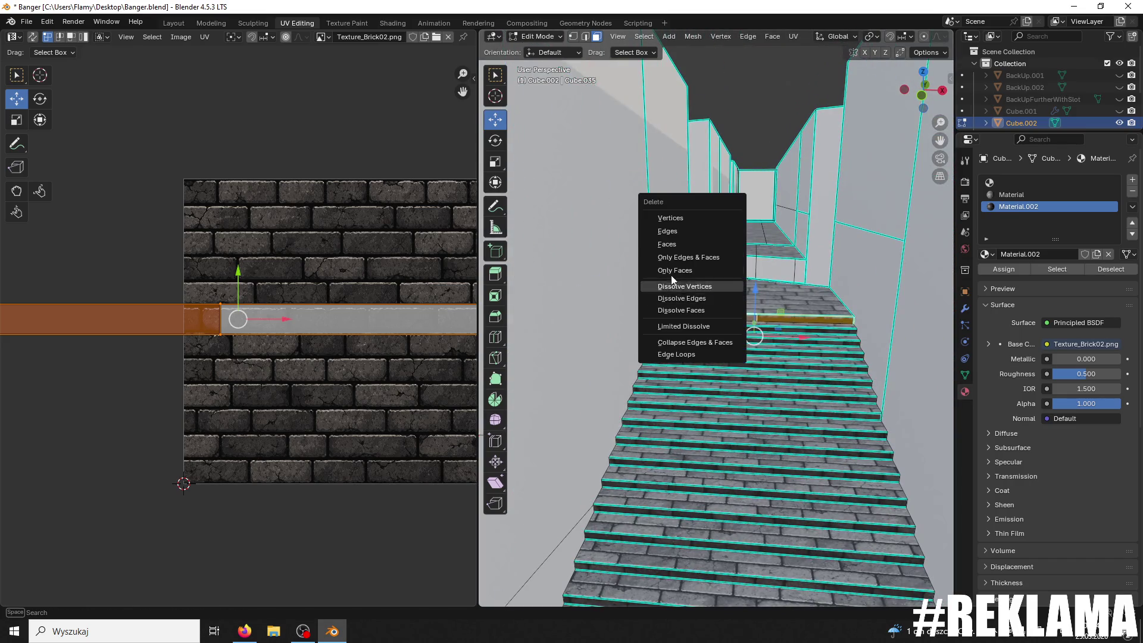
click(708, 245)
Step: Frame a grey wall face, then orbit down and select the top stair face
scroll(735, 263, up, 2)
scroll(716, 268, up, 2)
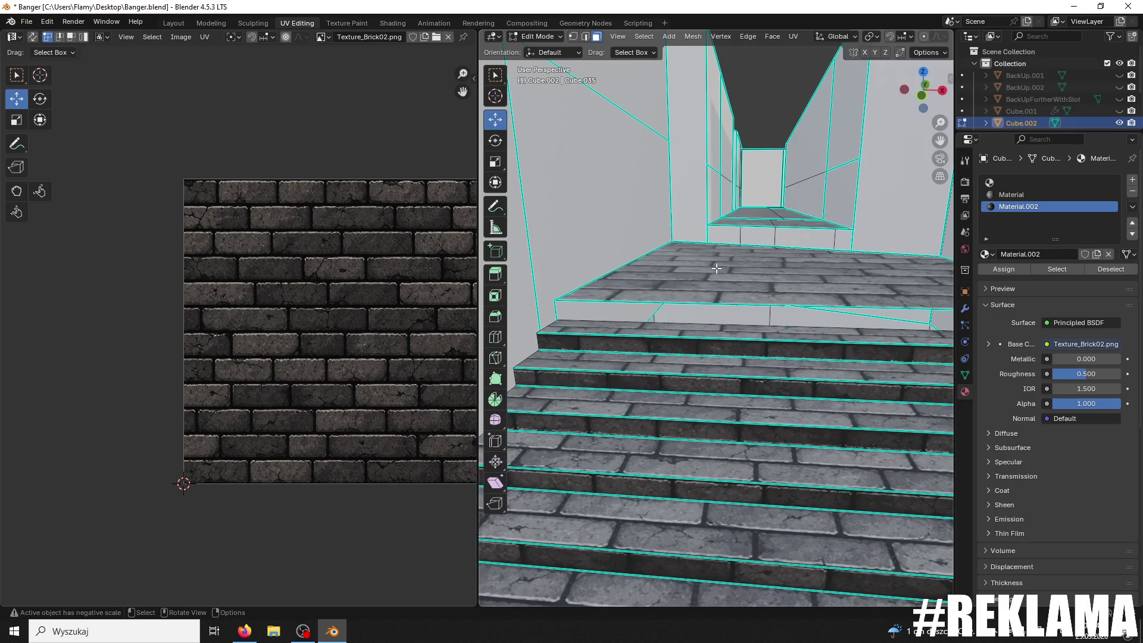
click(538, 37)
click(536, 62)
click(566, 169)
key(KP_Decimal)
middle_drag(587, 286, 595, 333)
middle_drag(848, 130, 805, 187)
click(805, 195)
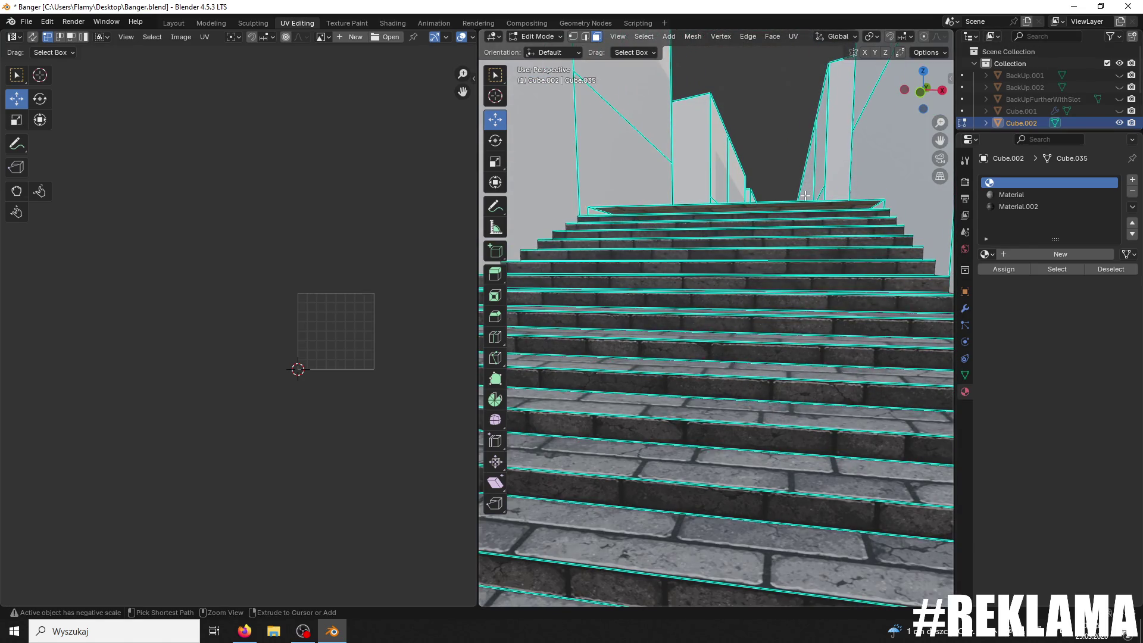
Step: Widen the 3D viewport on both sides and switch shading to Material Preview
scroll(803, 208, up, 5)
scroll(905, 156, down, 5)
drag(955, 152, 1059, 153)
drag(480, 185, 341, 185)
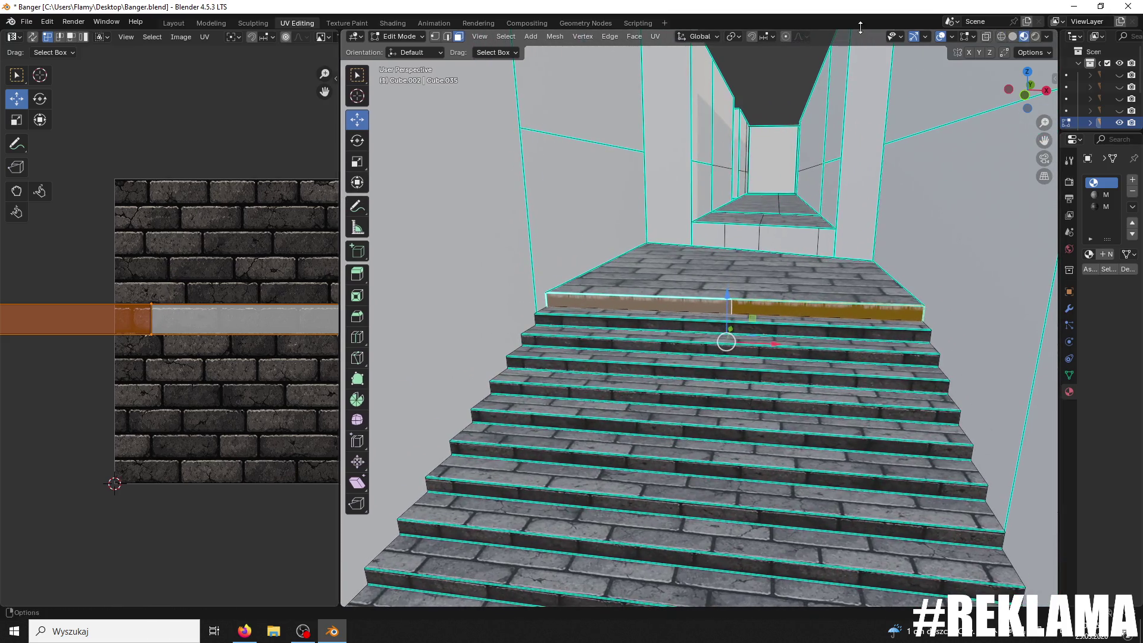
click(1001, 38)
mouse_move(891, 164)
middle_down()
mouse_move(812, 214)
mouse_move(831, 352)
mouse_move(819, 355)
mouse_move(778, 351)
mouse_move(799, 343)
mouse_move(558, 254)
middle_up()
key(shift+z)
click(1024, 37)
scroll(778, 228, up, 3)
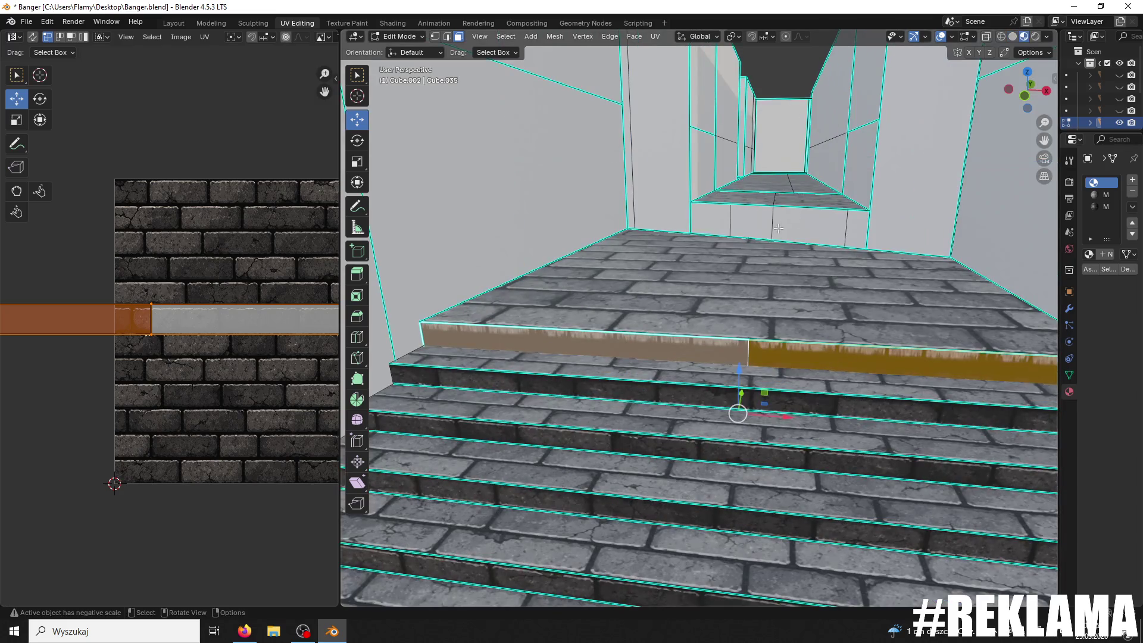
scroll(255, 335, down, 8)
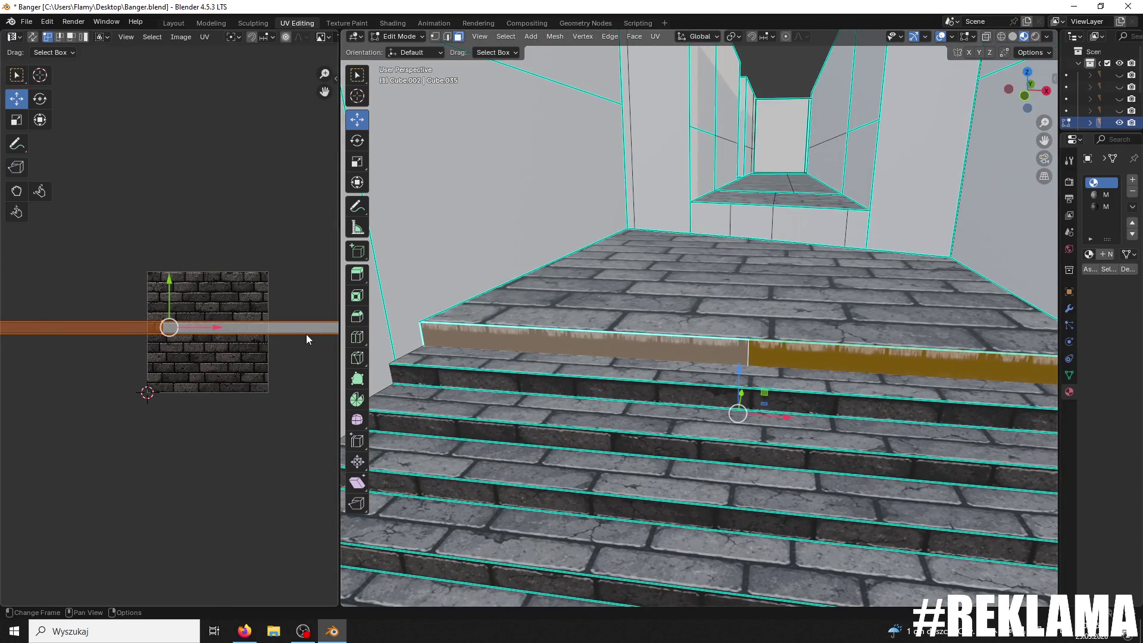
Step: Move the top-step UV strip over the bricks, rotate it 180° and nudge it vertically
drag(305, 331, 1, 396)
scroll(158, 340, up, 6)
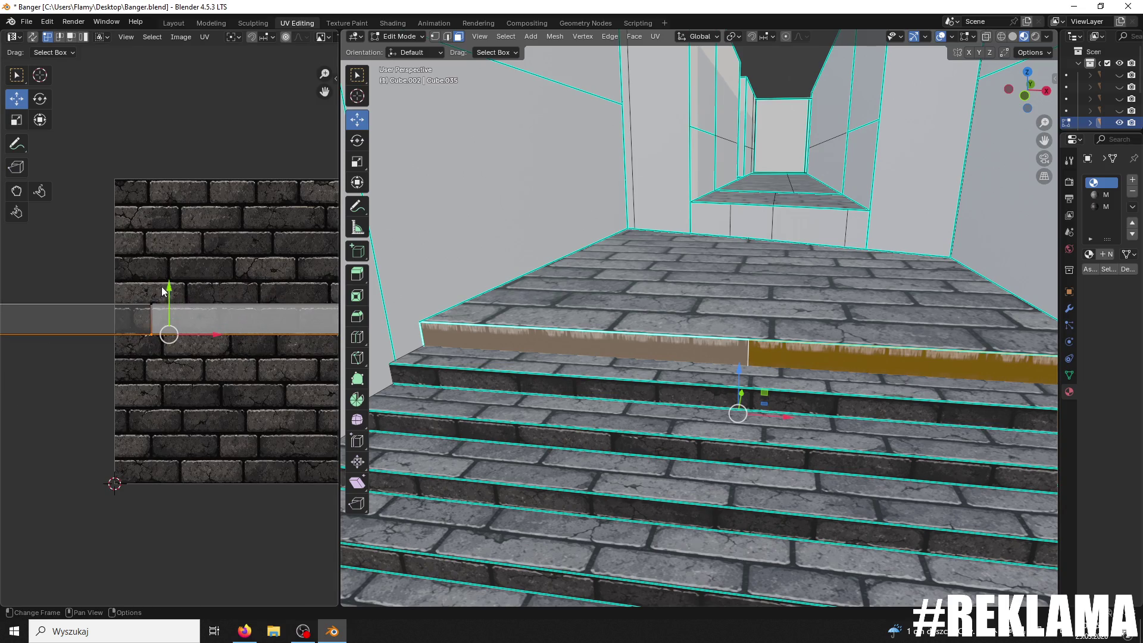
key(g)
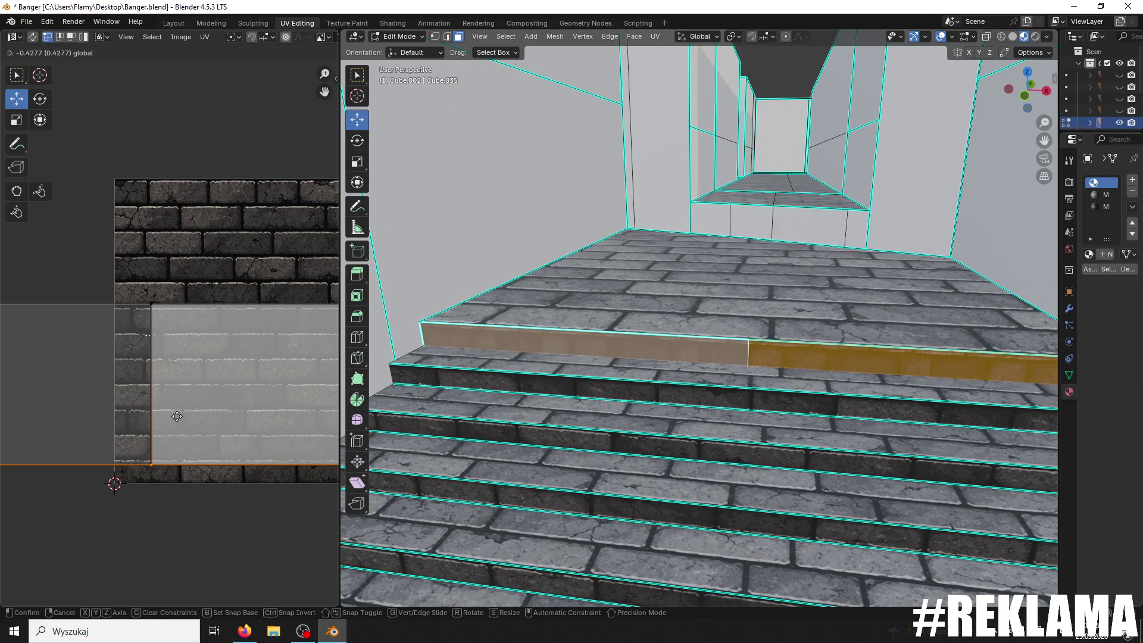
click(177, 417)
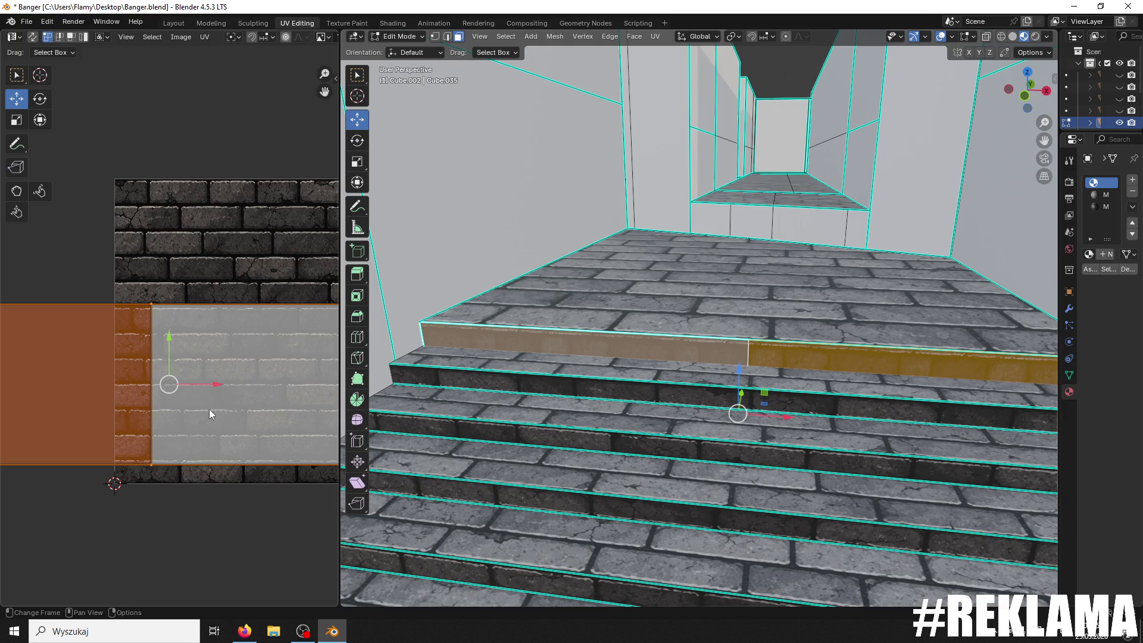
text(r180)
key(Return)
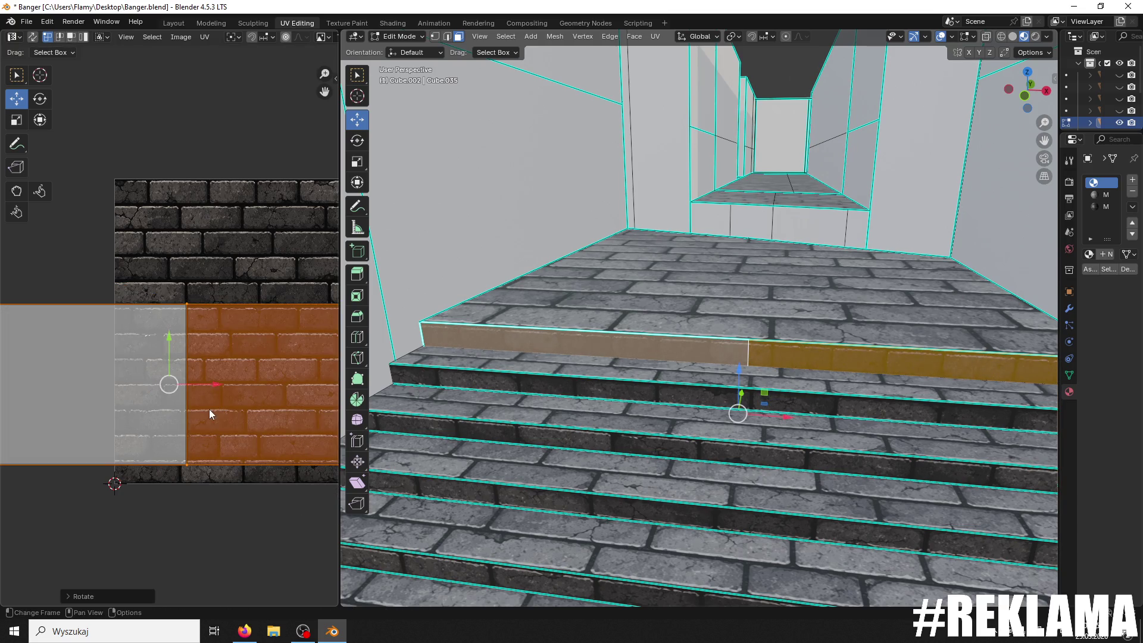
key(ctrl+z)
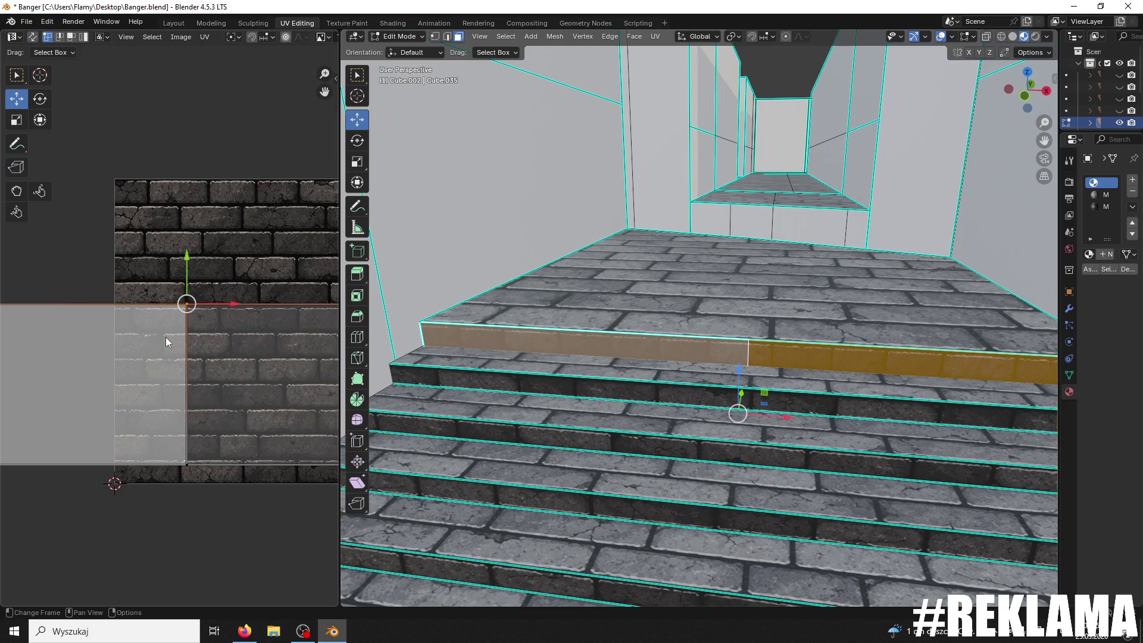
key(ctrl+shift+z)
drag(169, 342, 178, 343)
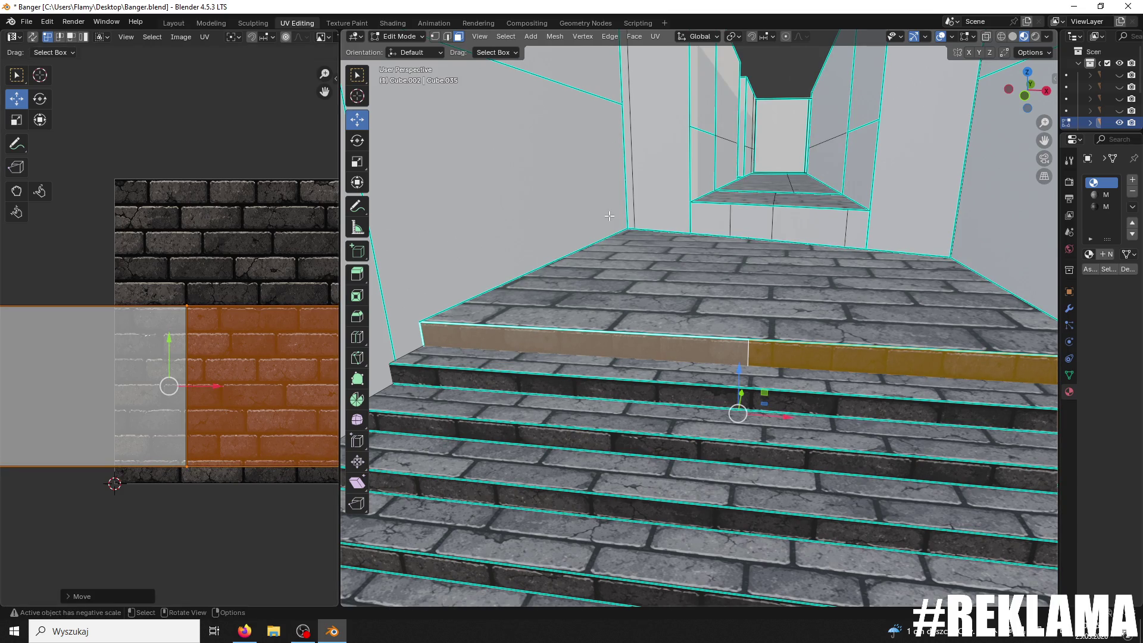
click(610, 215)
scroll(612, 217, down, 5)
scroll(707, 238, up, 4)
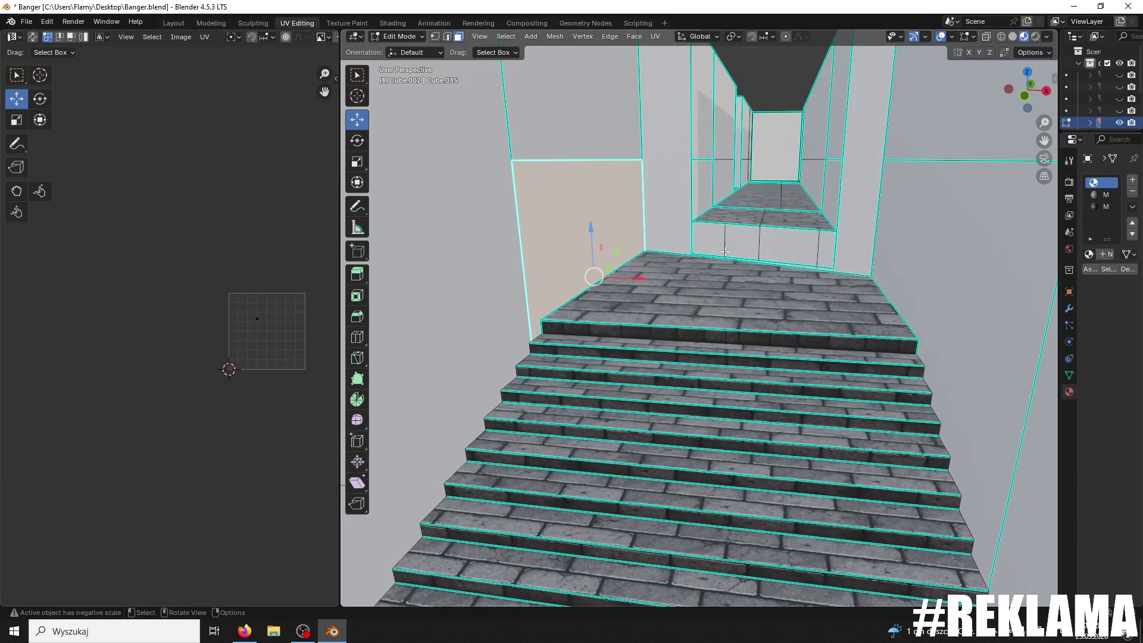
Step: Select the top step's front face, its end vertices, then the whole top landing face
click(858, 340)
click(435, 36)
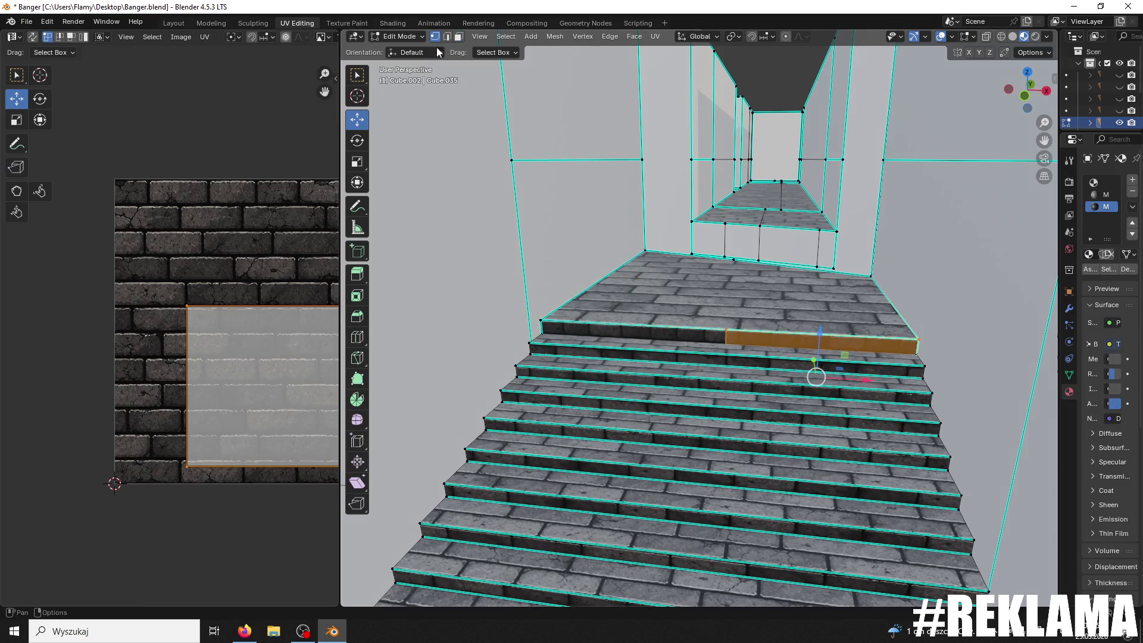
click(541, 321)
shift+click(905, 336)
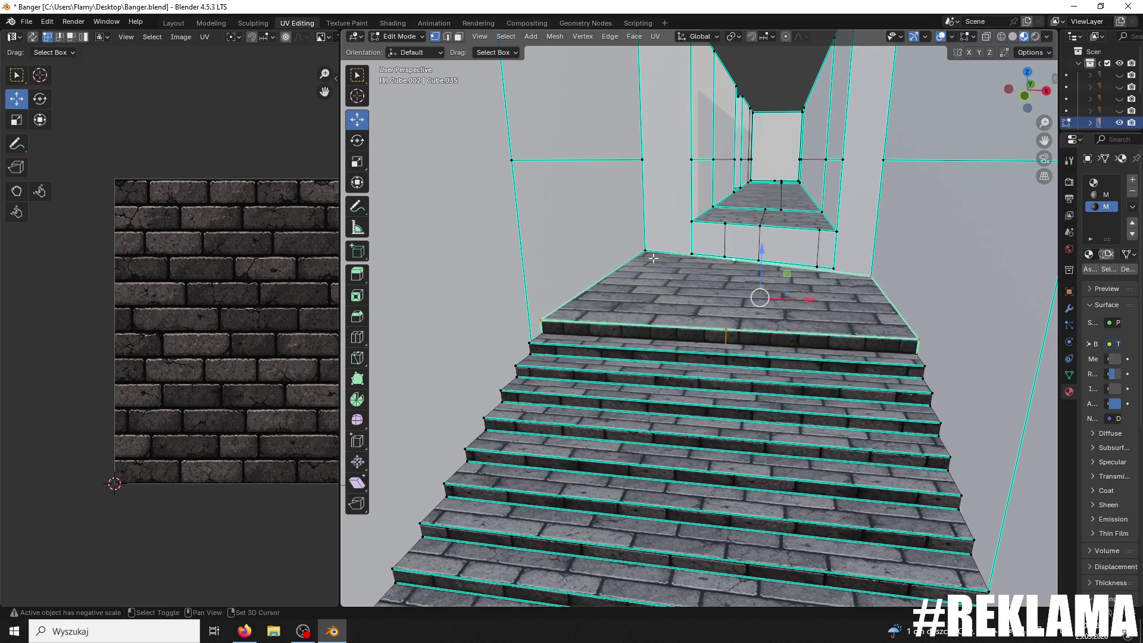
shift+click(743, 255)
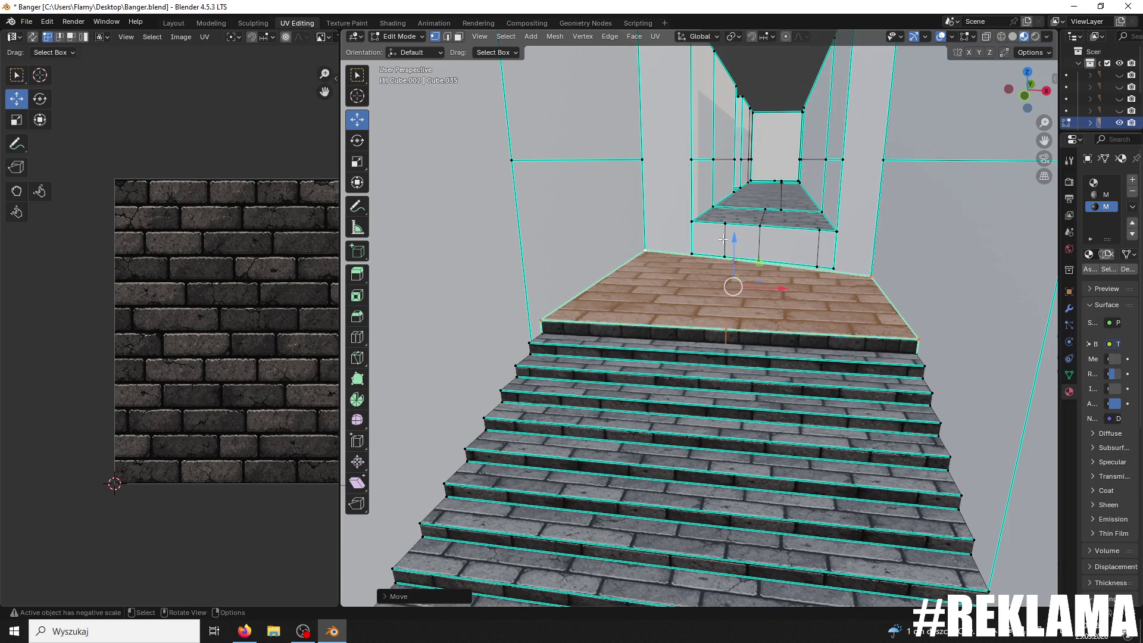
key(alt+a)
key(ctrl+z)
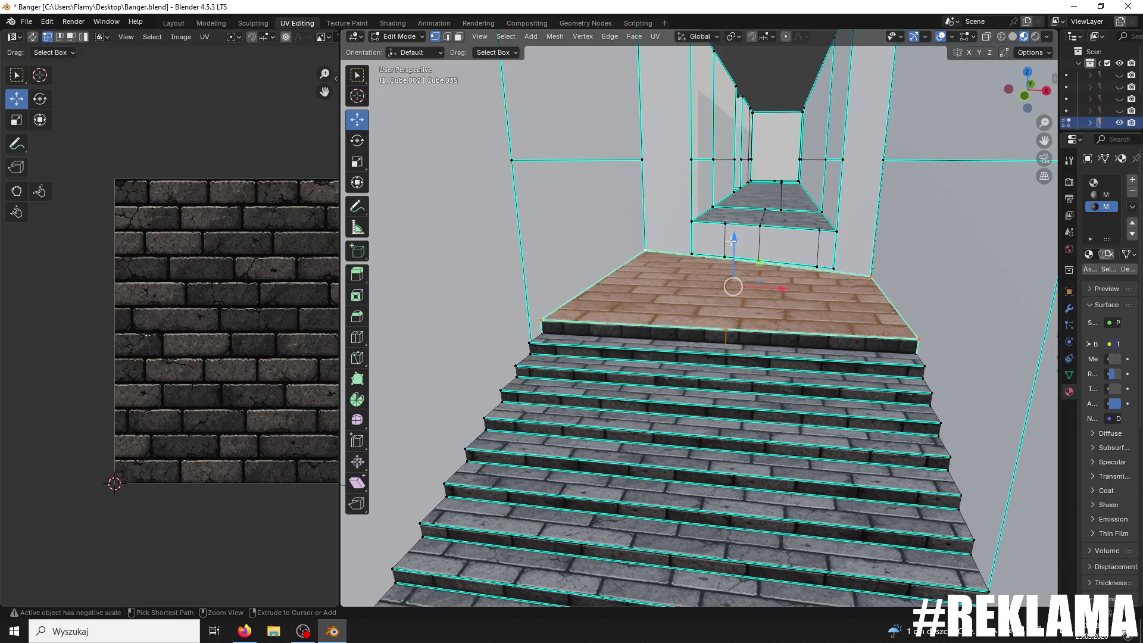
Step: Shift the landing face by -0.047 m and return to Object Mode
key(g)
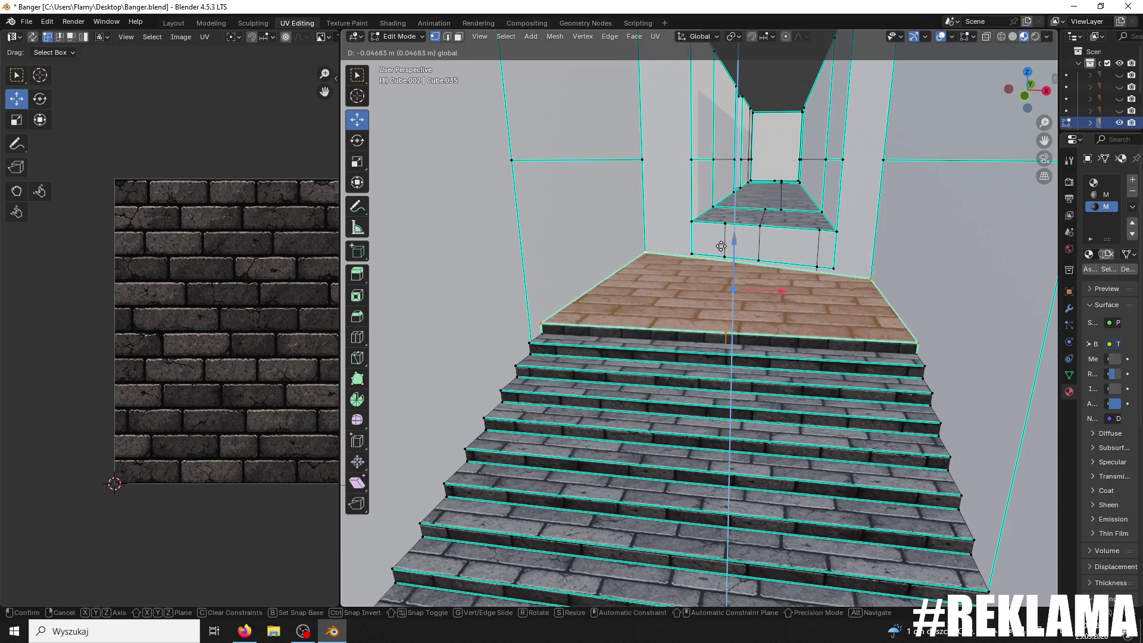
click(720, 246)
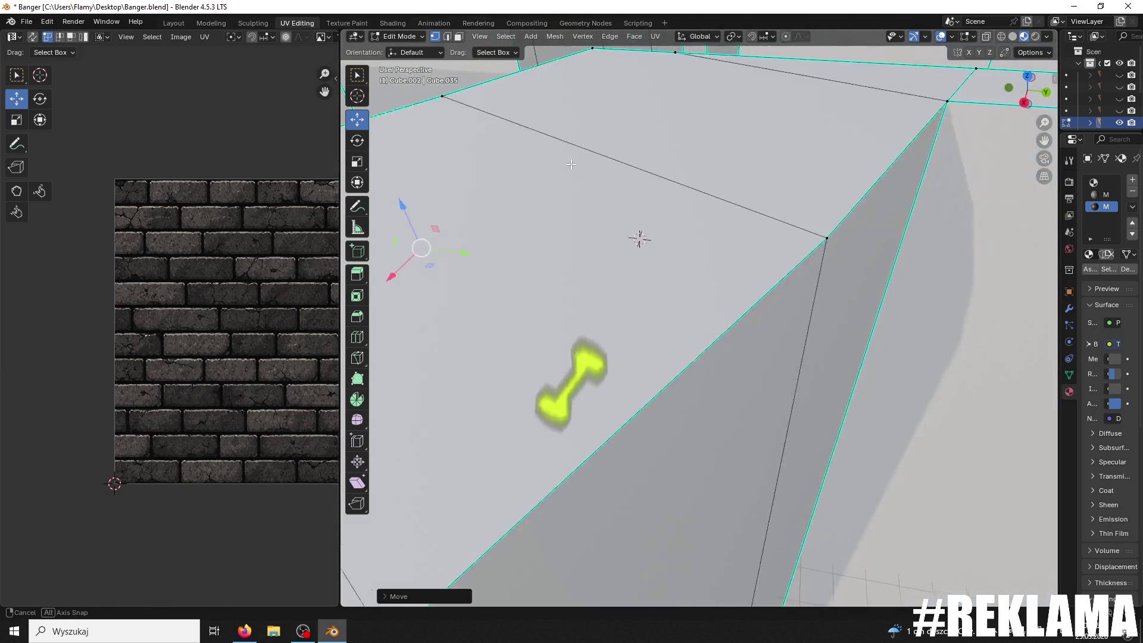
click(381, 38)
Step: Export the whole street model to the Desktop as Banger1111.fbx
click(401, 55)
mouse_move(401, 55)
middle_down()
mouse_move(553, 115)
mouse_move(615, 175)
mouse_move(551, 148)
mouse_move(608, 189)
mouse_move(691, 206)
mouse_move(735, 237)
mouse_move(611, 220)
middle_up()
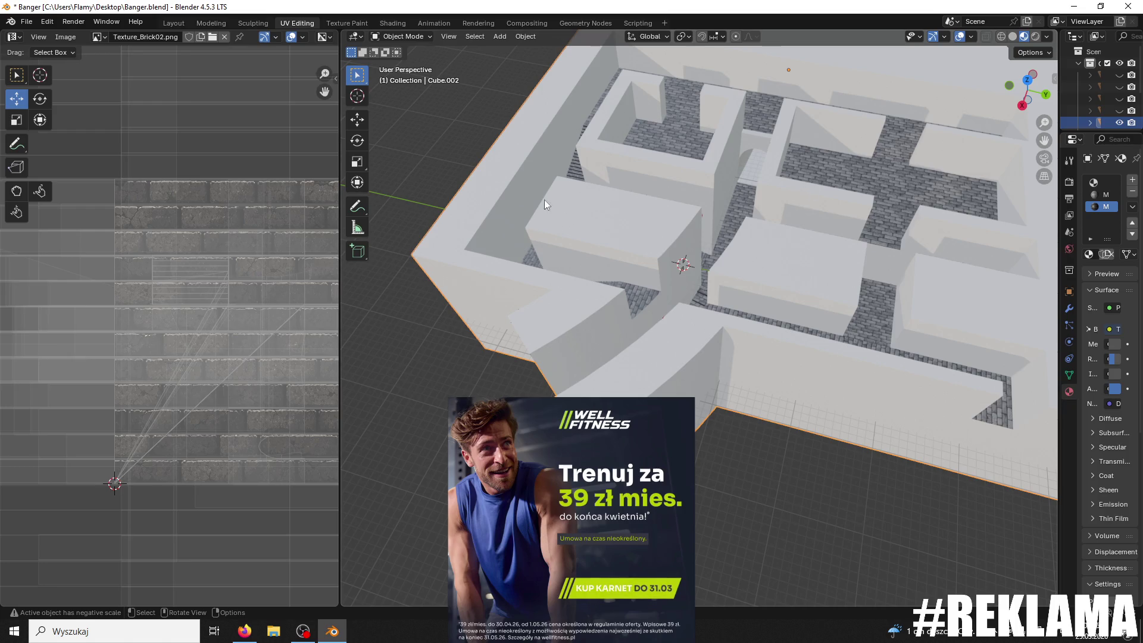
click(26, 22)
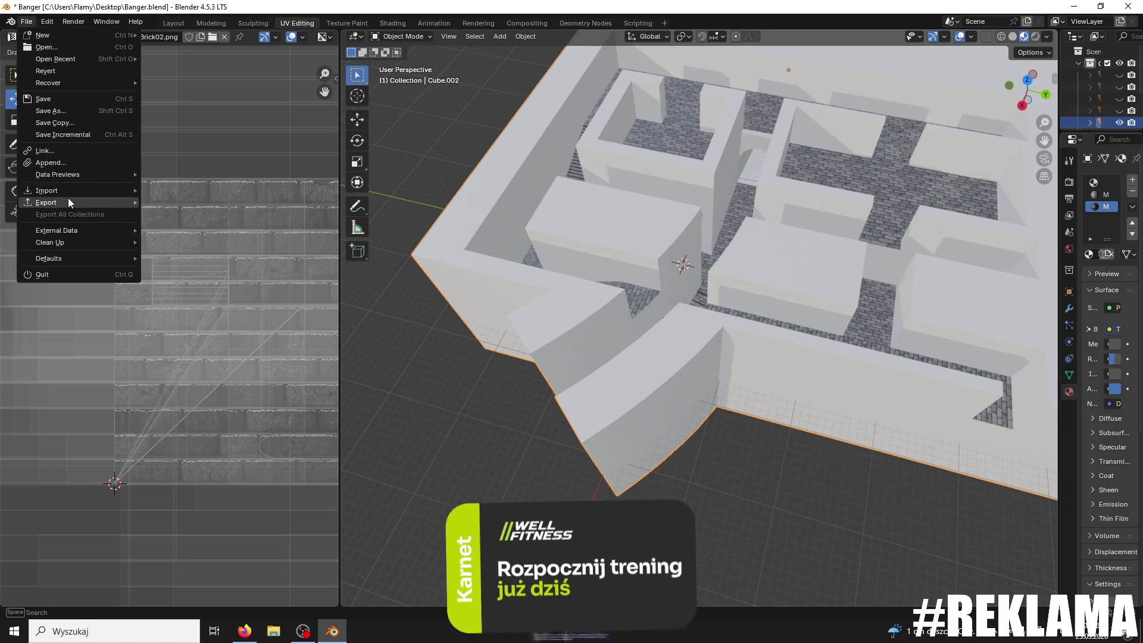
mouse_move(71, 203)
click(175, 309)
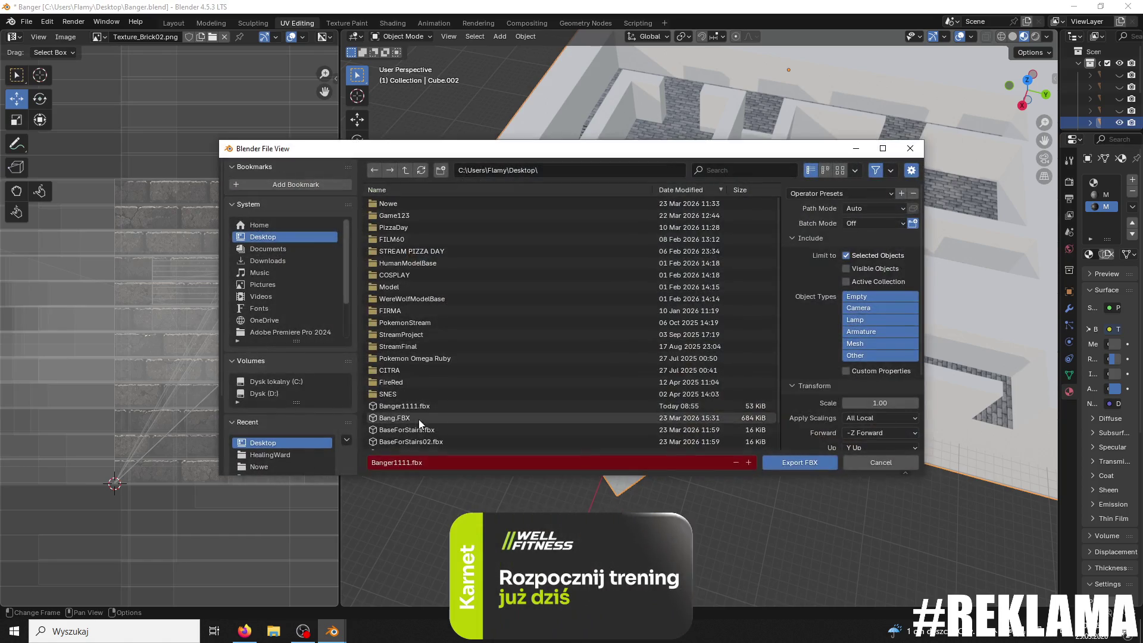
click(800, 463)
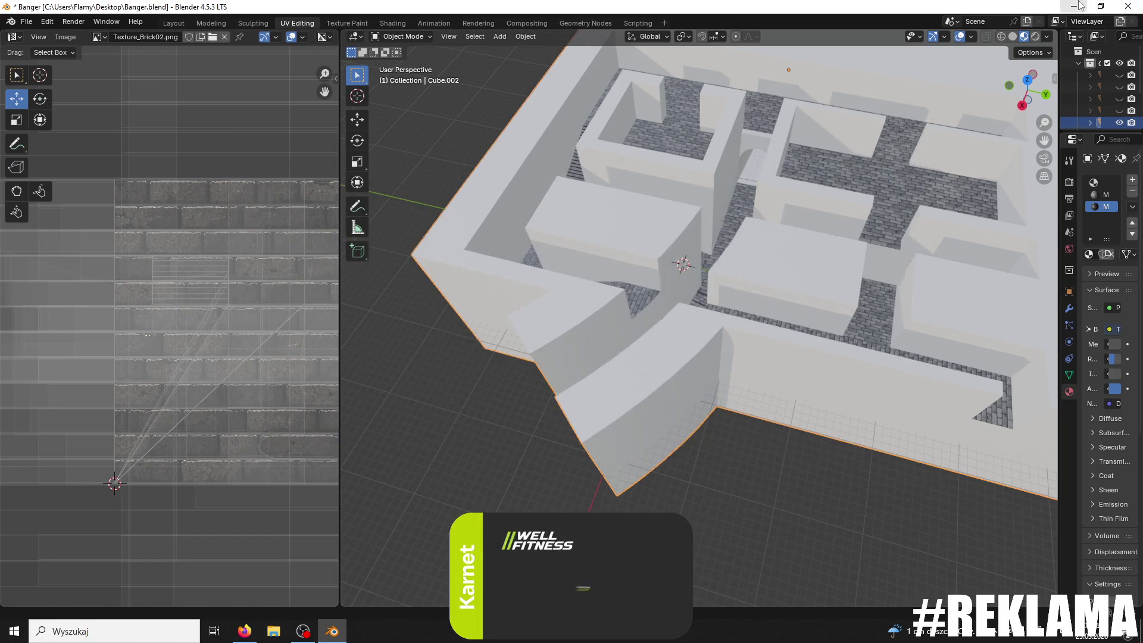
key(super+d)
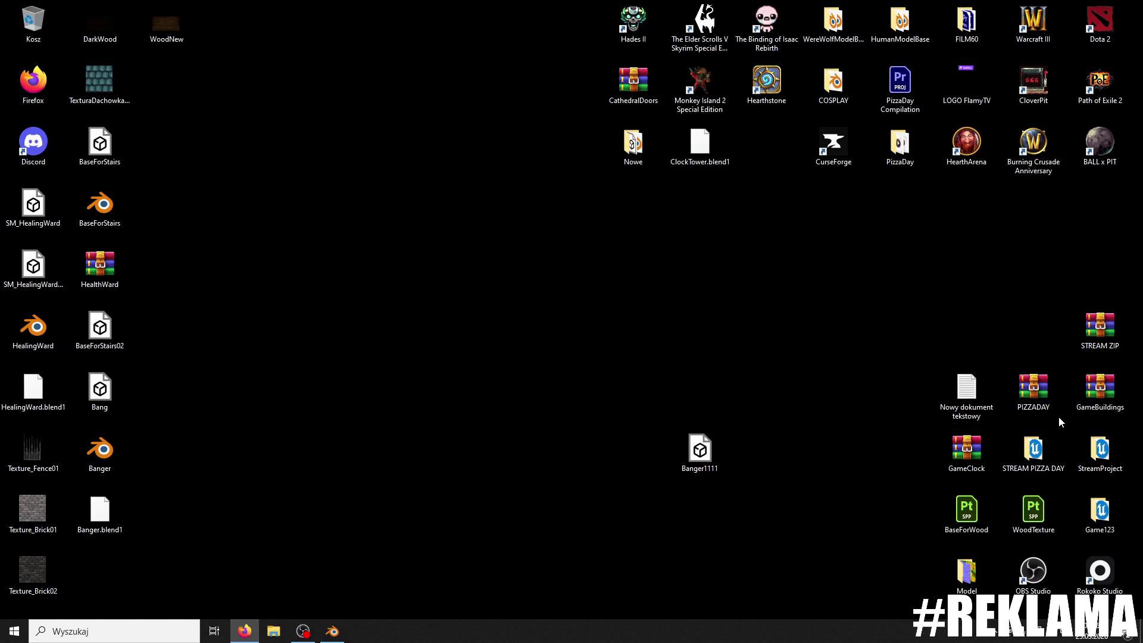
Step: Launch the Game project from the Game123 desktop folder and look toward the ThirdPersonMap corridor
double_click(1085, 509)
click(357, 381)
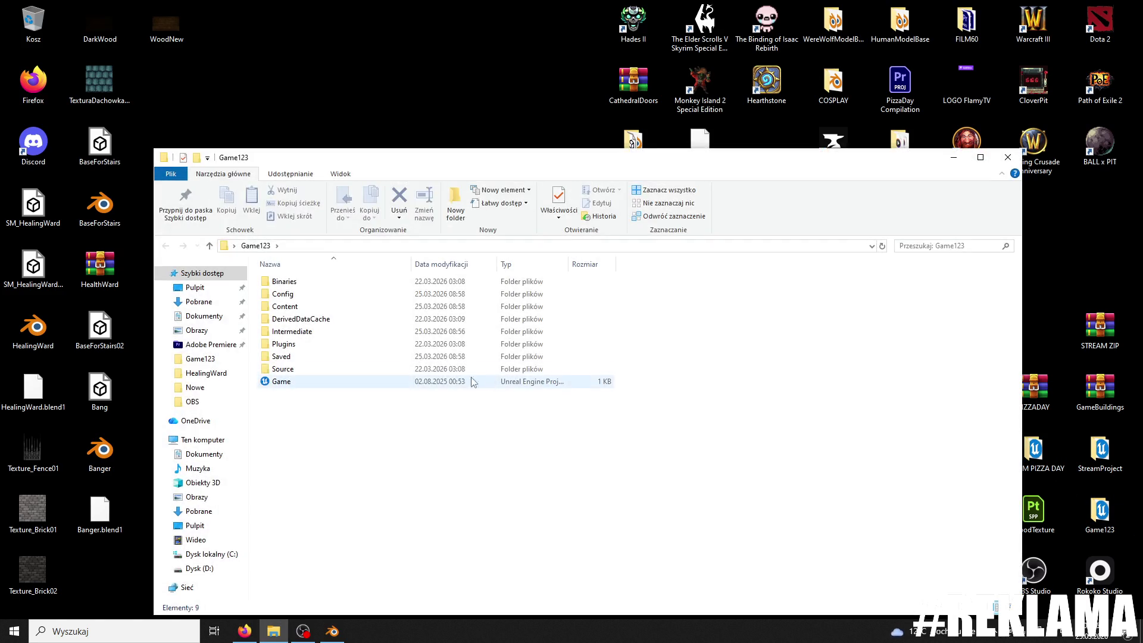
click(1008, 158)
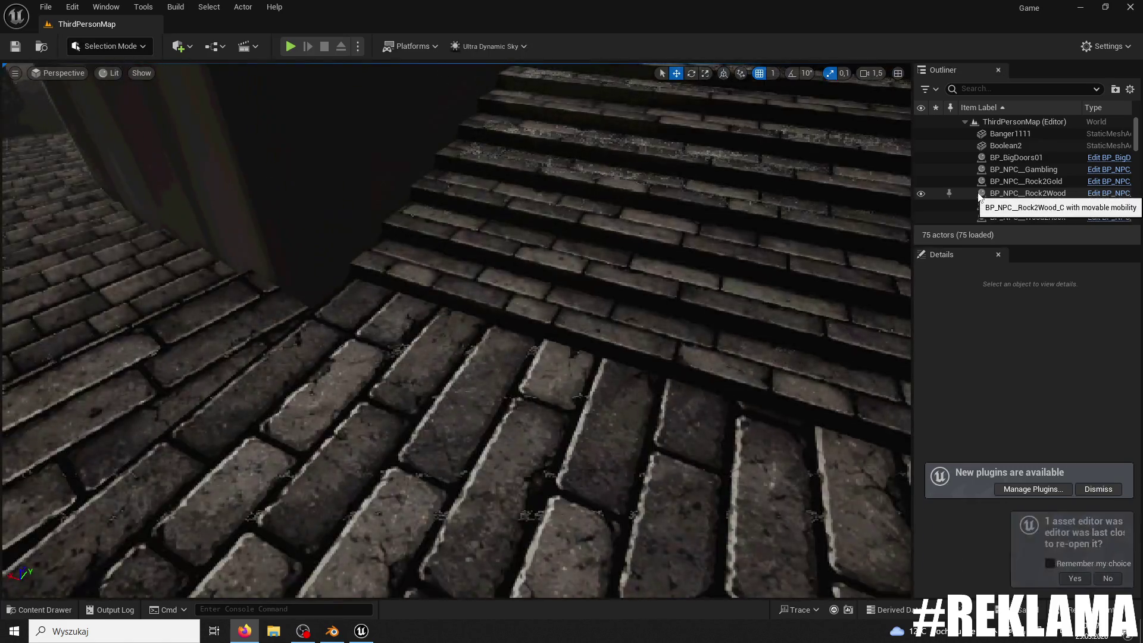
mouse_move(430, 243)
right_down()
mouse_move(417, 178)
mouse_move(381, 251)
mouse_move(333, 203)
mouse_move(370, 179)
mouse_move(486, 307)
right_up()
Step: Reimport the Banger1111 asset from the Content Drawer using the updated FBX
click(486, 307)
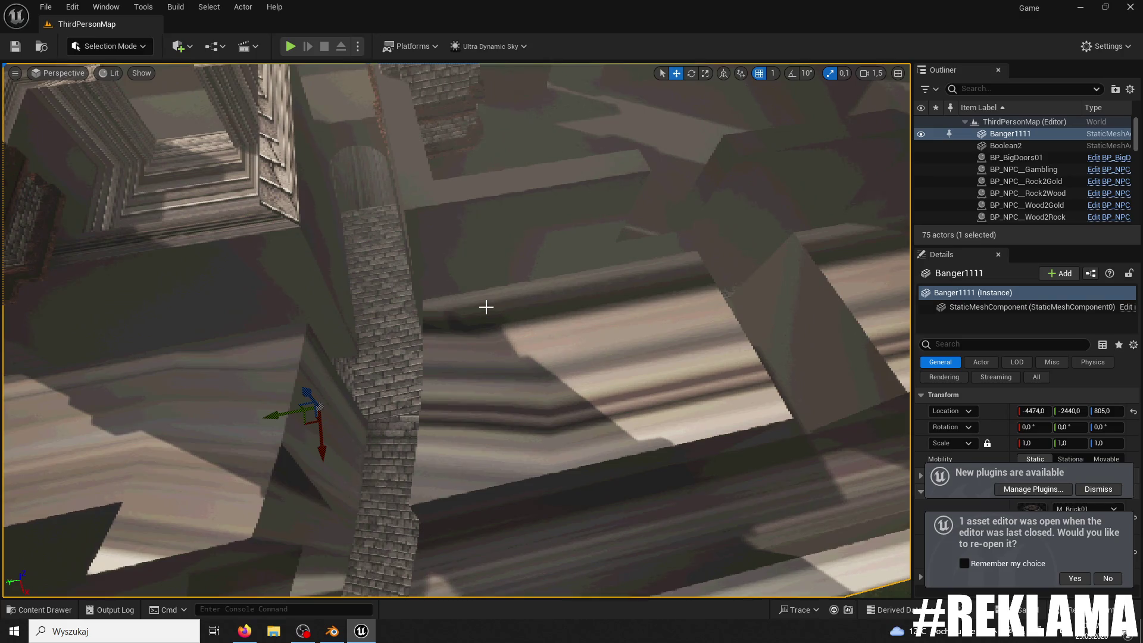
click(39, 609)
click(321, 426)
right_click(330, 426)
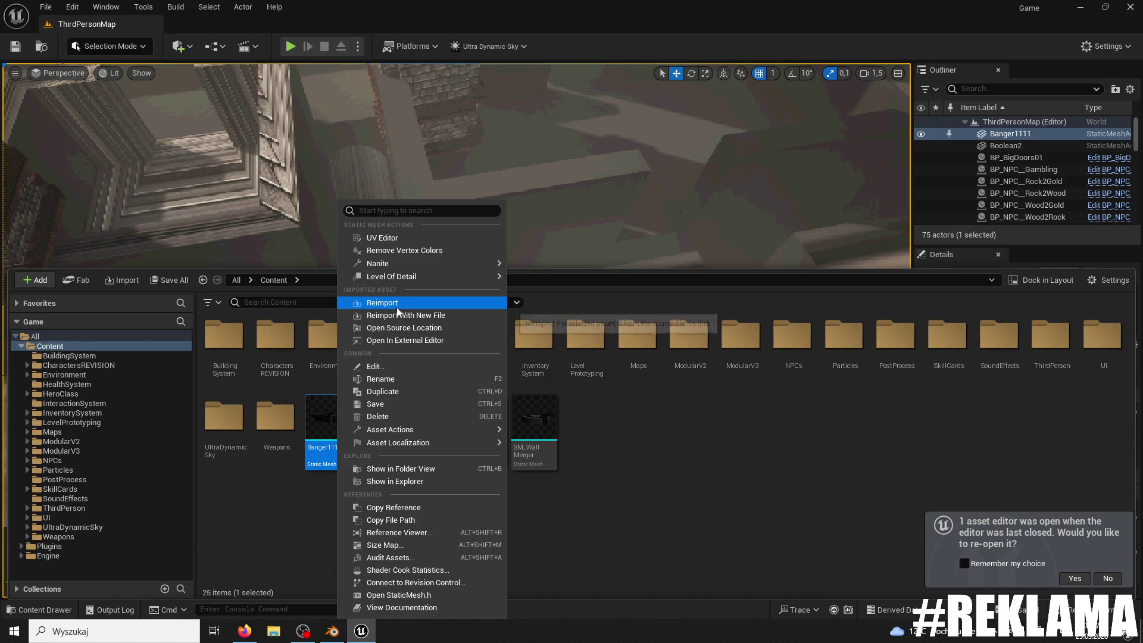
click(419, 179)
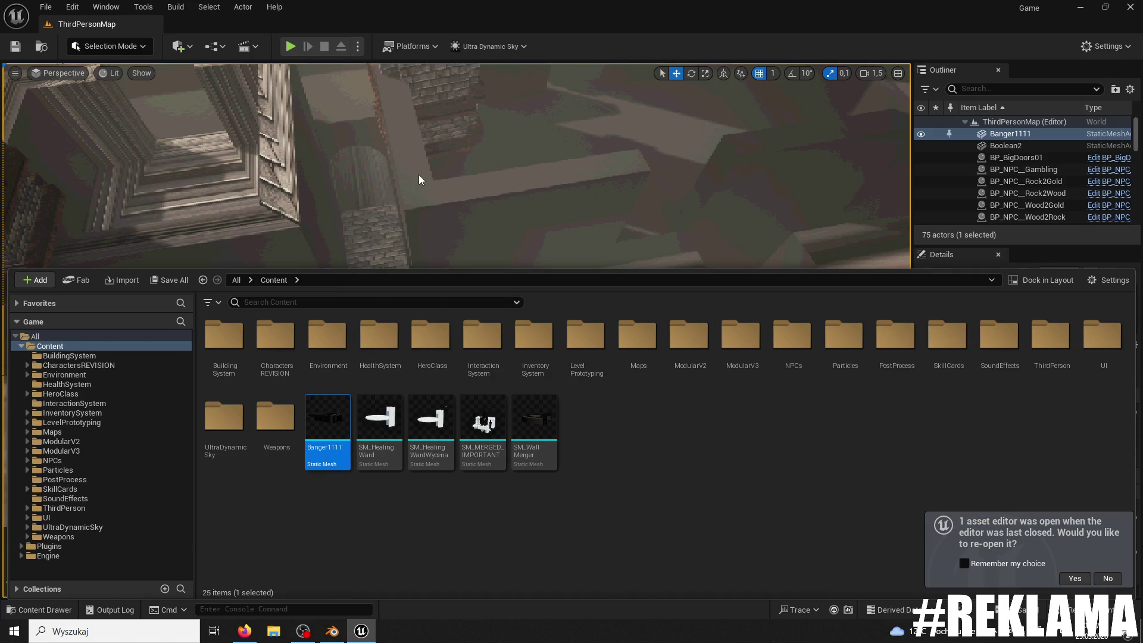
right_click(393, 192)
right_drag(393, 191, 298, 155)
Step: Recalculate Banger1111's normals with Modeling Mode's Edit Normals, then return to Selection and play
click(103, 48)
click(119, 115)
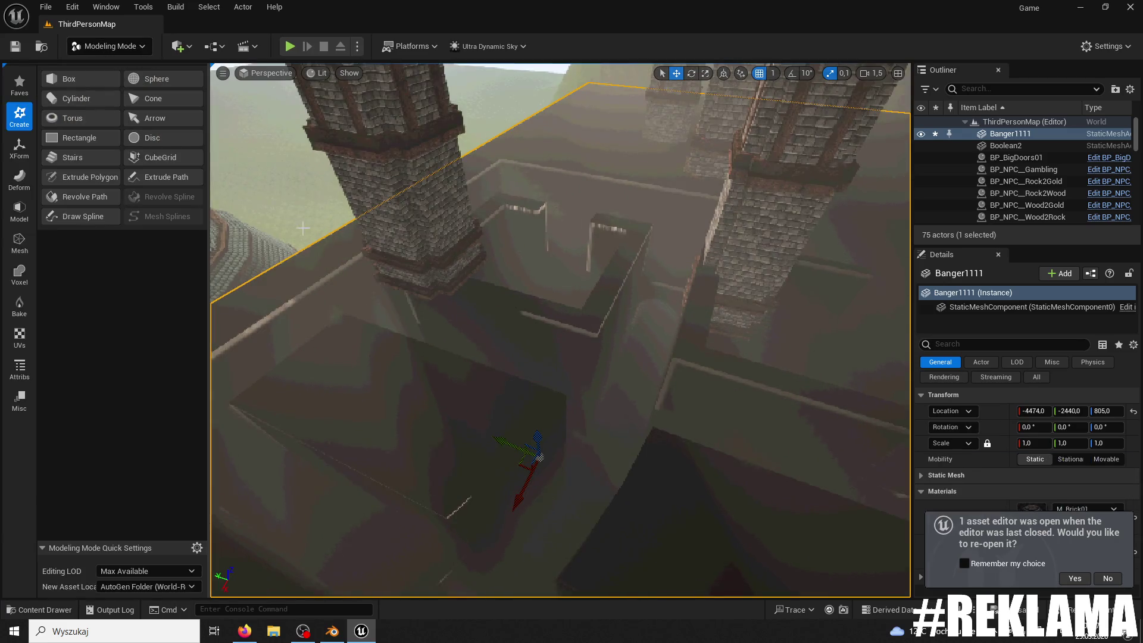
click(19, 369)
click(77, 99)
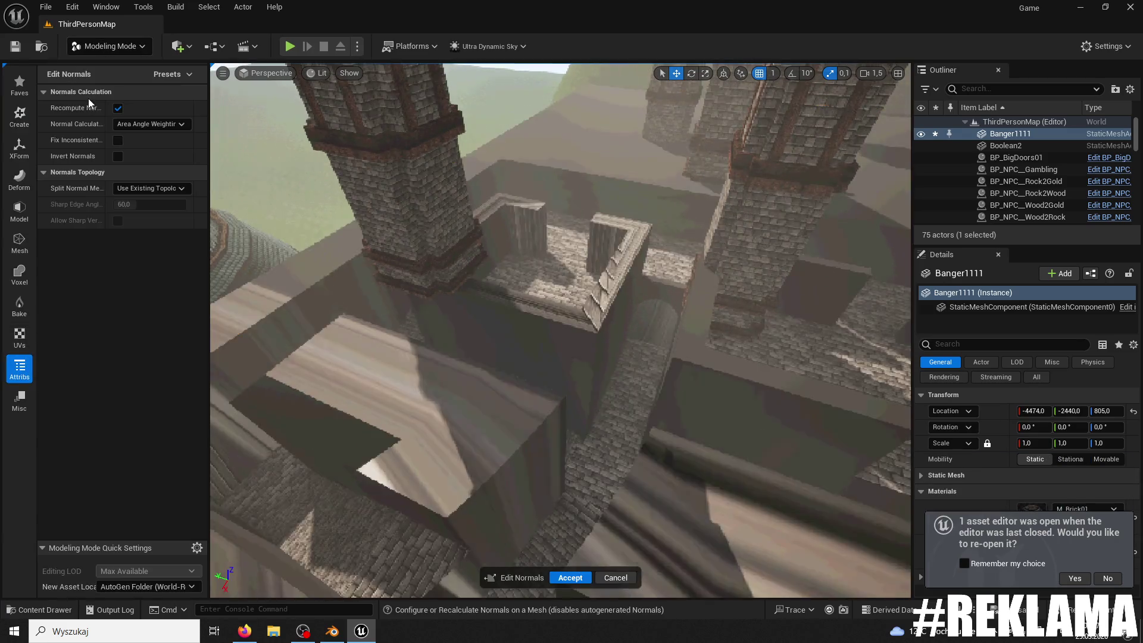
click(570, 579)
click(109, 48)
click(113, 66)
key(alt+p)
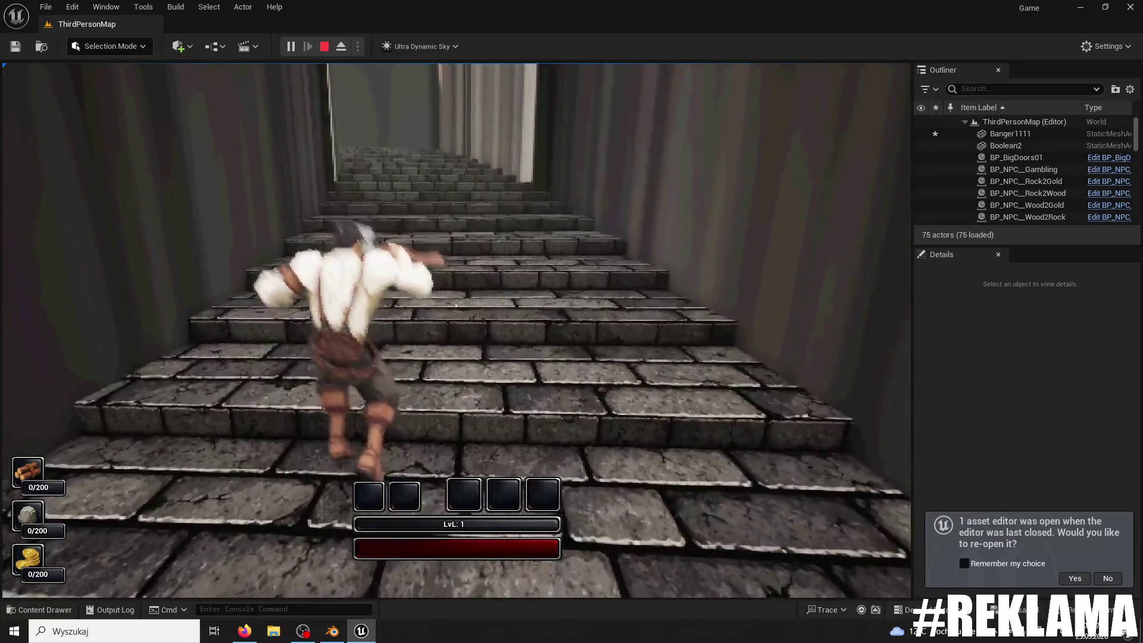
Step: Stop play and recalculate Banger1111's normals again with Edit Normals, accepting the change
key(Escape)
click(383, 332)
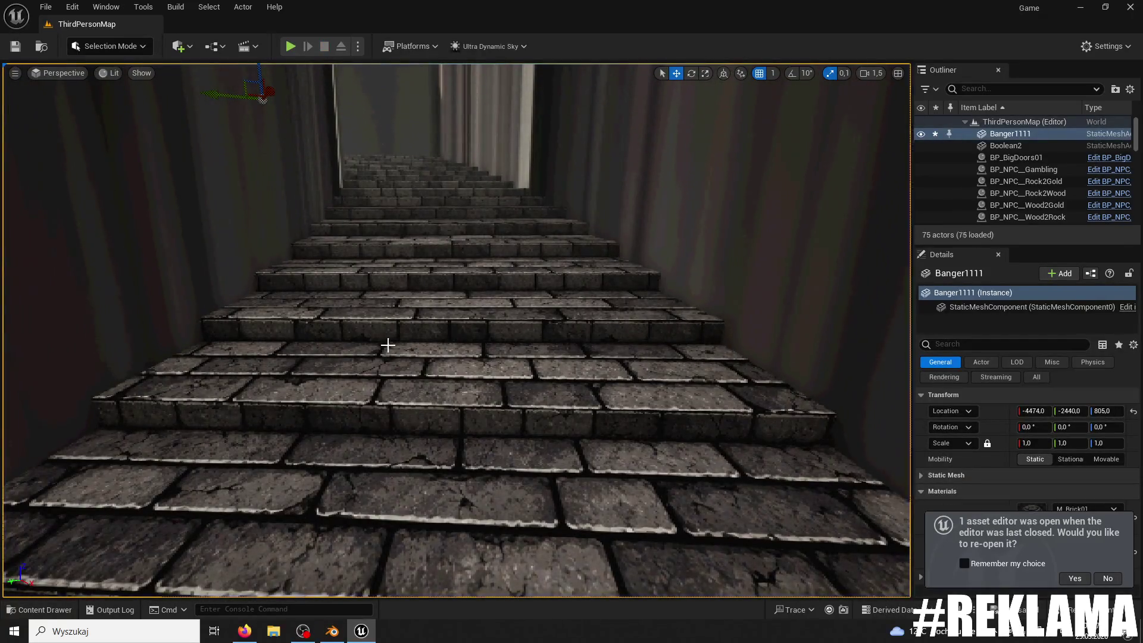
click(110, 46)
click(118, 117)
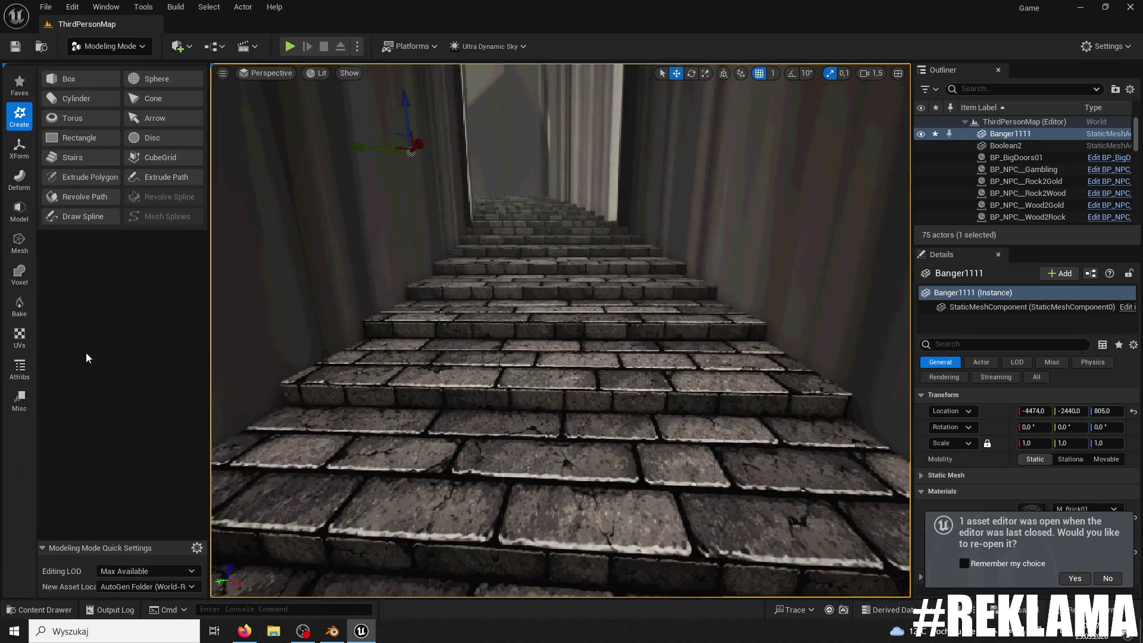
click(20, 369)
click(83, 108)
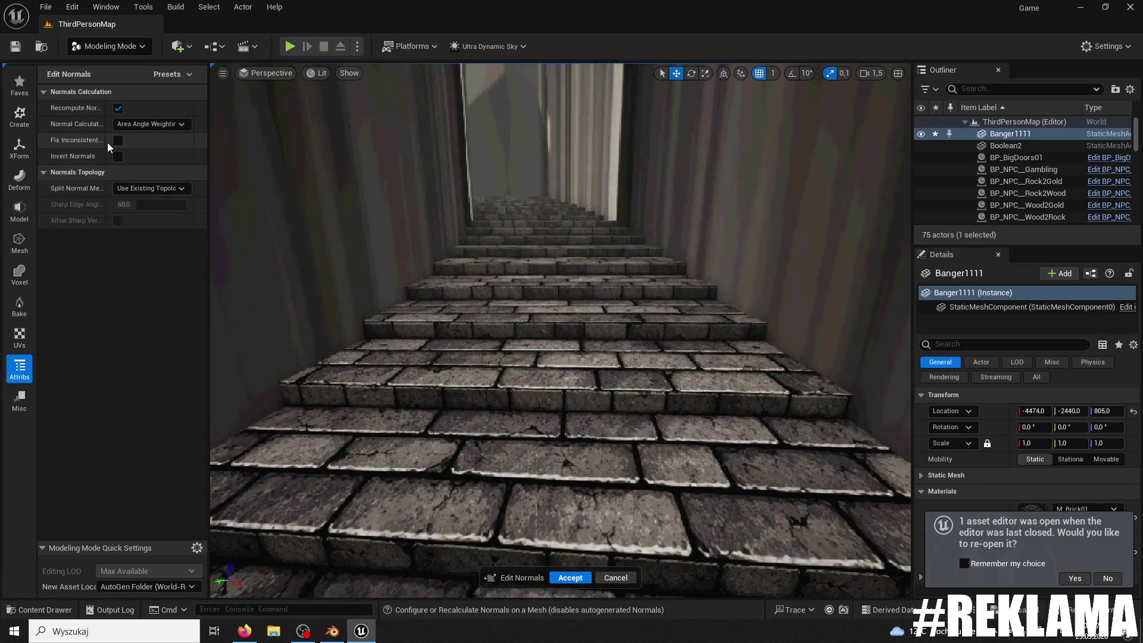
click(561, 577)
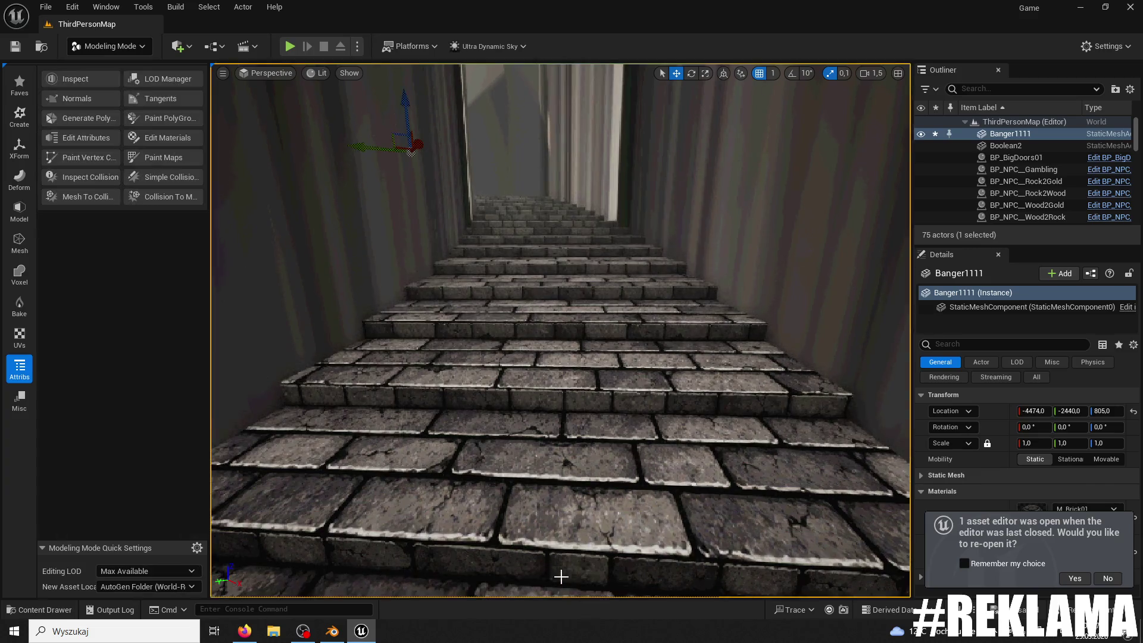
Step: Save the Banger1111 mesh asset, then return to ThirdPersonMap and play the level
click(40, 609)
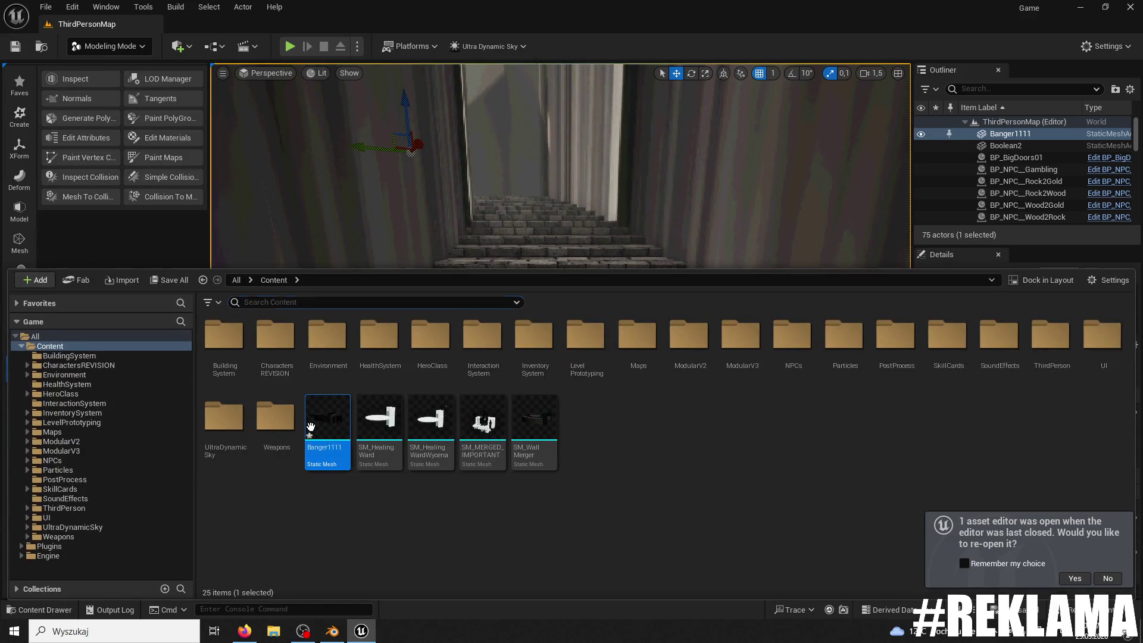
double_click(327, 420)
click(207, 45)
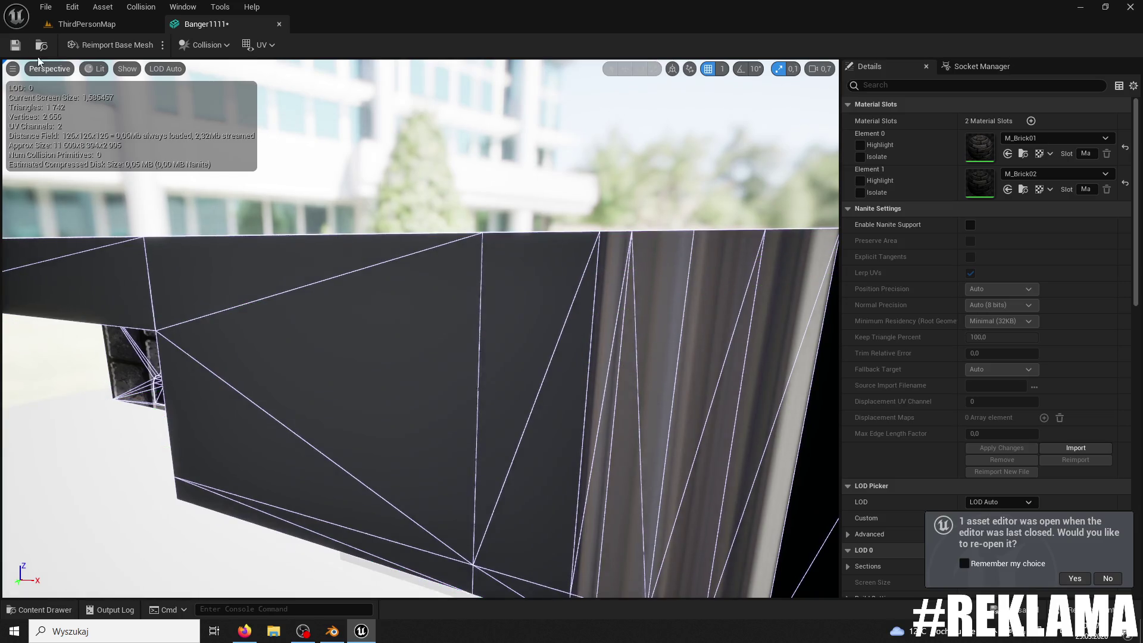
click(15, 45)
click(87, 24)
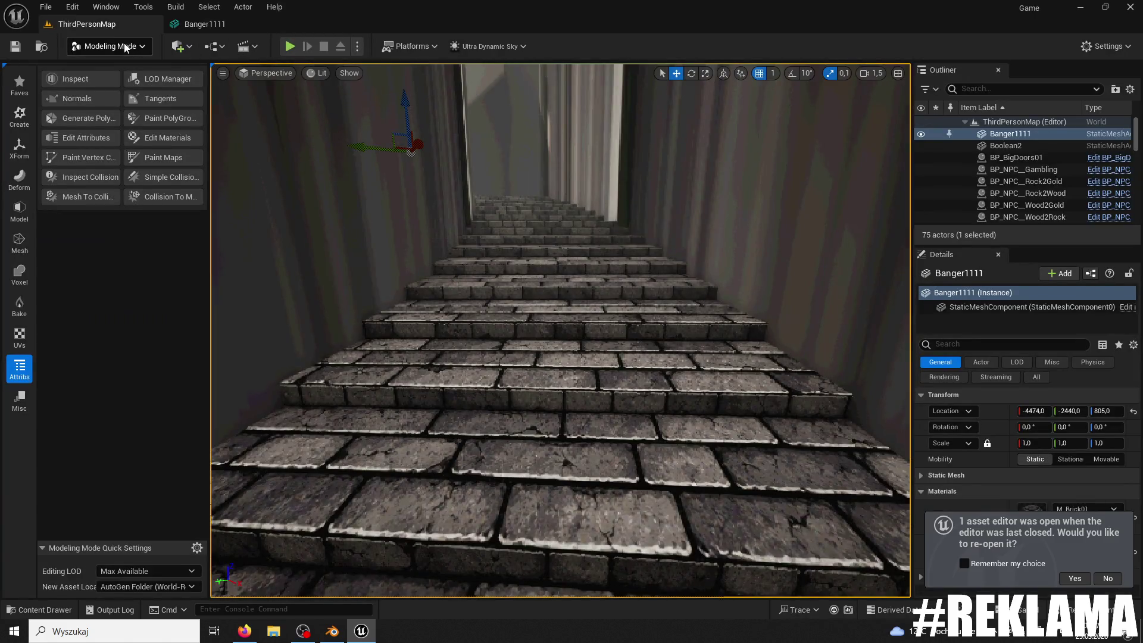
key(shift+1)
click(290, 46)
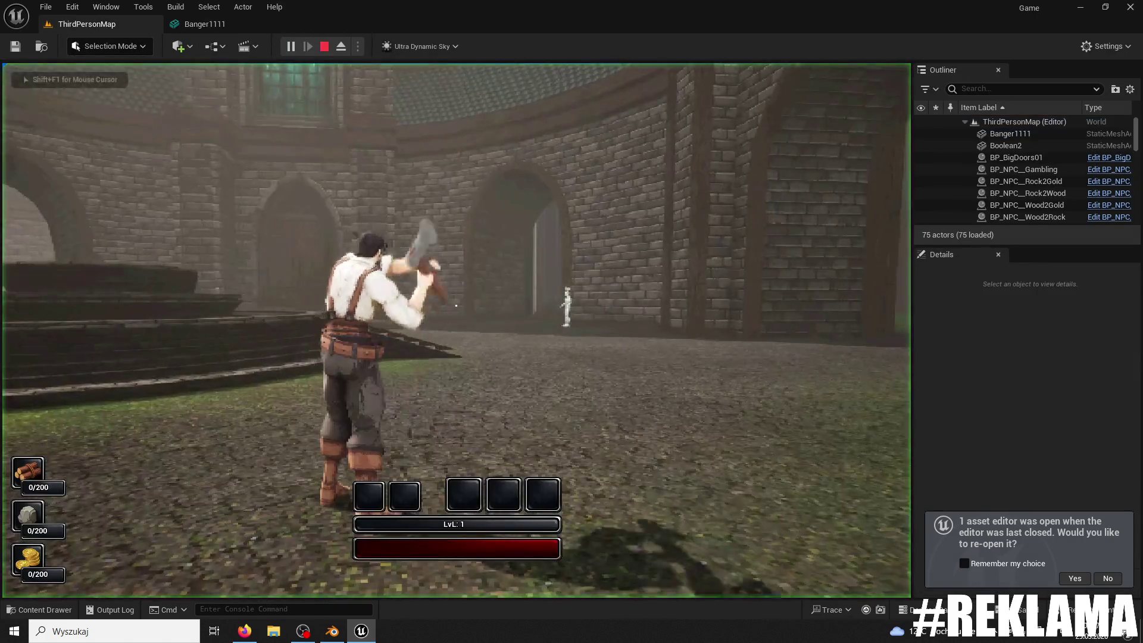
Step: Run the character through the archway, jump, and climb the brick stairs
key(w)
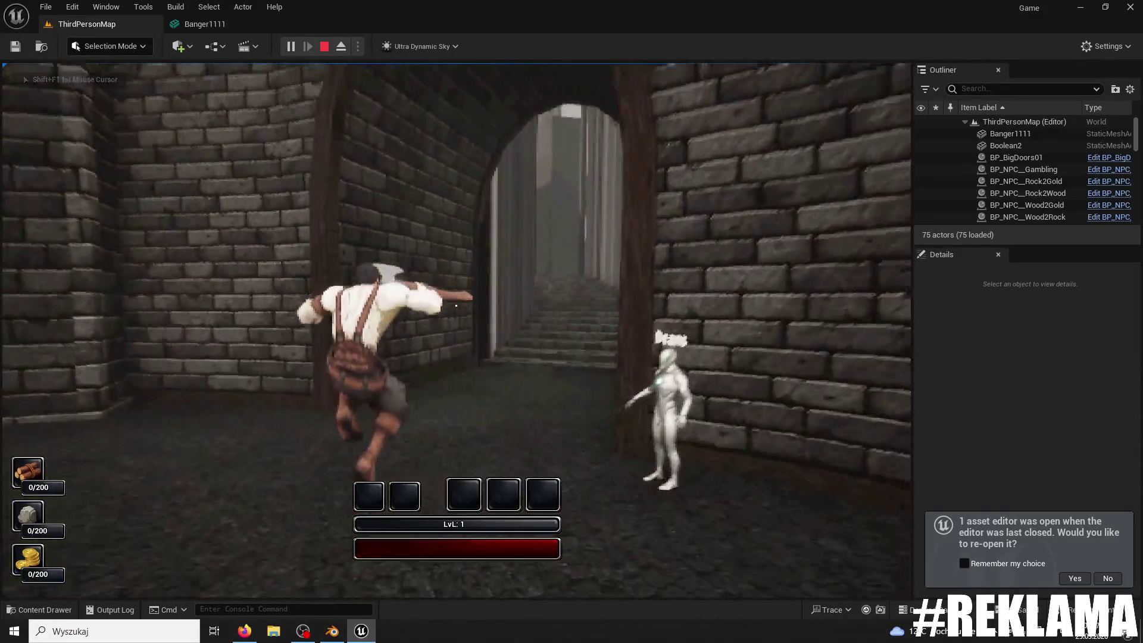
key(space)
key(w)
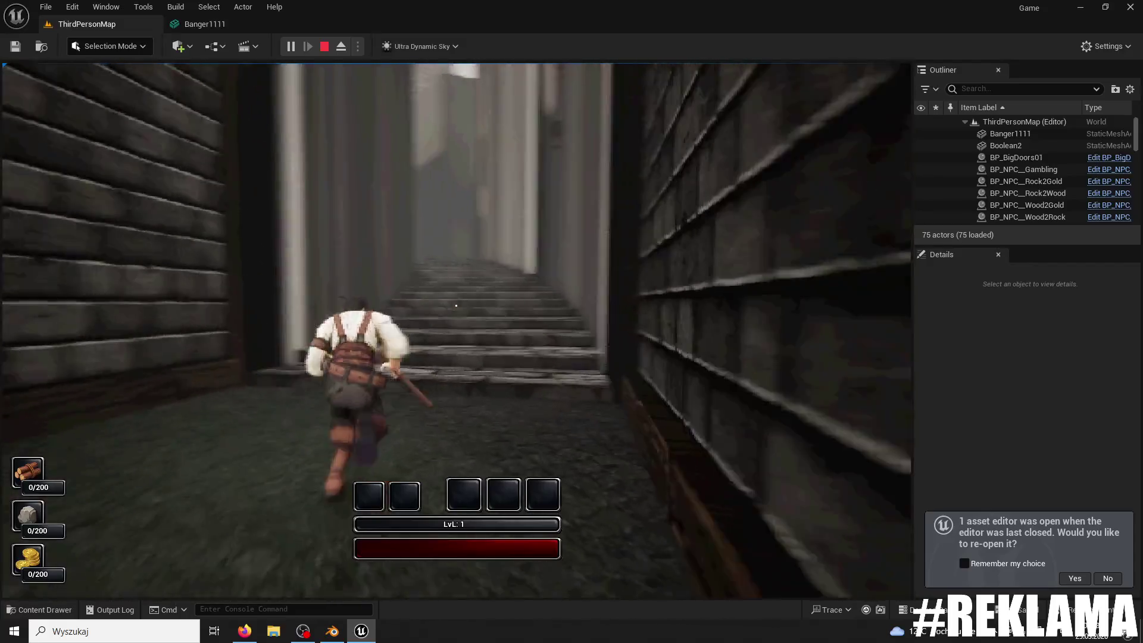
key(w)
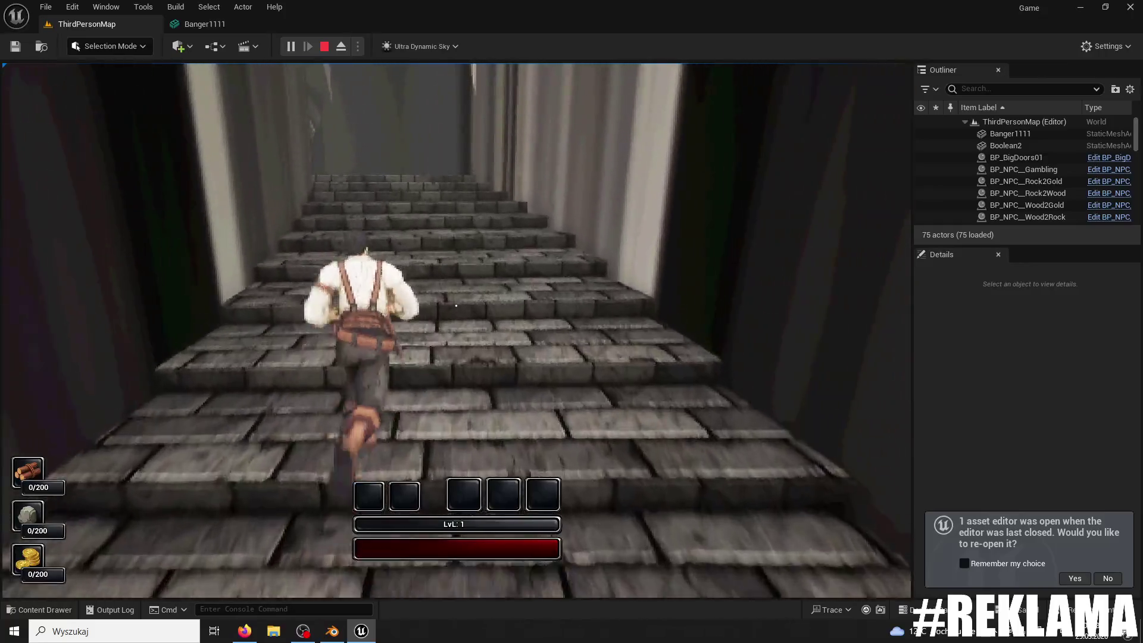
Step: Close the stray Start menu, return focus to the game, and stop Play-in-Editor
key(super)
click(1107, 578)
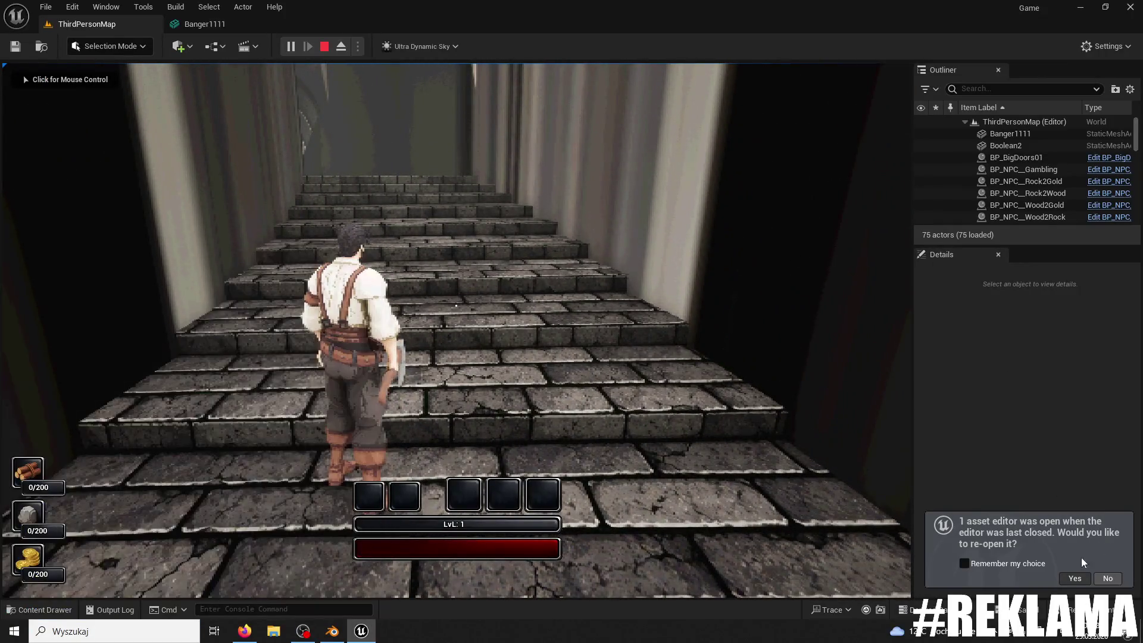
click(715, 358)
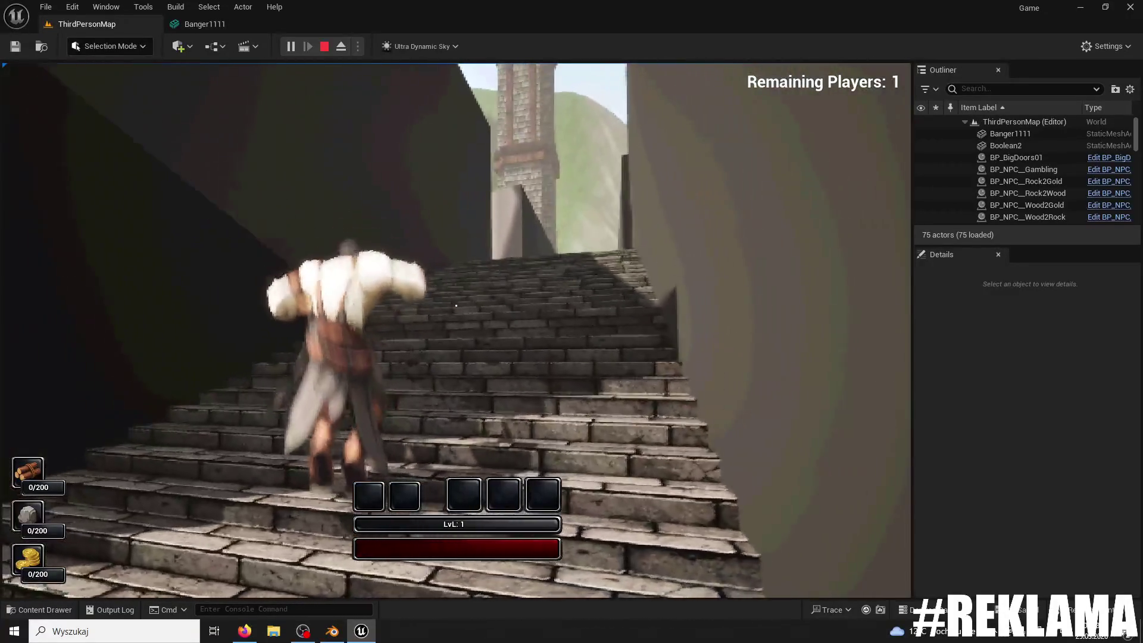
key(Escape)
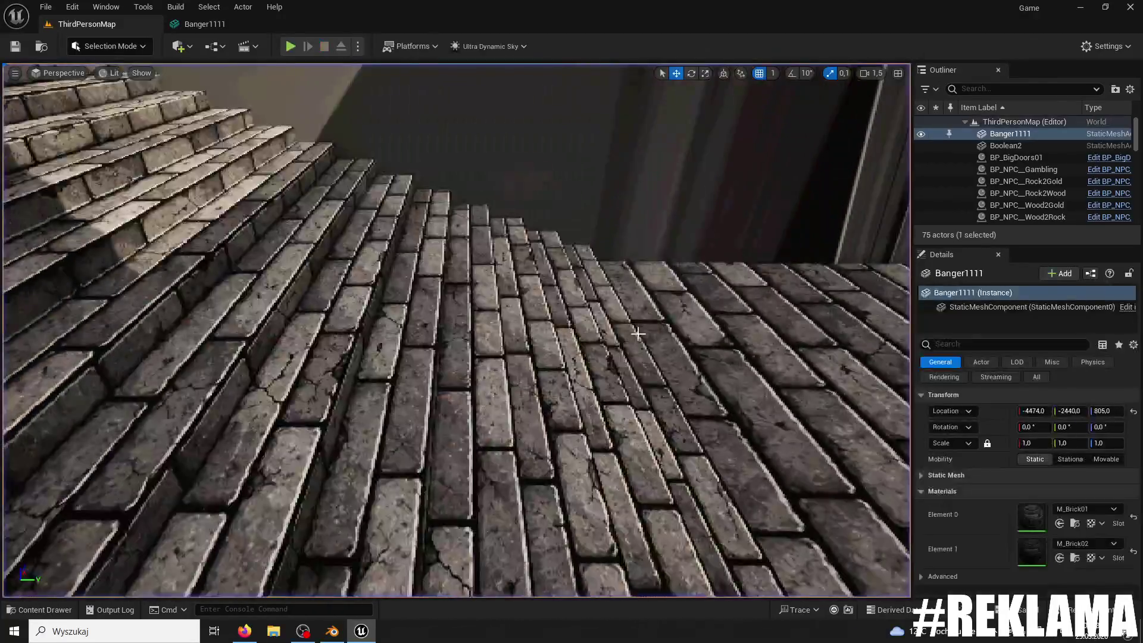